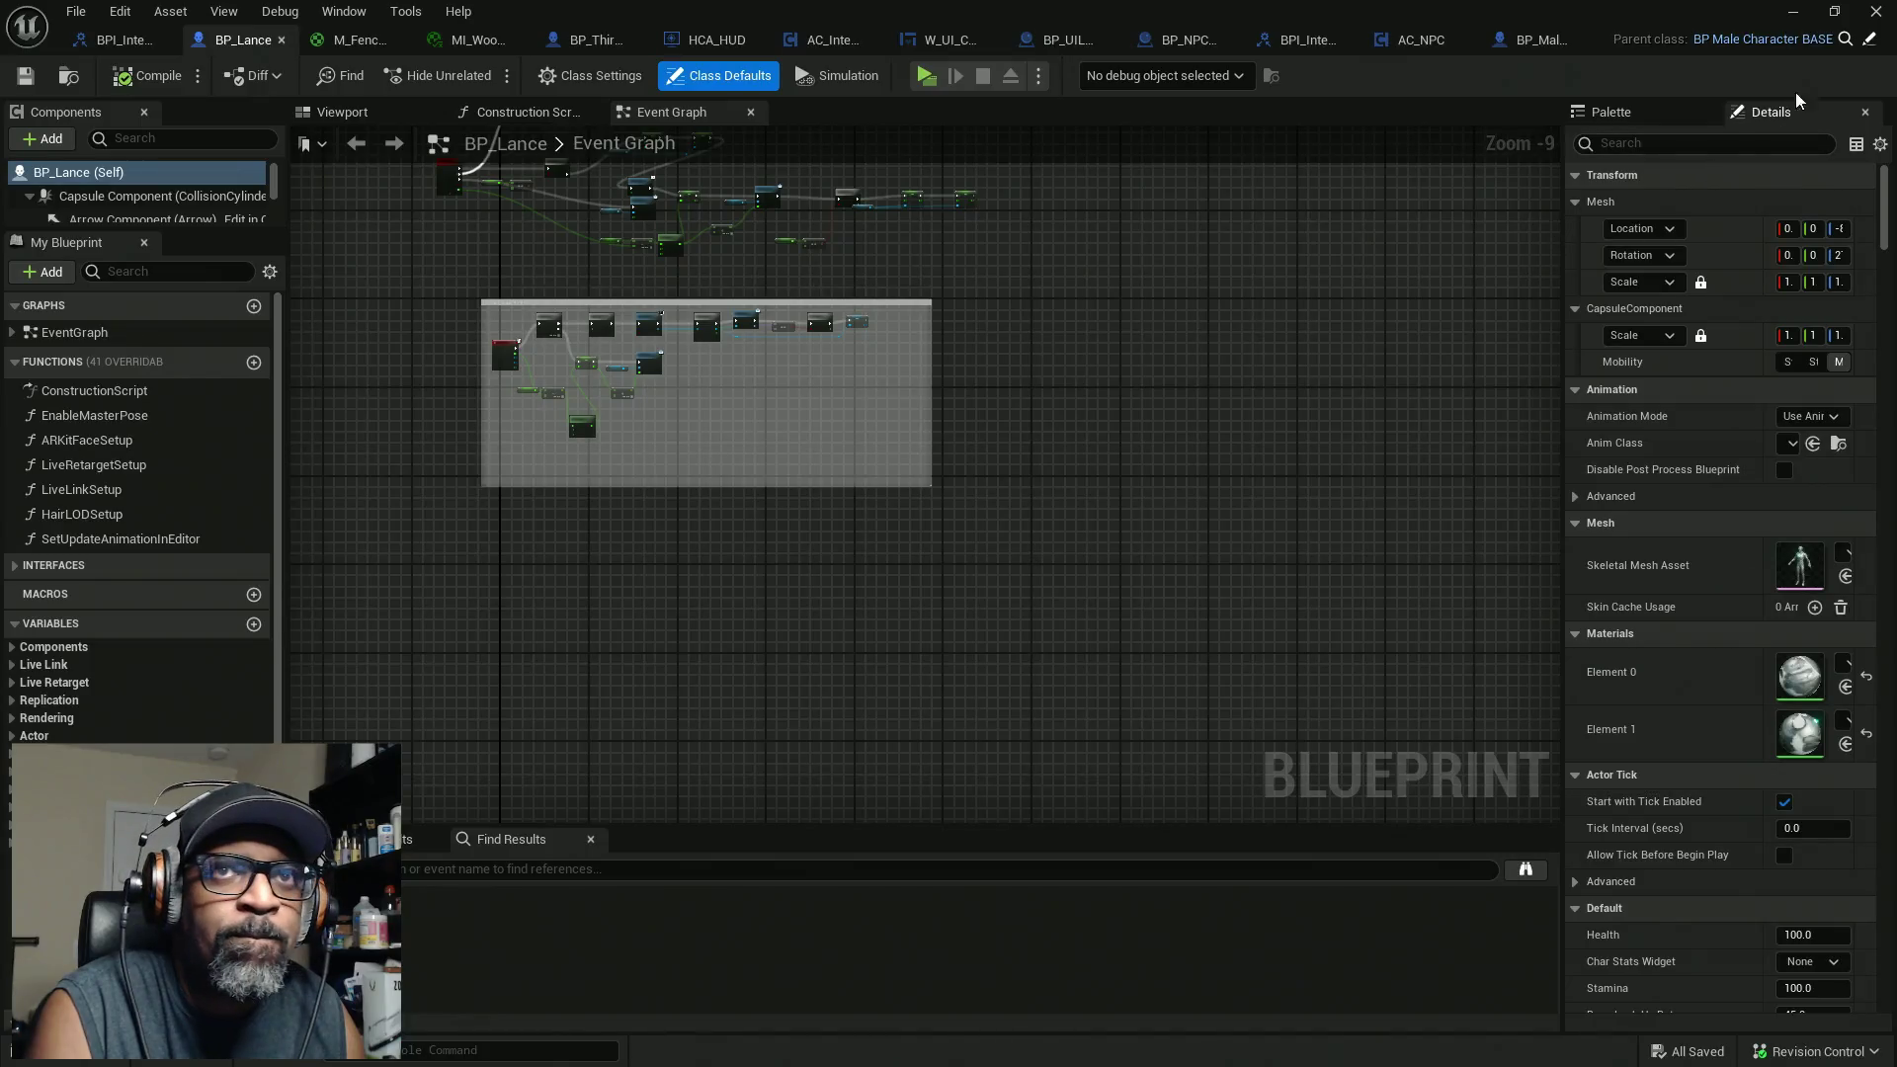
Step: Walk up BP_Lance's parent chain via BP_MaleCharacterBASE and BP_BASE_Character to BP_MenuSystemCharacter
click(1818, 40)
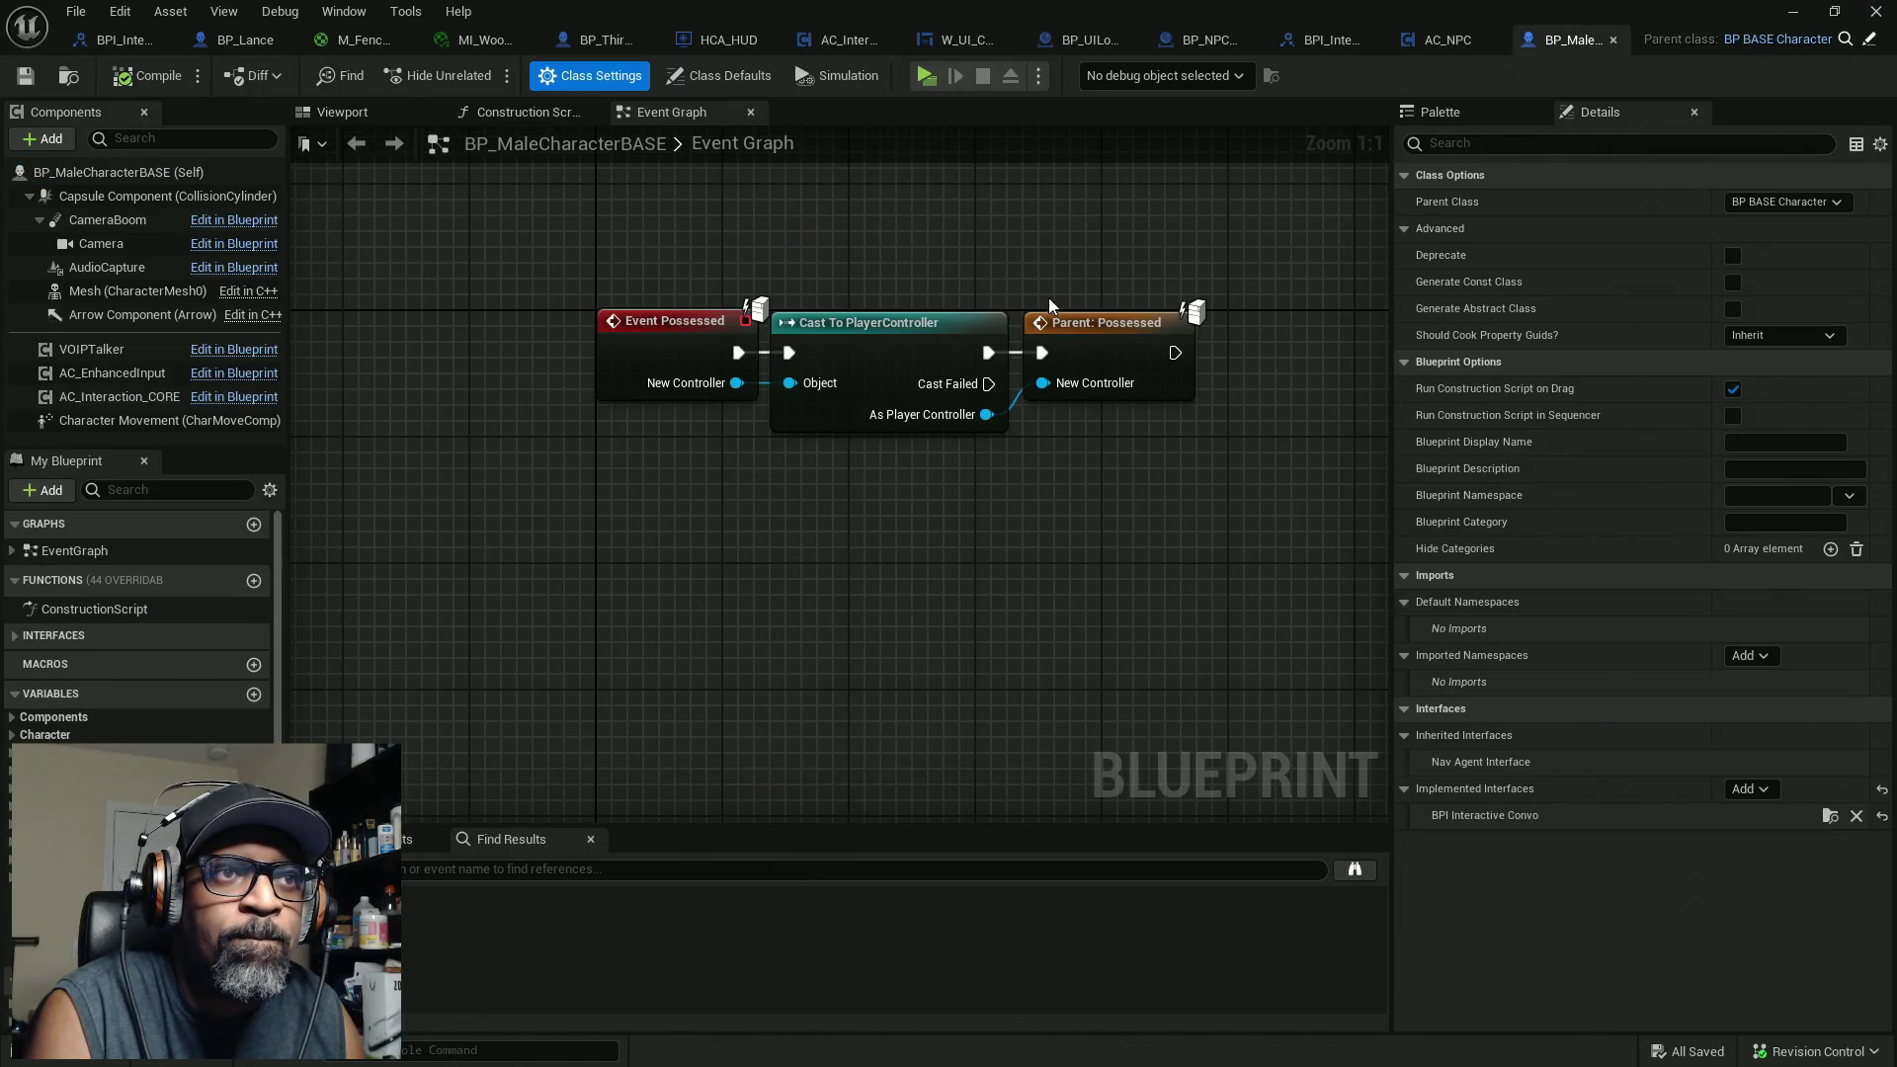
scroll(1049, 305, down, 10)
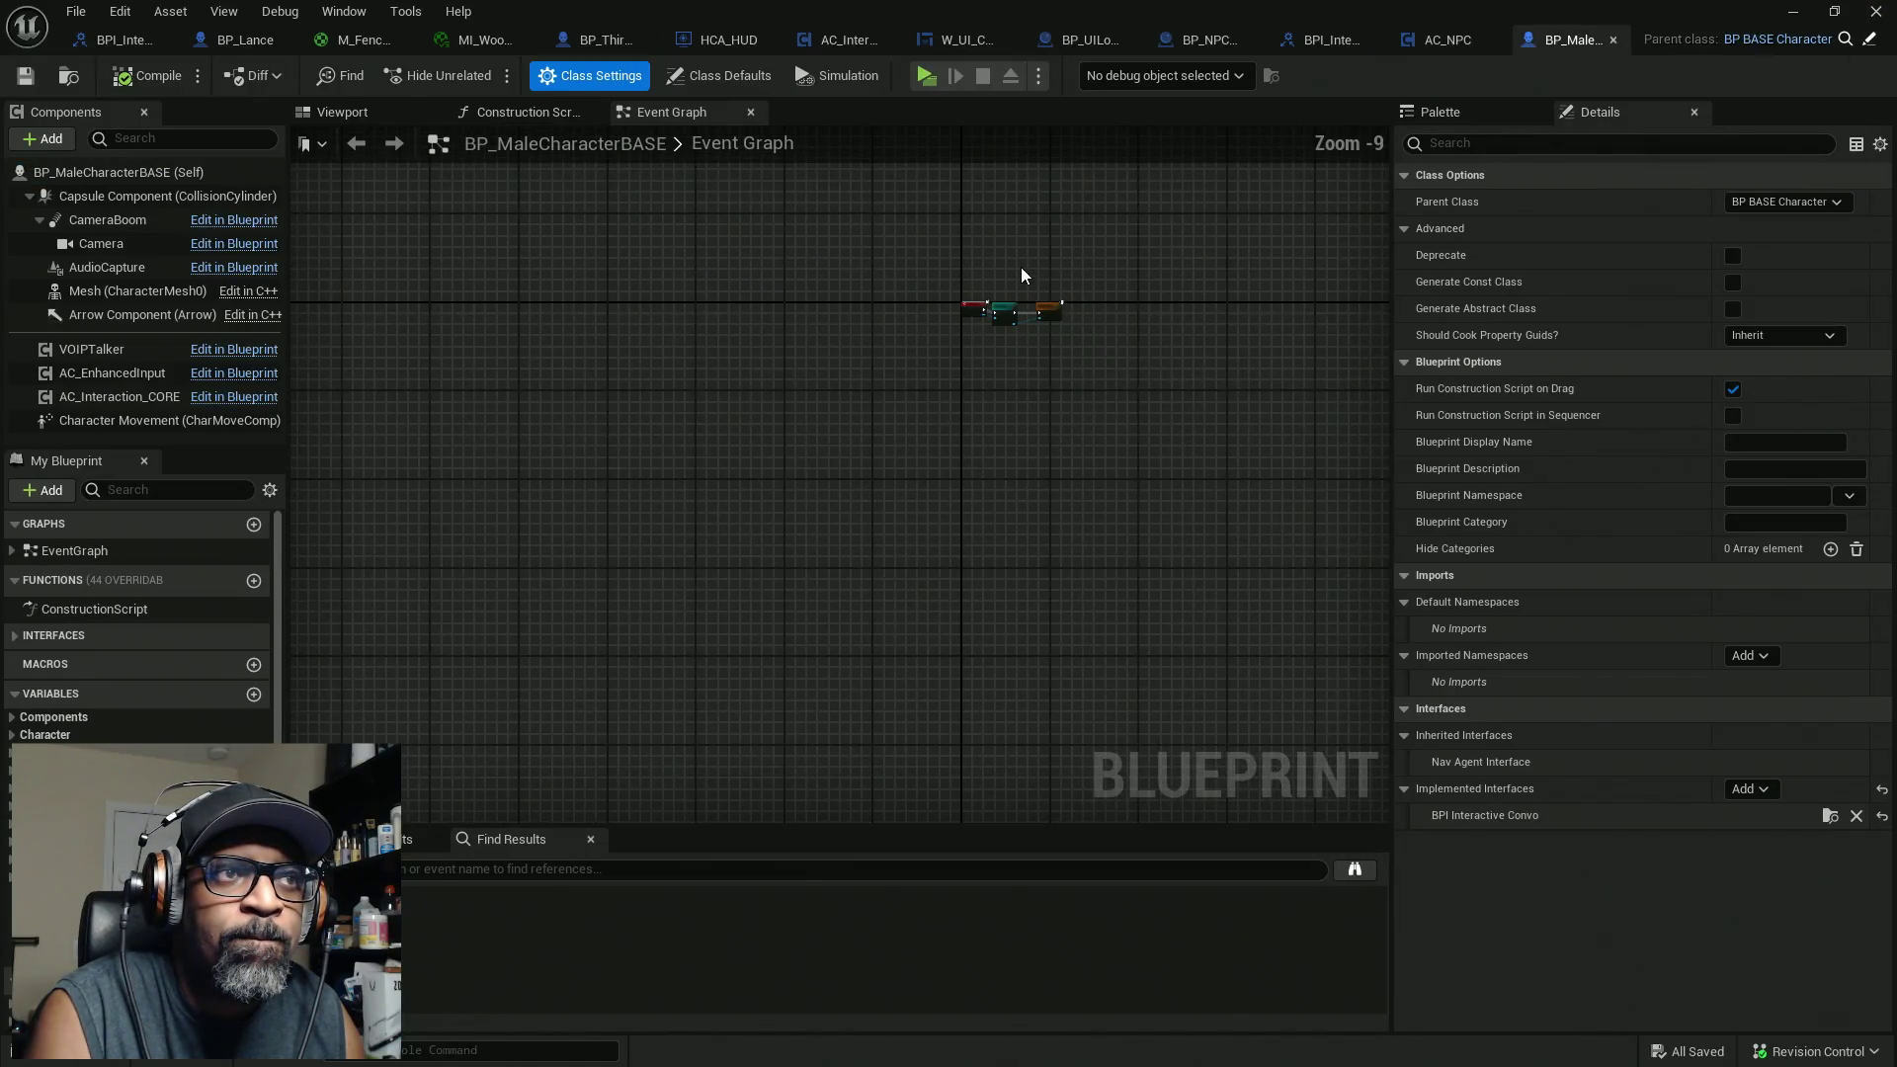
click(1869, 41)
scroll(751, 490, down, 12)
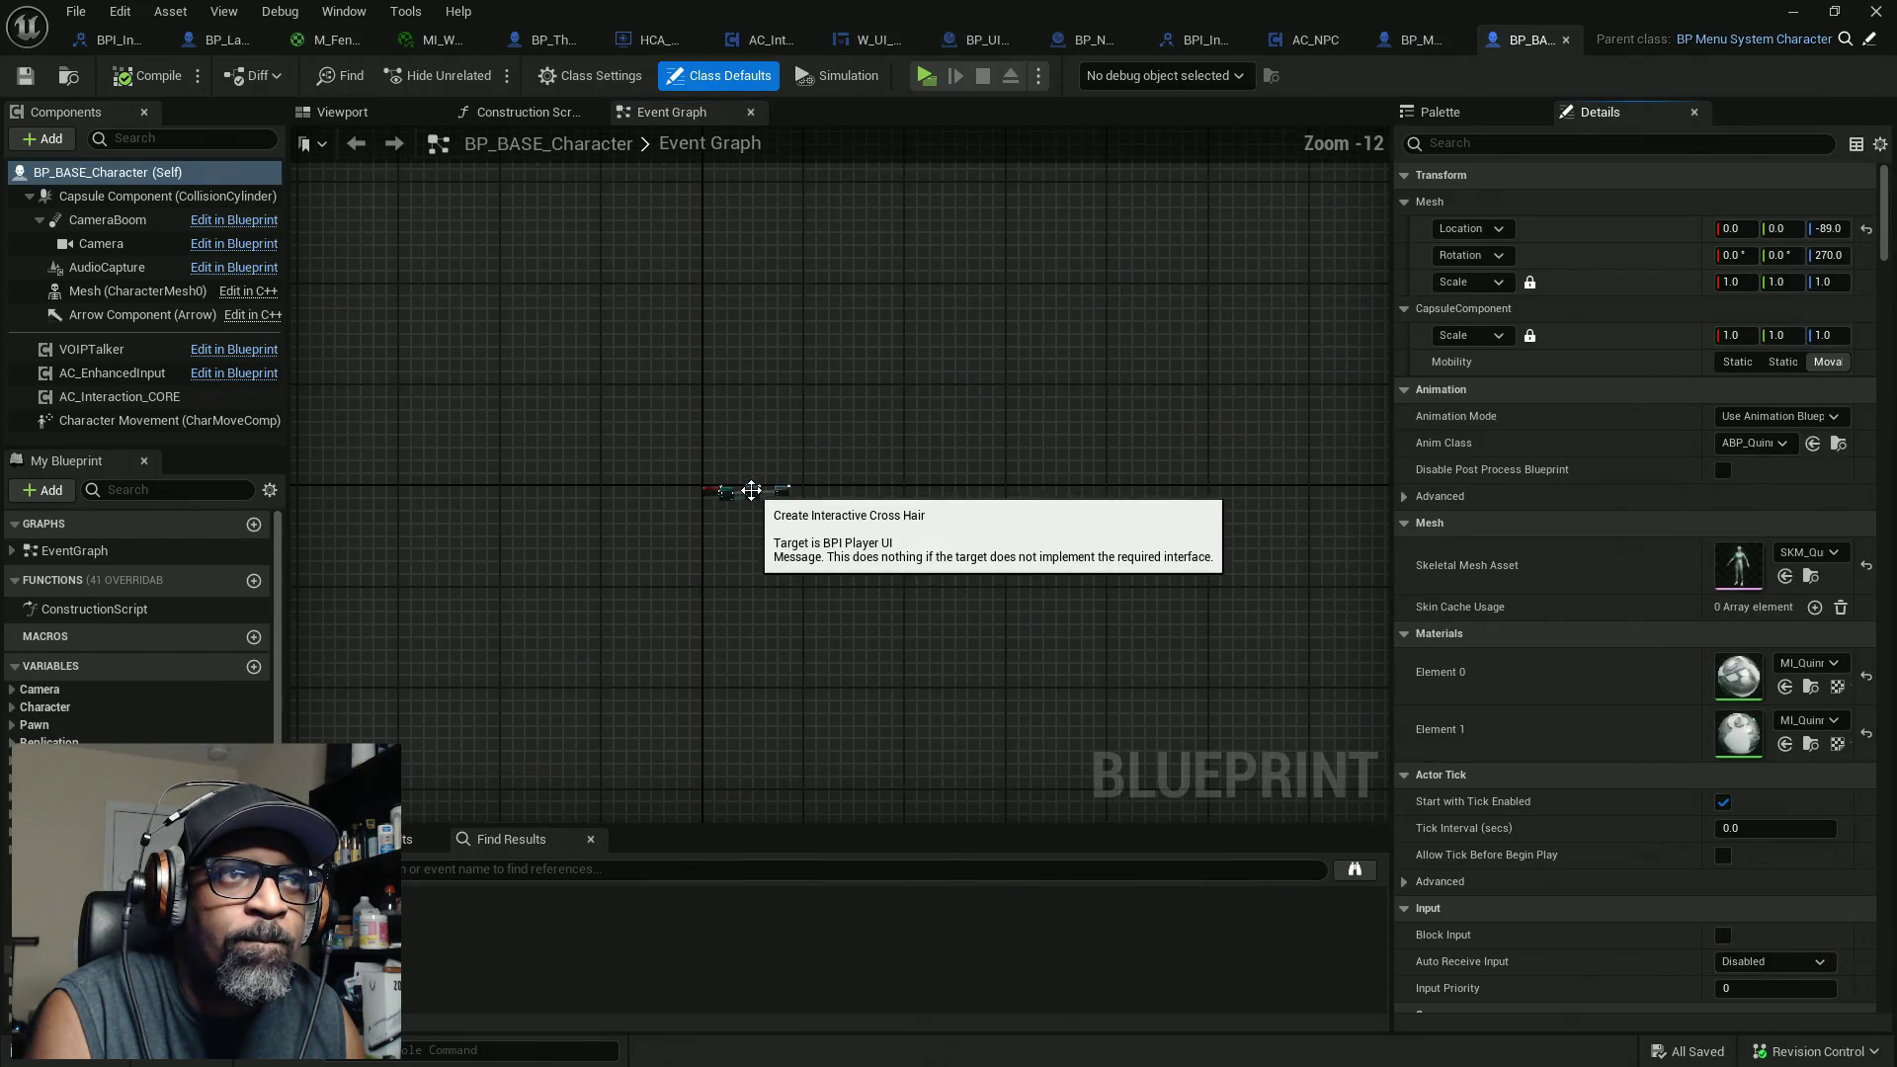
click(1868, 39)
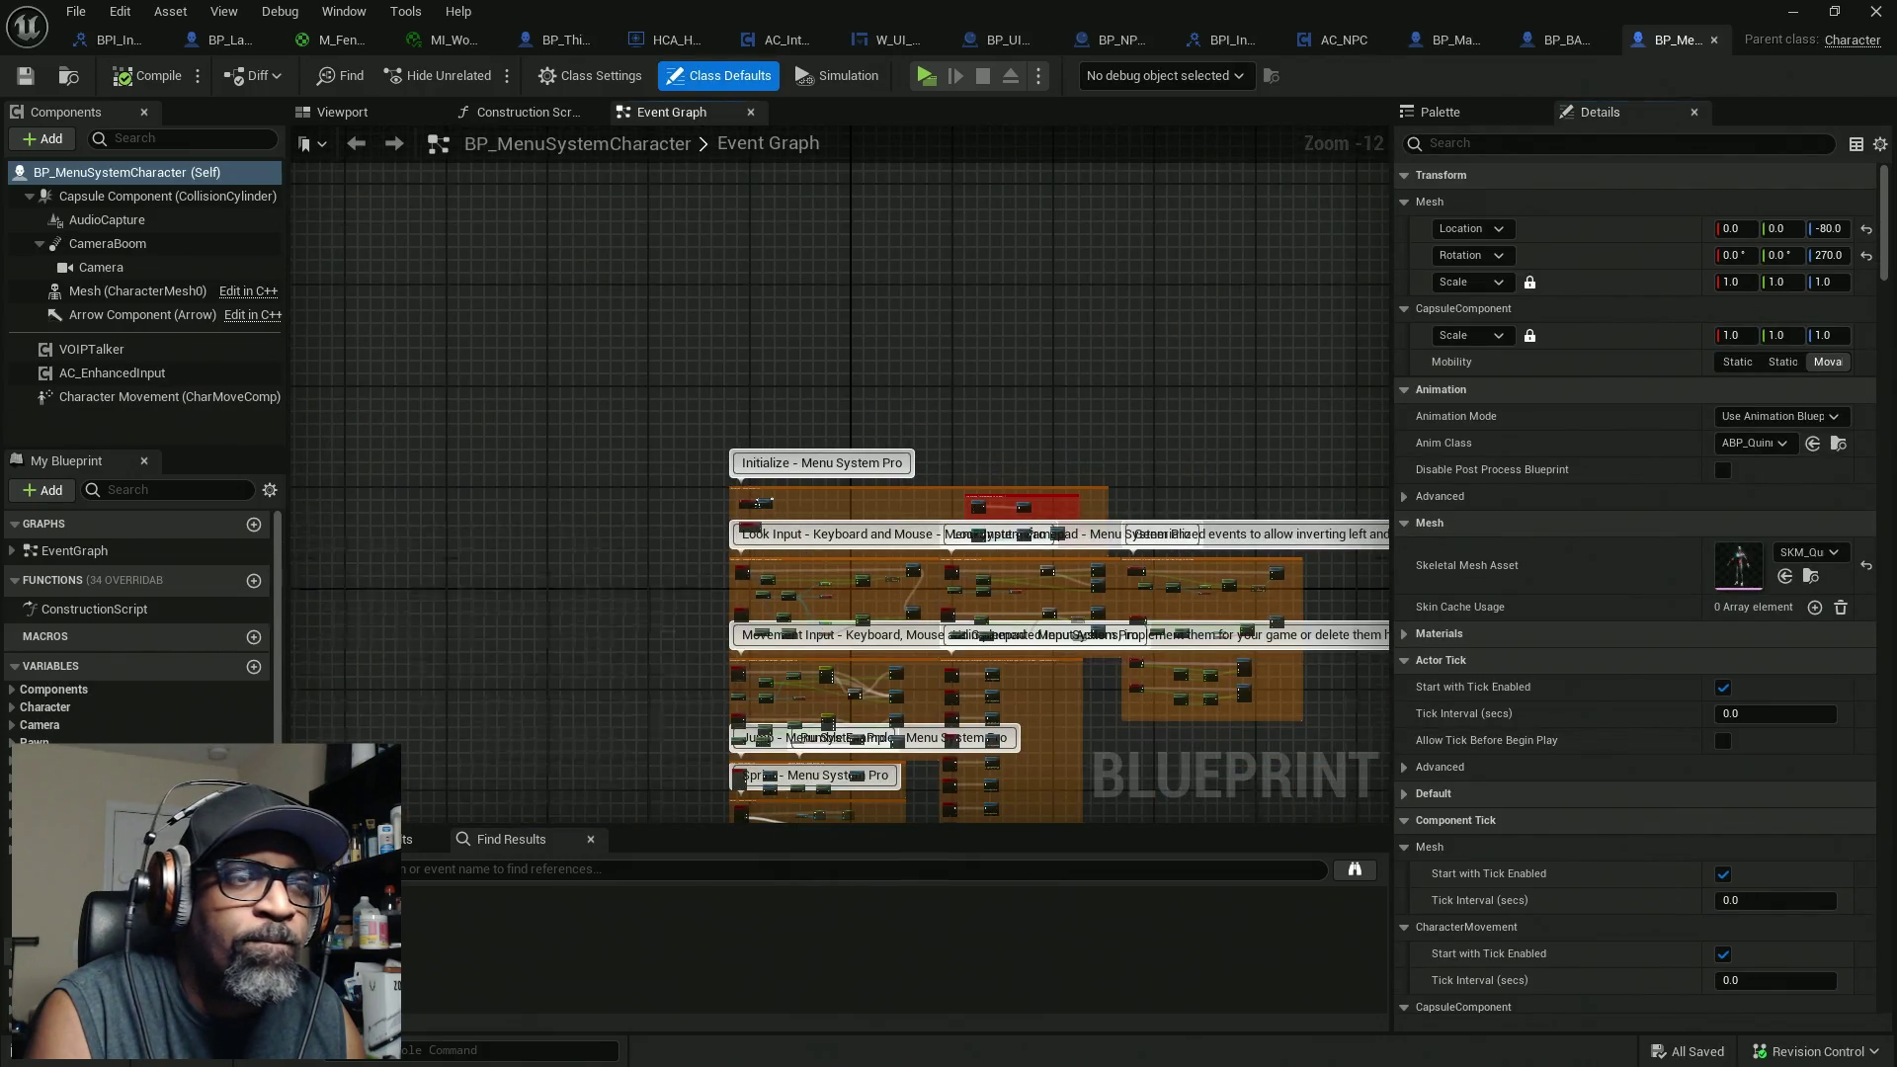
Step: Review the Movement Input, VOIP and Create & Show sections of the Event Graph
scroll(696, 513, down, 1)
scroll(764, 485, up, 8)
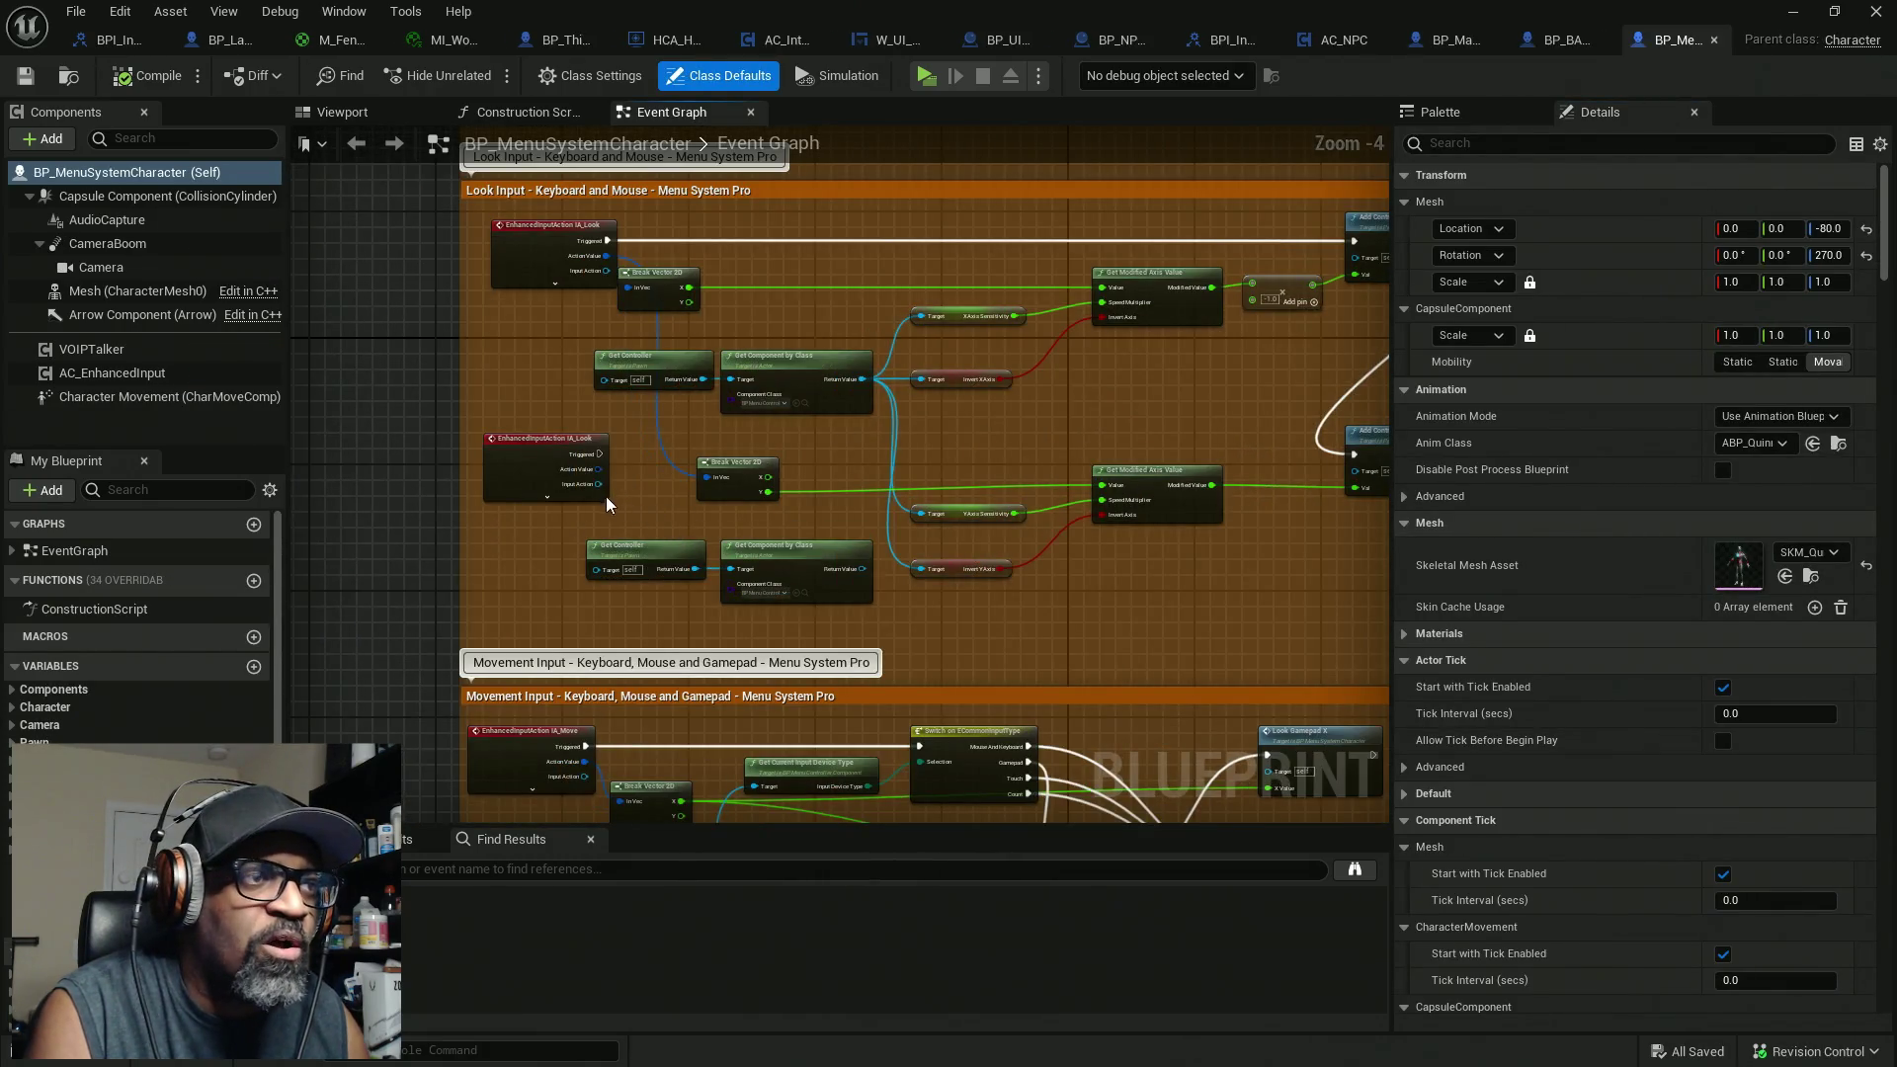
drag(554, 556, 514, 281)
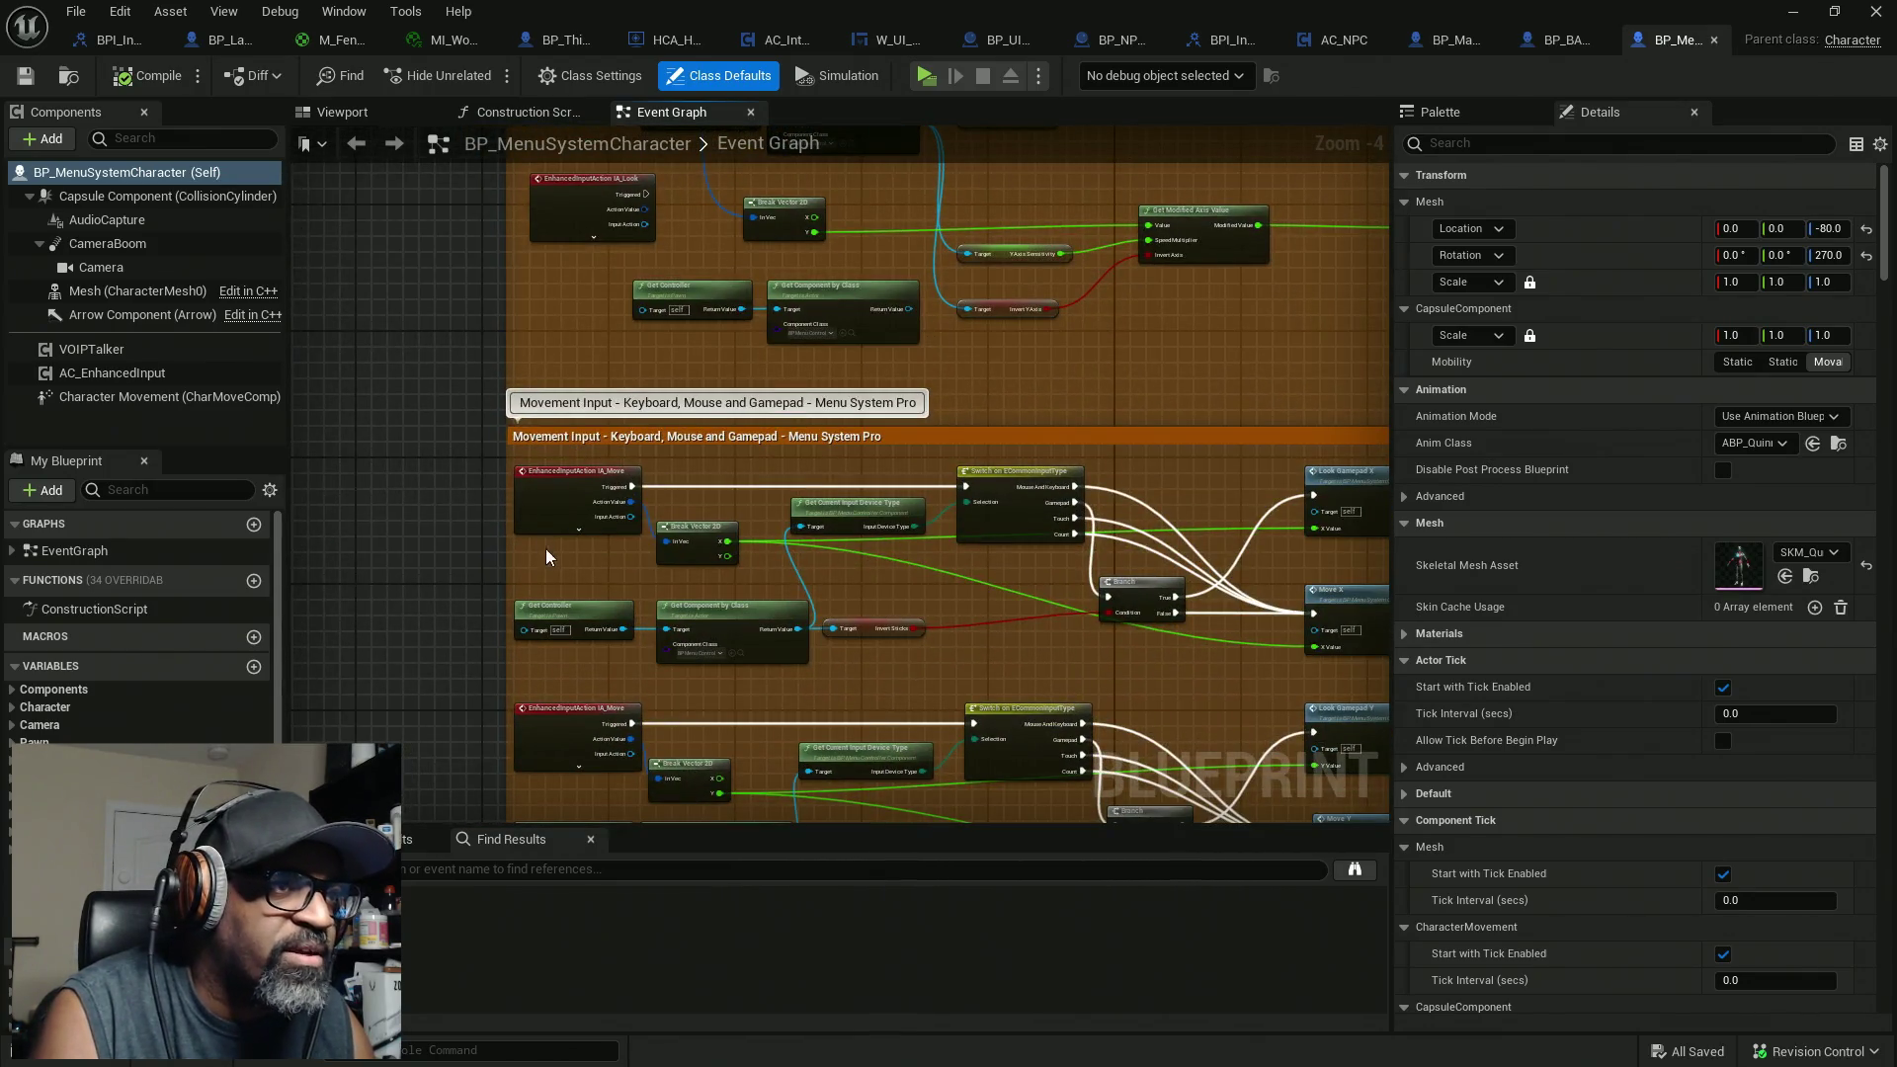
drag(661, 679, 650, 567)
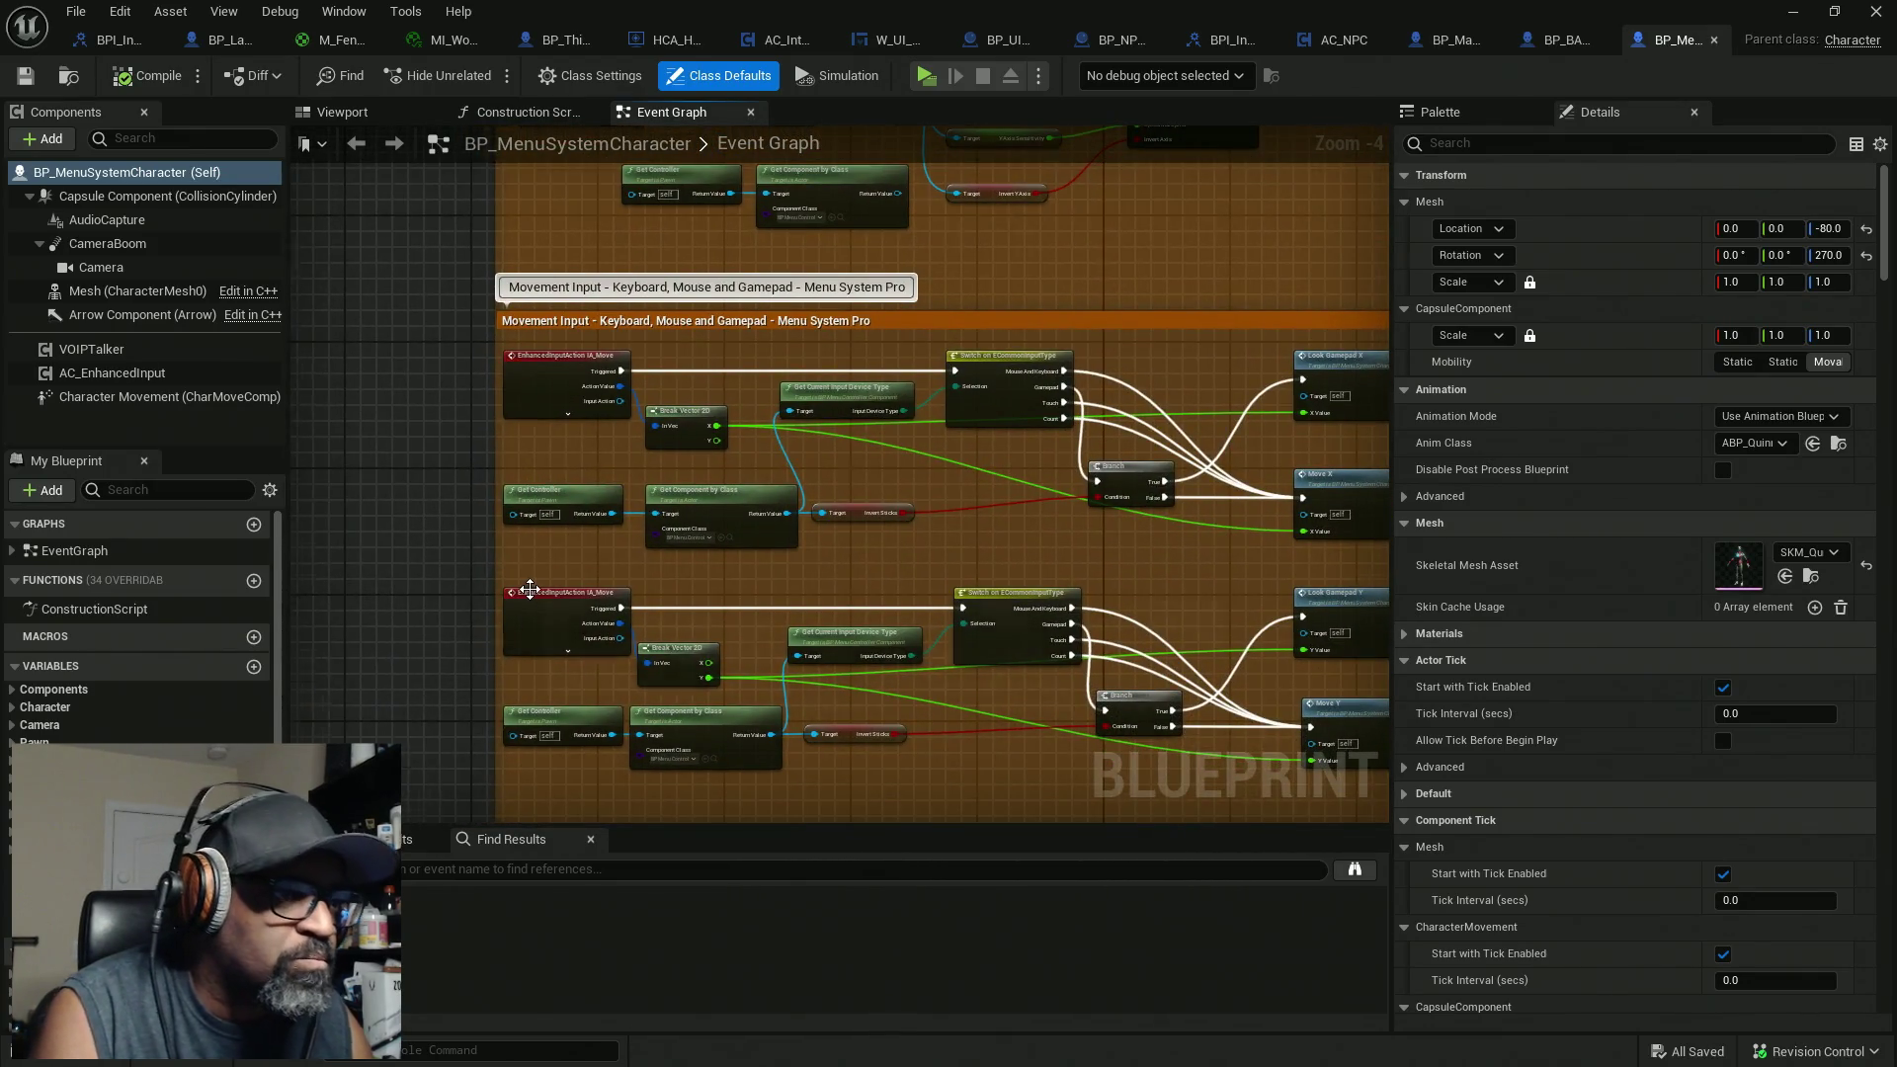
scroll(649, 567, up, 2)
scroll(786, 571, down, 4)
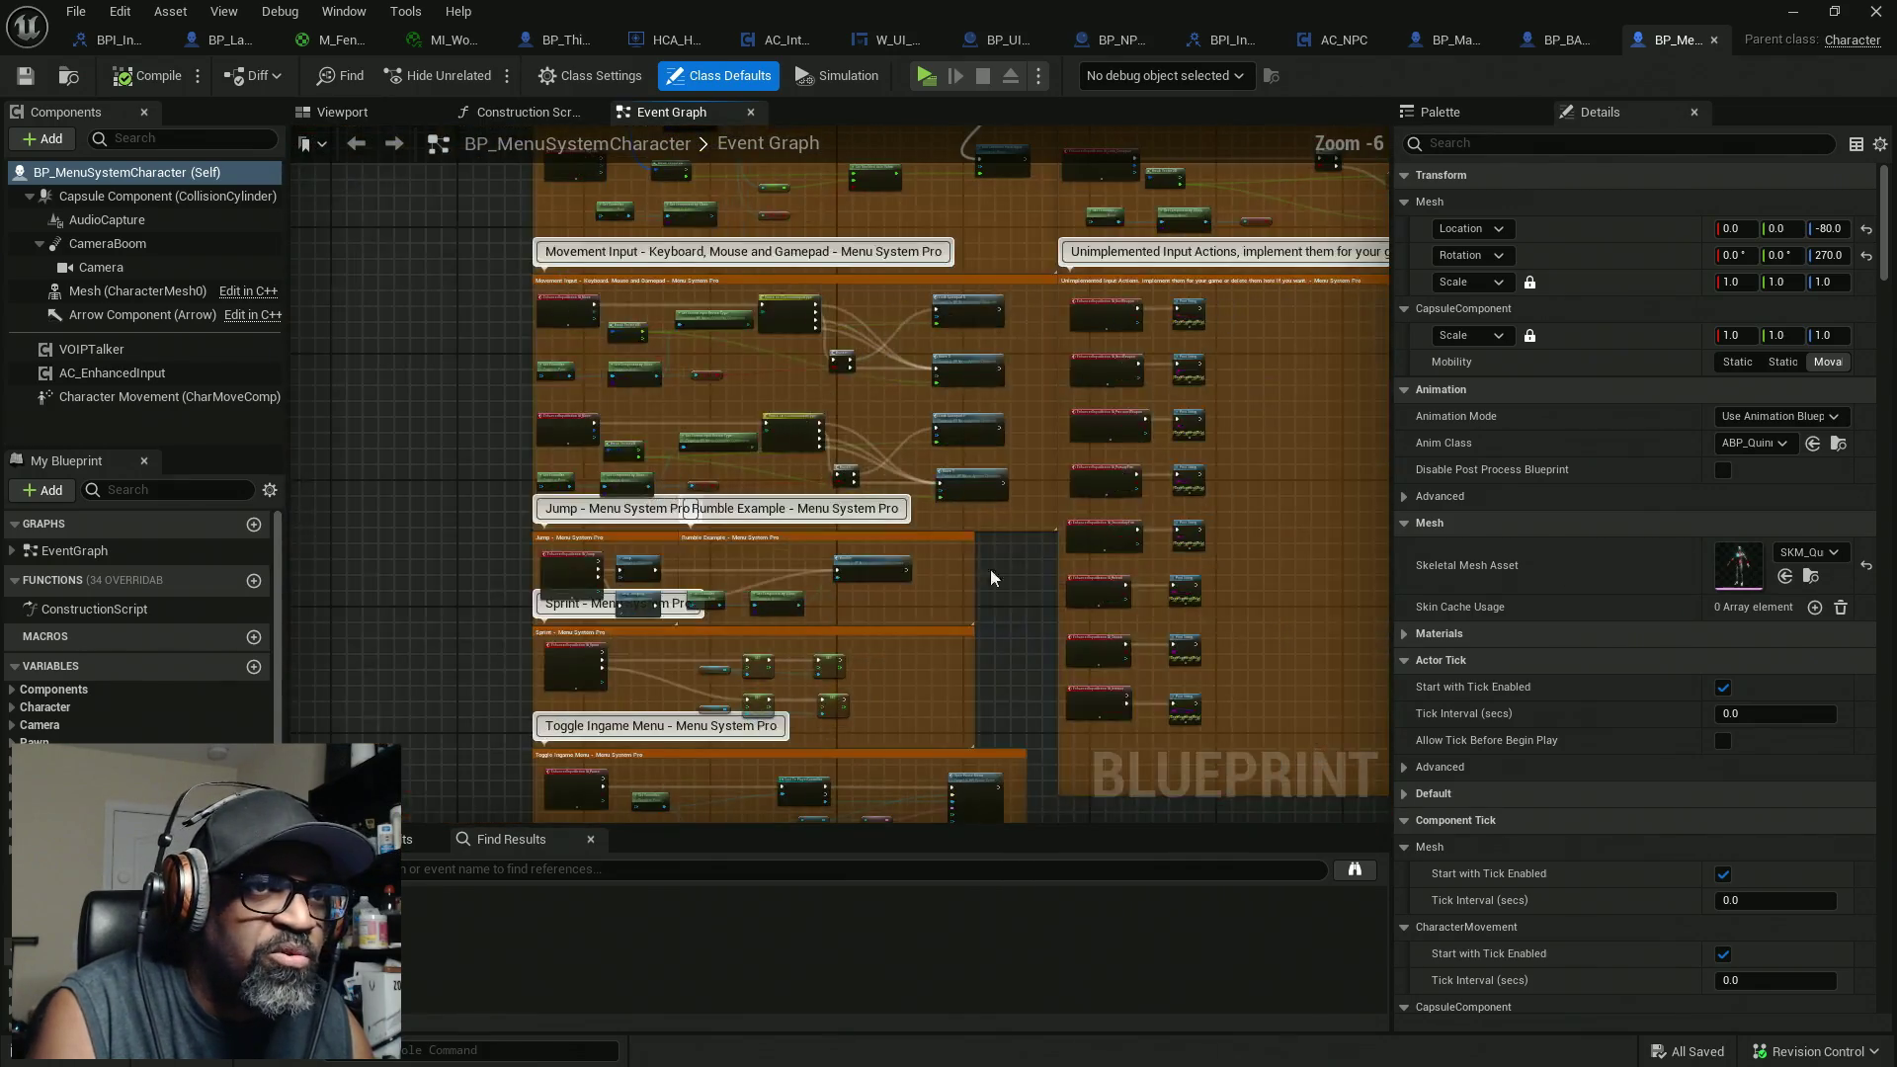
scroll(800, 414, up, 3)
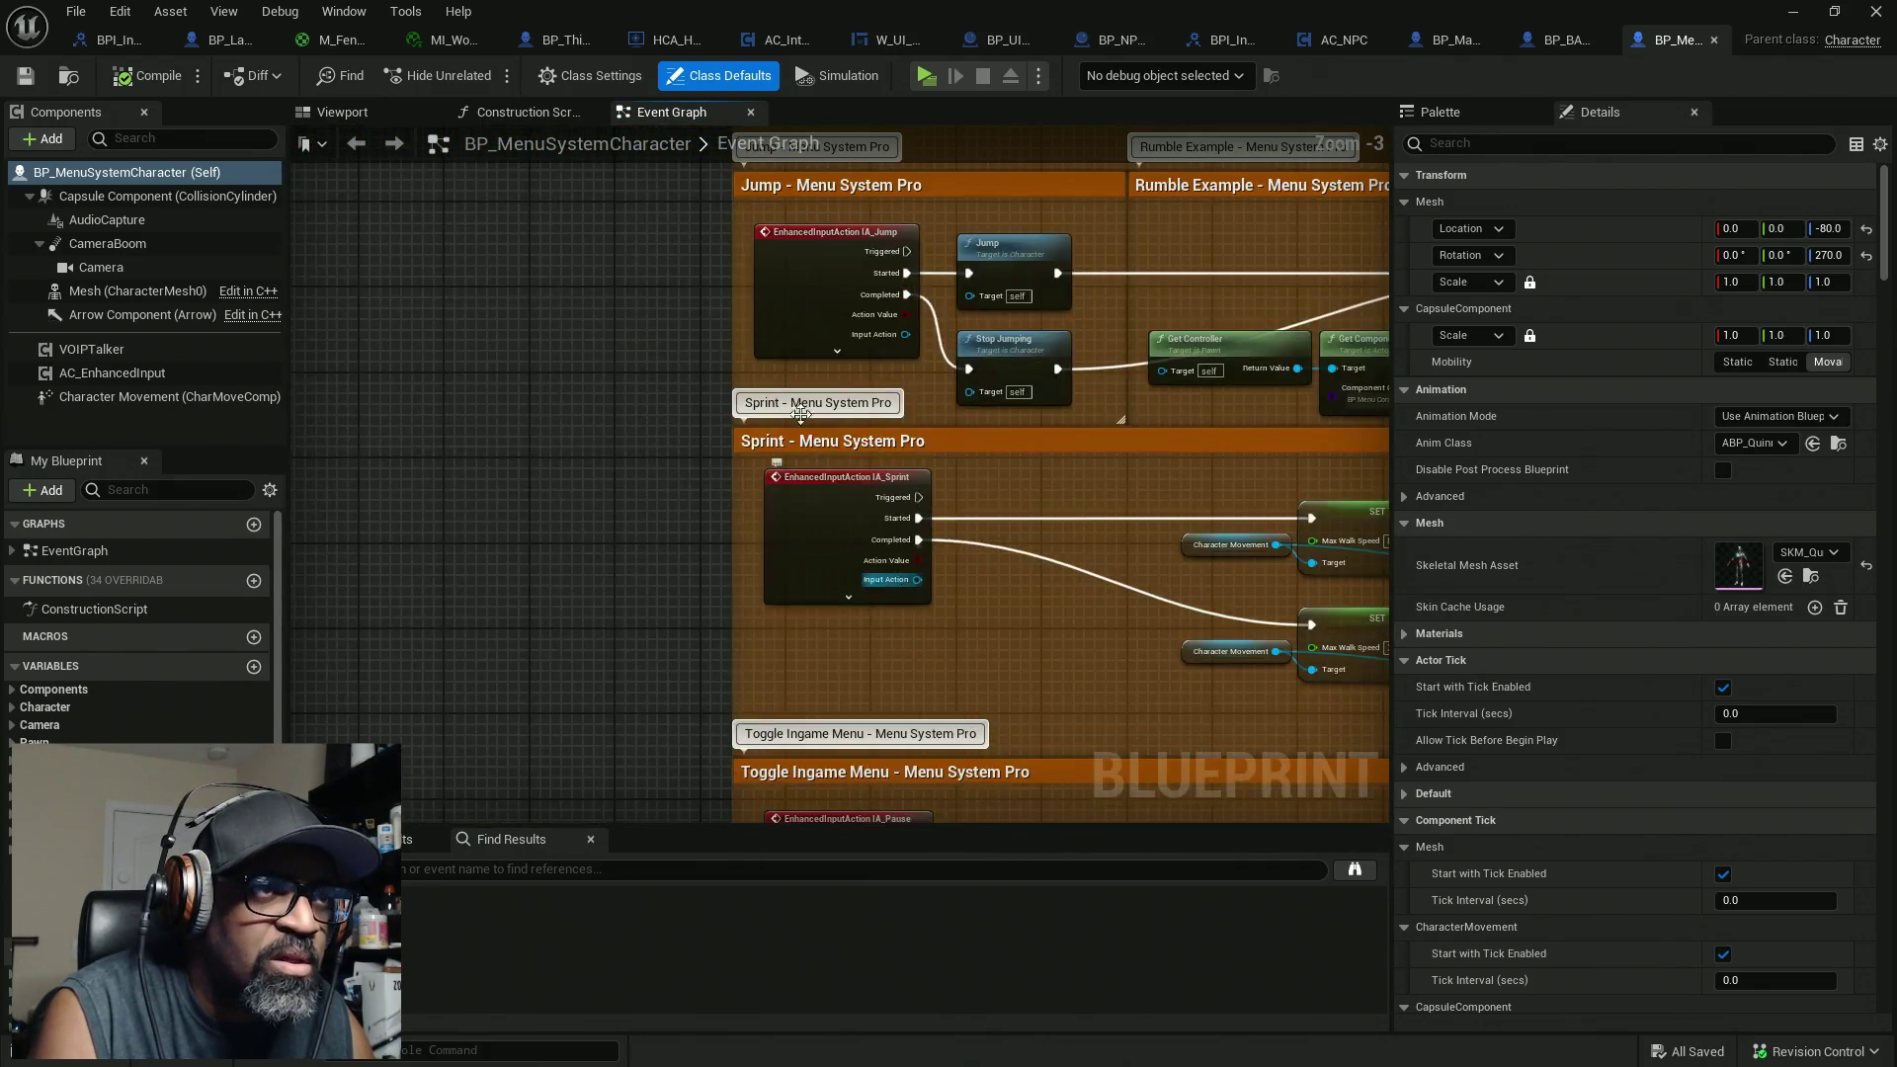
scroll(812, 352, down, 3)
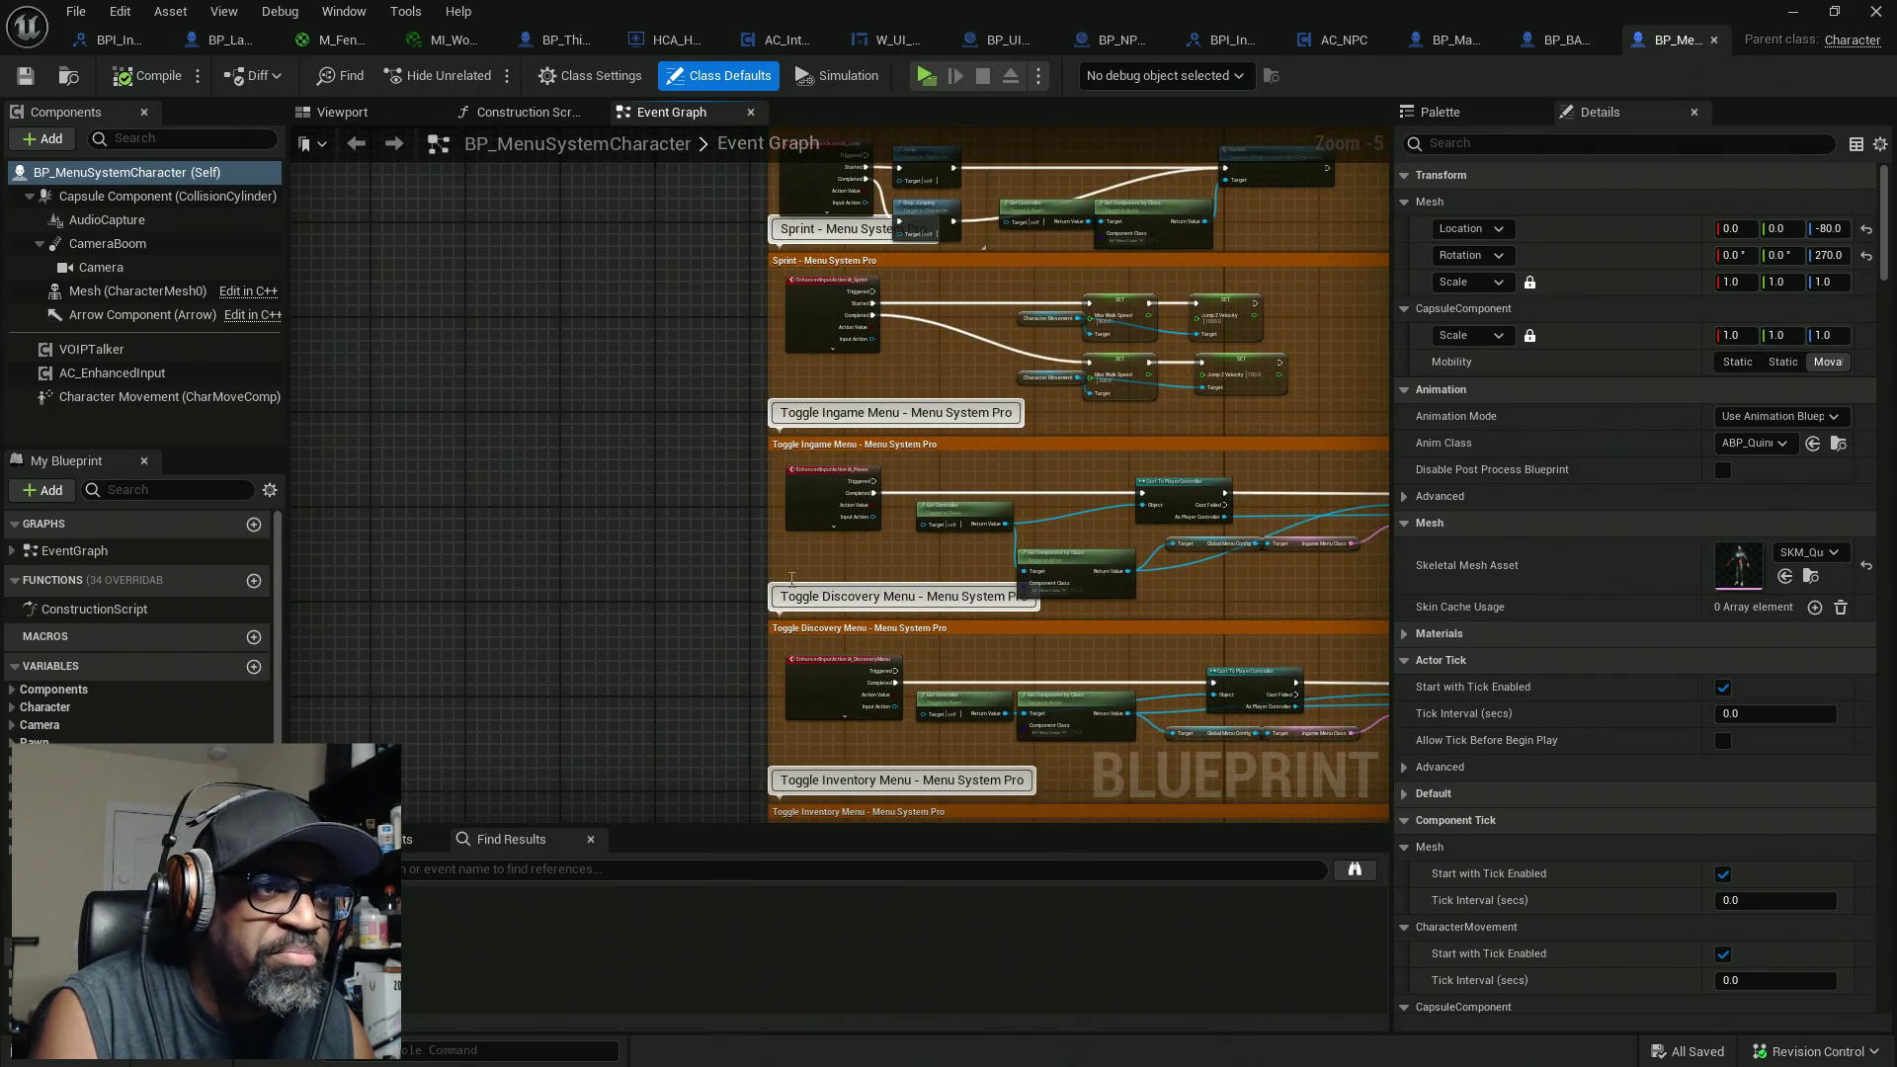
scroll(808, 547, up, 3)
scroll(808, 548, down, 3)
scroll(842, 626, down, 3)
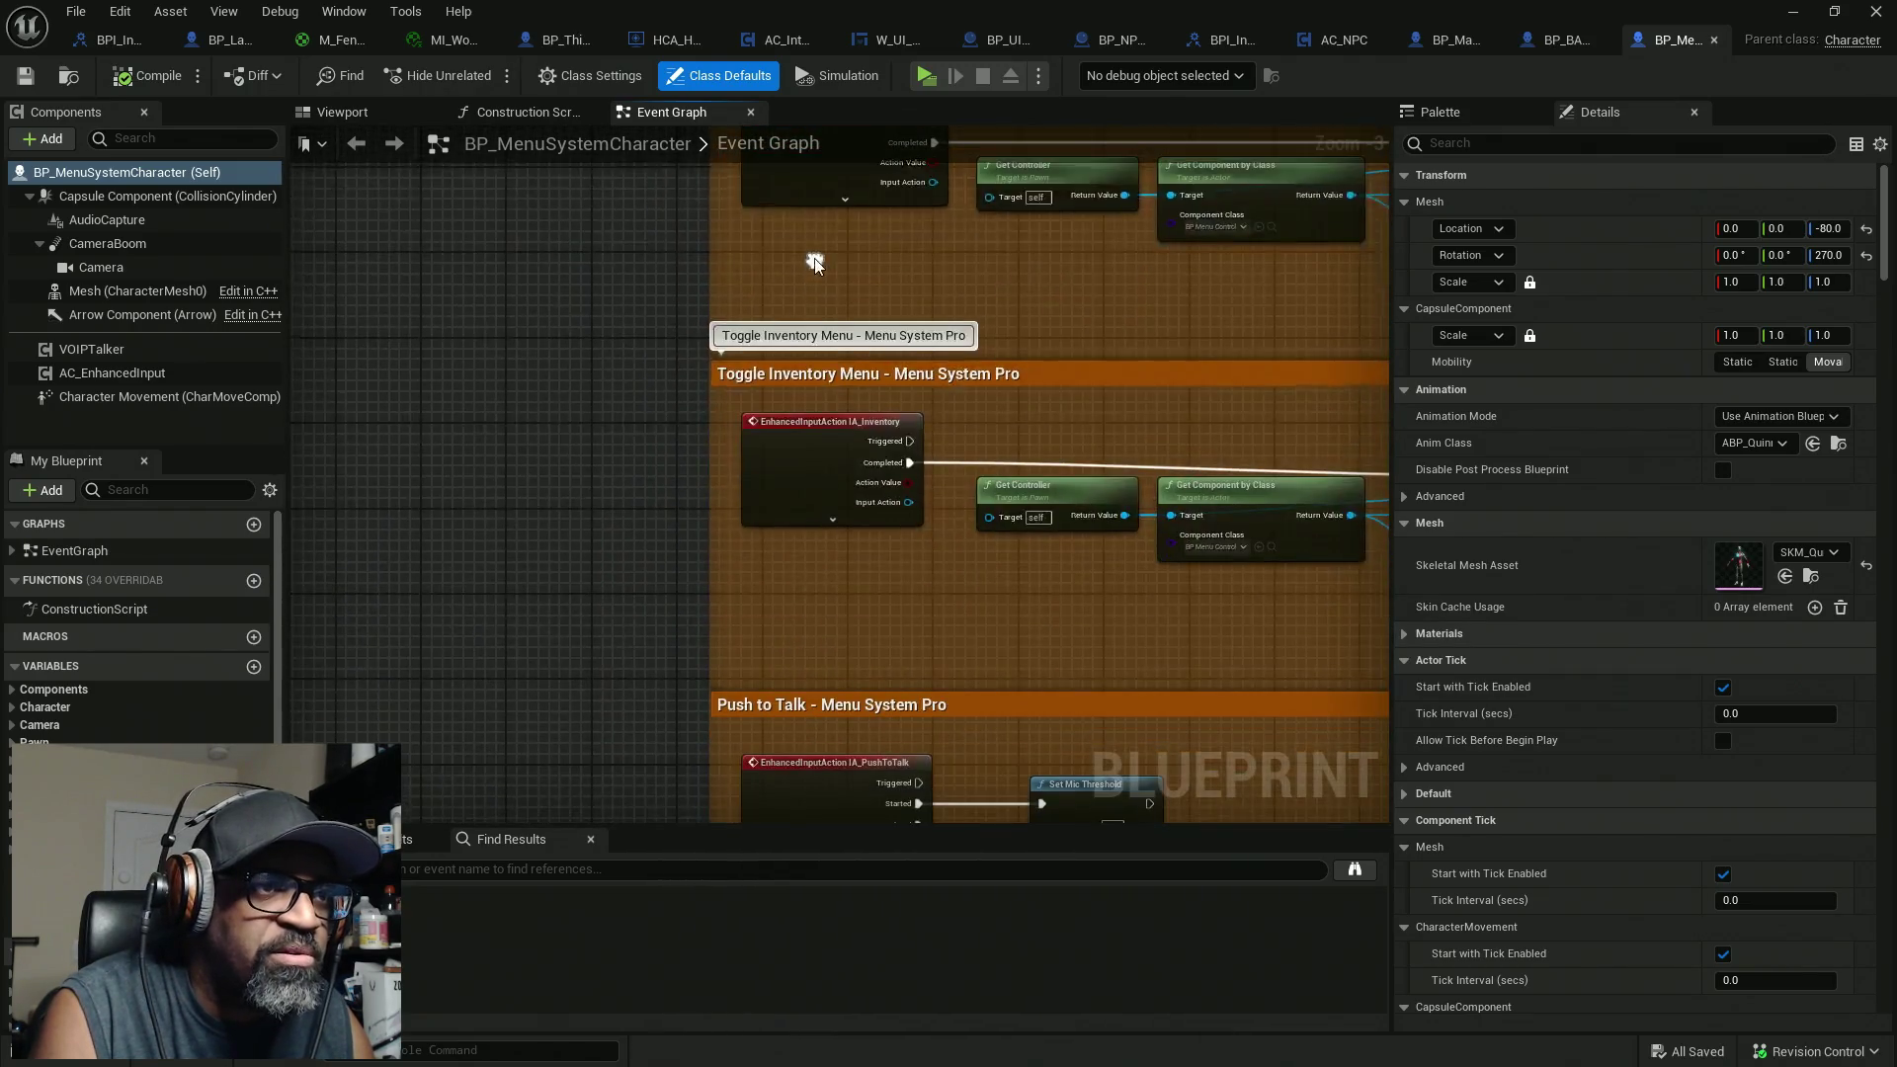
scroll(881, 609, down, 3)
drag(890, 646, 848, 273)
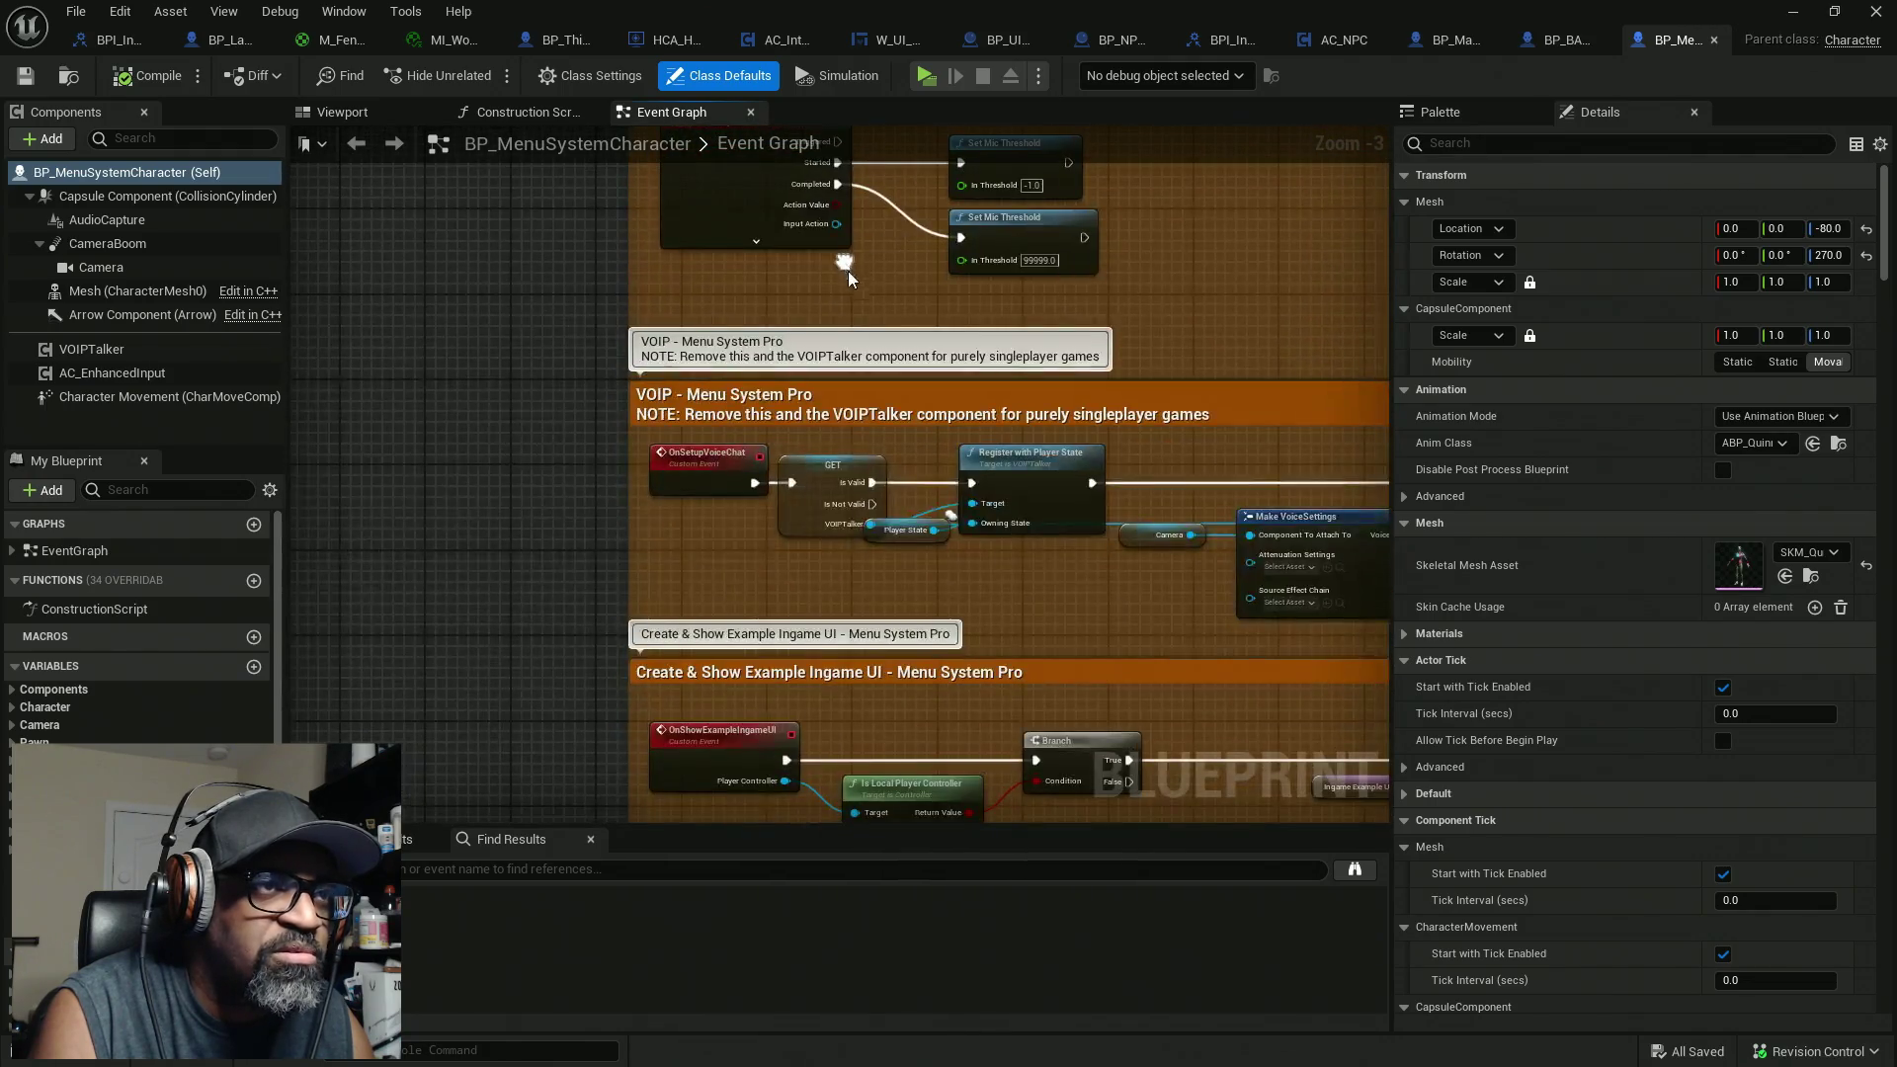
drag(766, 653, 743, 317)
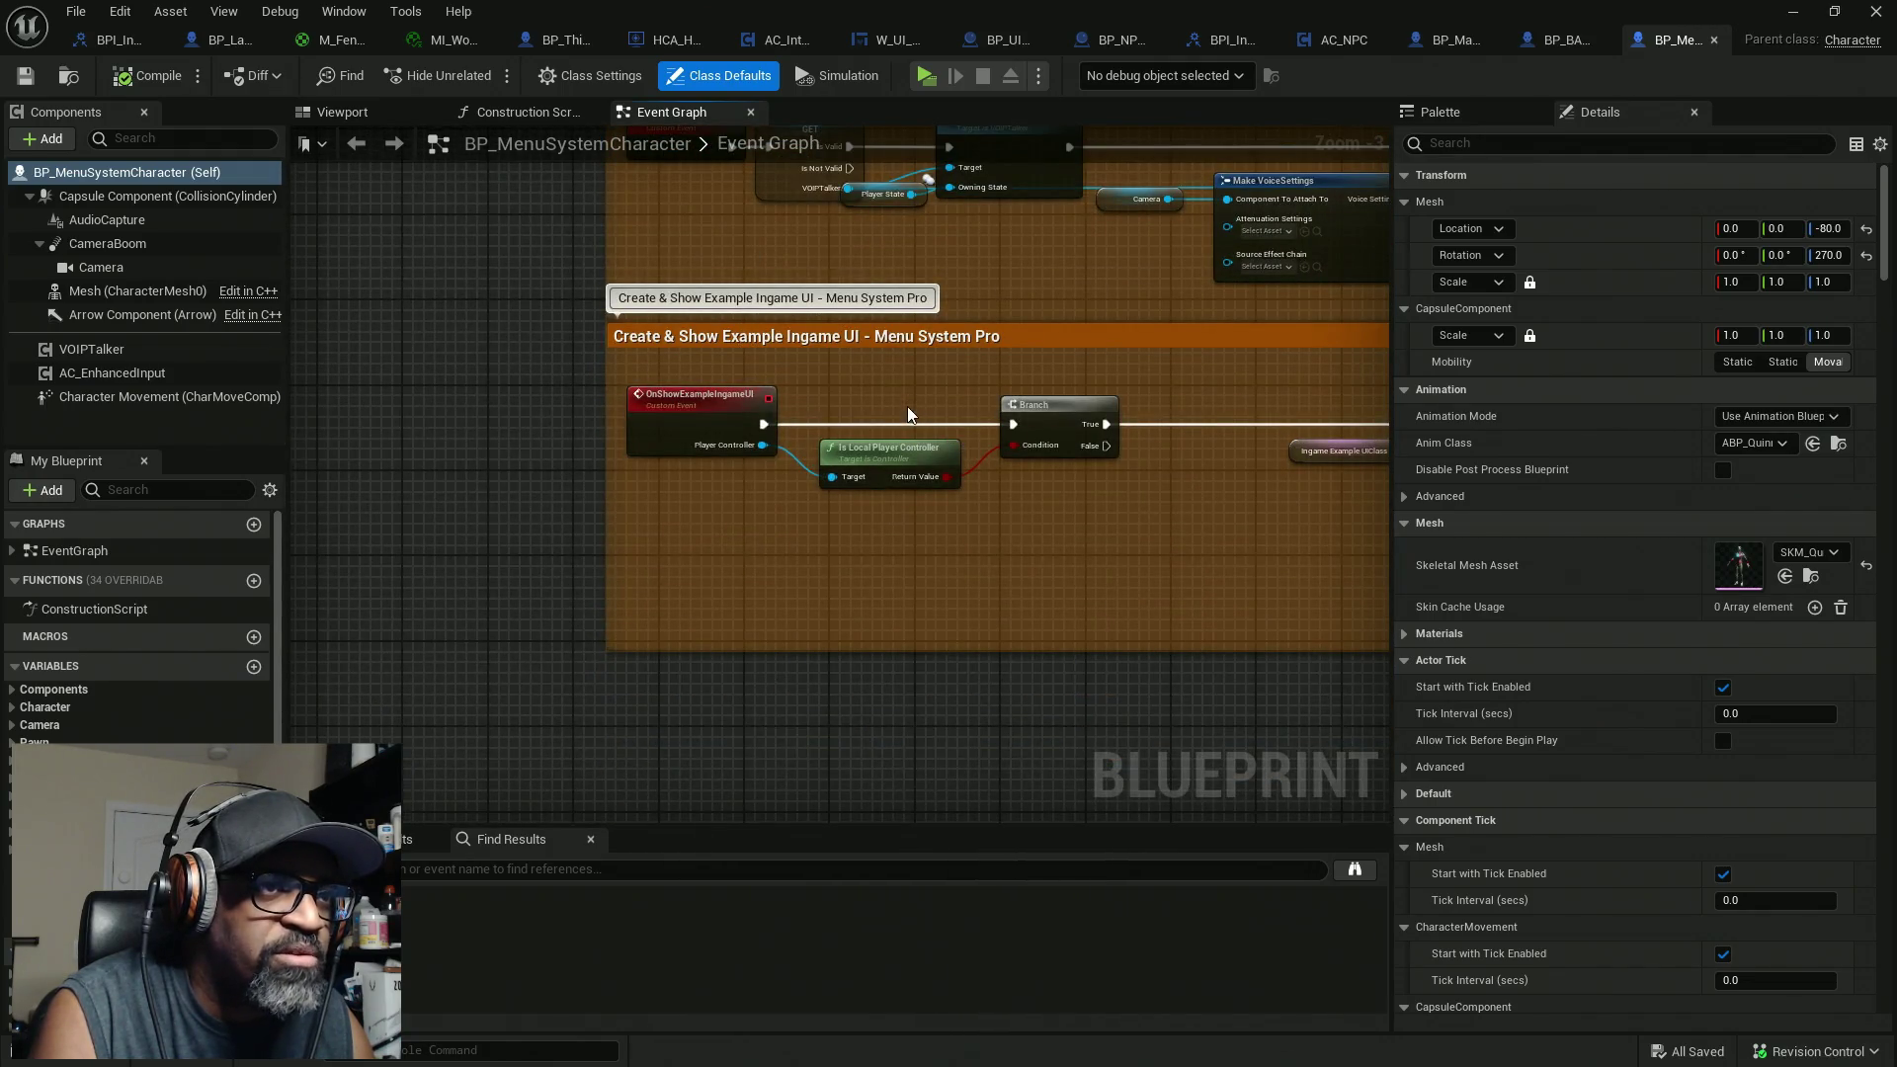
scroll(921, 406, down, 5)
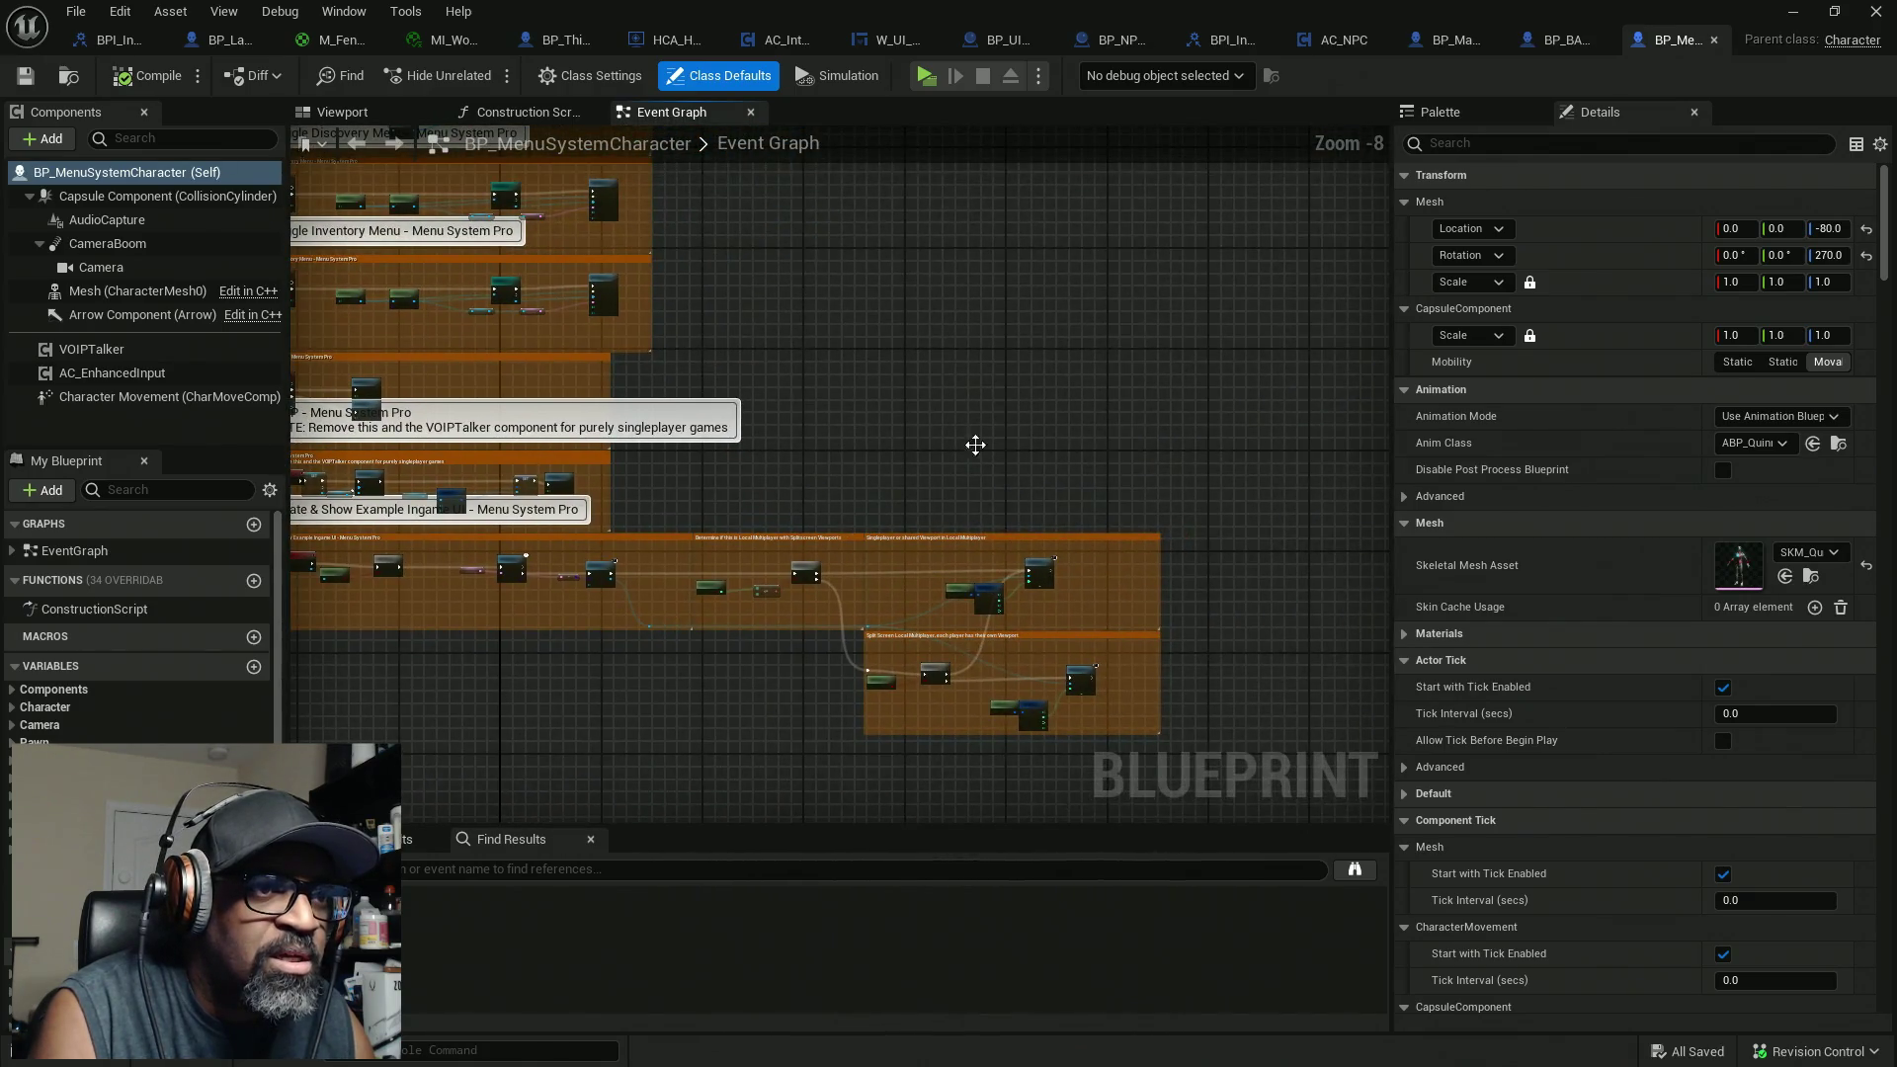
scroll(975, 444, down, 3)
scroll(969, 318, up, 4)
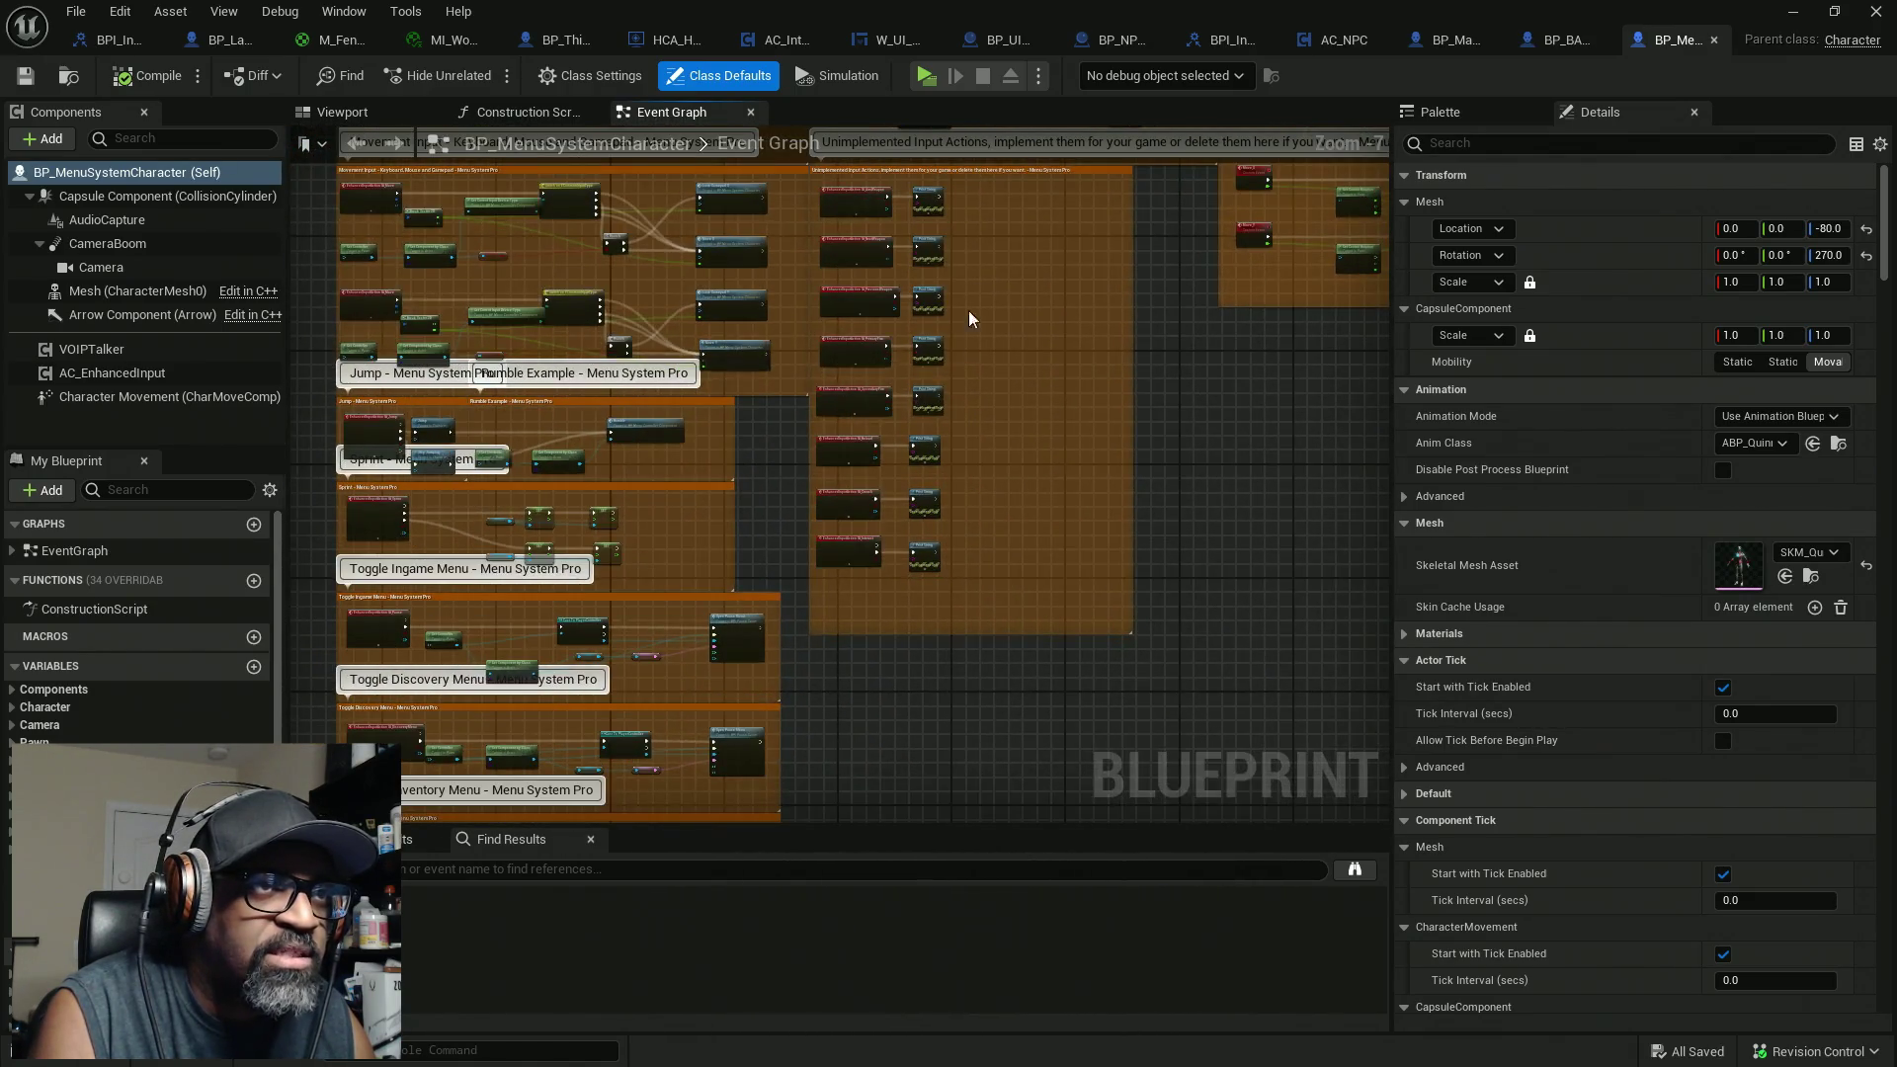
Step: Review the PrimaryFire, SecondaryFire, Reload, Crouch and Interact input nodes
drag(1268, 287, 1114, 397)
scroll(1117, 401, up, 4)
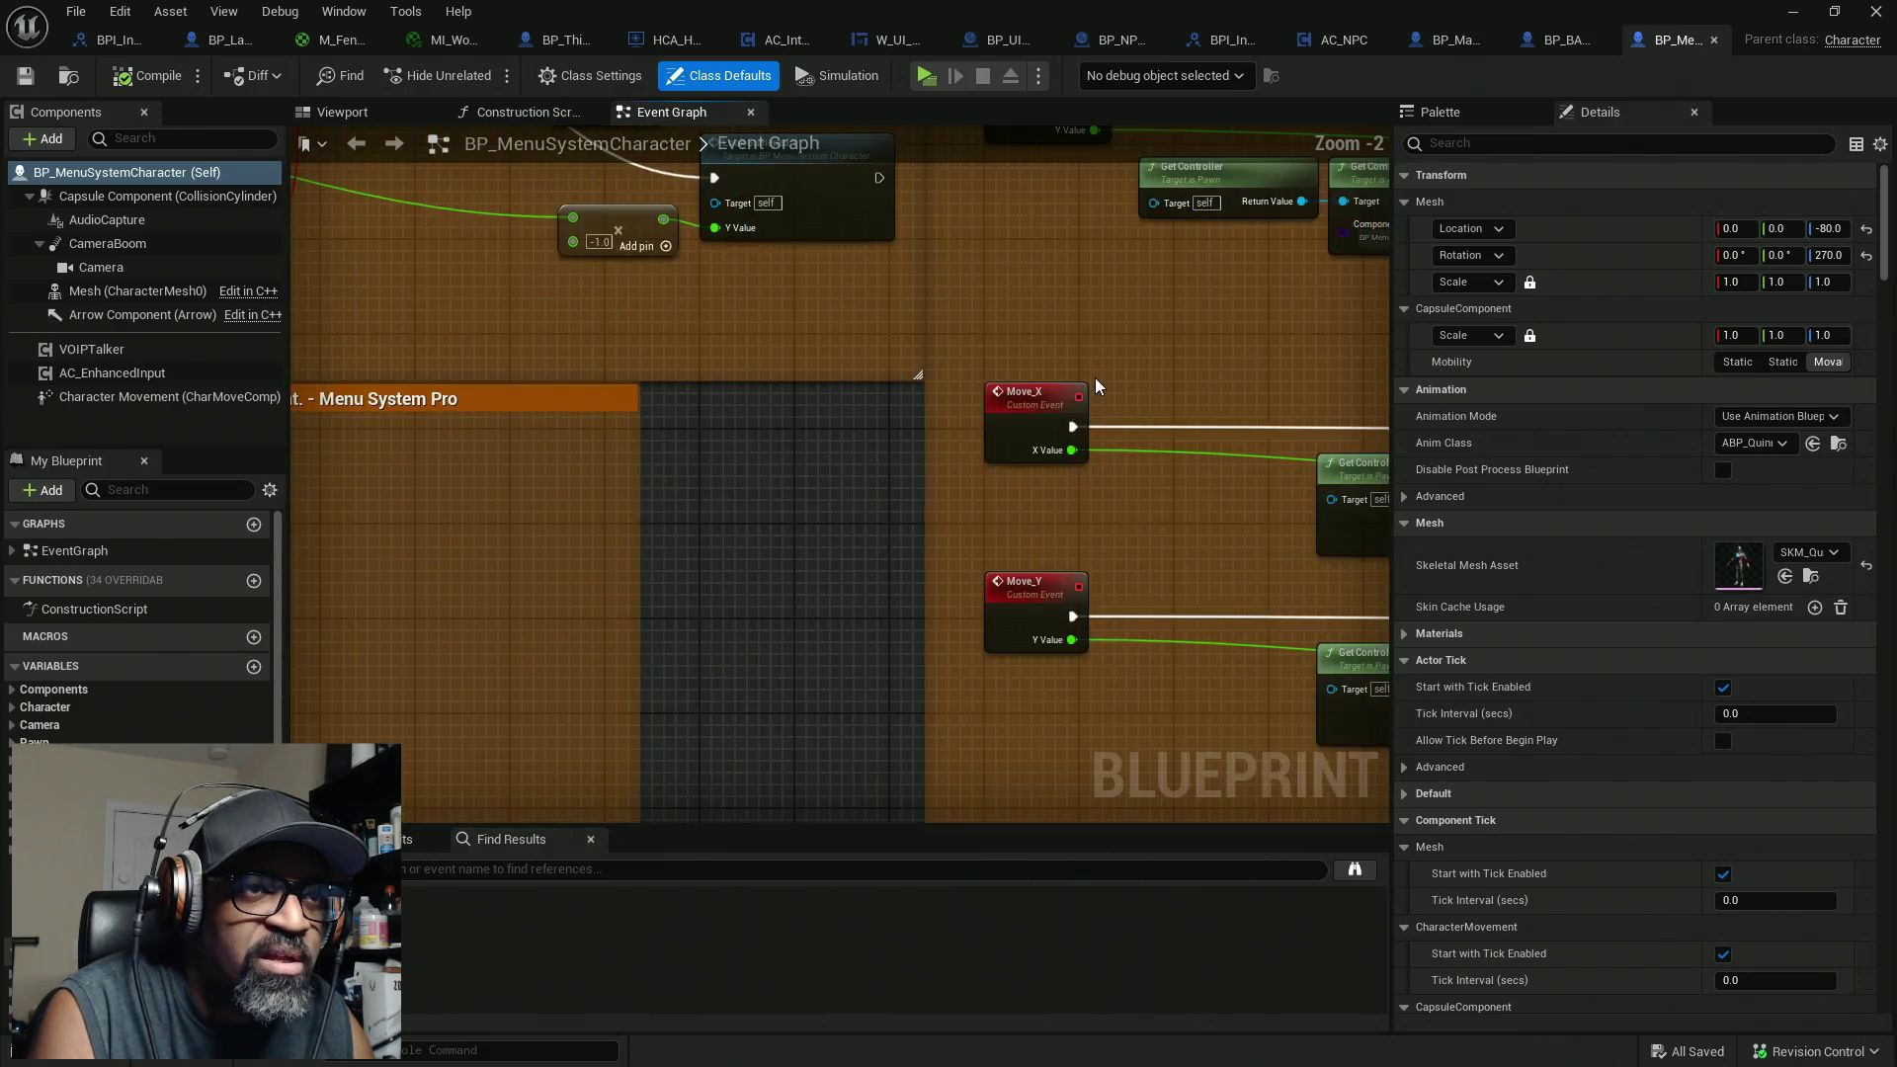
scroll(1095, 377, down, 3)
scroll(1092, 385, down, 2)
scroll(1022, 445, up, 5)
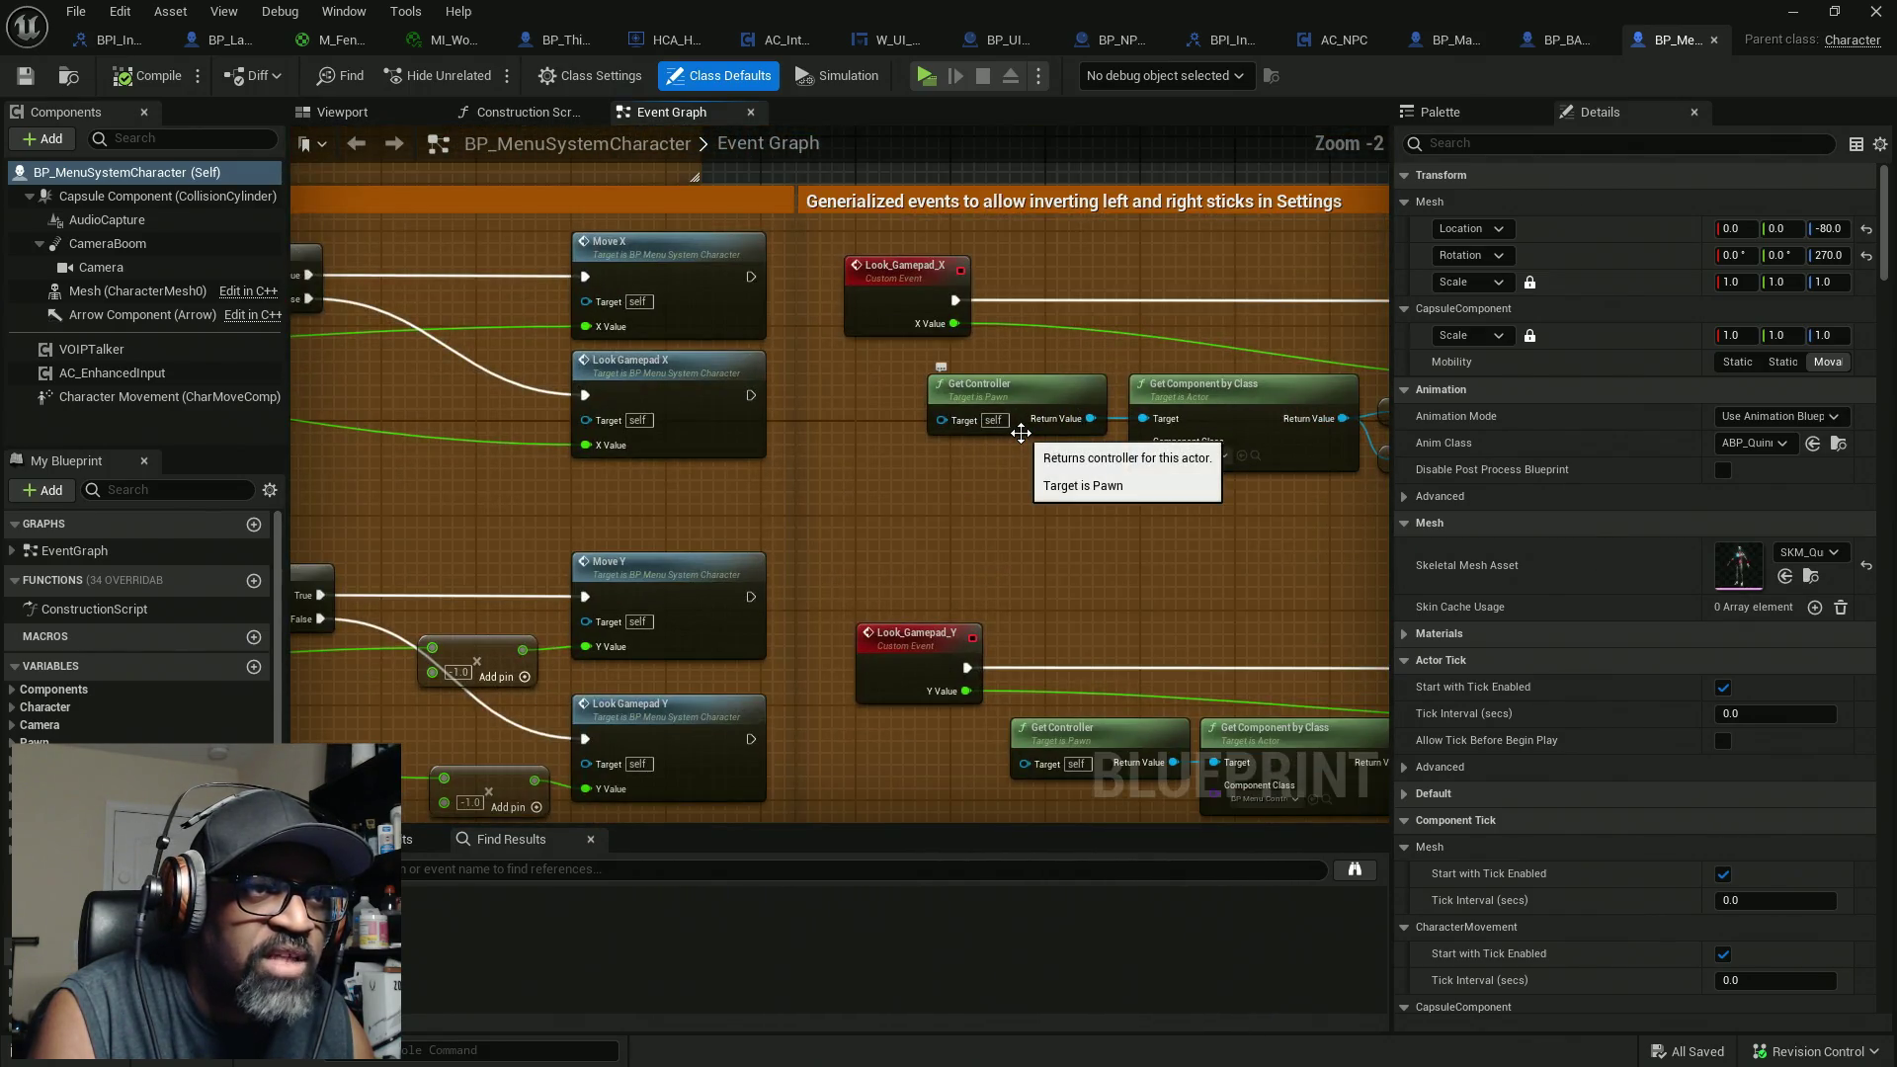
scroll(1018, 456, down, 5)
scroll(1017, 456, down, 2)
scroll(863, 629, up, 8)
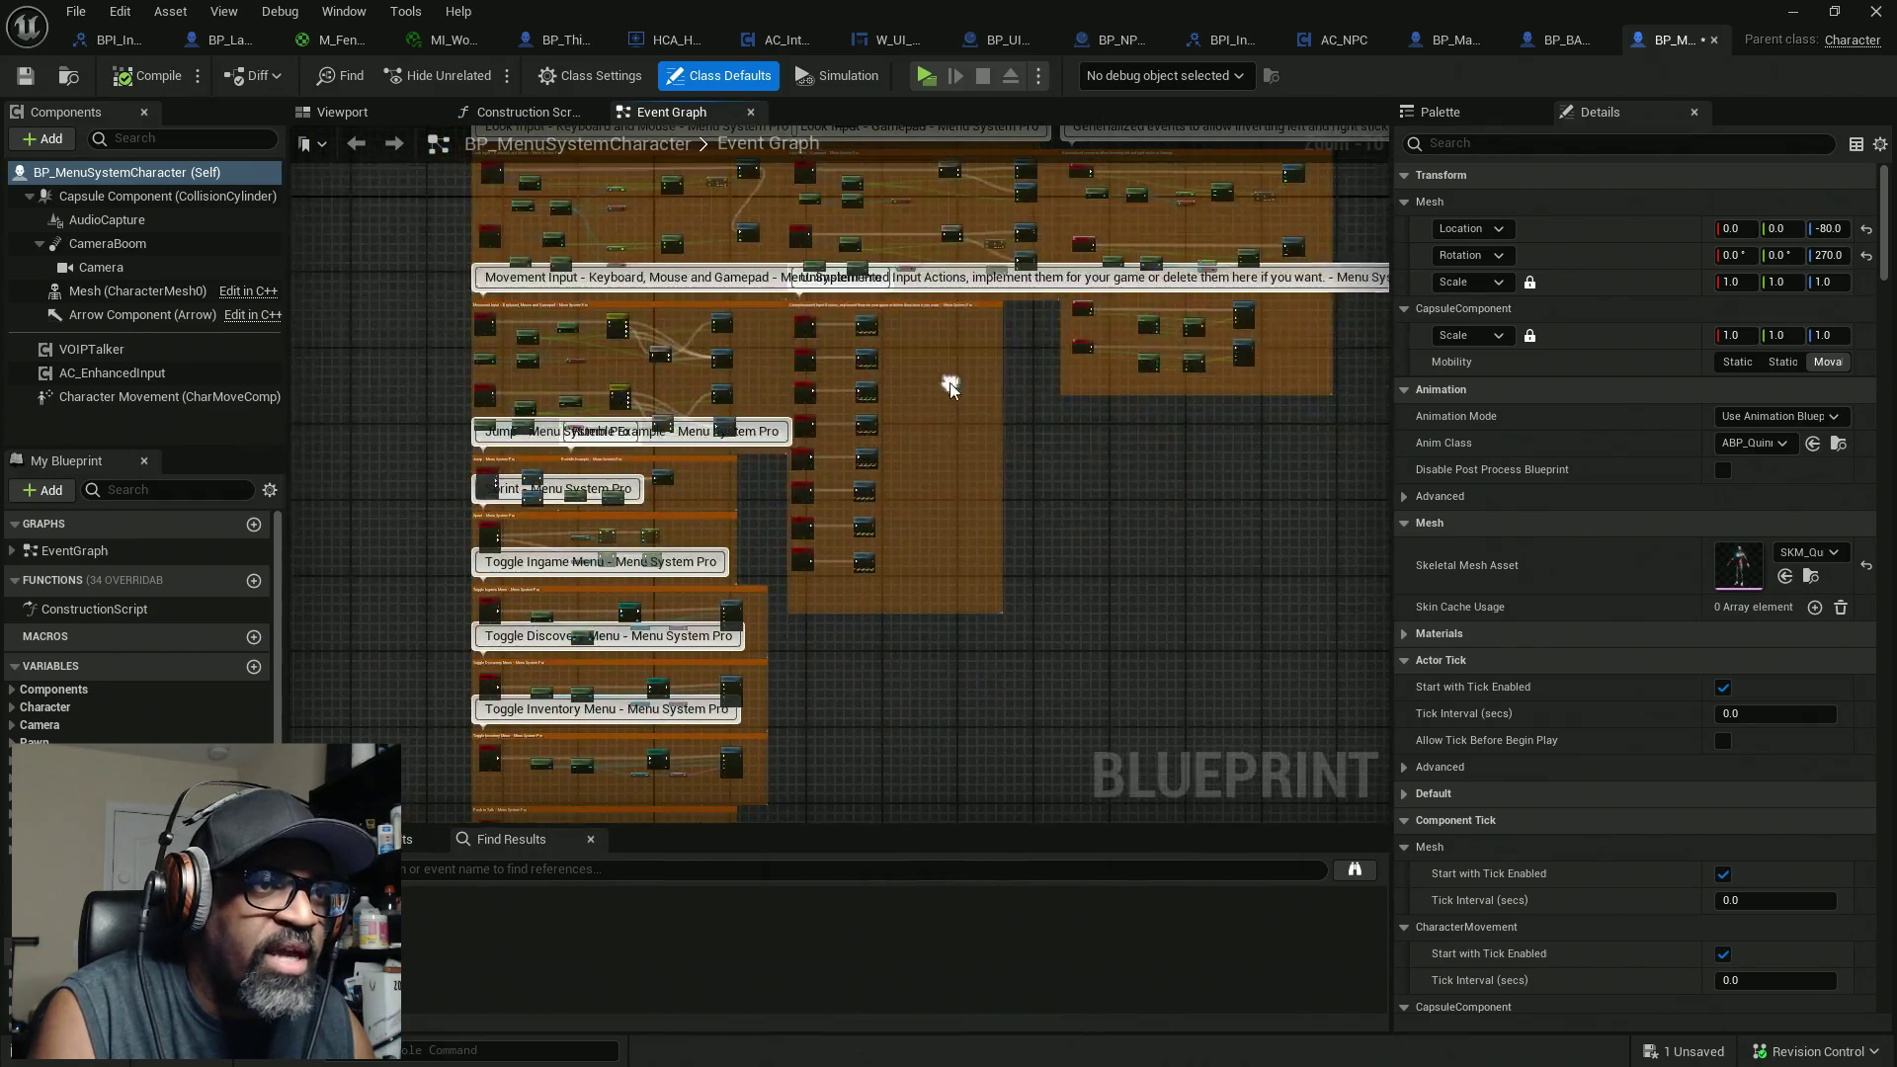
scroll(728, 341, up, 1)
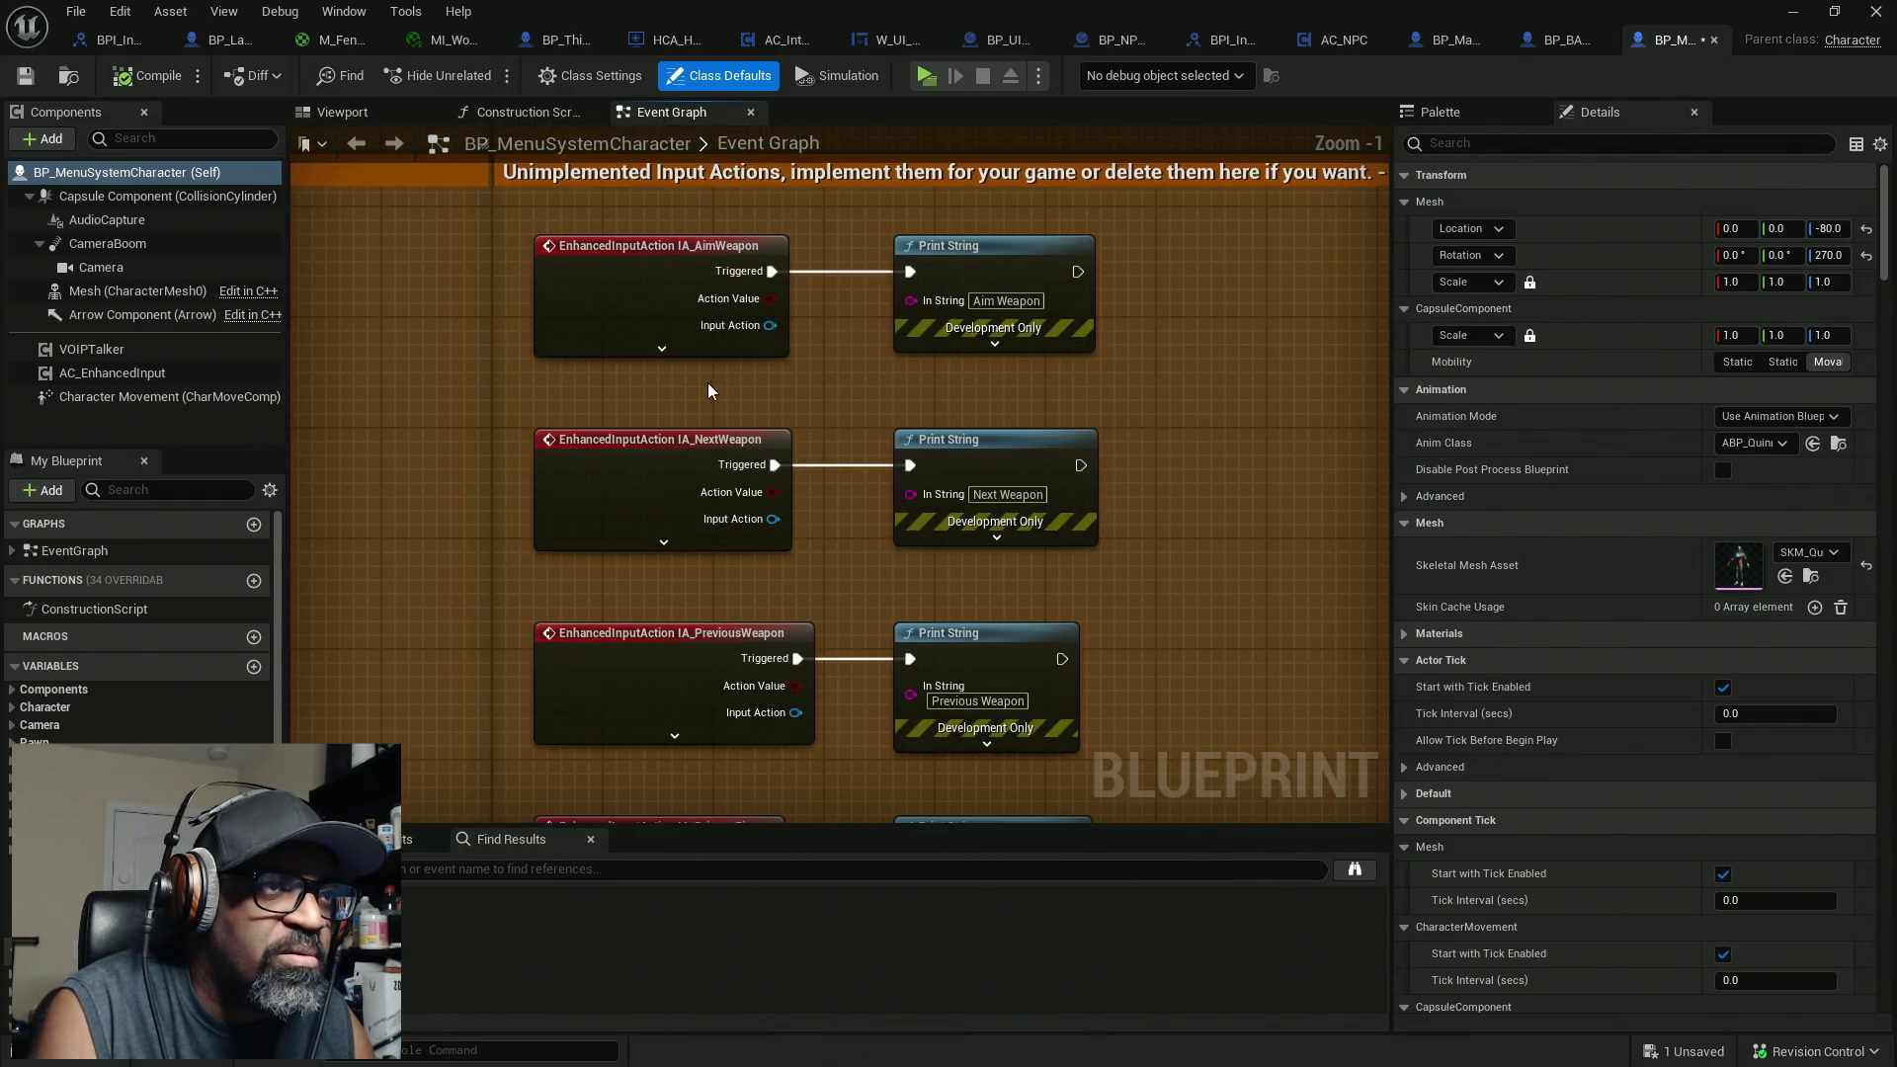
mouse_move(721, 240)
mouse_down()
mouse_move(839, 356)
mouse_move(797, 311)
mouse_up()
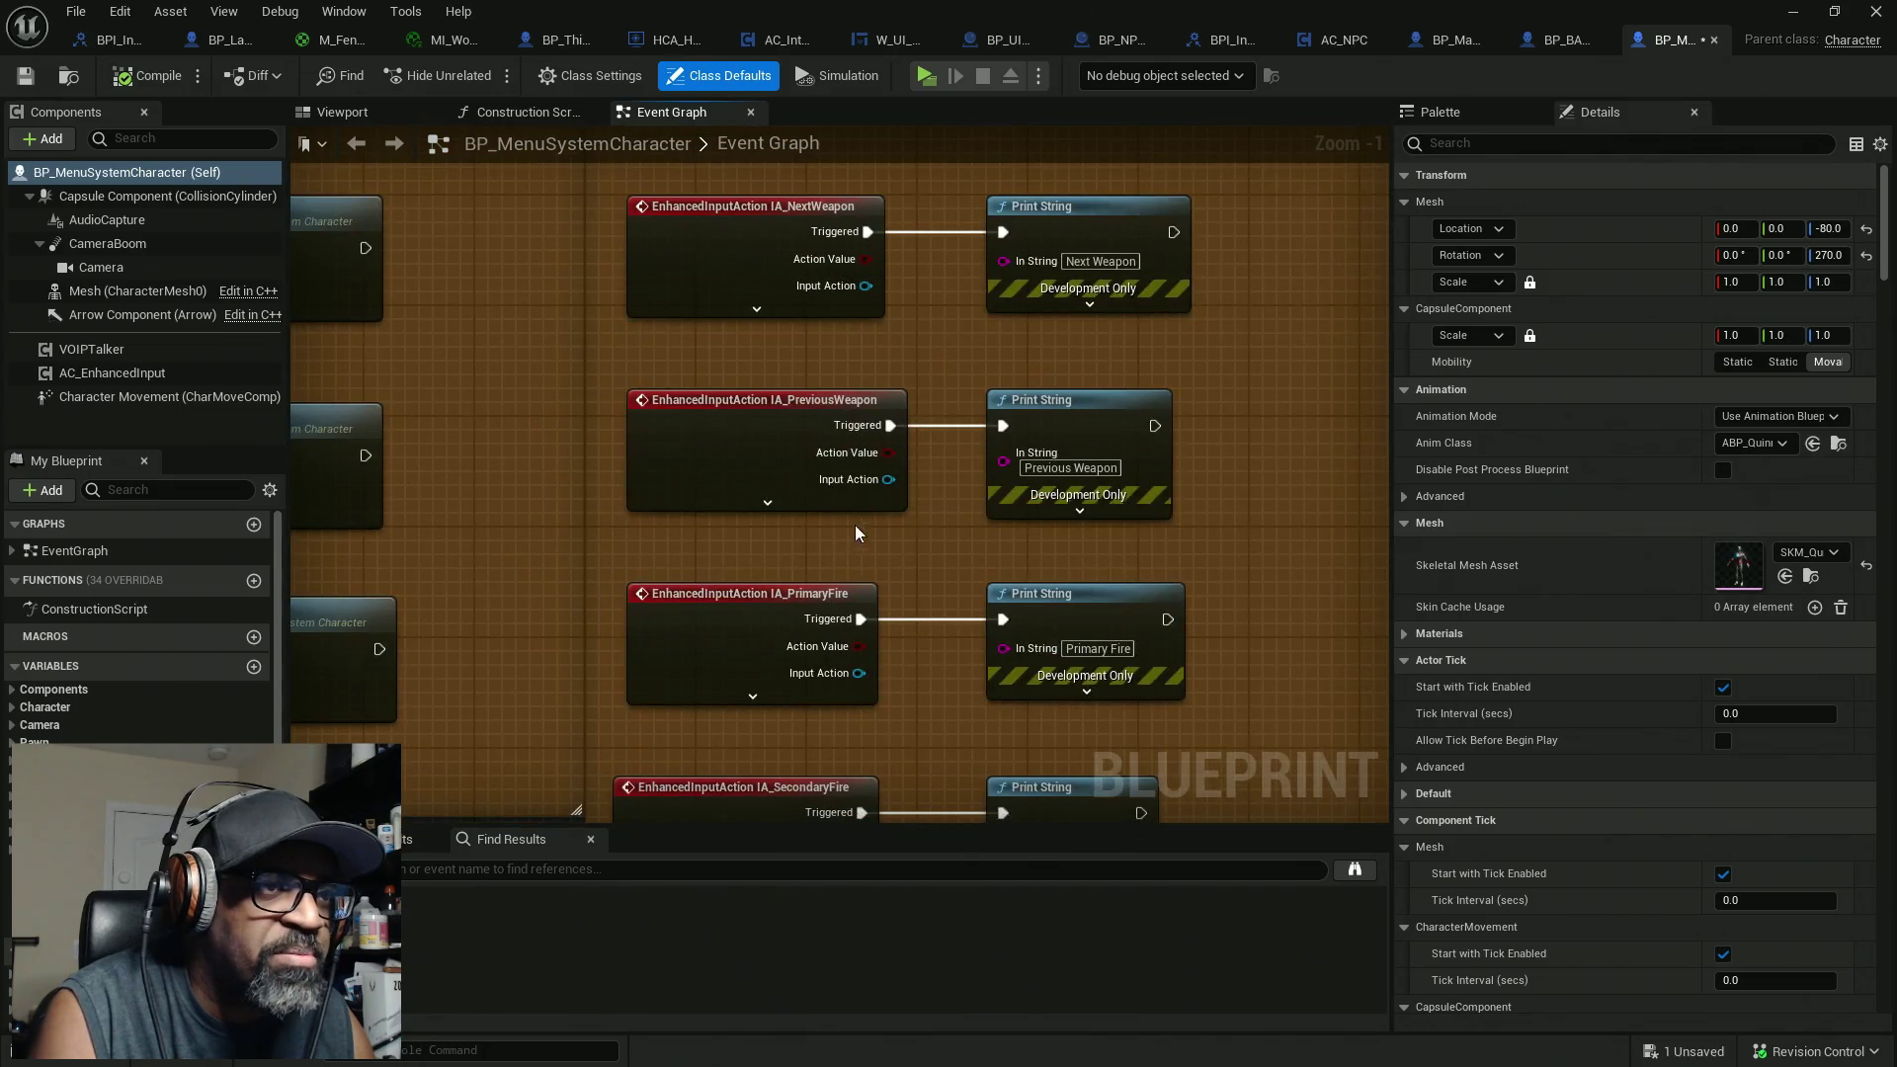
drag(855, 534, 892, 309)
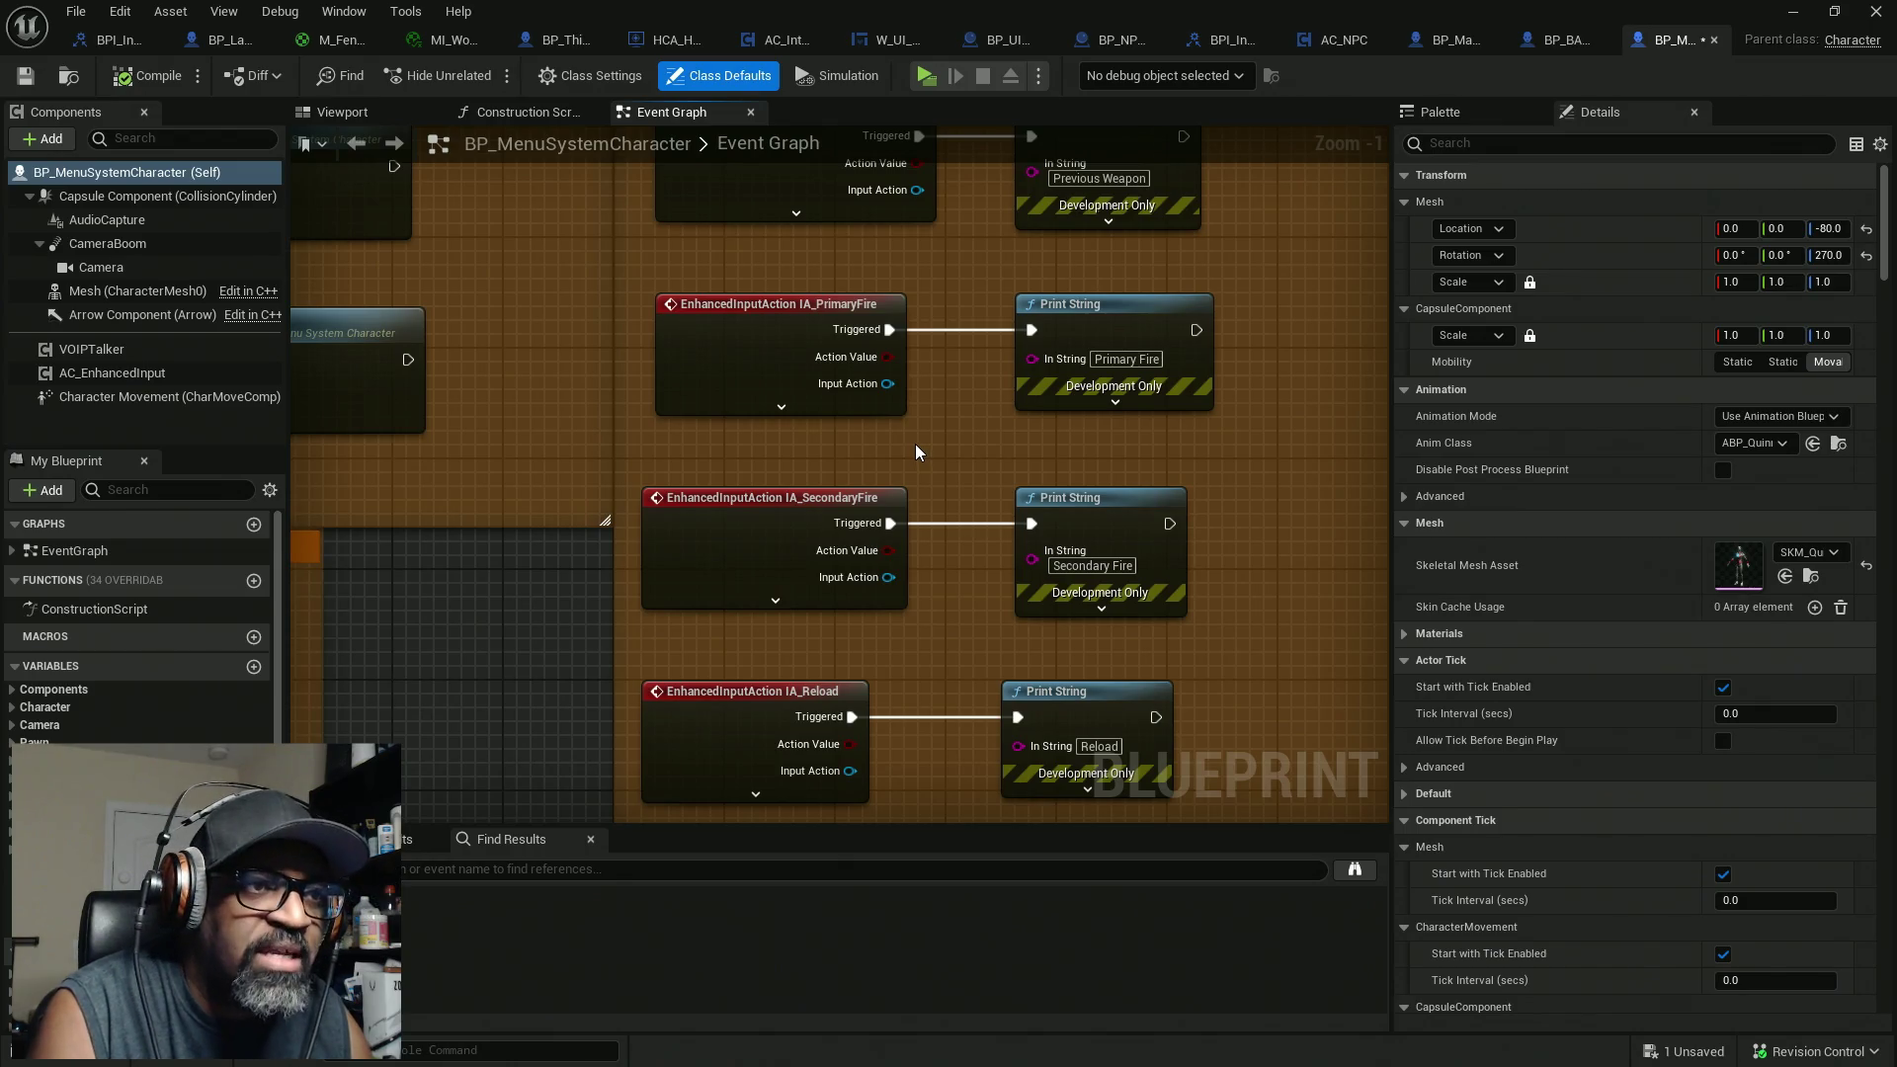
drag(959, 514, 939, 321)
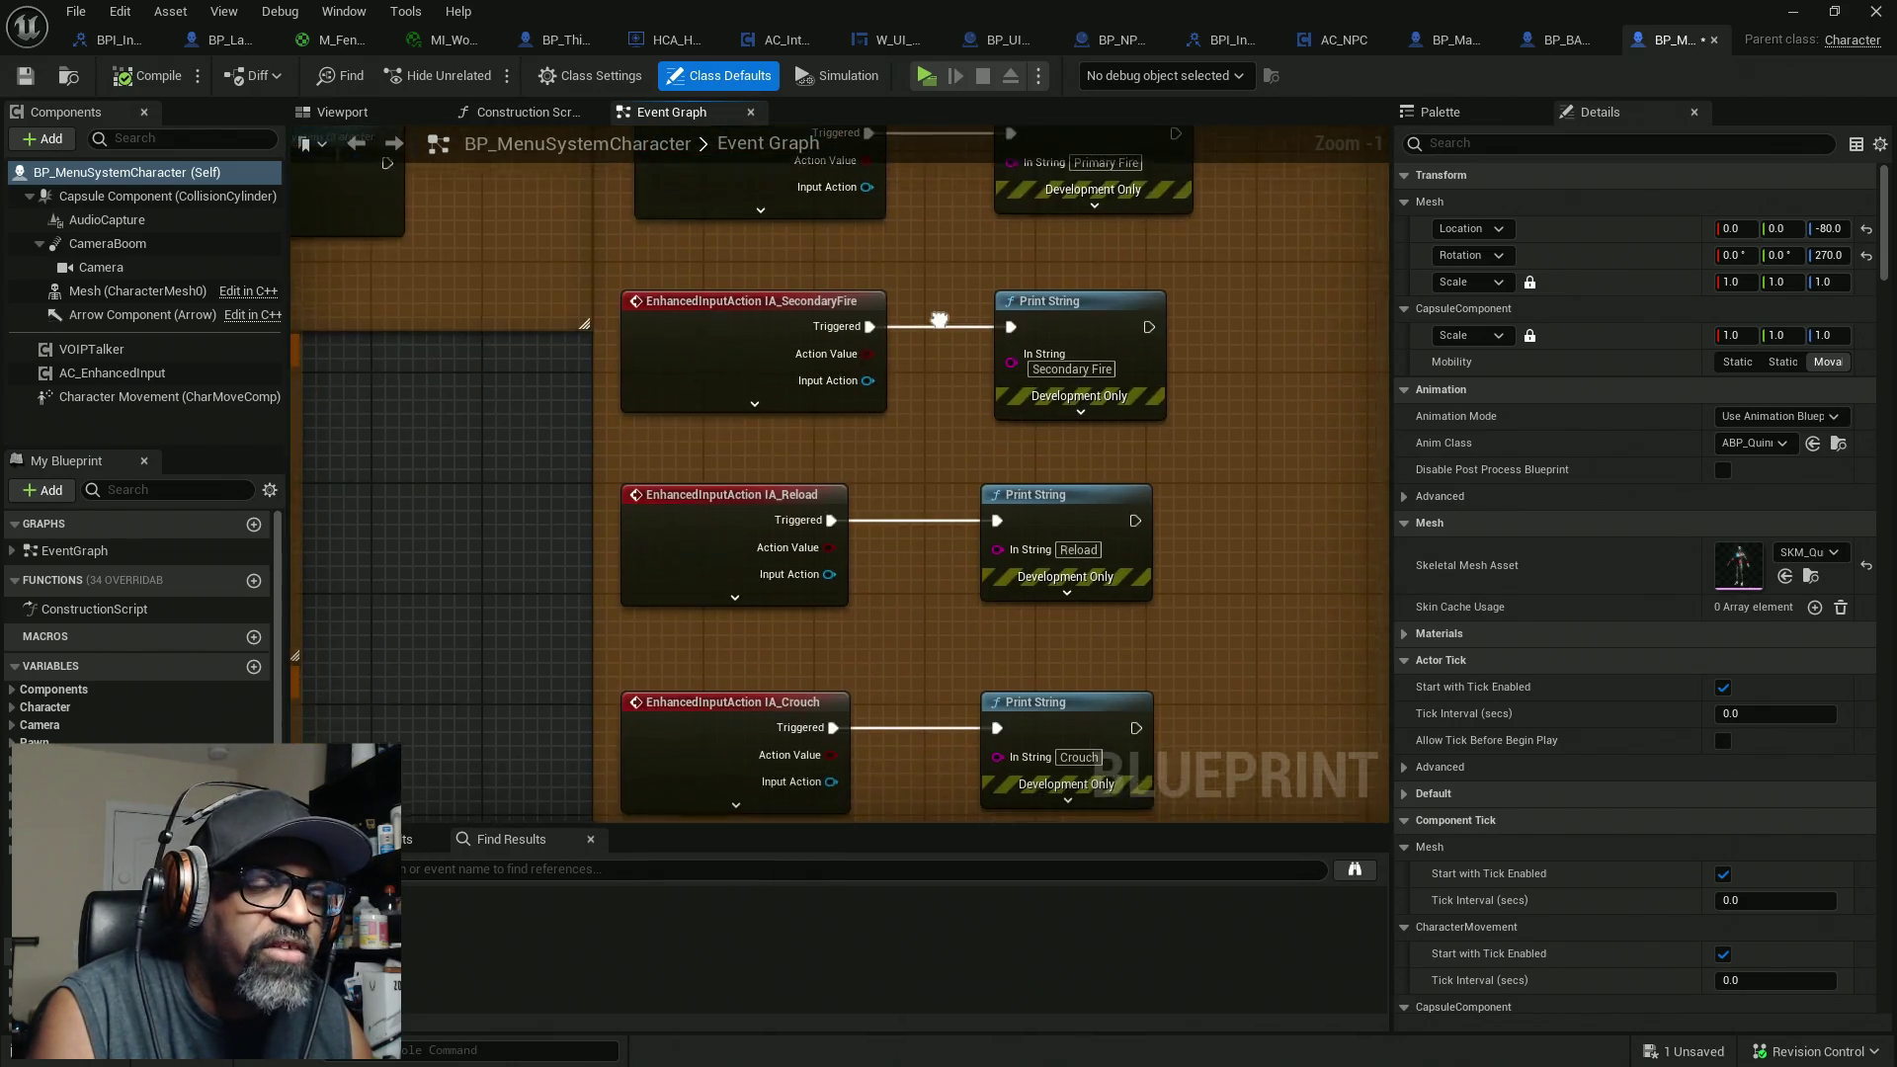
drag(910, 456, 910, 329)
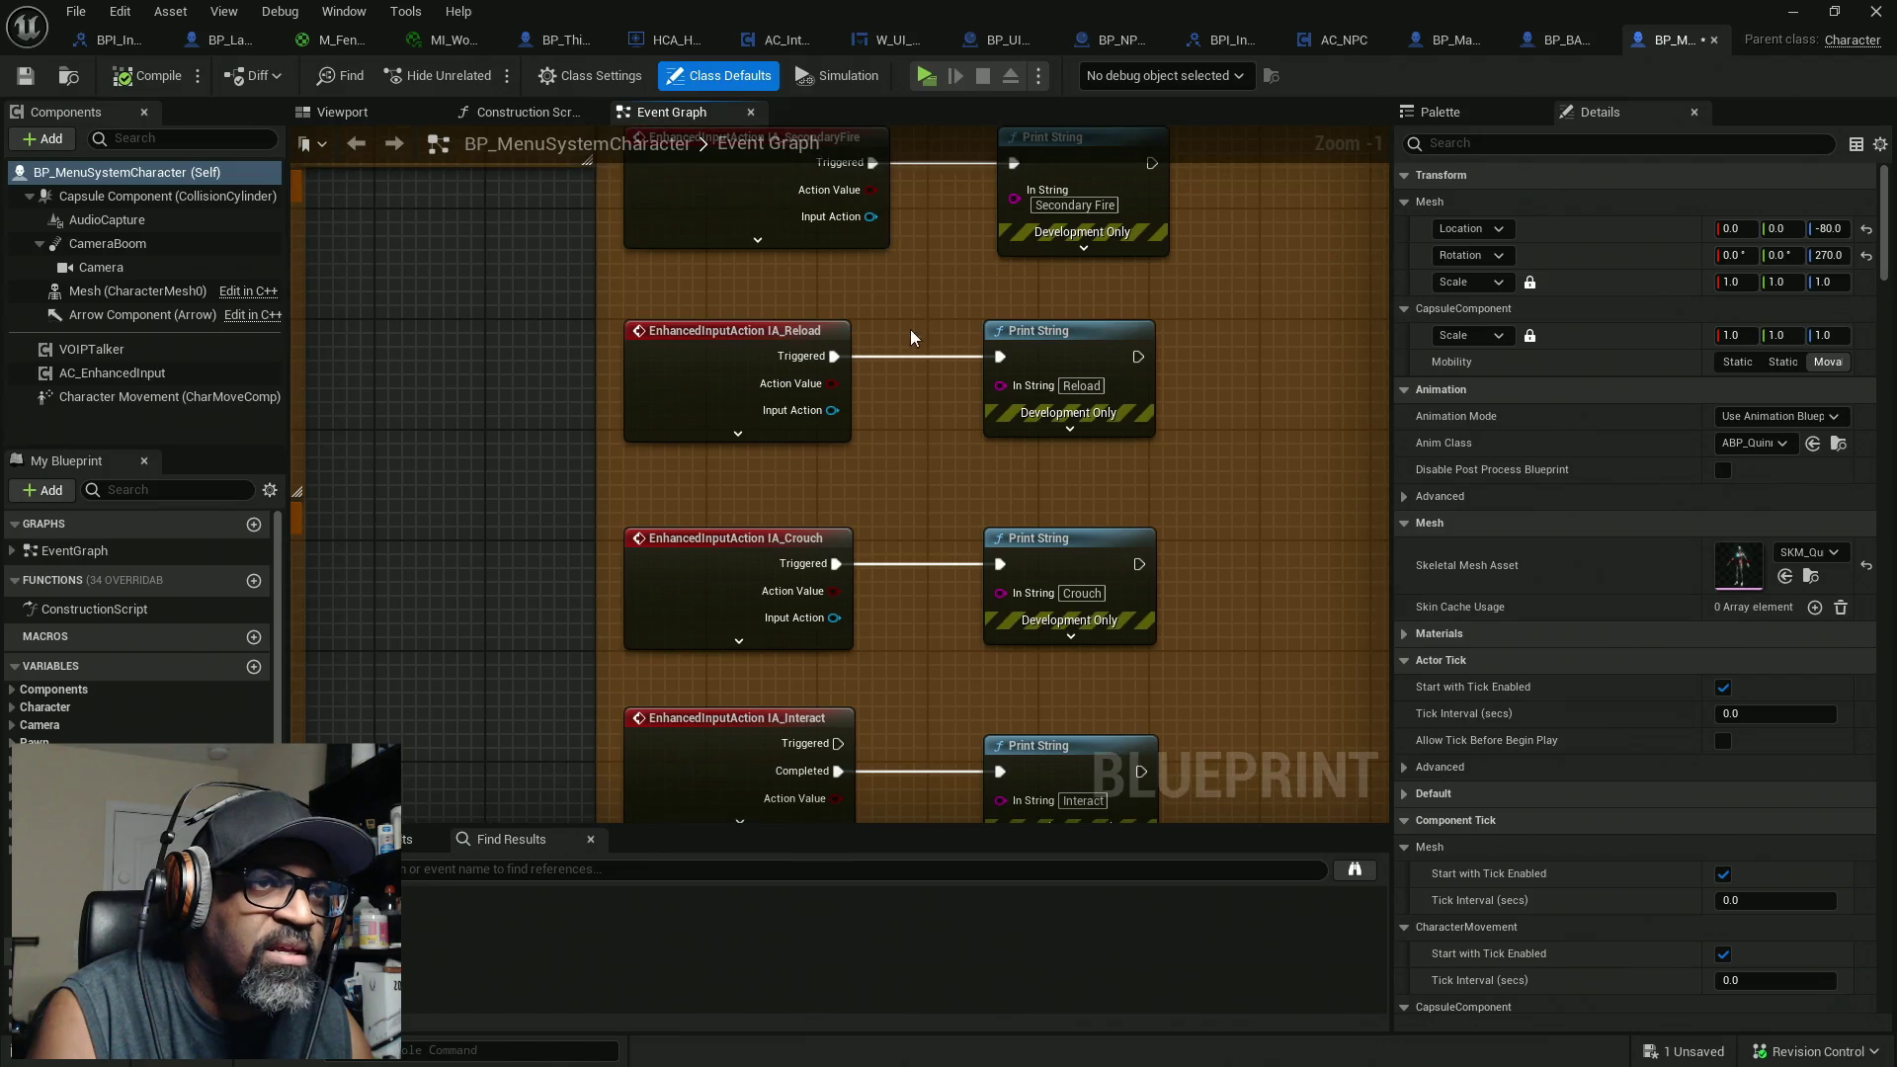
drag(862, 466, 880, 335)
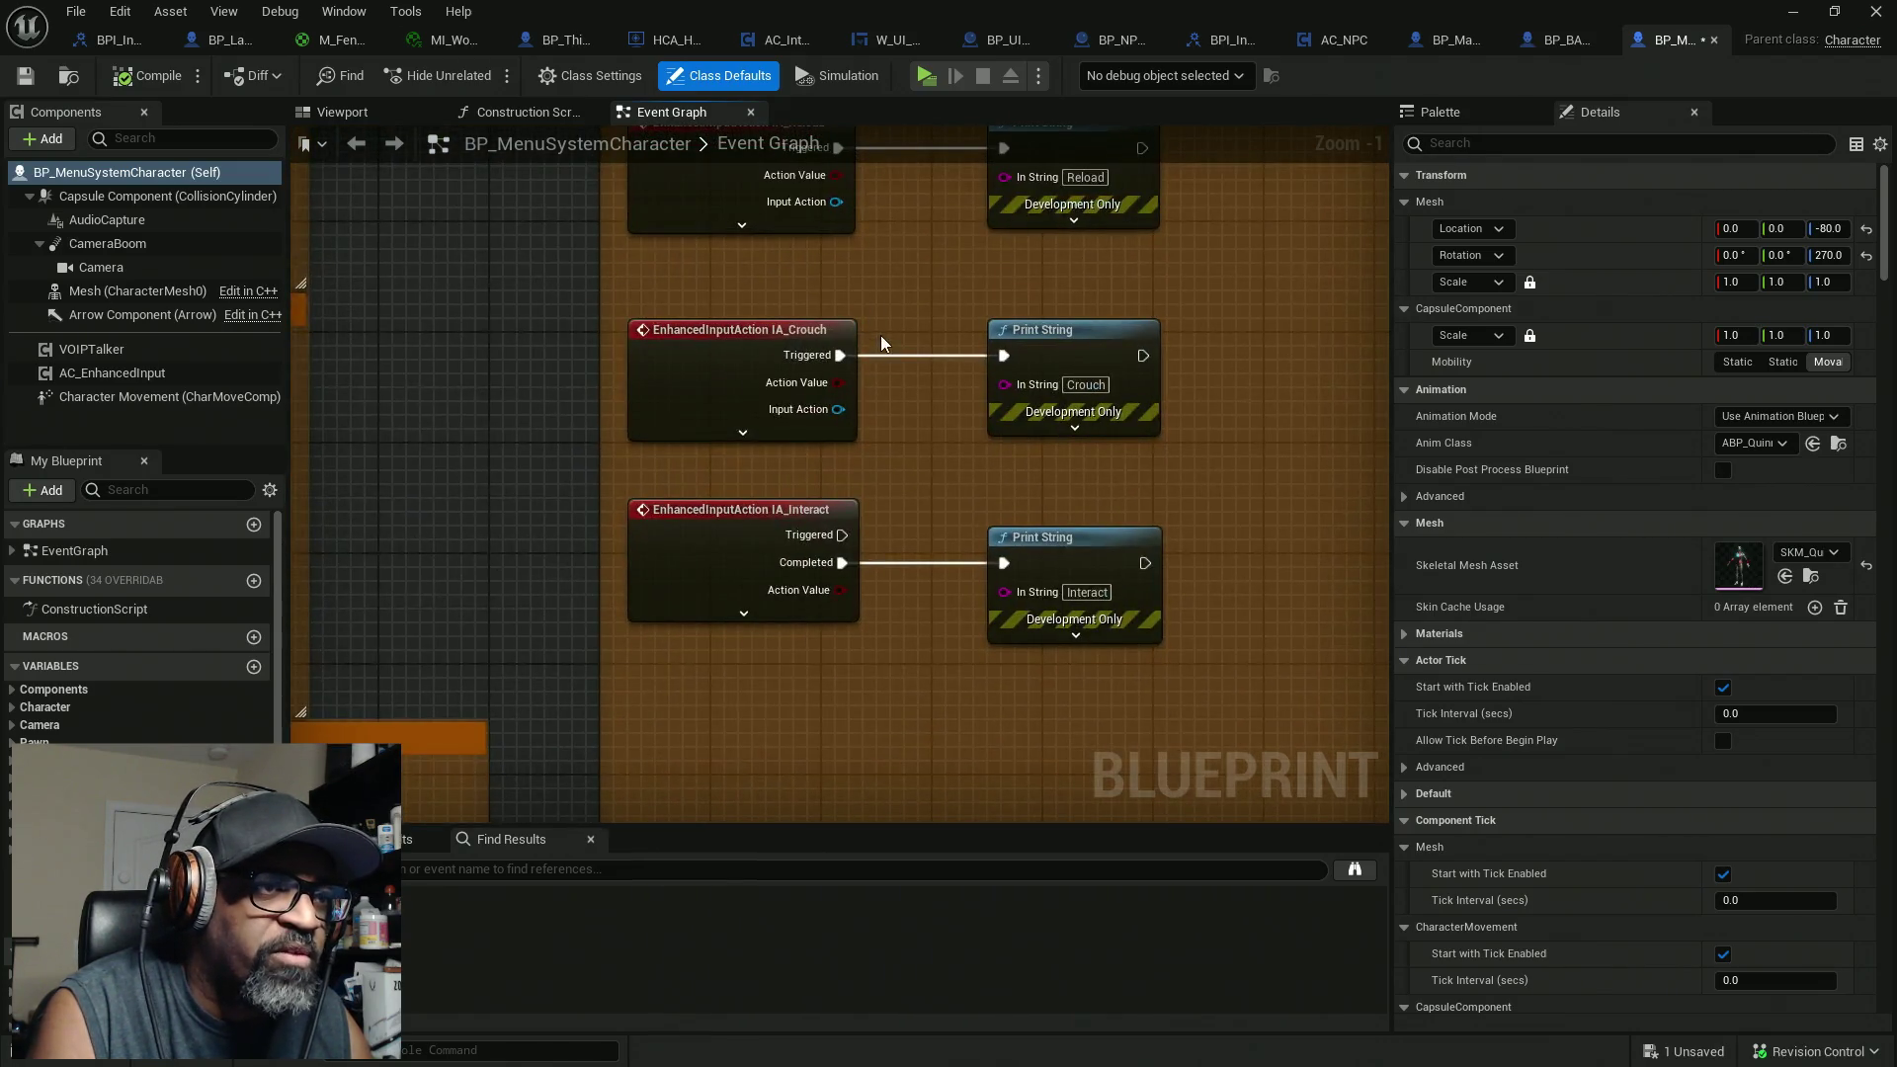
Step: Select IA_Interact and move its Print String node farther right
drag(892, 469, 575, 680)
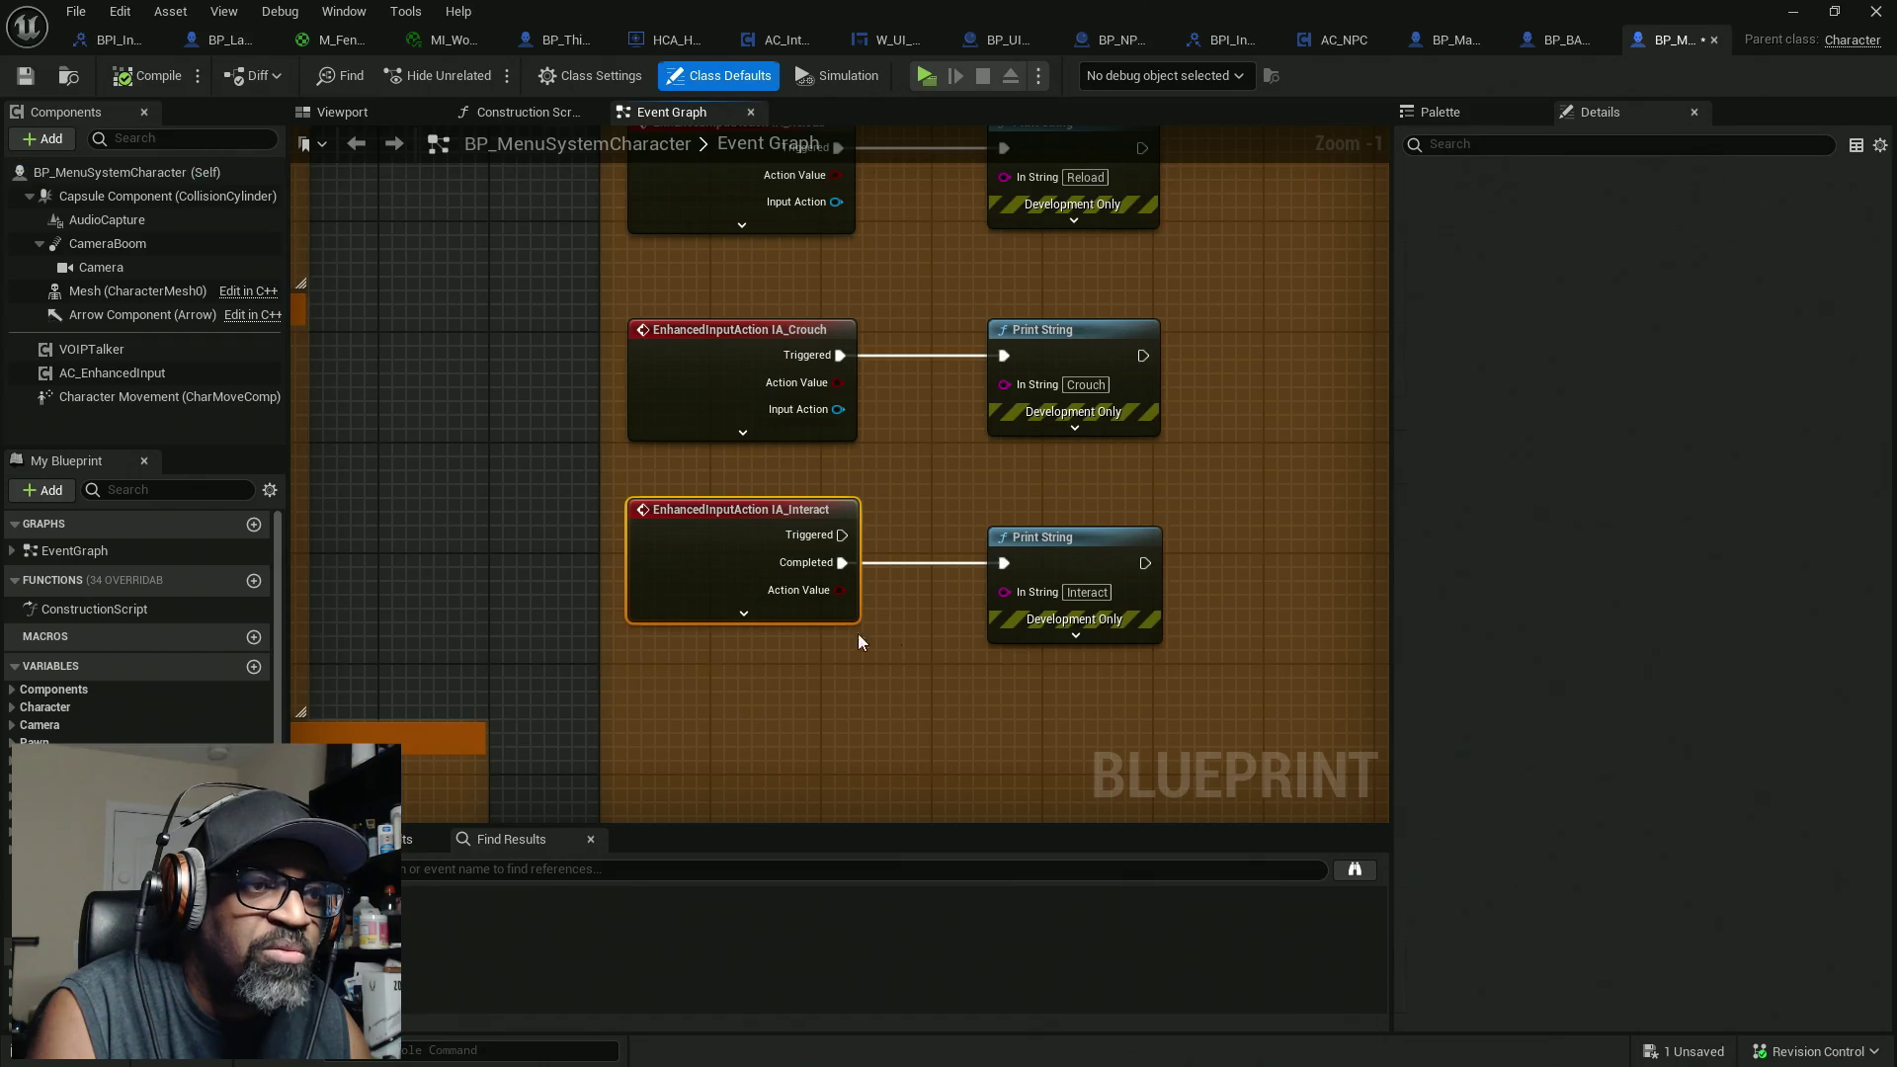
drag(857, 632, 767, 568)
drag(950, 494, 1074, 494)
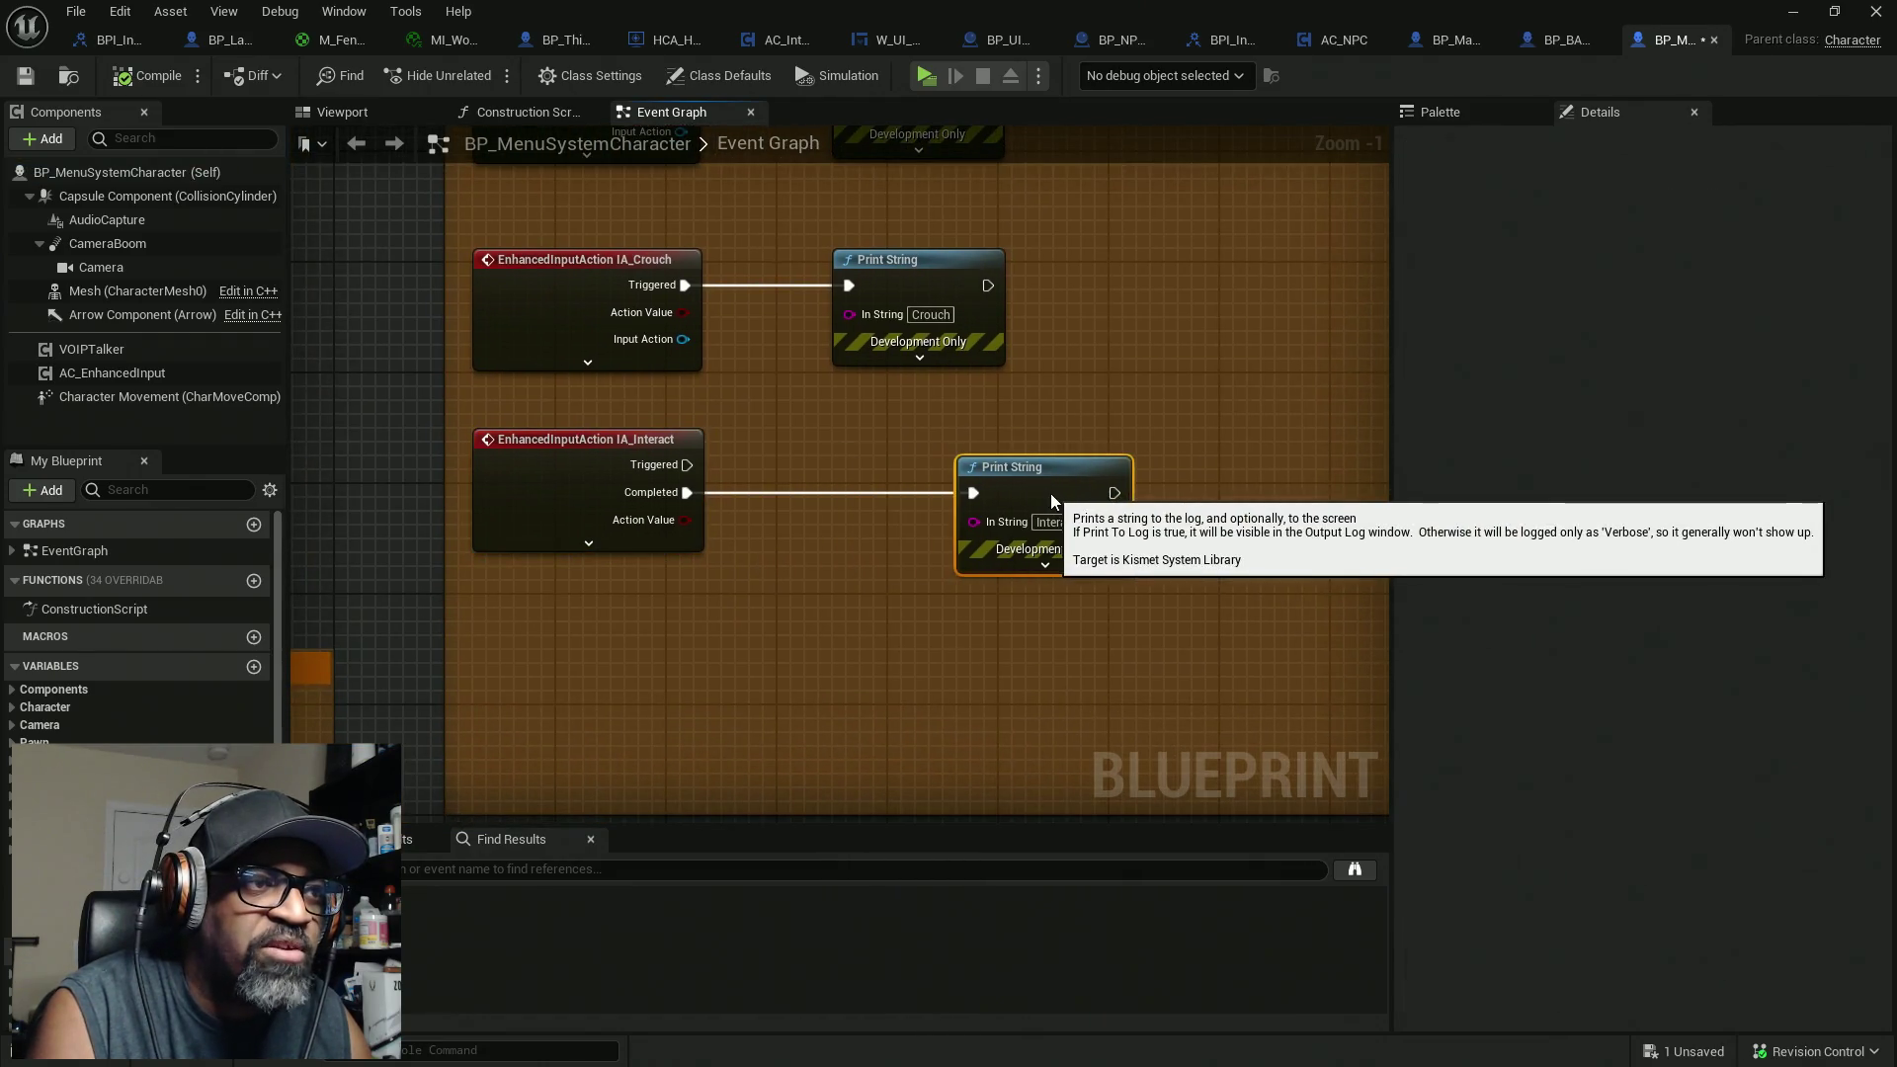
click(589, 542)
Step: Open the read-only Pawn Possessed interface graph from the Initialize section
scroll(775, 435, down, 7)
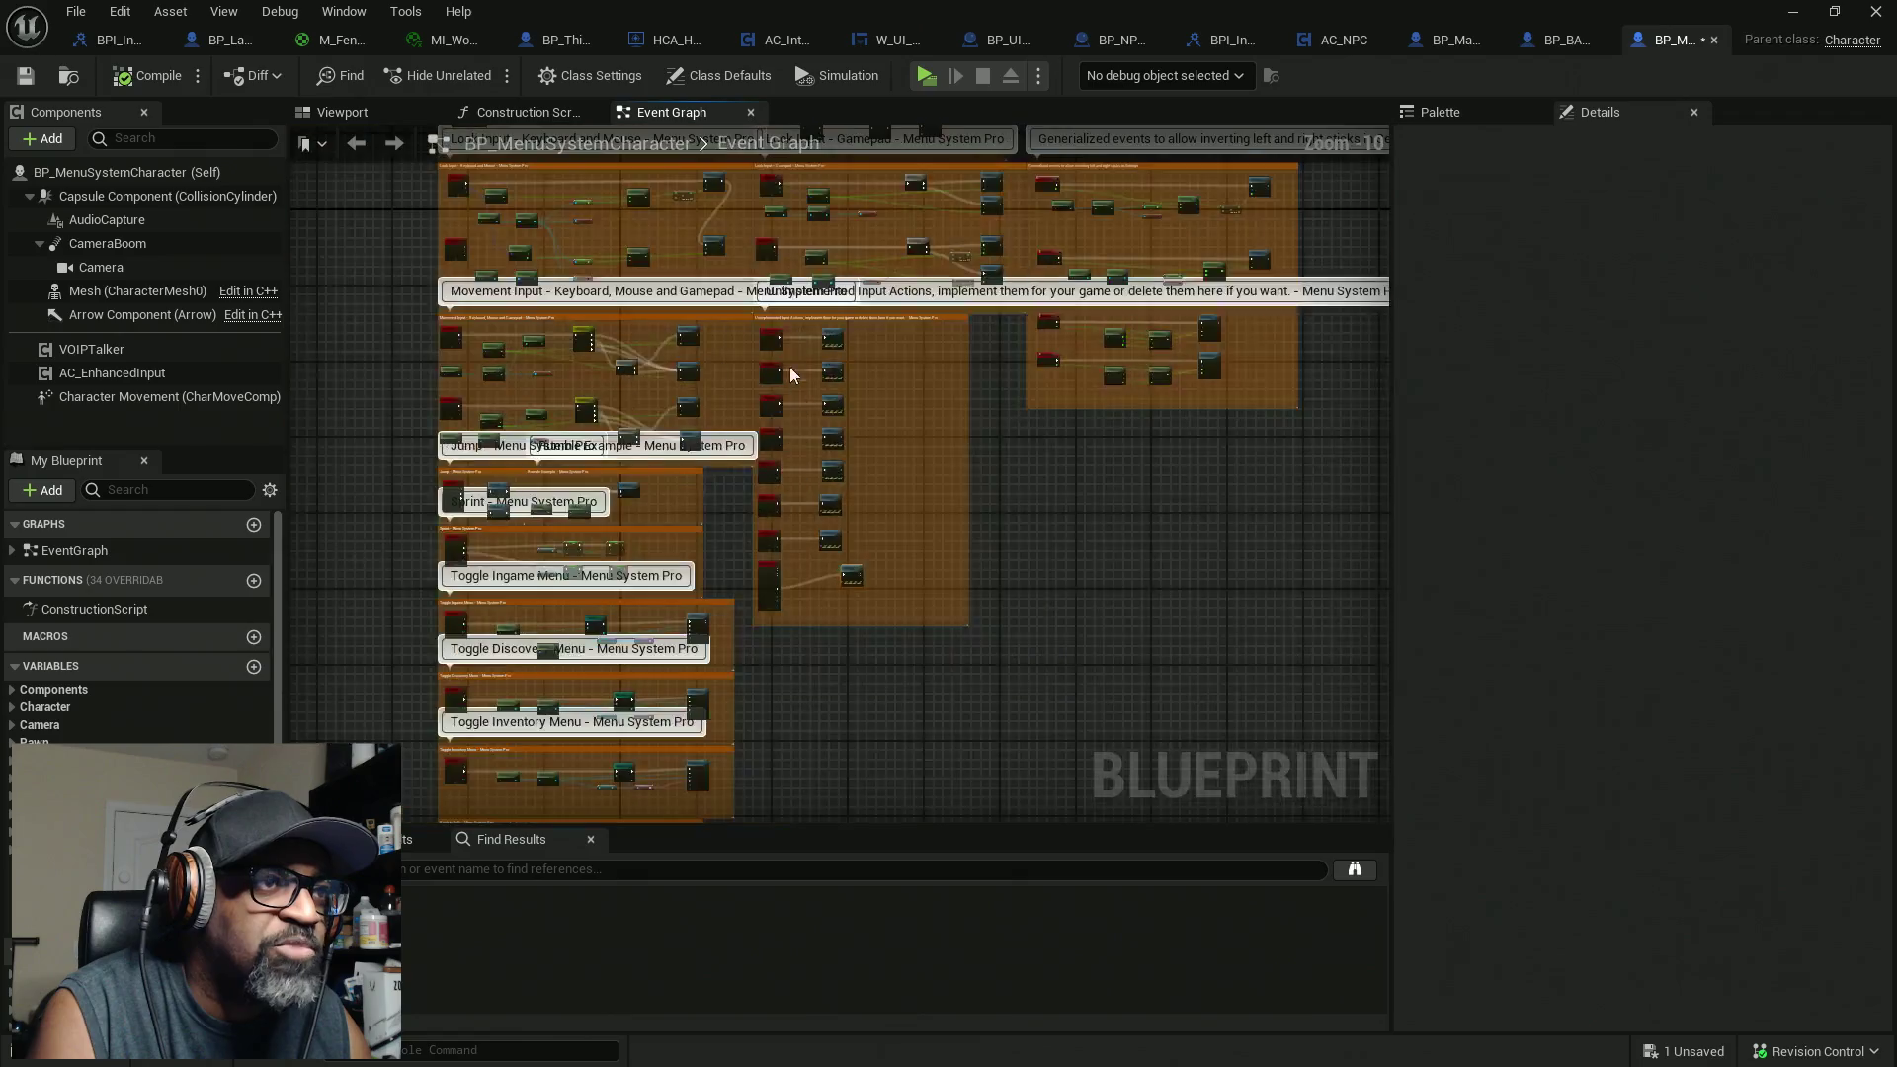
scroll(816, 423, up, 6)
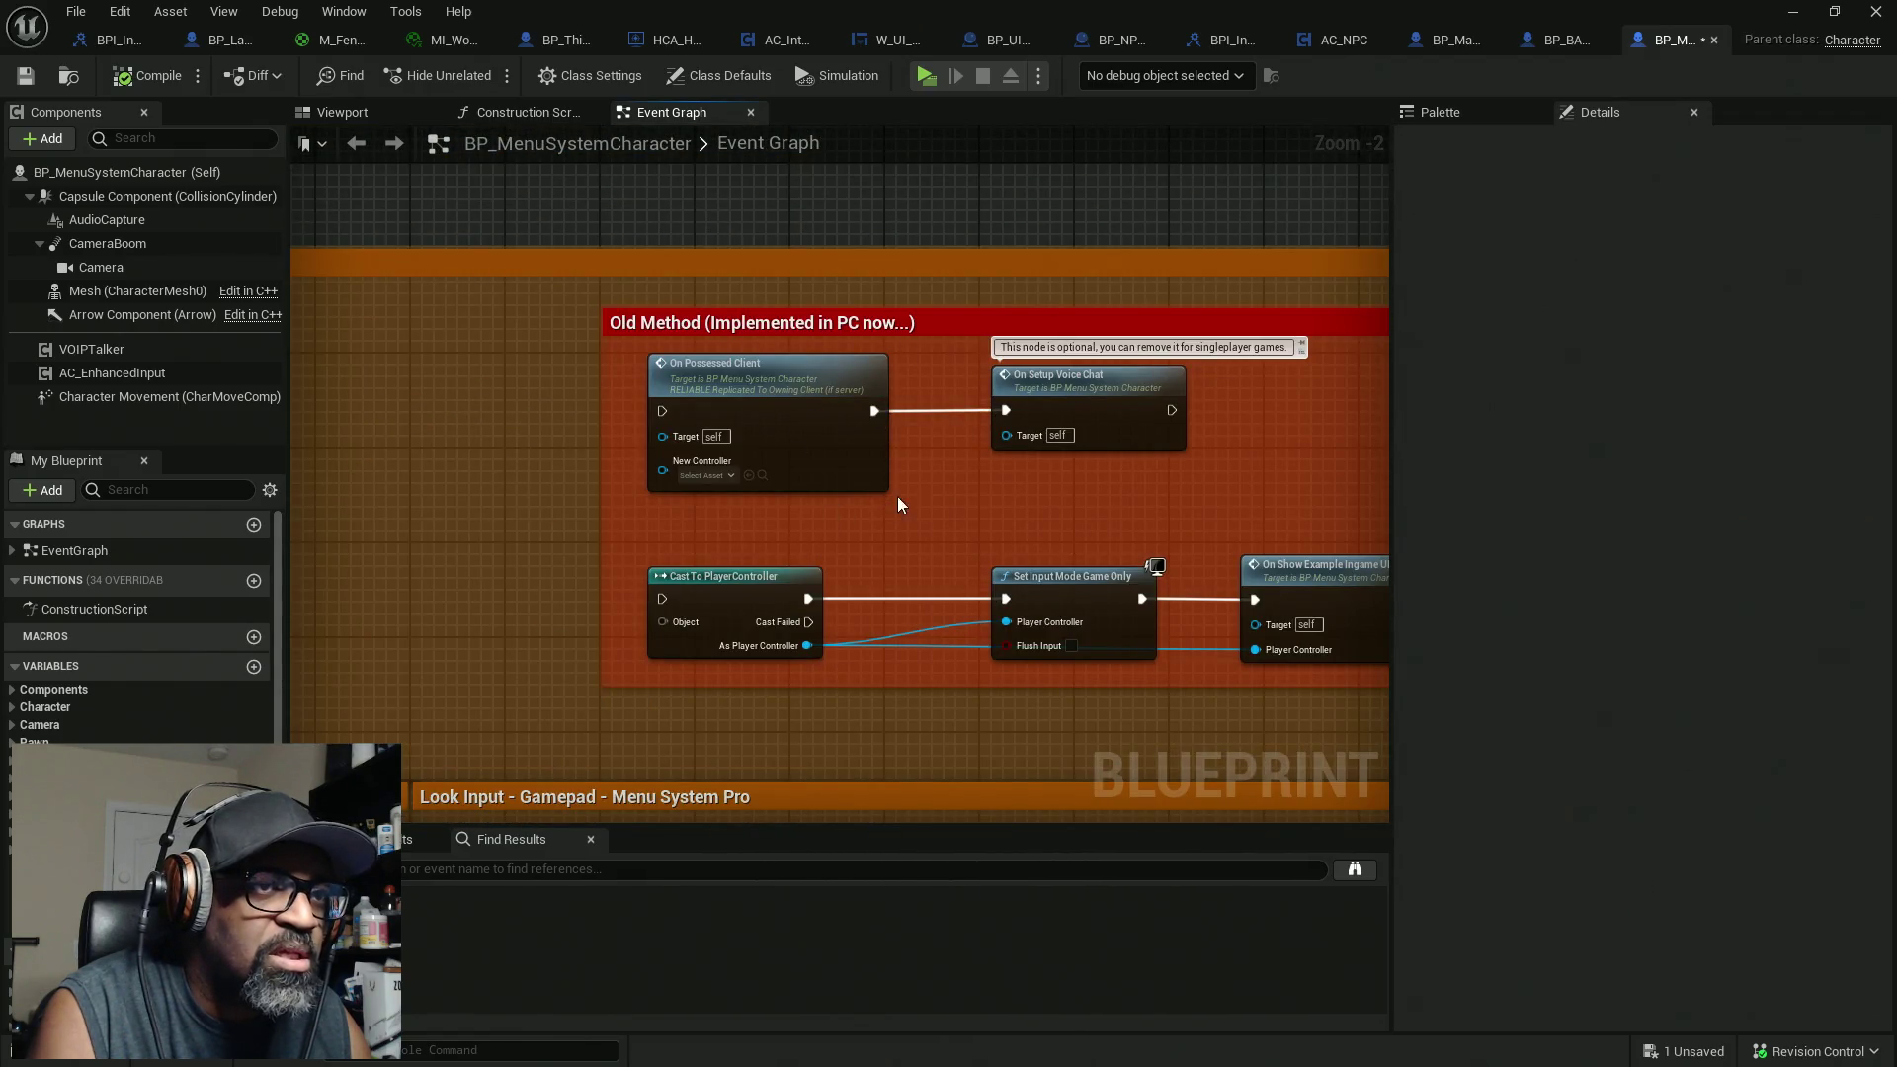
scroll(751, 342, down, 6)
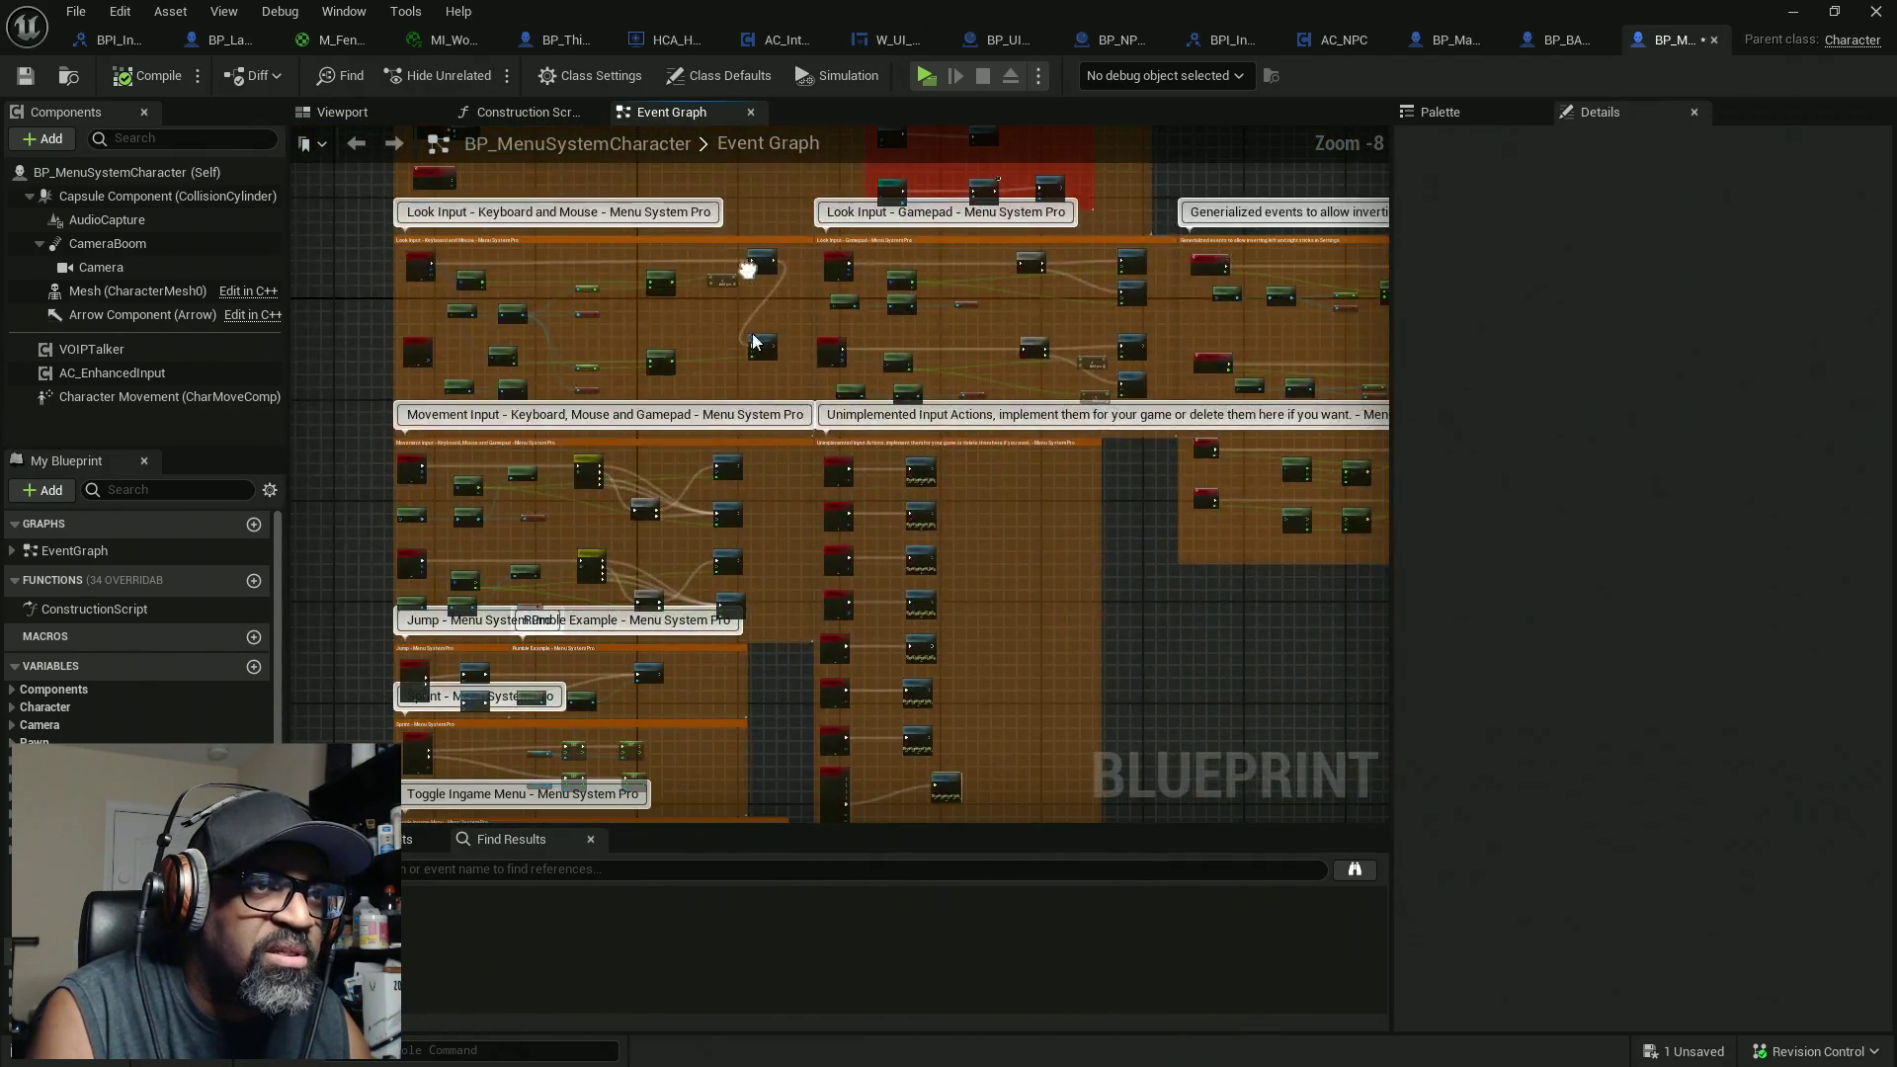
right_click(728, 178)
drag(845, 641, 850, 464)
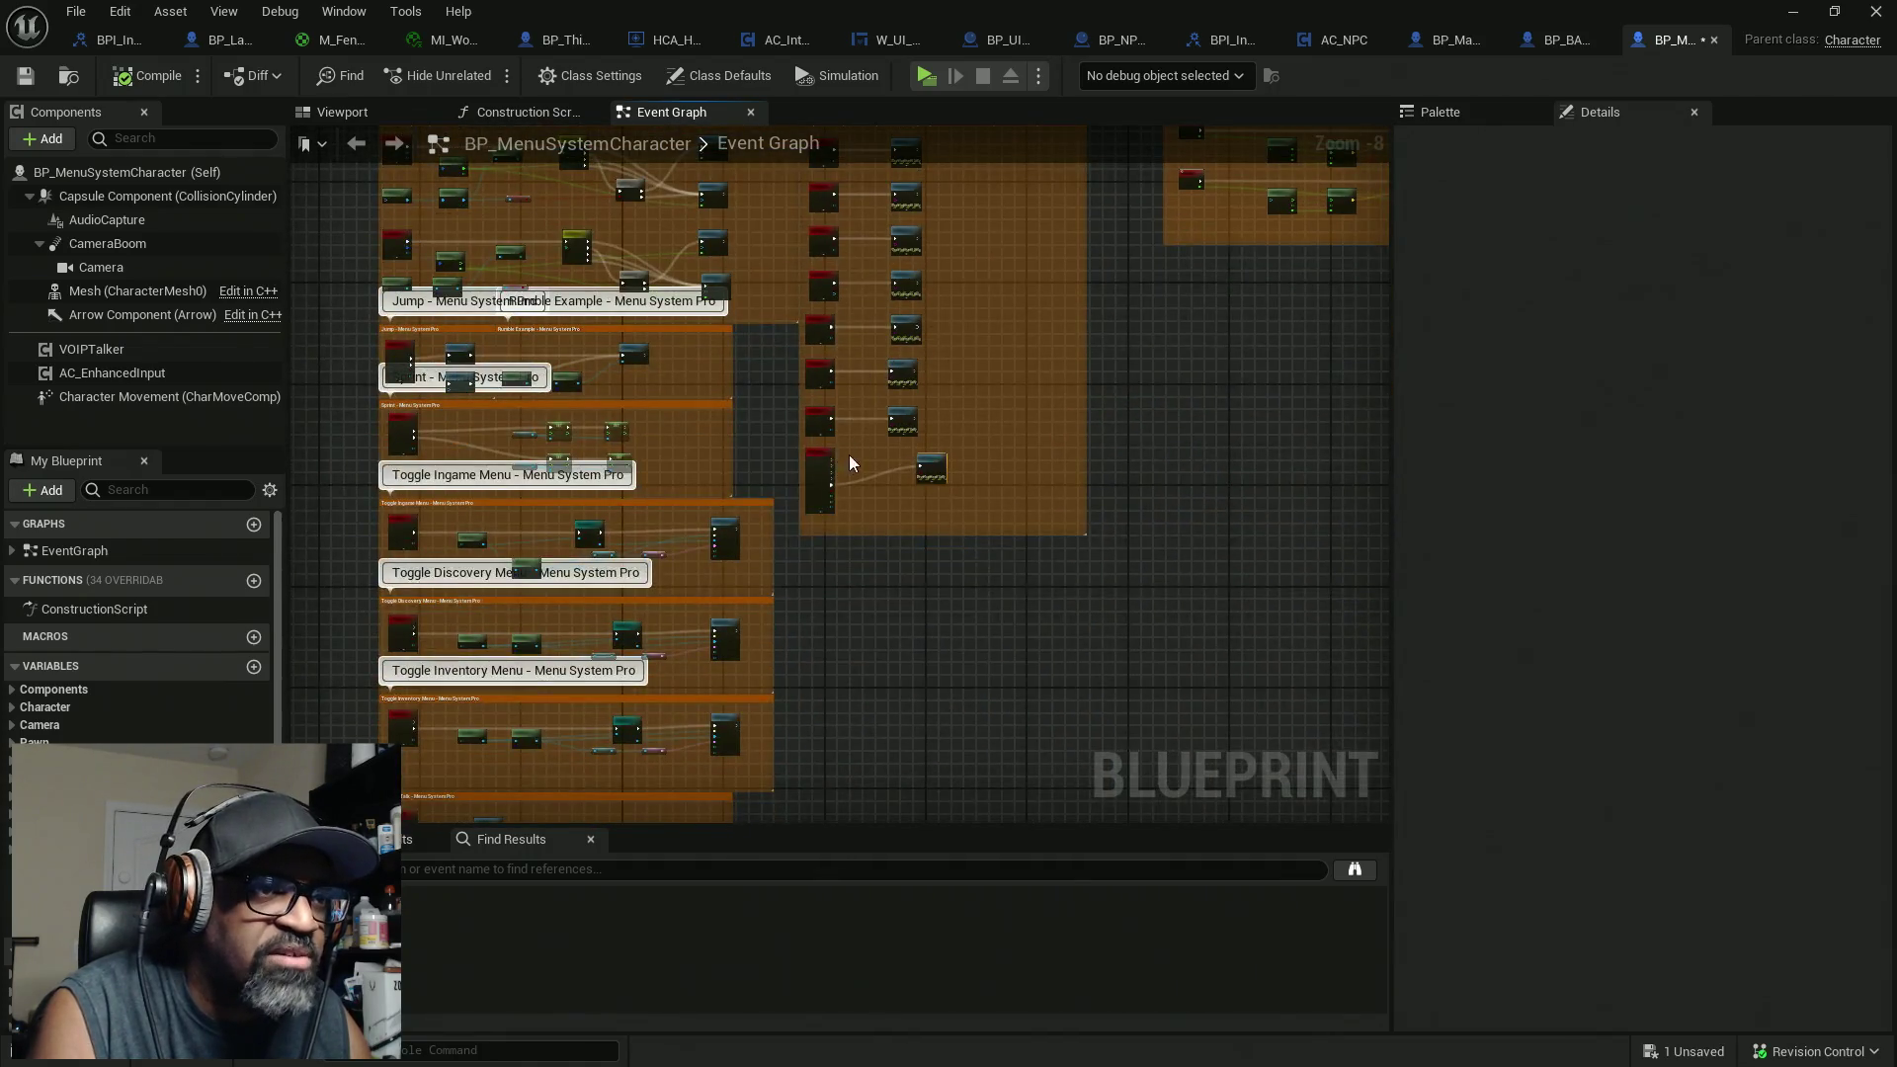
click(817, 486)
scroll(800, 353, up, 7)
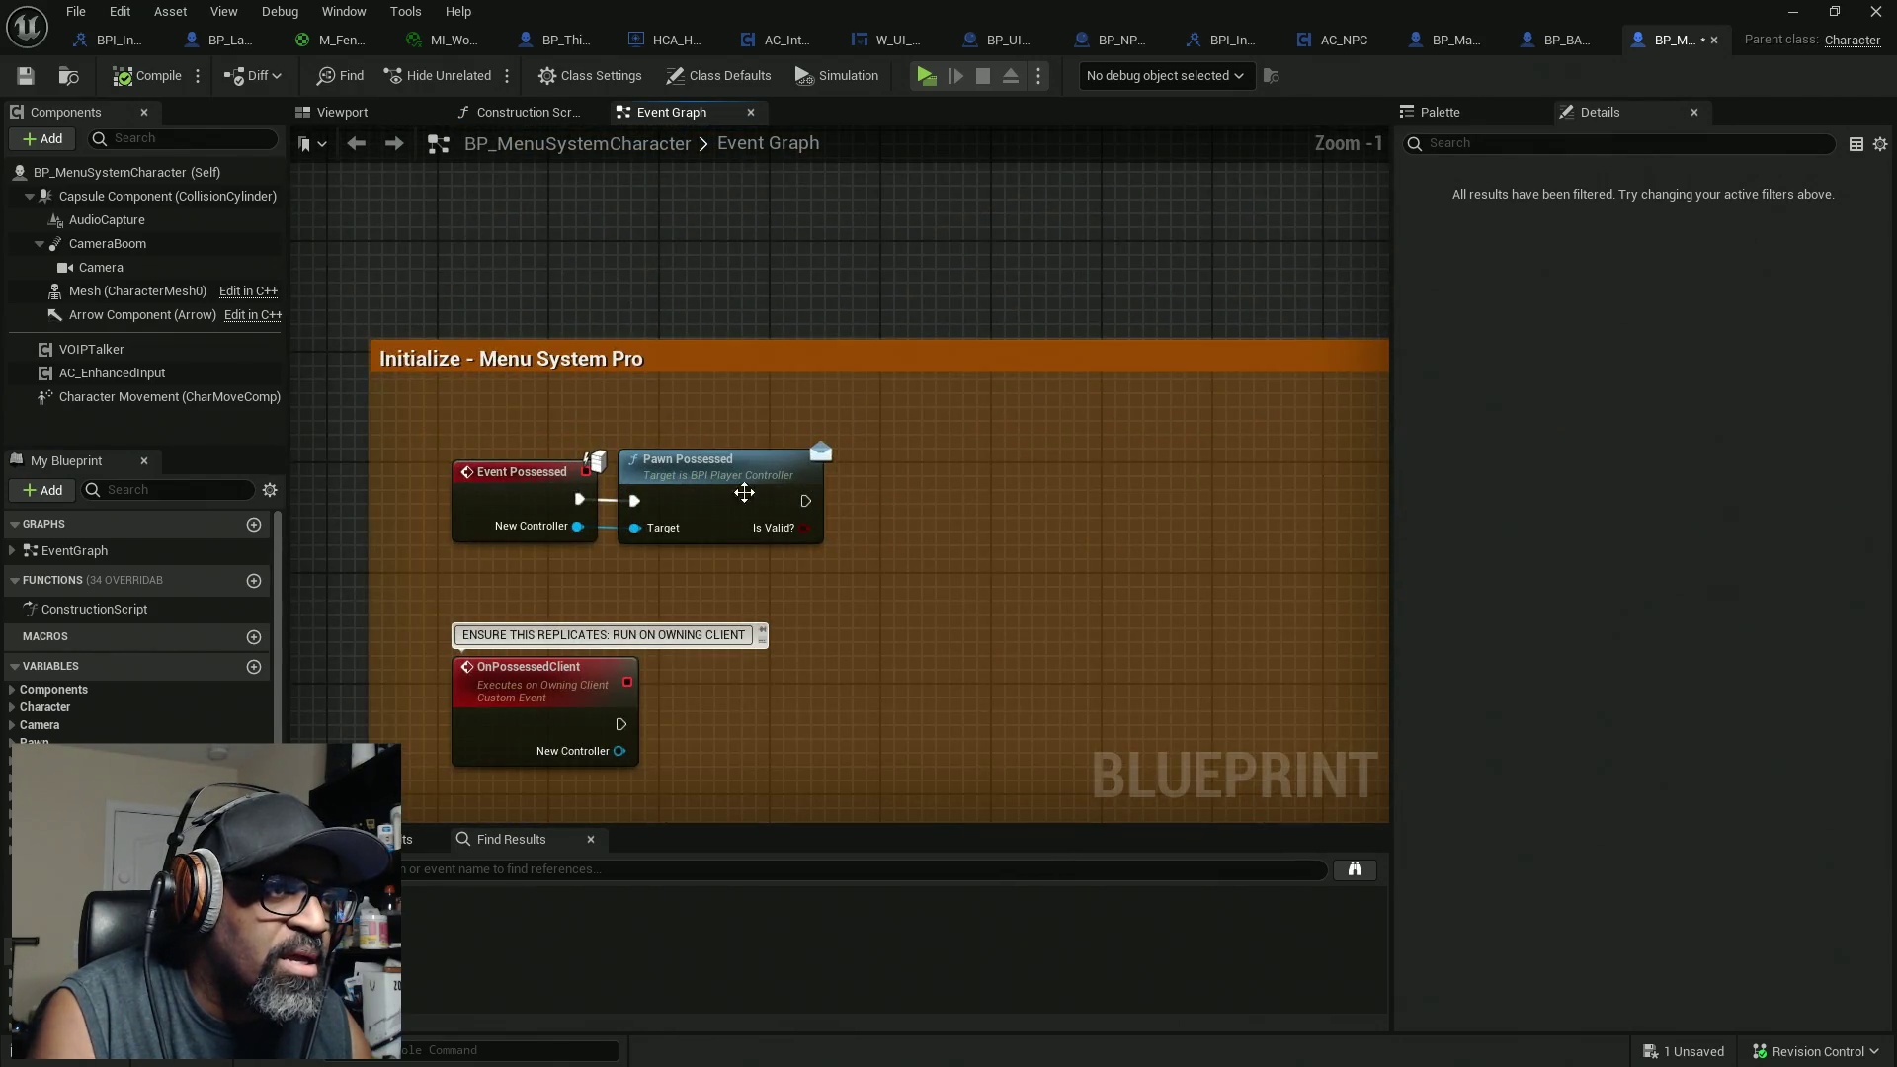
double_click(702, 481)
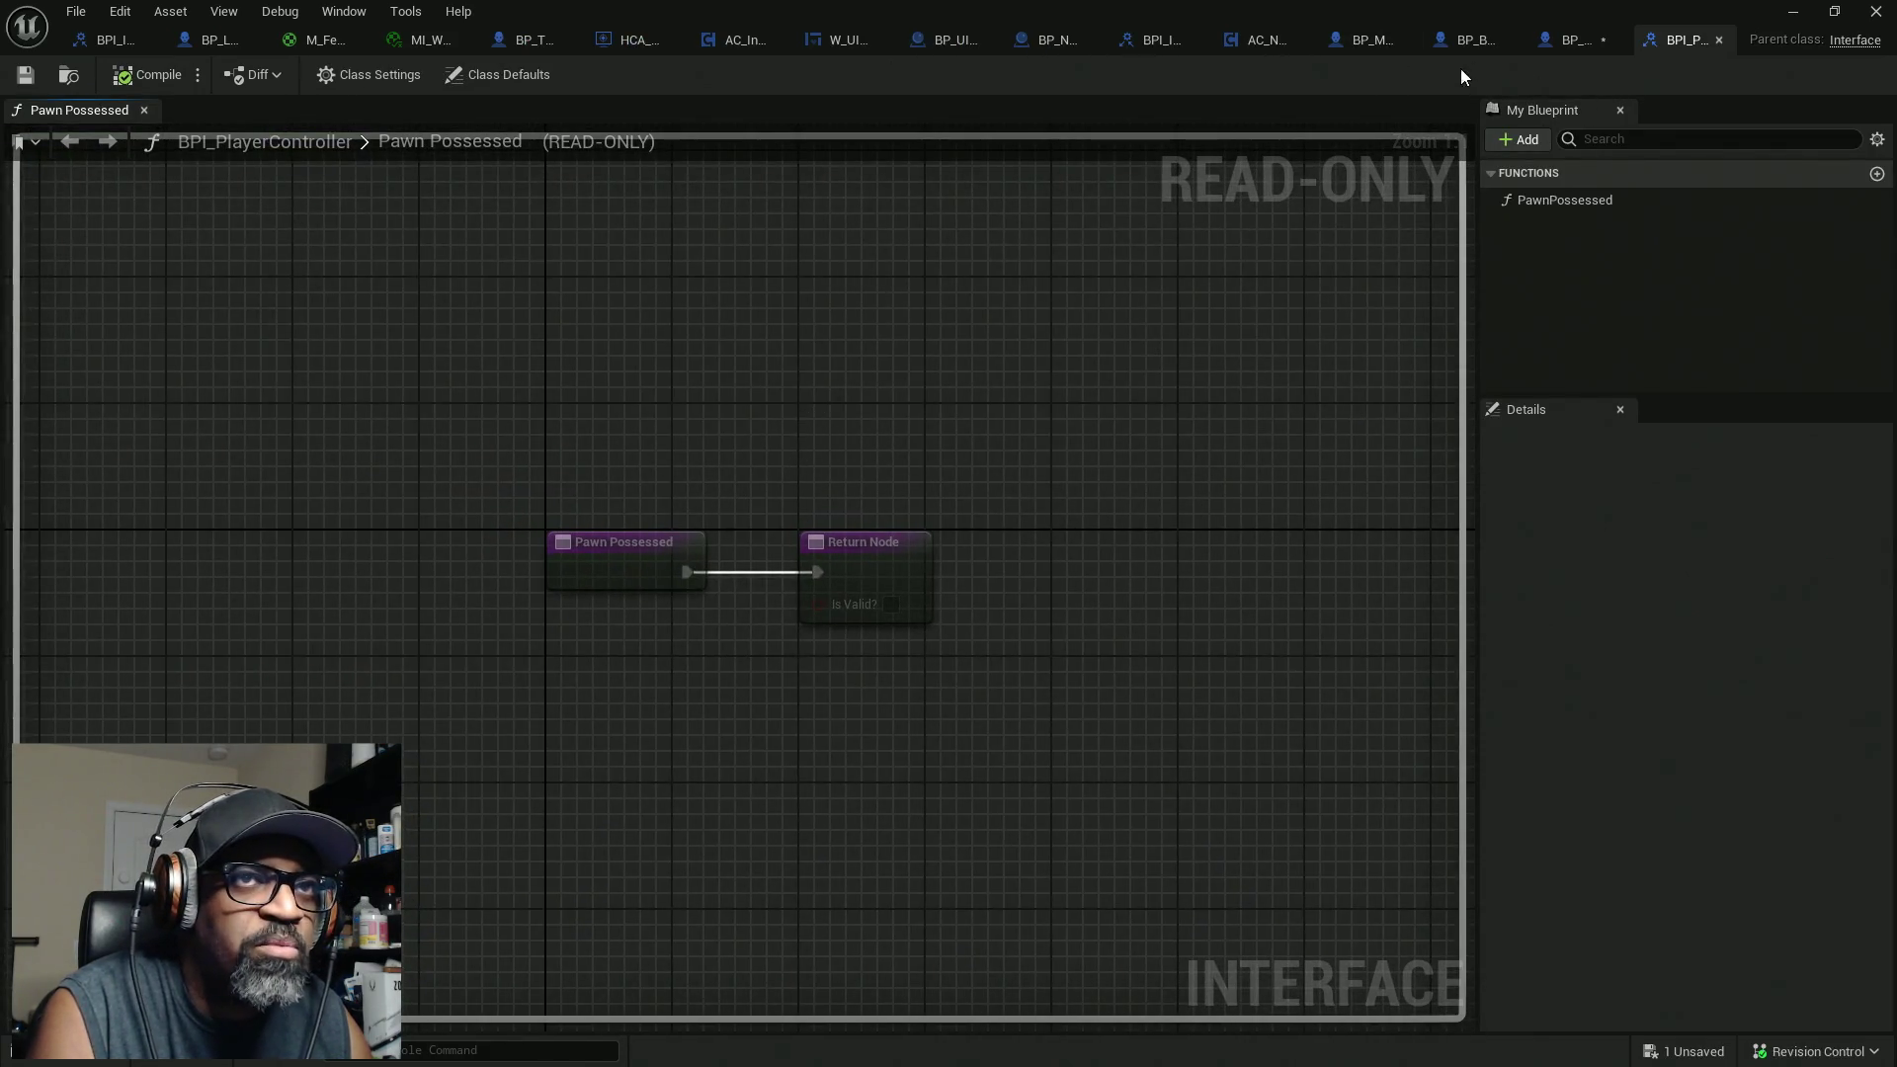
Step: Check BP_Lance, review Event Possessed feeding Pawn Possessed, then shrink the Blueprint editor
click(1719, 39)
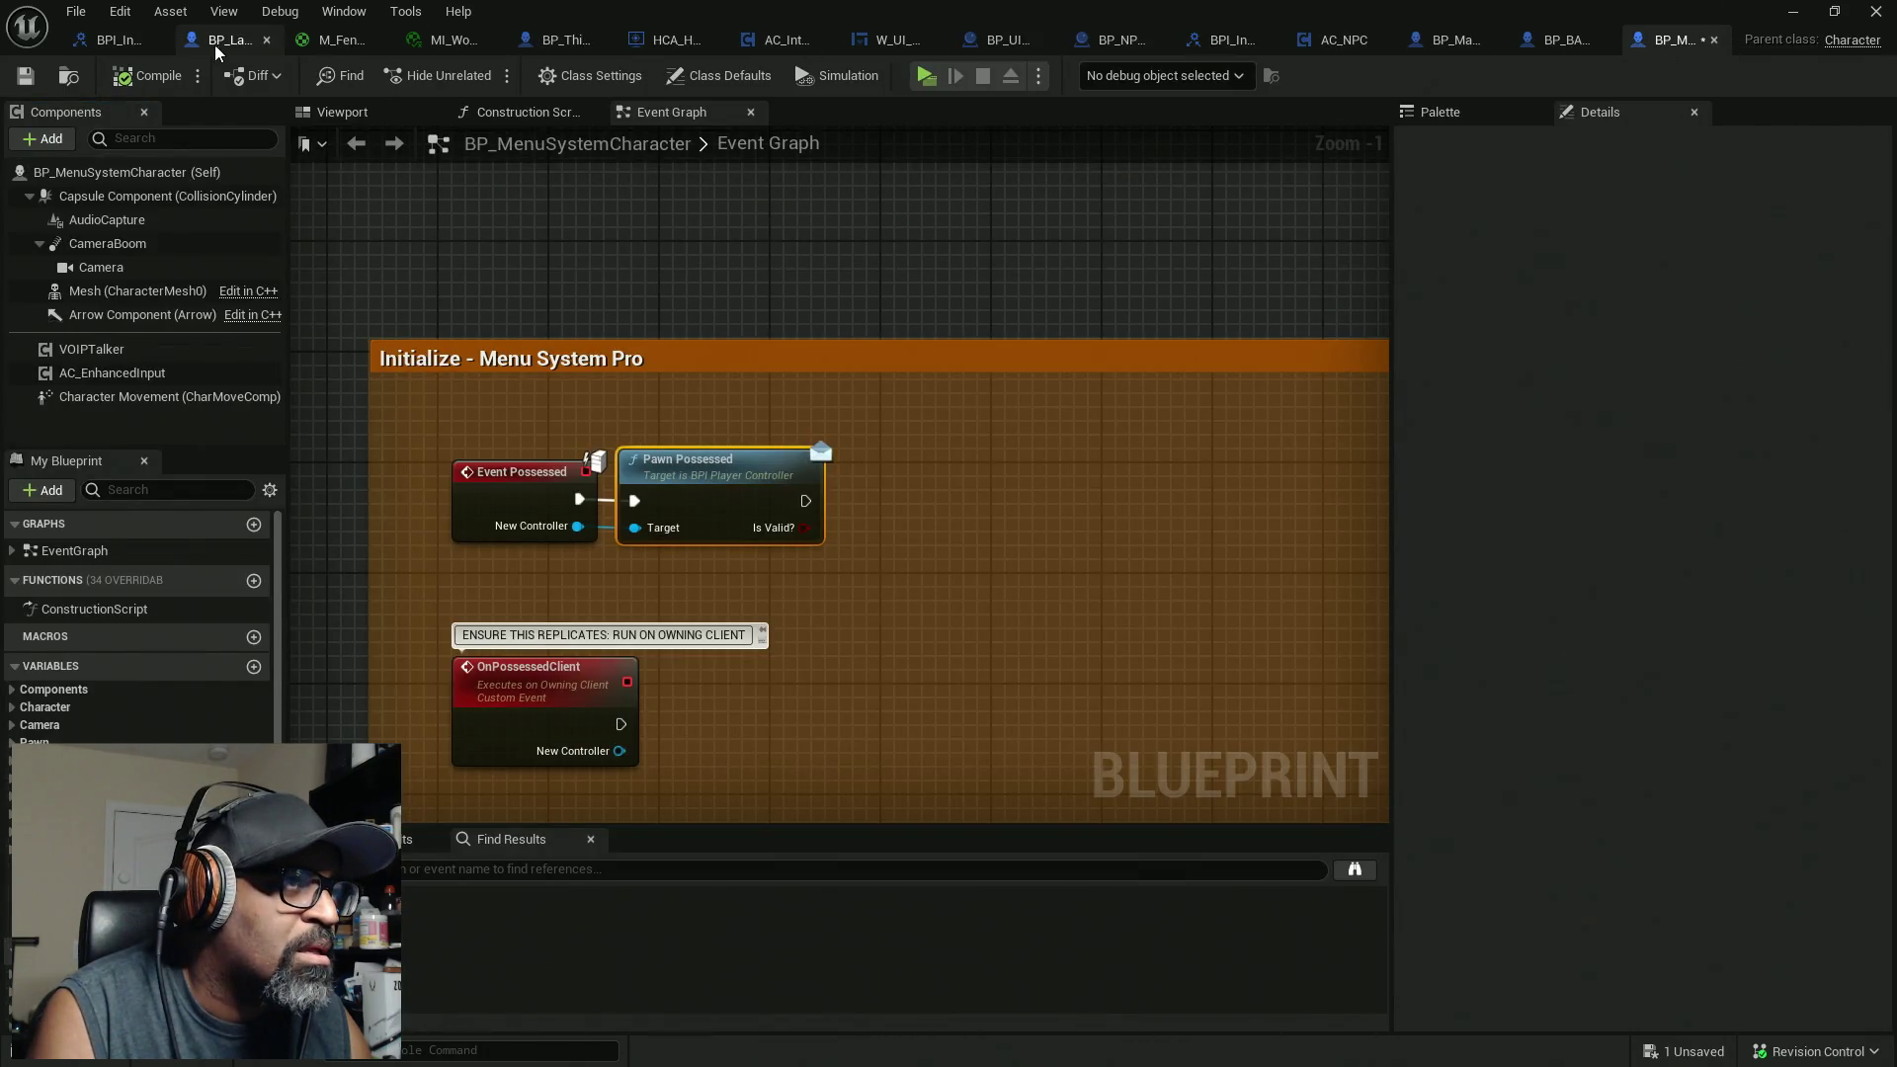
click(222, 44)
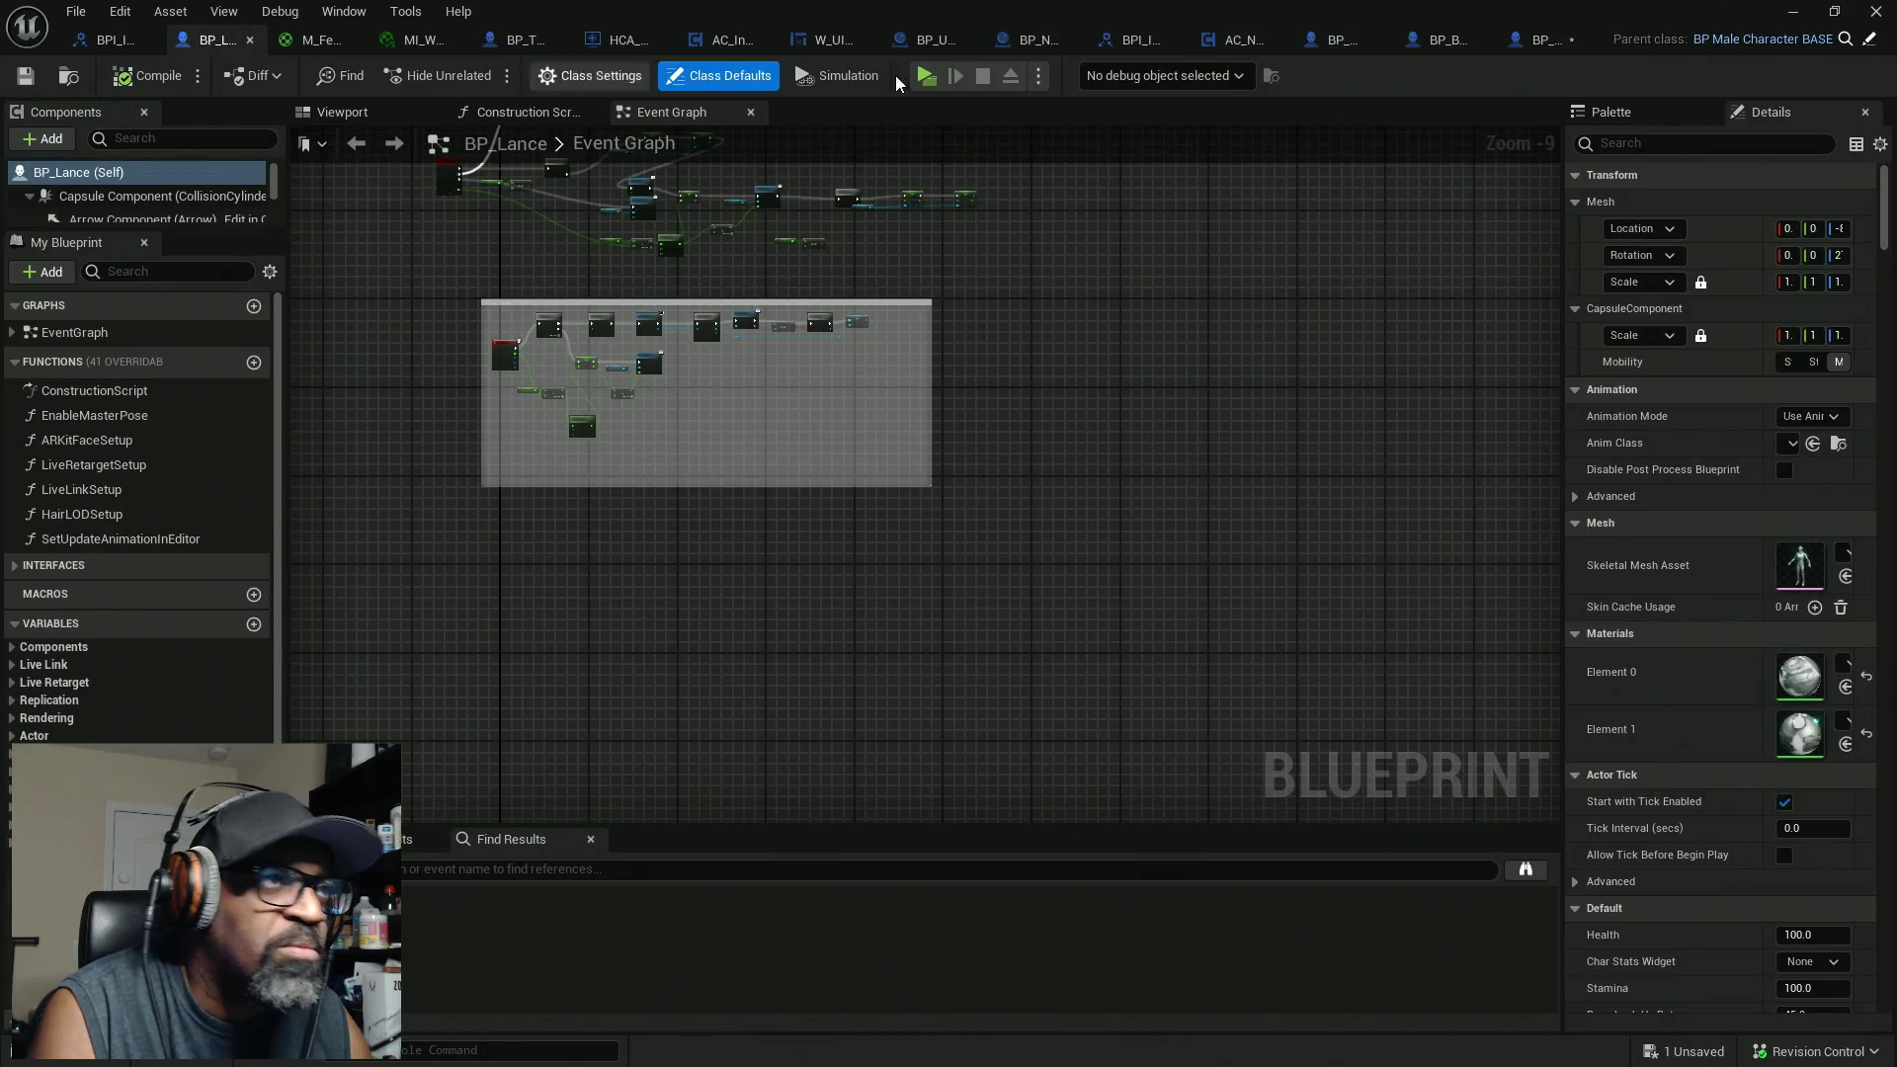
click(1524, 45)
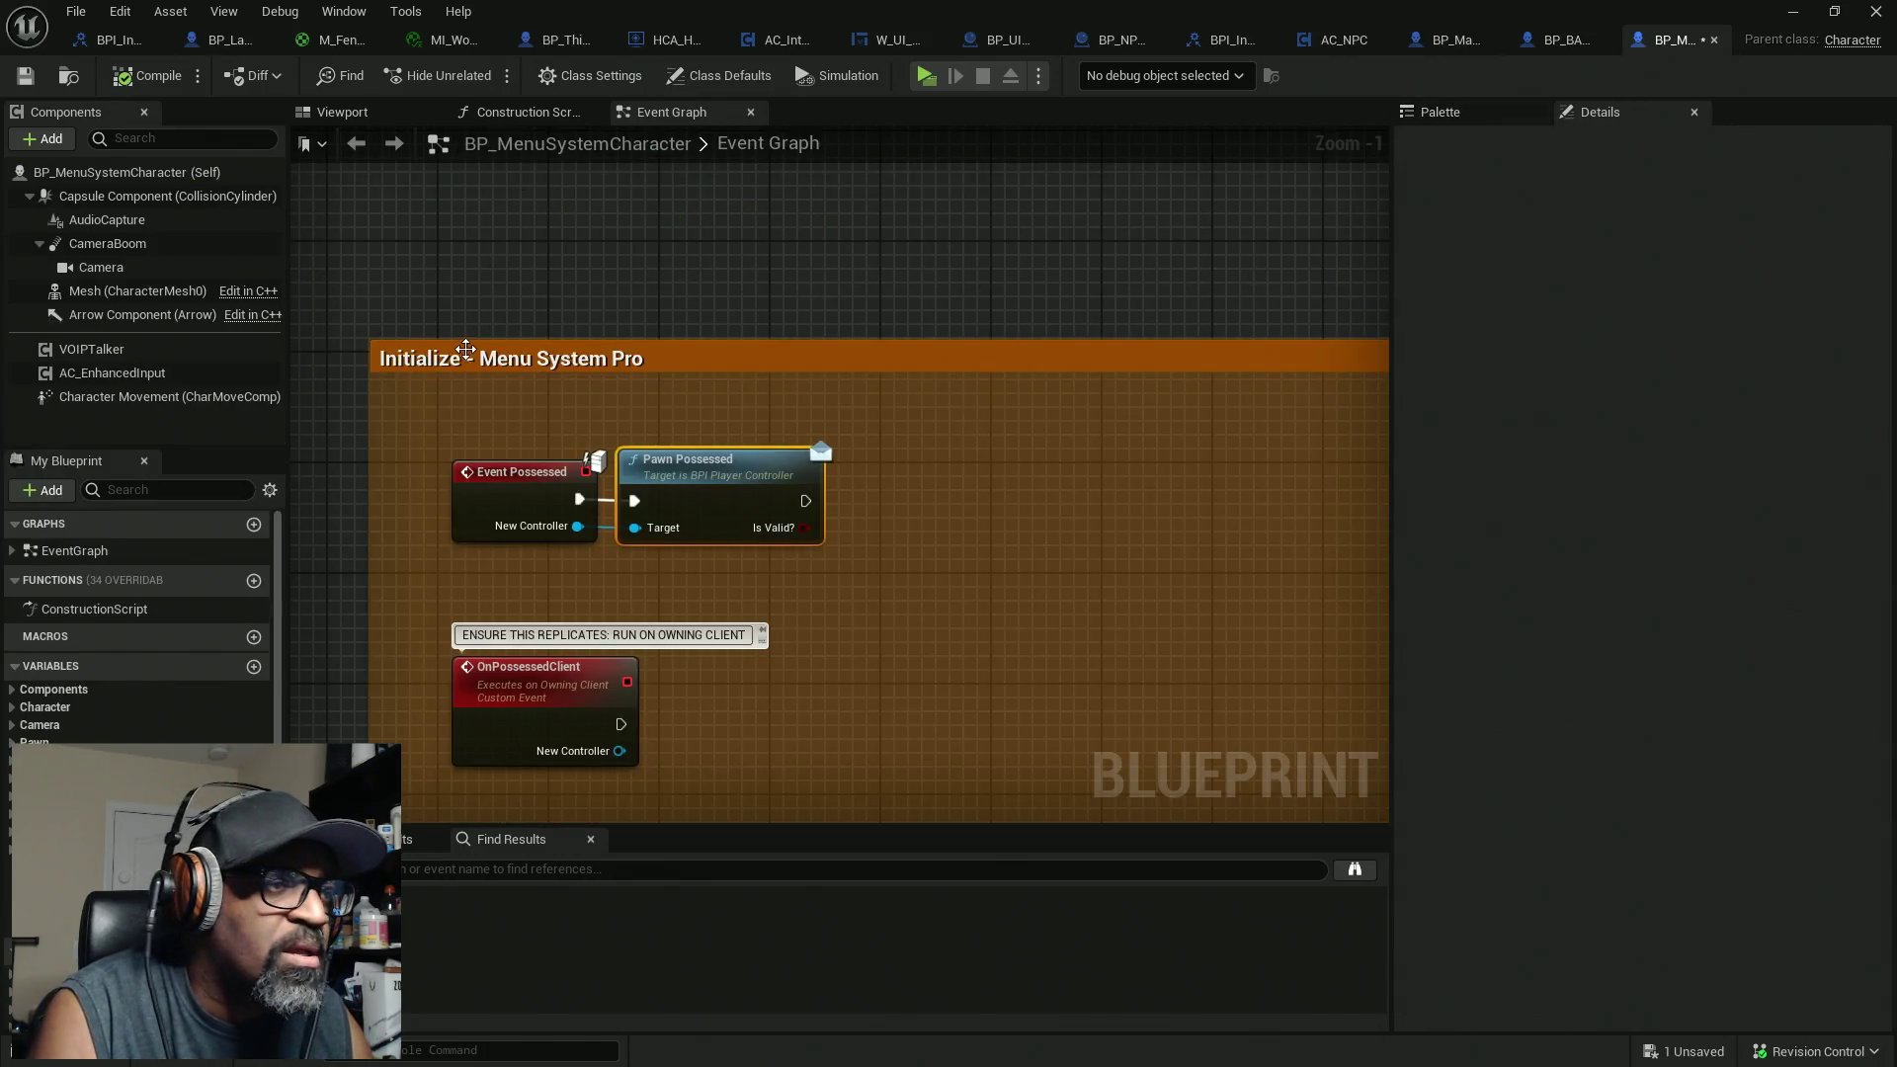
drag(465, 351, 555, 281)
drag(547, 359, 601, 500)
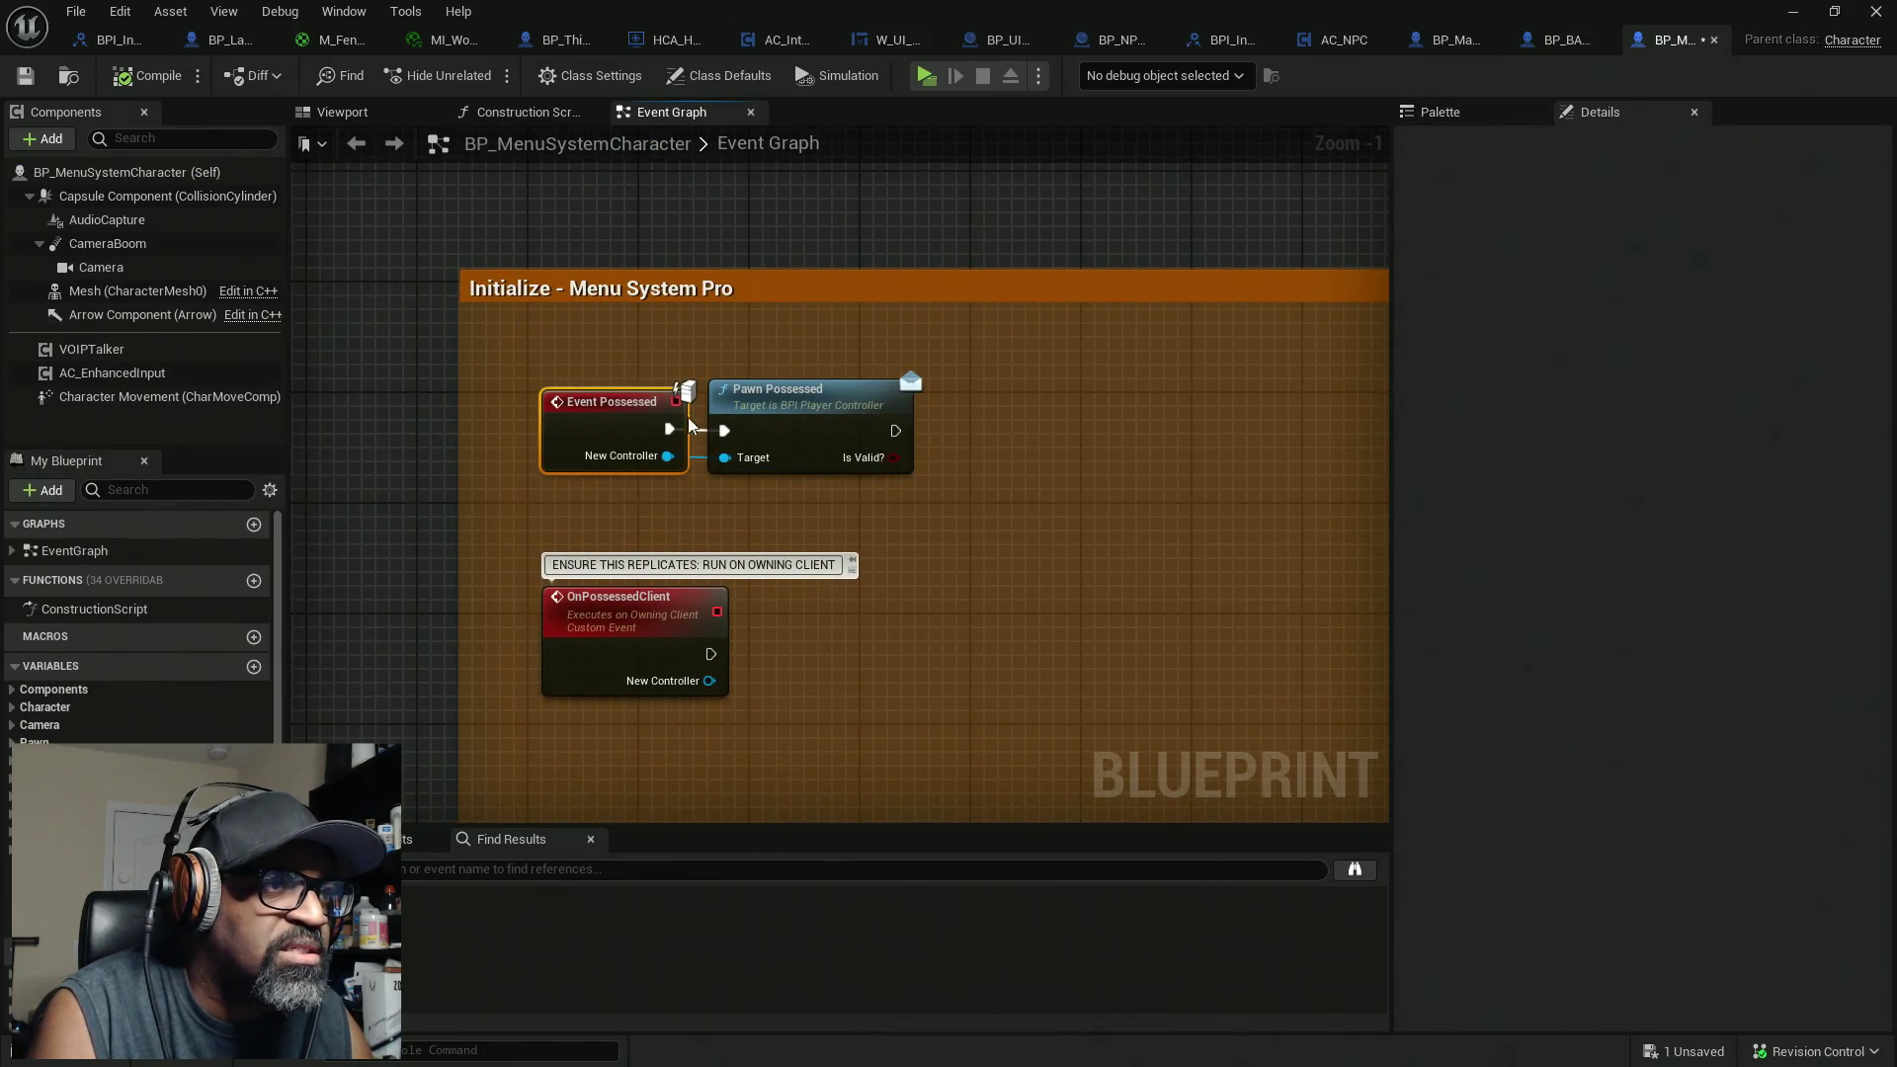
click(851, 391)
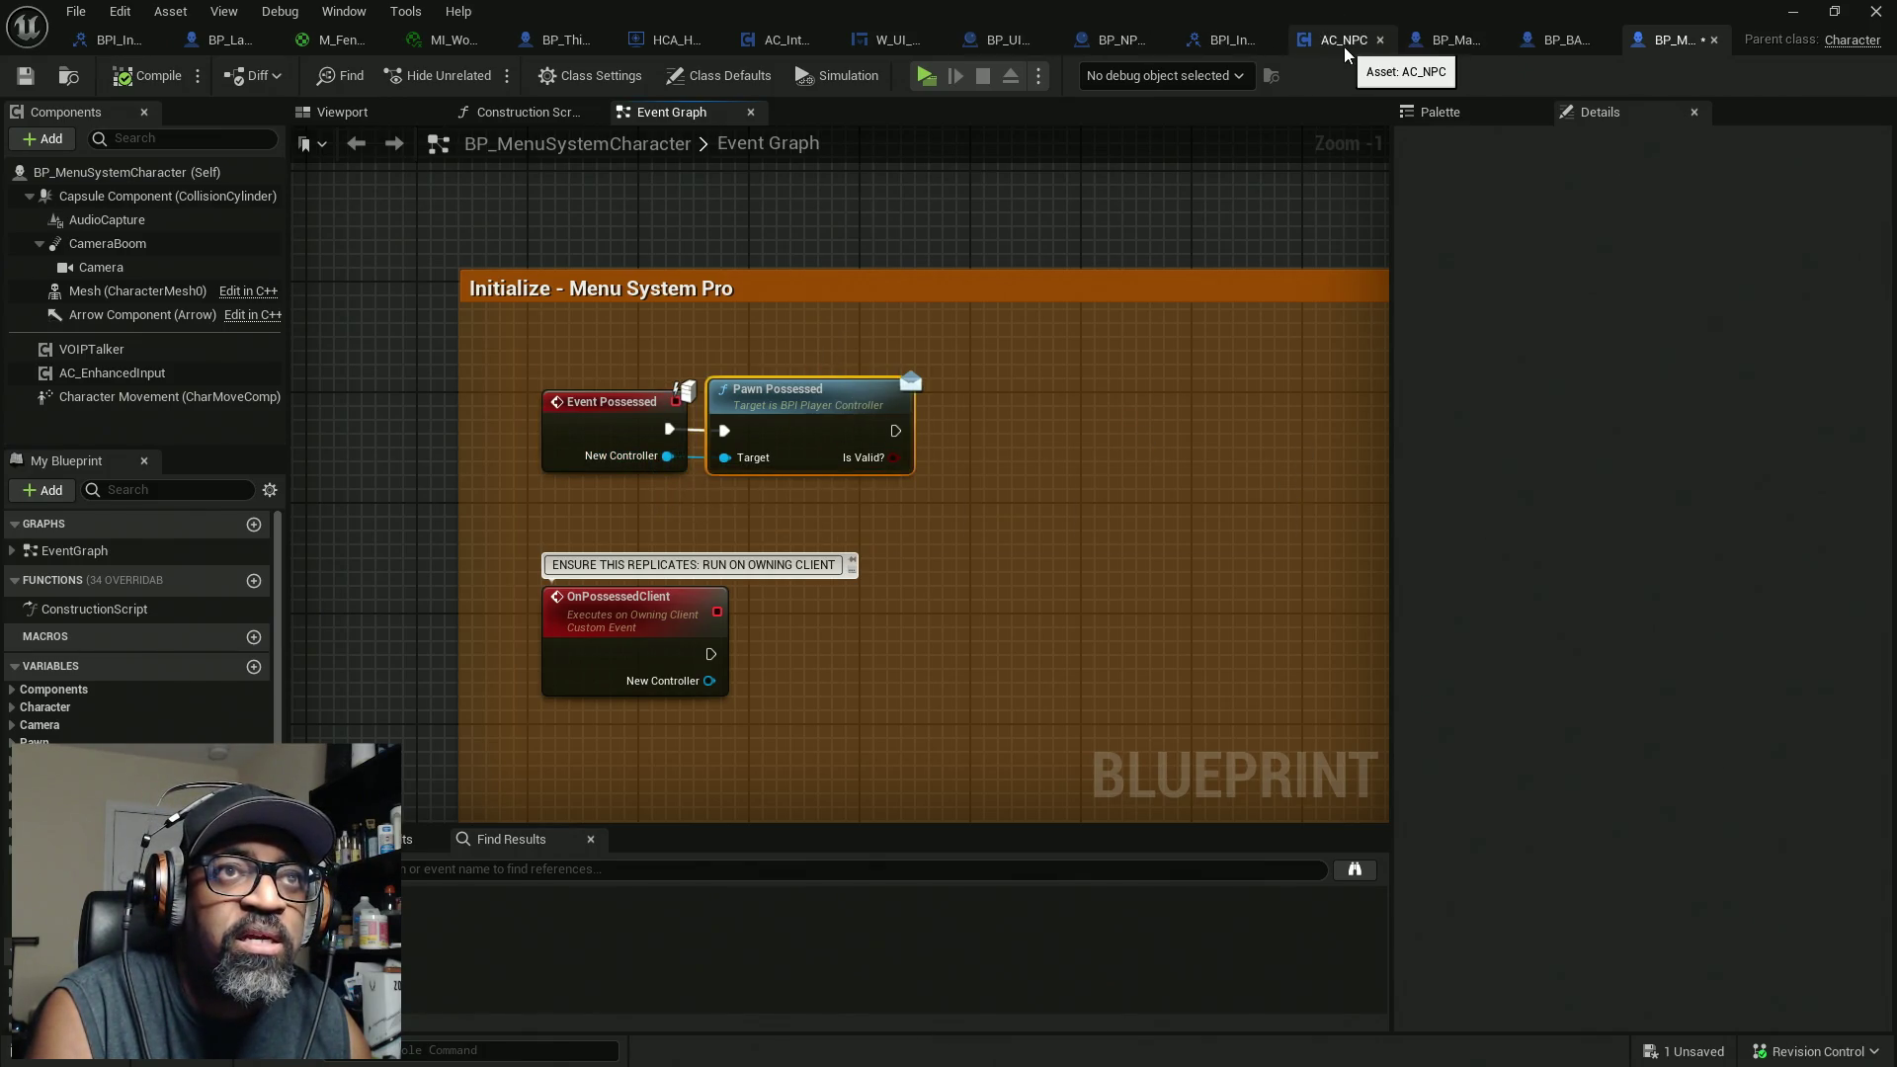
mouse_move(1633, 9)
mouse_down()
mouse_move(1719, 49)
mouse_move(949, 165)
mouse_up()
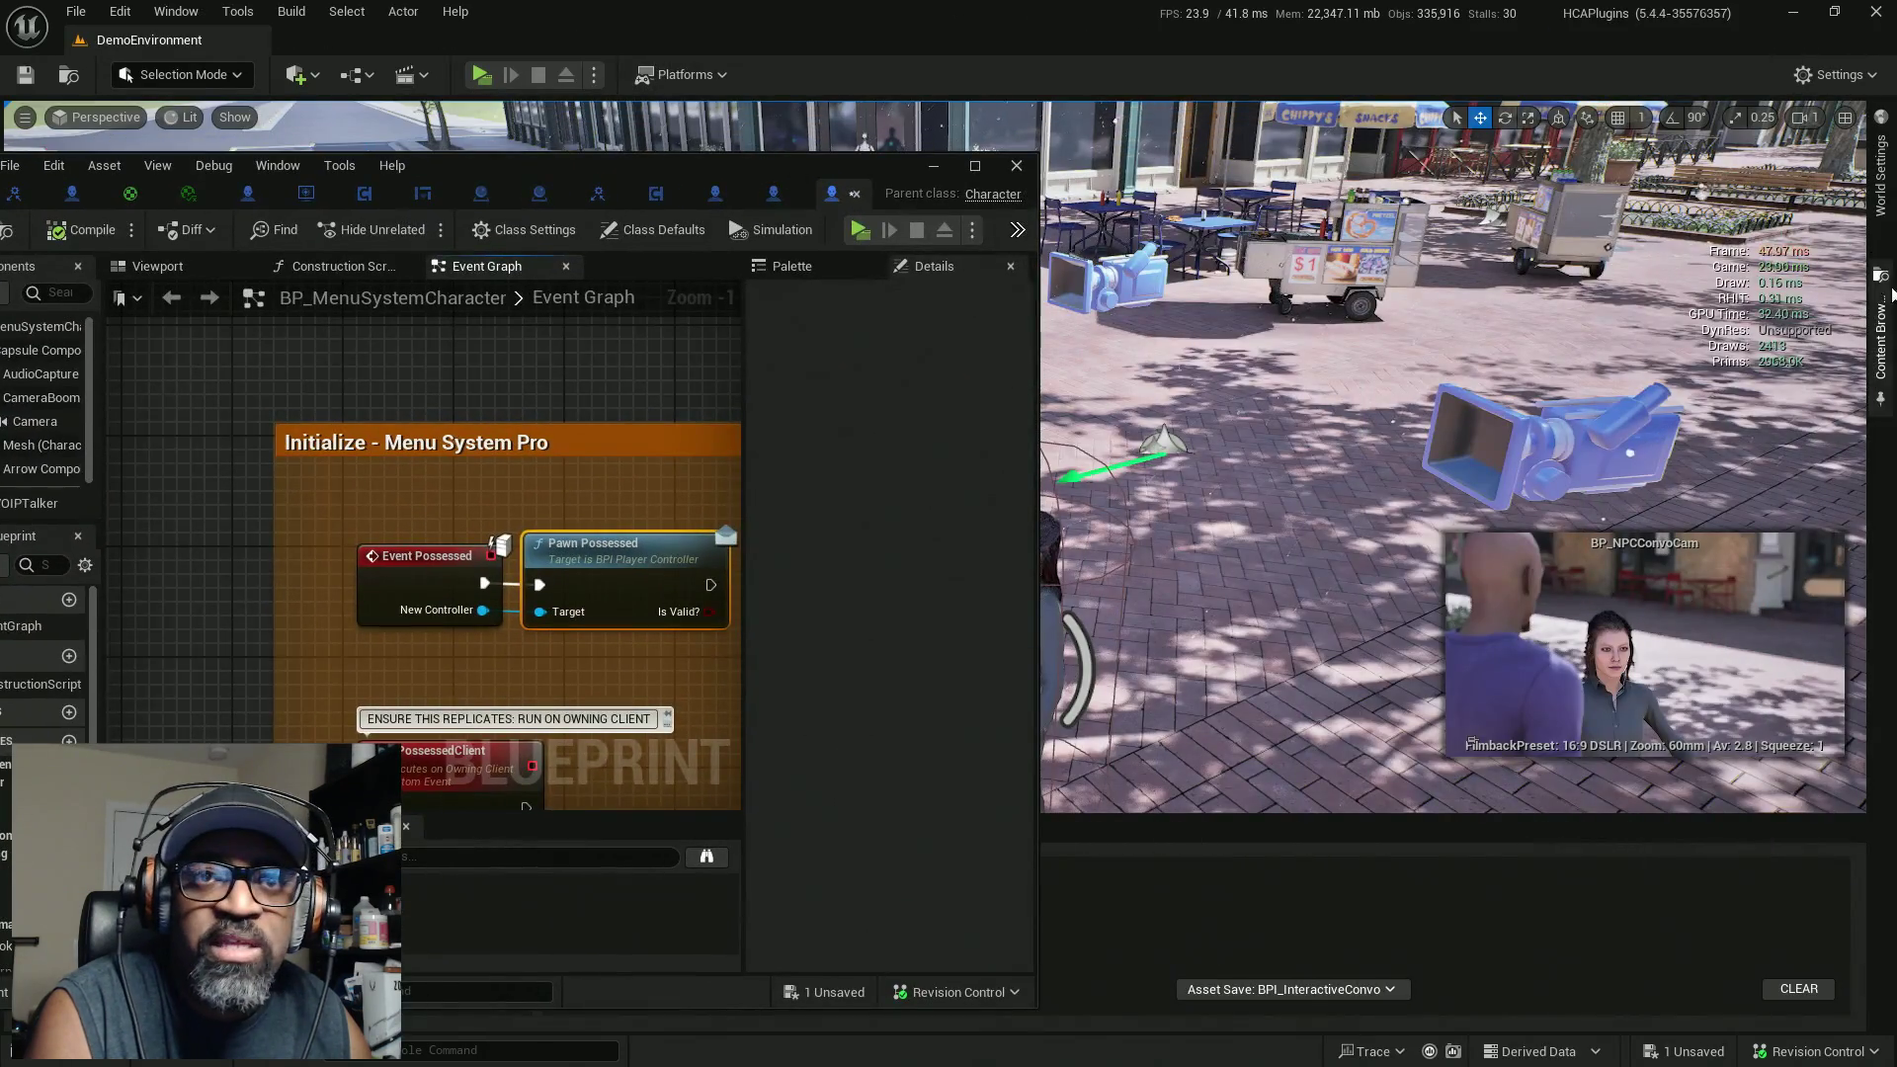
Step: From World Settings, open the HC_PlayerController class at full size and view its combat nodes
click(1880, 158)
click(1756, 445)
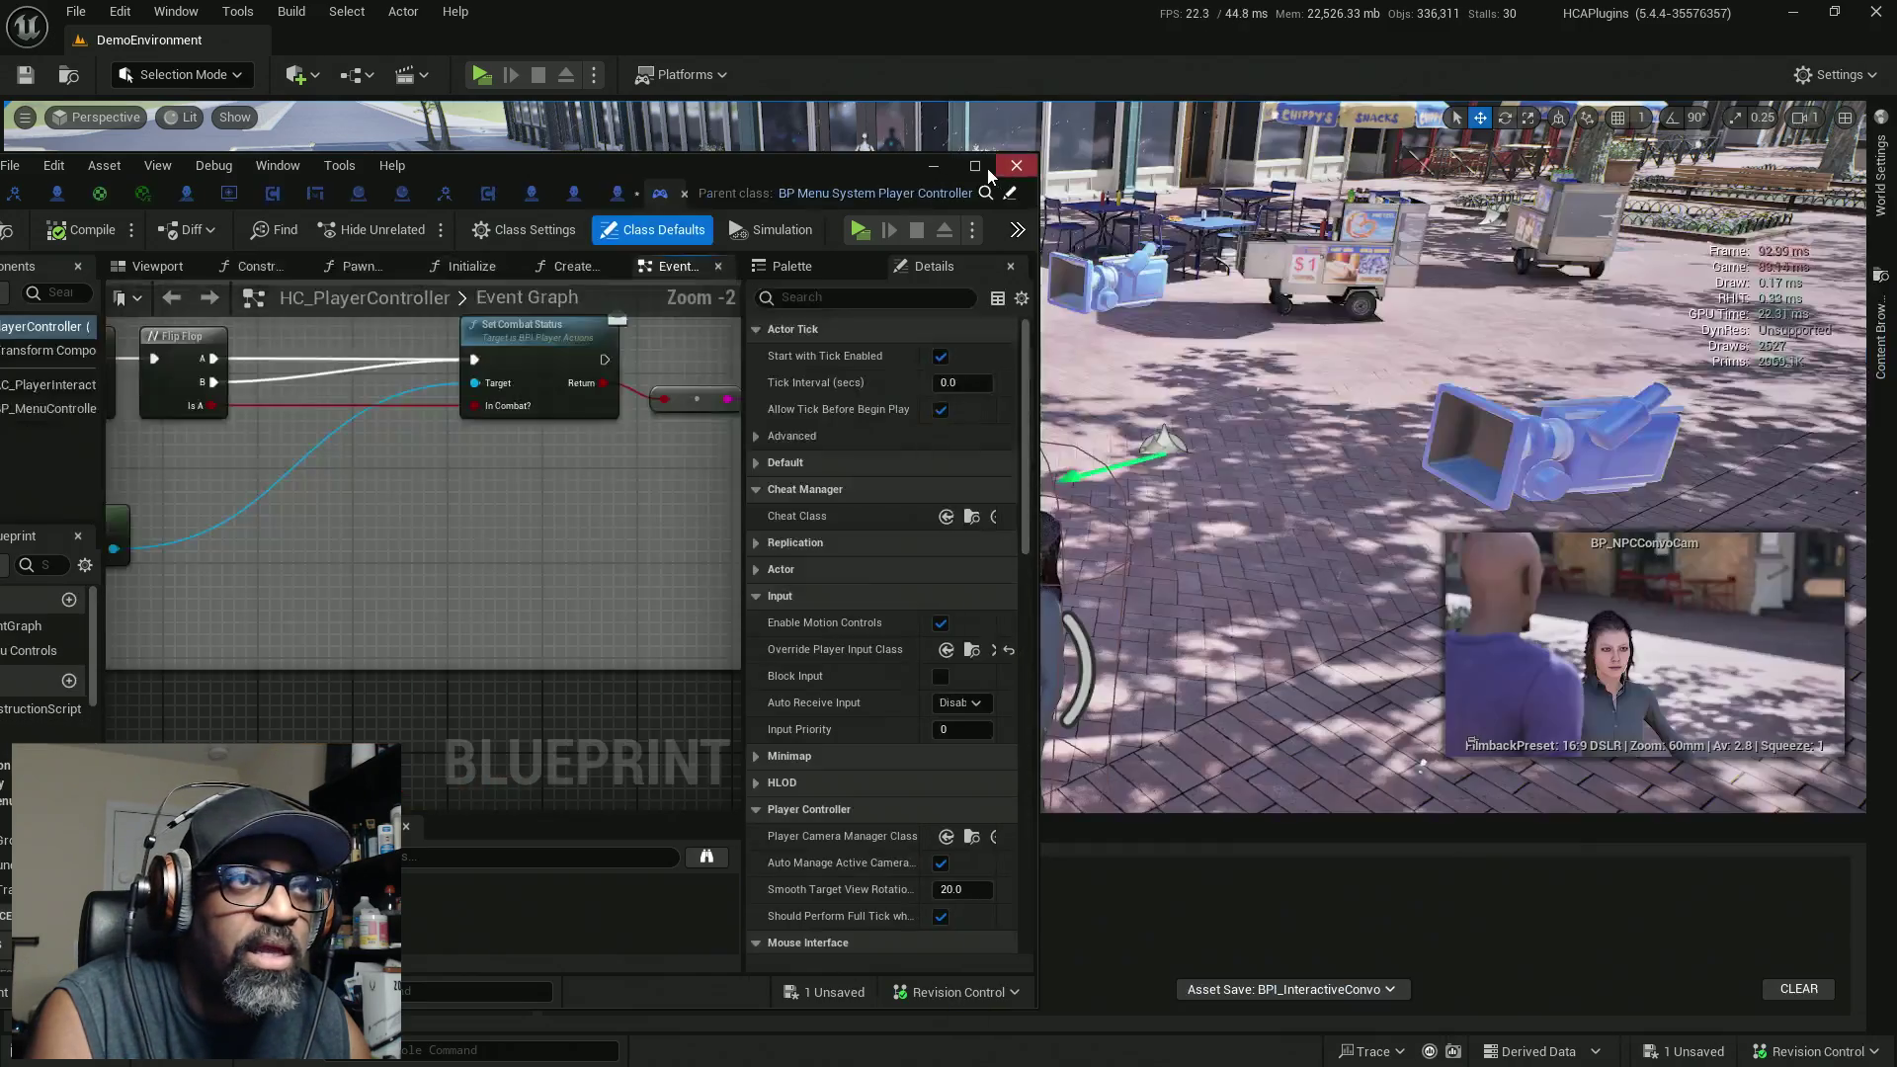
click(976, 166)
drag(1106, 580, 950, 515)
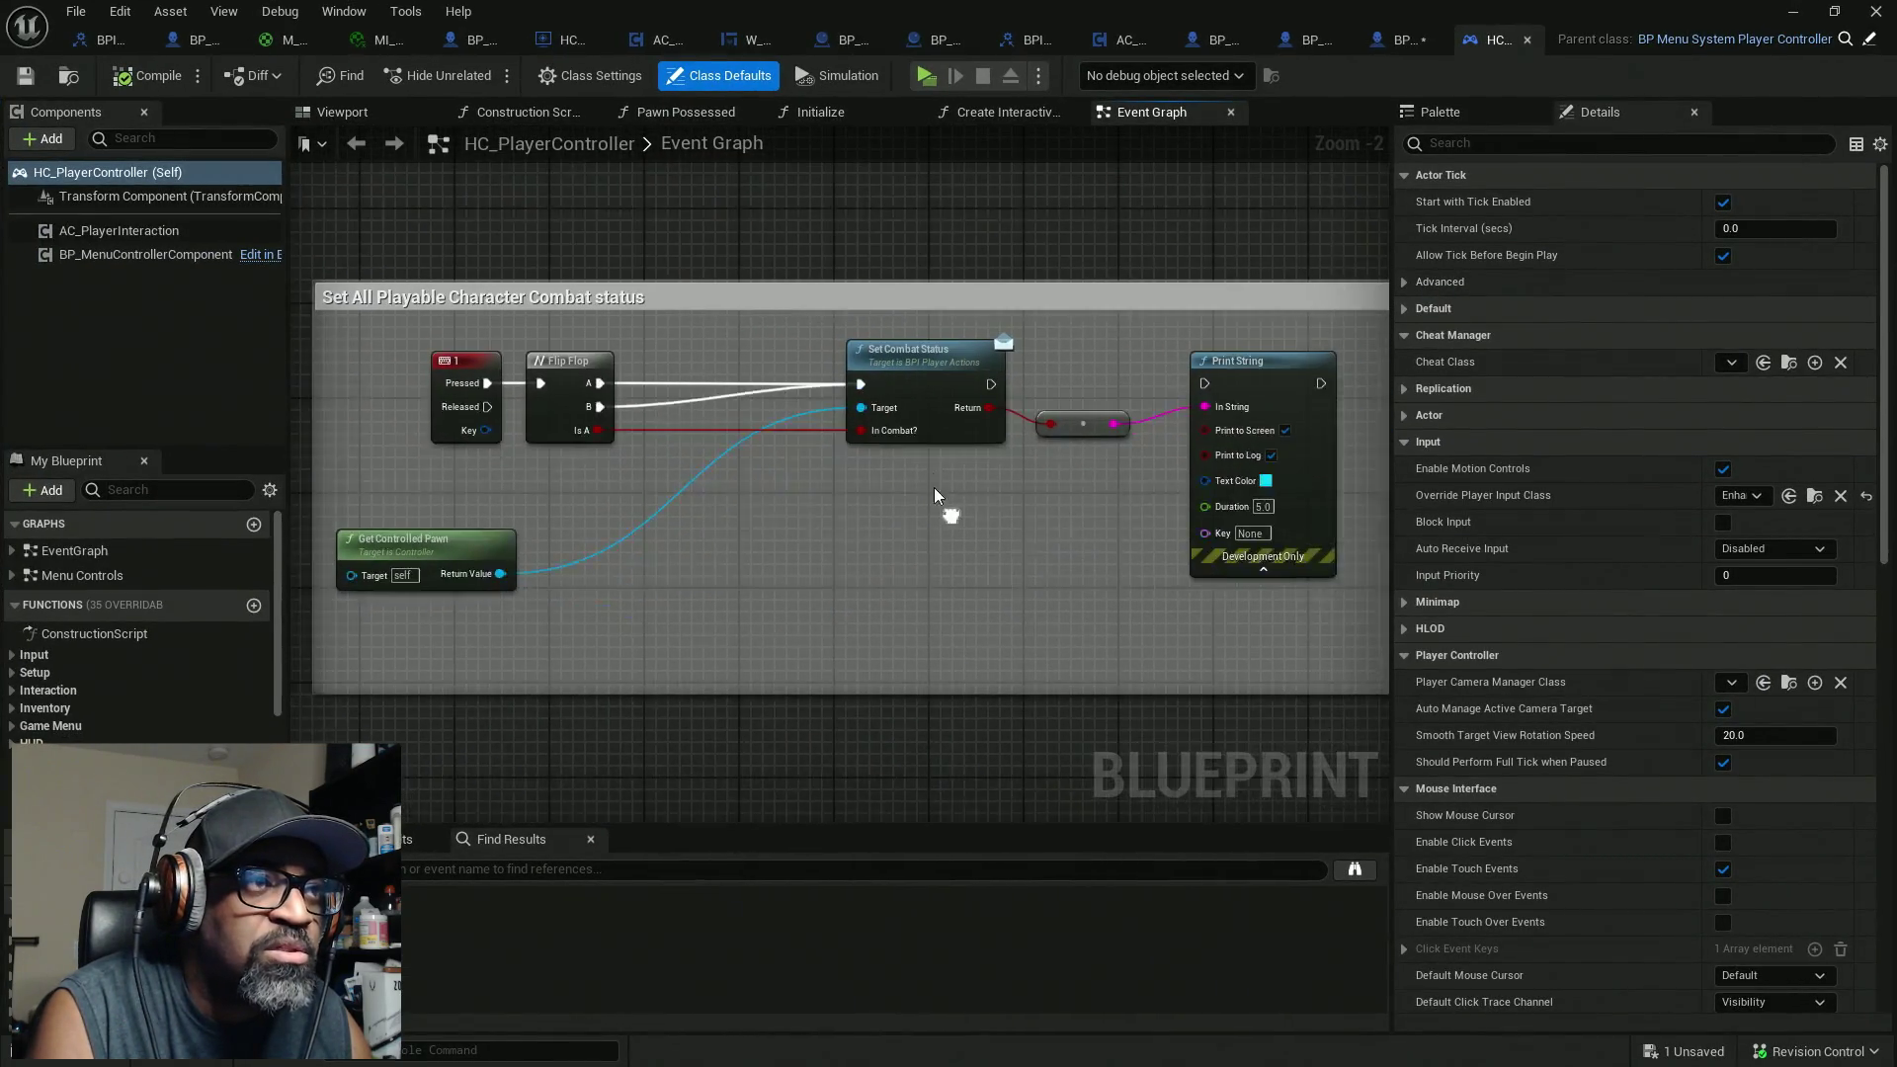
scroll(766, 349, down, 5)
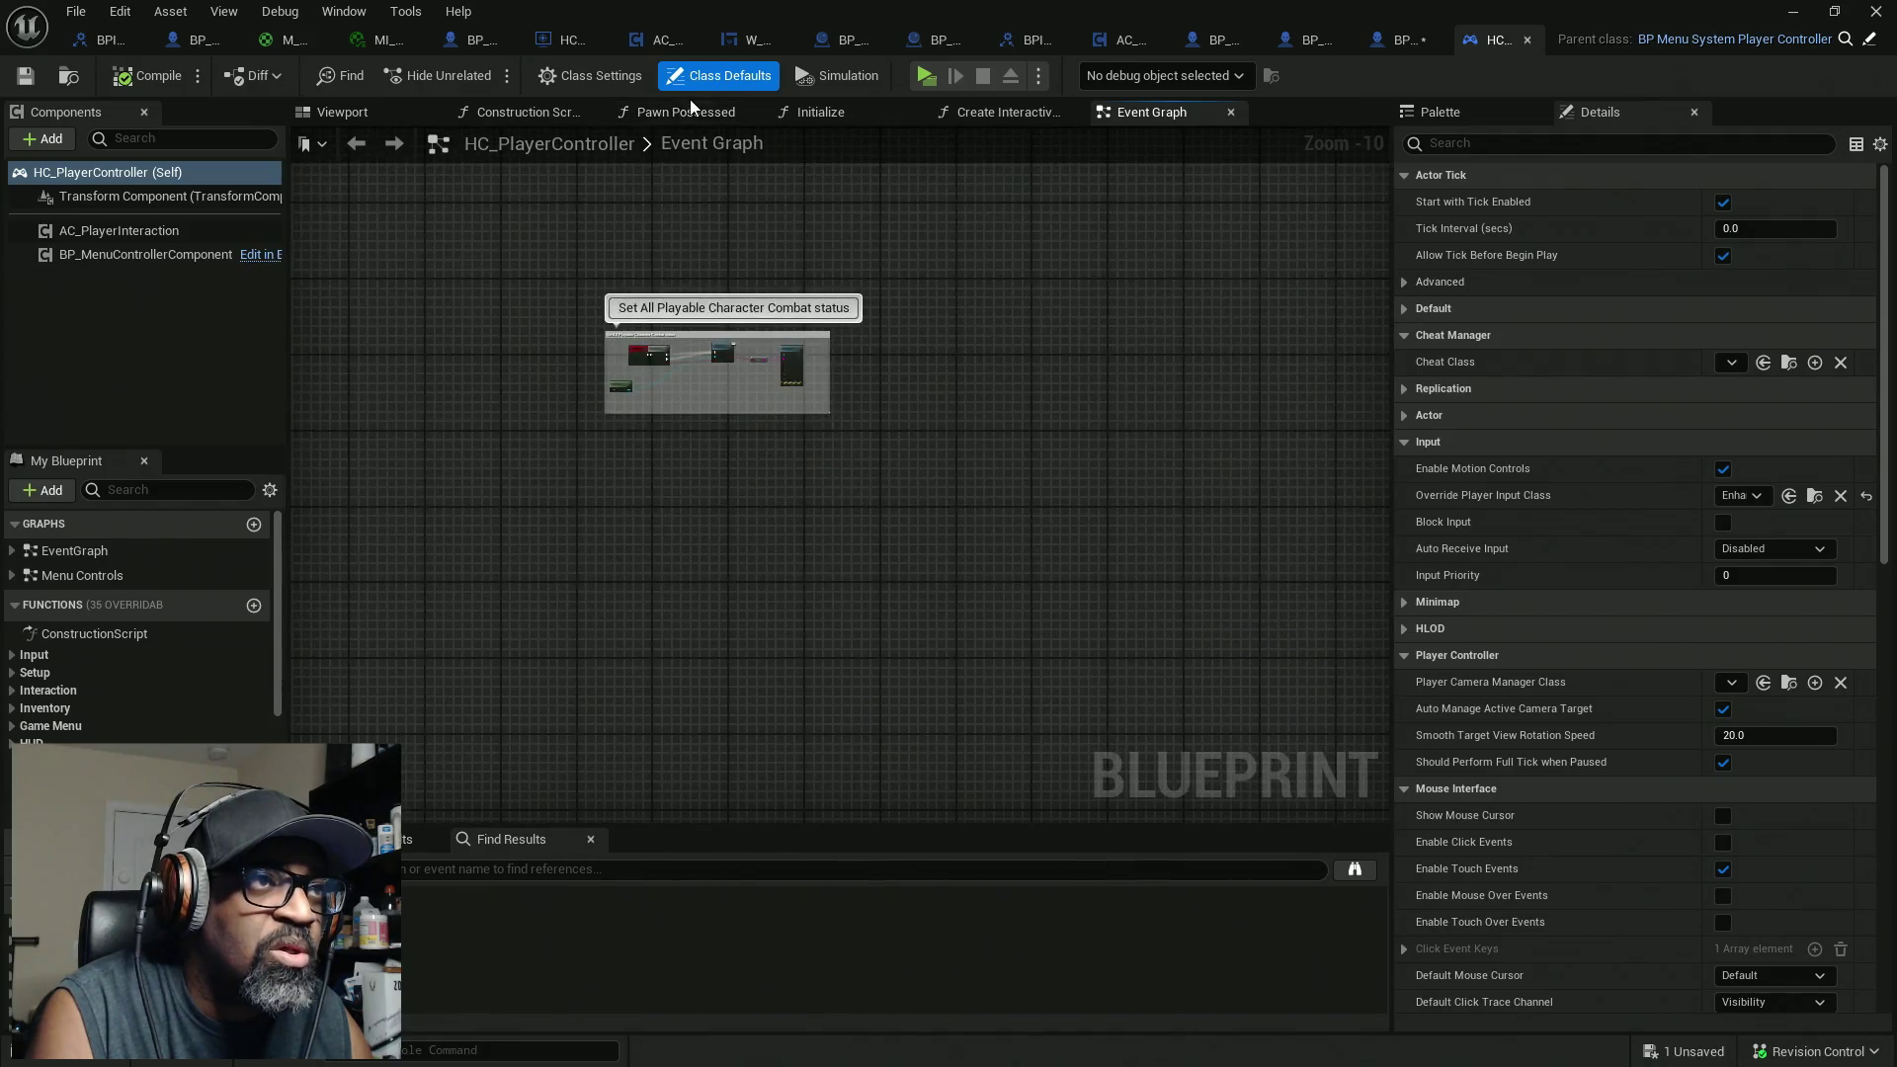
Step: Review the Pawn Possessed chain: Do Once, Set Input Mode Game Only, On Show Example Ingame UI
click(683, 113)
drag(666, 339, 1076, 352)
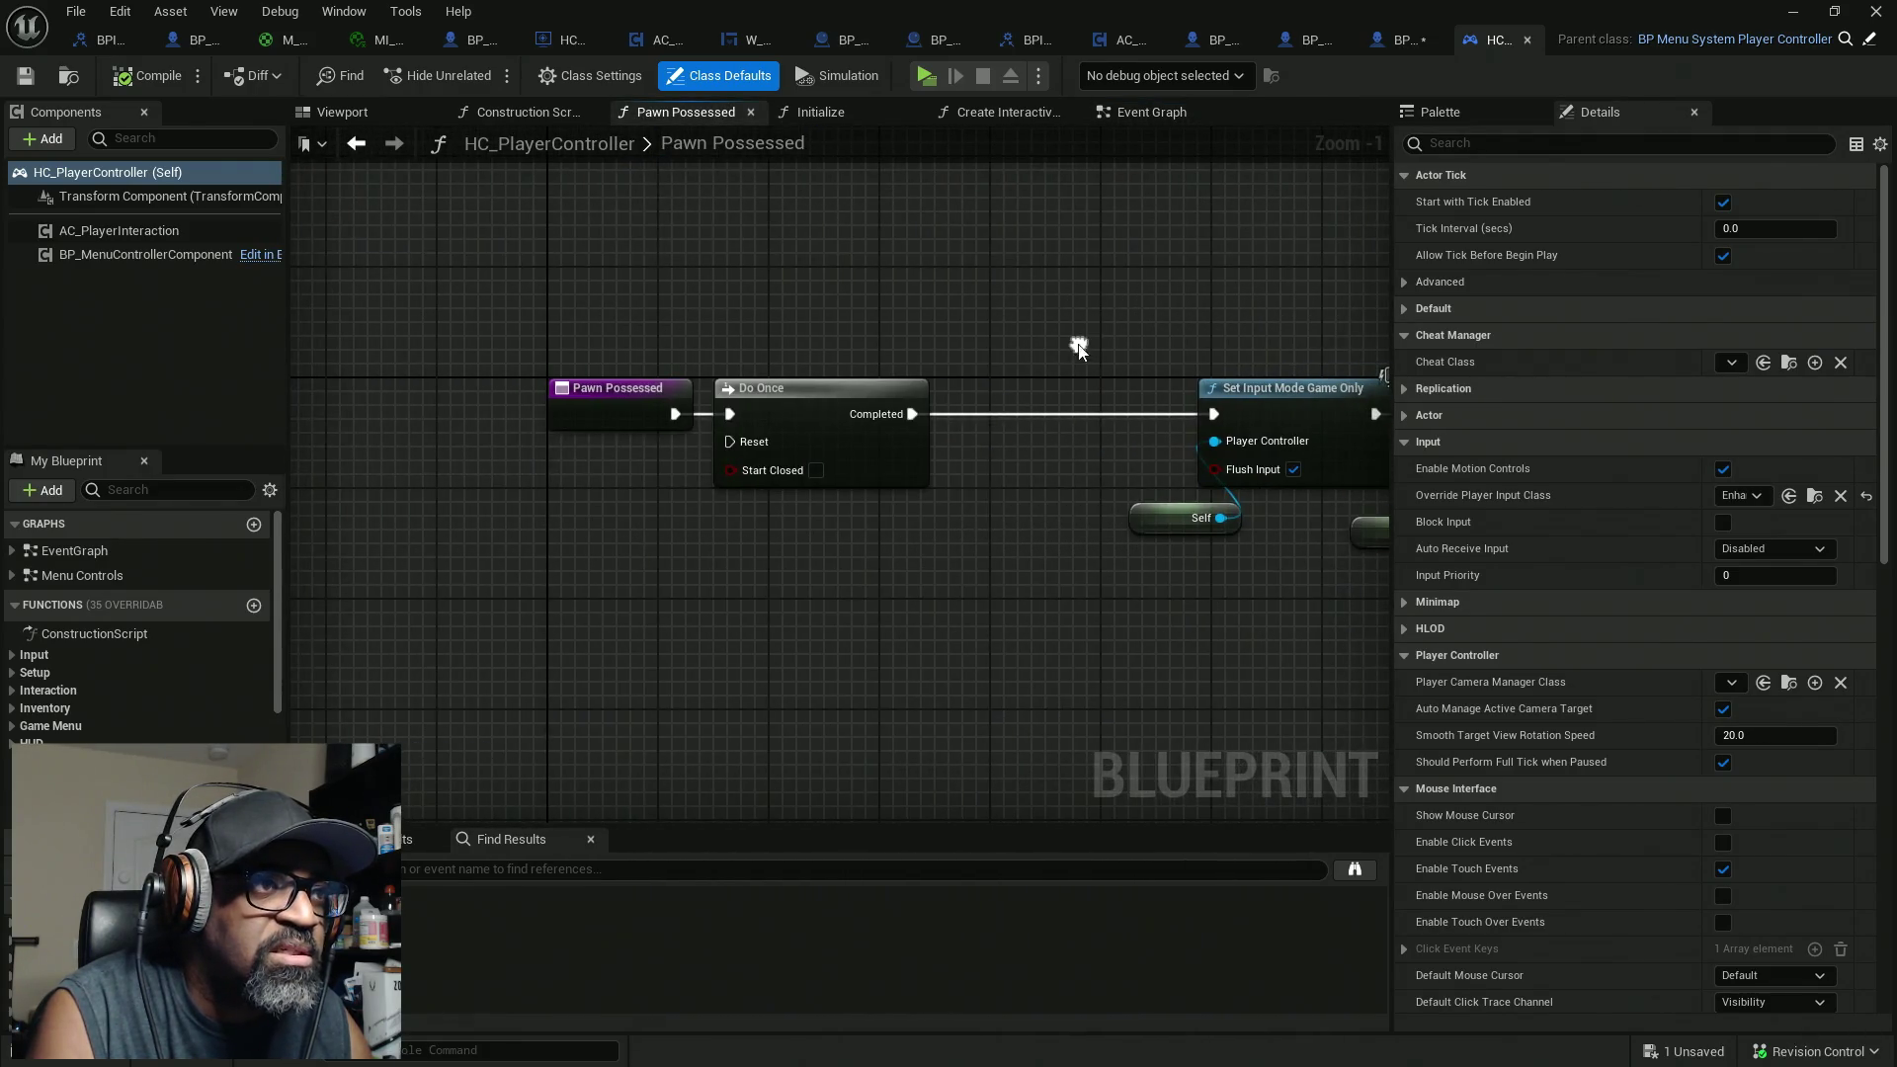
drag(790, 263, 797, 534)
drag(1060, 544, 636, 487)
drag(800, 285, 692, 489)
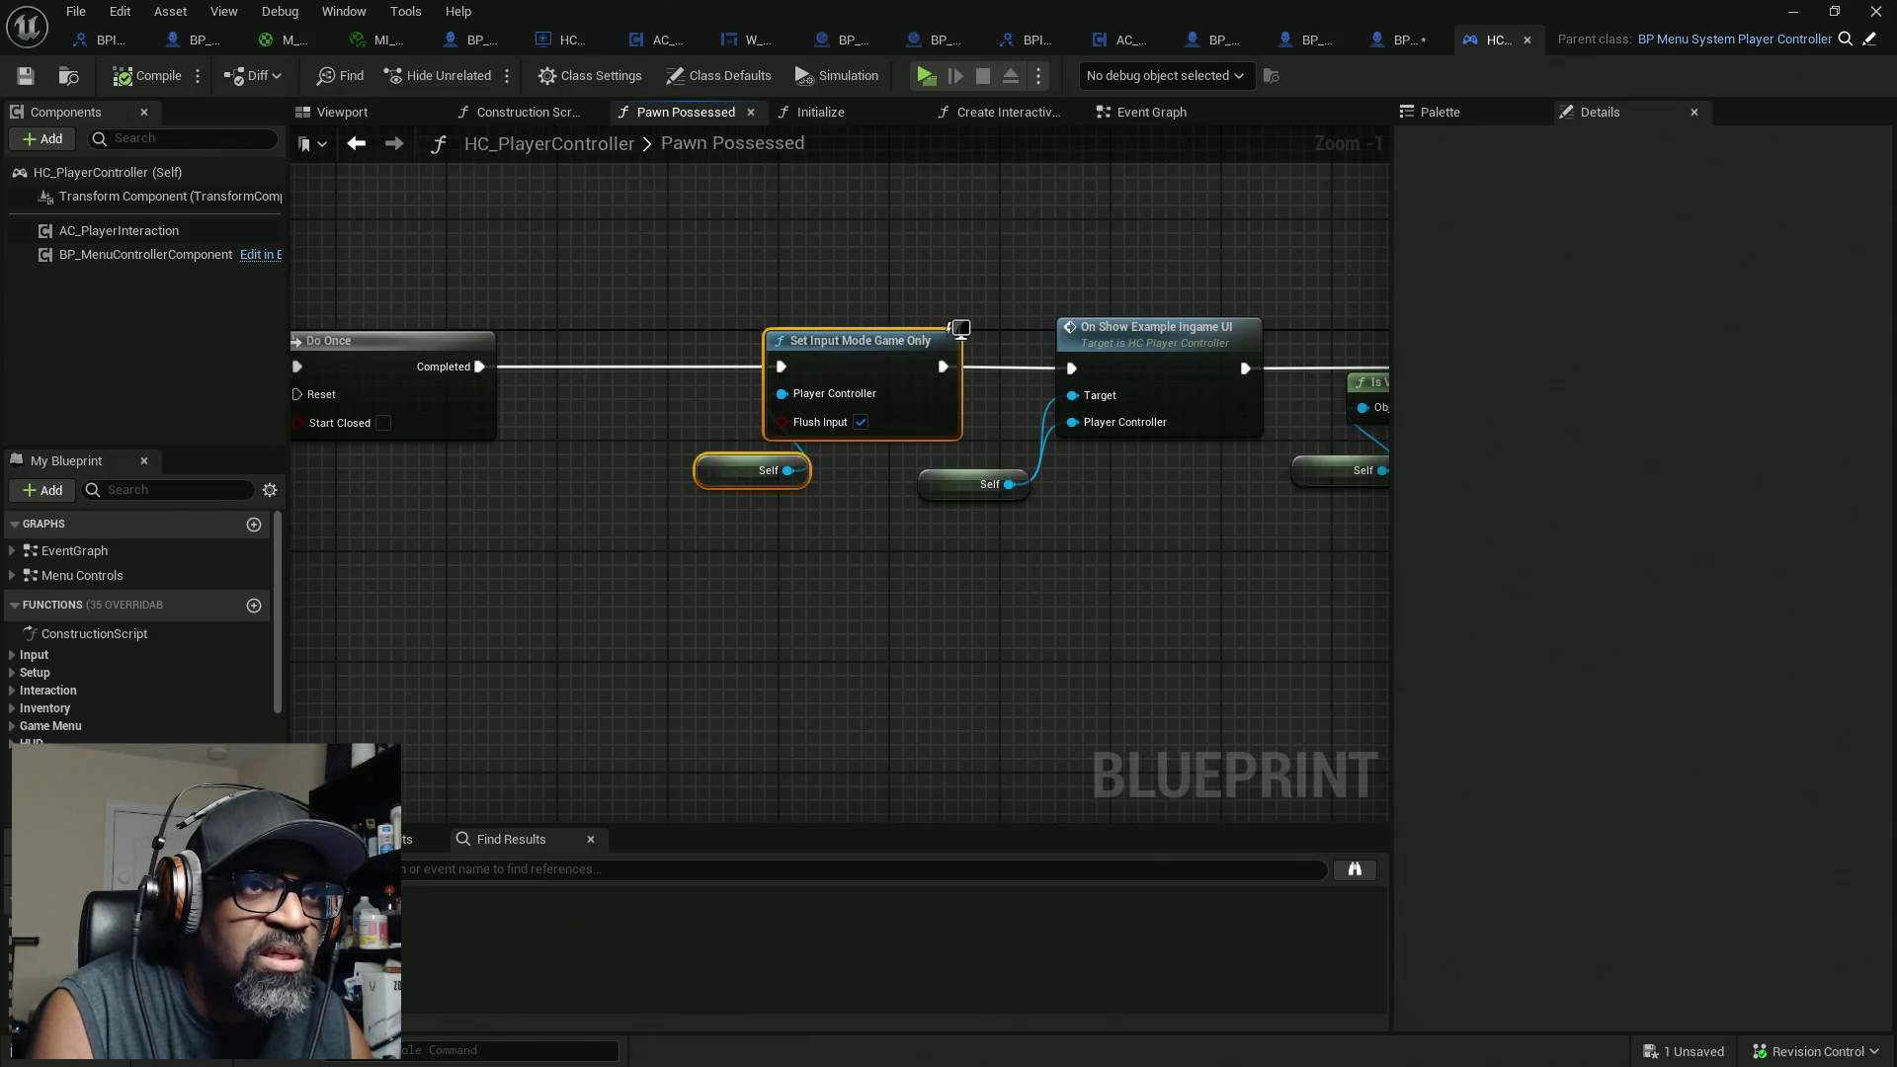
mouse_move(1238, 298)
mouse_down()
mouse_move(904, 273)
mouse_move(687, 559)
mouse_up()
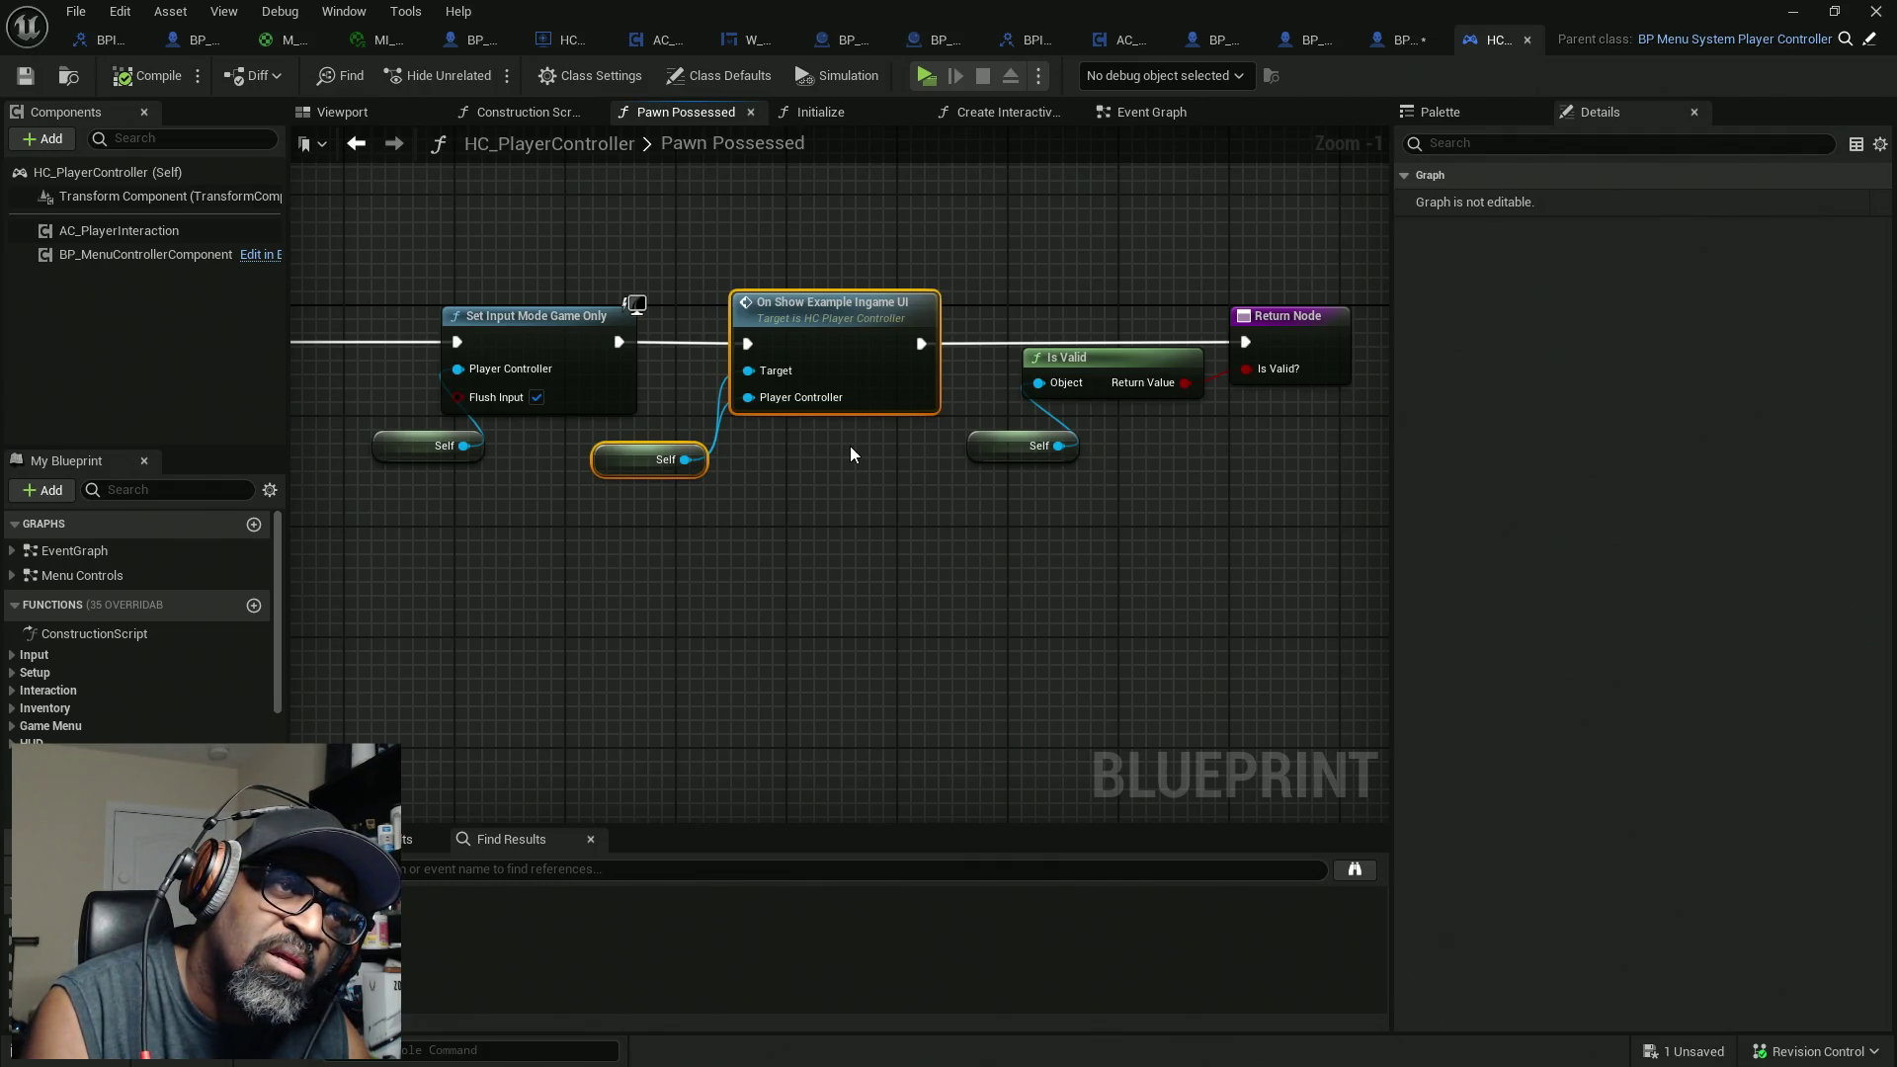
click(850, 454)
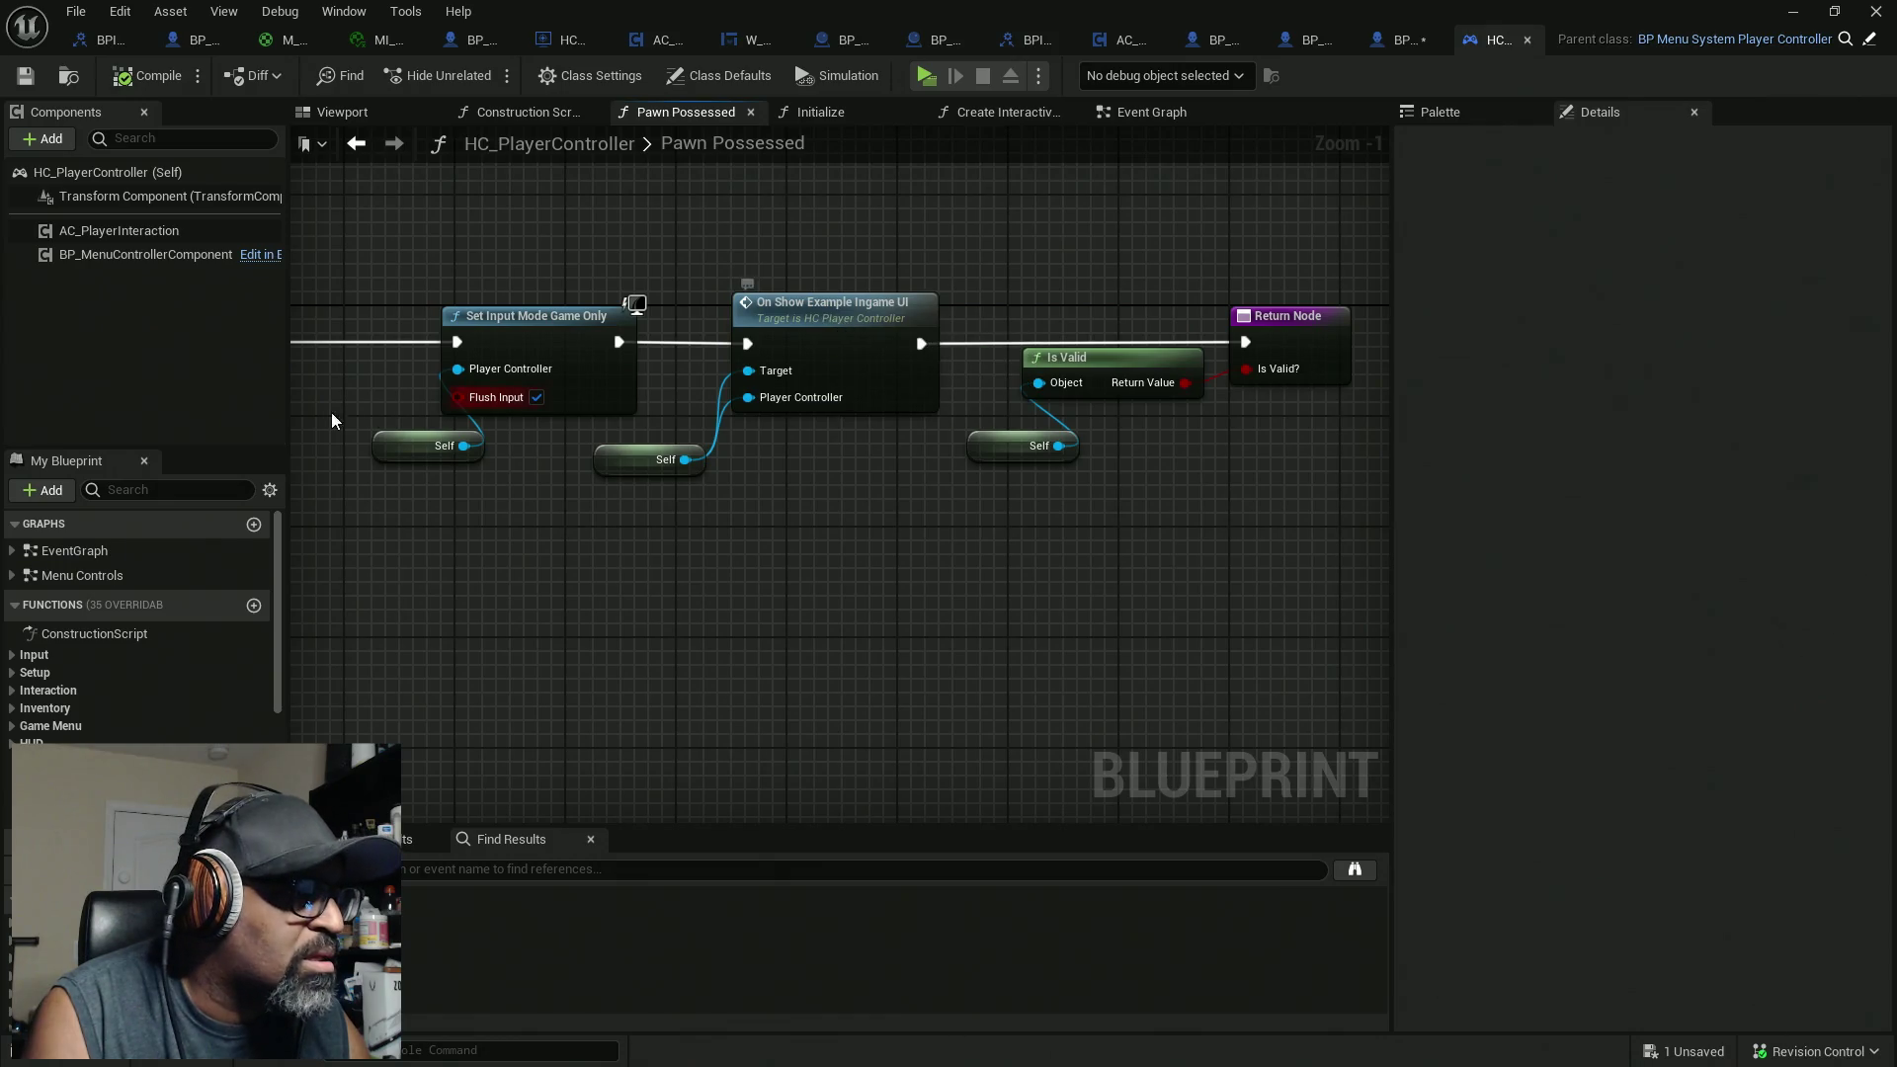
Step: Bring up the context options for the AC_PlayerInteraction component
drag(228, 452, 242, 282)
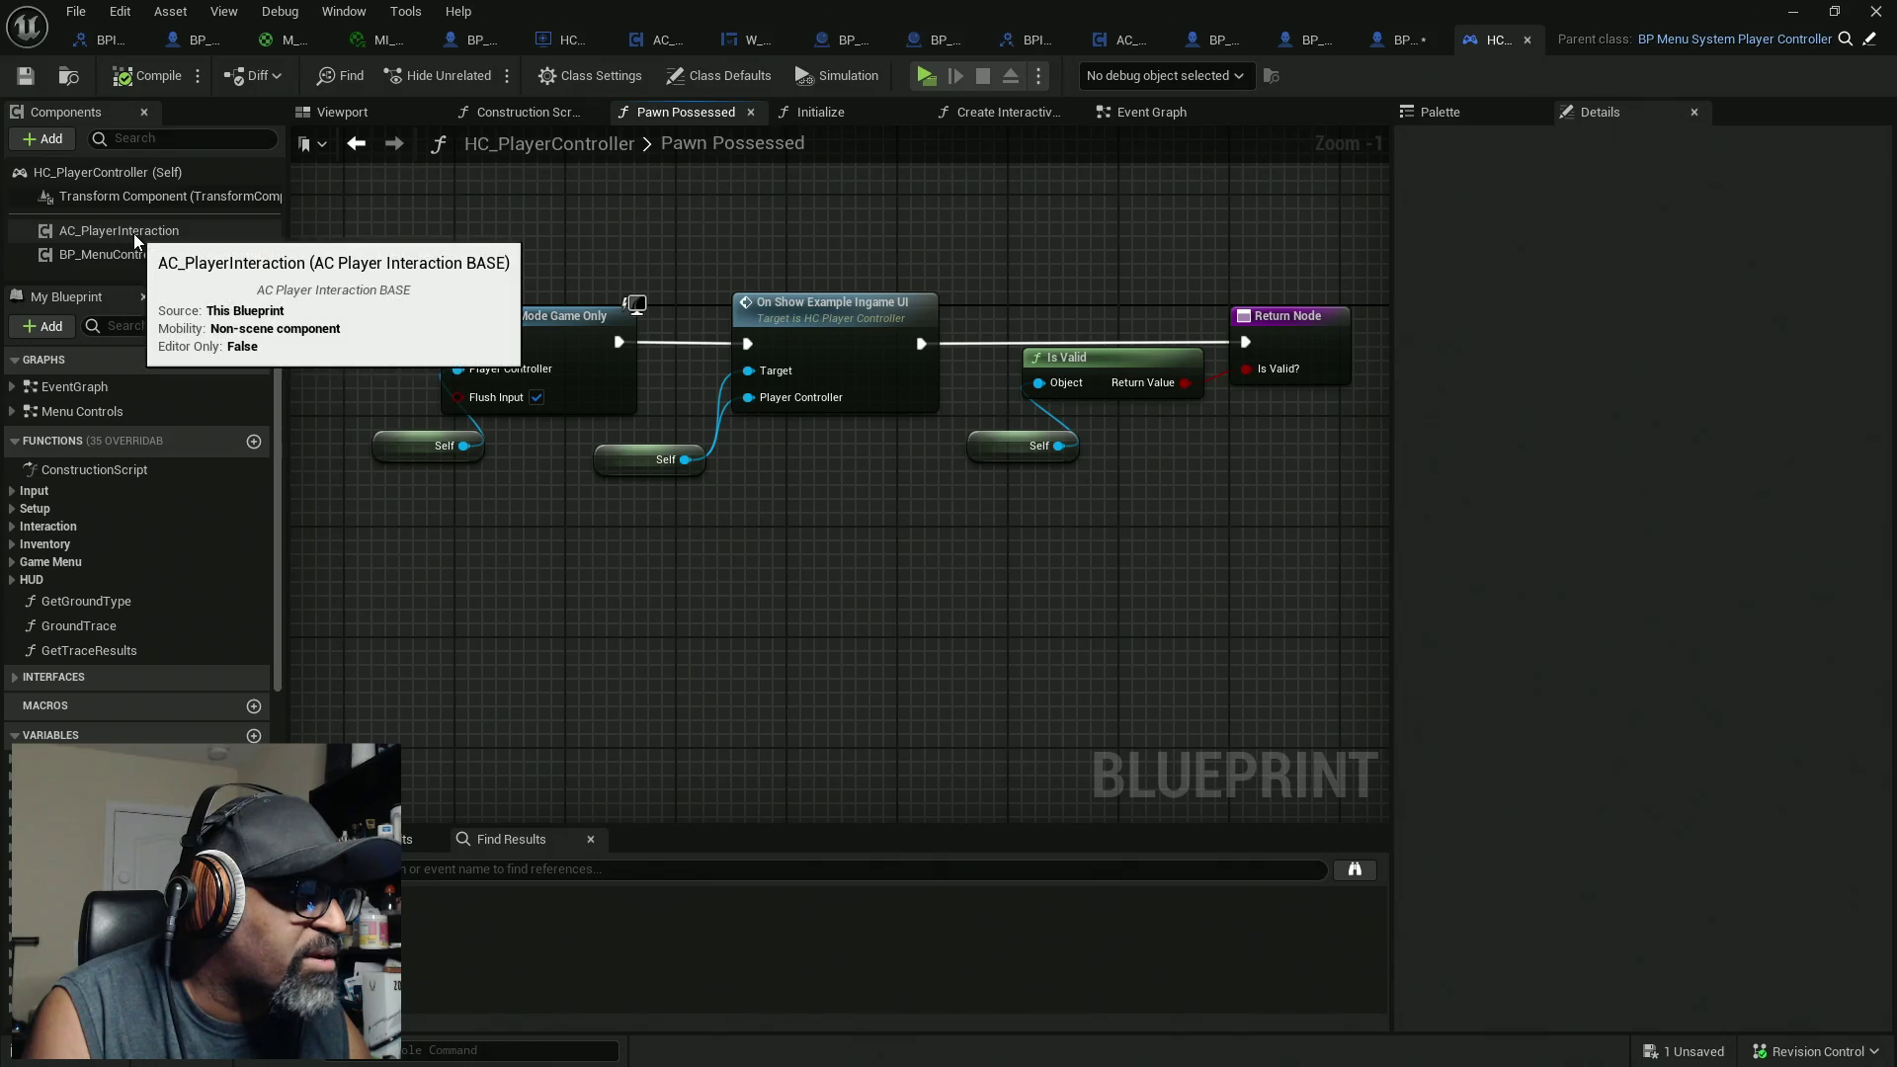
click(133, 233)
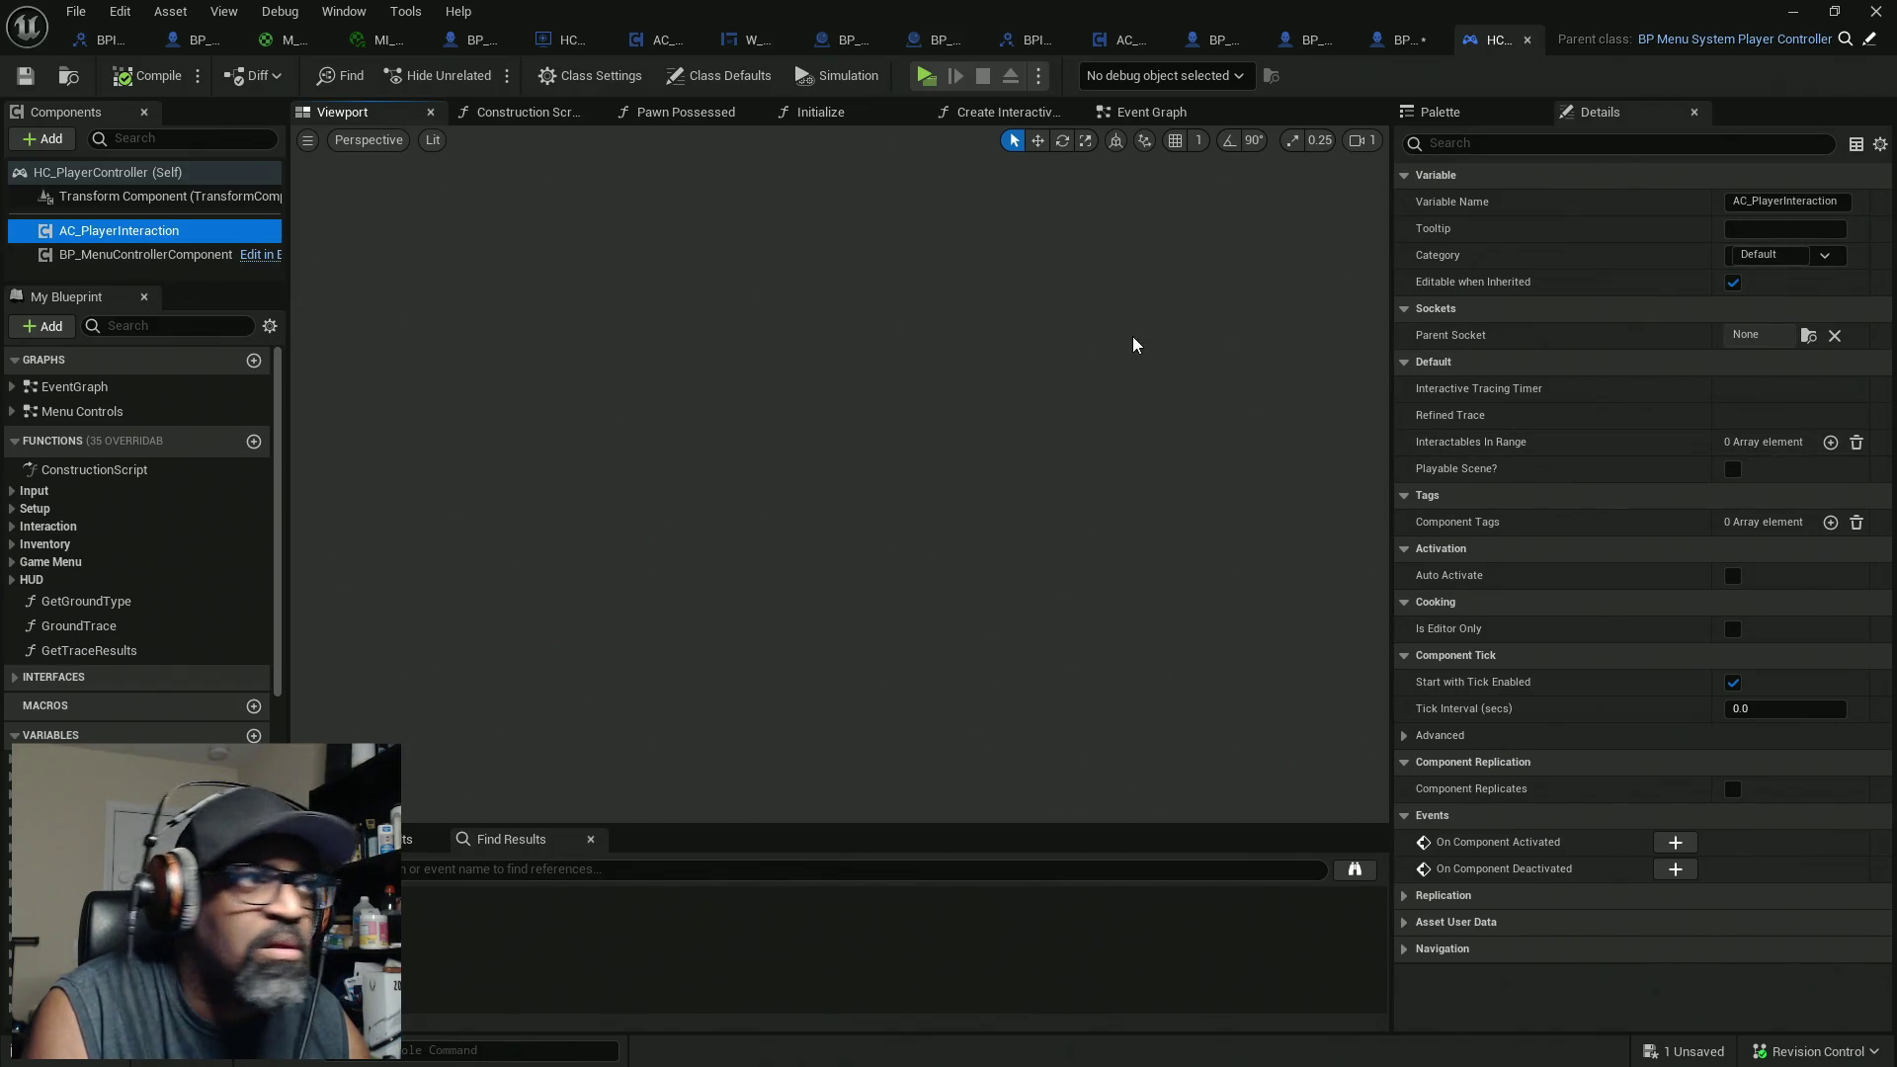
right_click(140, 235)
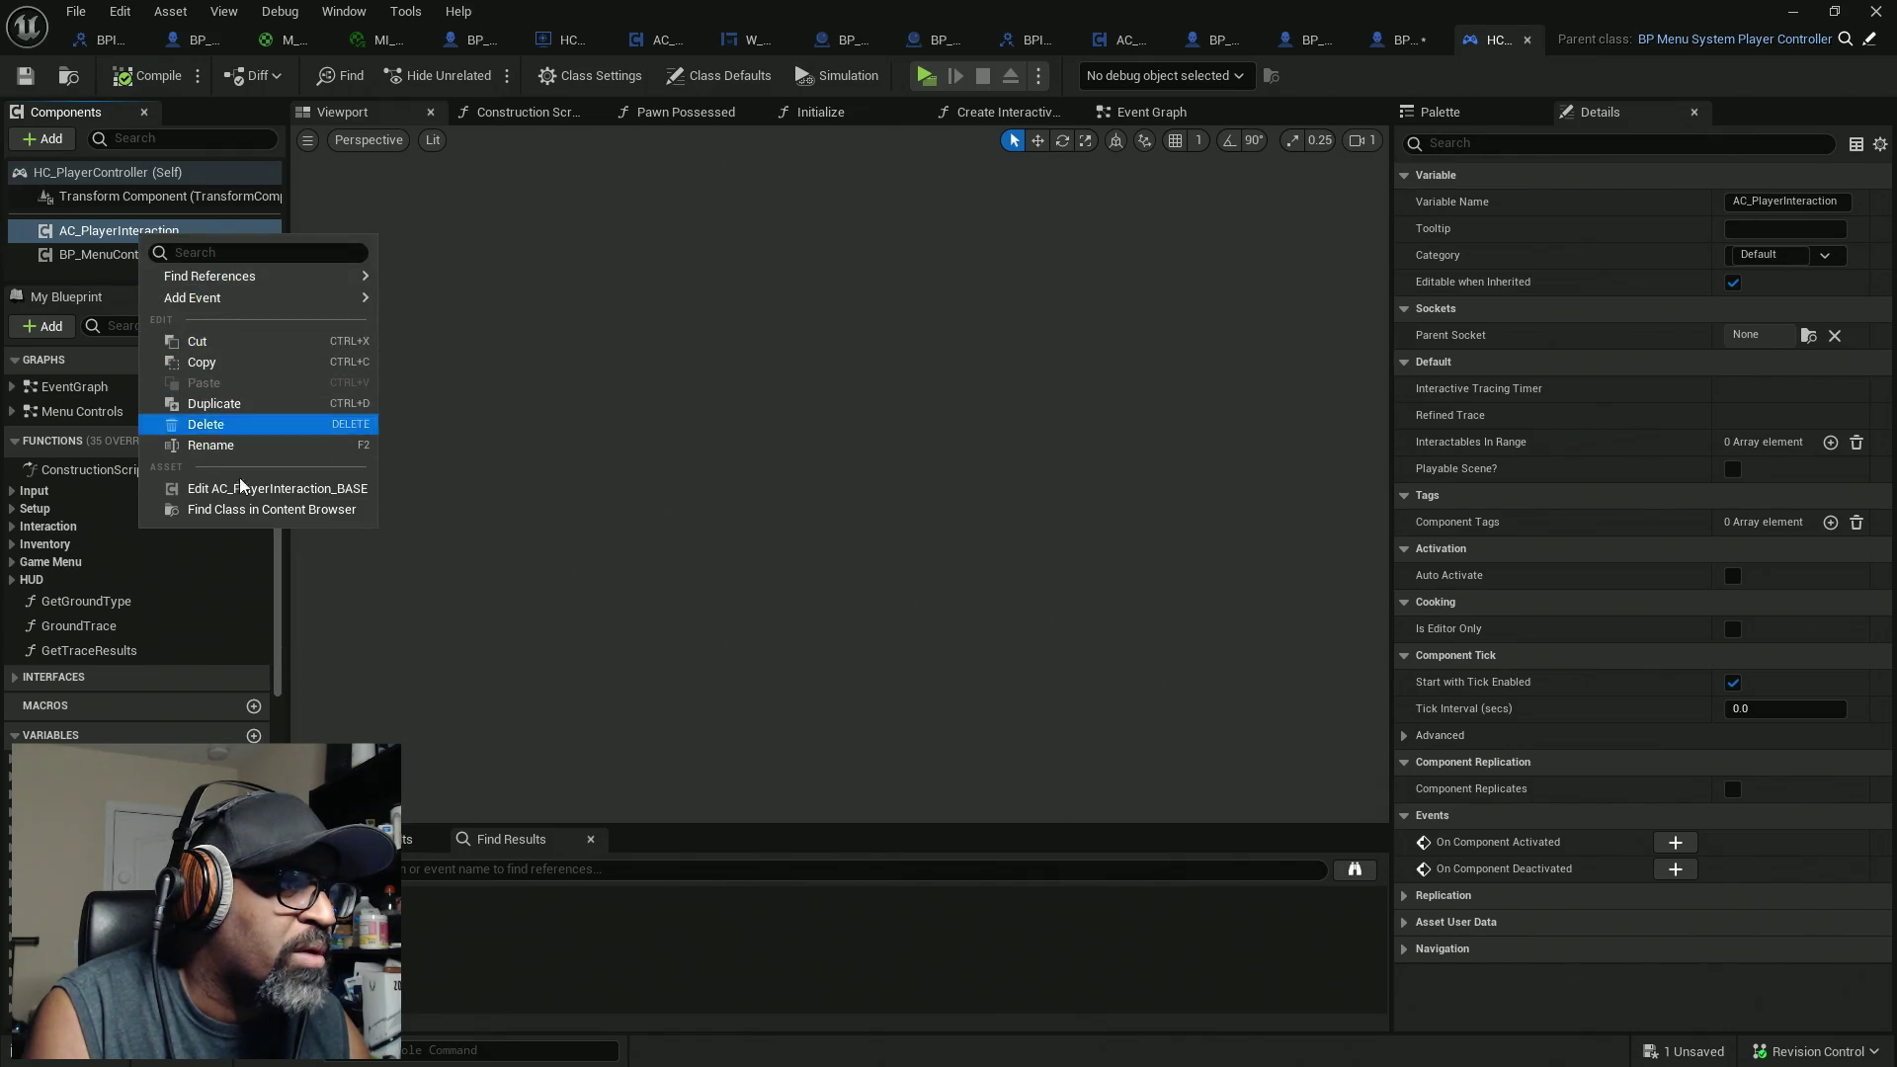
click(265, 488)
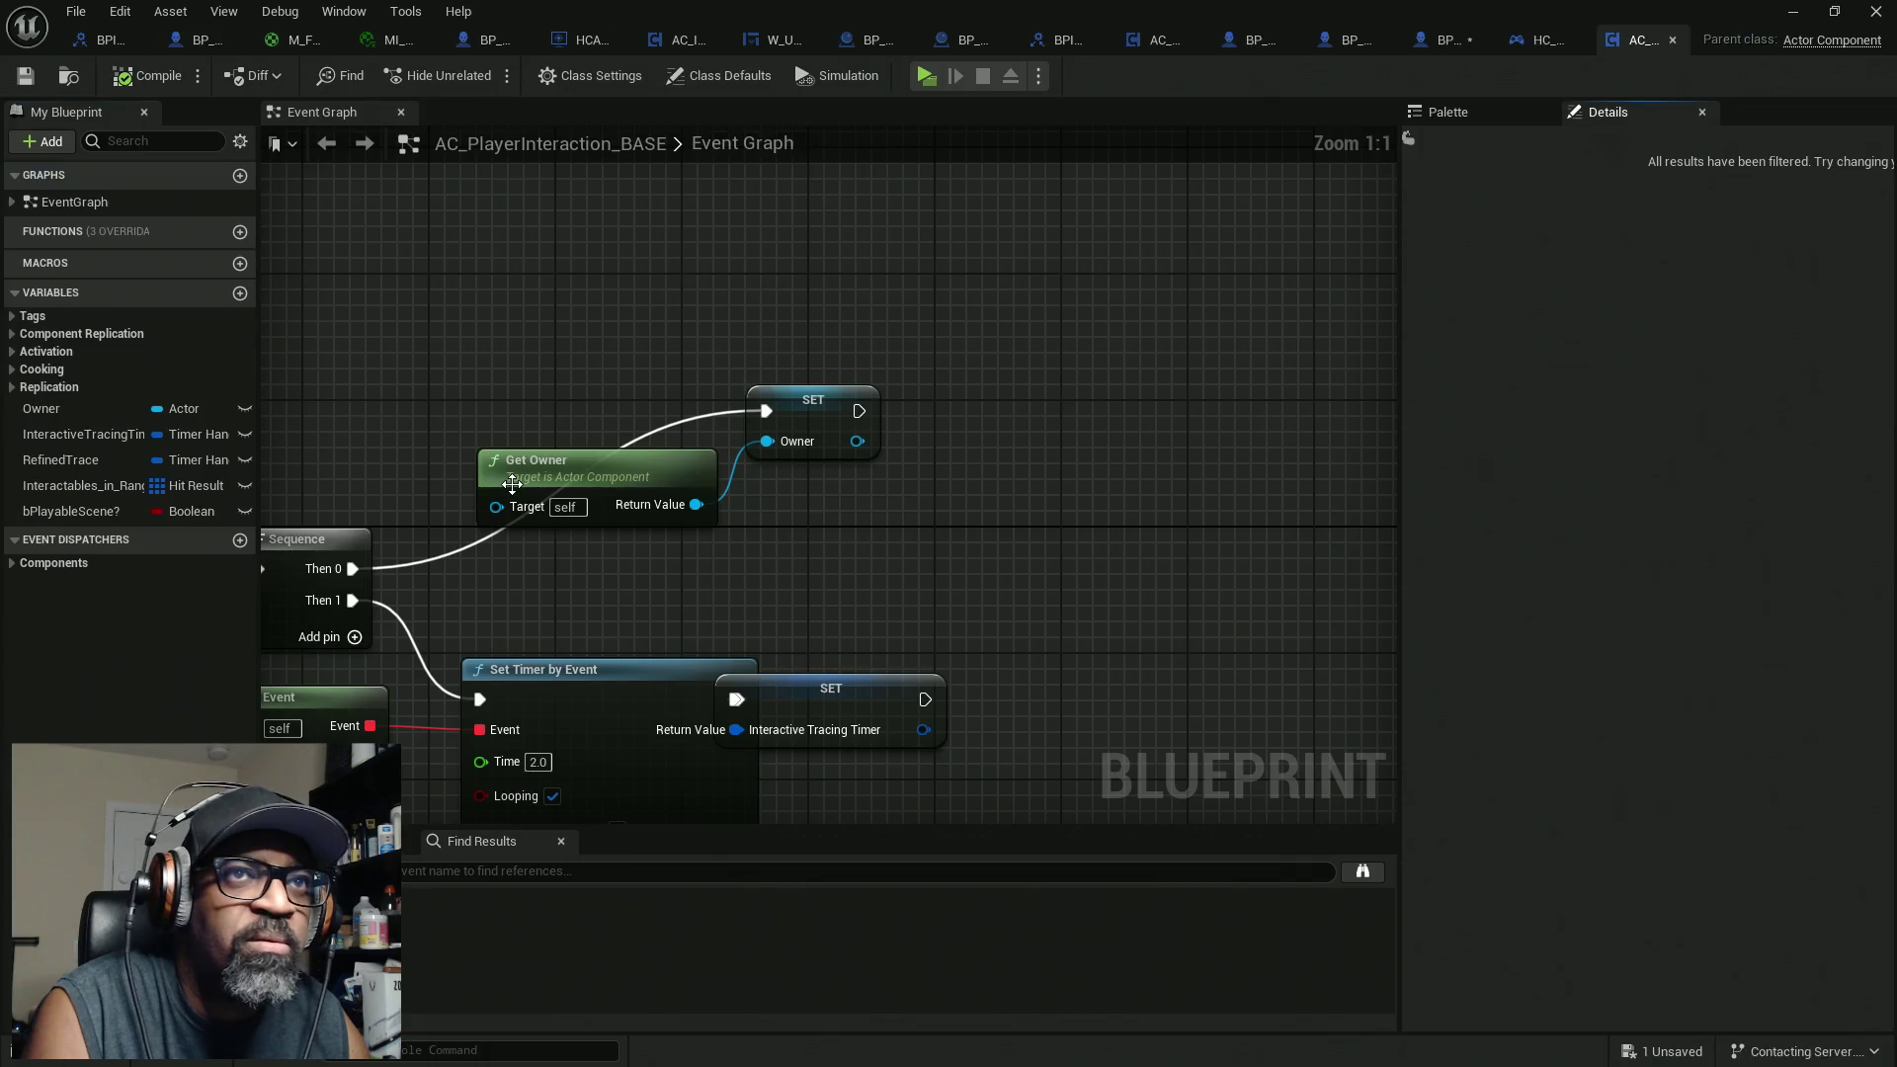
scroll(553, 445, down, 5)
scroll(672, 542, up, 4)
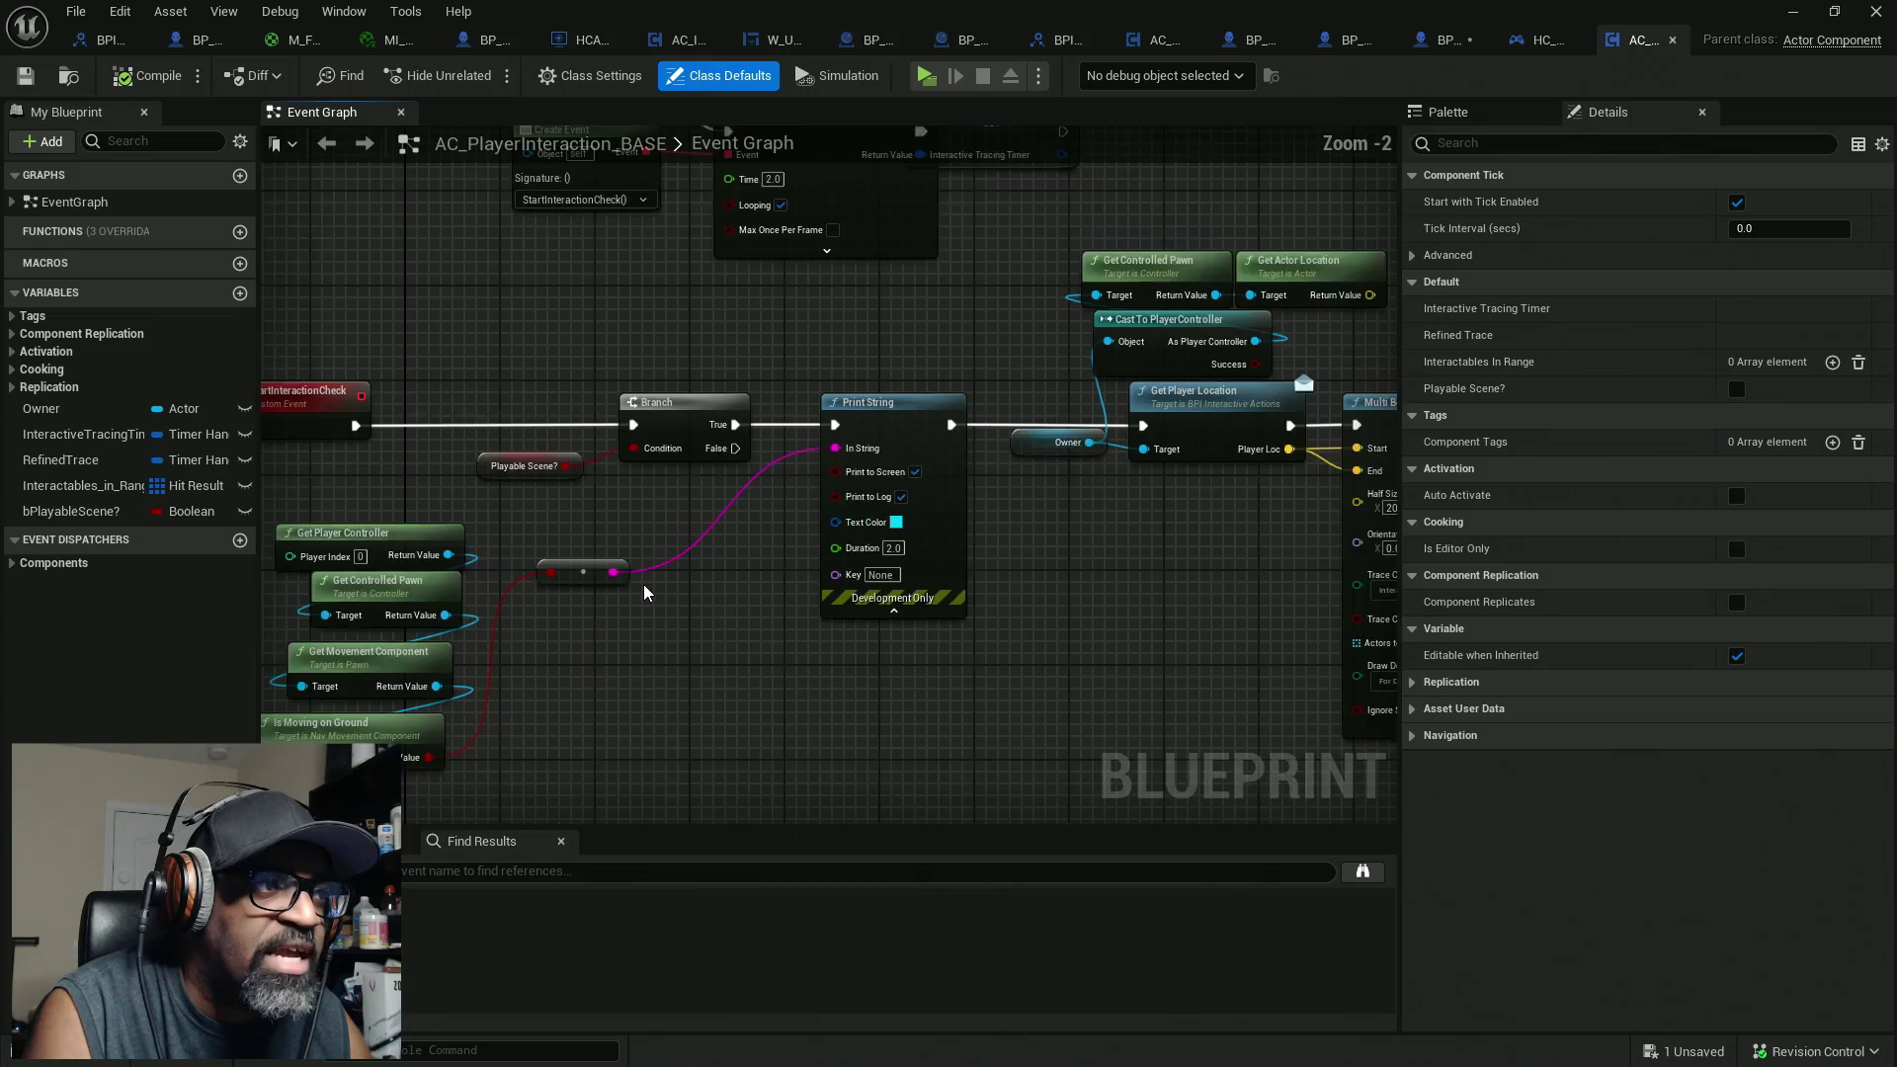
scroll(652, 583, down, 2)
scroll(703, 659, down, 3)
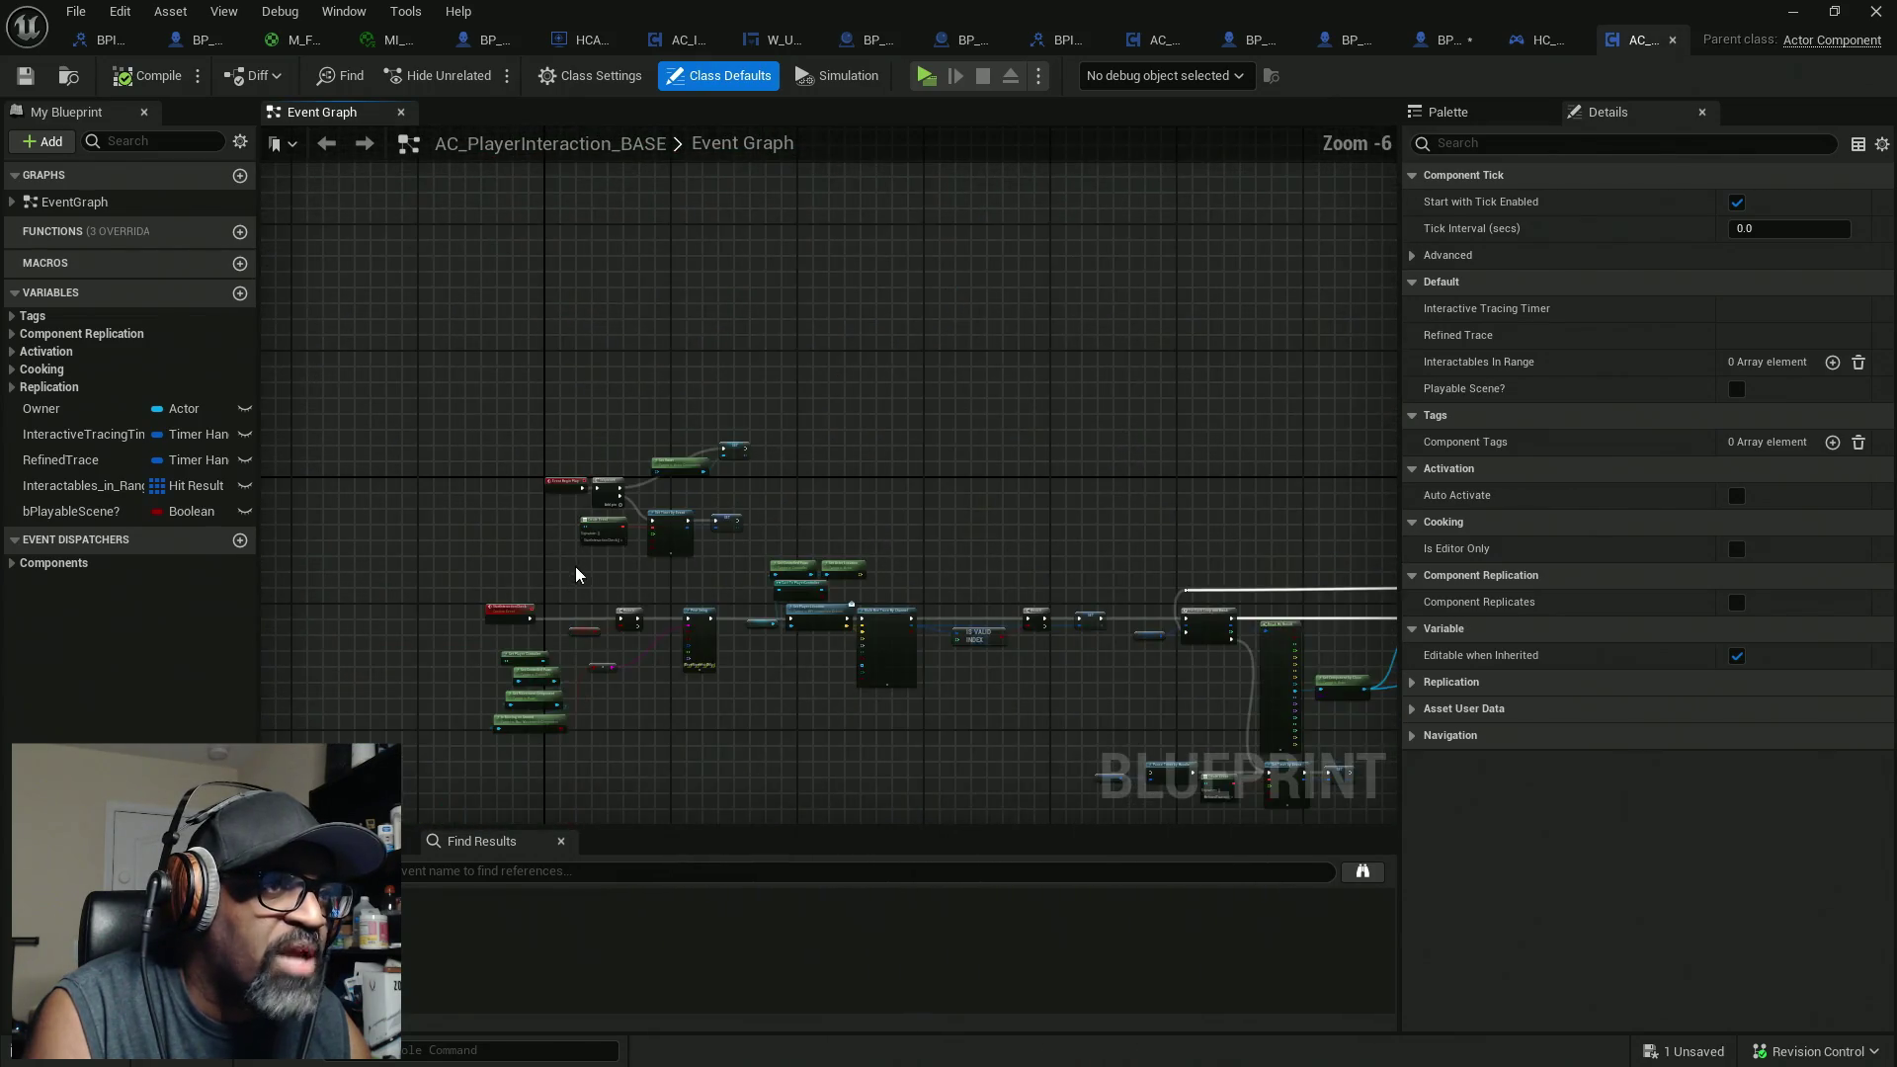
mouse_move(575, 566)
mouse_down()
mouse_move(1015, 521)
mouse_move(654, 524)
mouse_up()
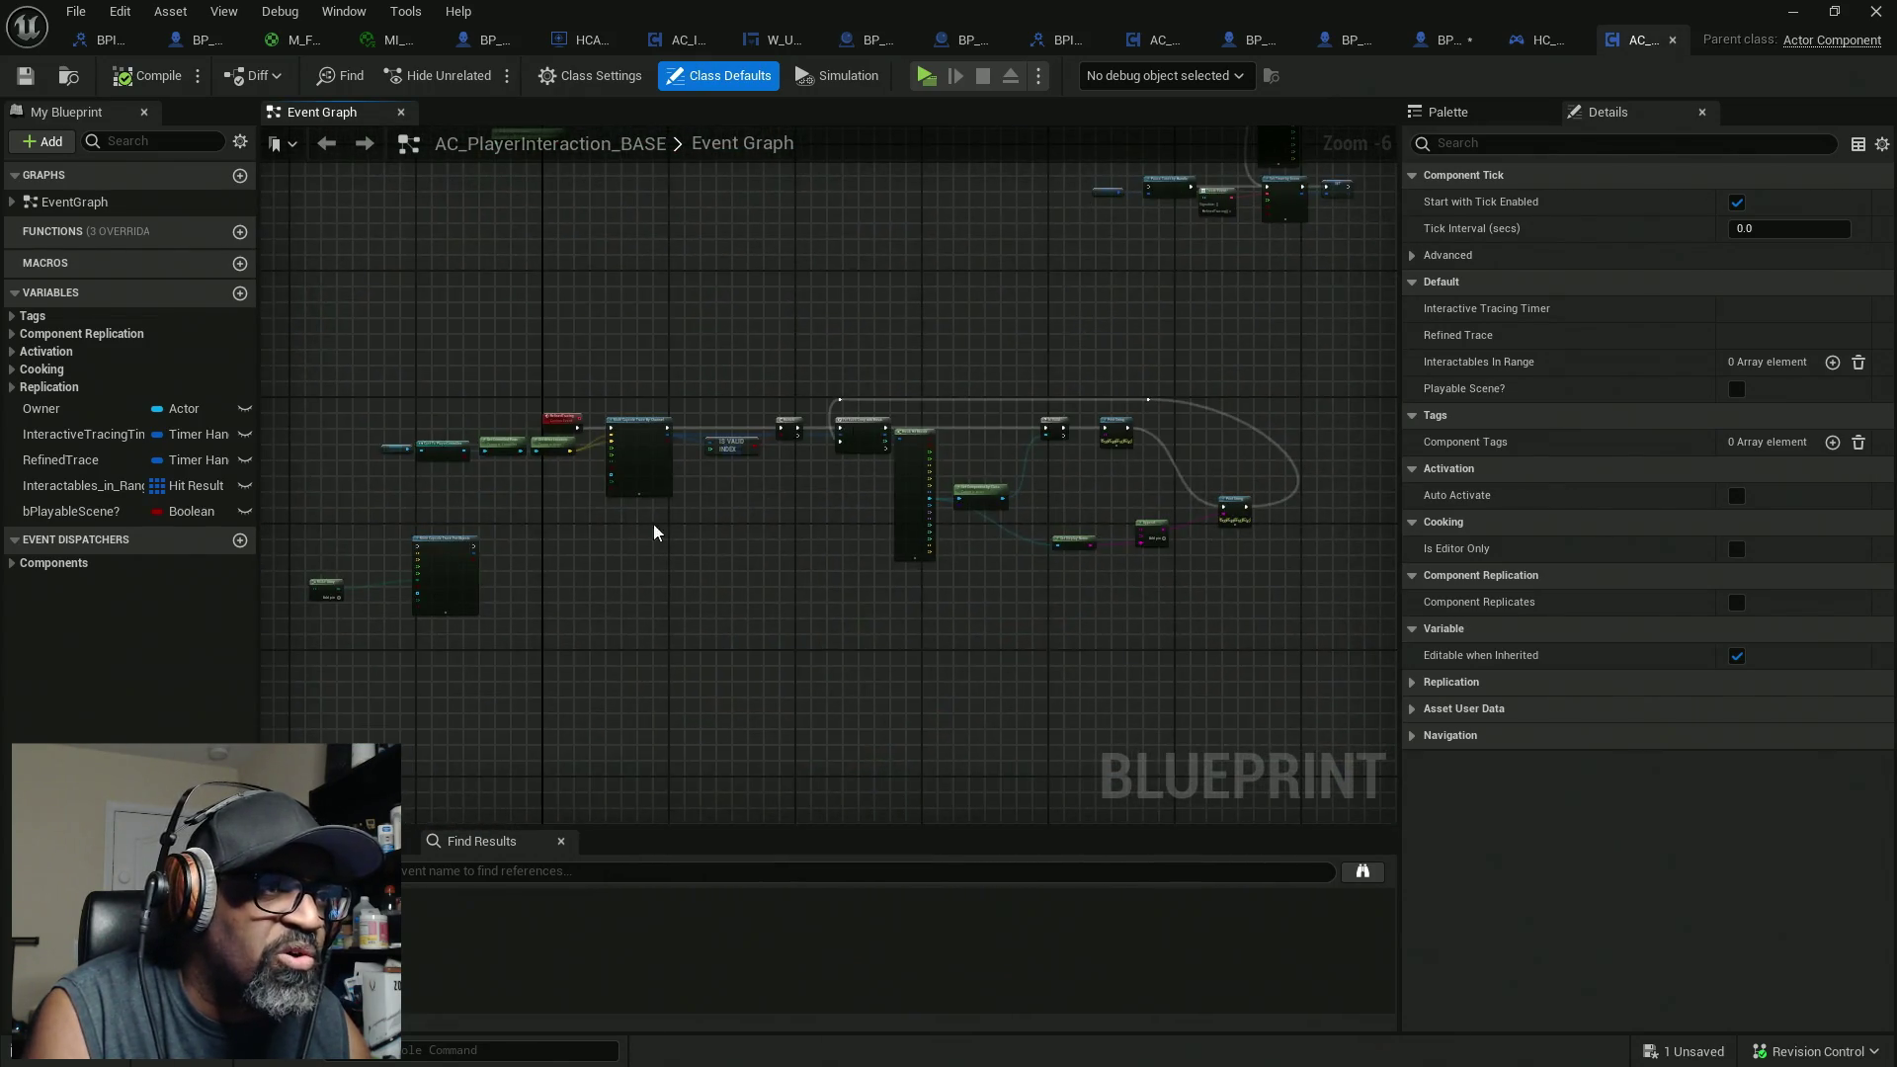
scroll(654, 524, up, 5)
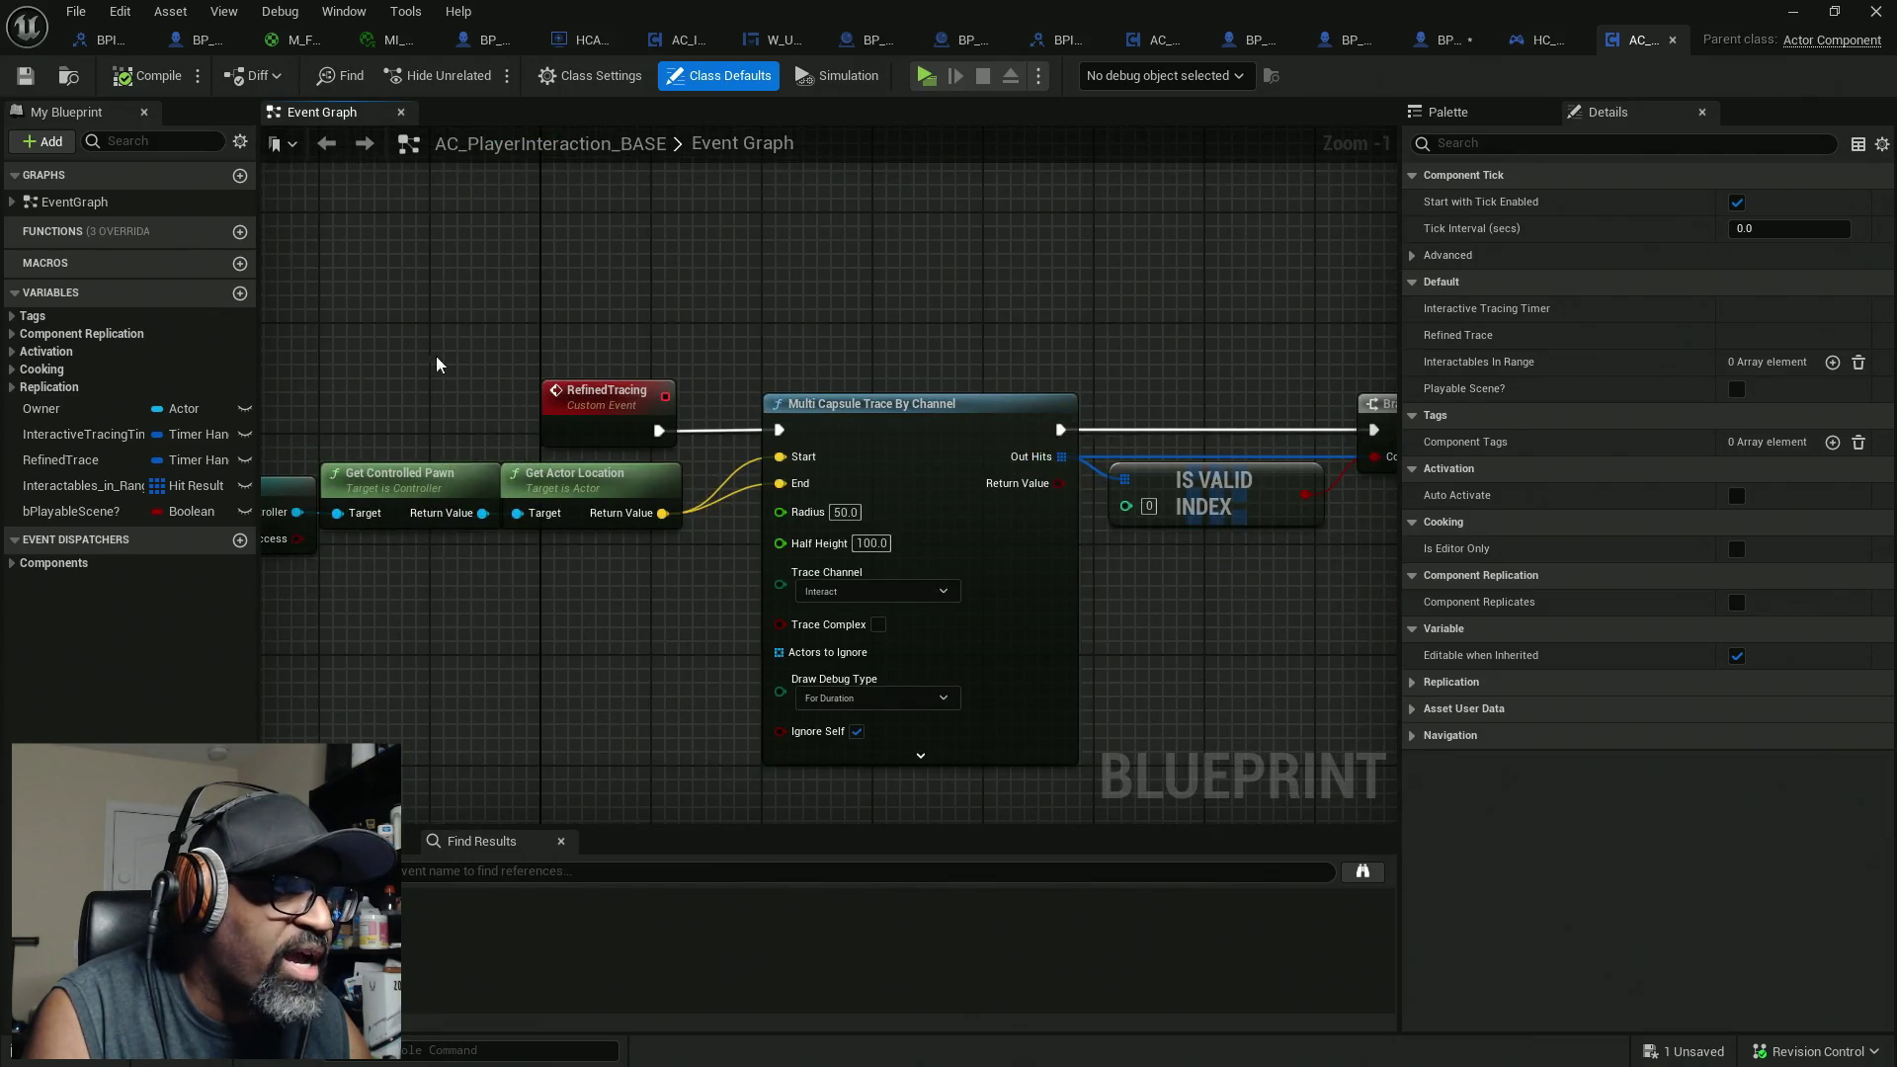
click(12, 201)
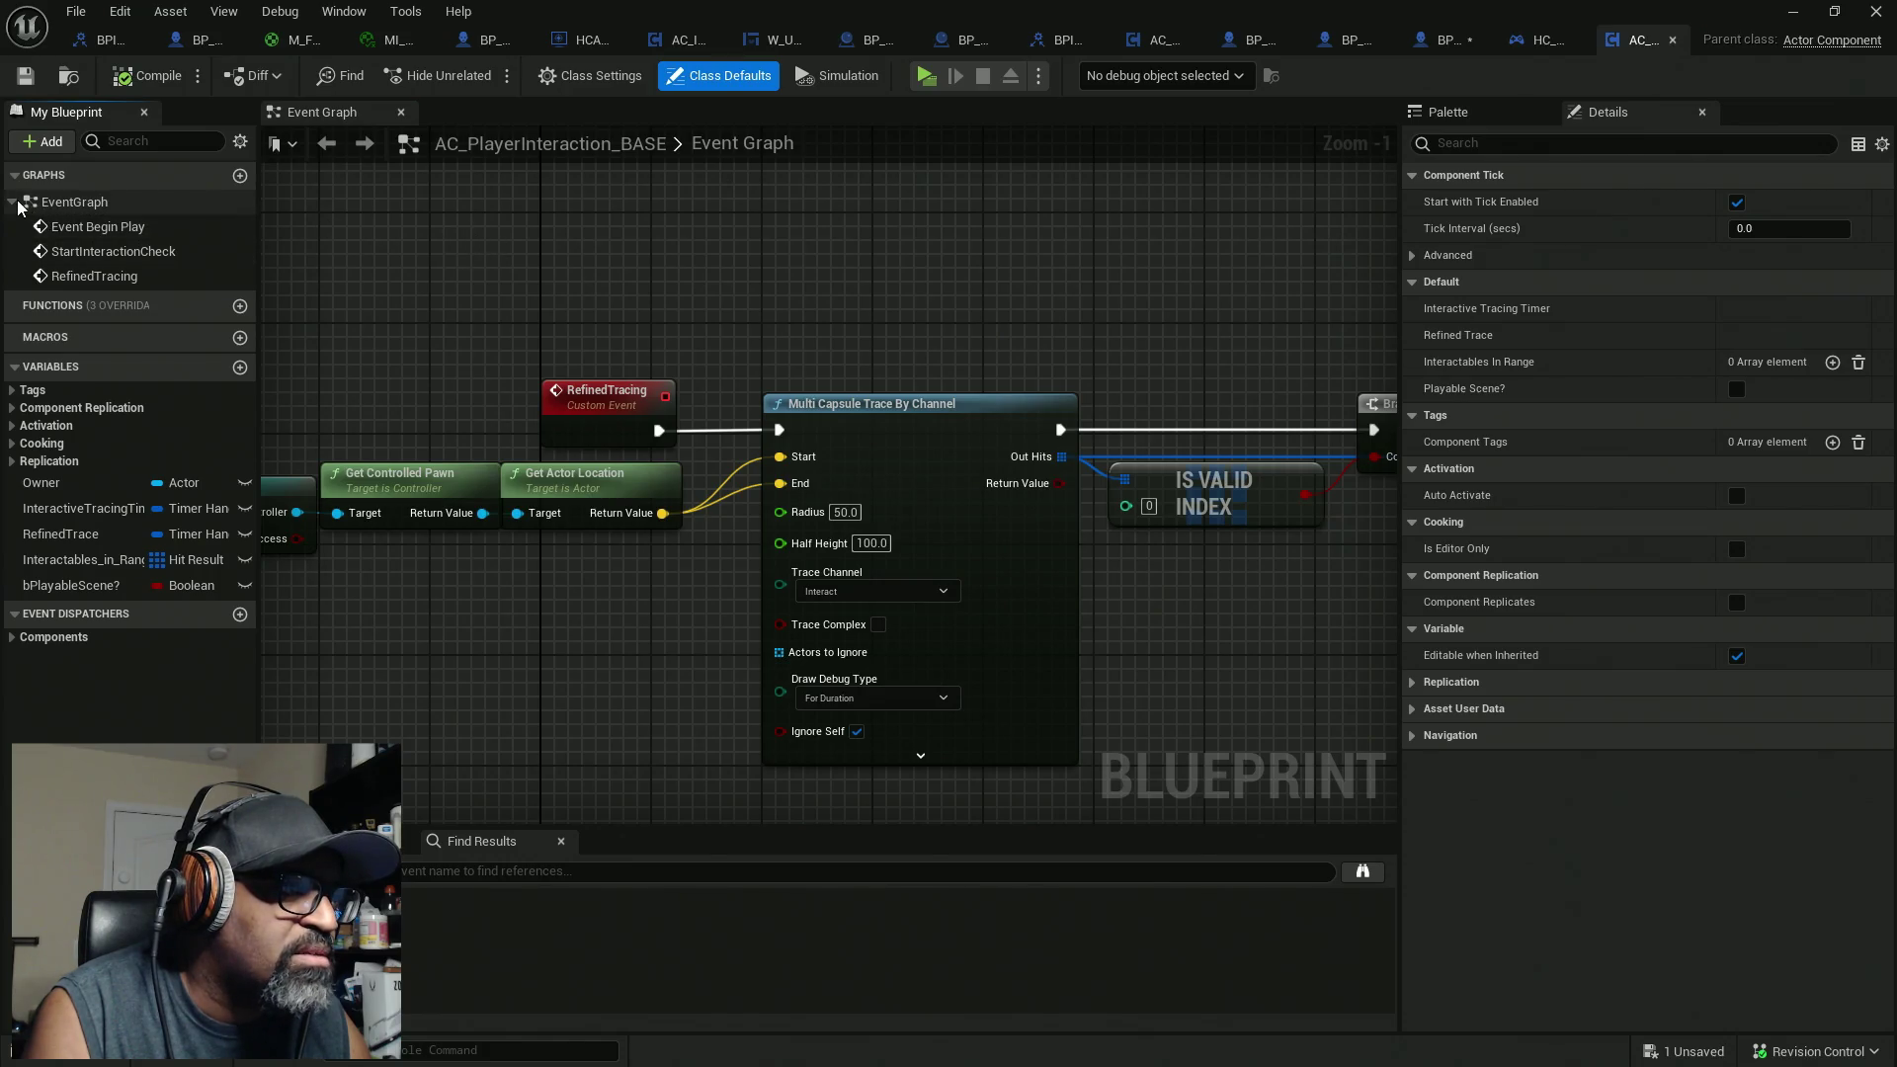
click(11, 202)
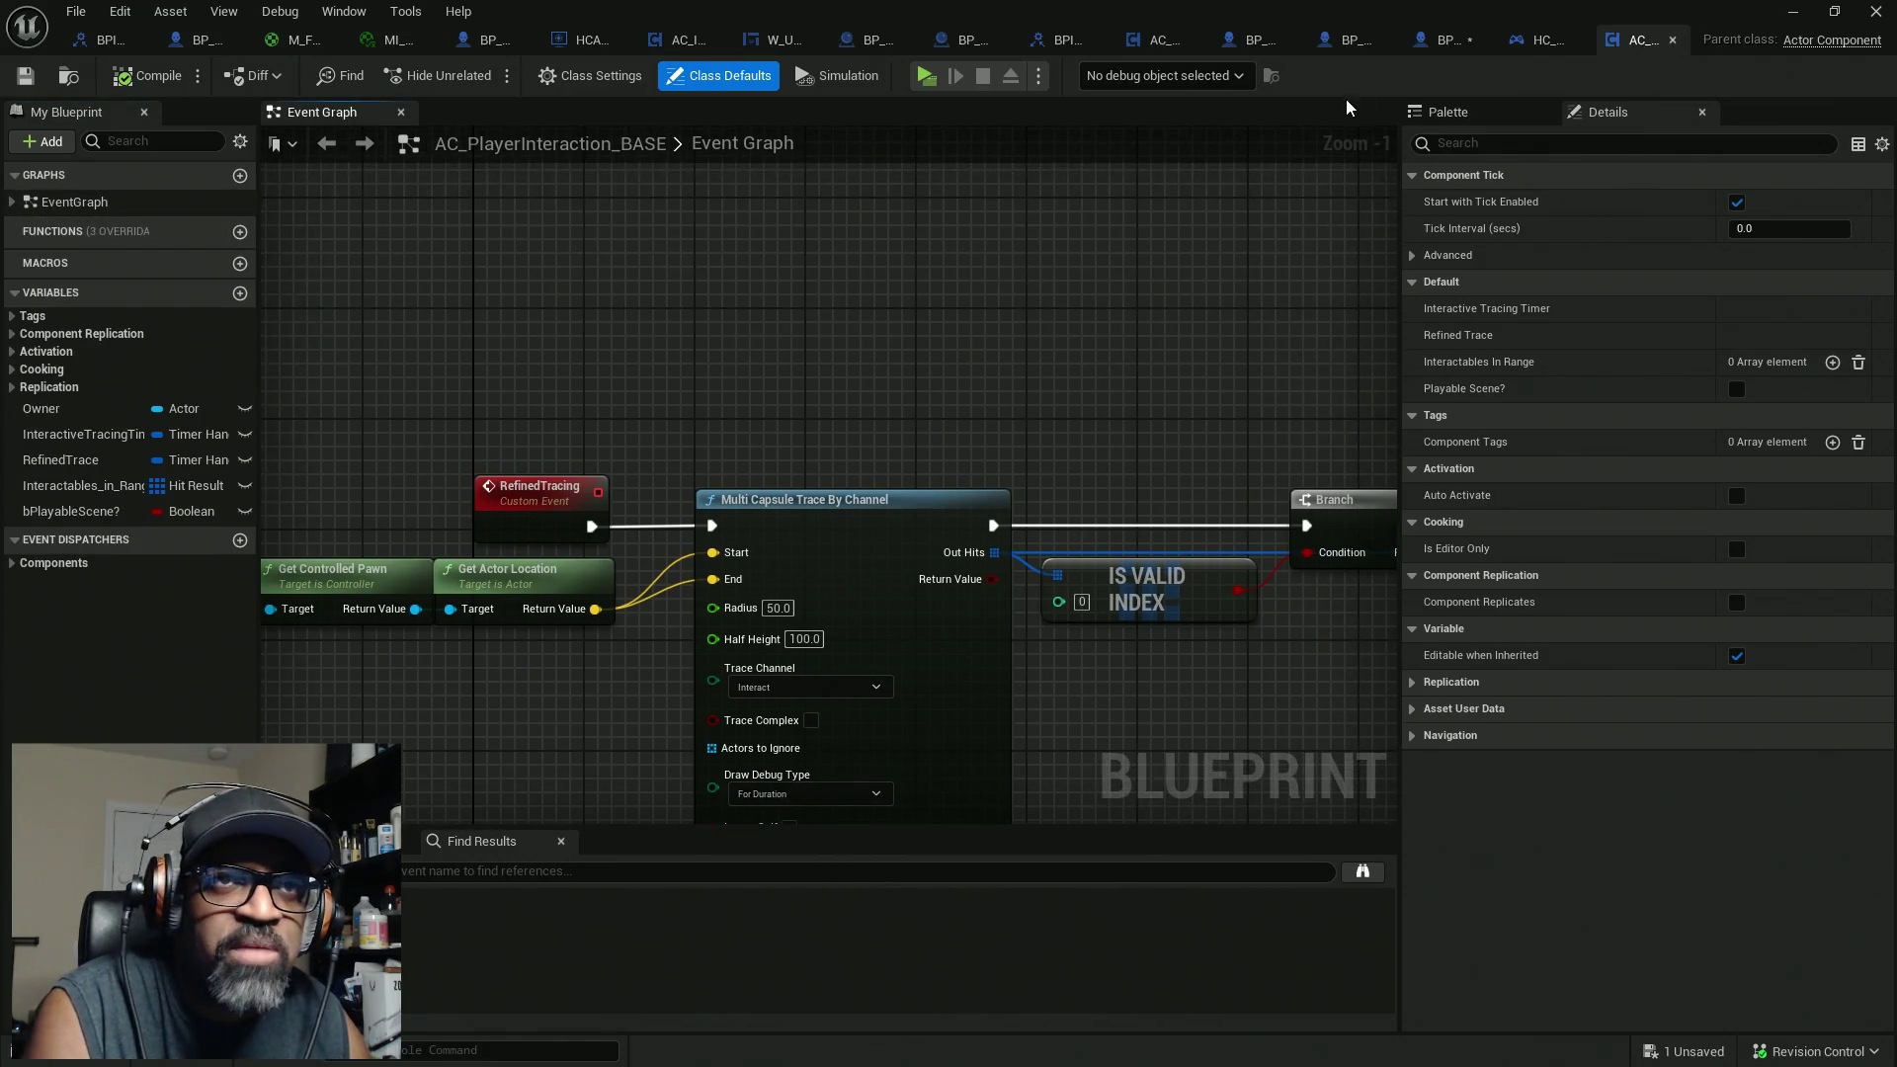
click(1672, 40)
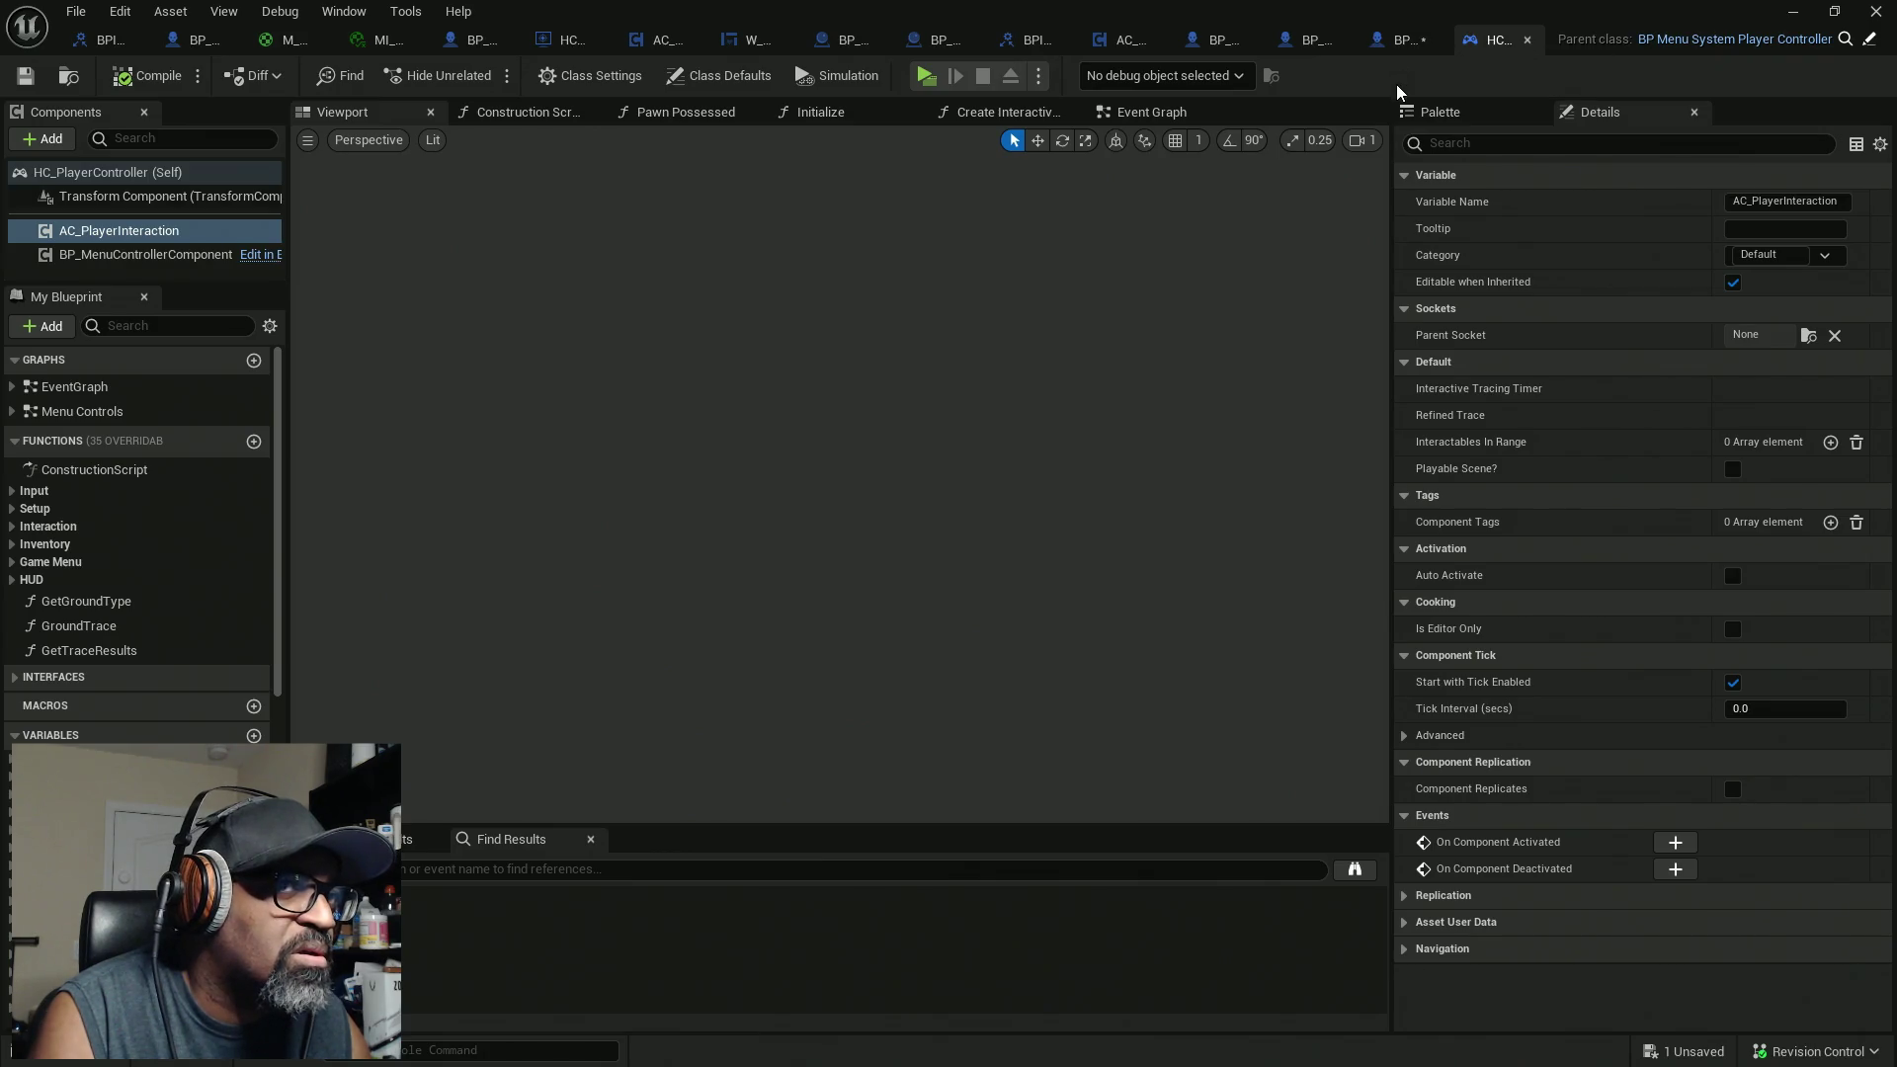
Step: Save all assets and inspect the Enhanced Input Local Player Subsystem node in the Initialize graph
key(ctrl+shift+s)
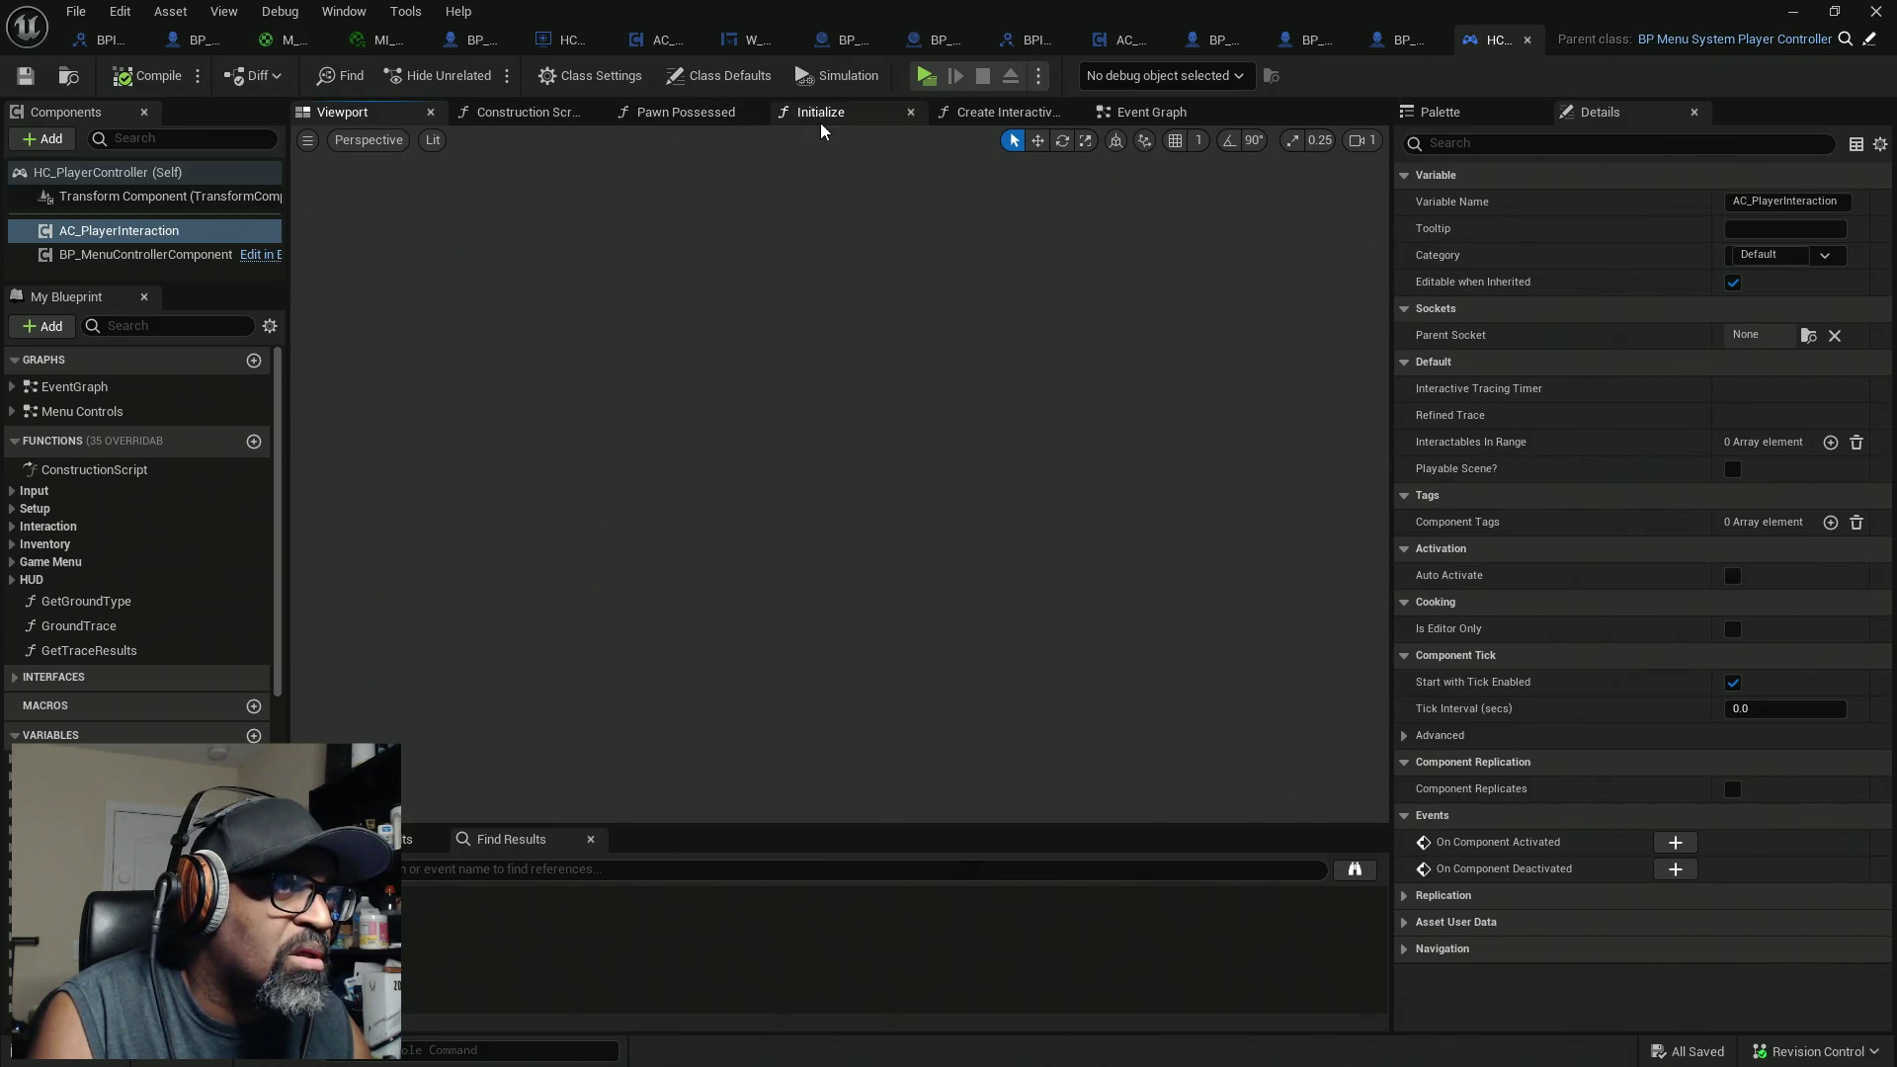
click(844, 122)
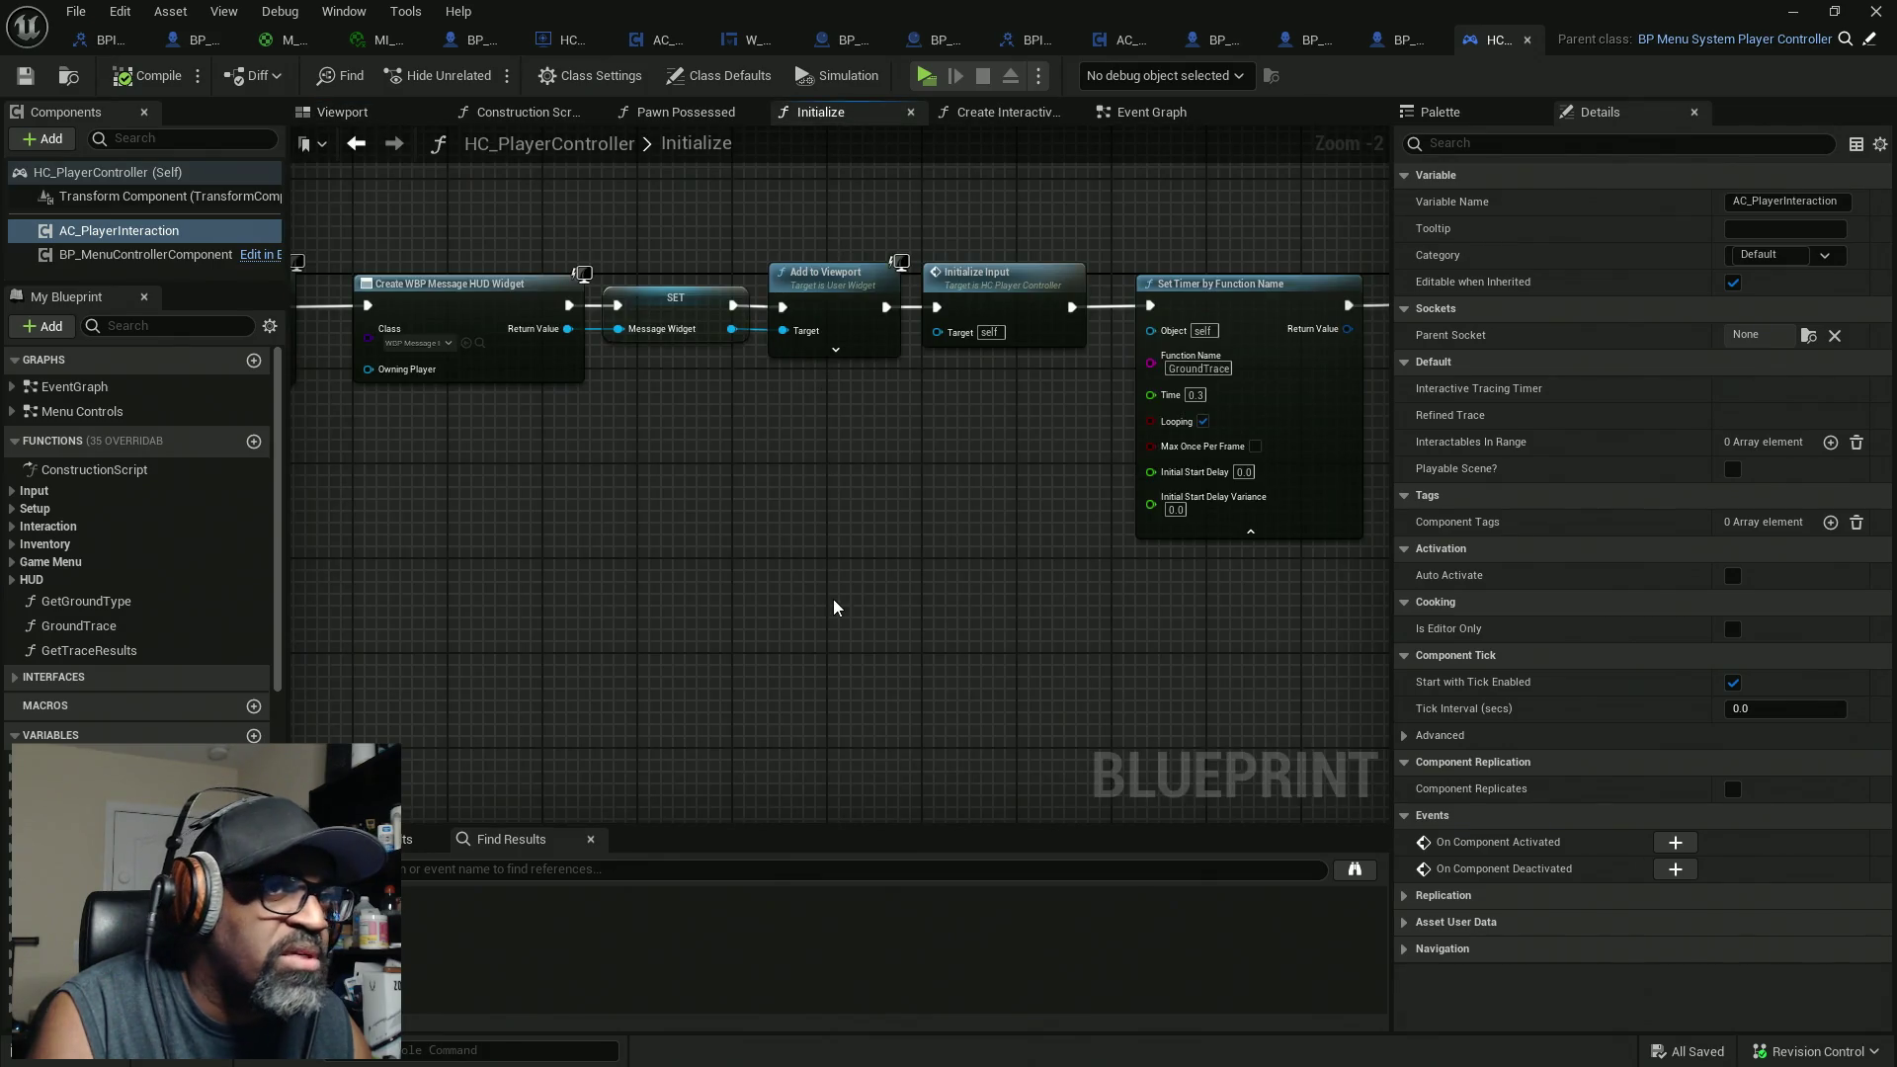
scroll(648, 554, up, 2)
mouse_move(1139, 568)
mouse_down()
mouse_move(724, 559)
mouse_move(762, 580)
mouse_move(771, 618)
mouse_move(1076, 606)
mouse_move(613, 613)
mouse_move(946, 638)
mouse_move(1143, 619)
mouse_move(931, 626)
mouse_move(1254, 622)
mouse_move(732, 622)
mouse_move(784, 605)
mouse_move(1228, 648)
mouse_move(690, 631)
mouse_move(911, 629)
mouse_move(767, 639)
mouse_move(636, 508)
mouse_up()
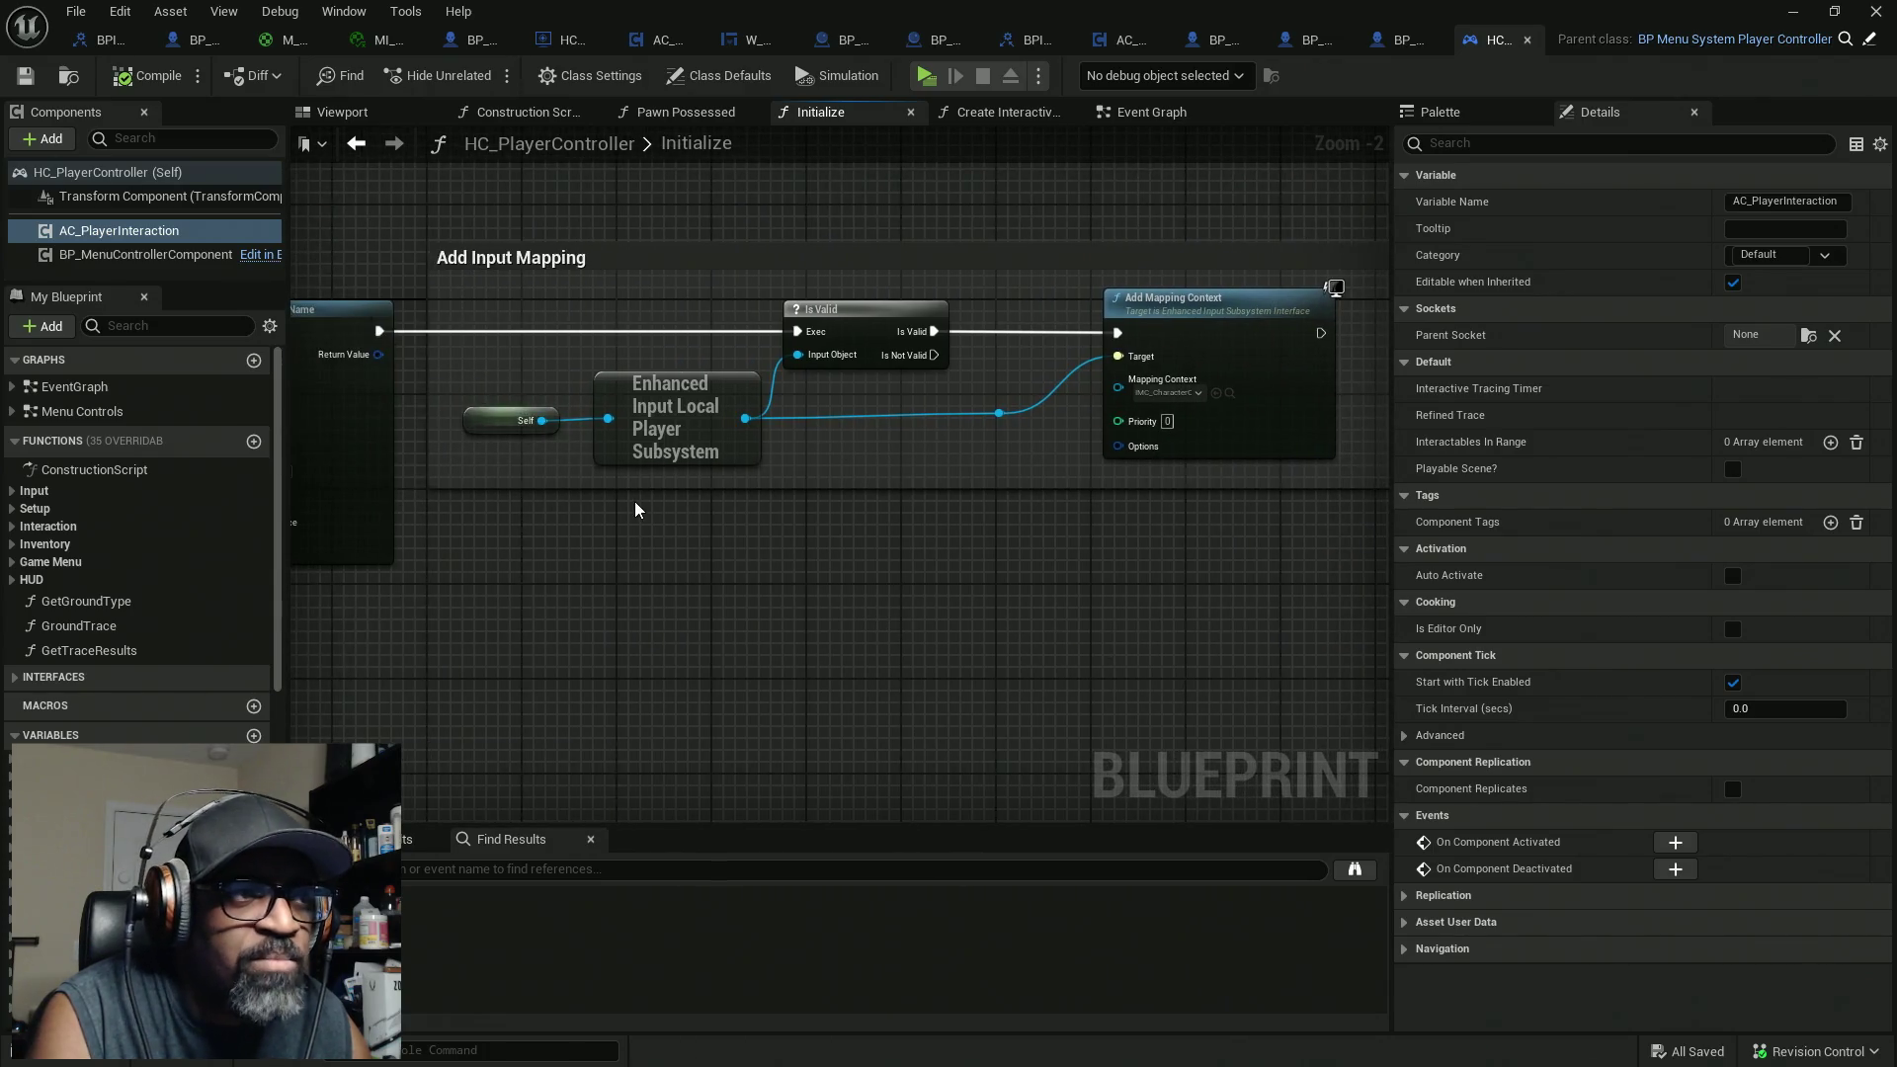
click(617, 456)
Step: Restore the Blueprint editor to a smaller window and move it aside to show IMC_CharacterOnFoot
scroll(1221, 411, up, 2)
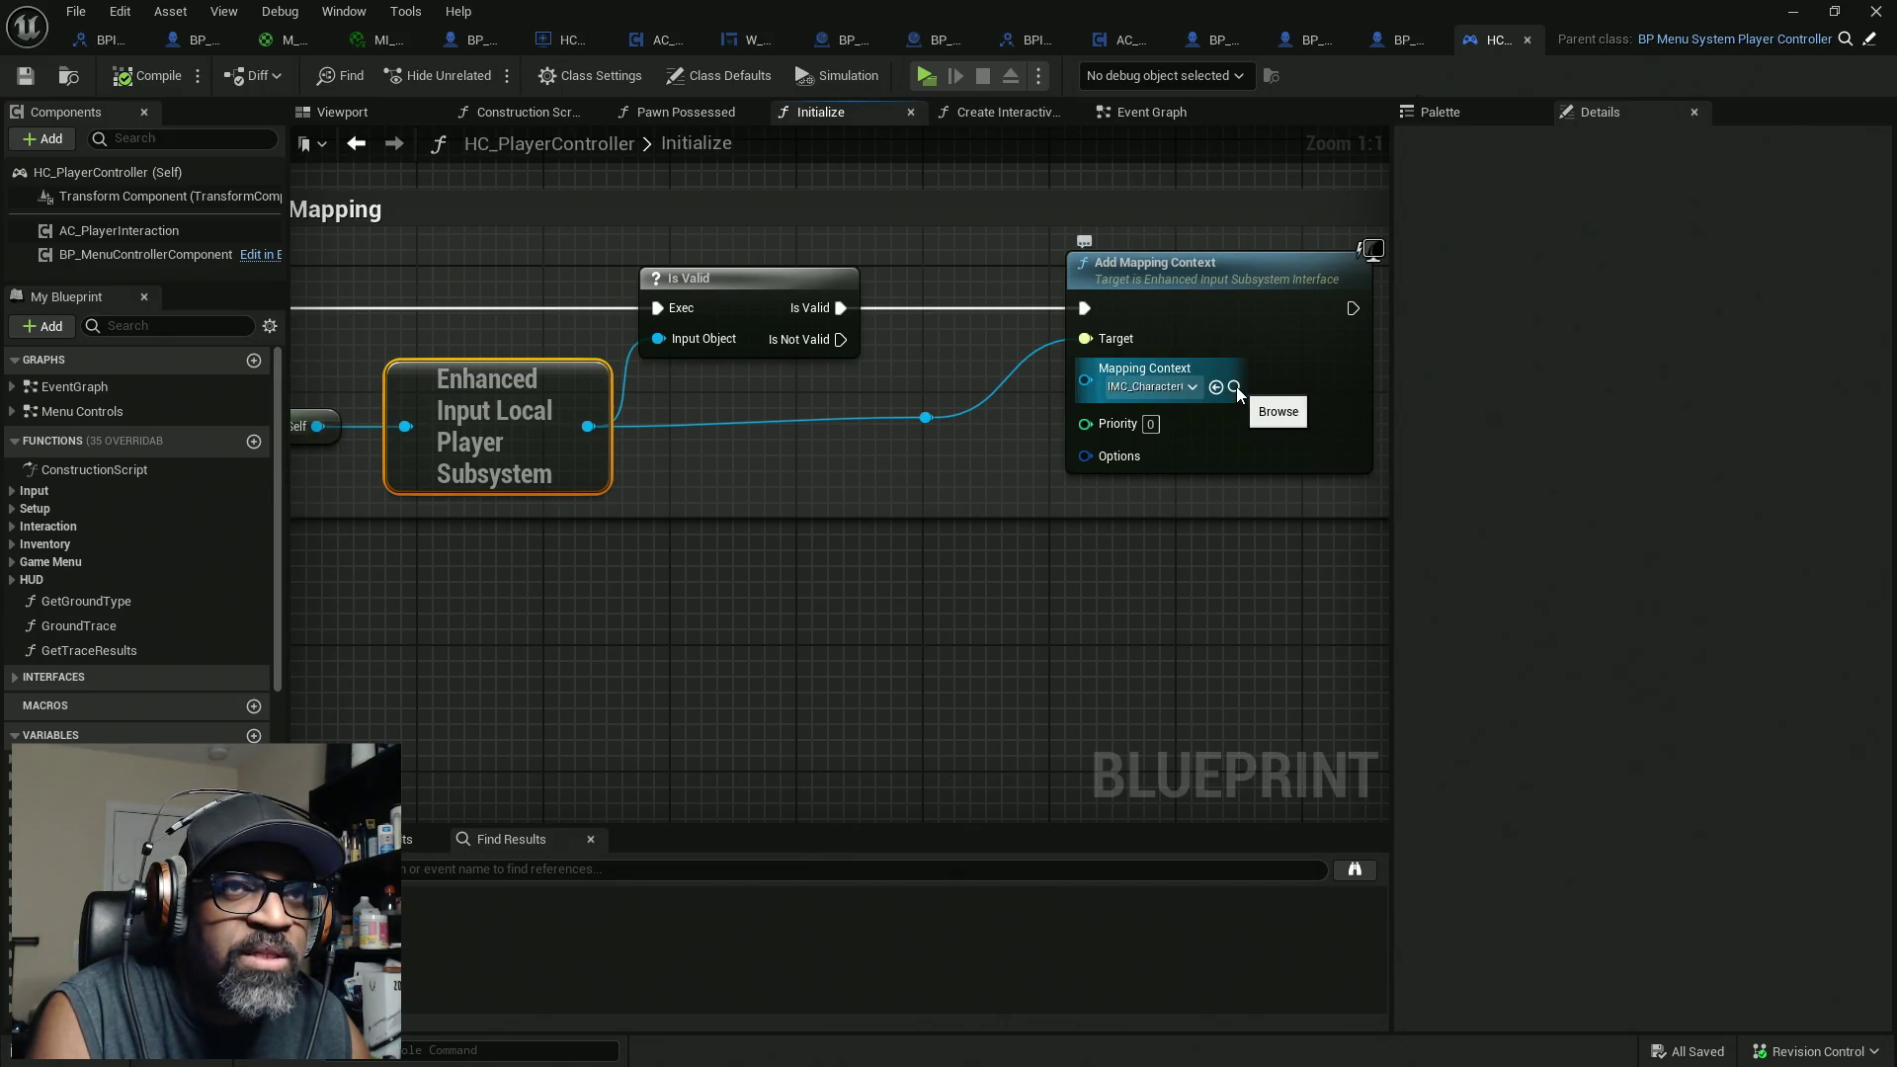
double_click(1482, 19)
drag(1215, 63, 582, 207)
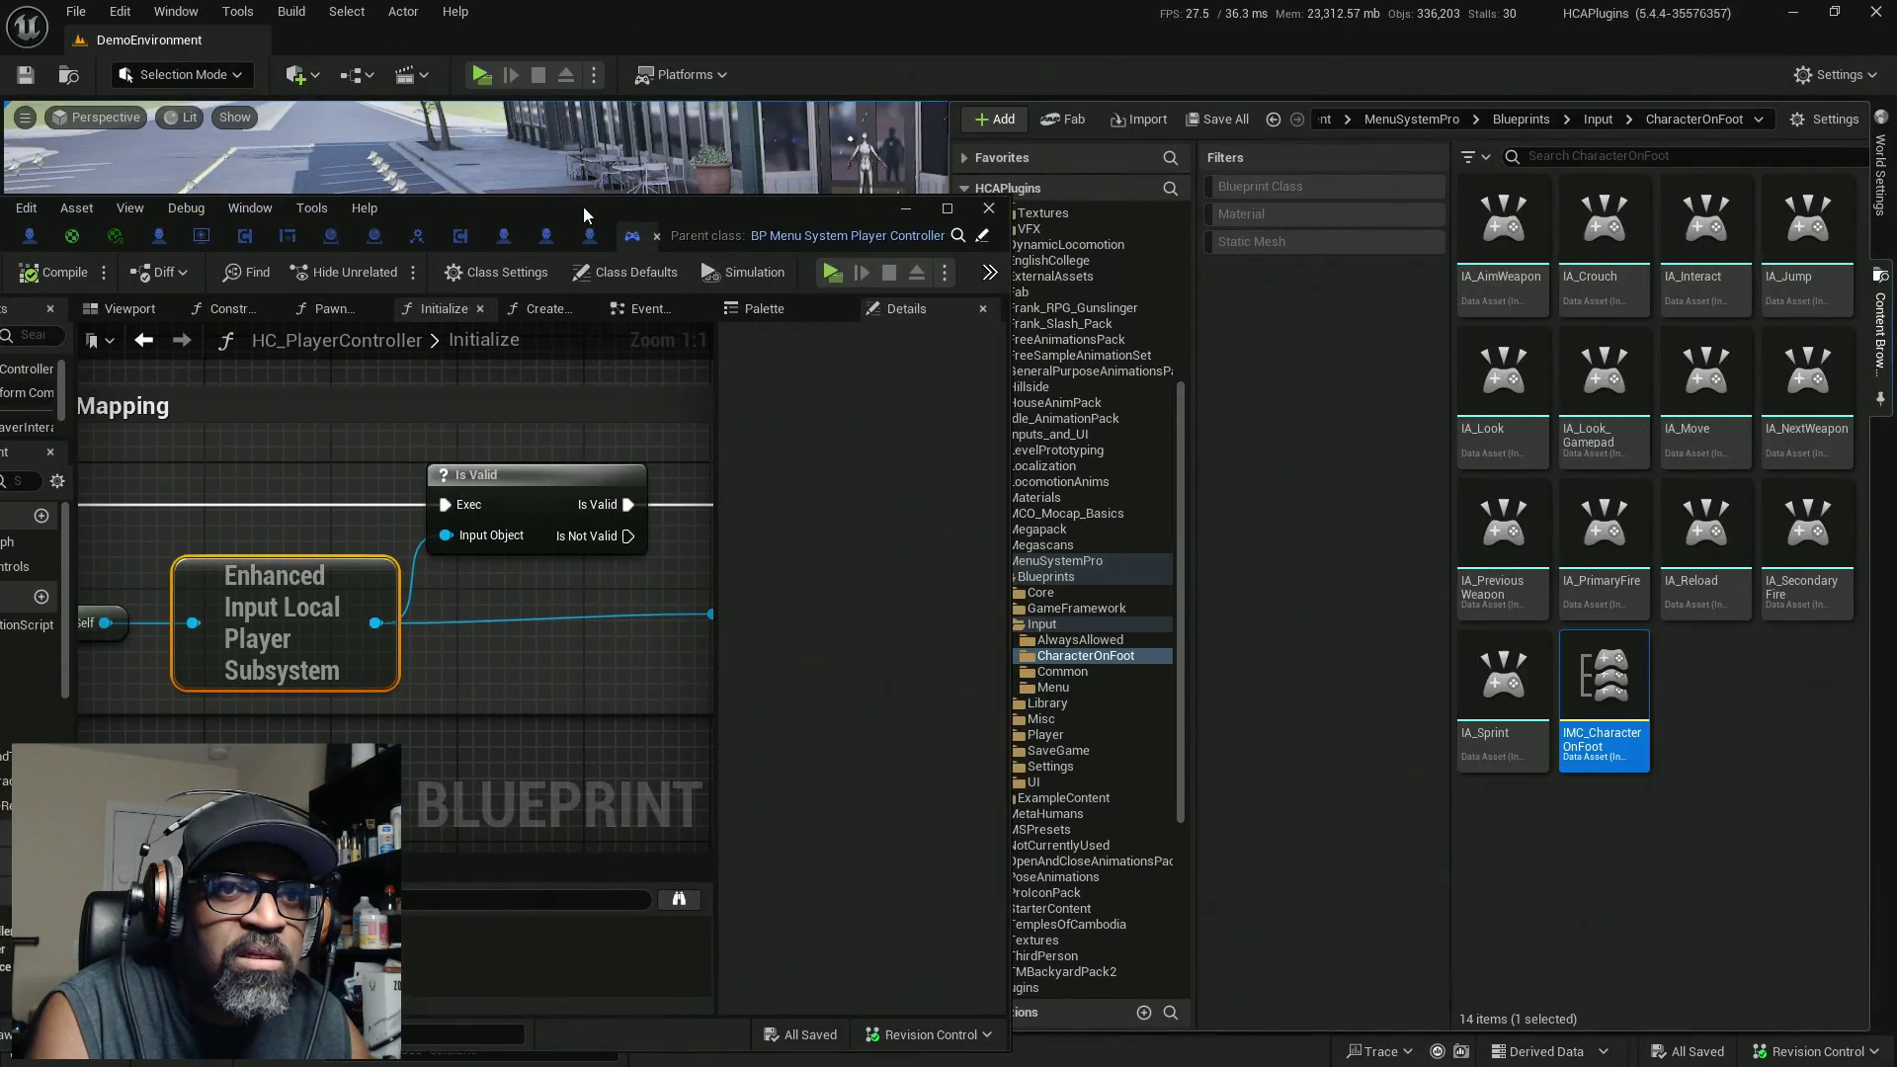
Step: Open IMC_CharacterOnFoot, inspect IA_Interact's E and Gamepad Face Button Top mappings, then close it
double_click(1603, 697)
double_click(705, 210)
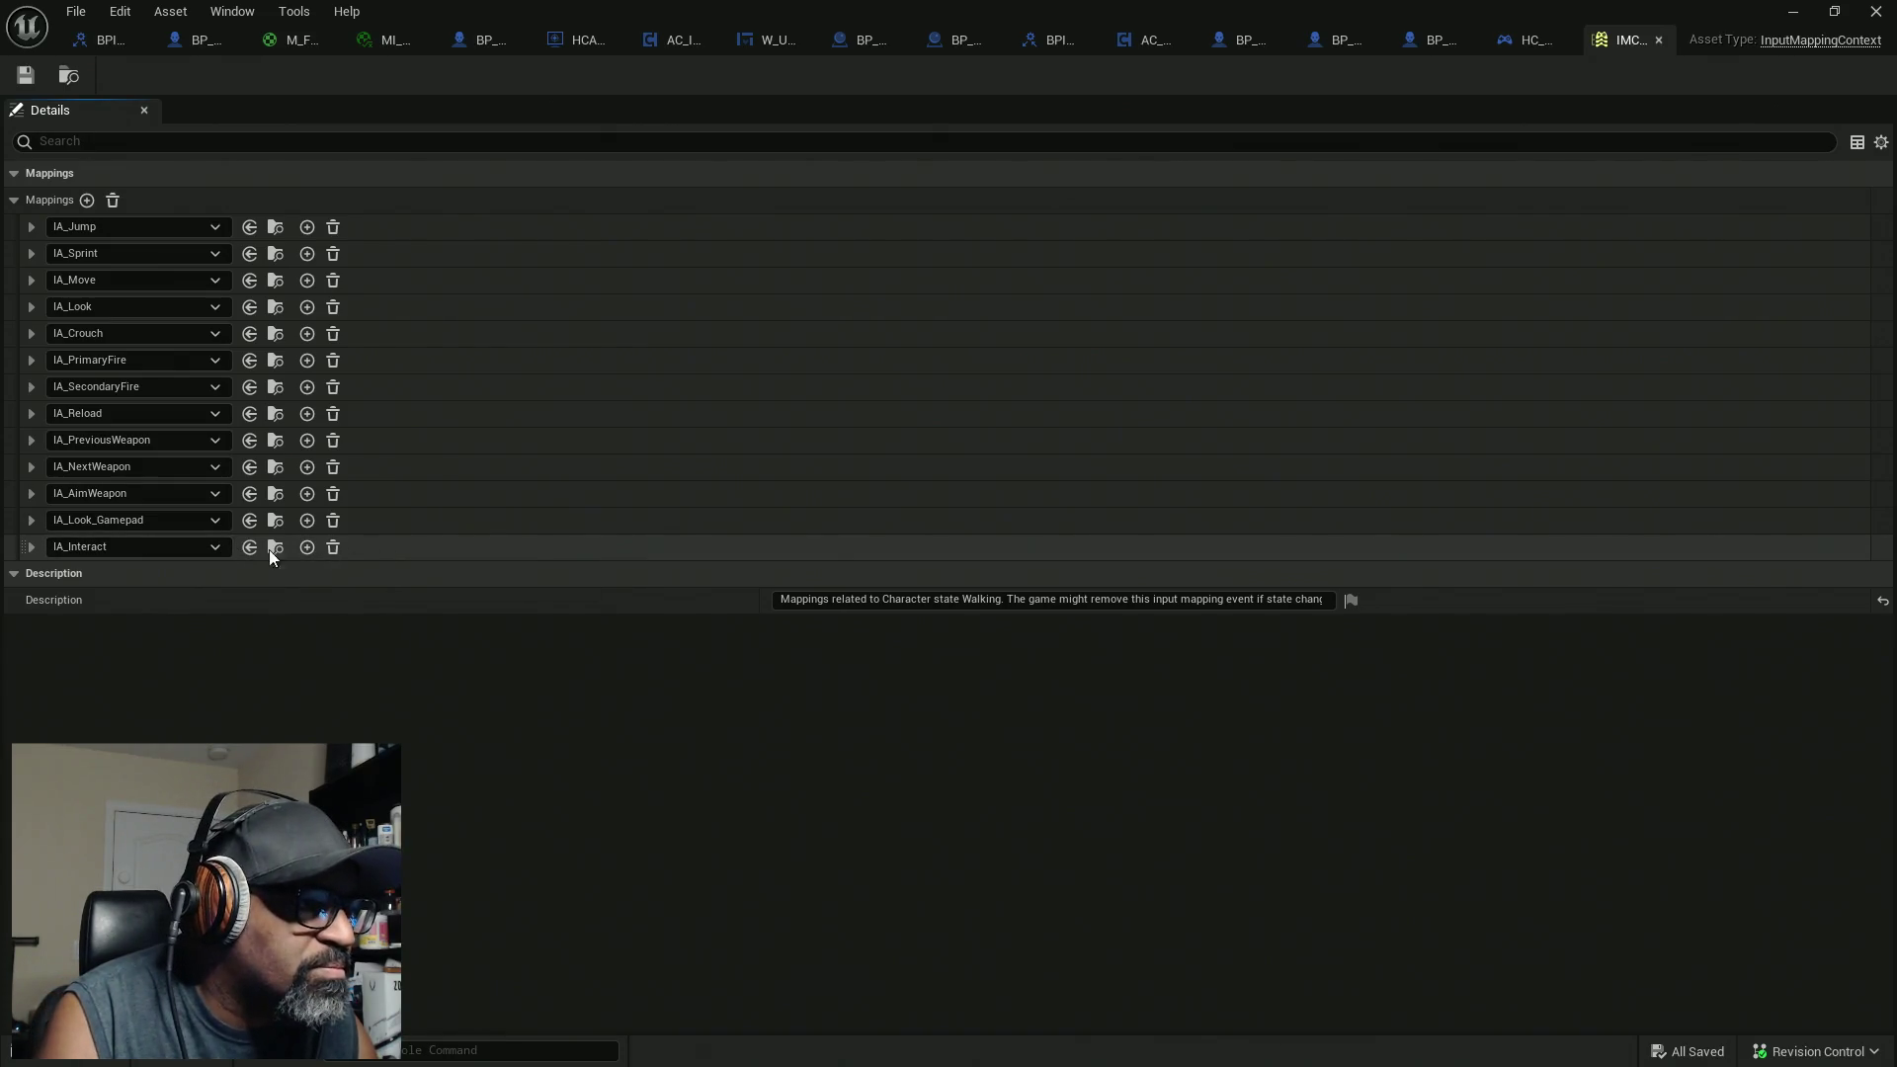
click(32, 550)
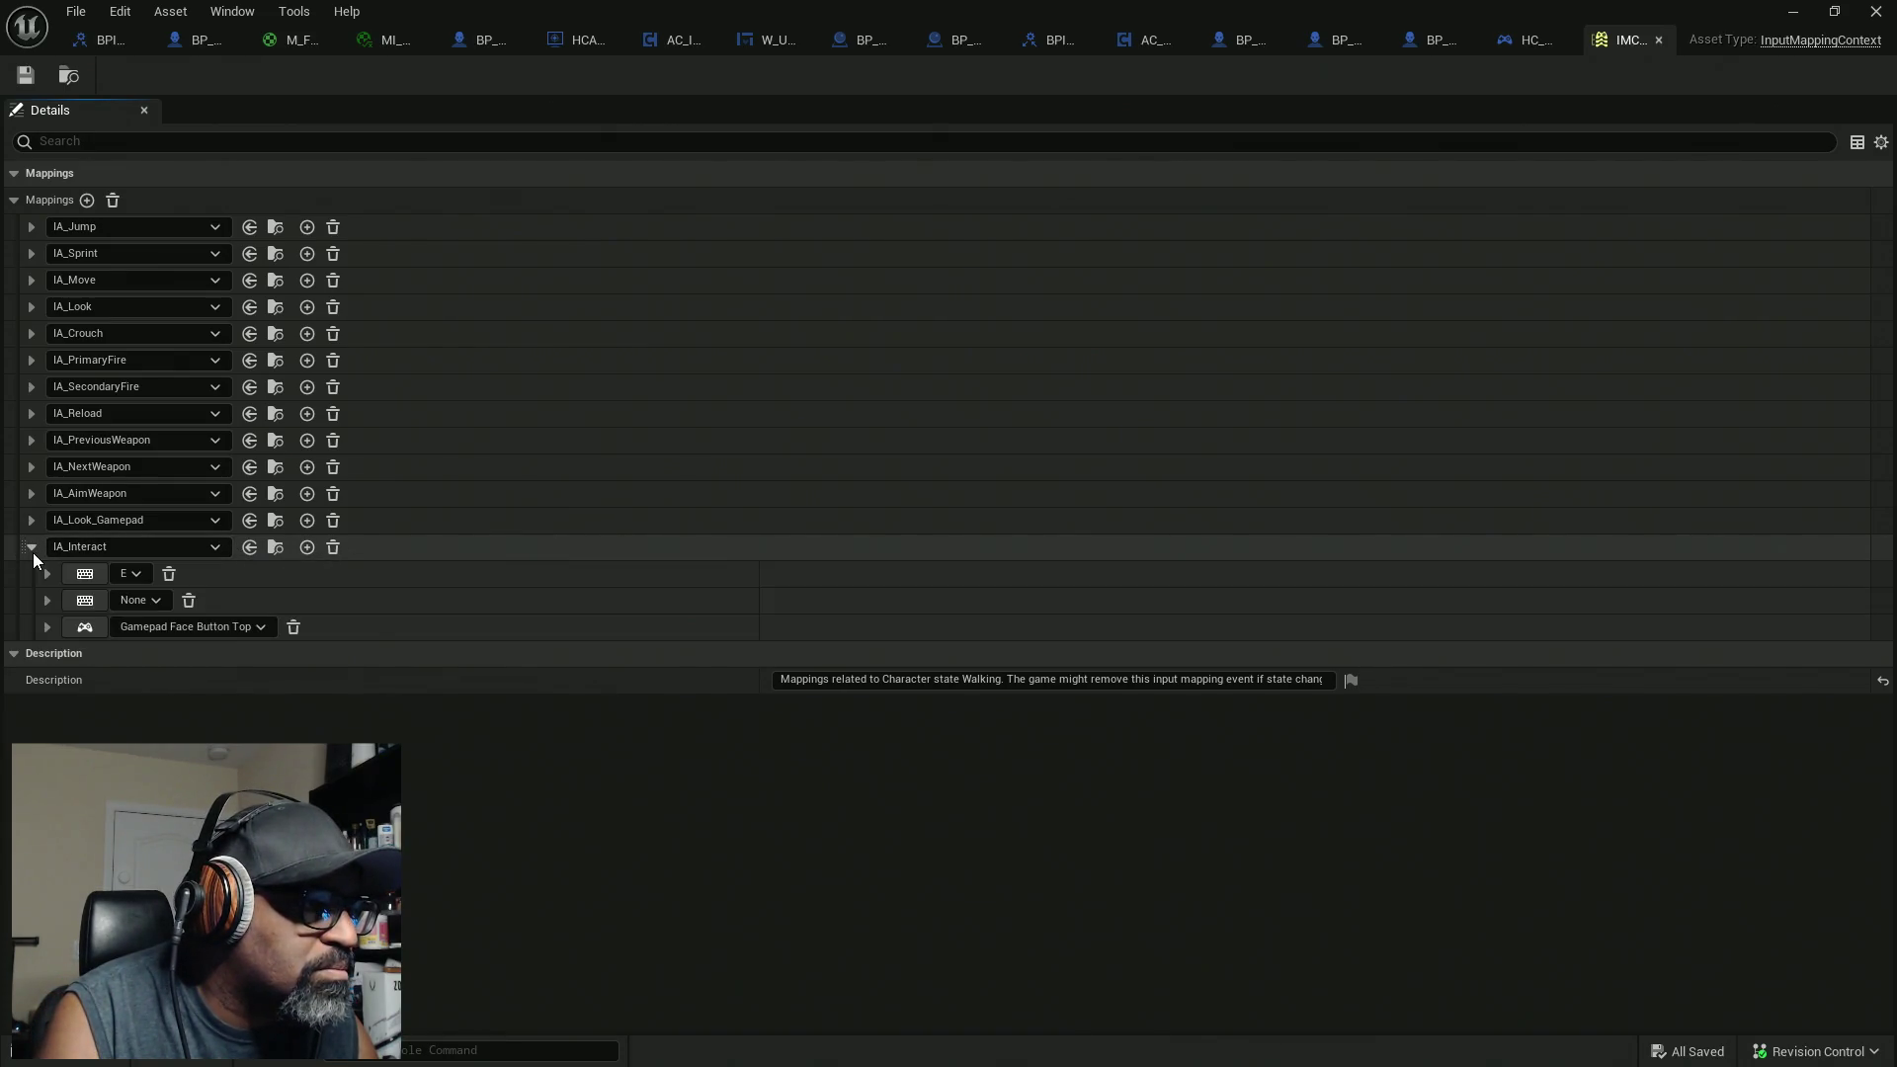
click(134, 573)
click(477, 743)
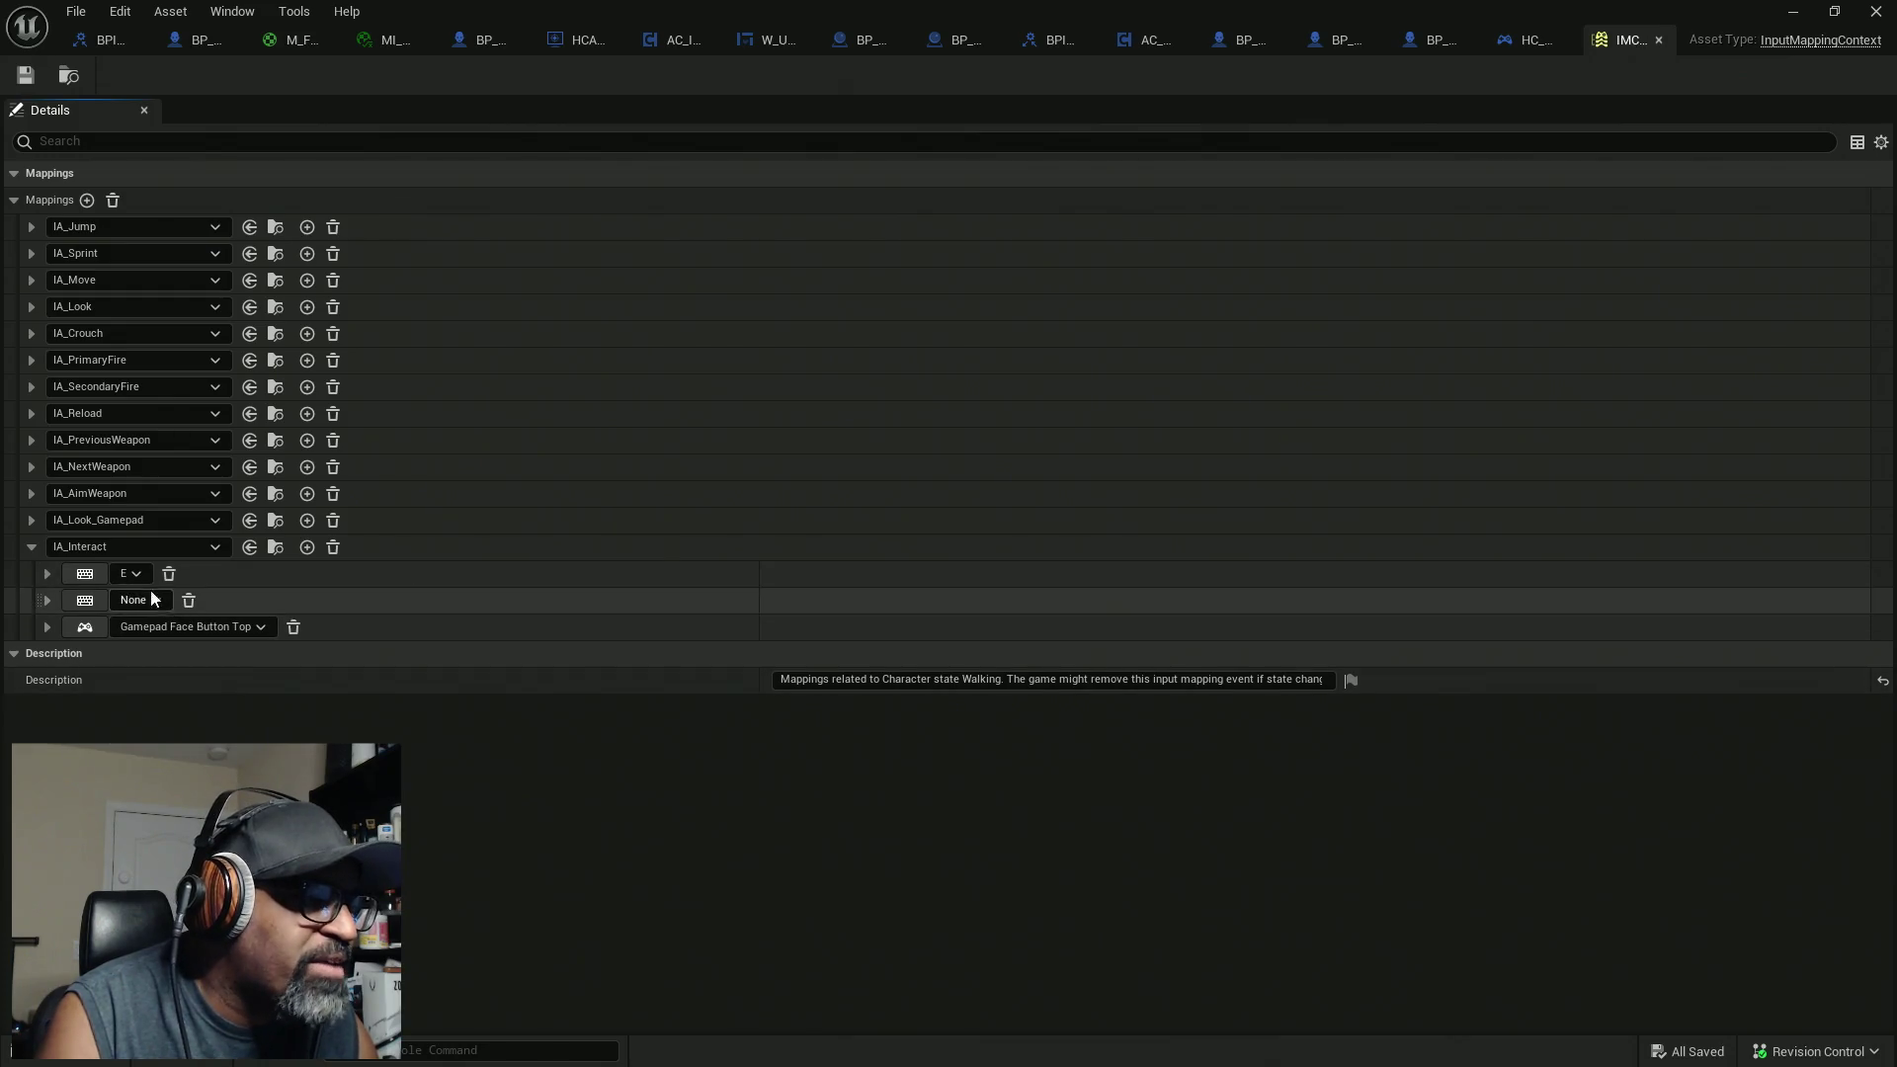
click(47, 574)
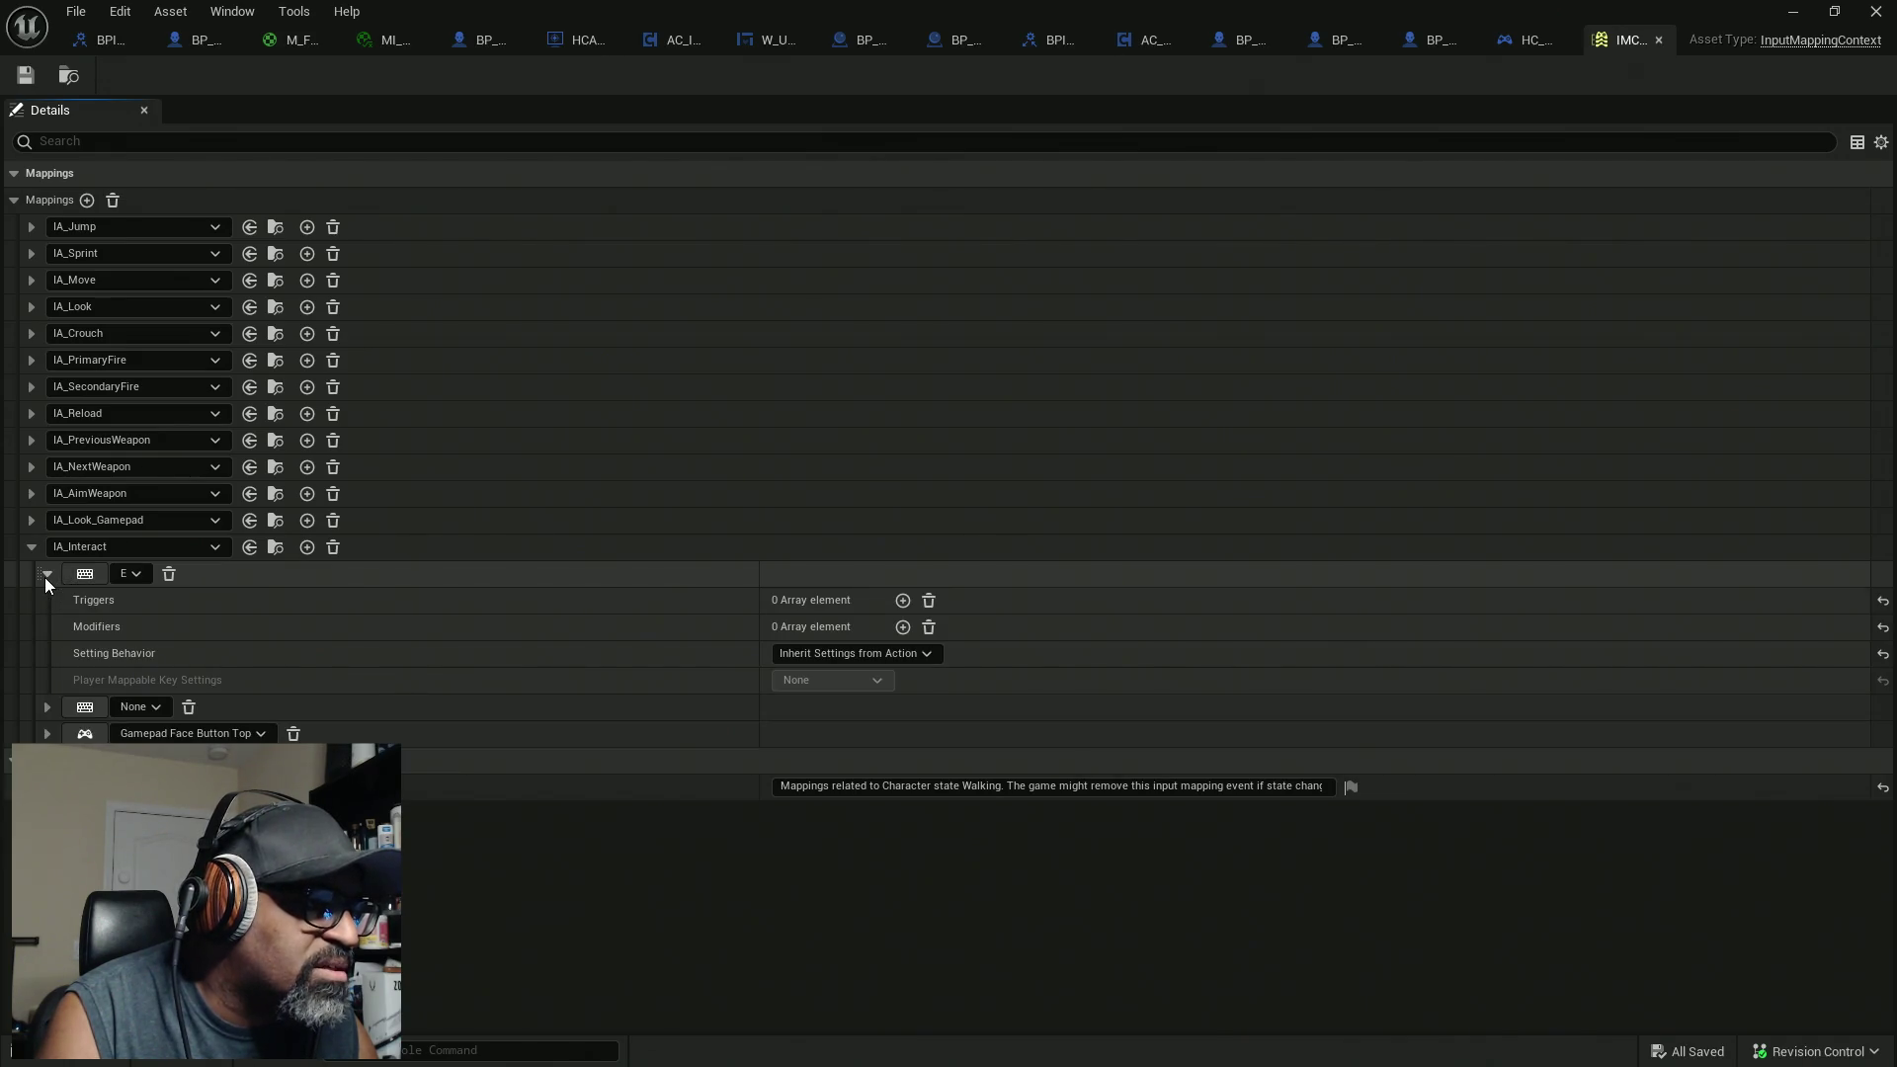
click(45, 575)
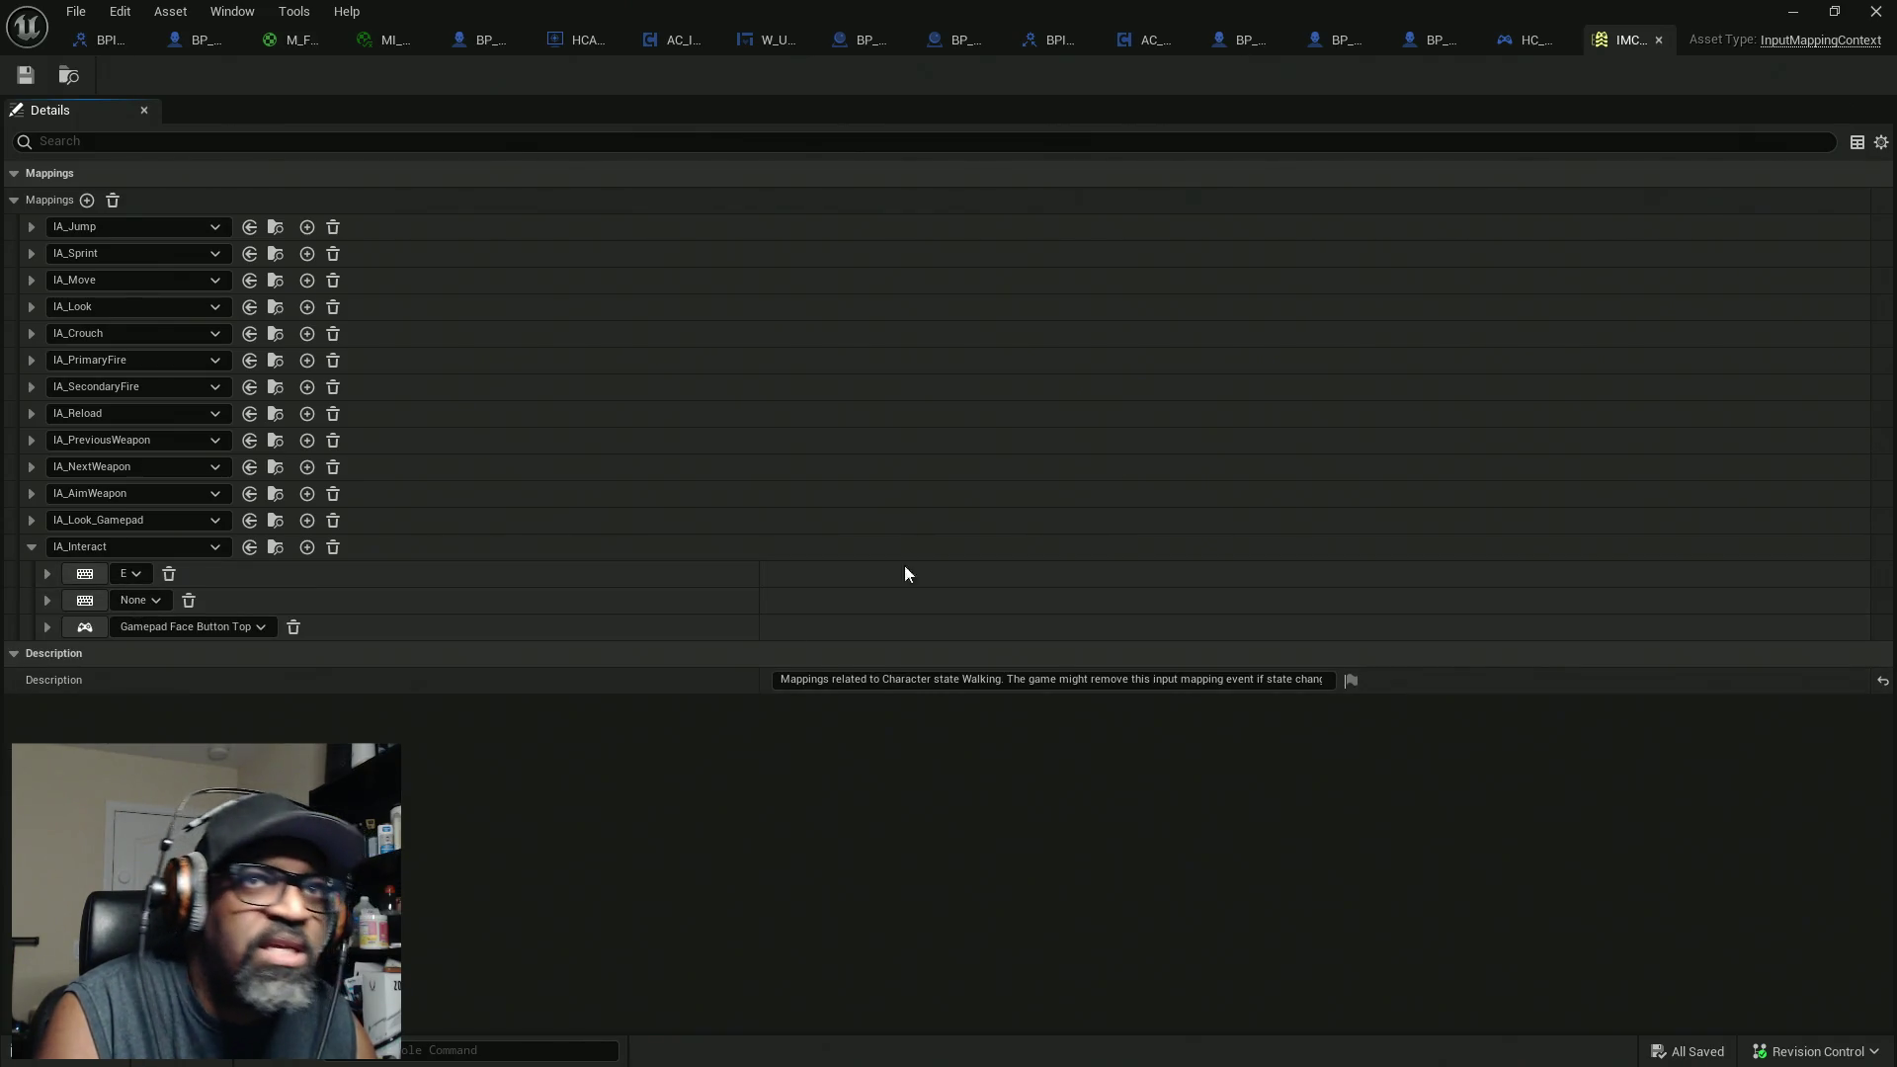
click(1654, 43)
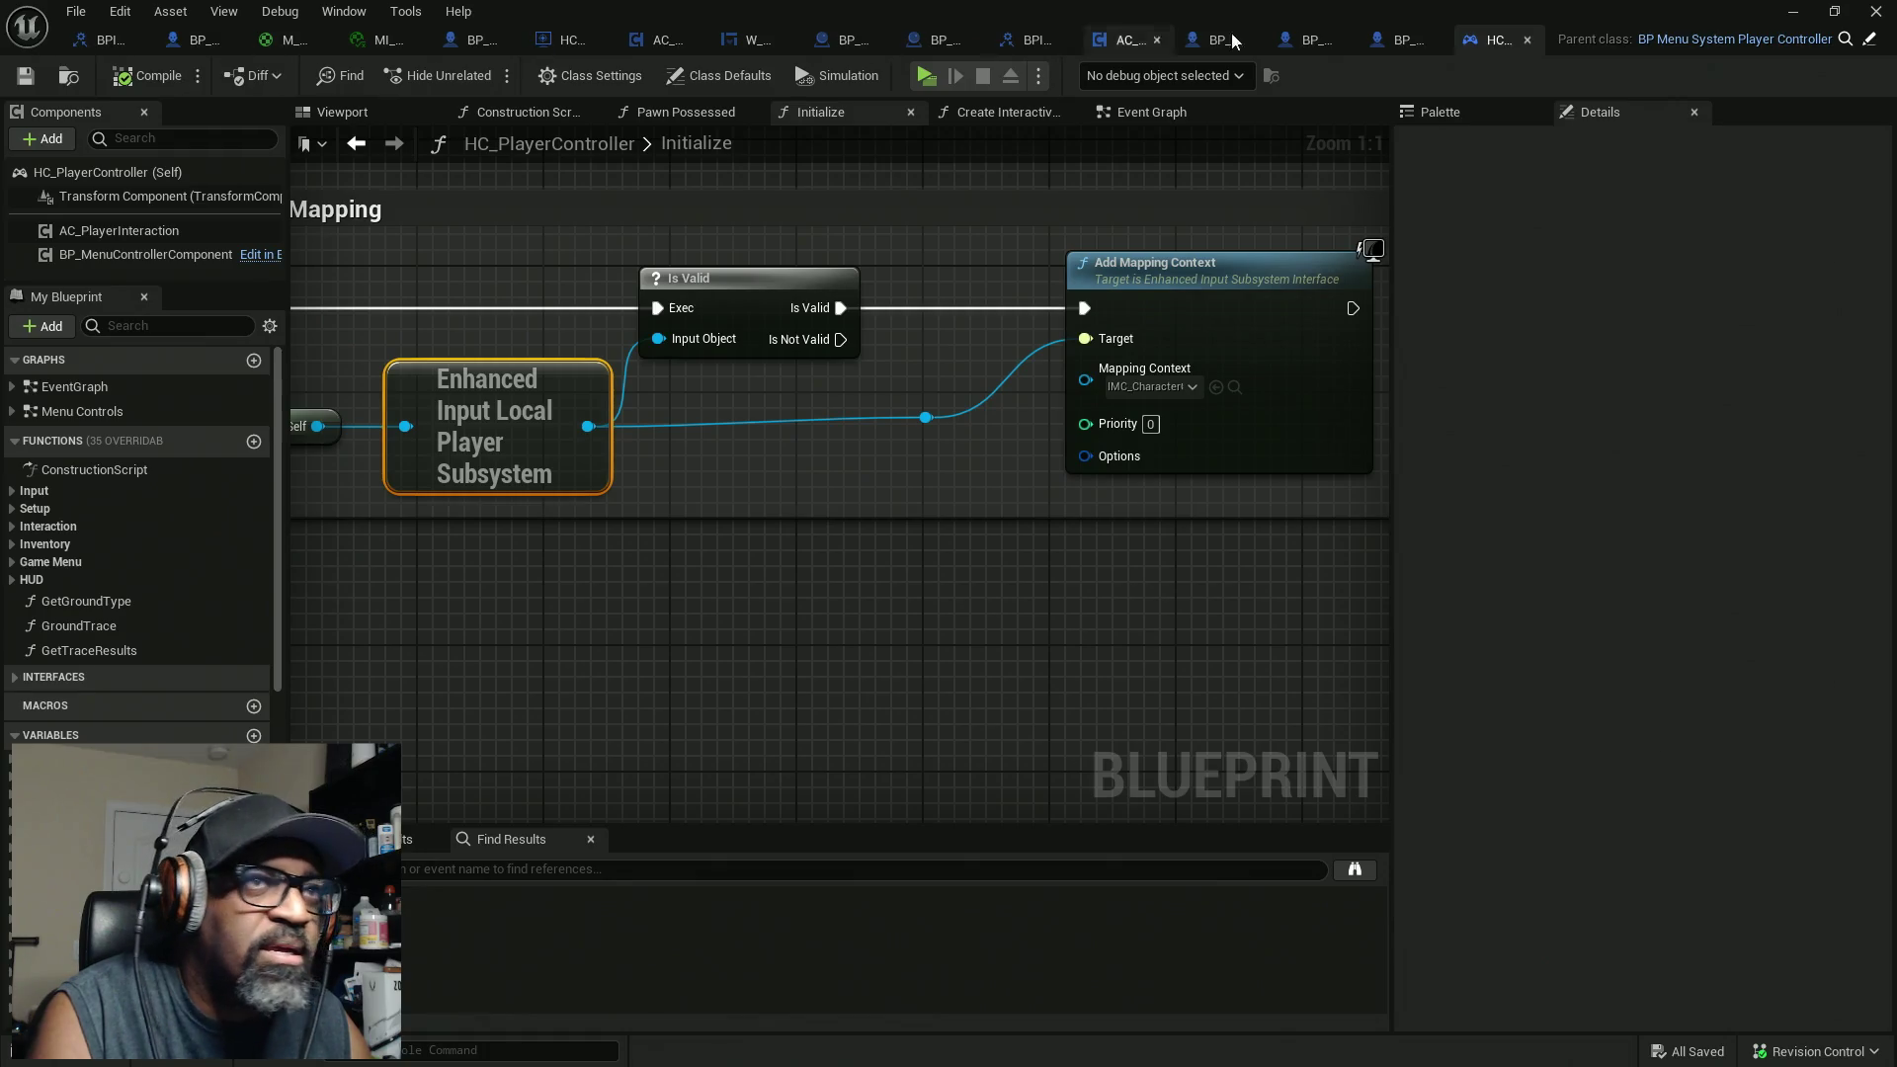
Step: In BP_MenuSystemCharacter, shift the Interact Print String node lower left and select IA_Interact
click(1378, 44)
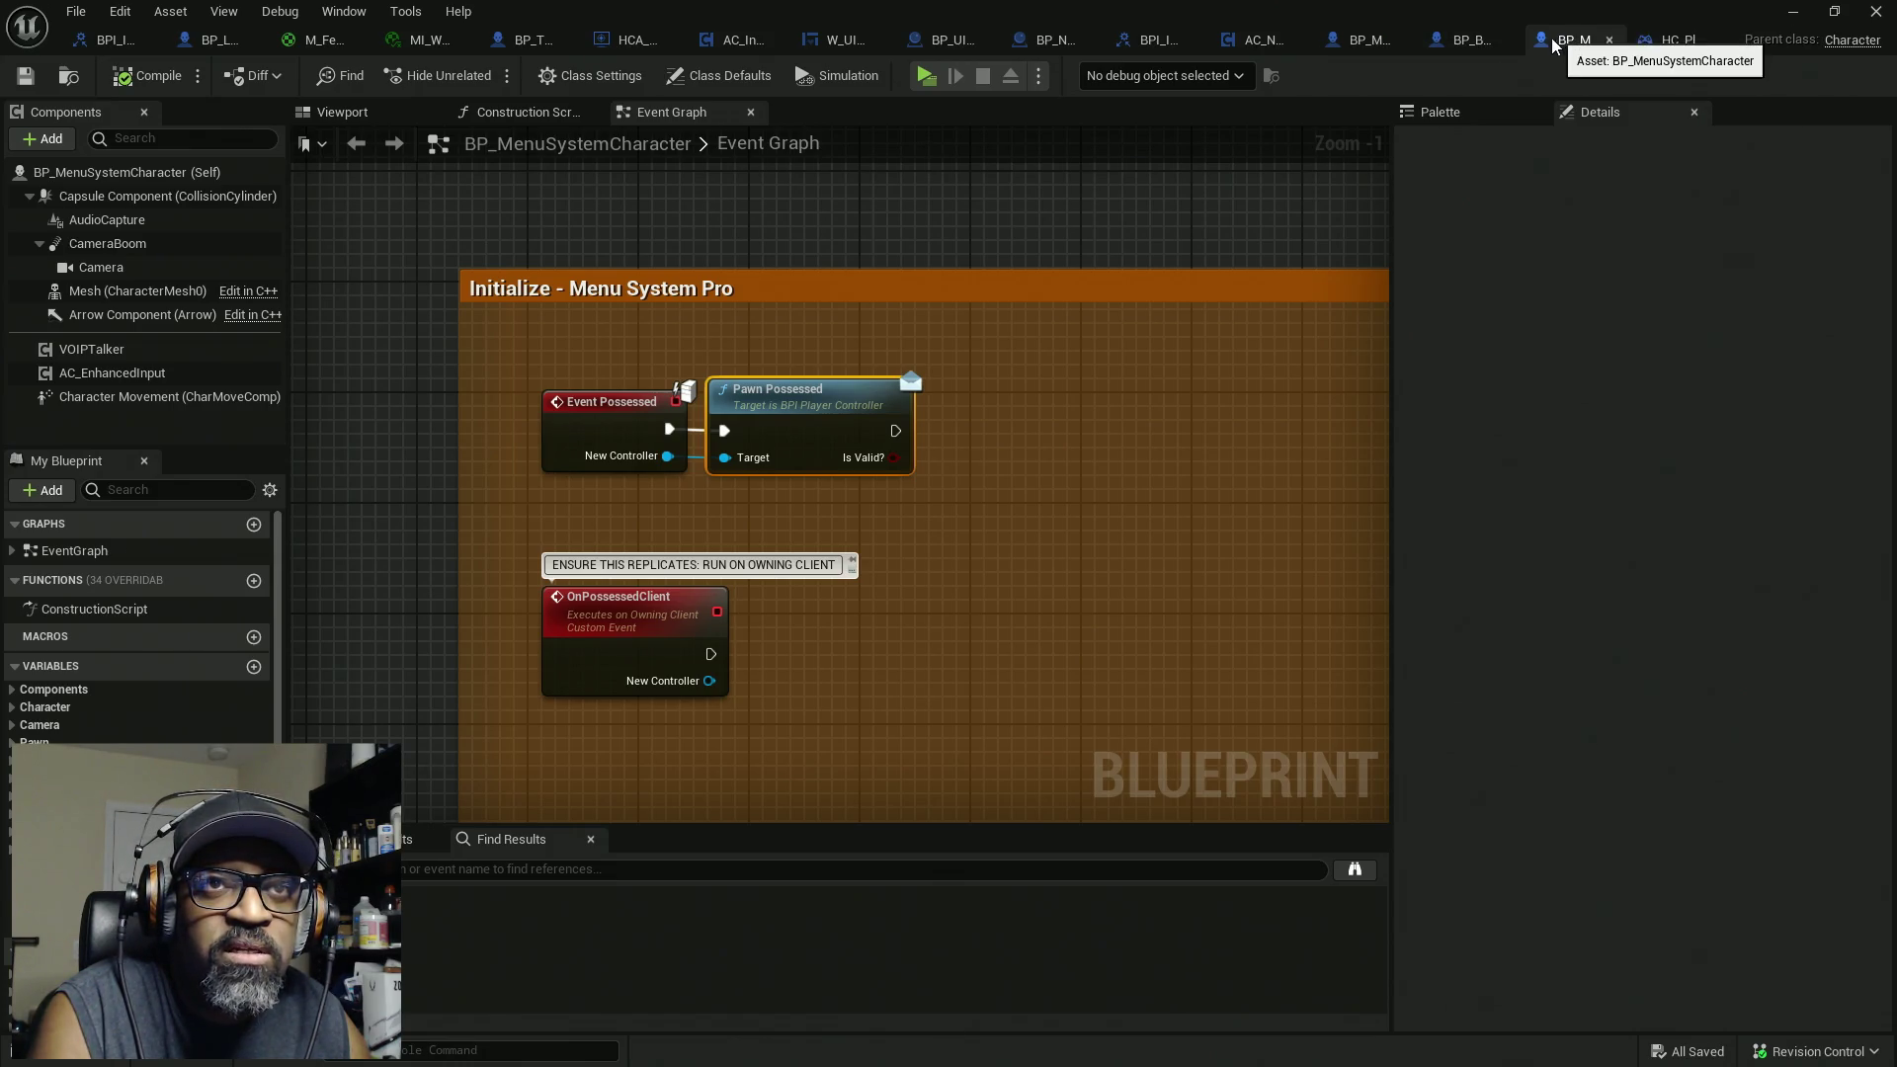
scroll(766, 273, down, 8)
scroll(765, 273, up, 8)
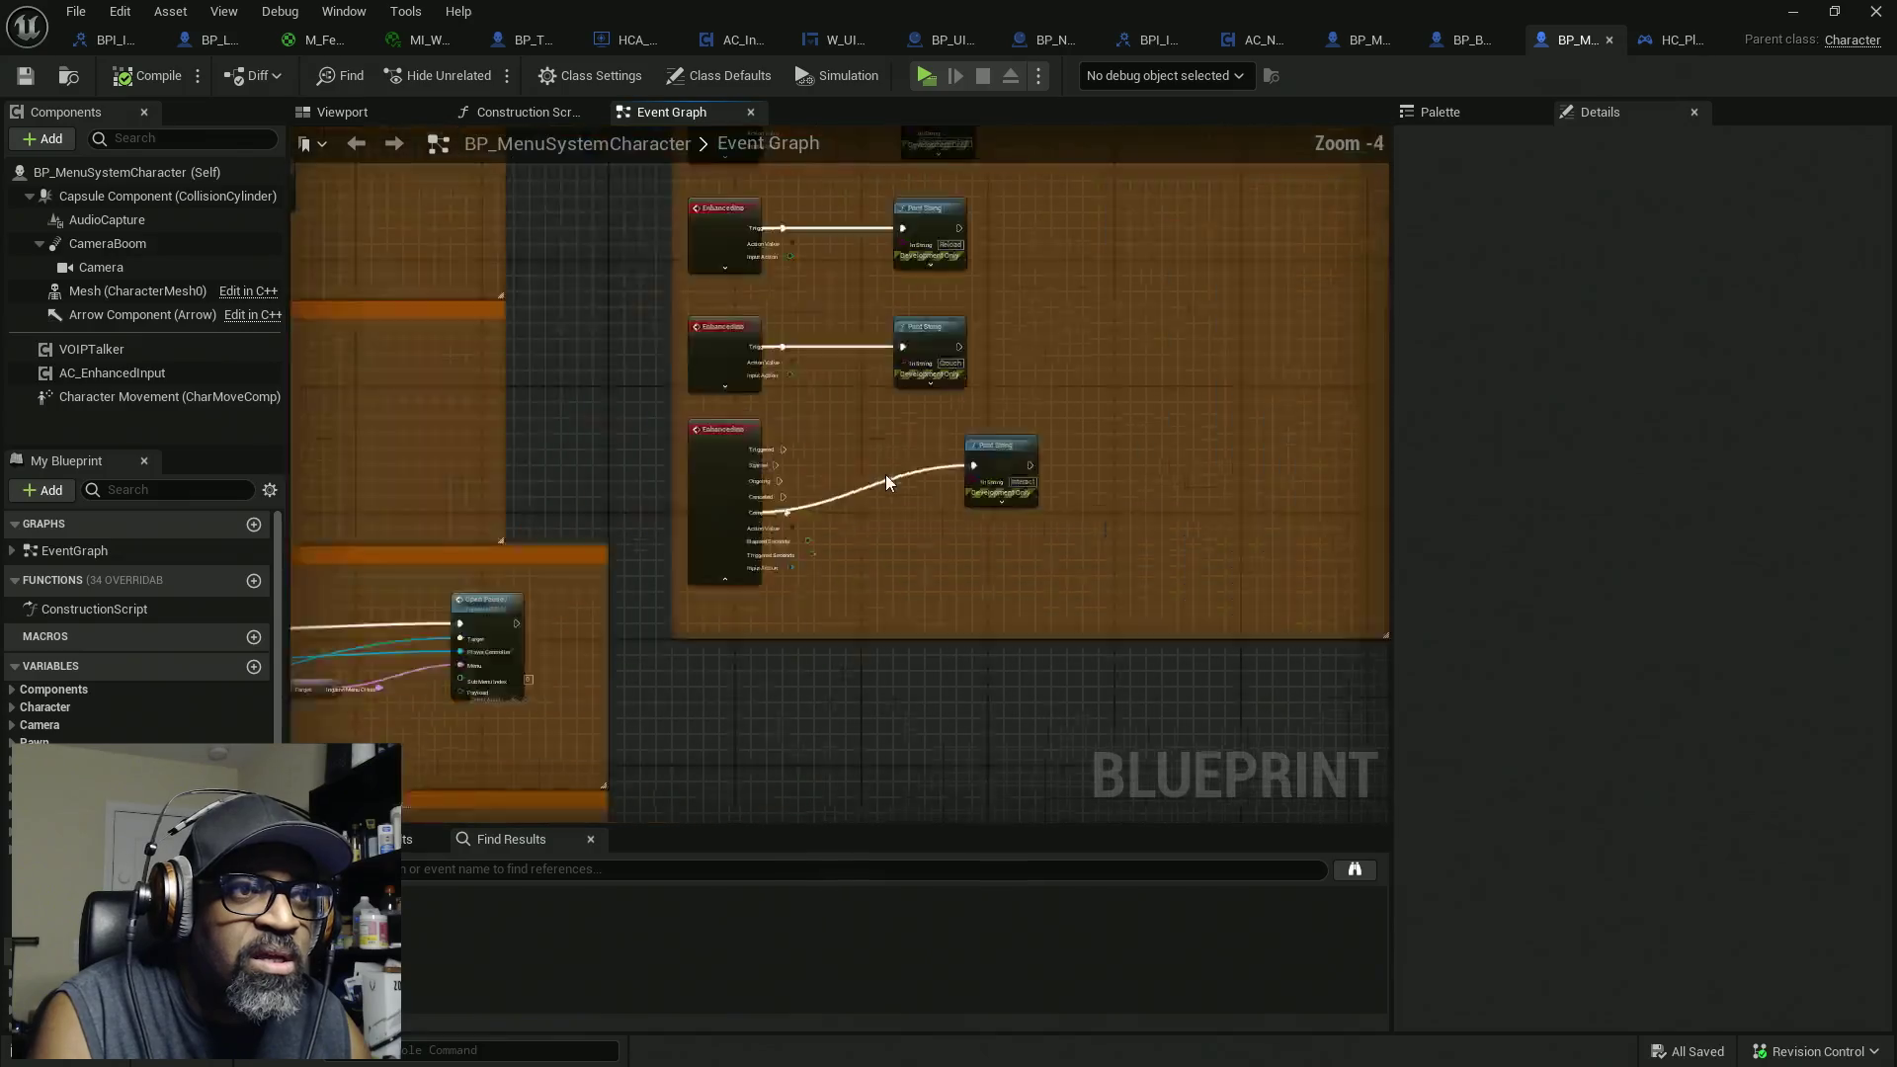
click(1142, 488)
mouse_move(1120, 449)
mouse_down()
mouse_move(862, 516)
mouse_move(1010, 518)
mouse_up()
click(673, 566)
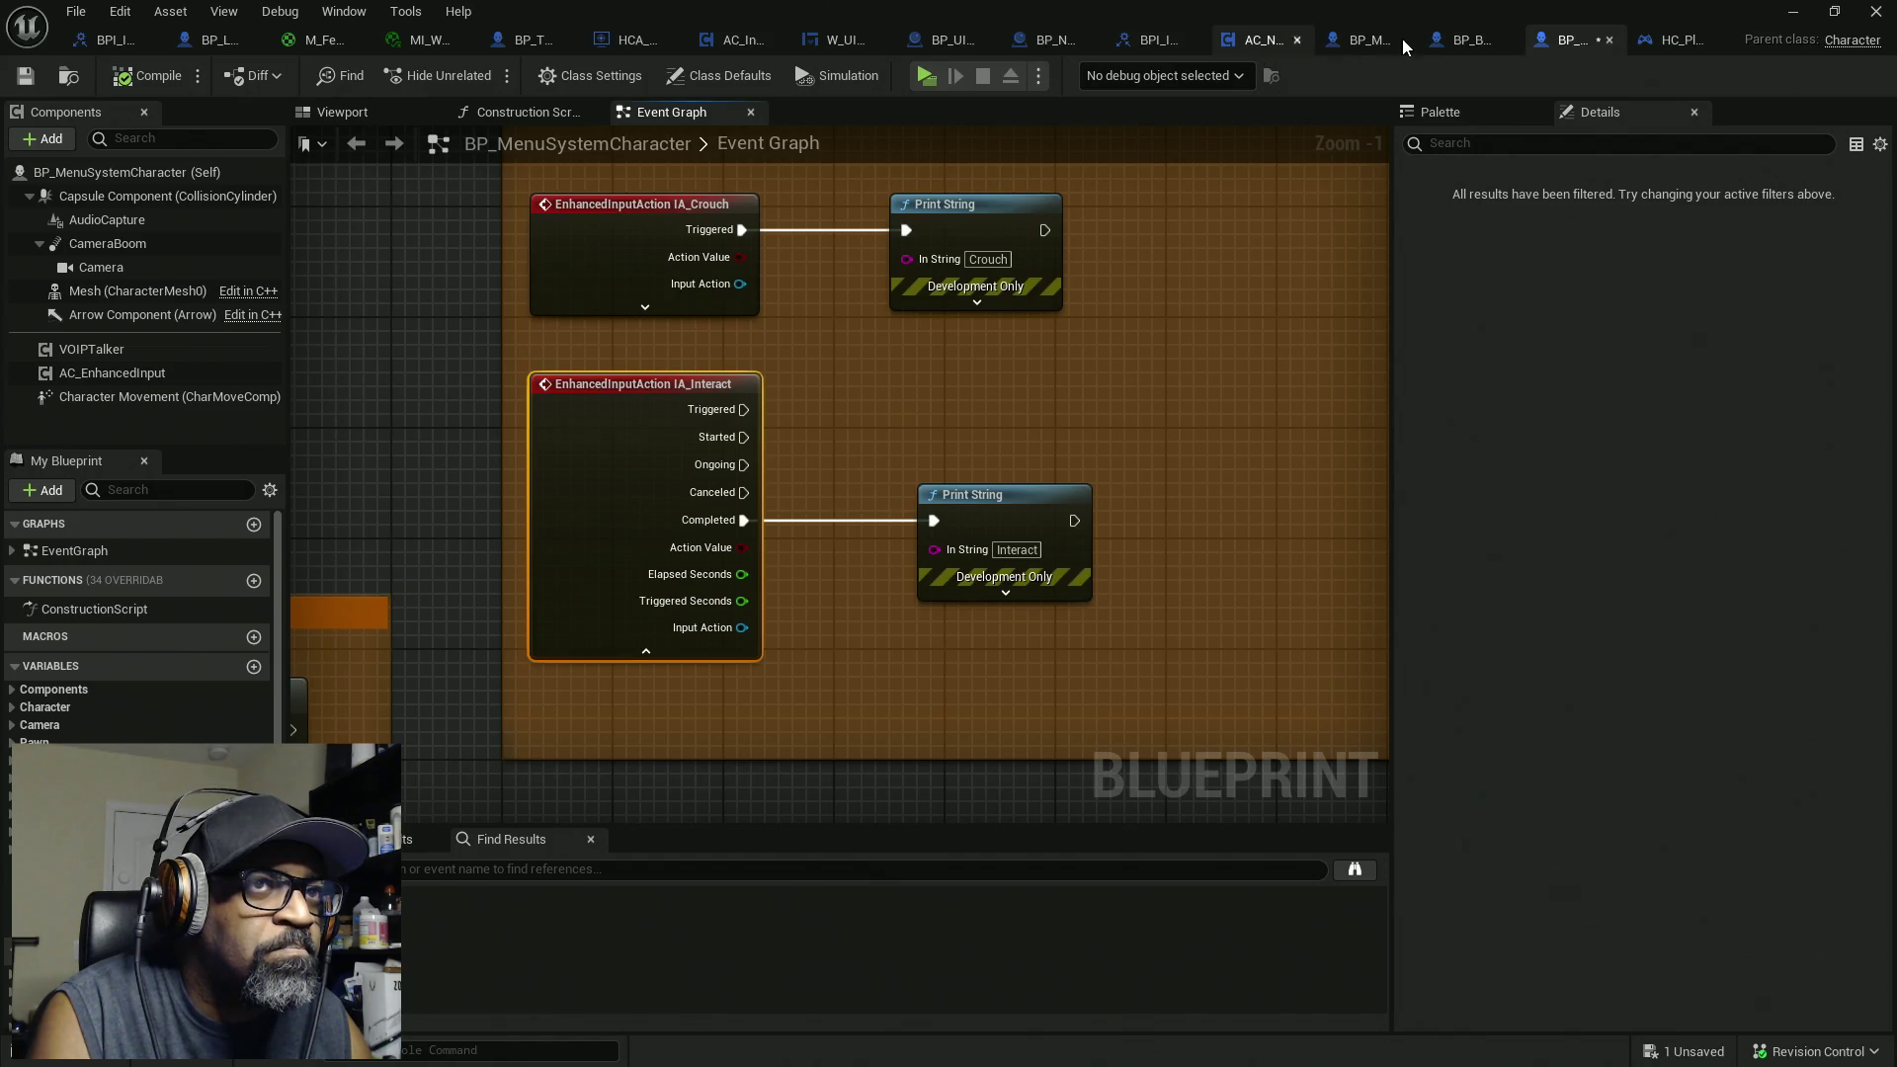
Step: Paste the IA_Interact event into BP_MaleCharacterBASE, expand its pins, and add a new variable
click(1360, 42)
scroll(800, 553, down, 3)
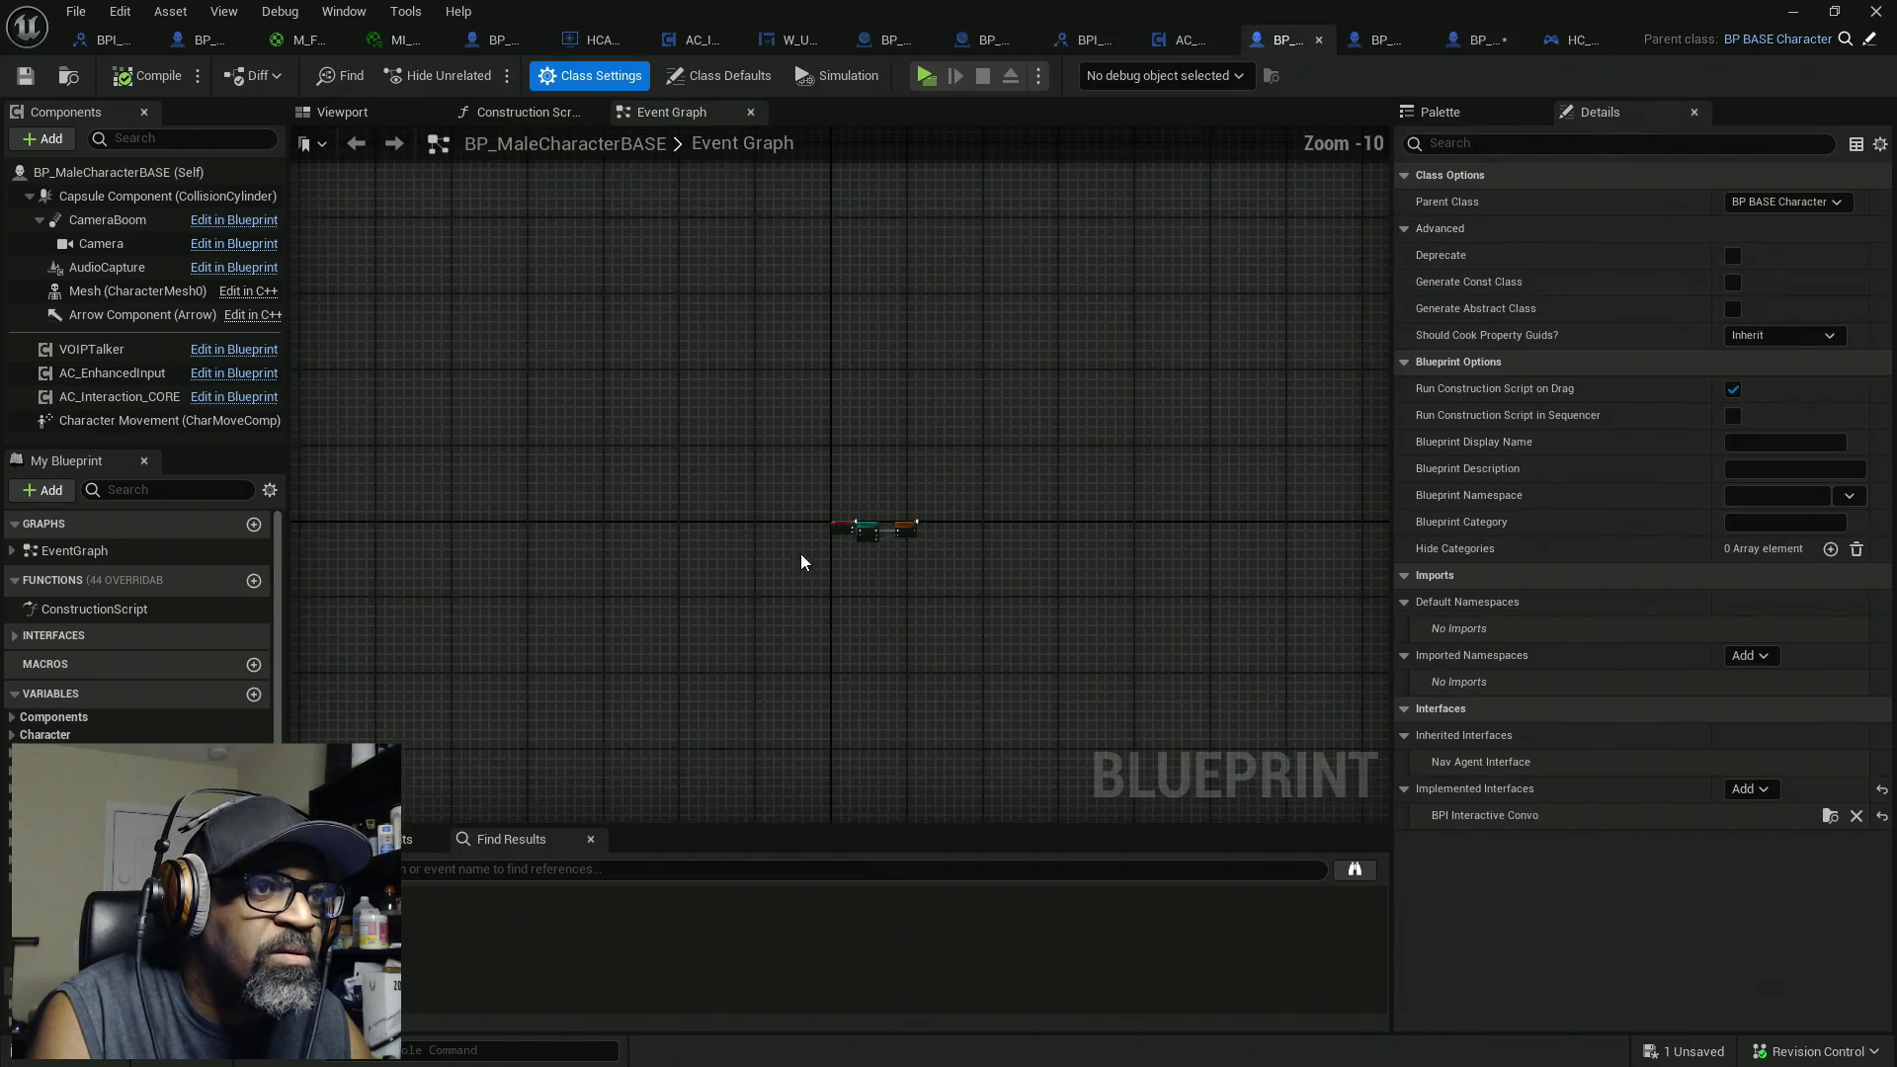
scroll(827, 554, up, 7)
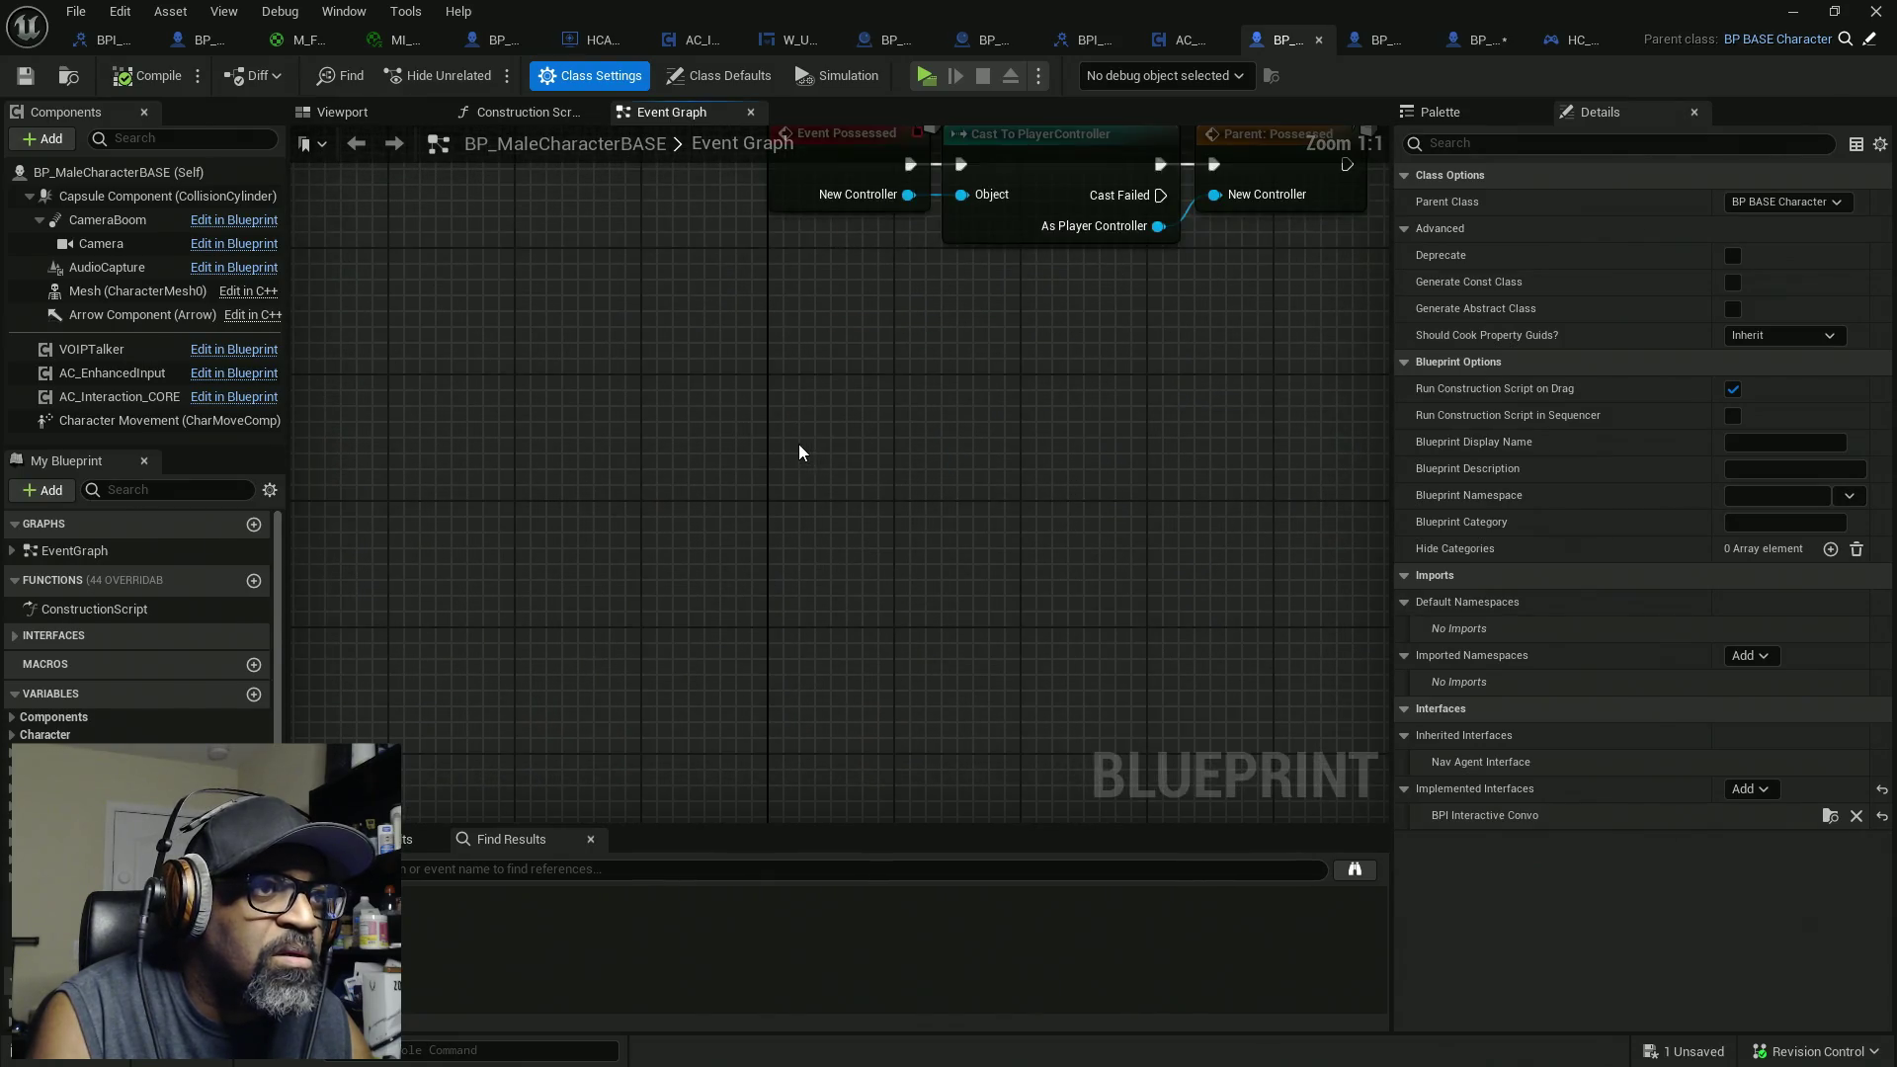
scroll(798, 443, up, 5)
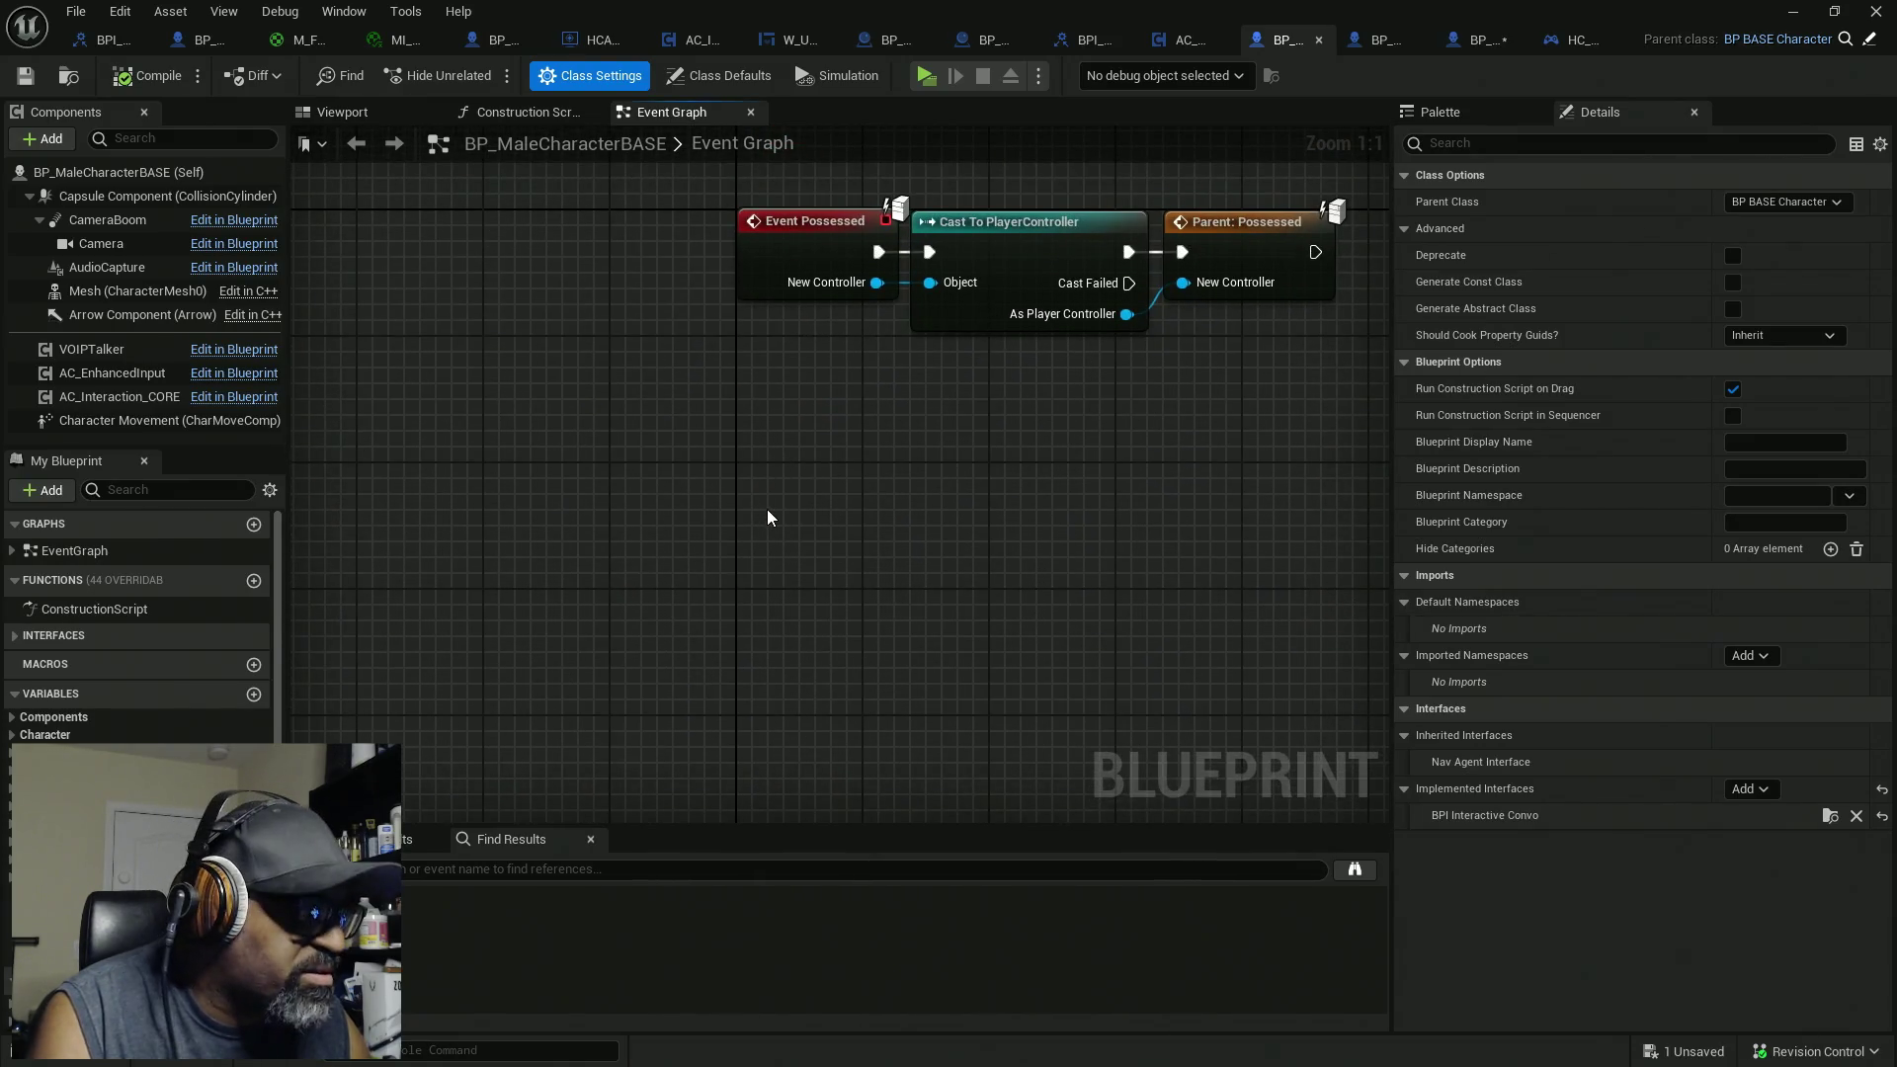
key(ctrl+v)
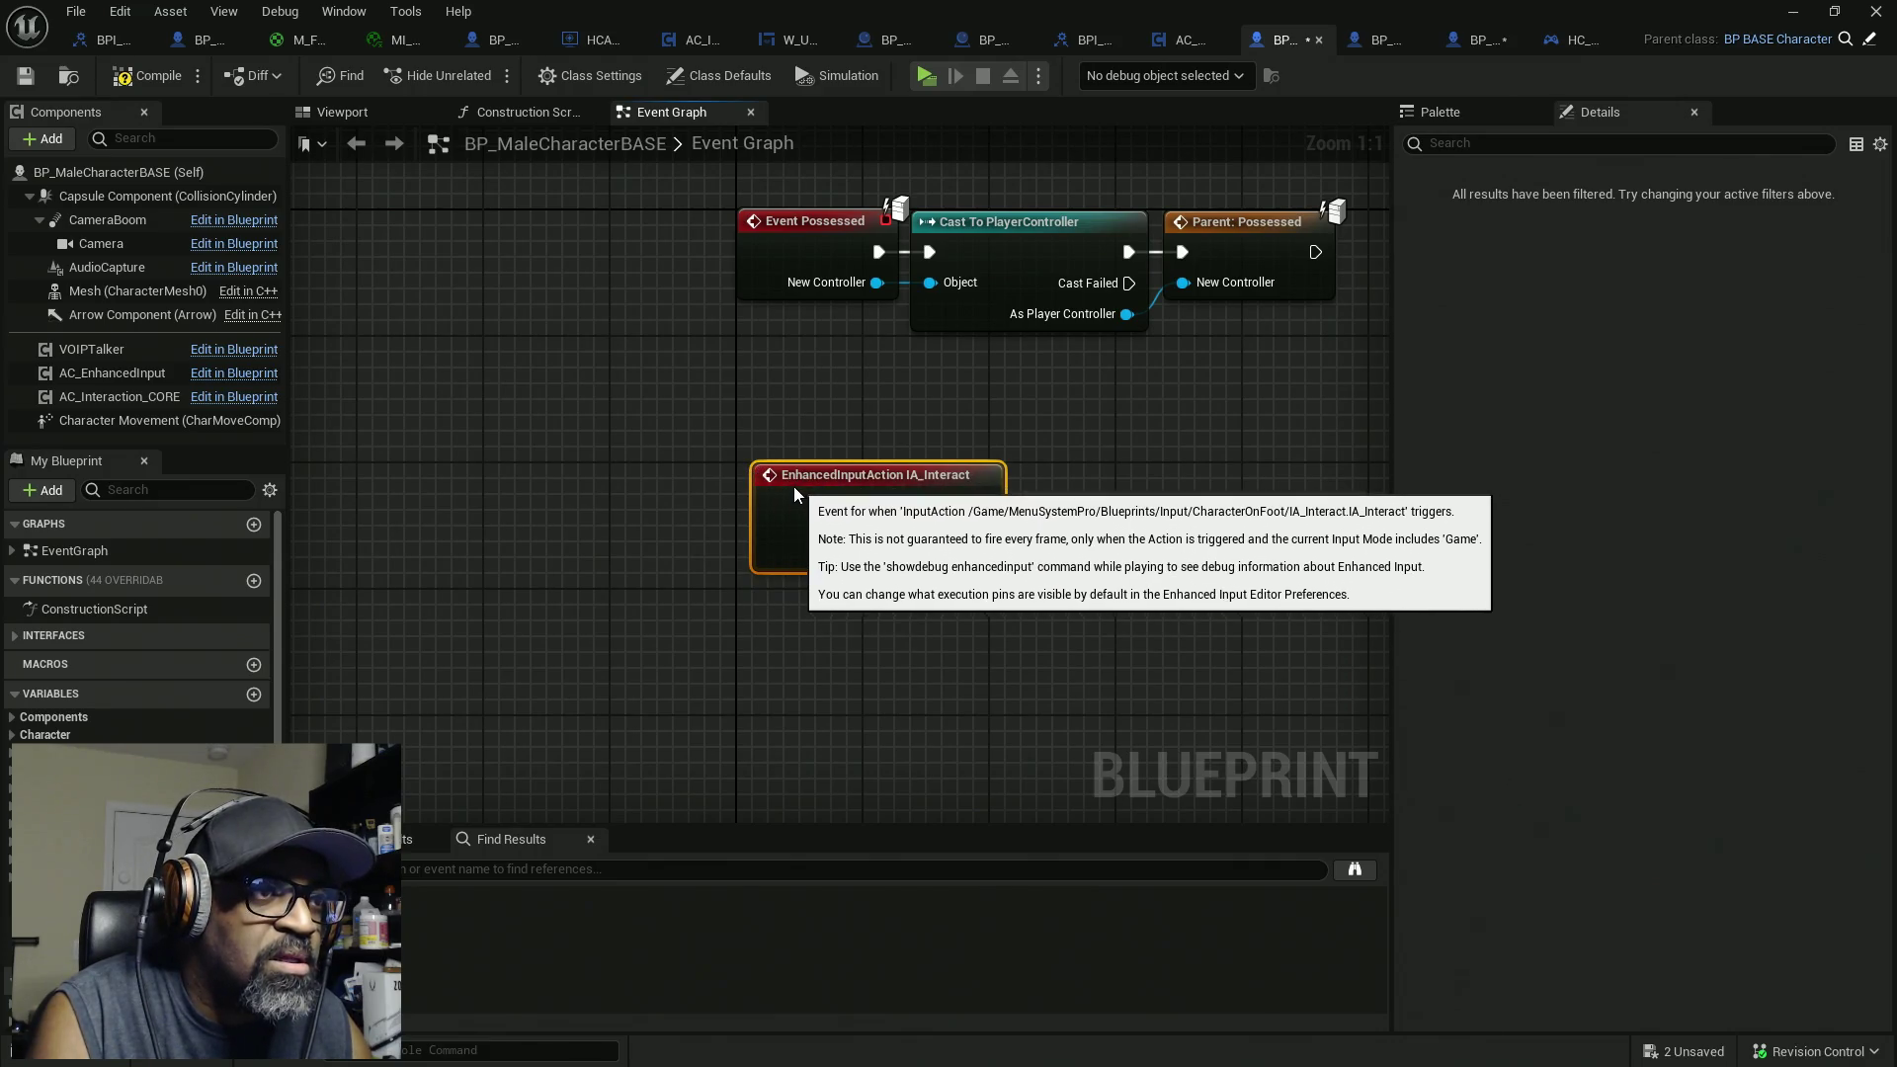
click(900, 561)
mouse_move(1082, 668)
mouse_down()
mouse_move(965, 529)
mouse_move(921, 527)
mouse_up()
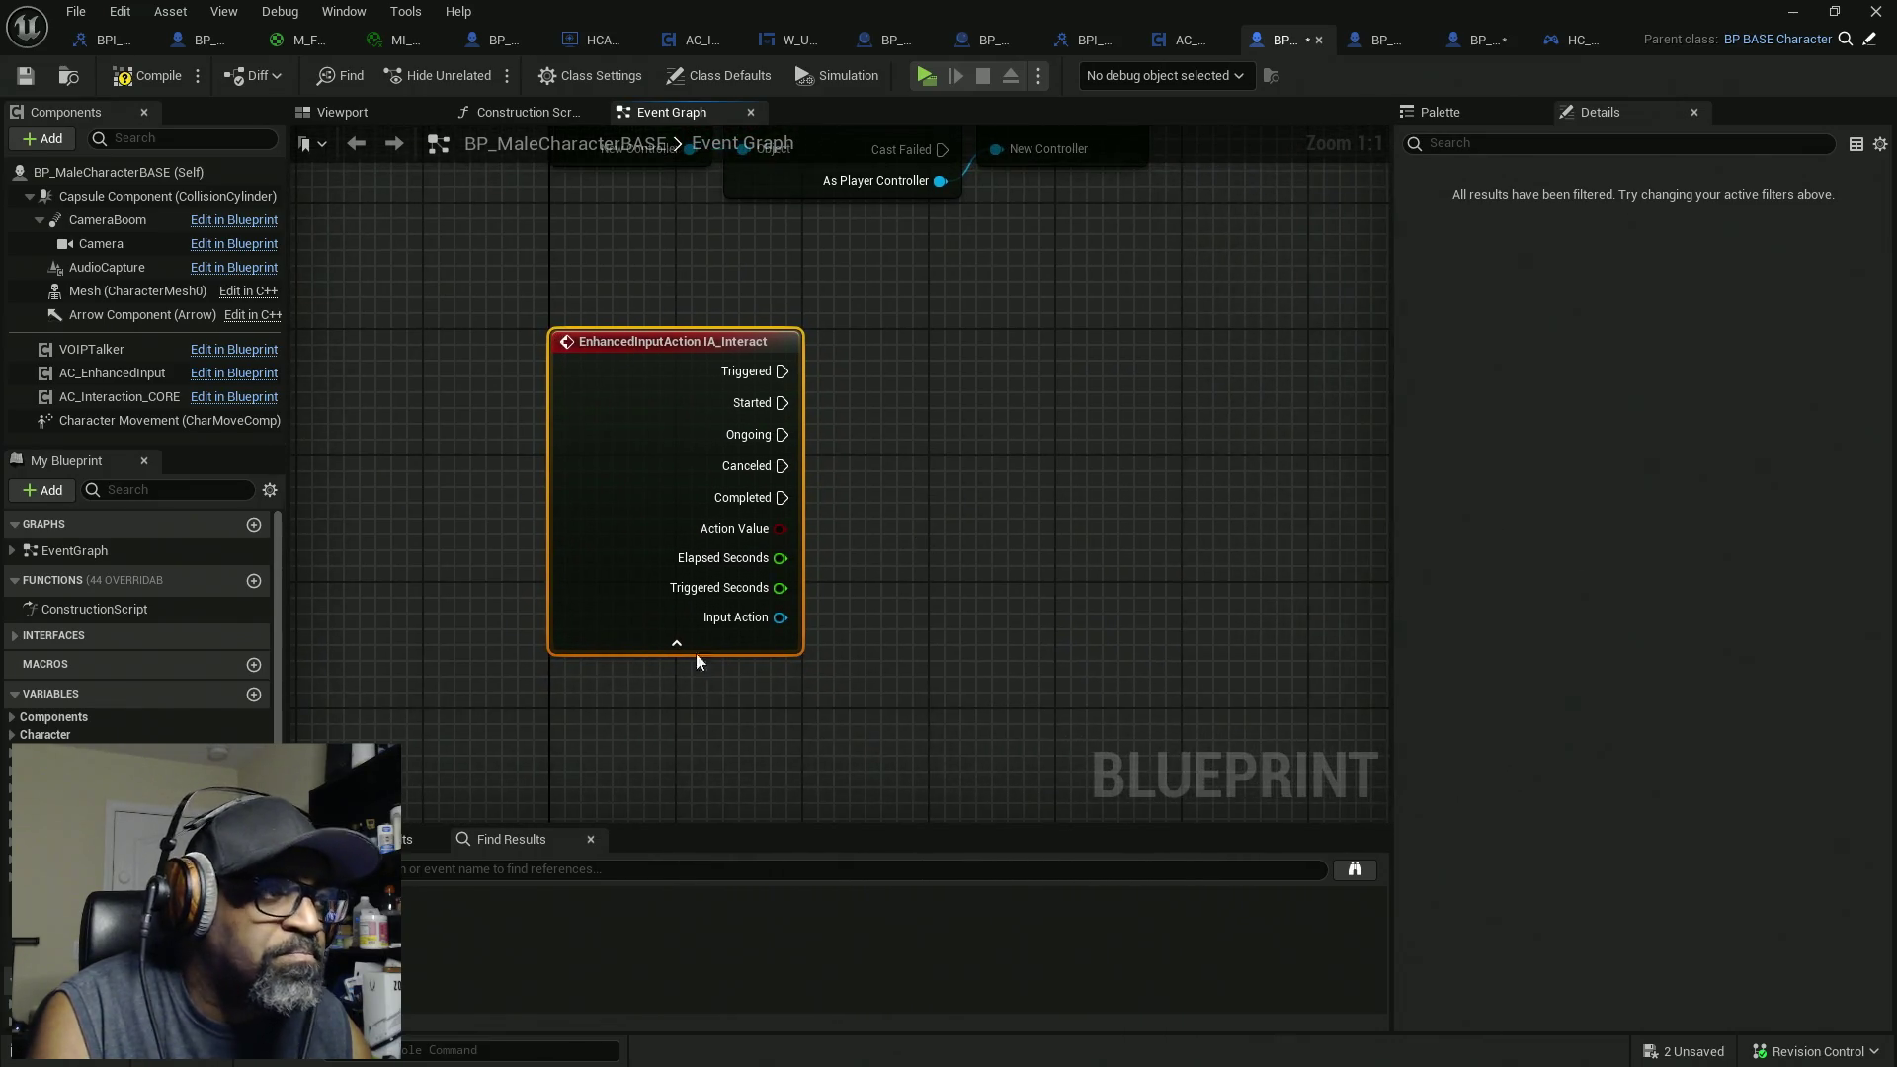
click(254, 693)
text(Convo)
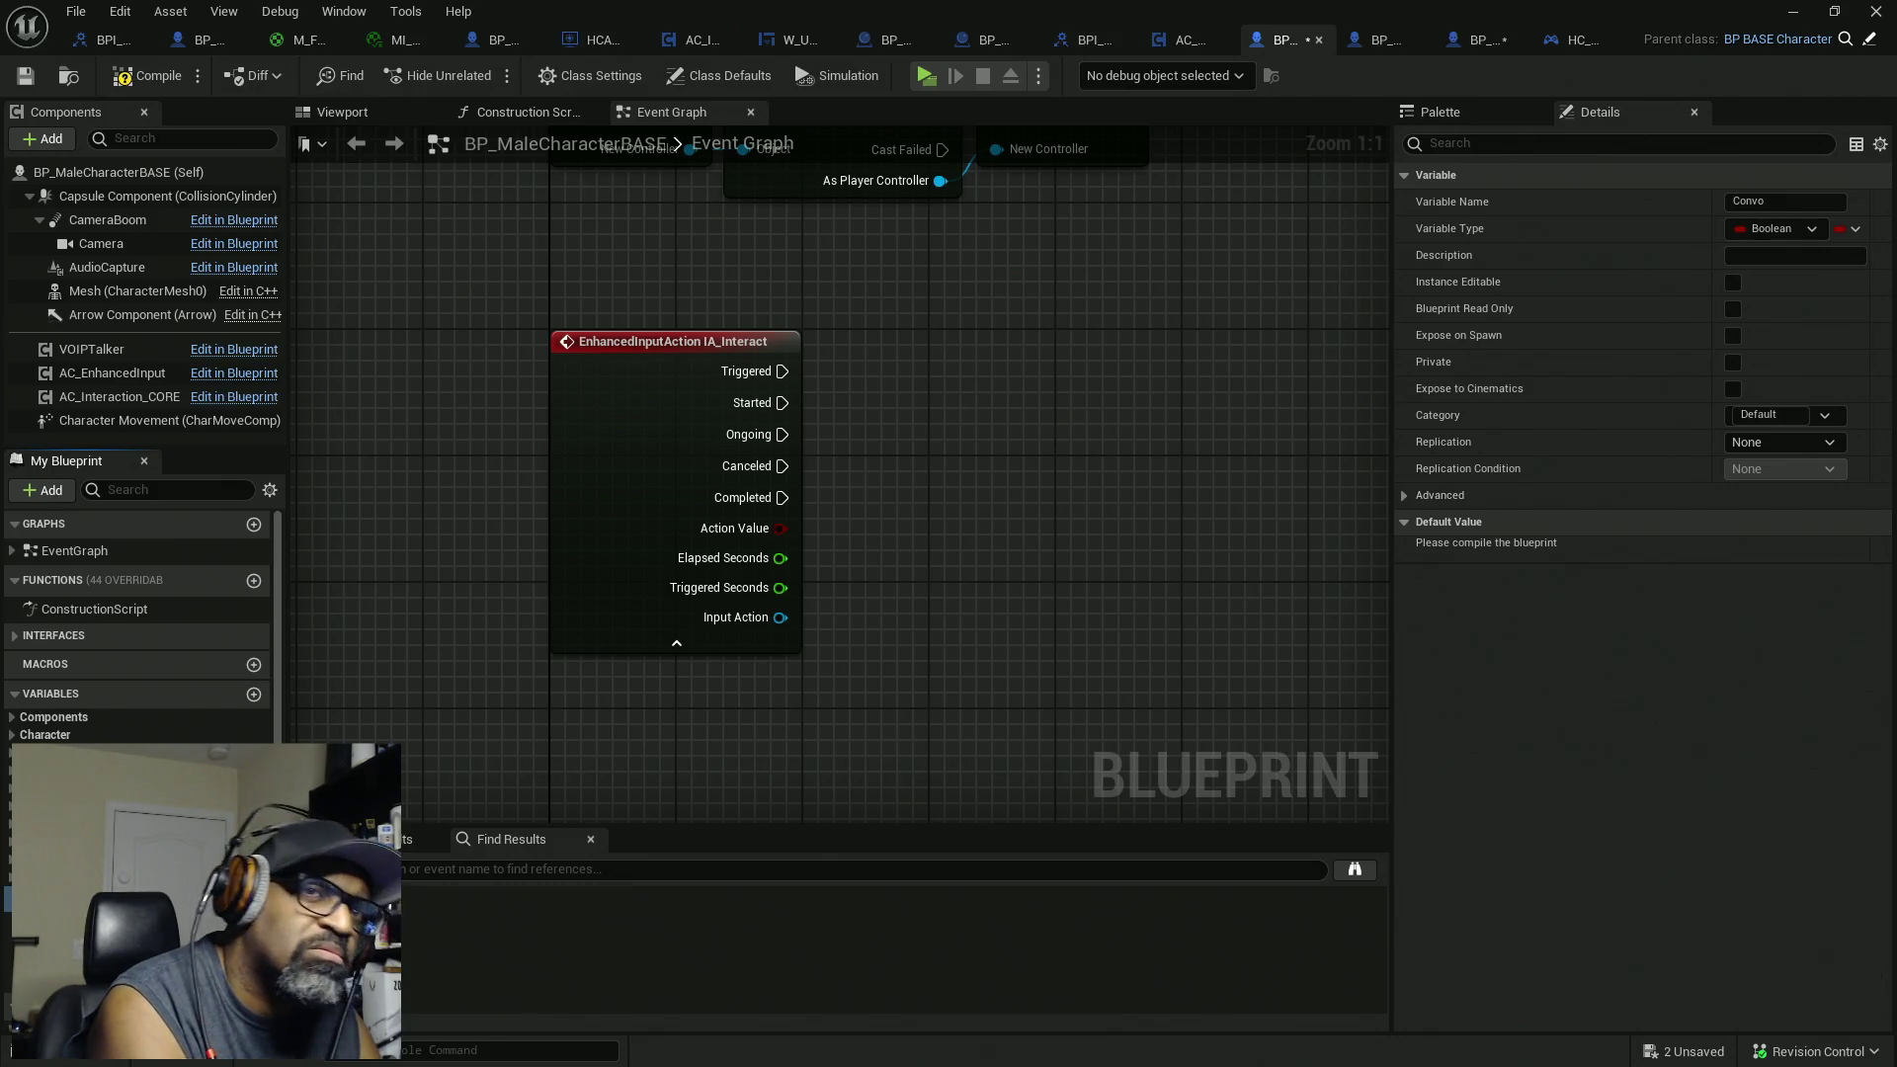
Step: Name the Boolean bConvoEnabled?, compile, and drag a wire from IA_Interact's Started pin
click(1751, 202)
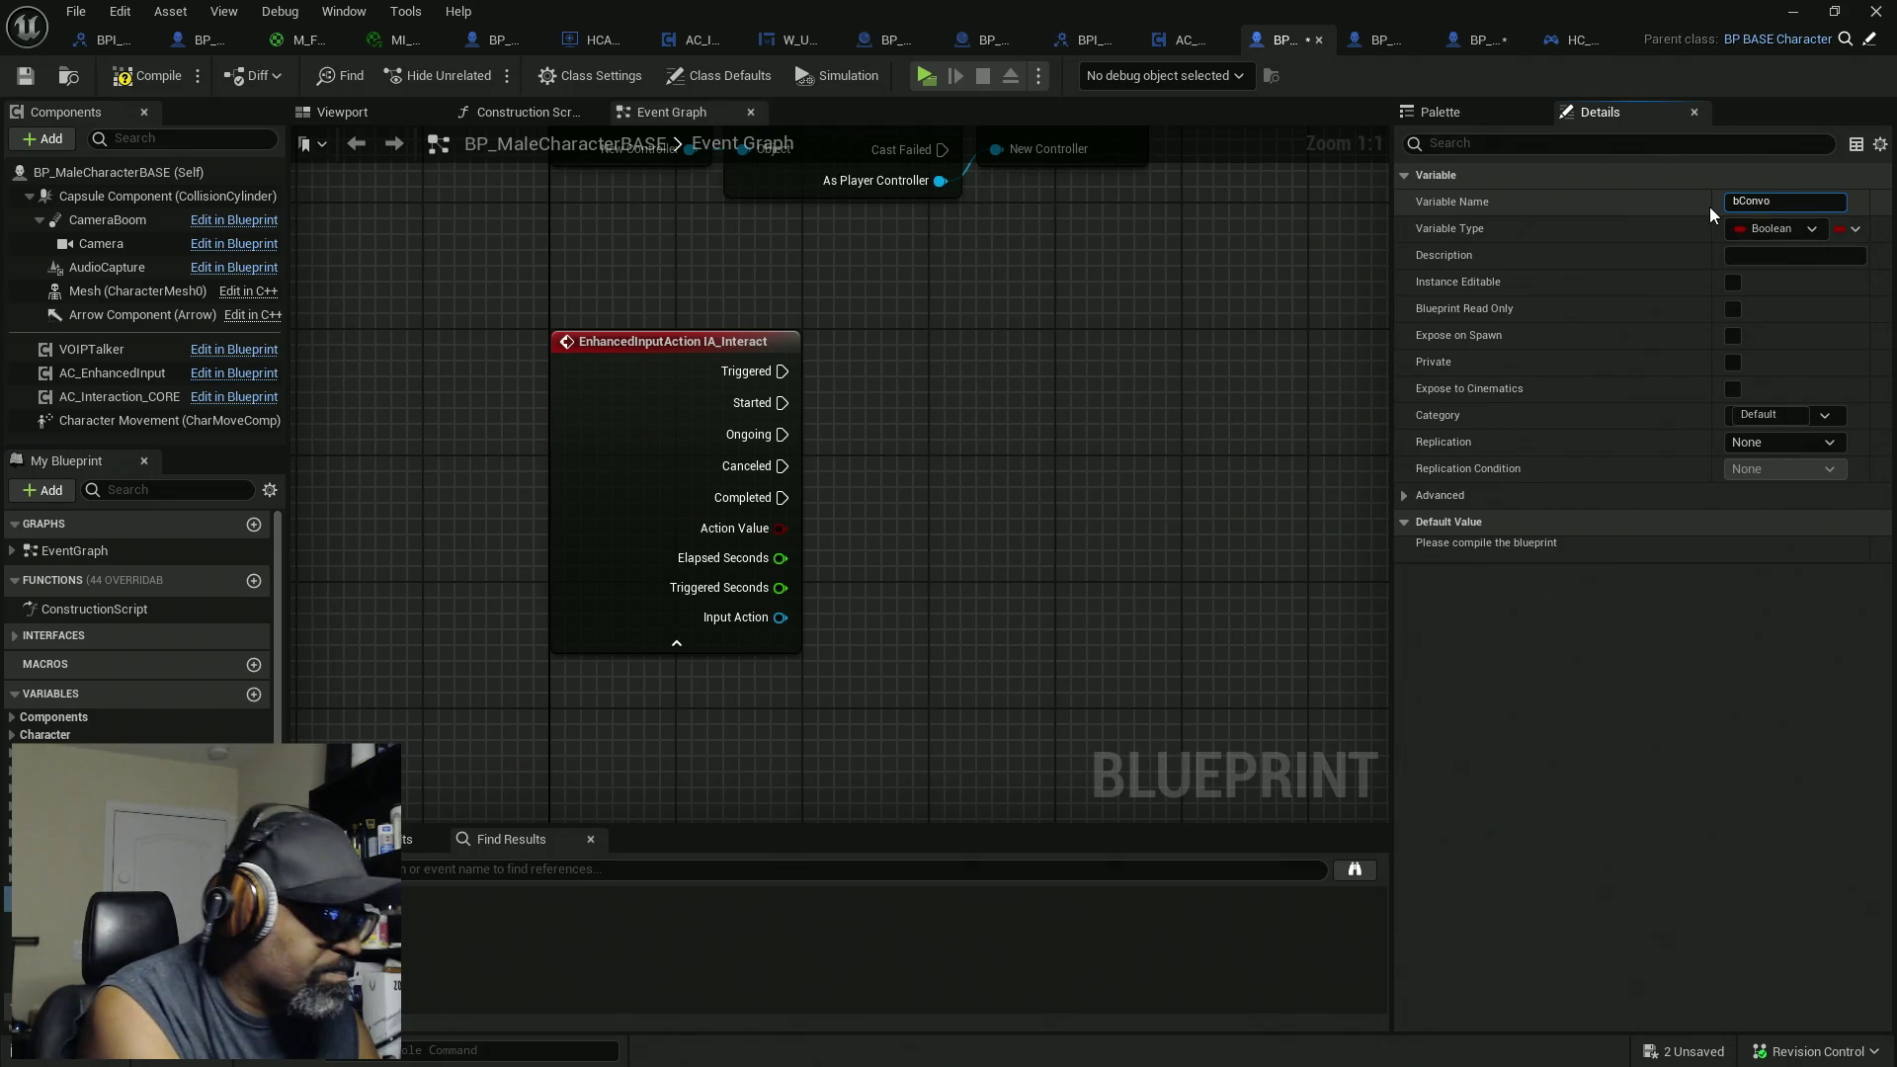
text(Enabl)
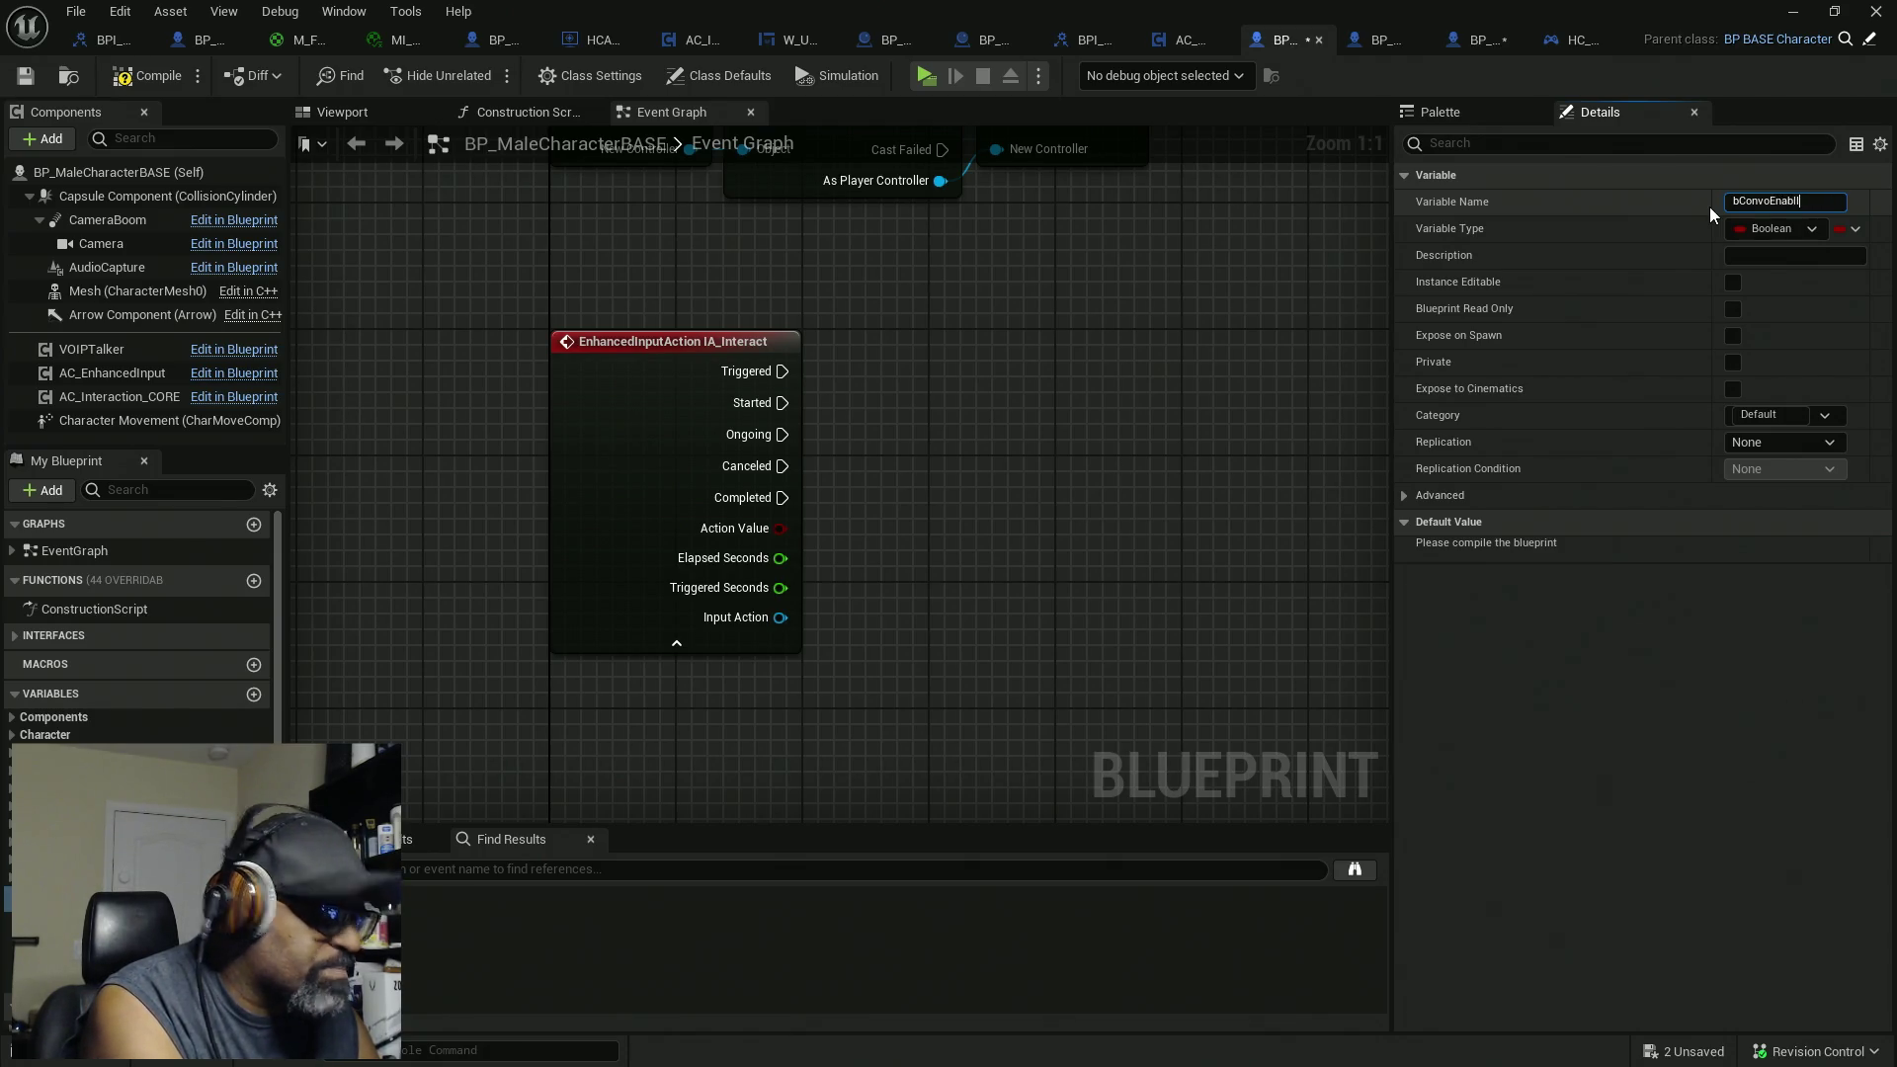
text(ed)
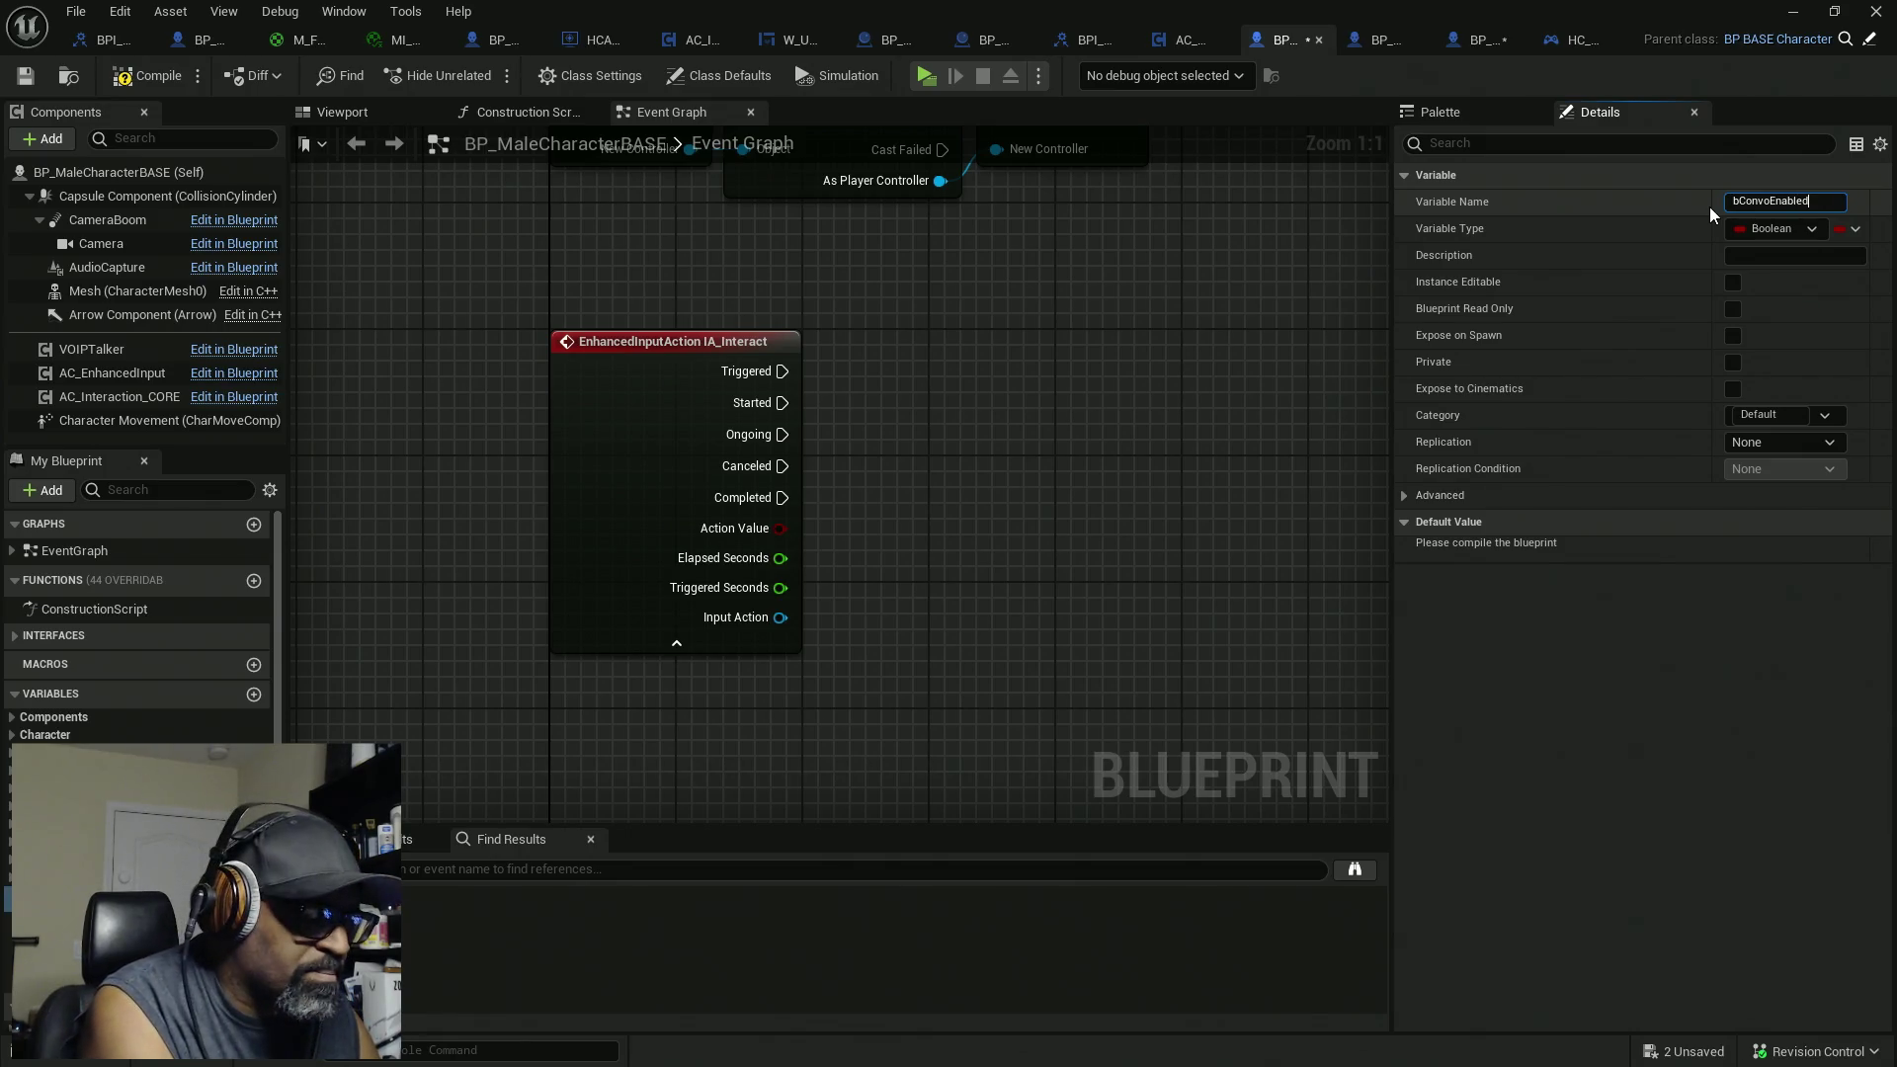
text(?)
key(Return)
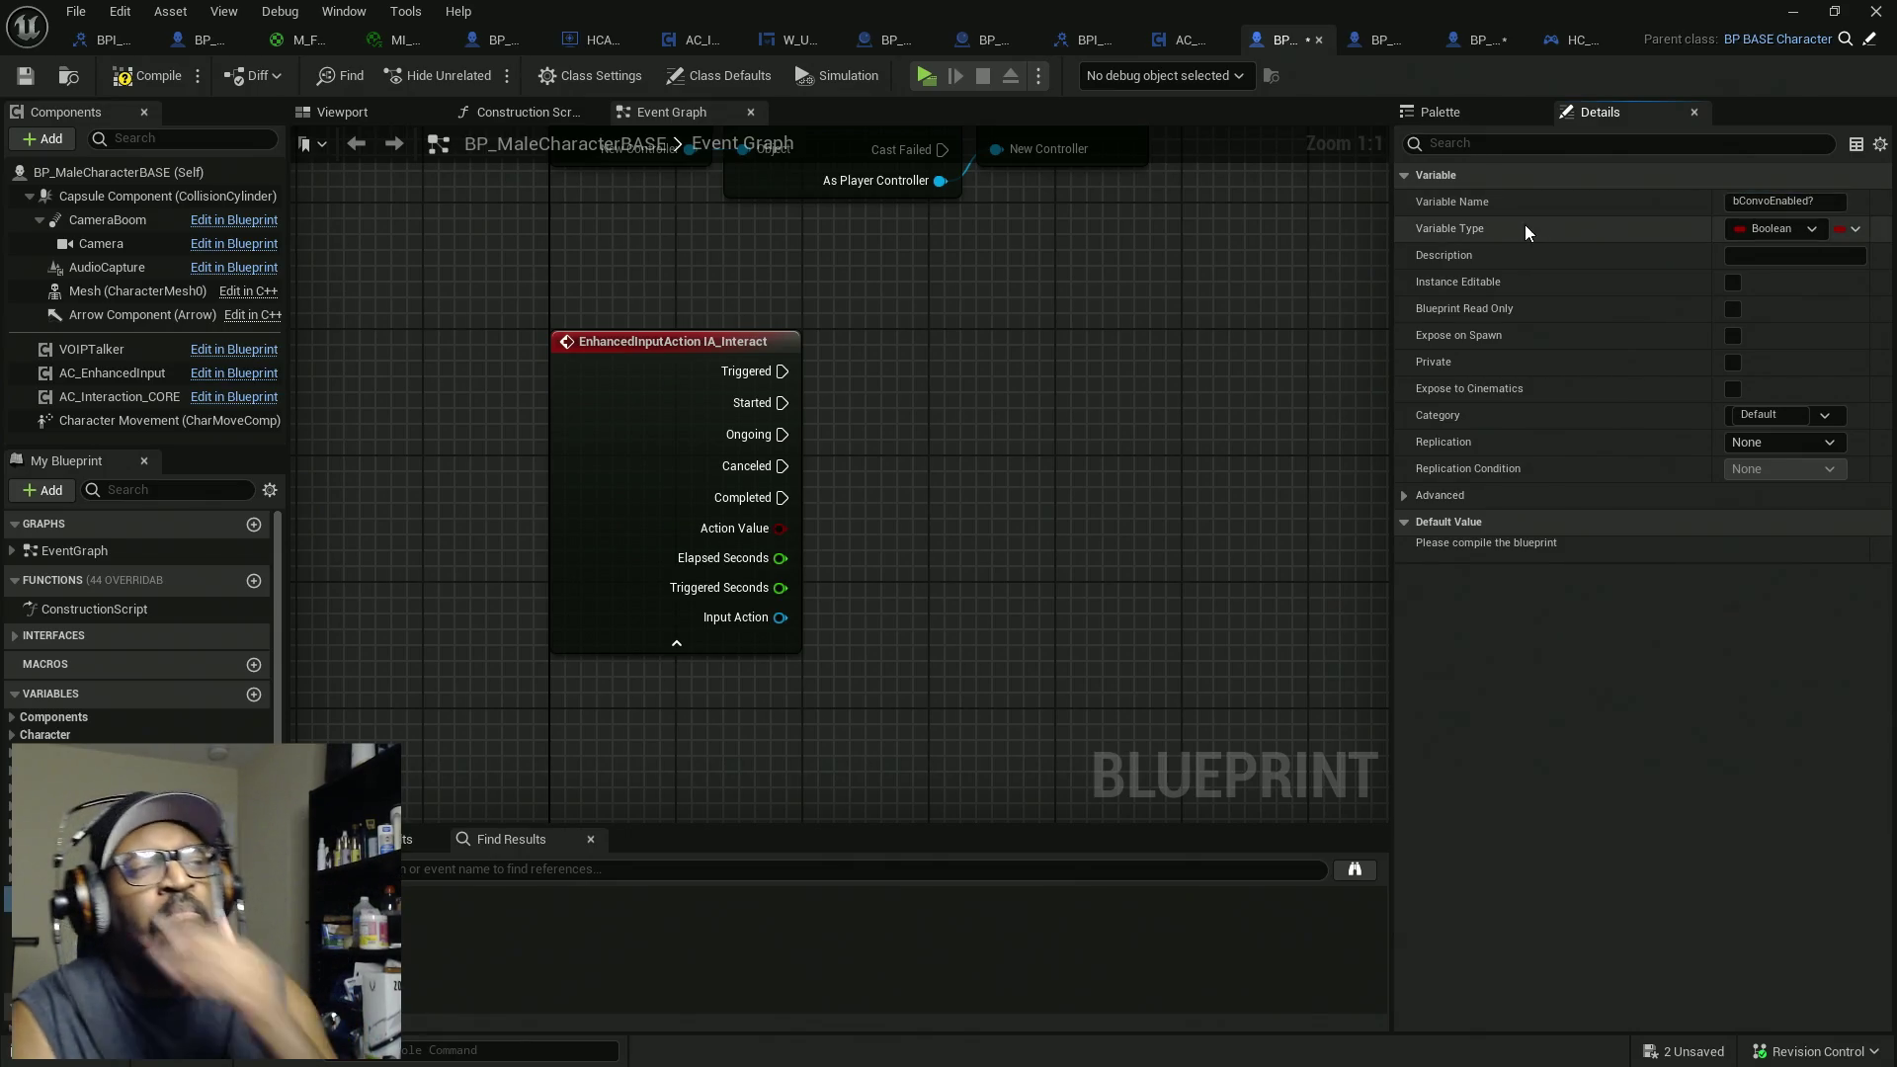
click(158, 81)
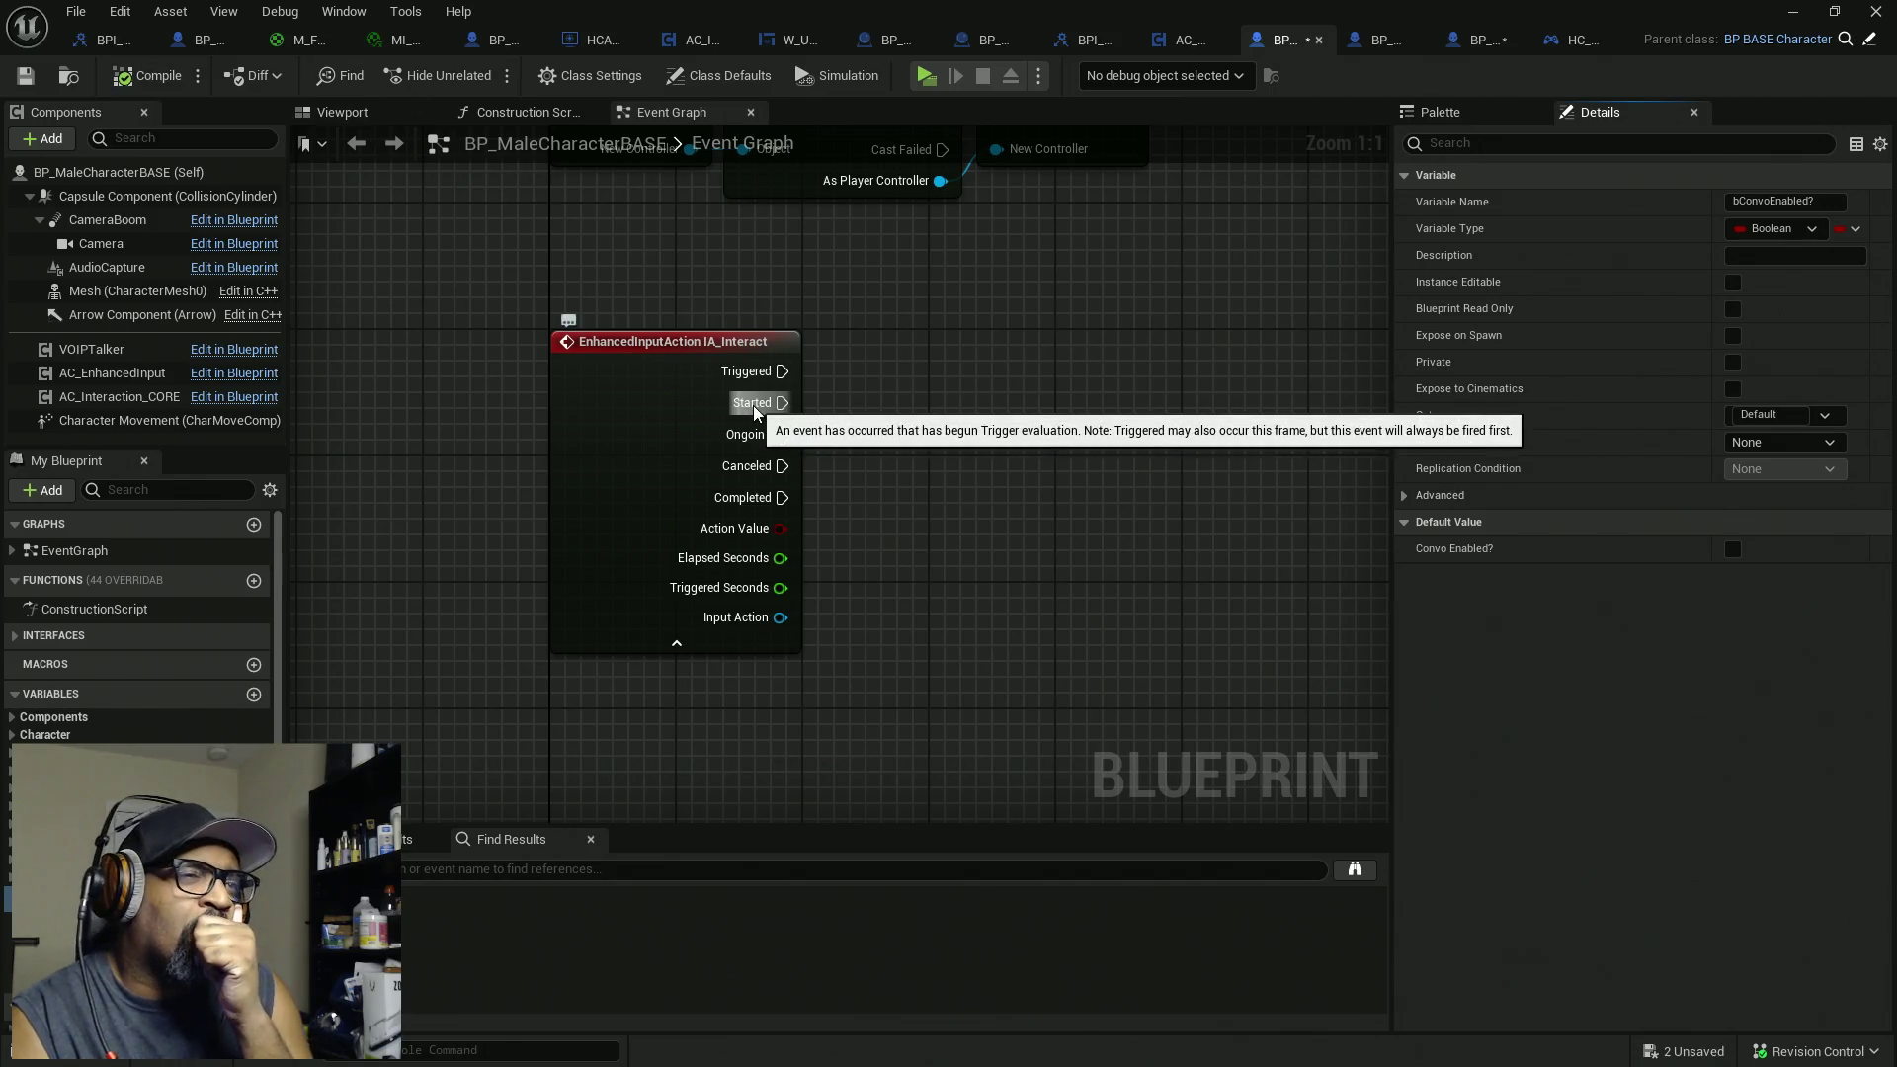
mouse_move(756, 405)
mouse_down()
mouse_move(1393, 411)
mouse_move(307, 411)
mouse_move(716, 411)
mouse_up()
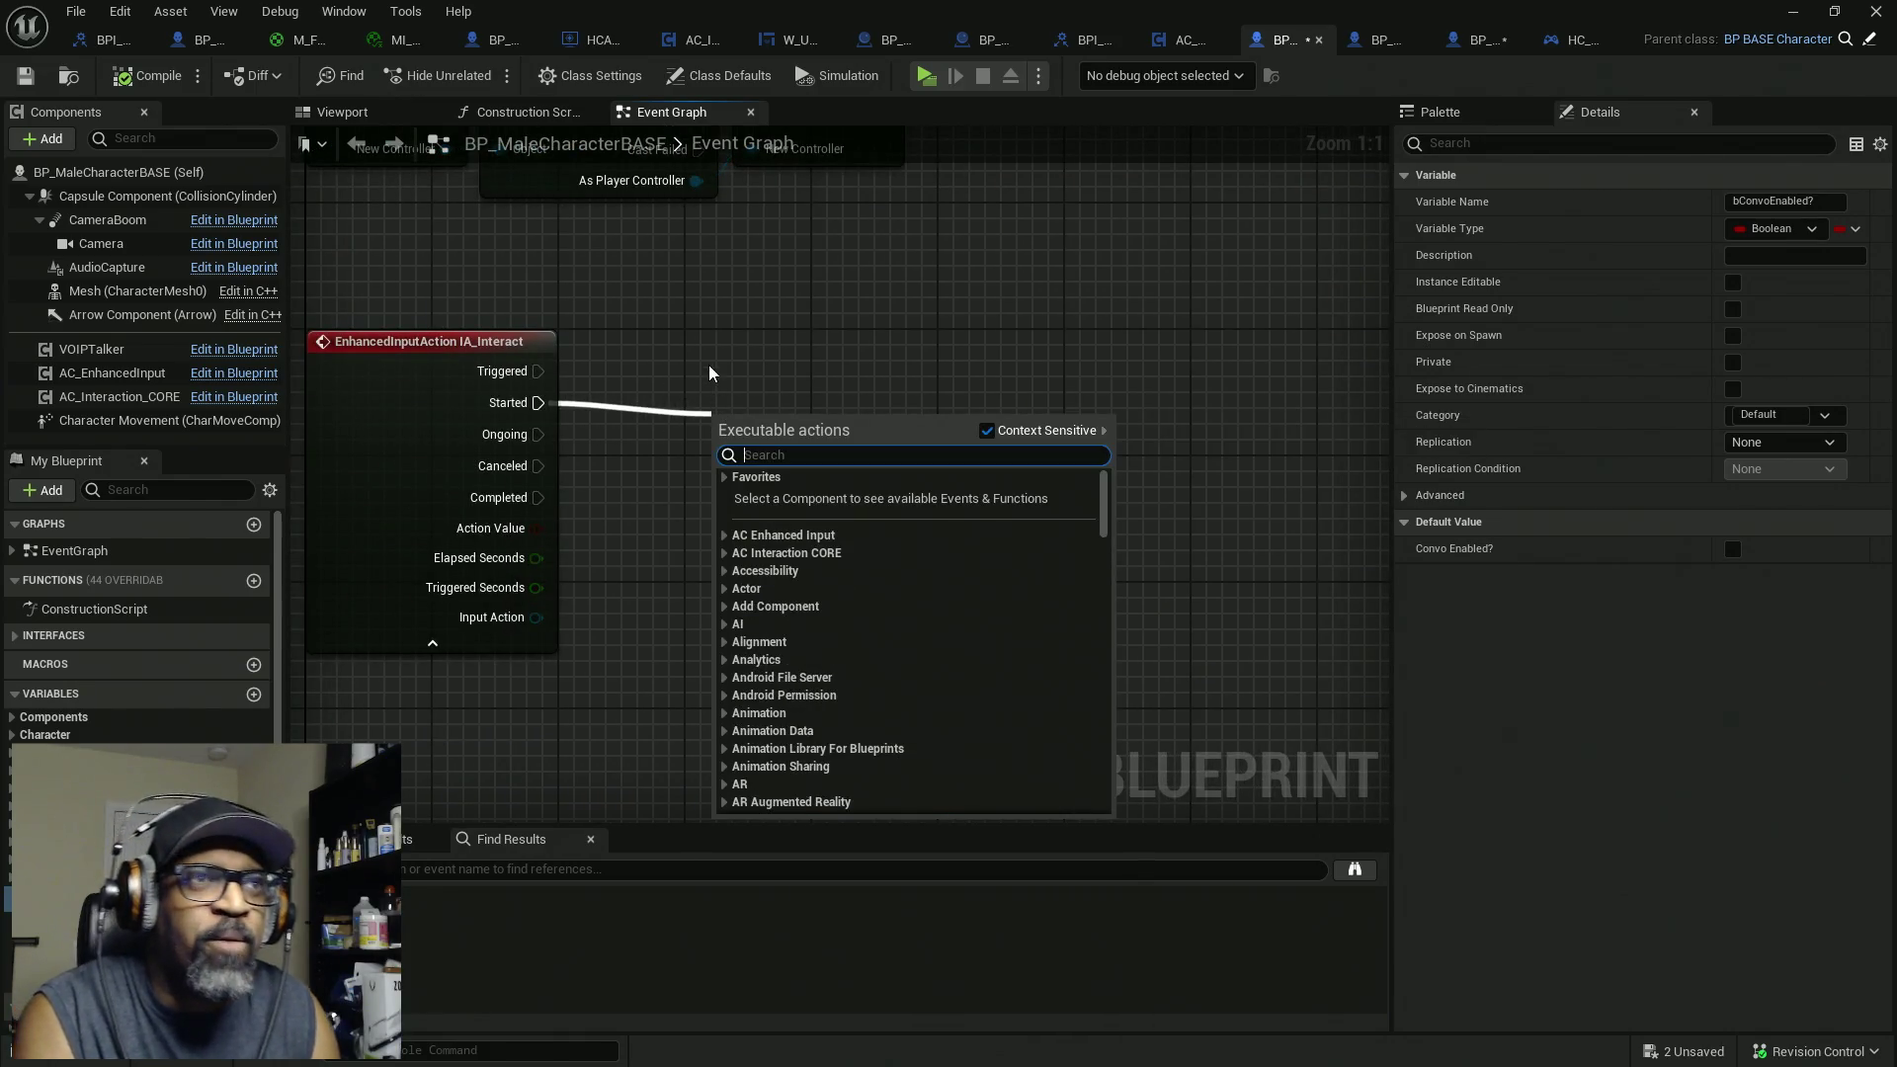
click(707, 360)
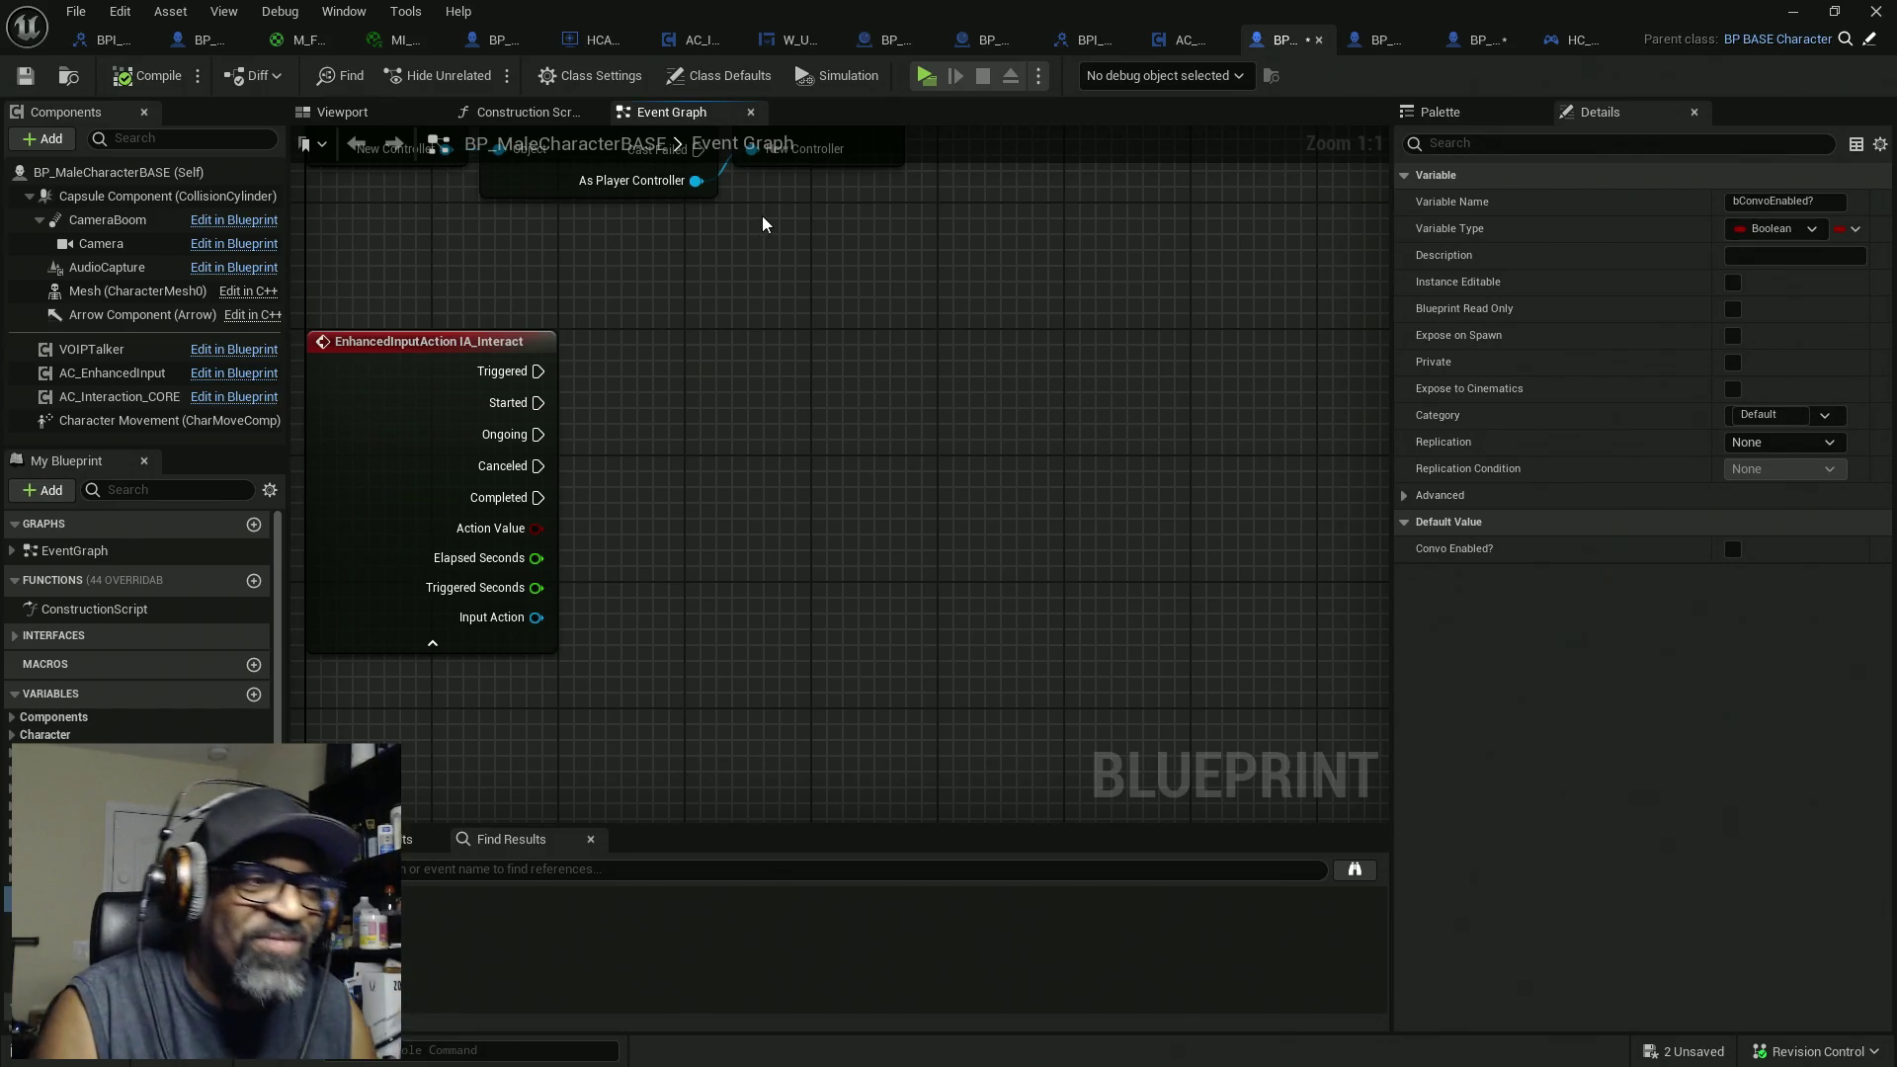
drag(639, 555, 694, 559)
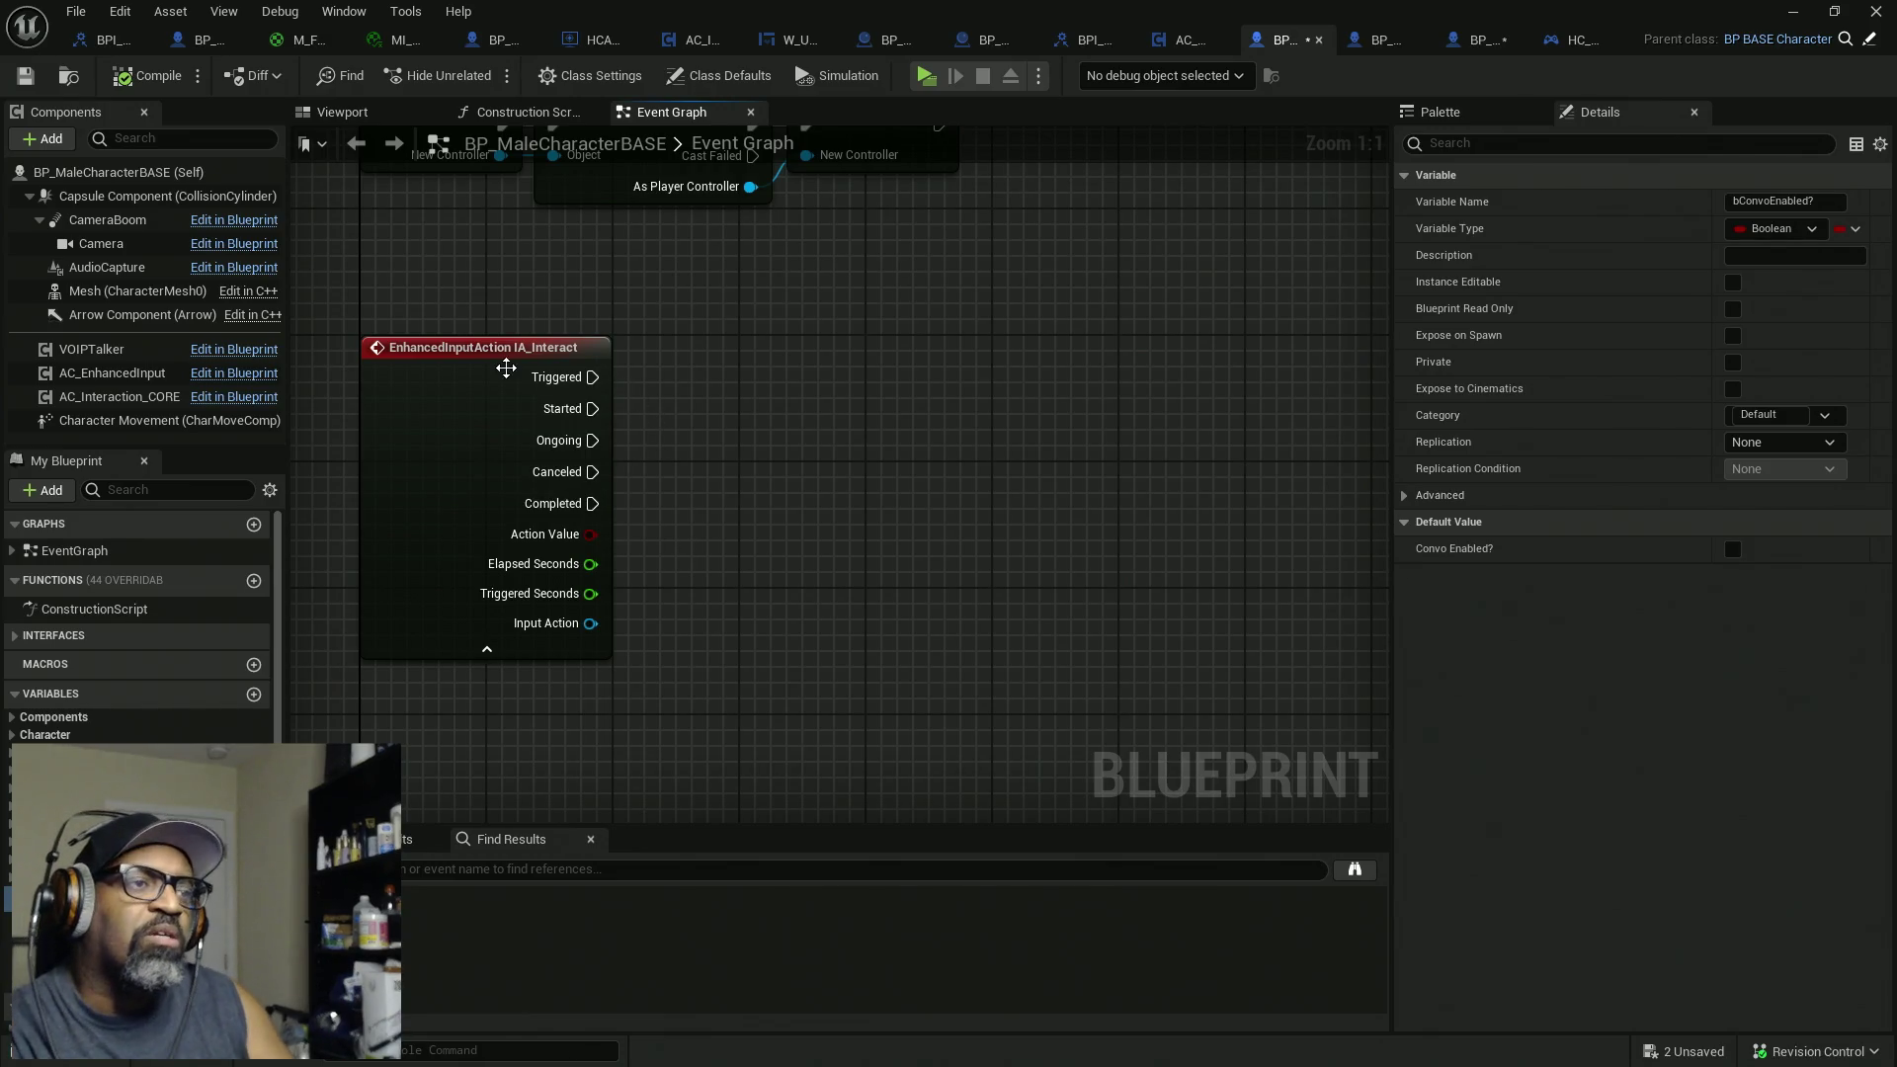
Step: Drop an AC_Interaction_CORE reference beside IA_Interact, then switch to the AC_Interaction_CORE blueprint
drag(694, 310, 395, 489)
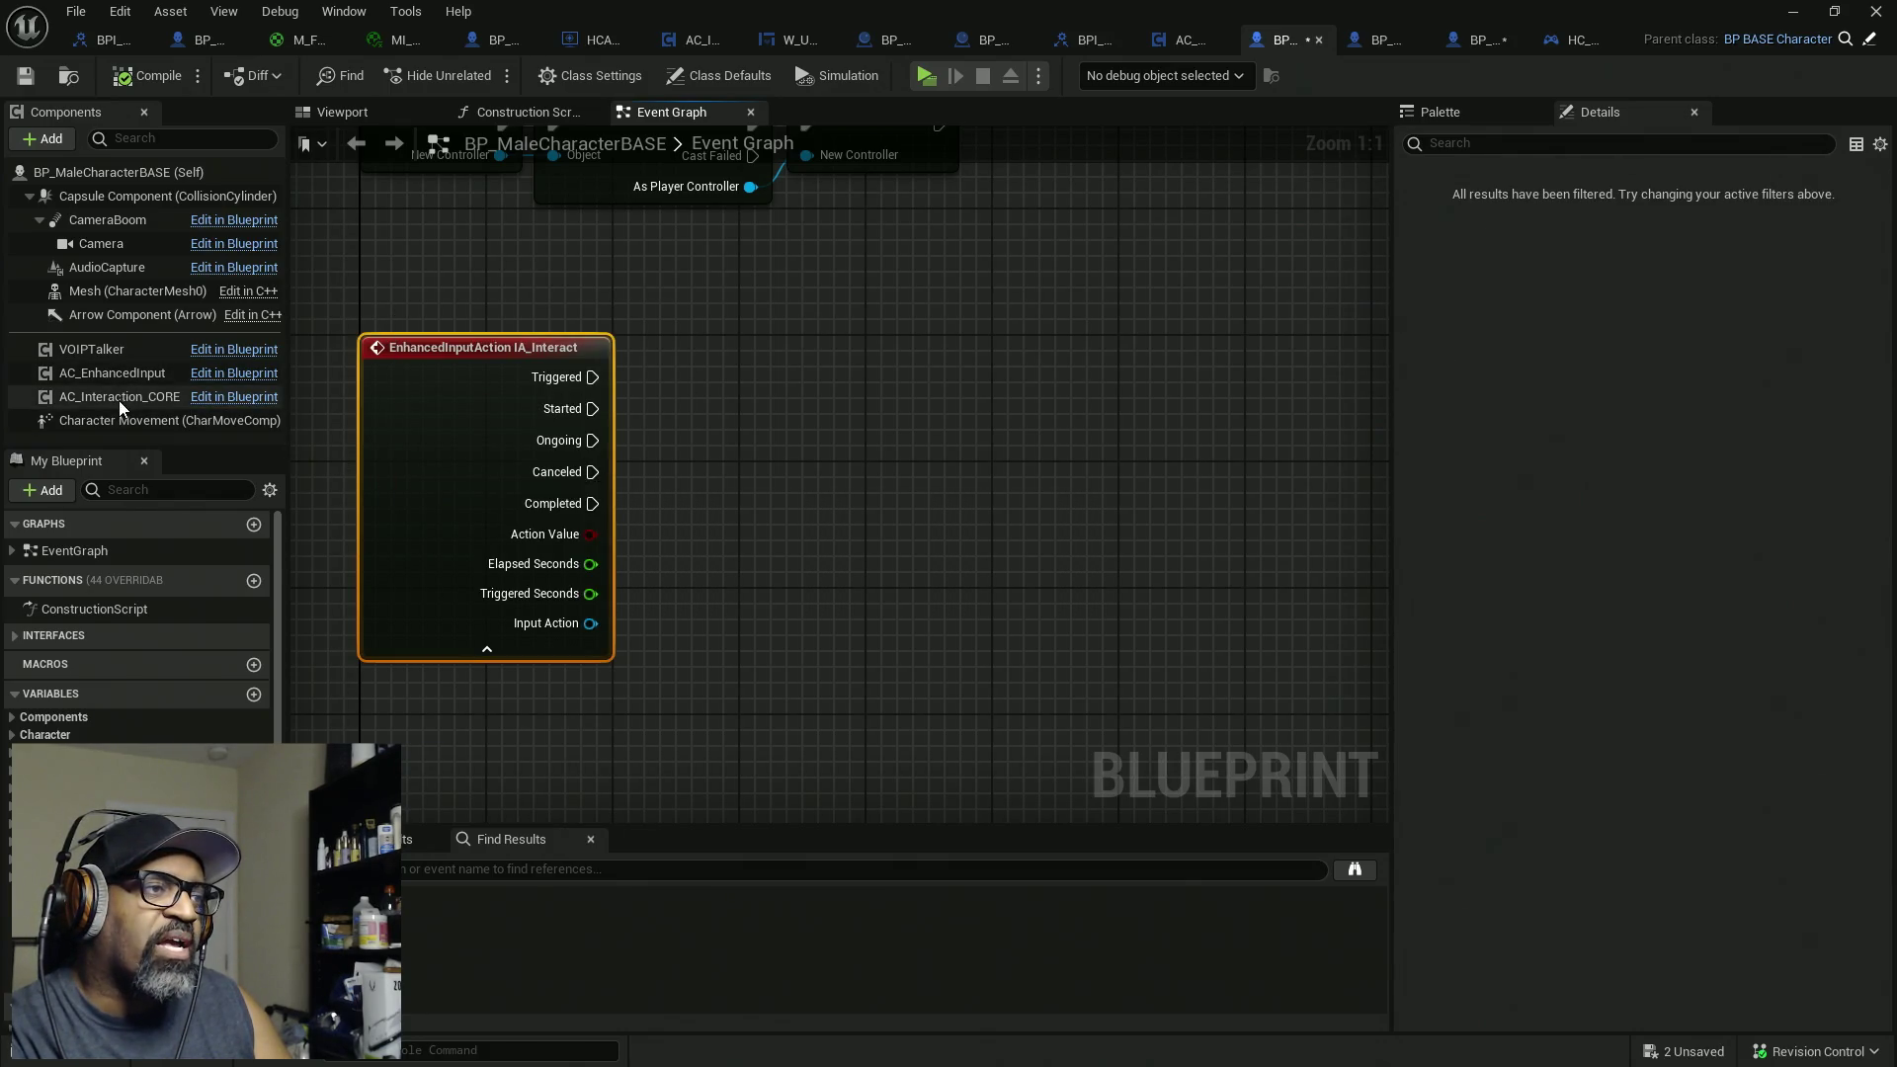
mouse_move(116, 400)
mouse_down()
mouse_move(655, 317)
mouse_move(691, 444)
mouse_move(804, 431)
mouse_move(919, 370)
mouse_up()
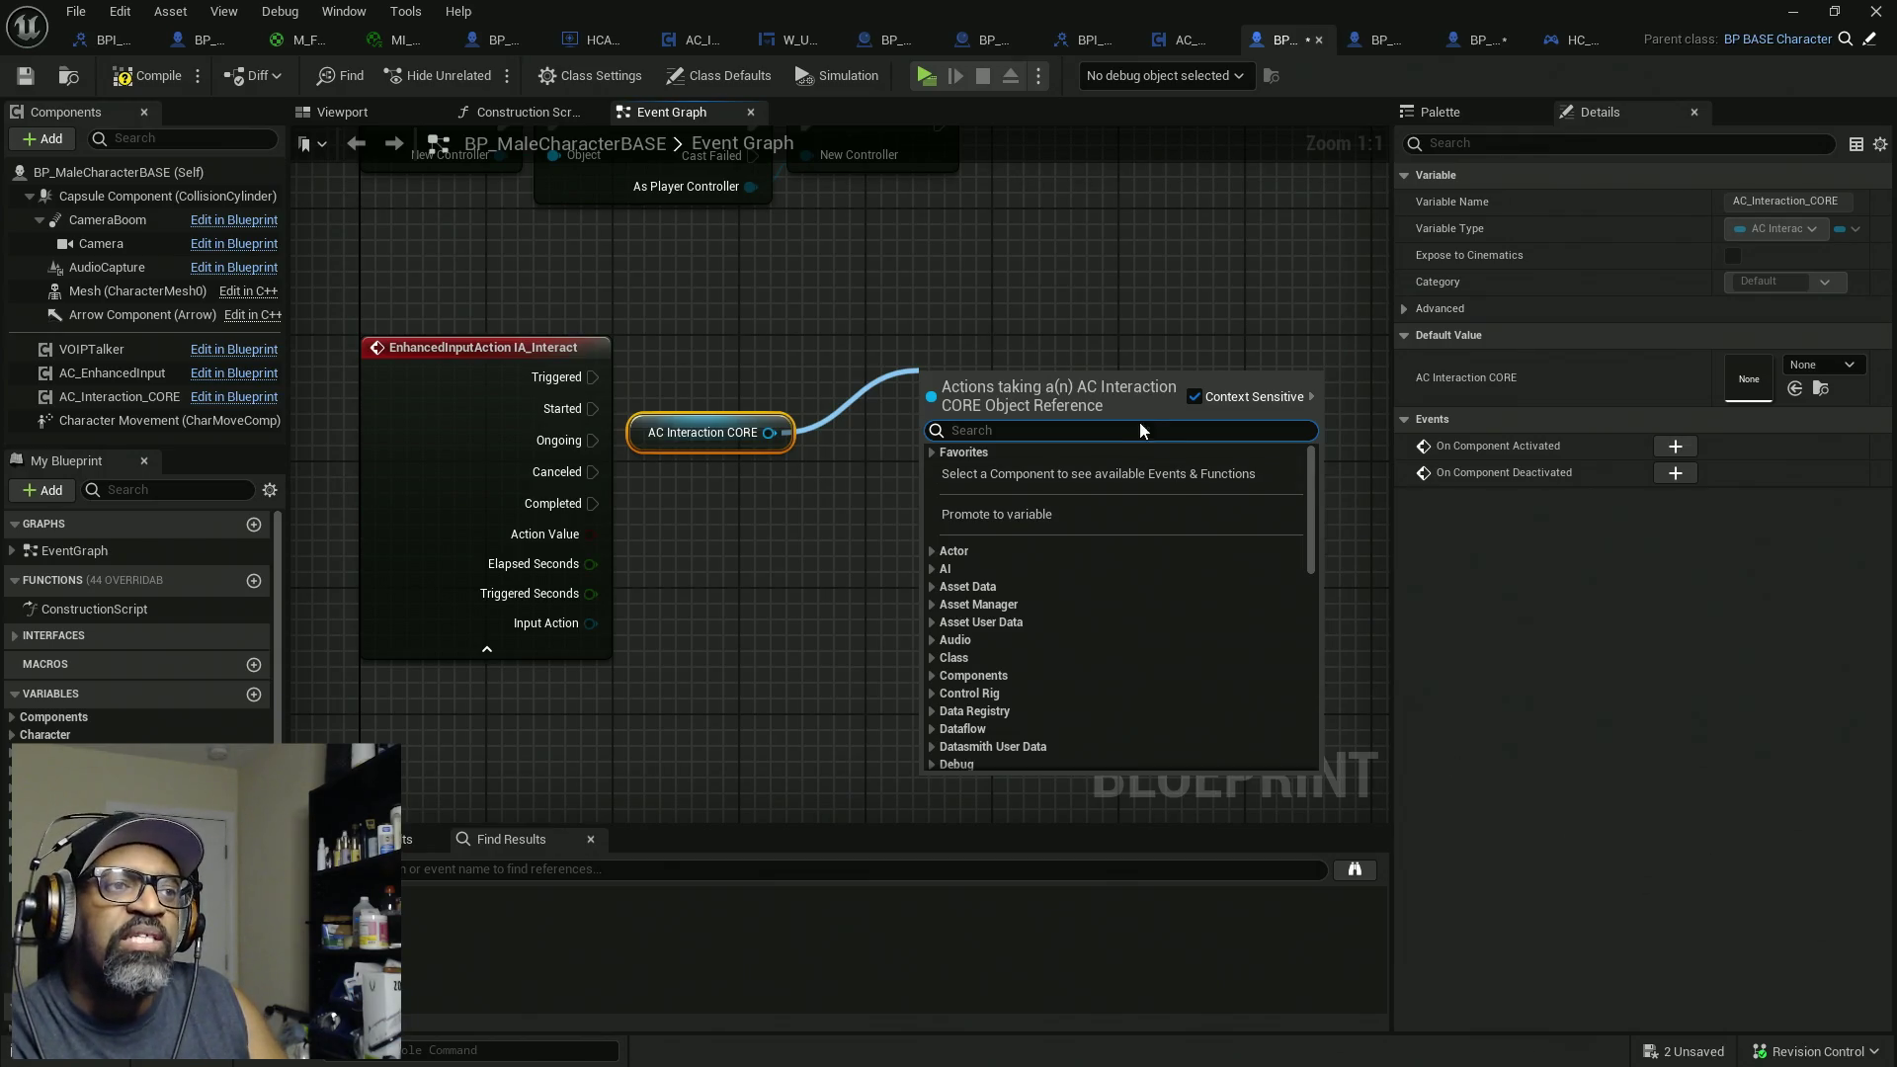
click(1263, 183)
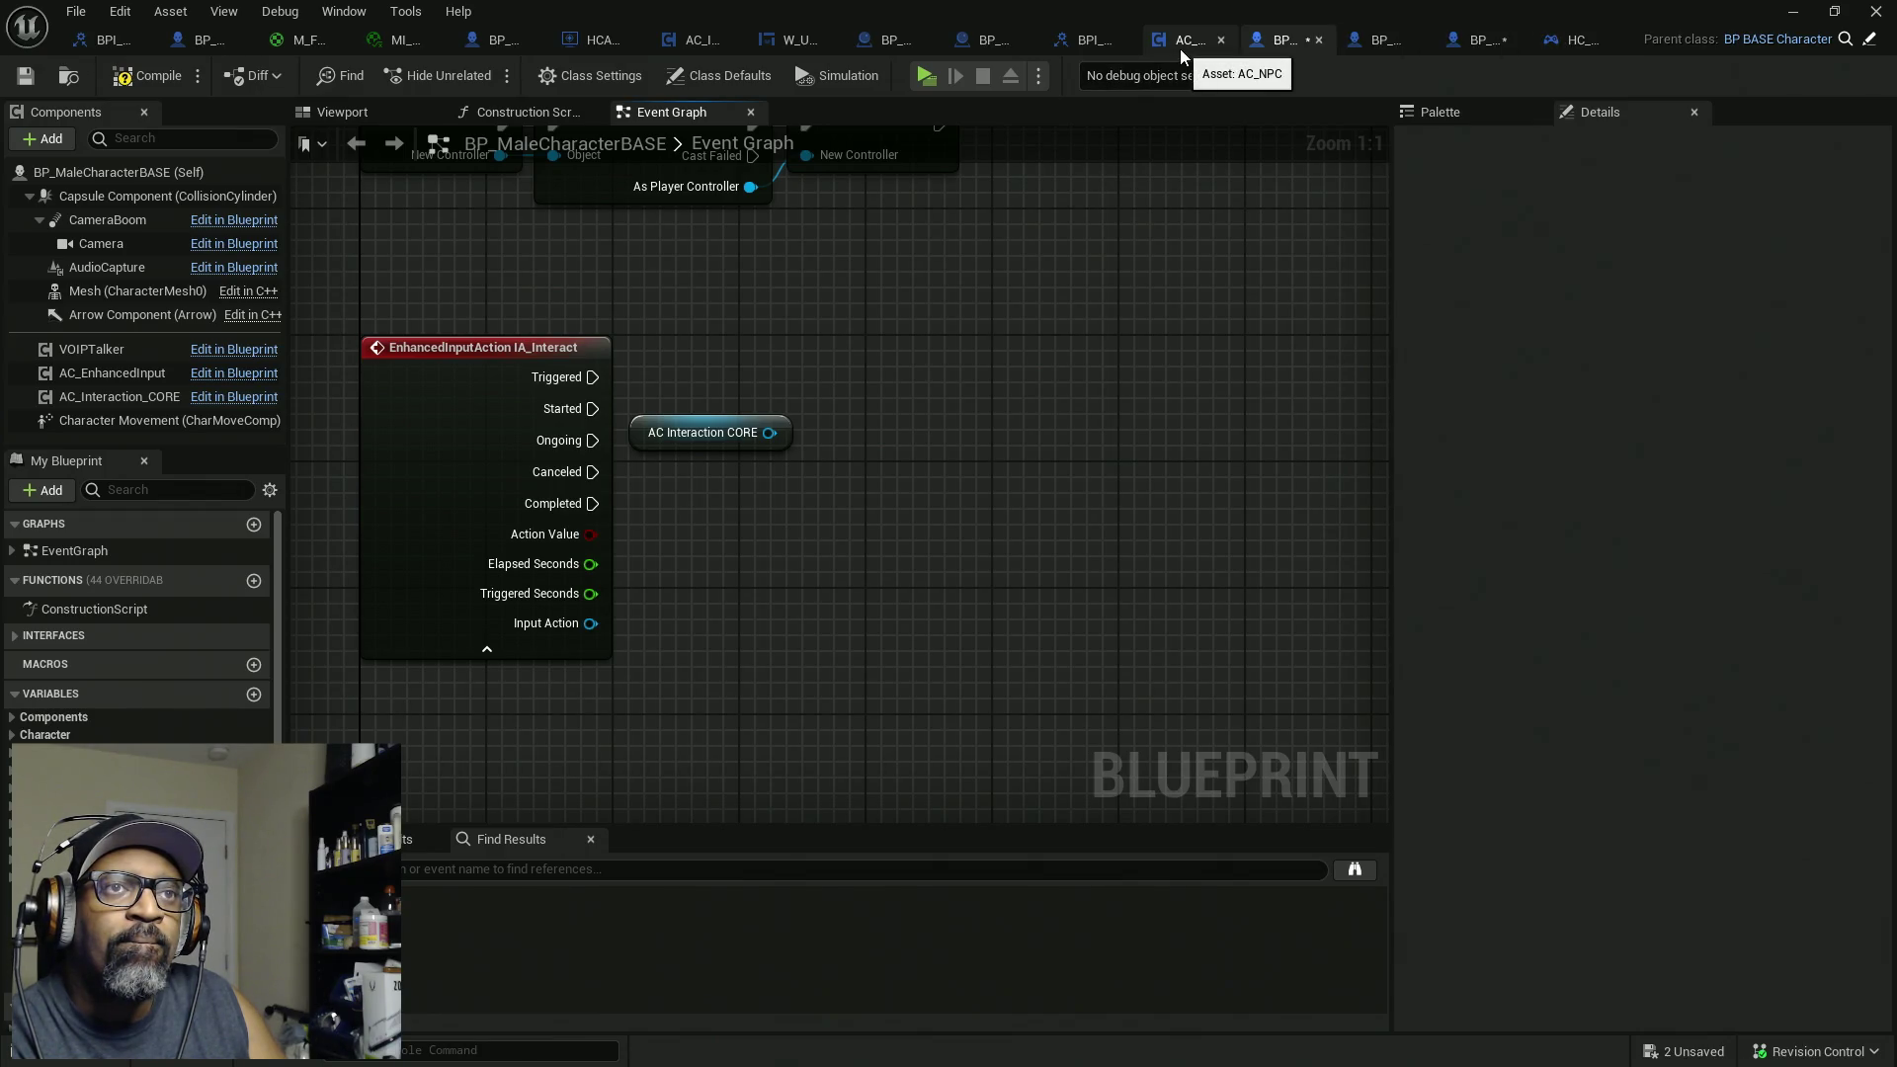
click(681, 47)
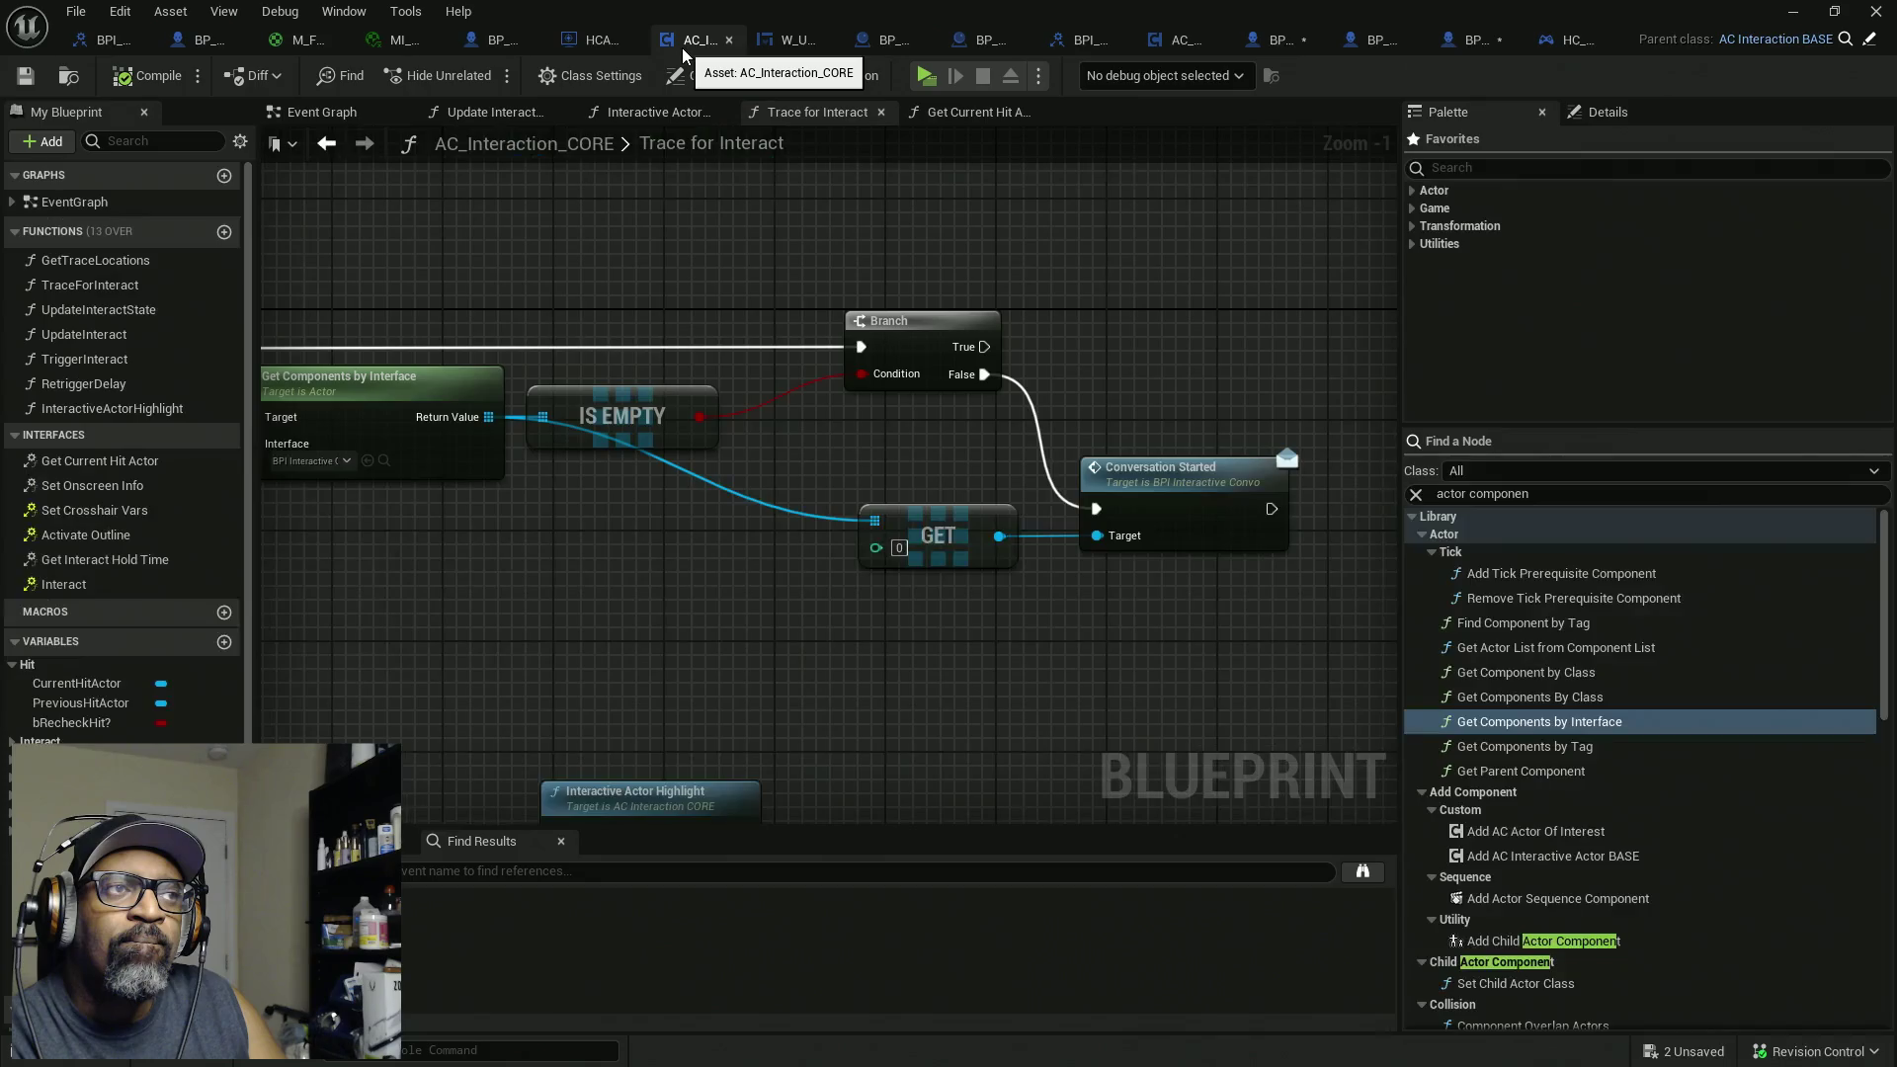
Step: Add BPI_InteractiveConvo to AC_Interaction_CORE's implemented interfaces, then compile and save
click(619, 85)
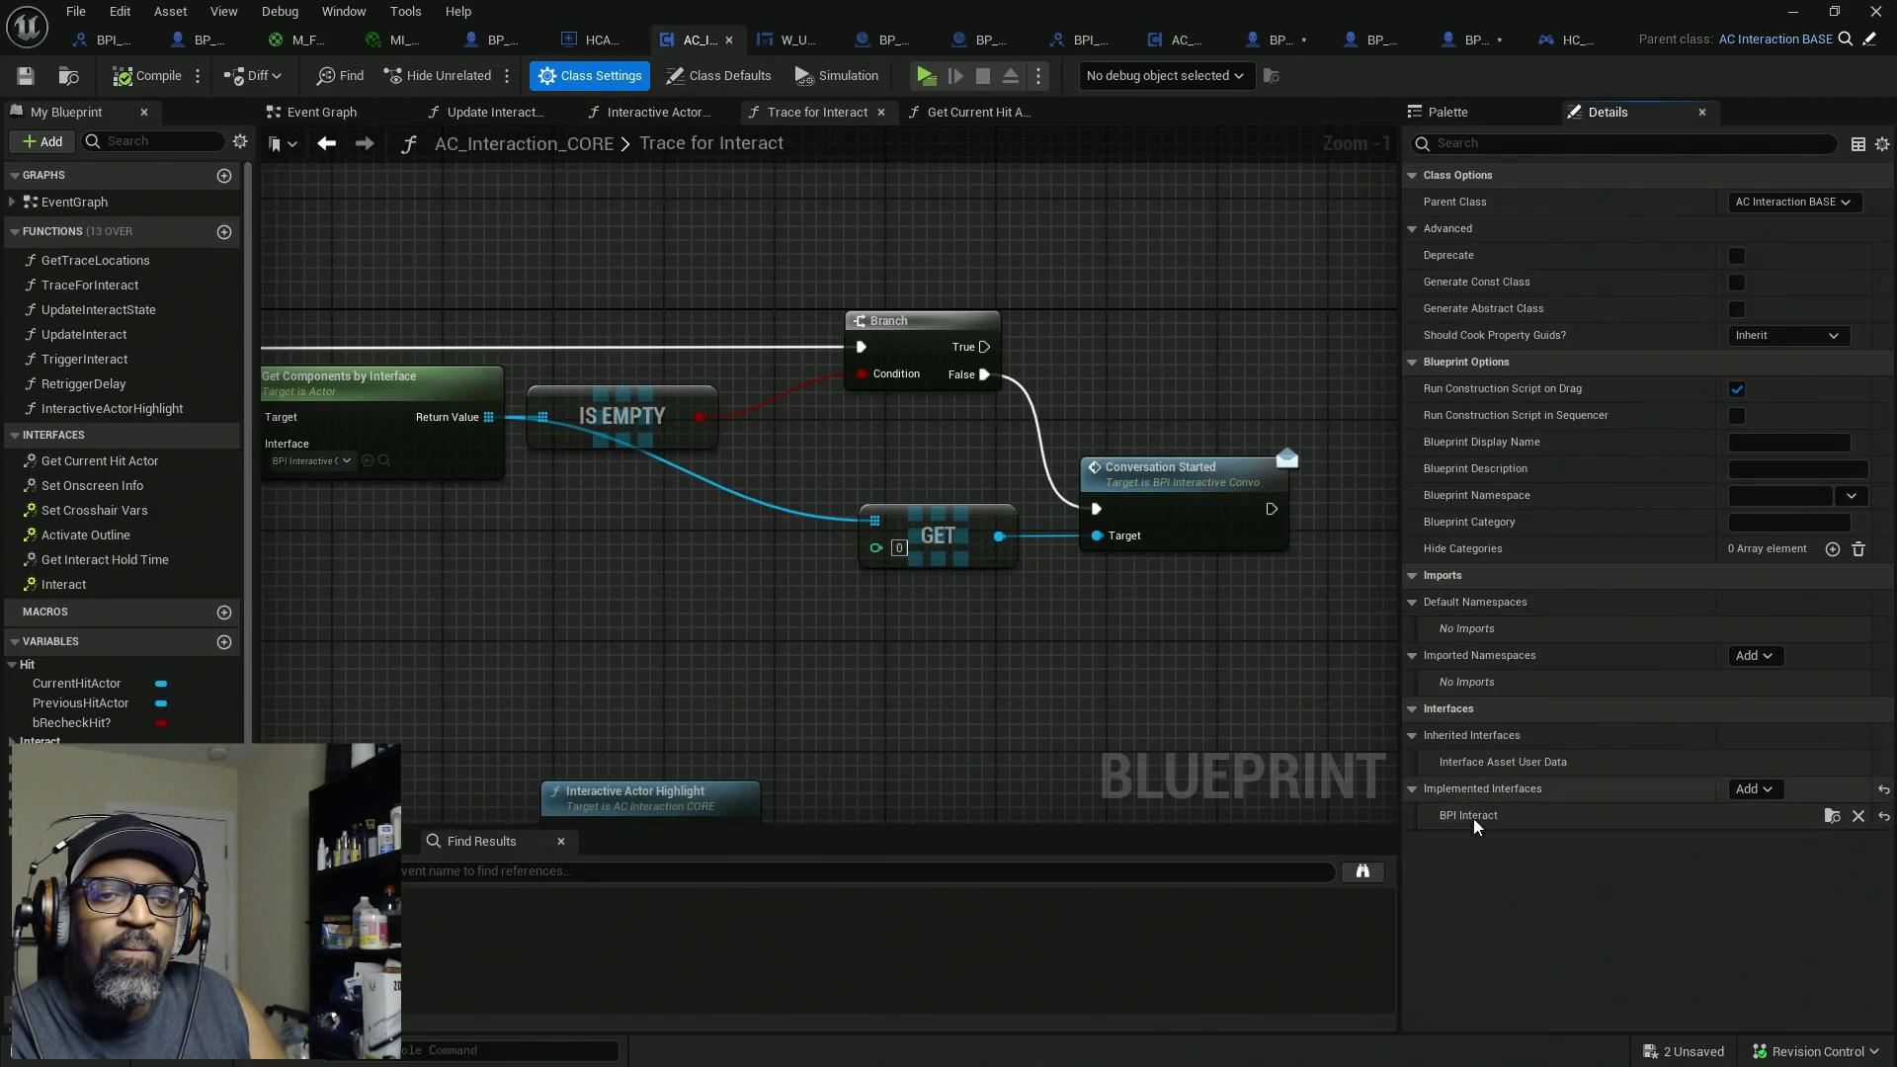
click(1754, 789)
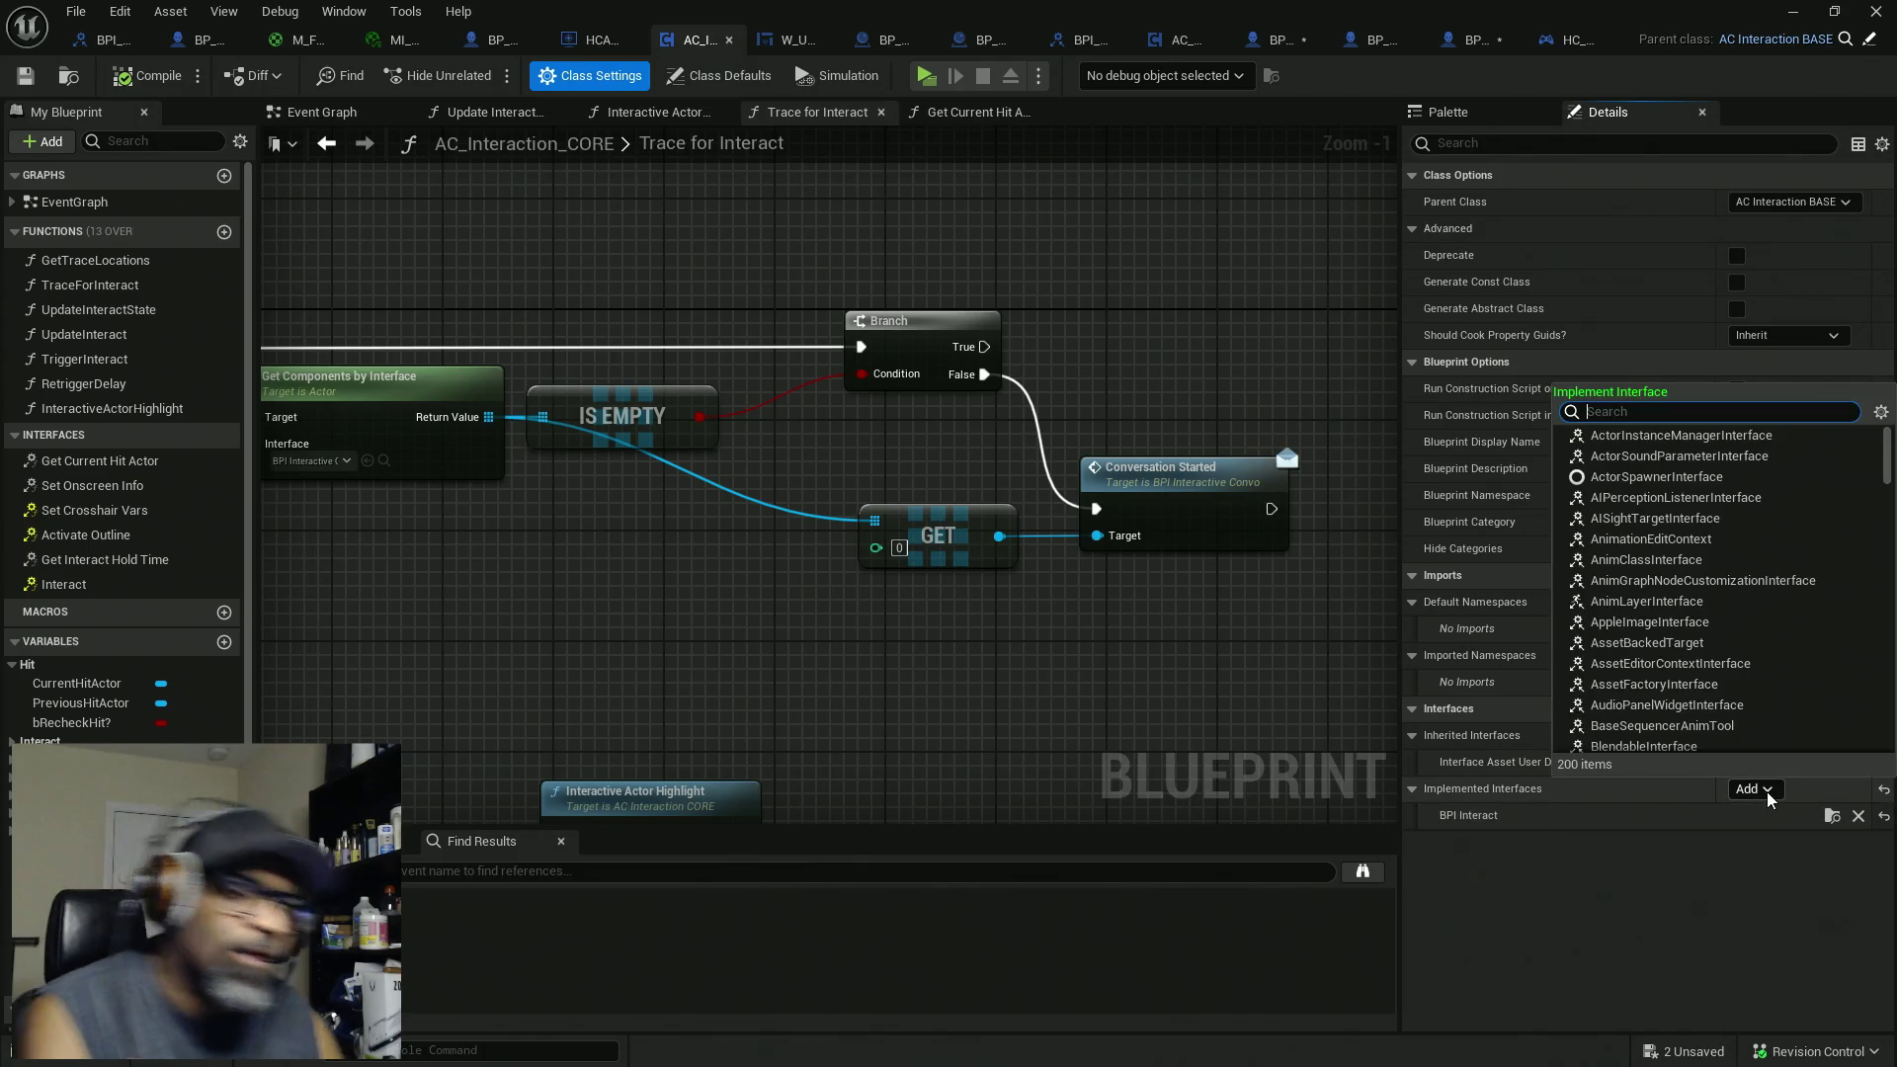
text(BPI_)
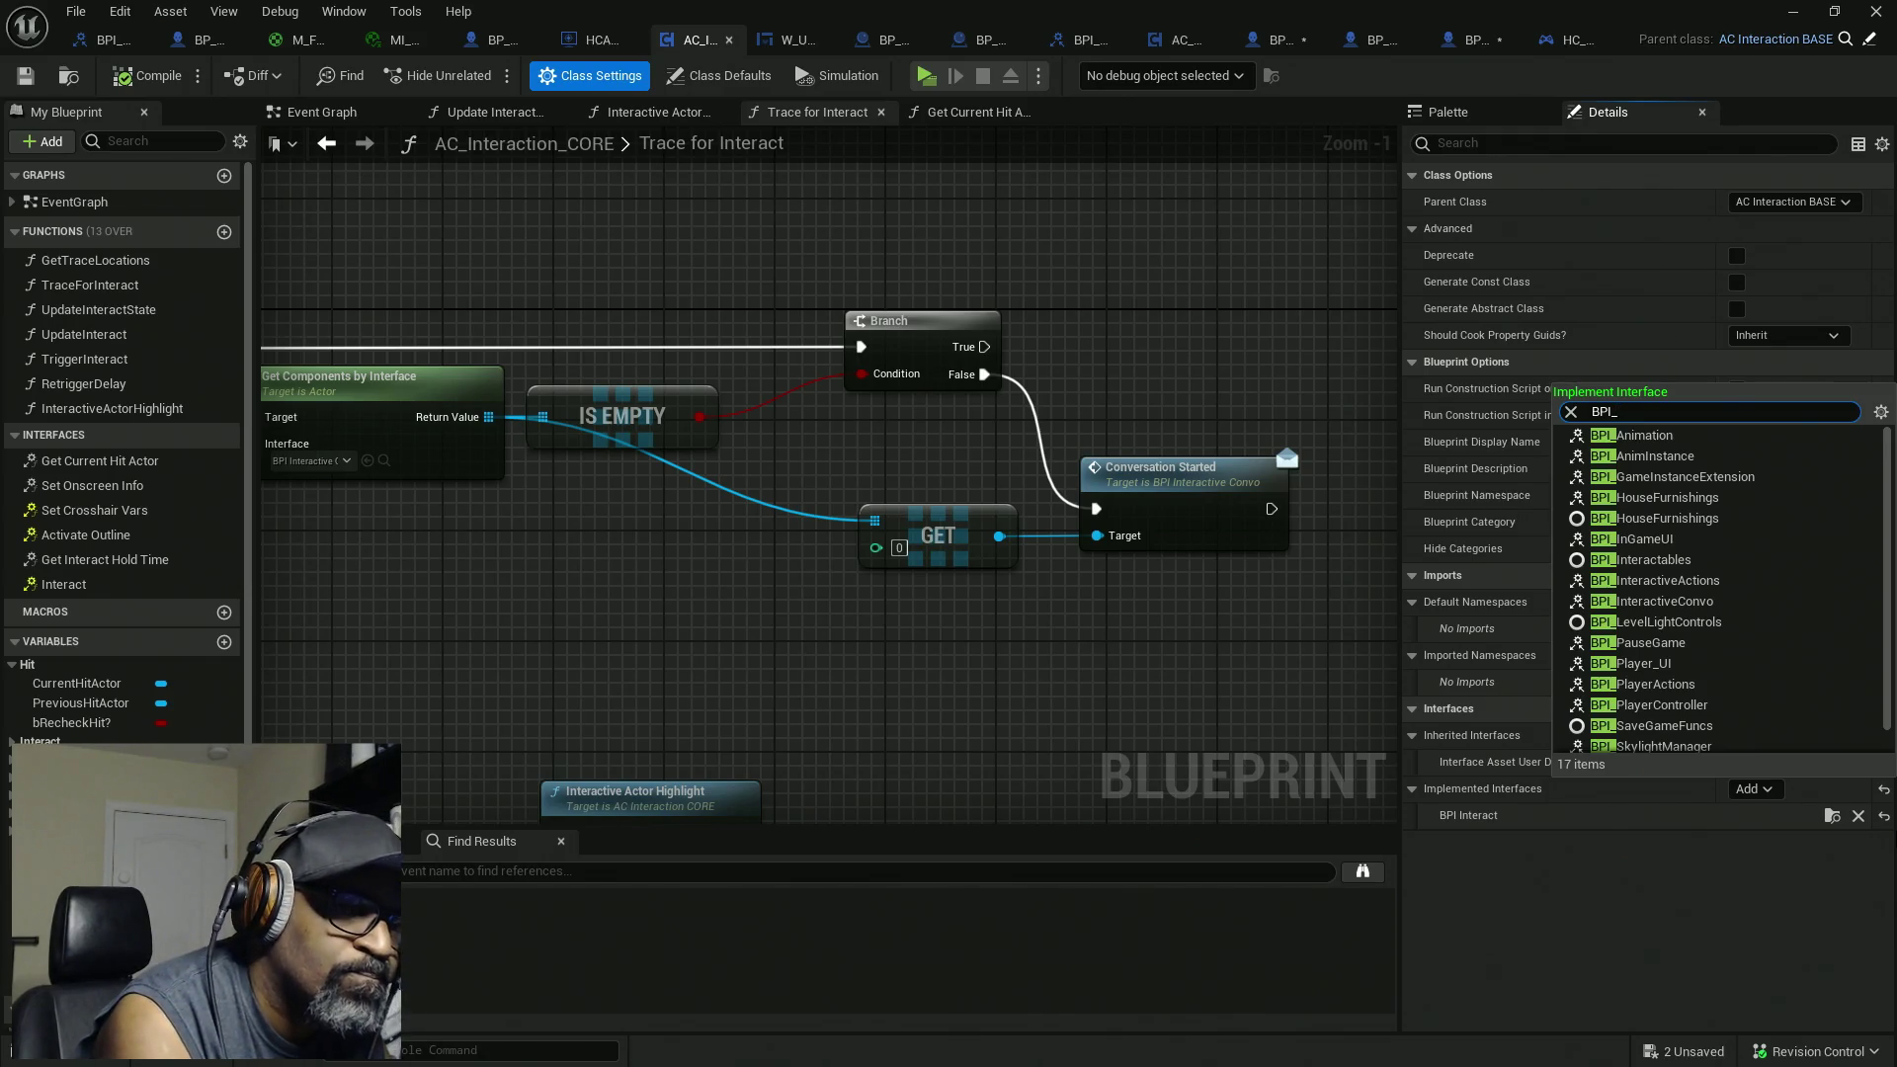
text(In)
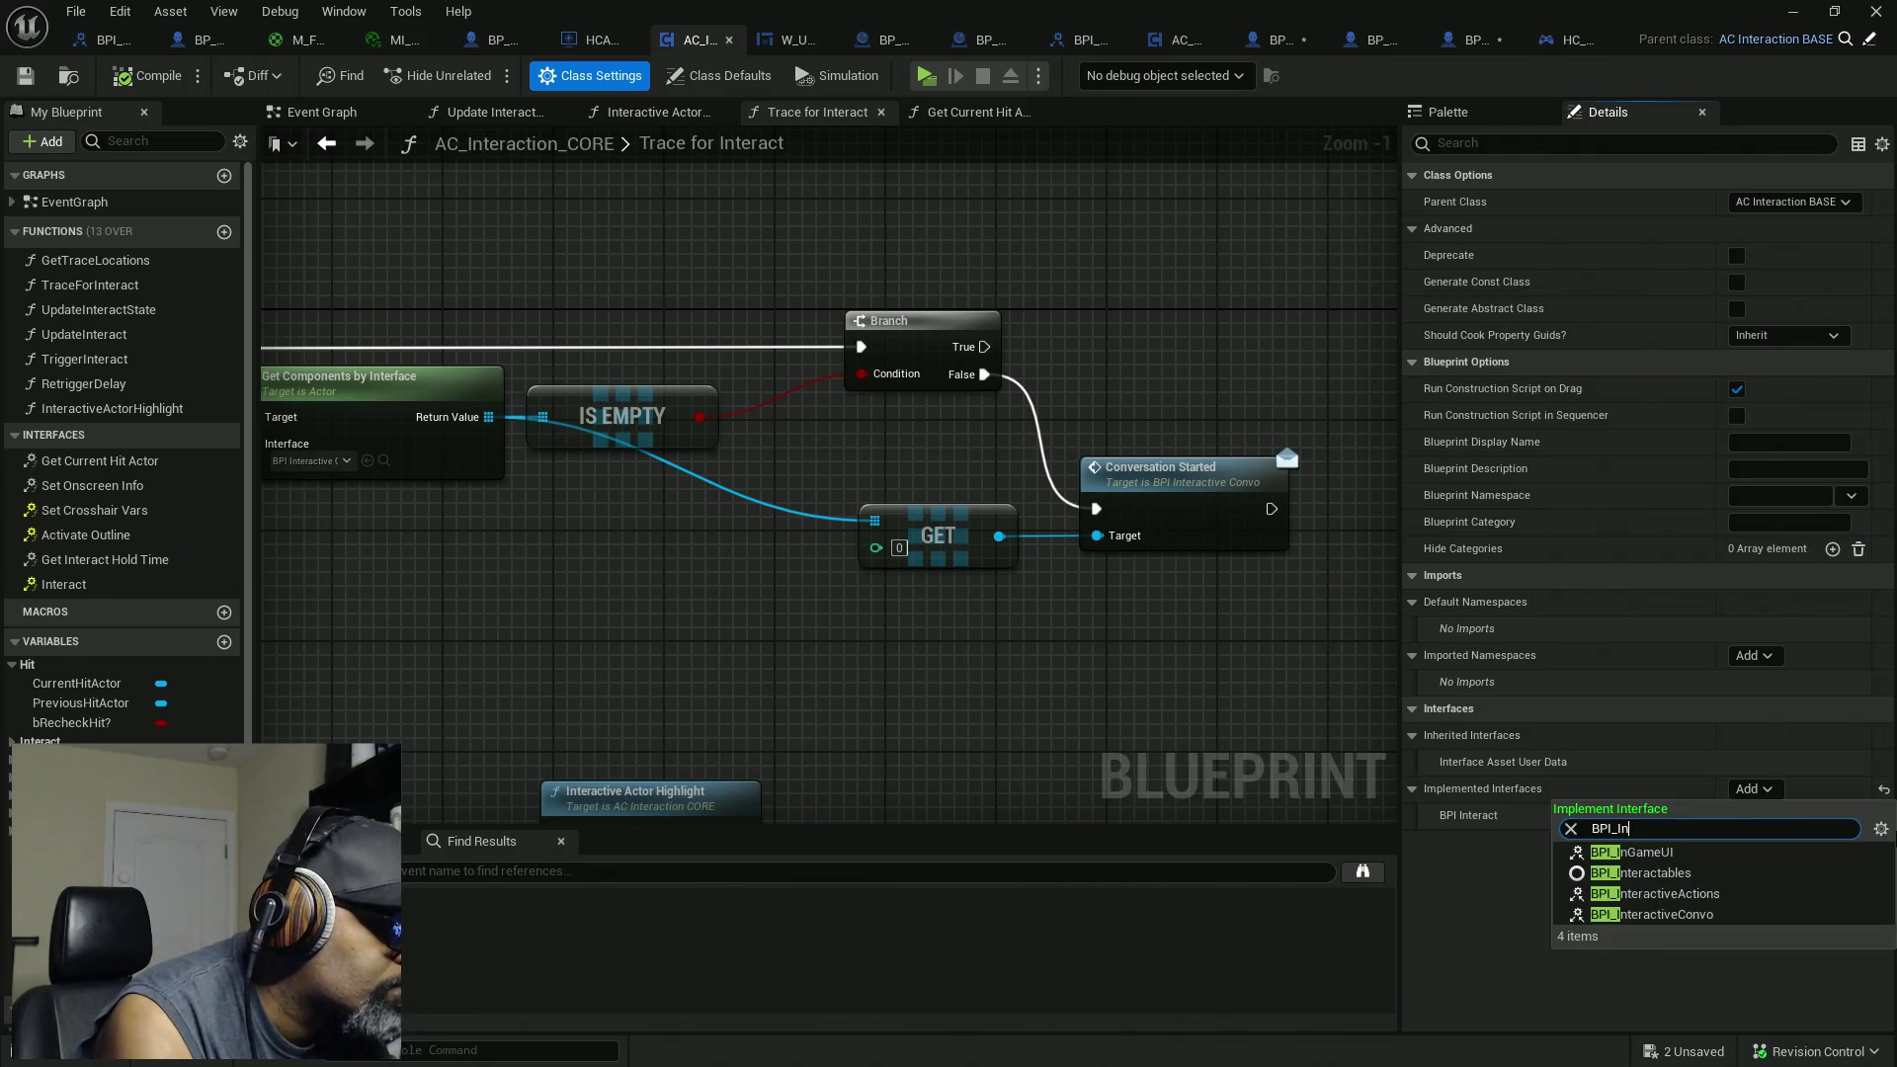
text(tera)
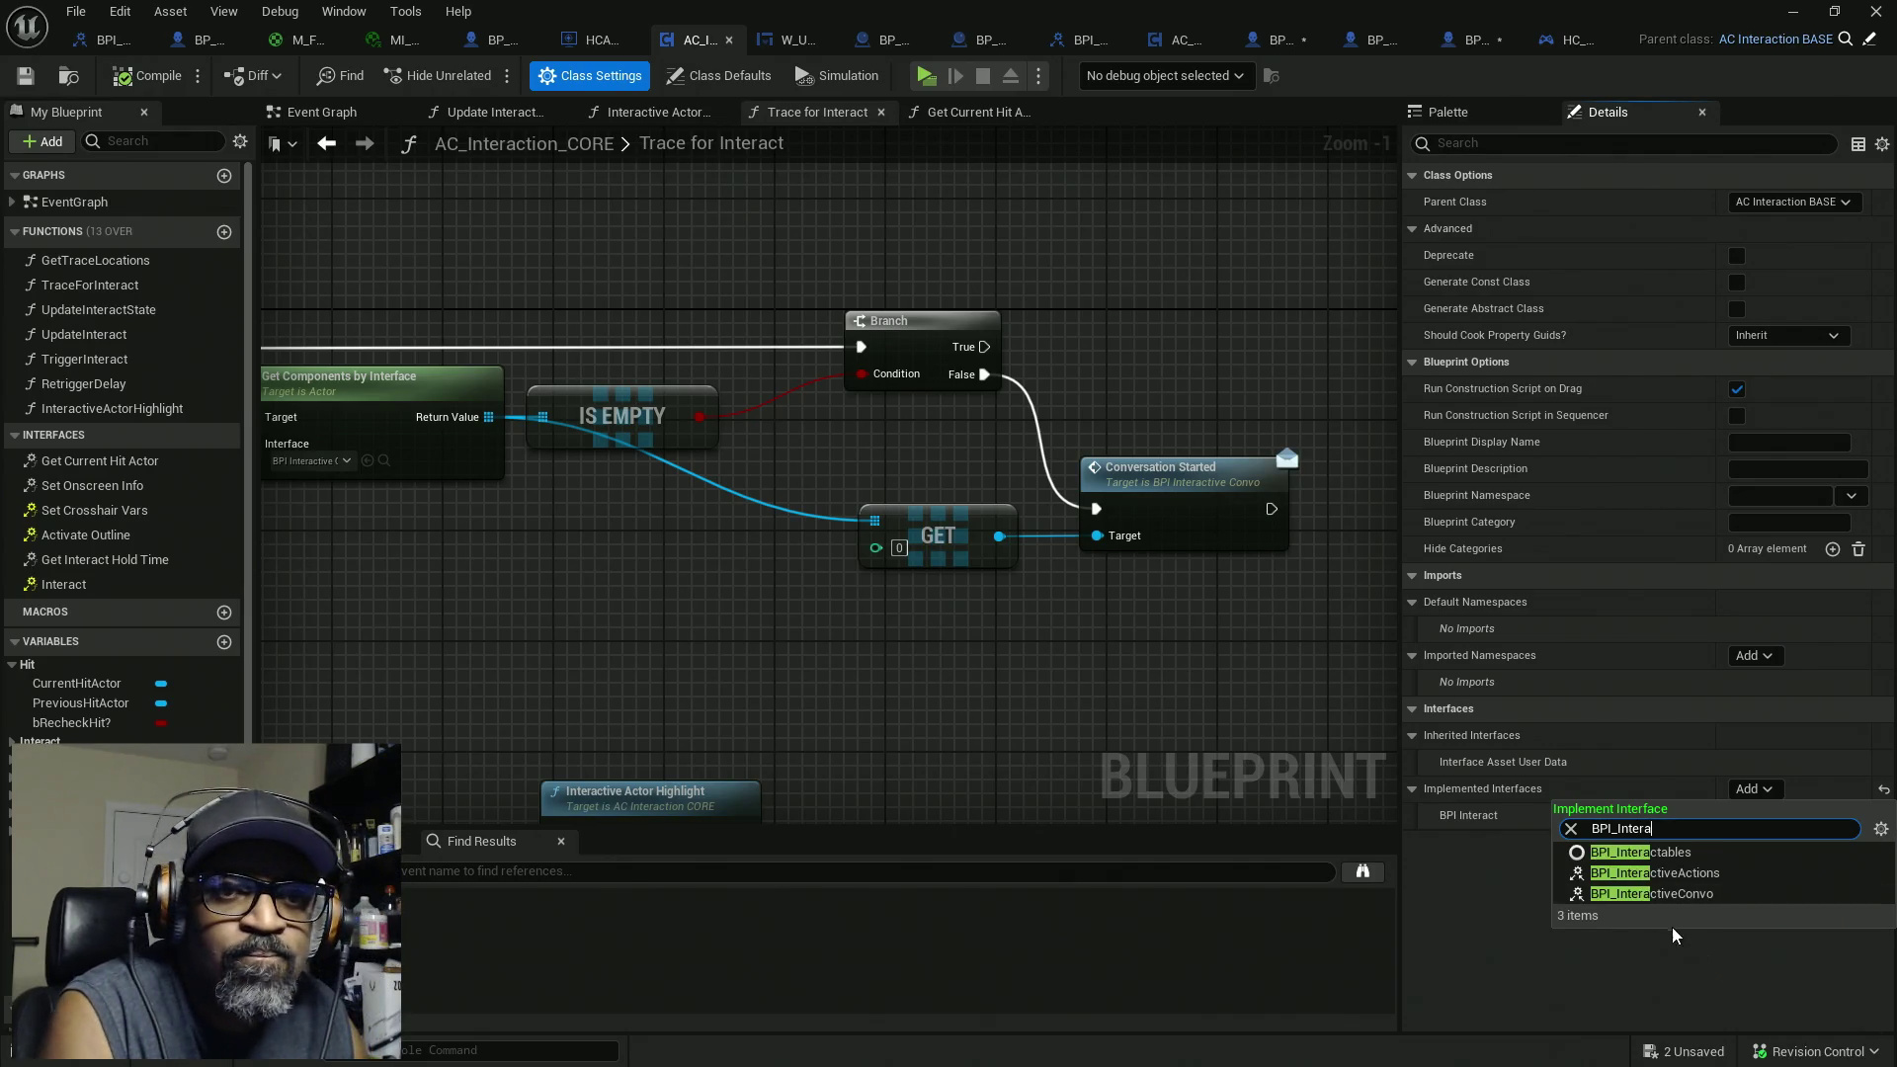
click(1687, 894)
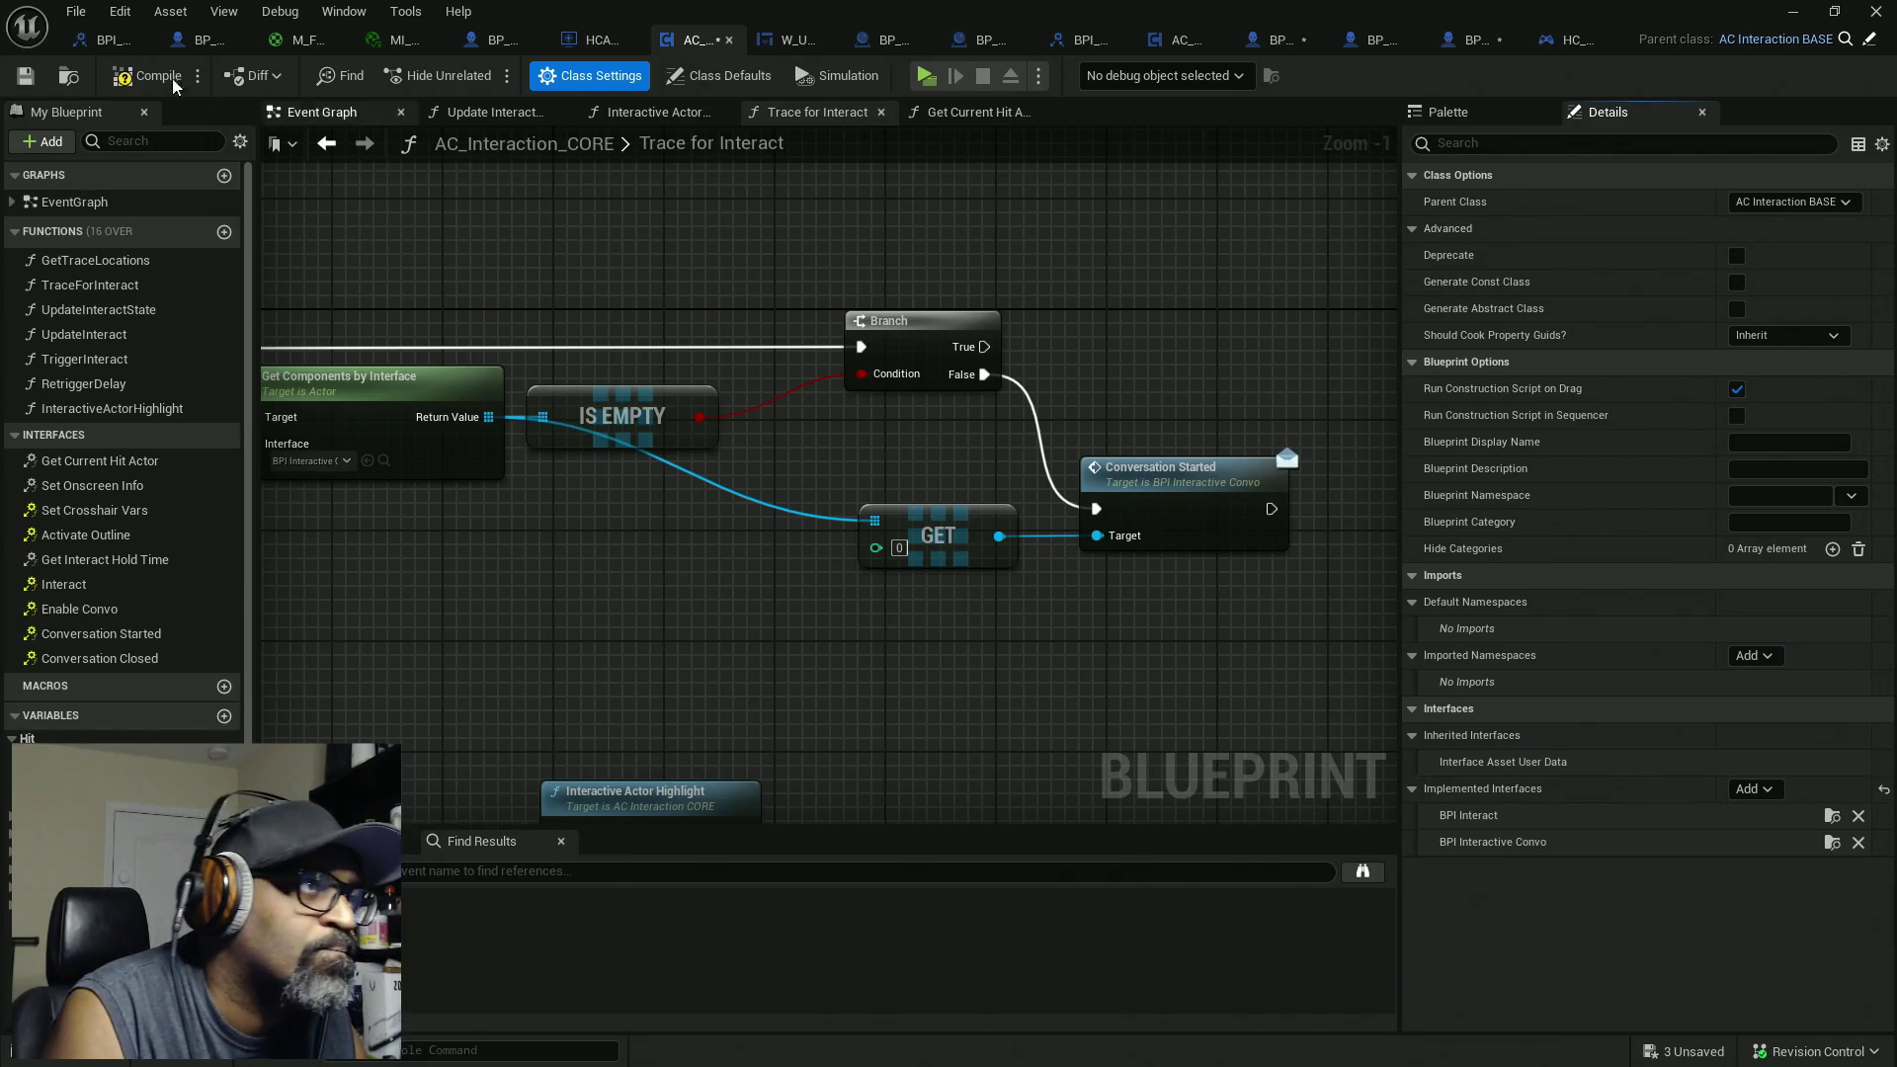
key(ctrl+shift+s)
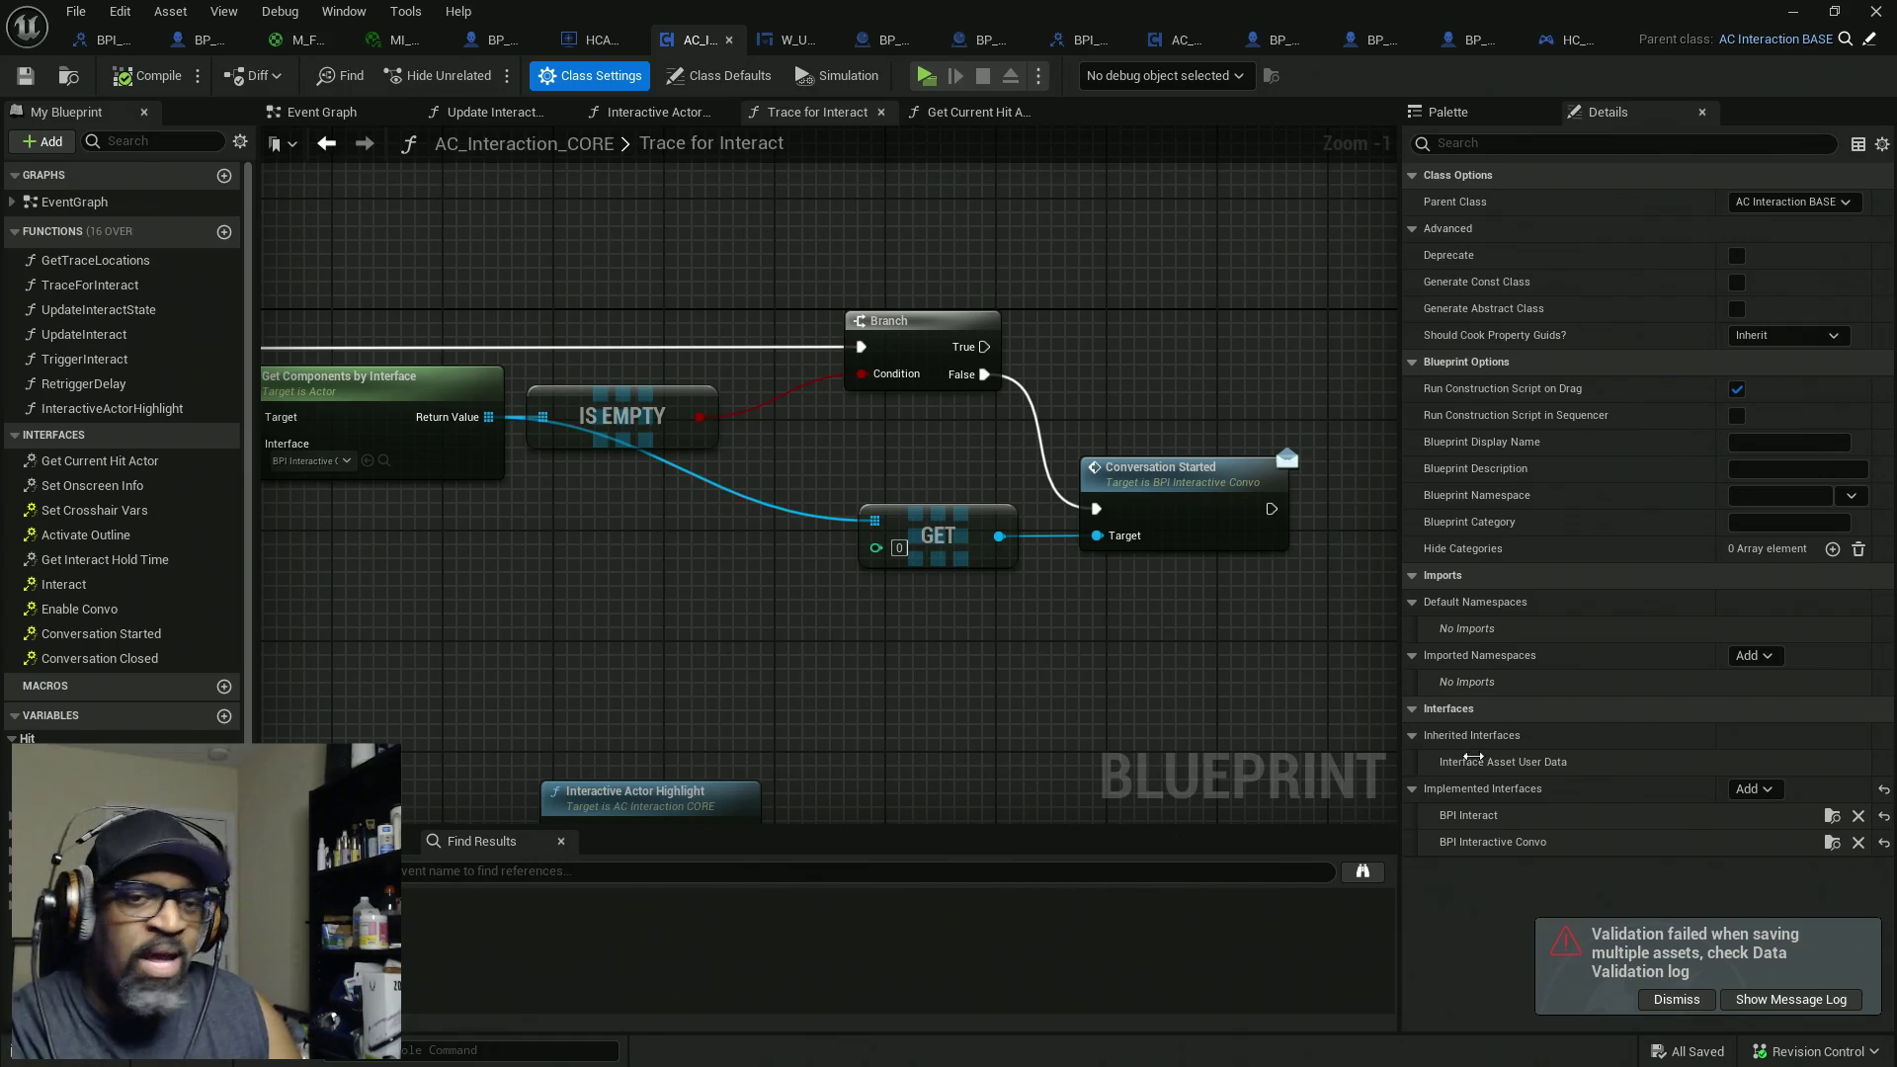
Step: Dismiss the validation-failed notice, reorder the AC_Interaction_CORE tab, and switch to BP_BASE_Character
click(1677, 1001)
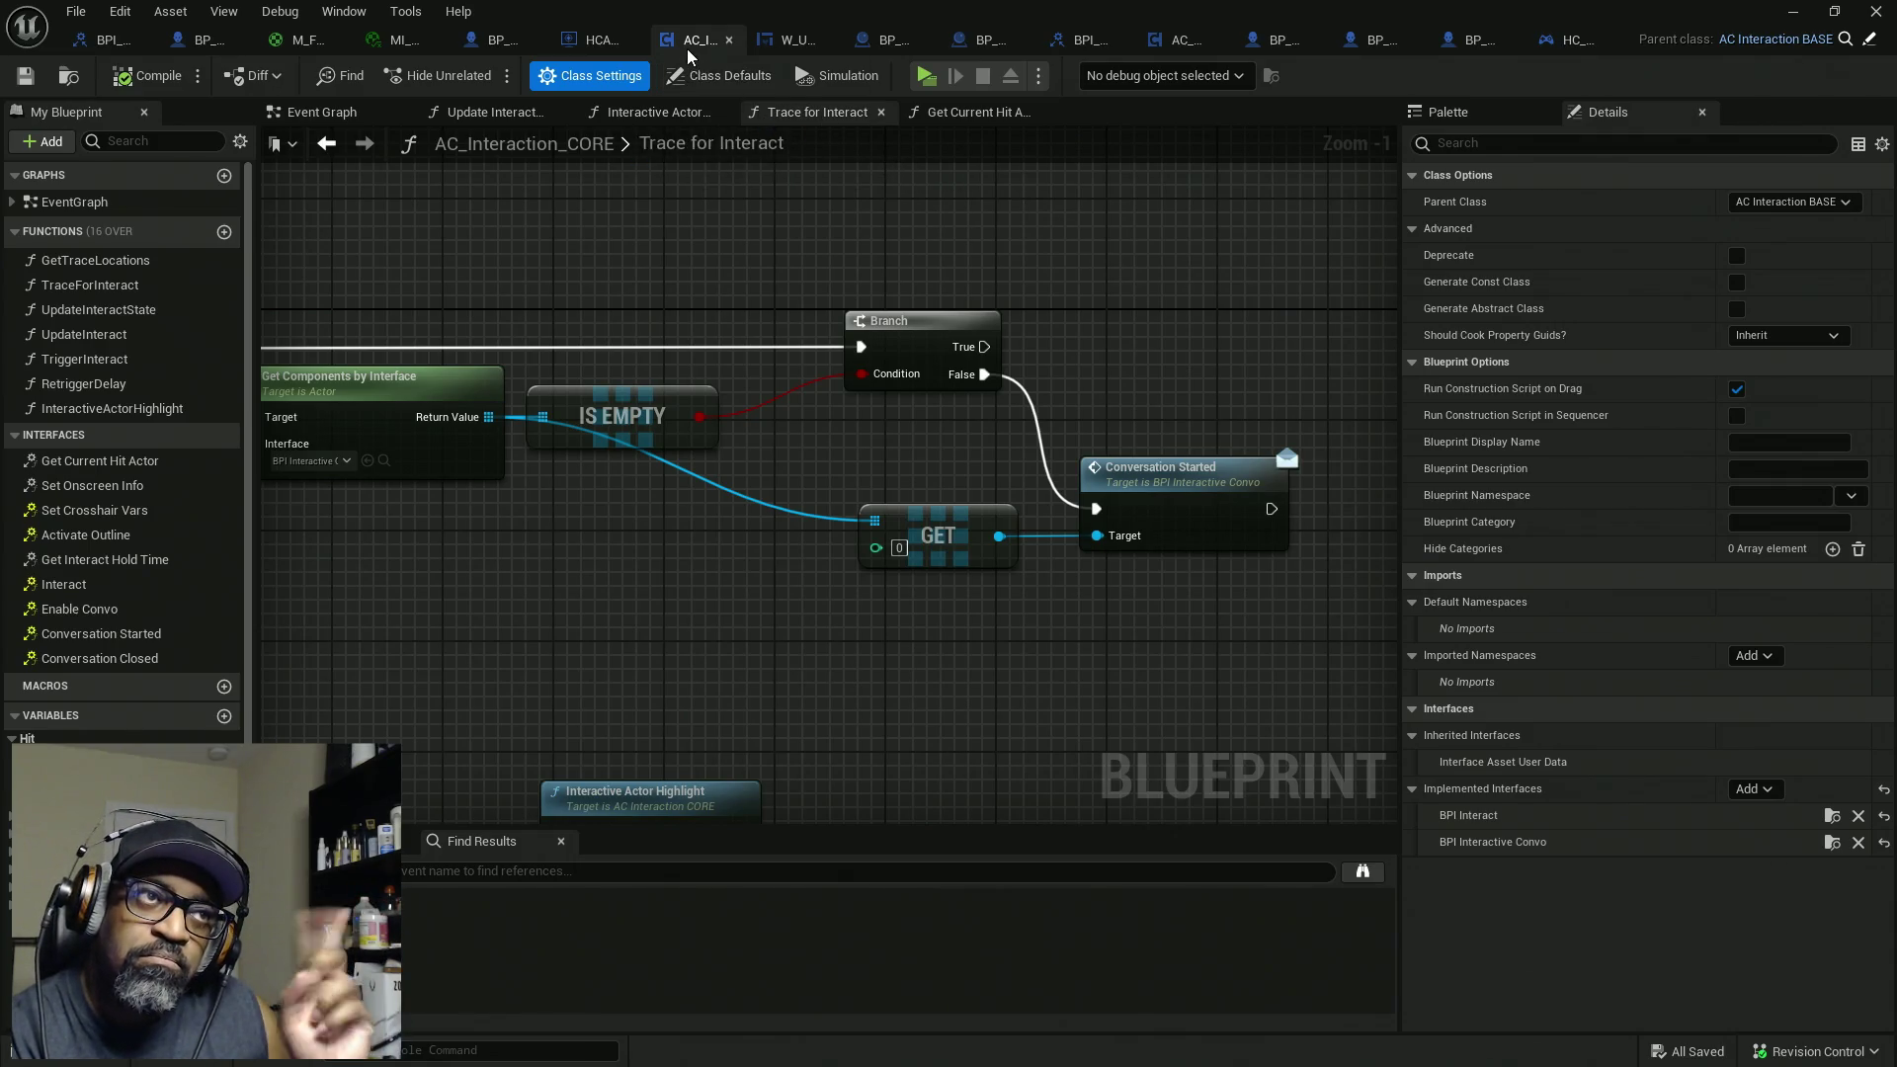
mouse_move(689, 49)
mouse_down()
mouse_move(1176, 51)
mouse_move(1065, 51)
mouse_move(1110, 52)
mouse_up()
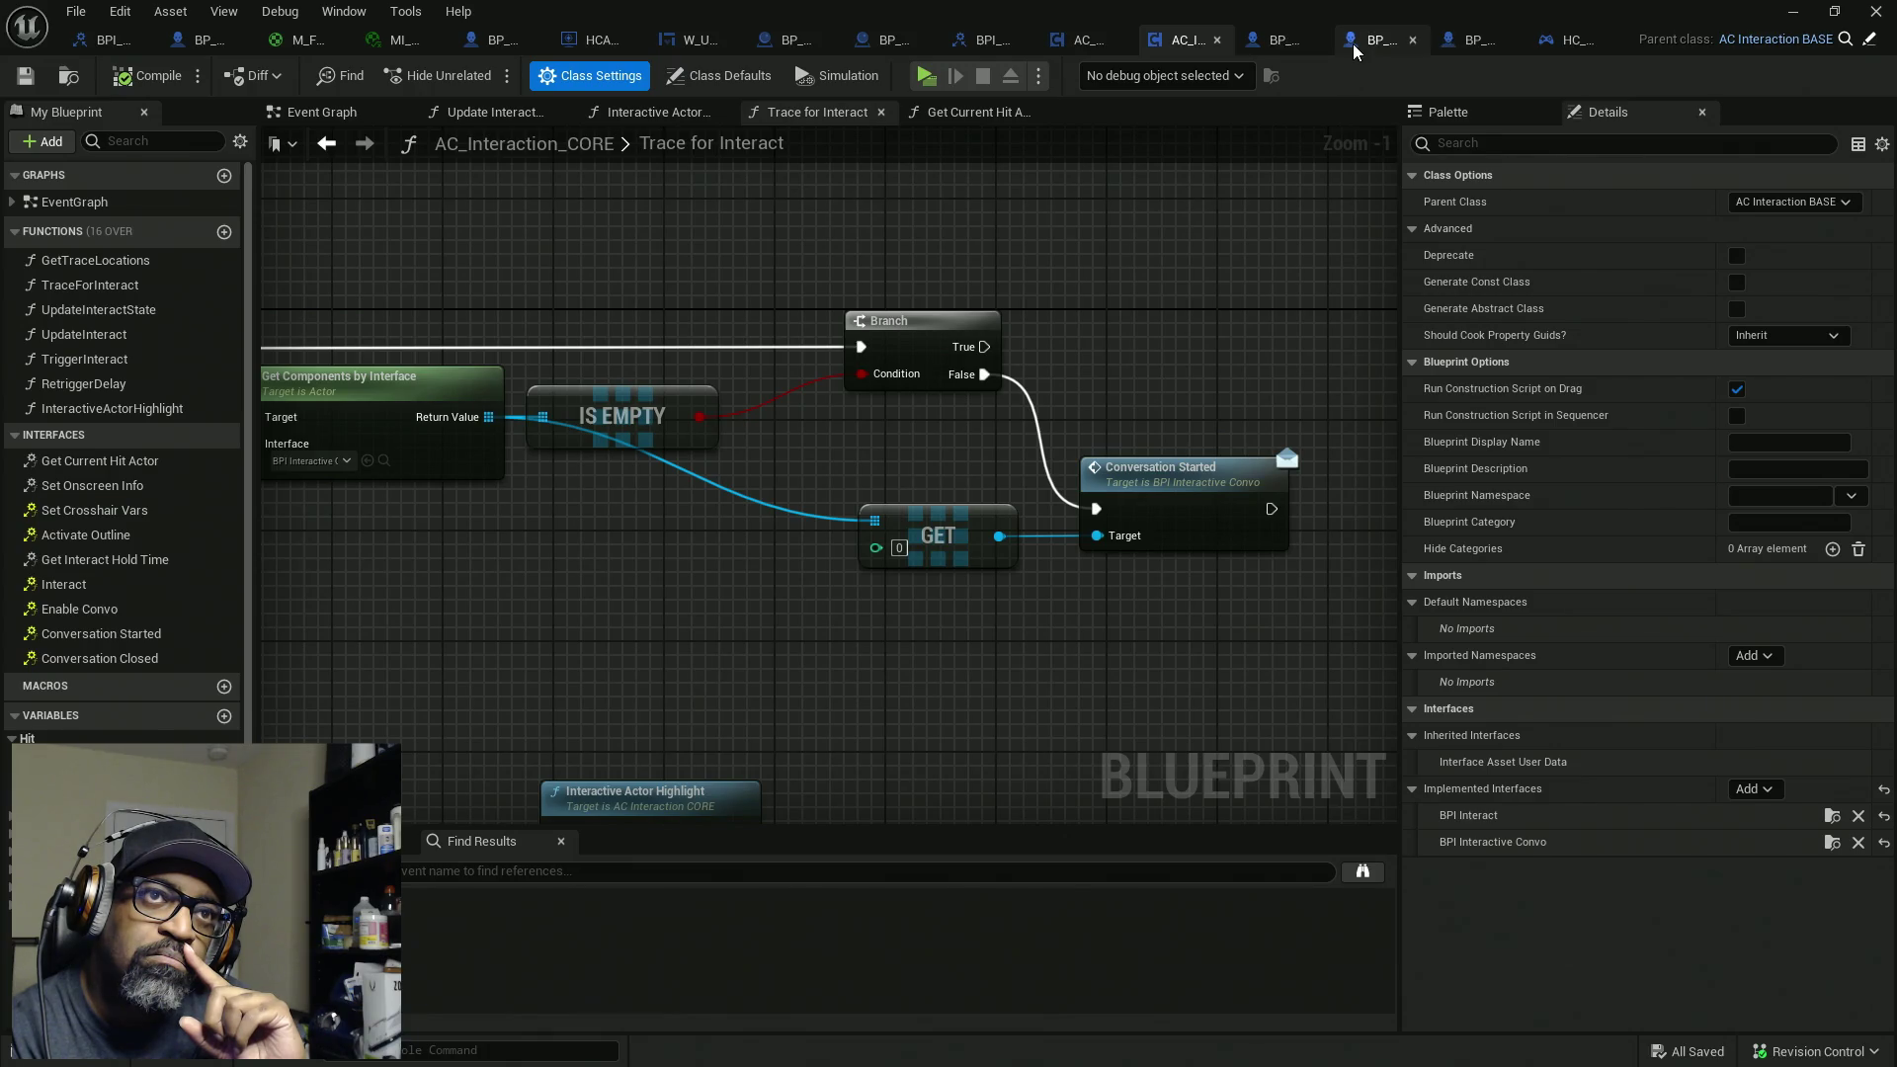
click(1379, 44)
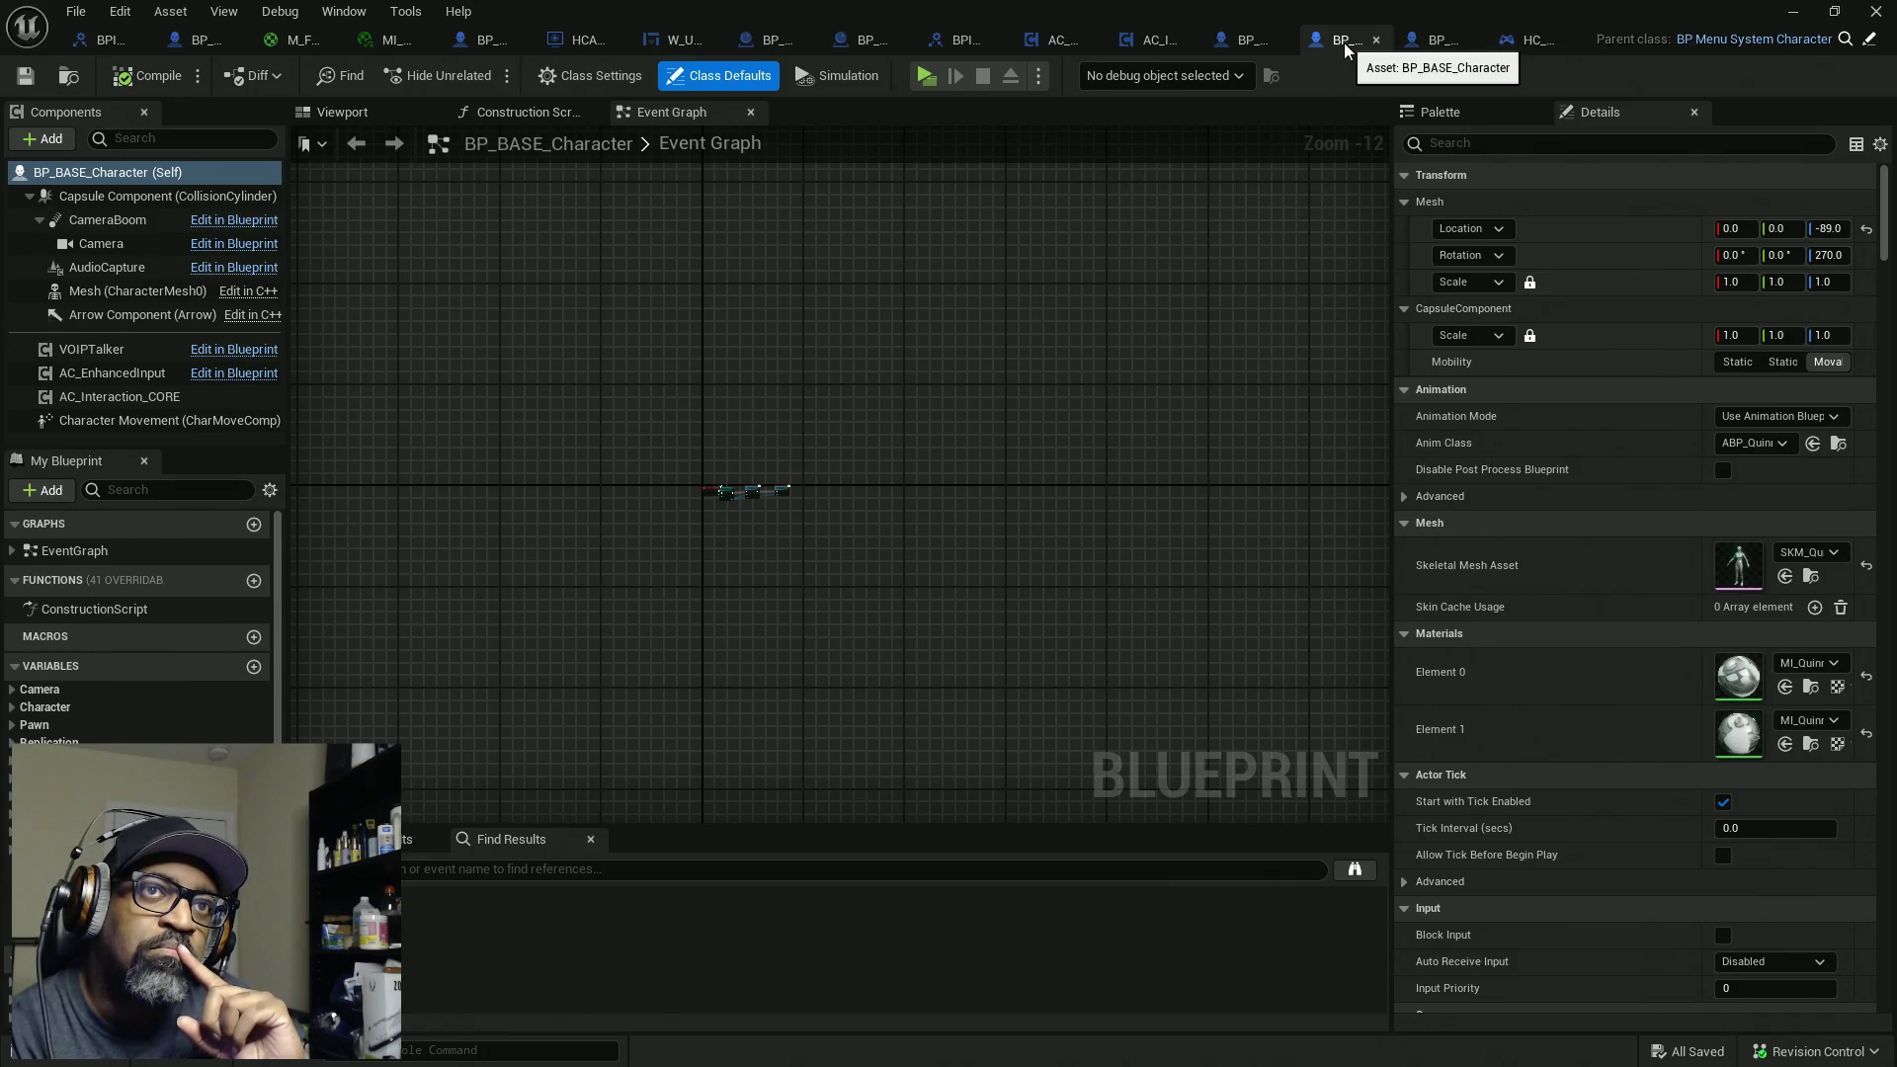
Step: Compile BP_MaleCharacterBASE, browse actions off its AC Interaction CORE reference, then view BPI_InteractiveConvo
click(1239, 45)
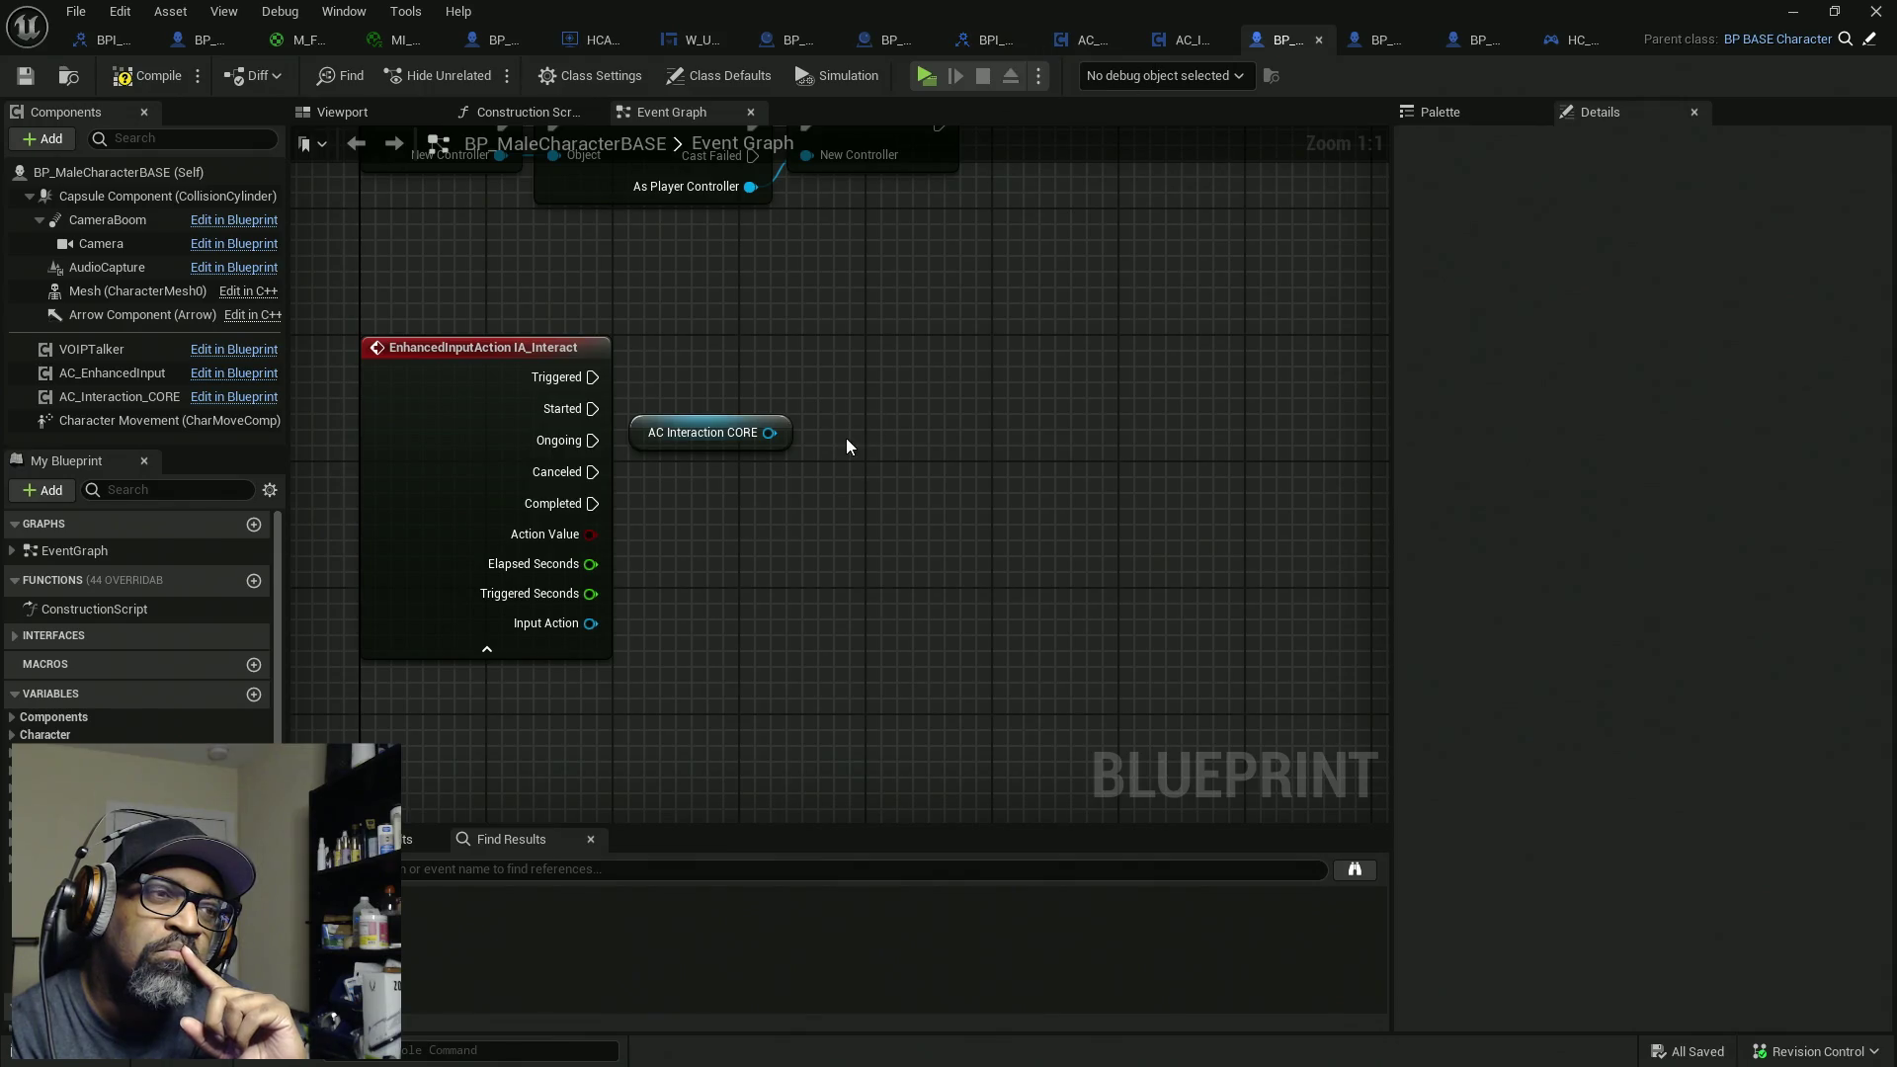
click(163, 76)
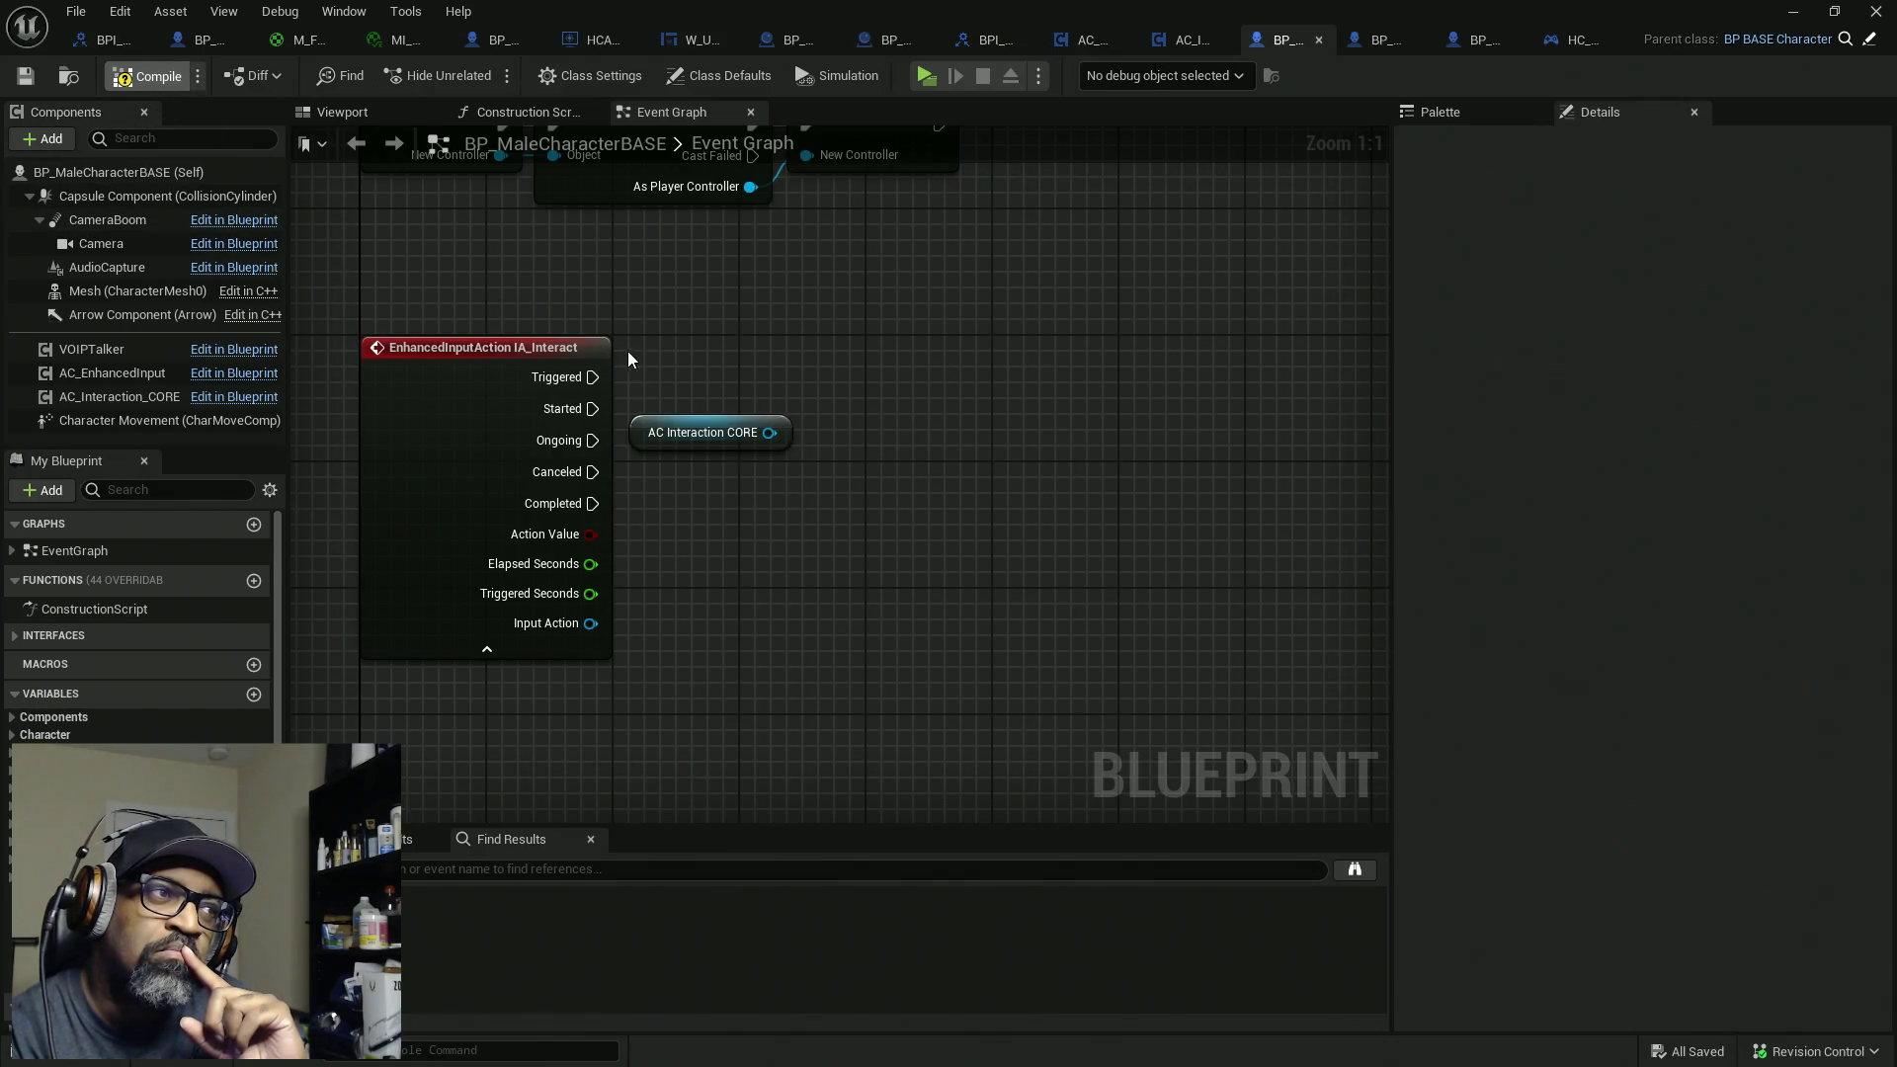
mouse_move(768, 433)
mouse_down()
mouse_move(913, 437)
mouse_move(930, 373)
mouse_up()
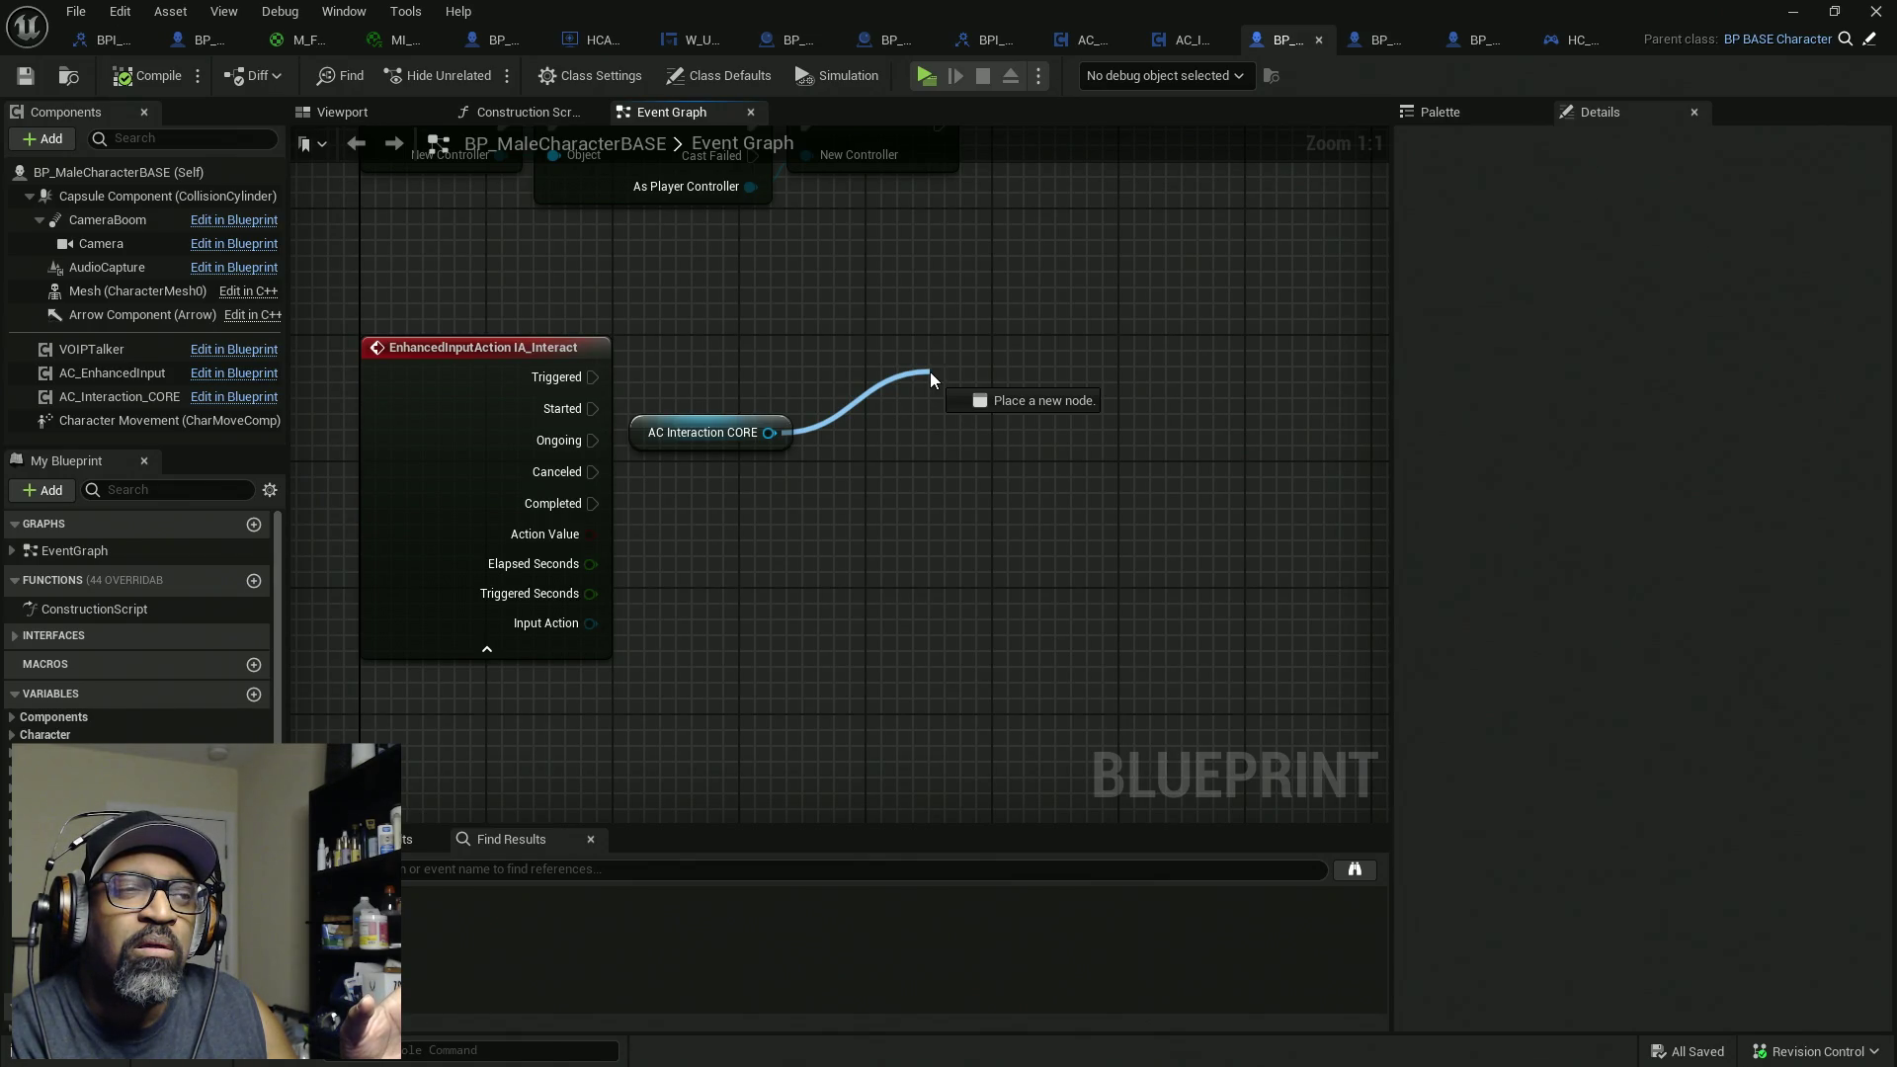
drag(930, 373, 827, 381)
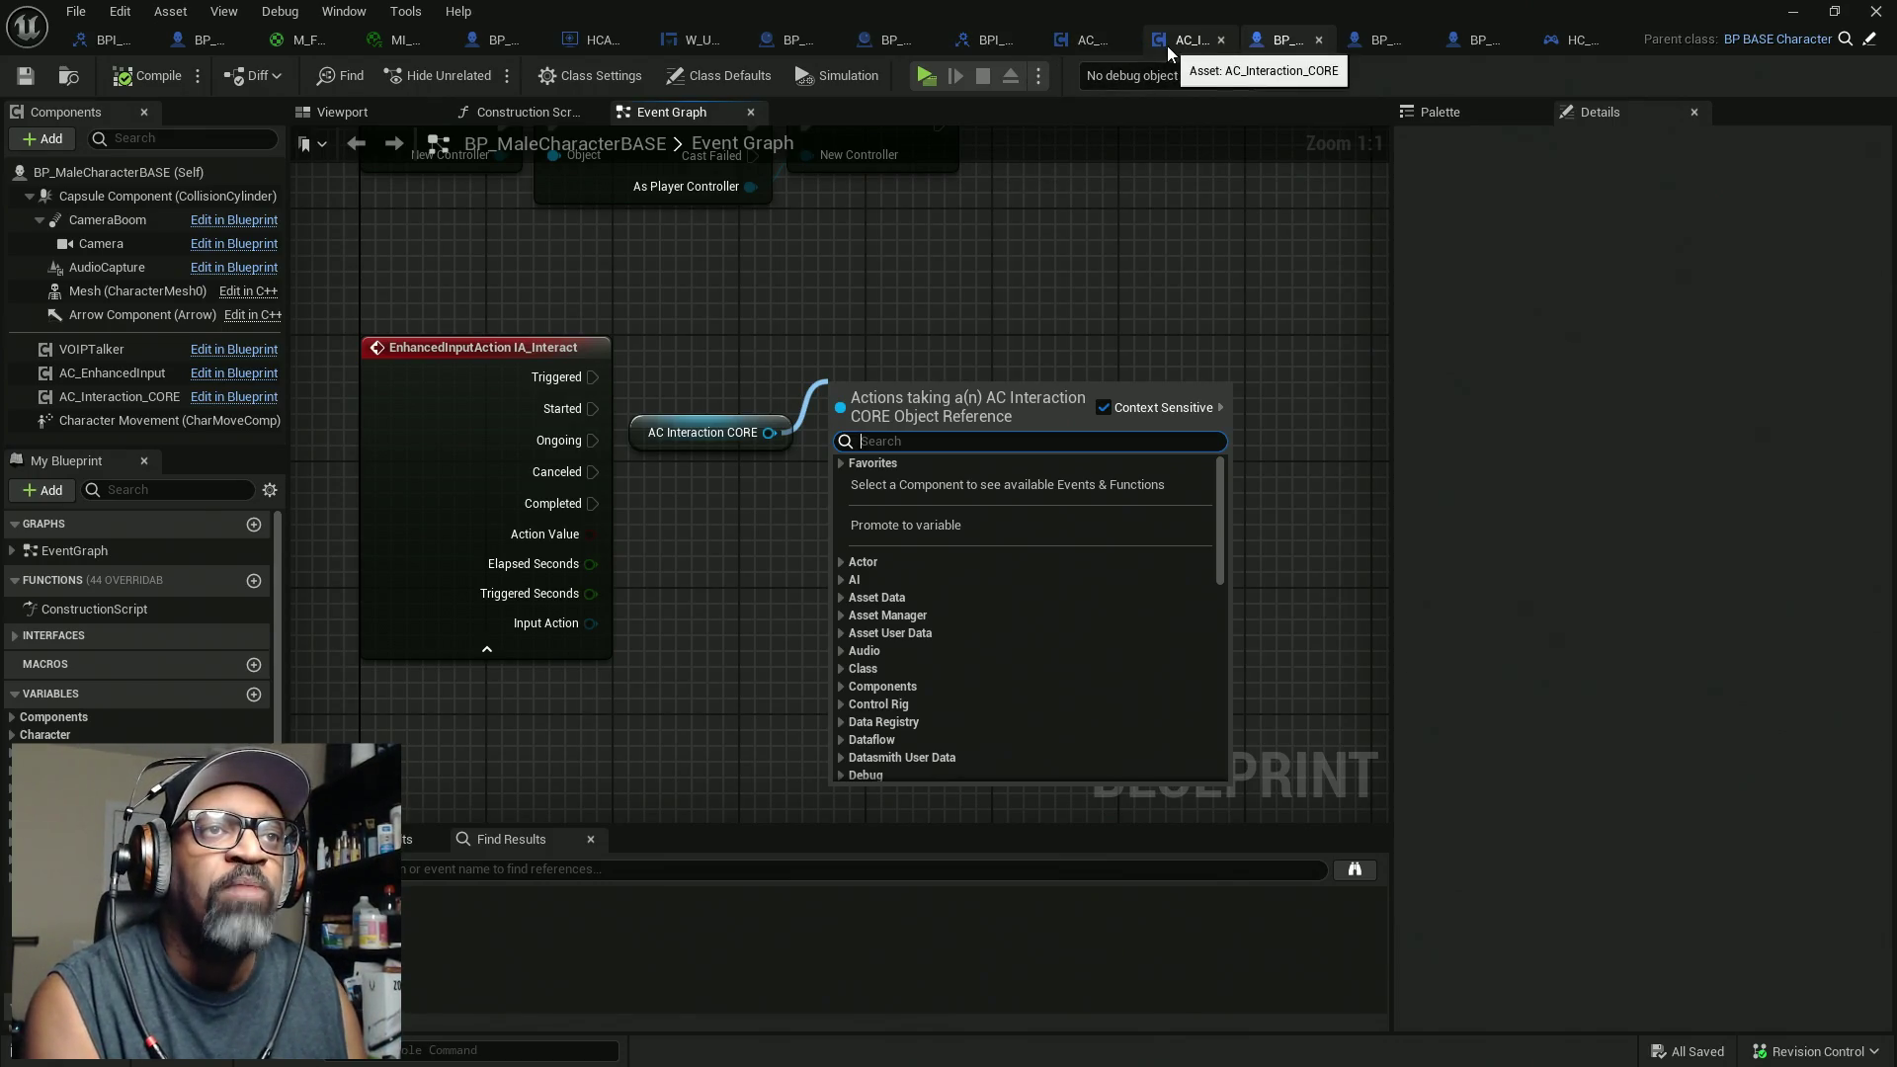
click(979, 44)
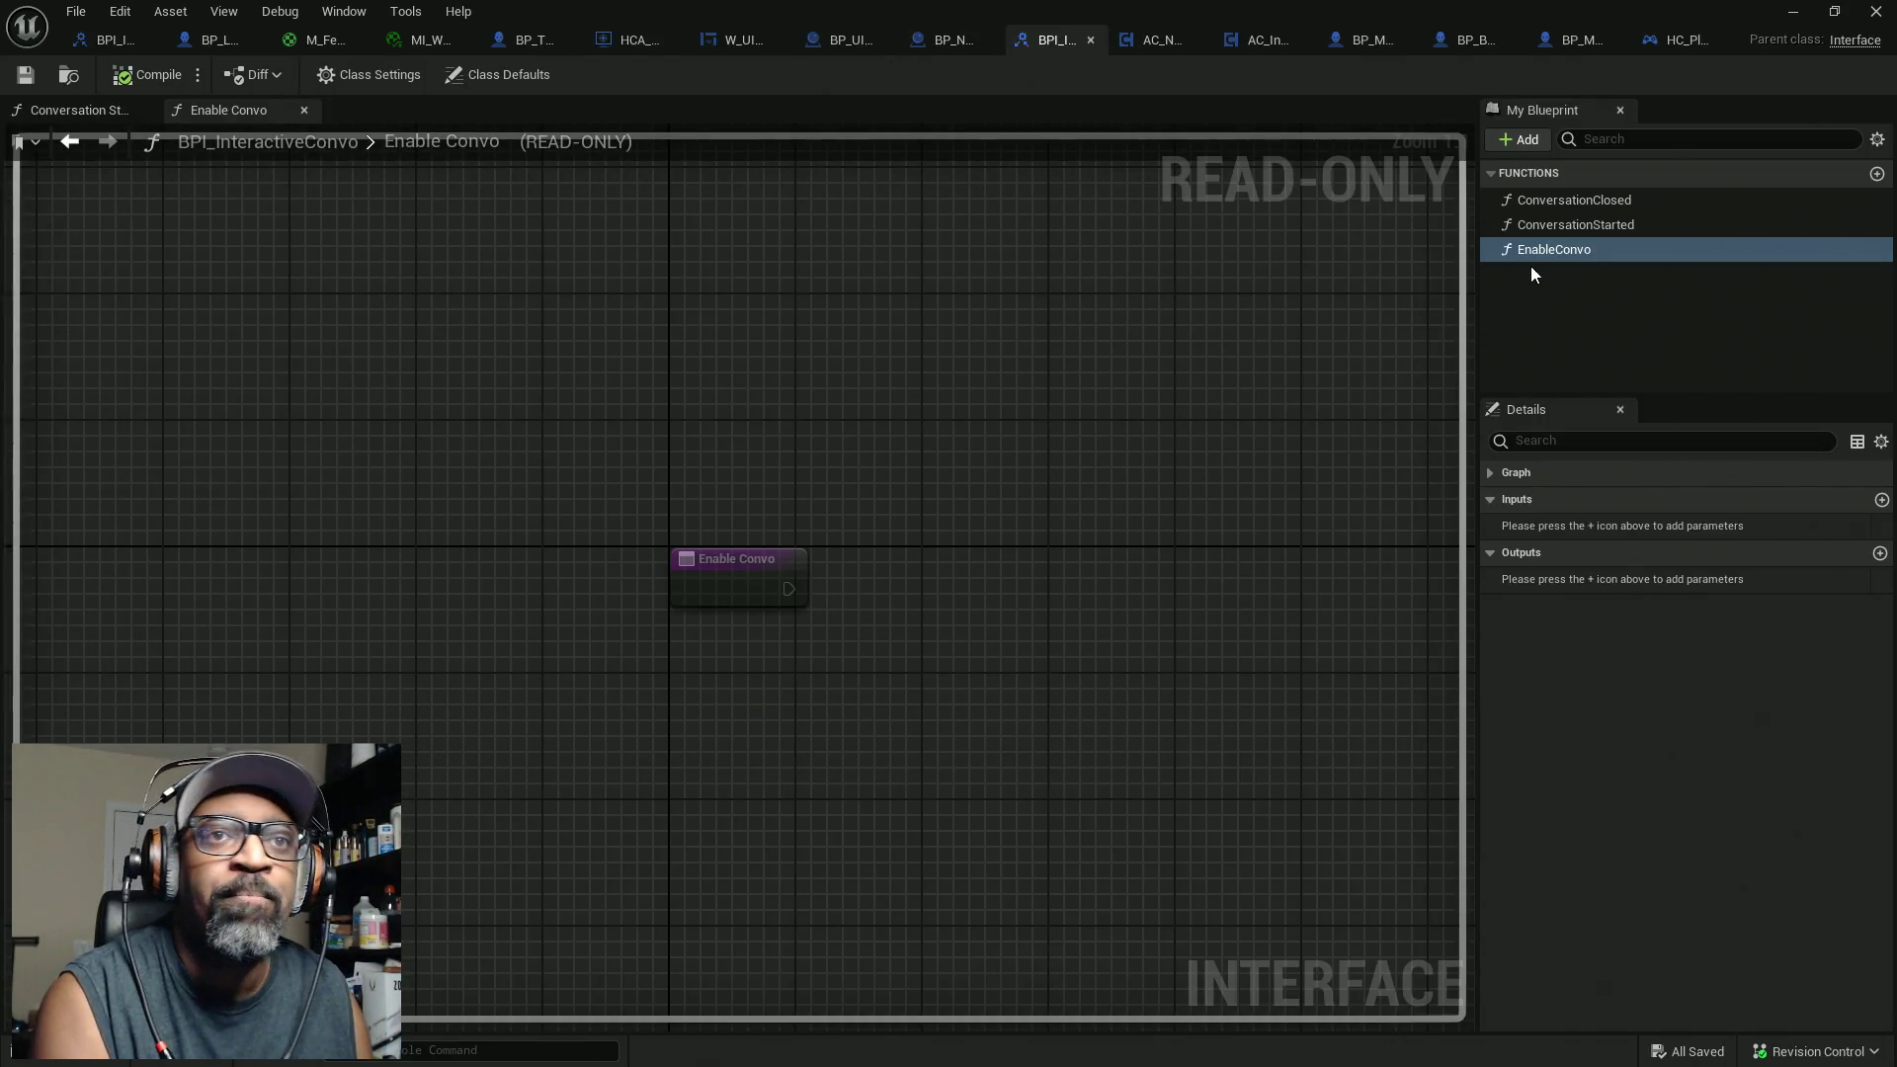
Step: Rename the interface function EnableConvo to SetEnableConvo
click(1509, 253)
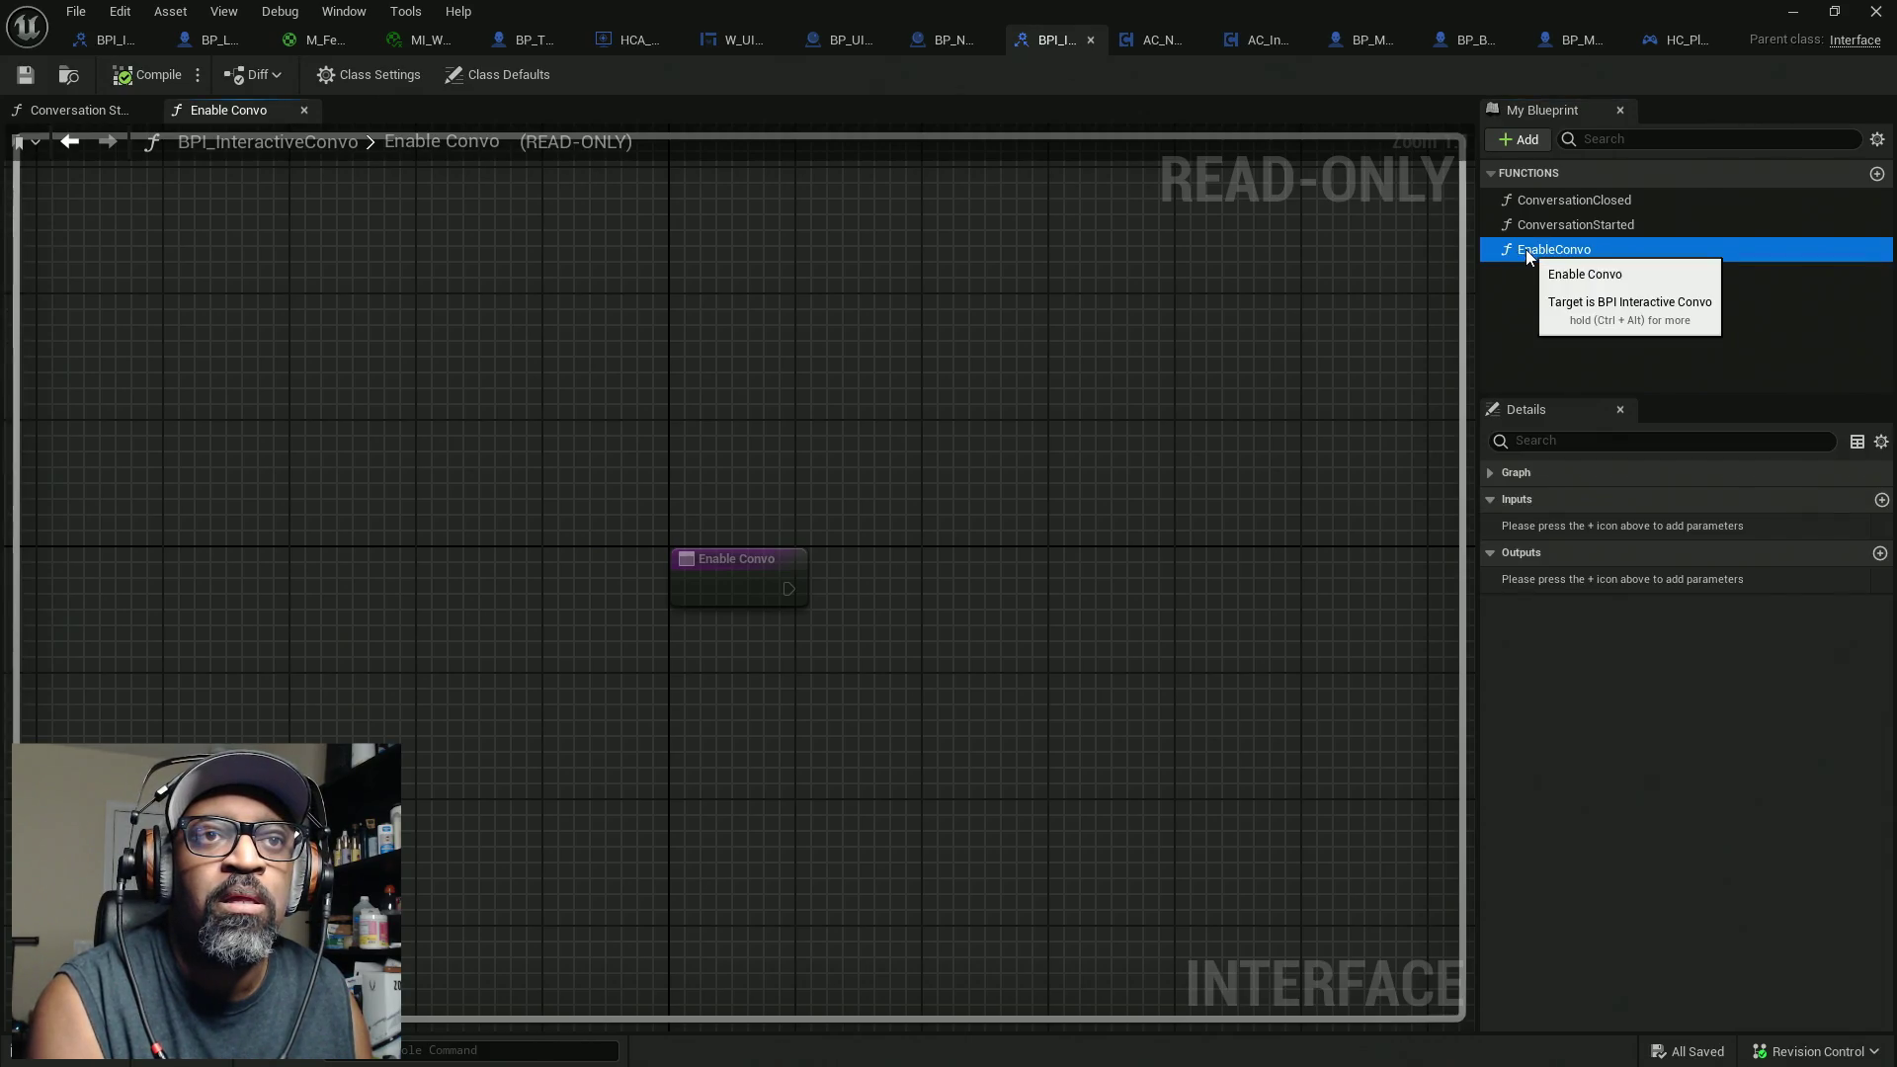
click(1532, 253)
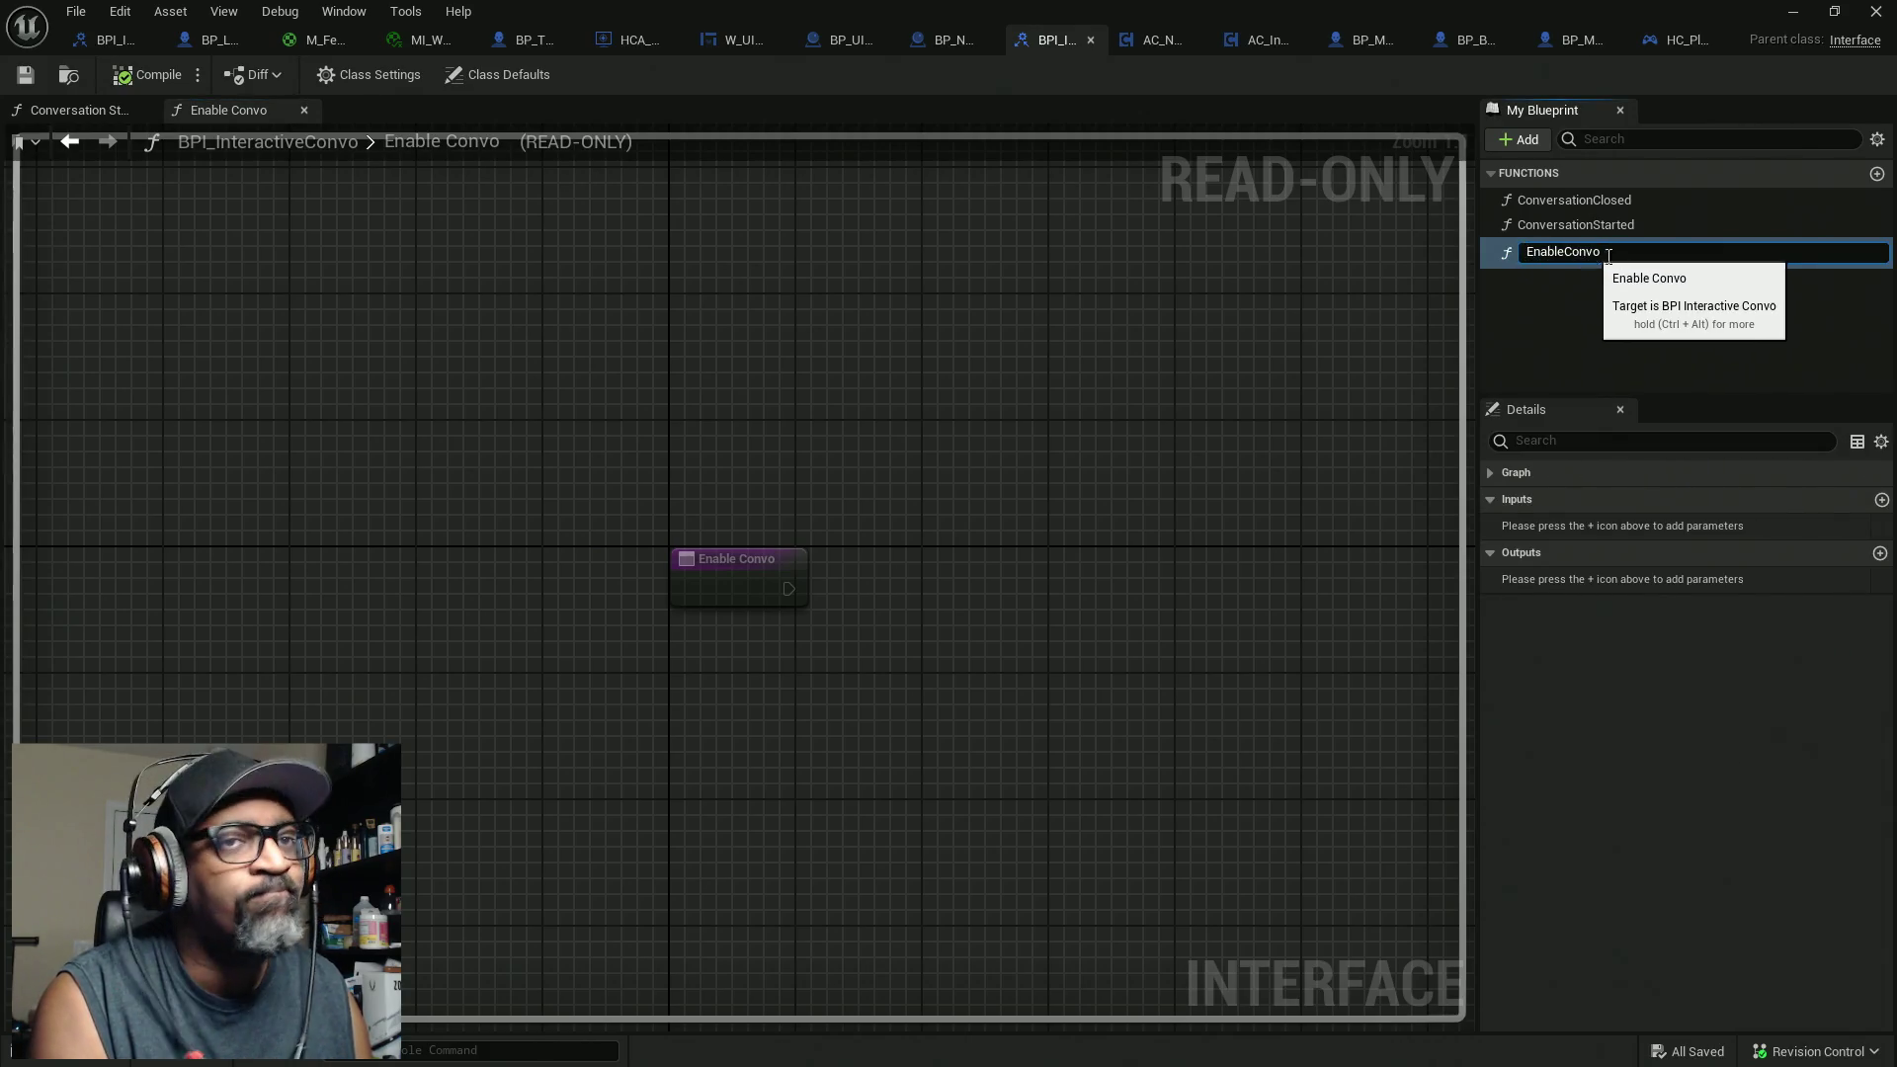
text(Set)
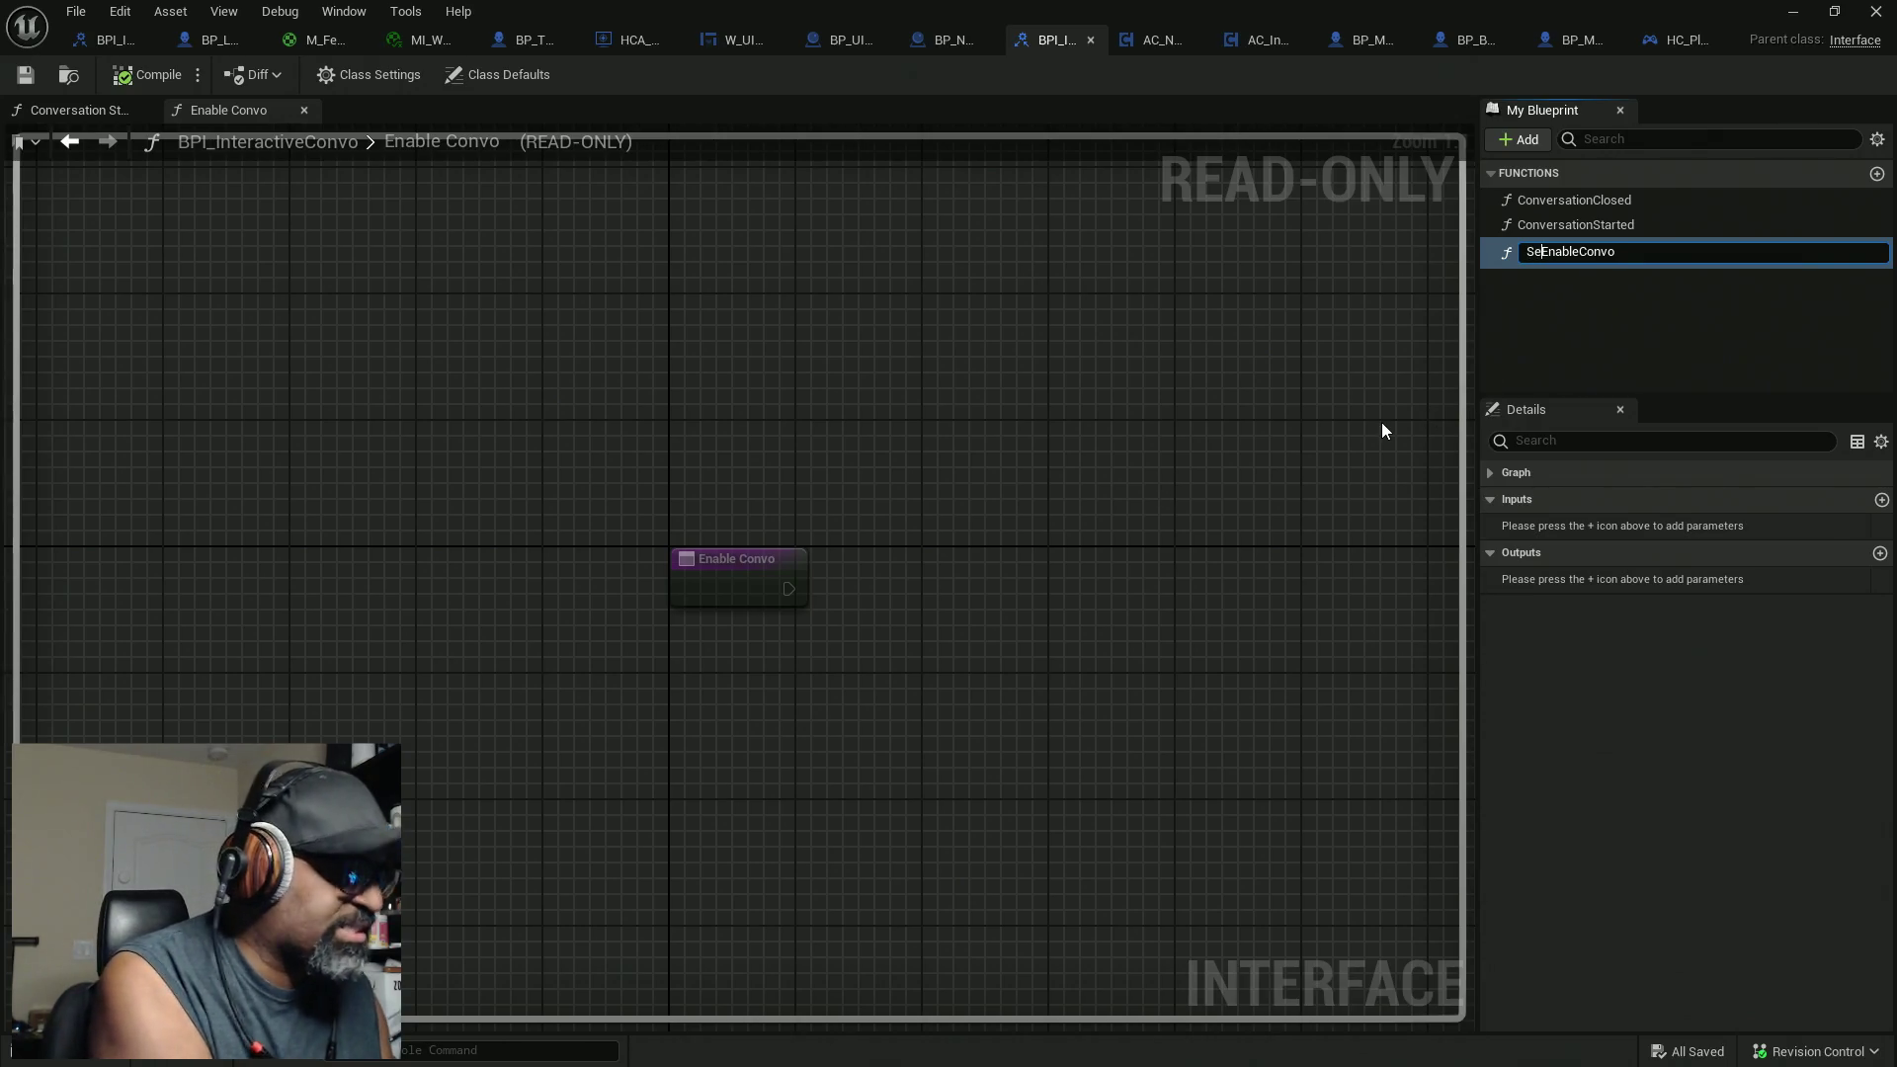
key(Return)
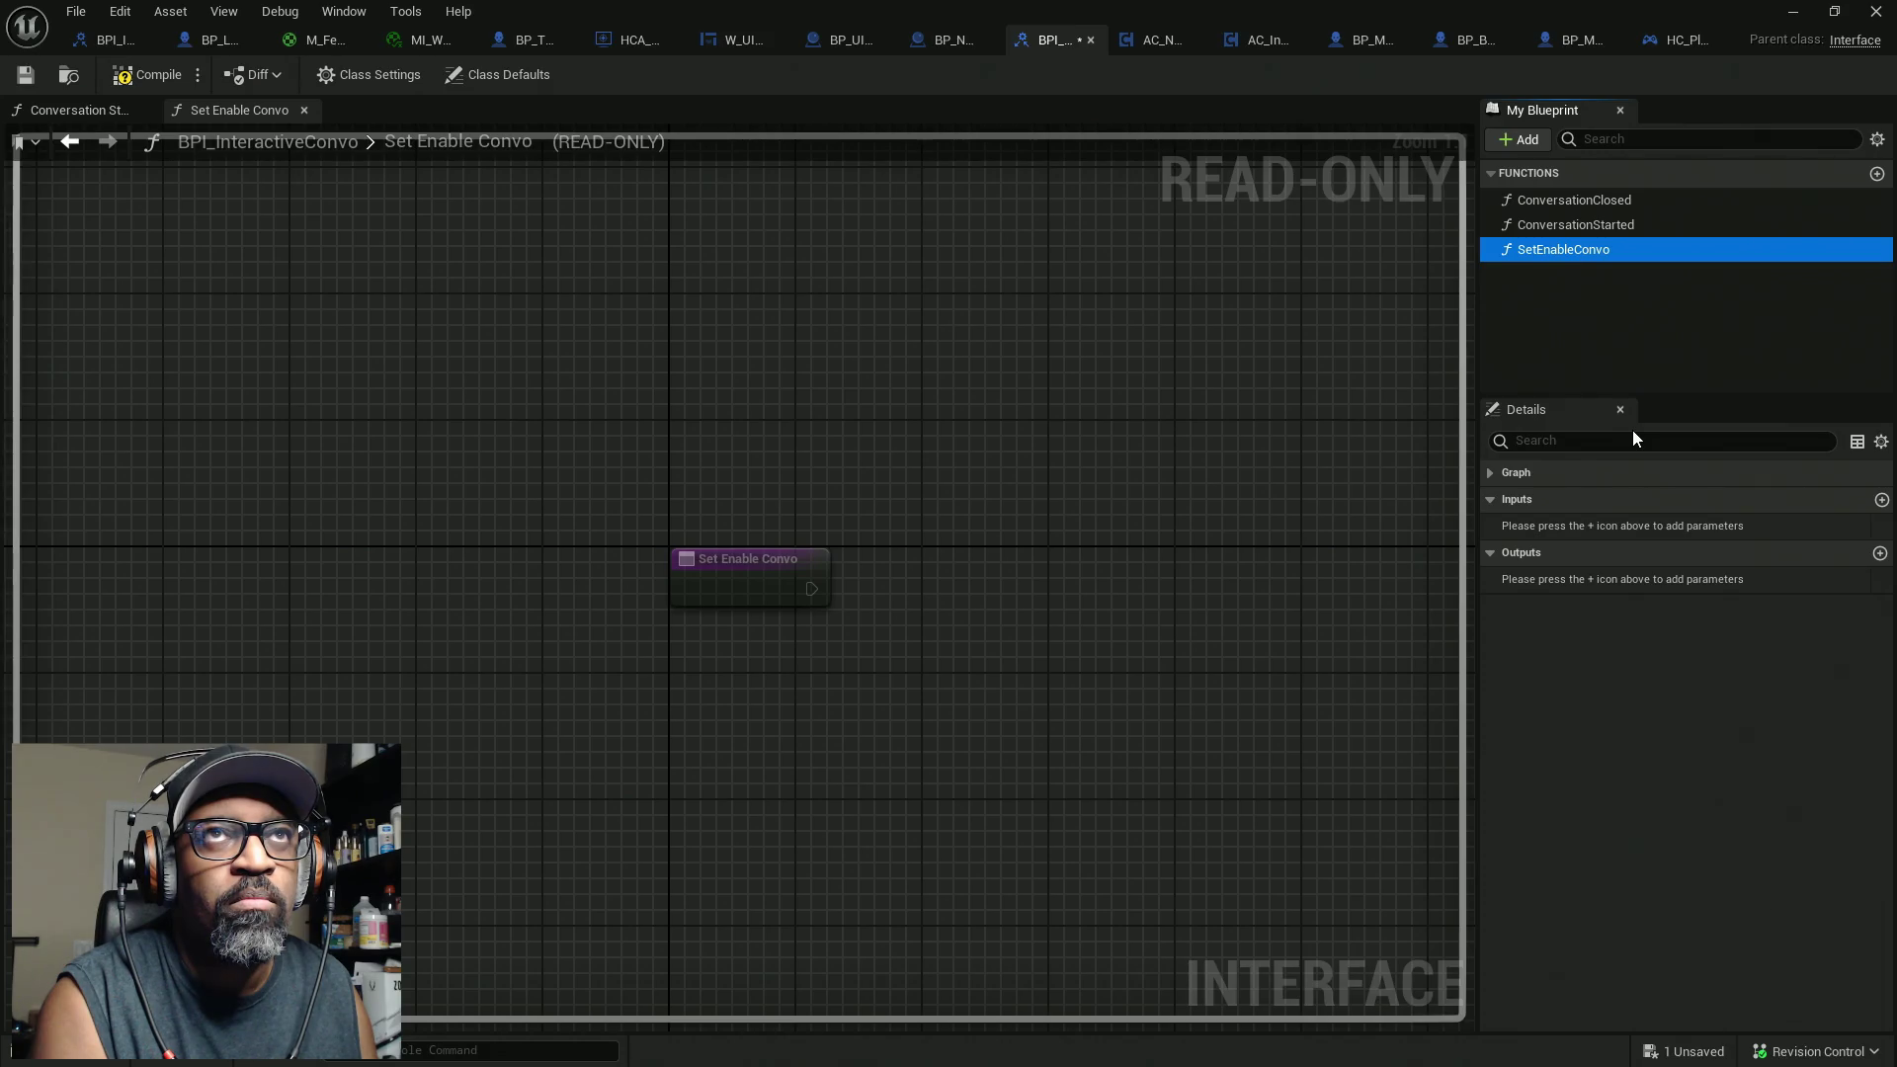
Step: Give SetEnableConvo an input parameter named bConvoEnabled?
click(1881, 499)
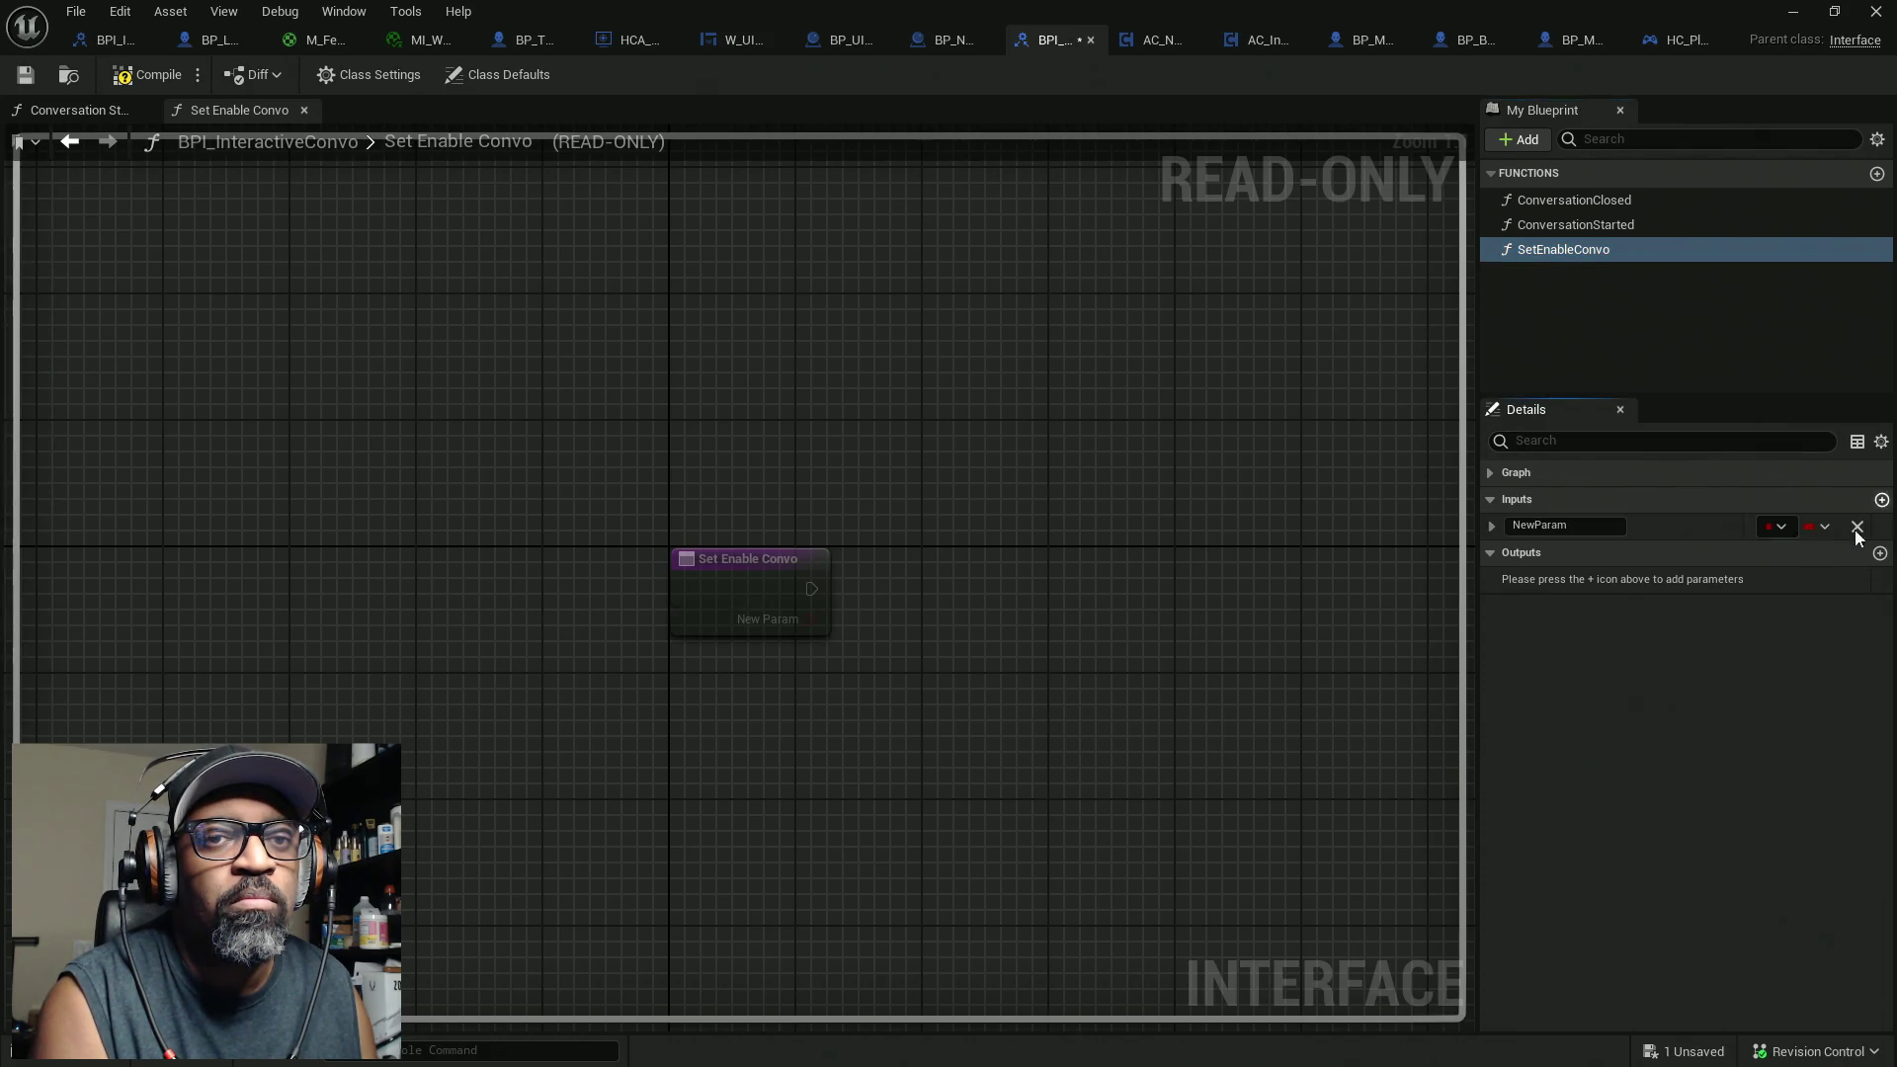
click(1566, 525)
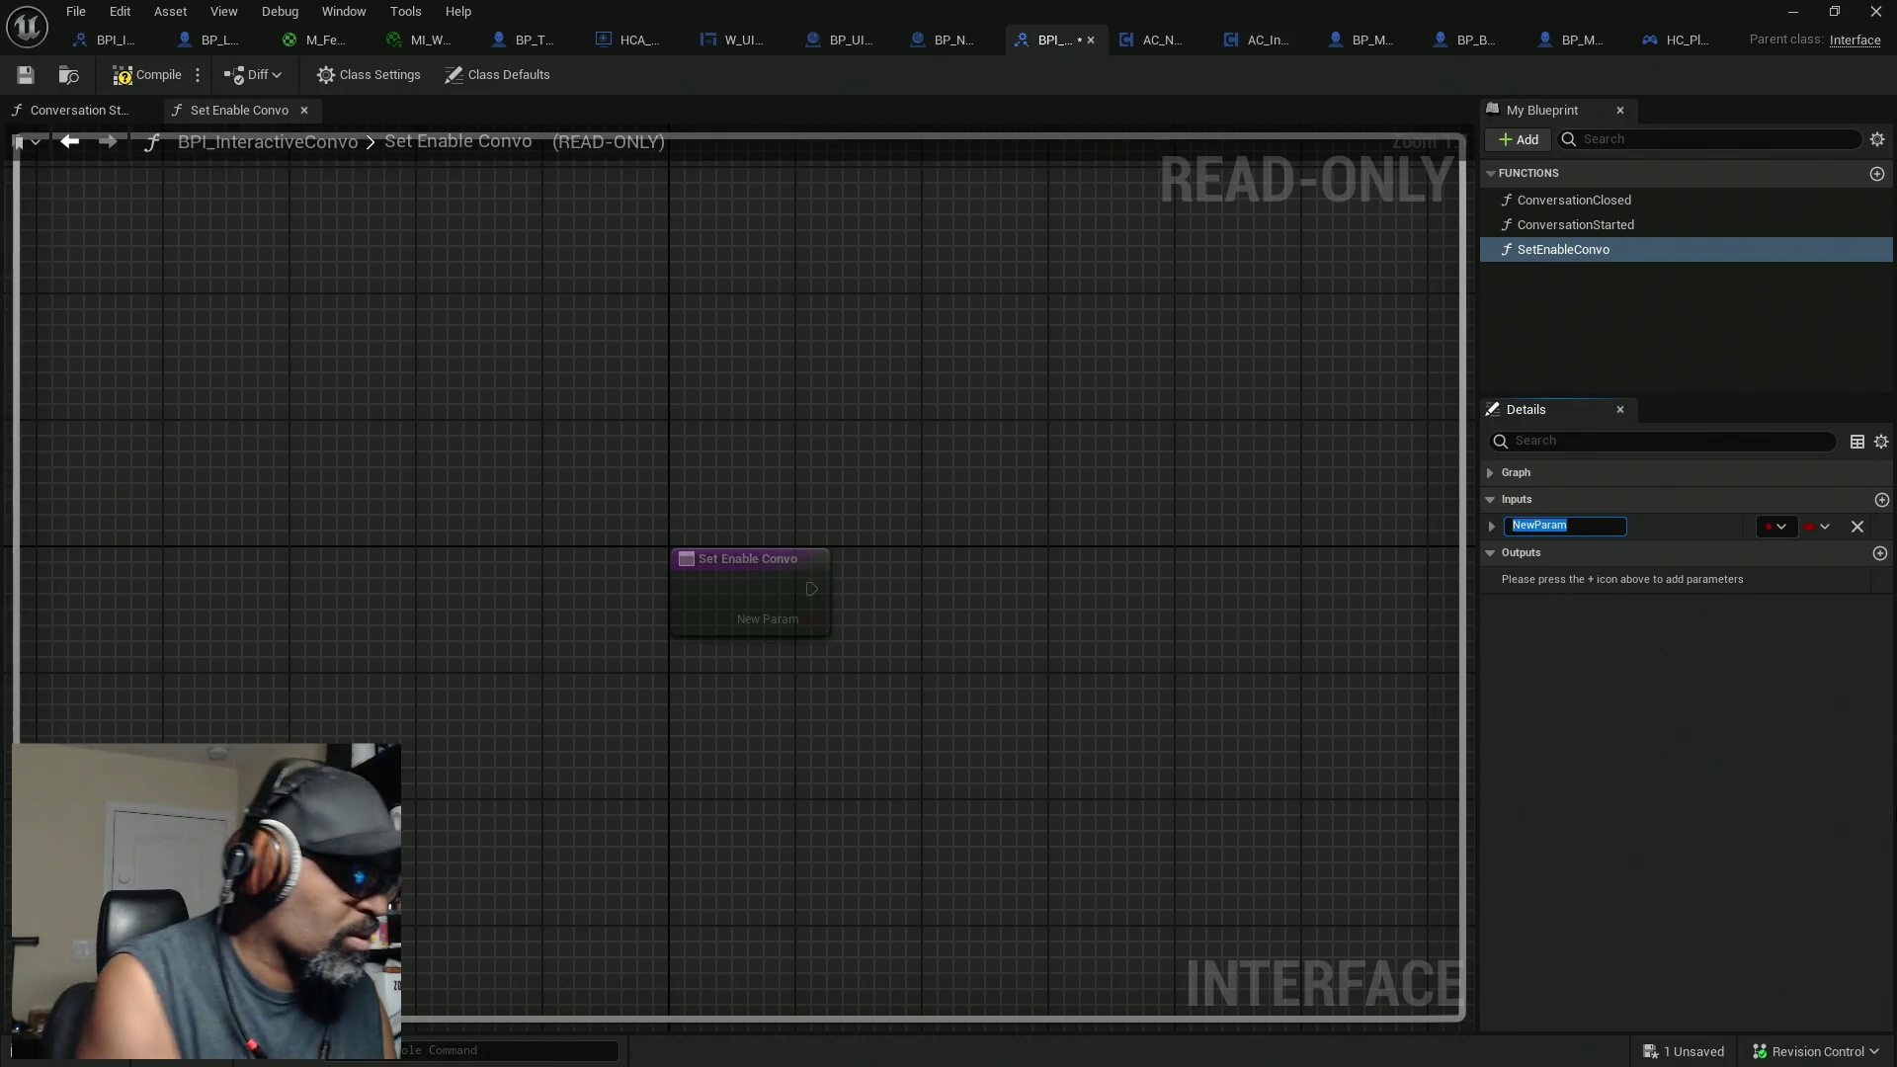
text(b)
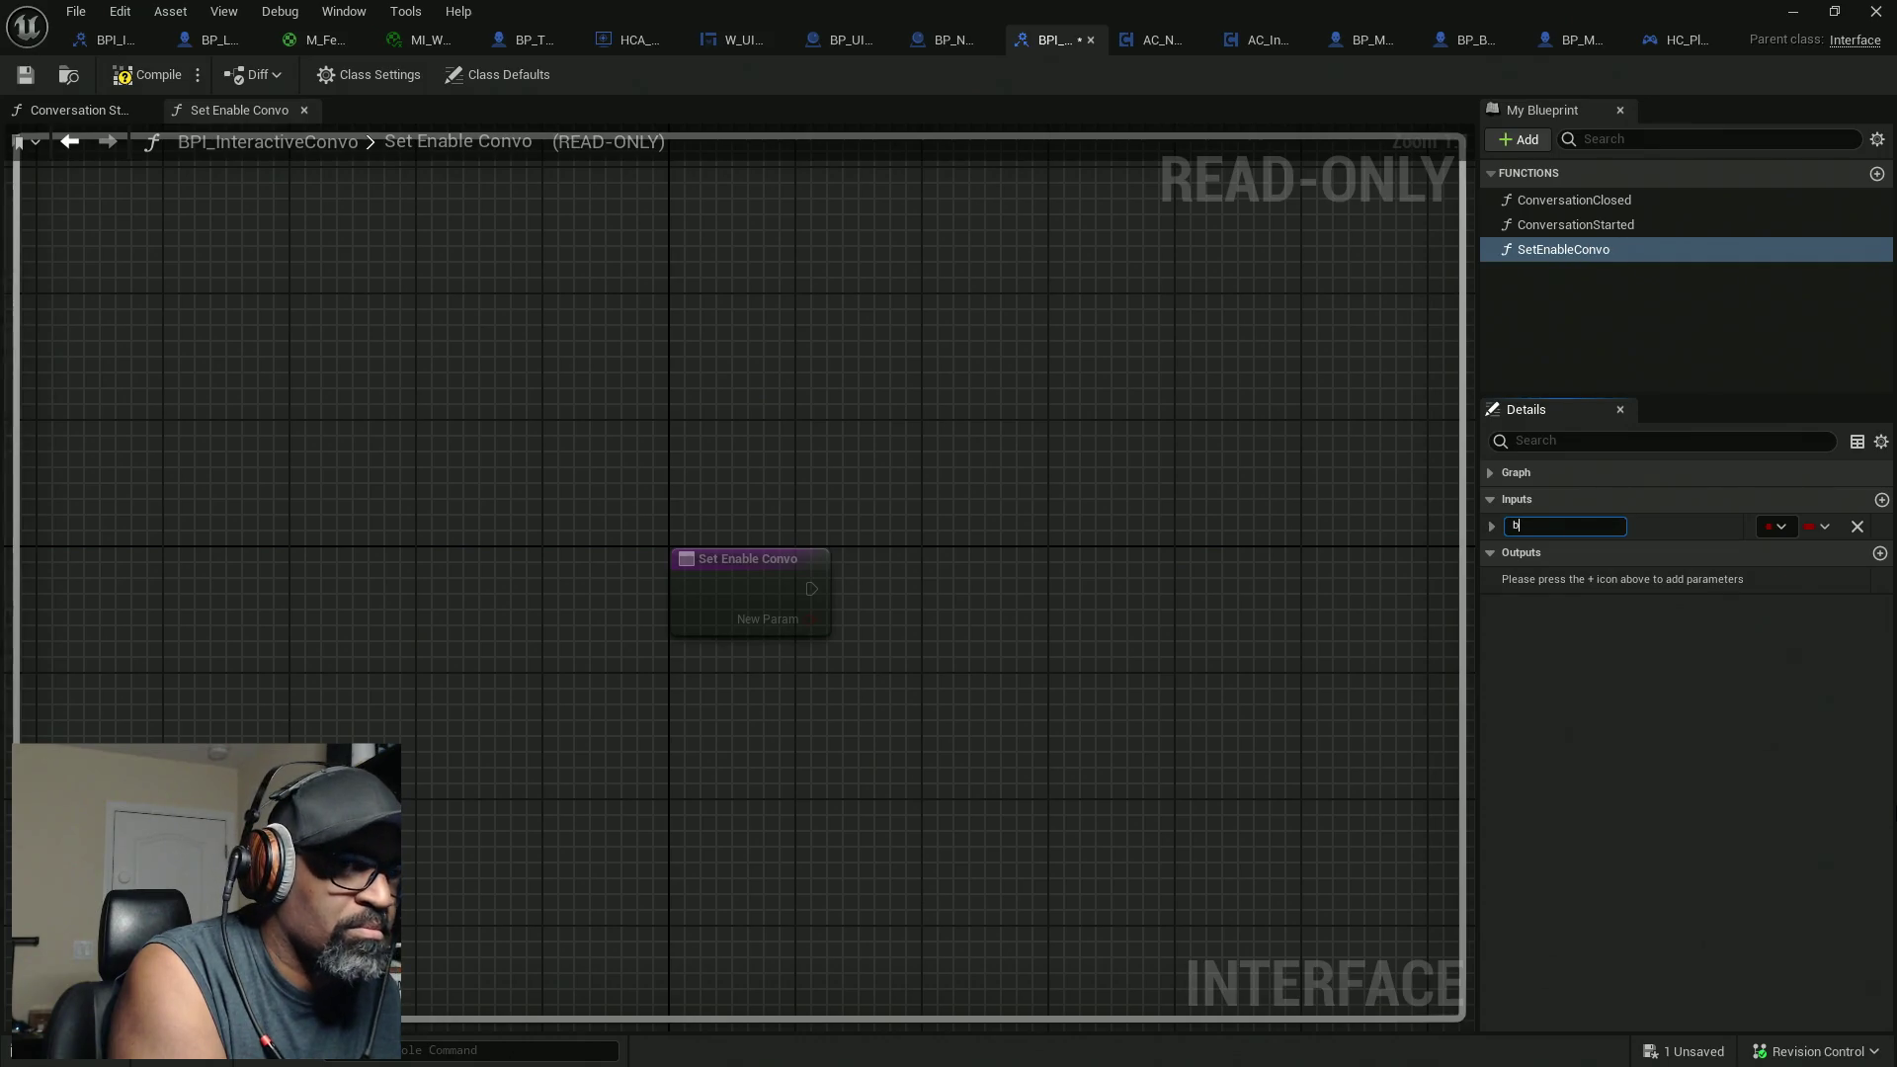
text(ConvoEb)
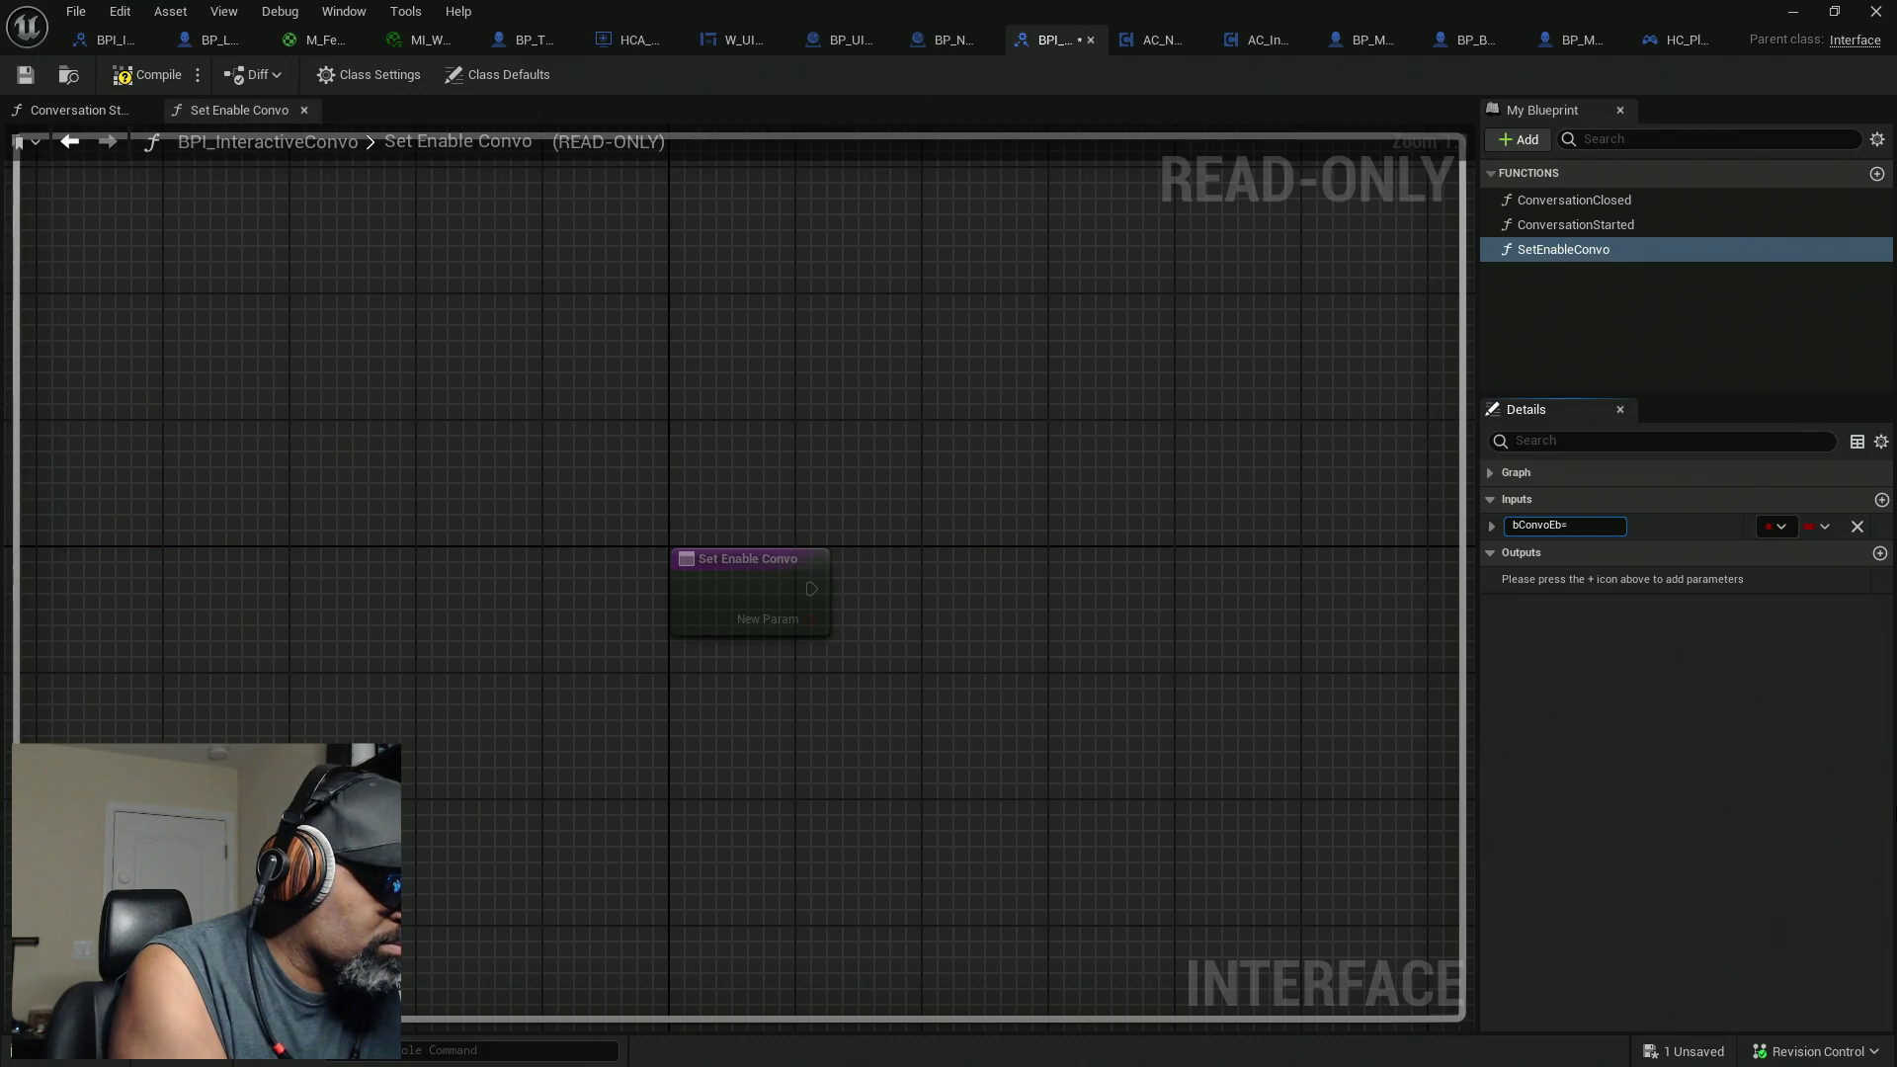
text(=nableed)
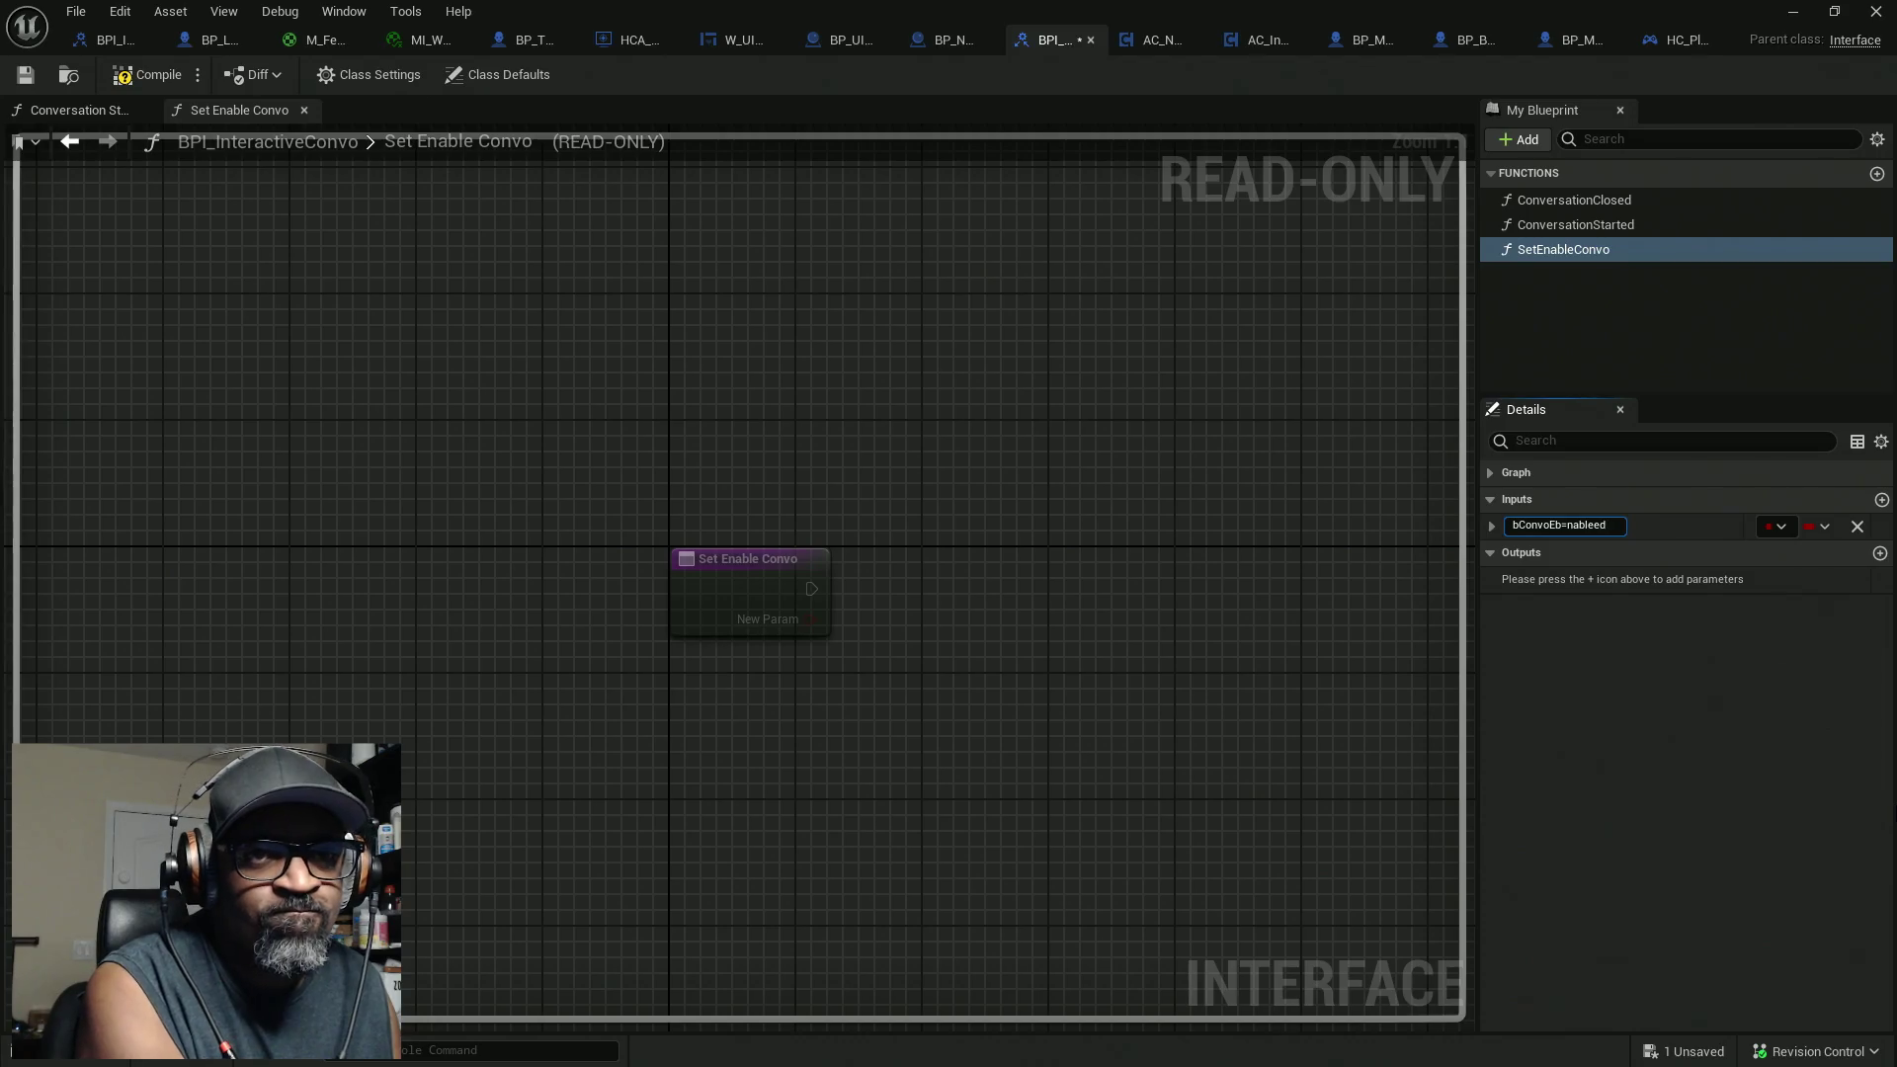
key(BackSpace)
key(BackSpace)
key(BackSpace)
text(nabled?)
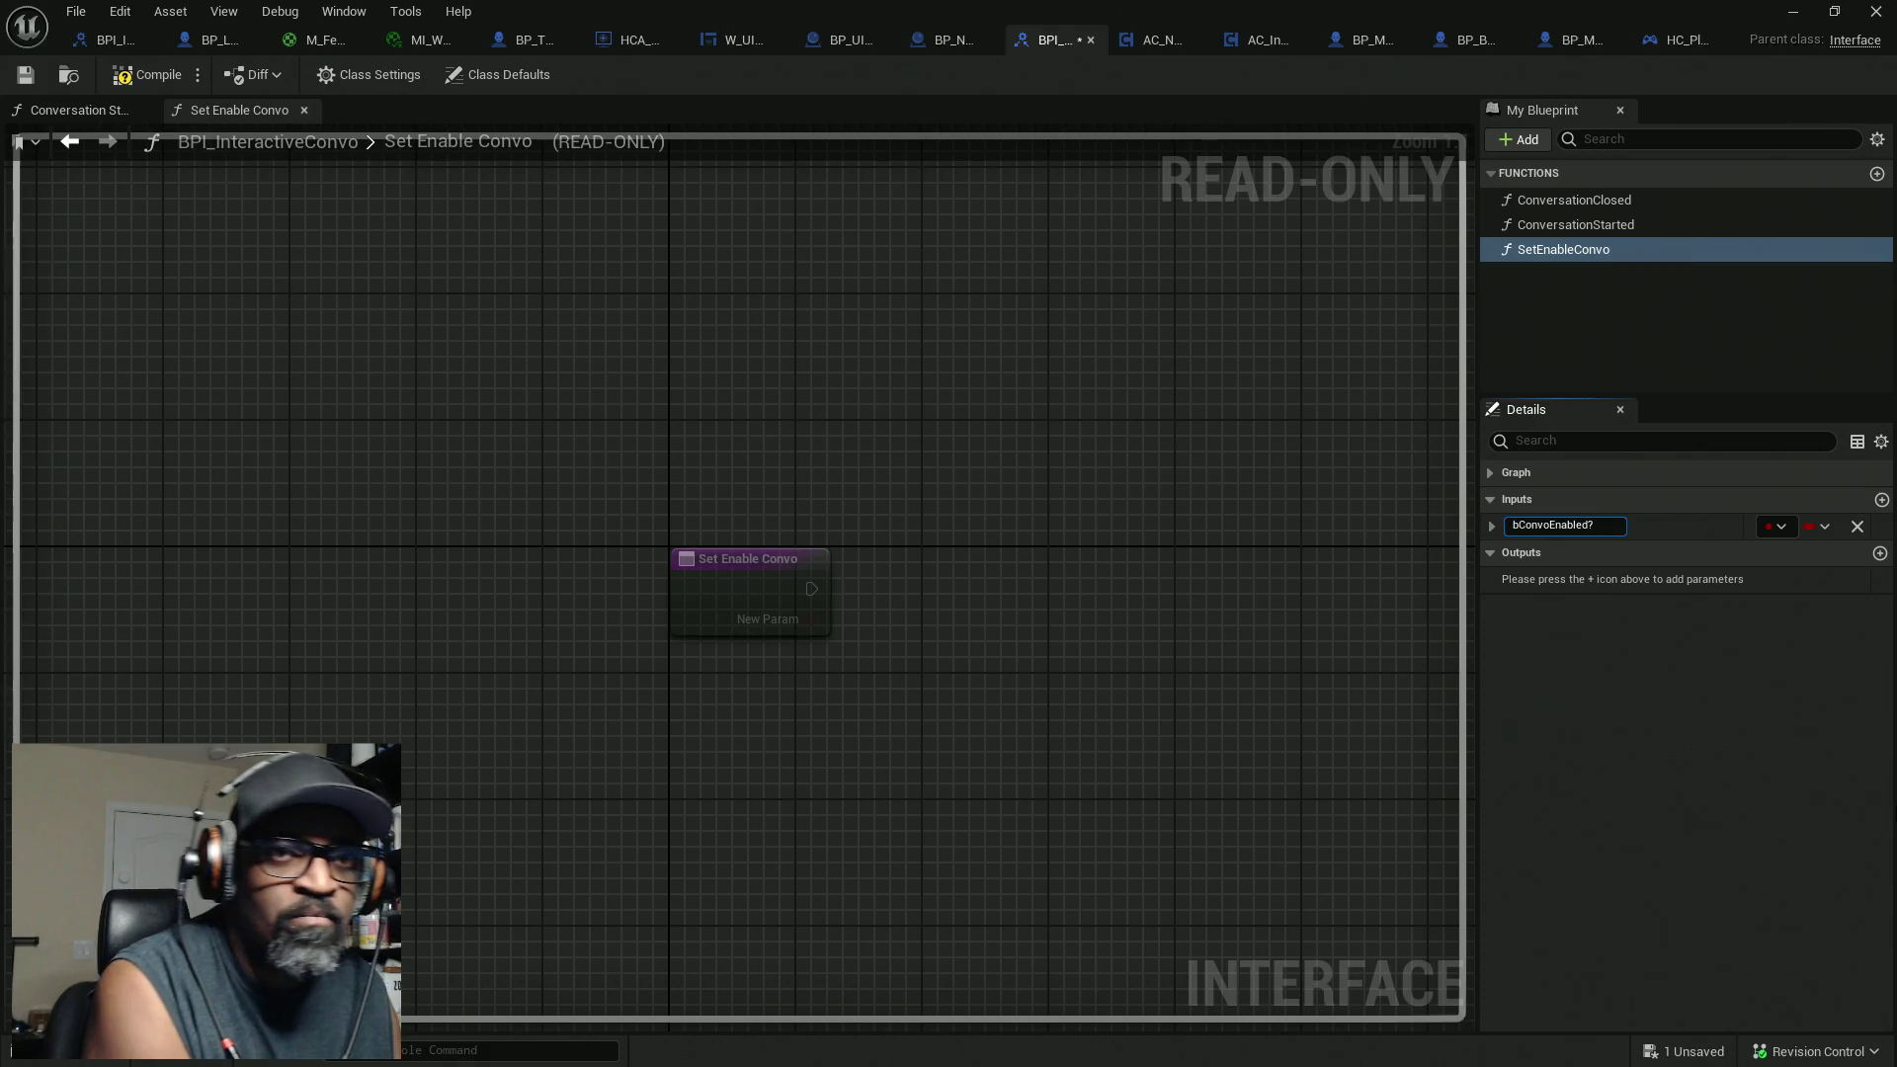
key(Return)
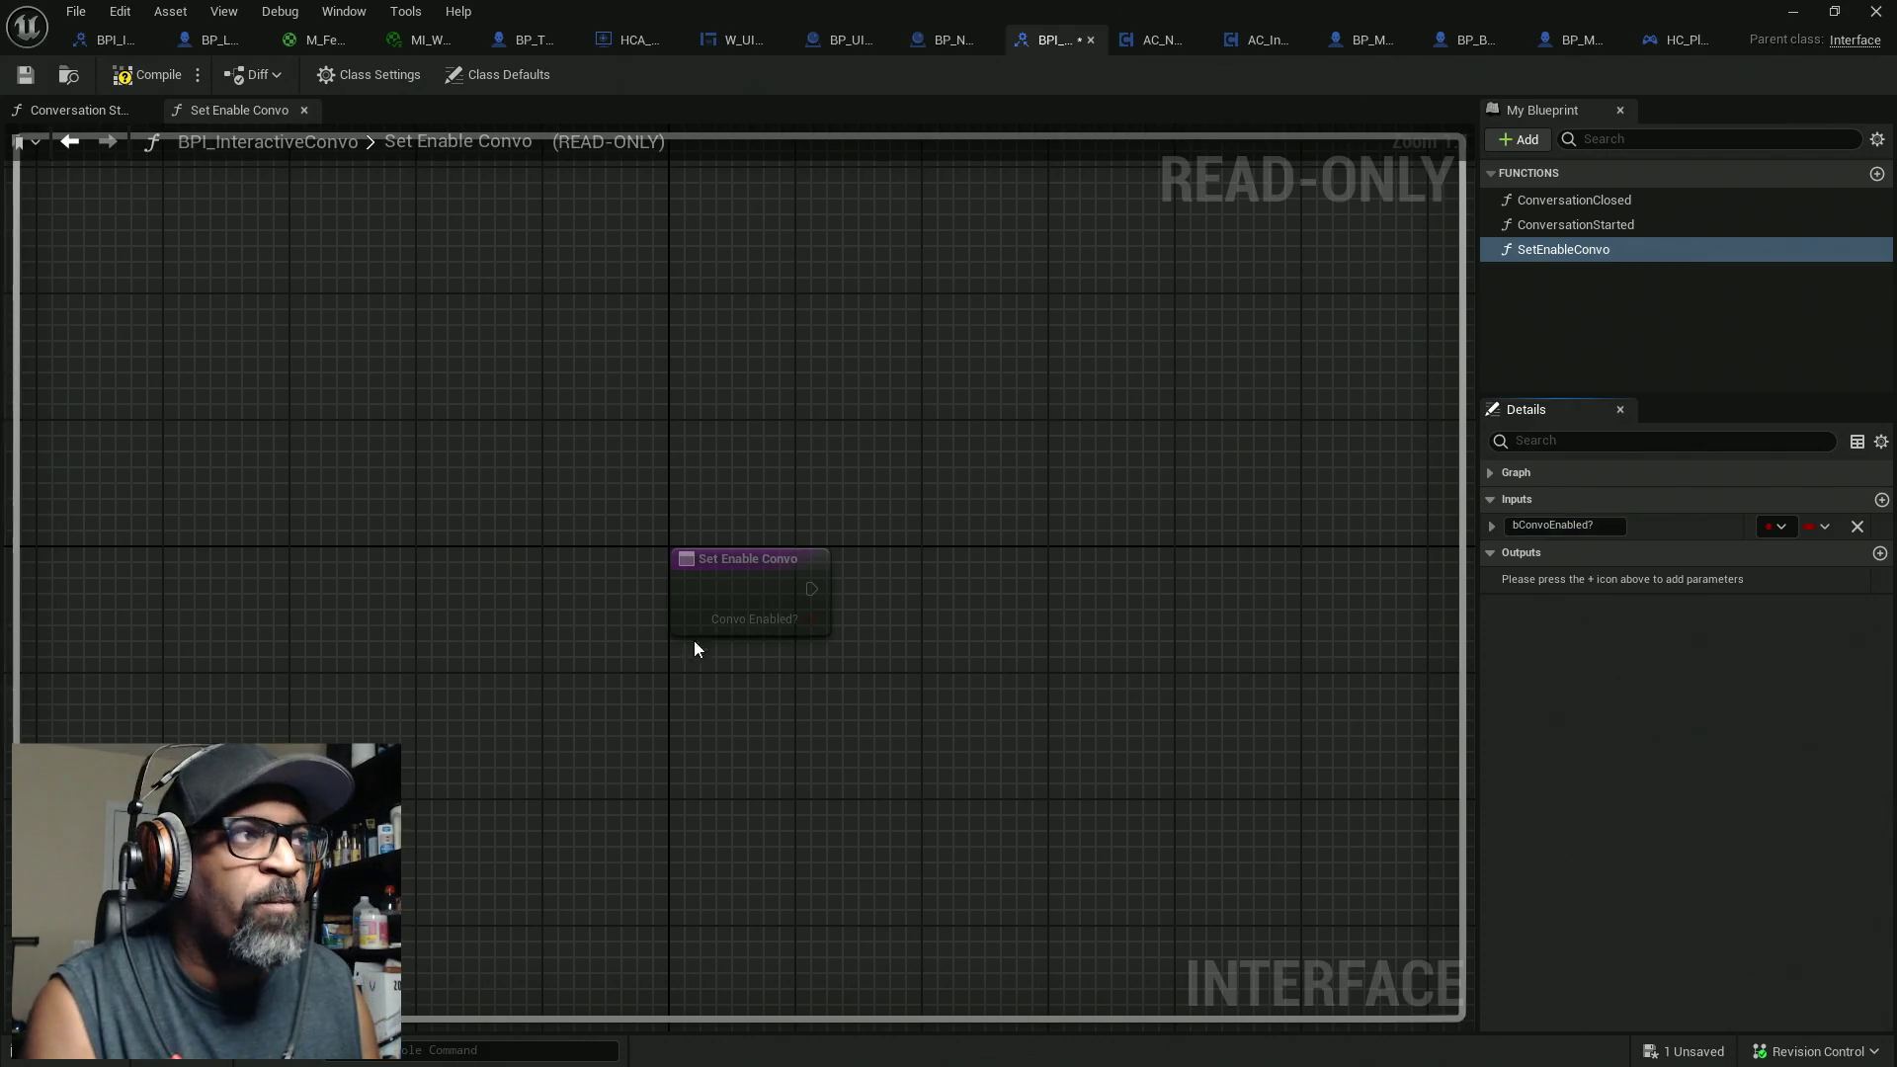
Step: Compile the interface and add a new function named GetConvoEnabled
click(146, 74)
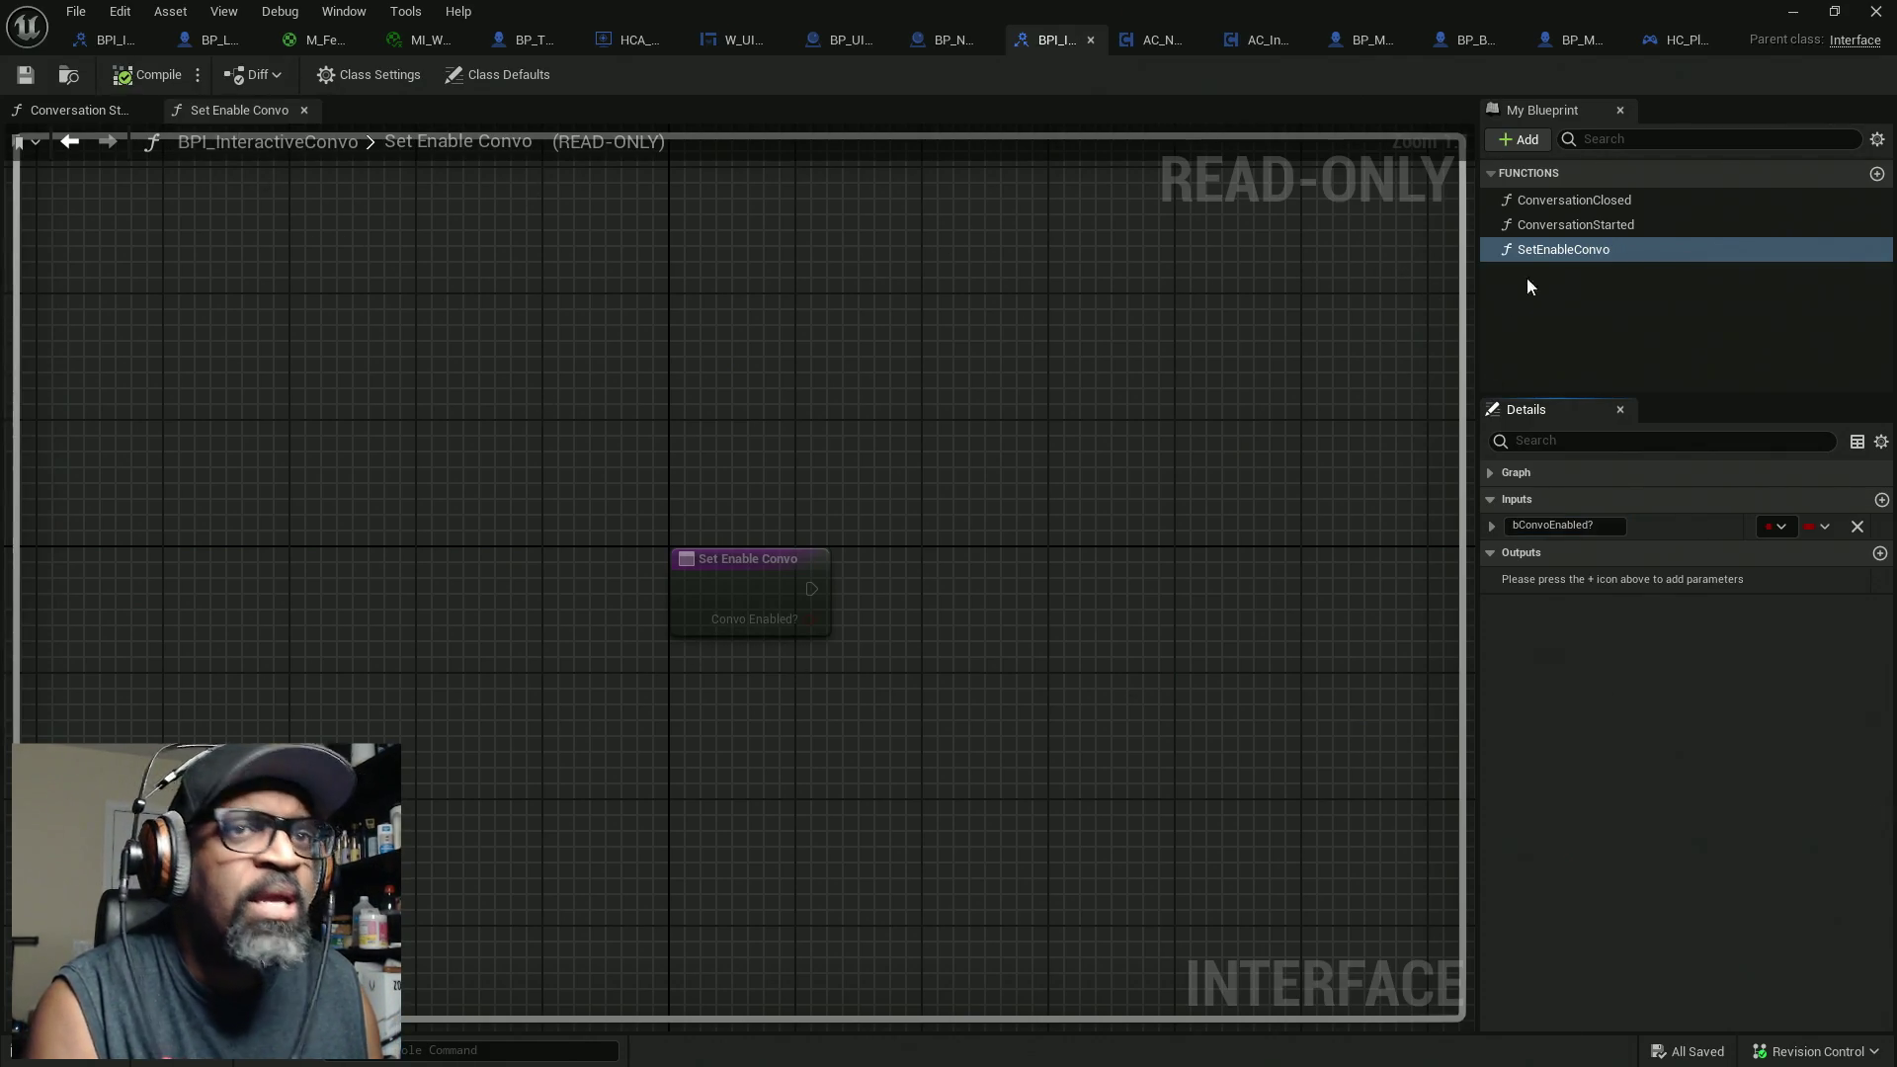
click(1537, 140)
click(1557, 217)
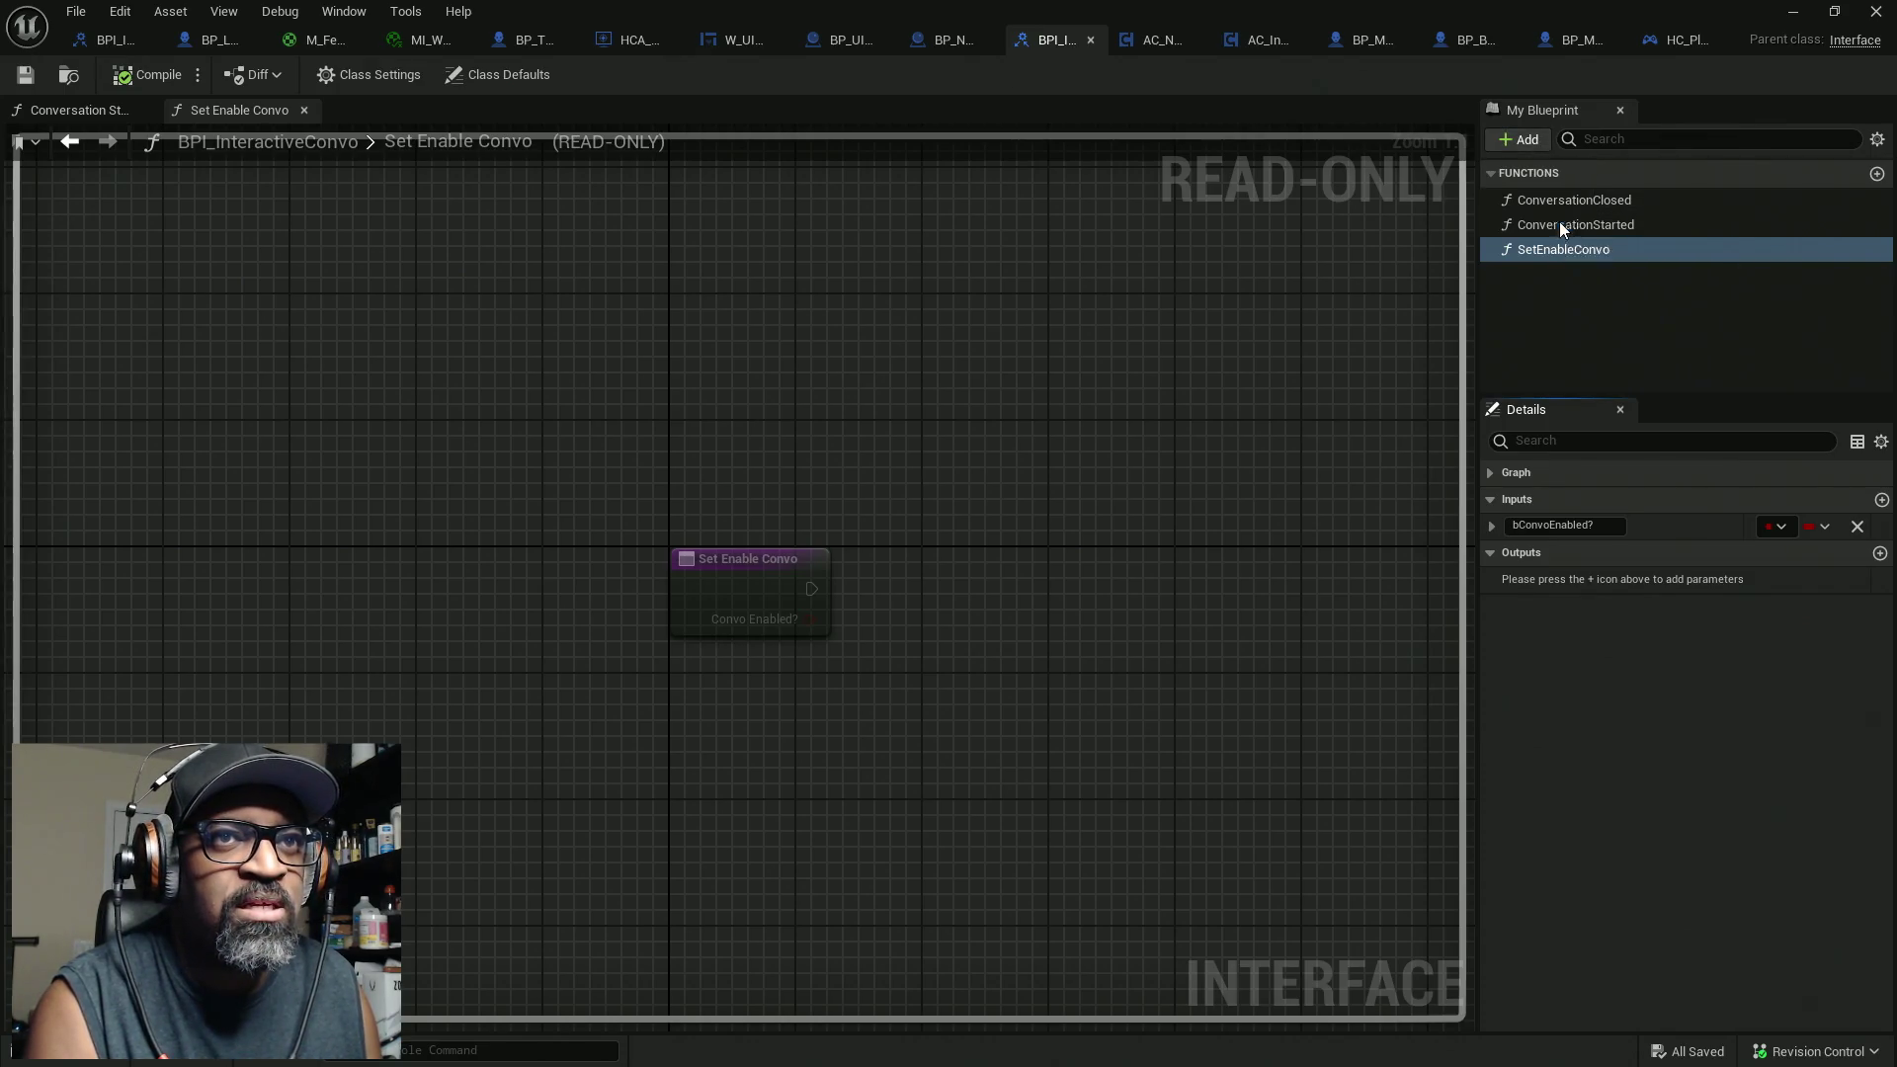
text(Ge)
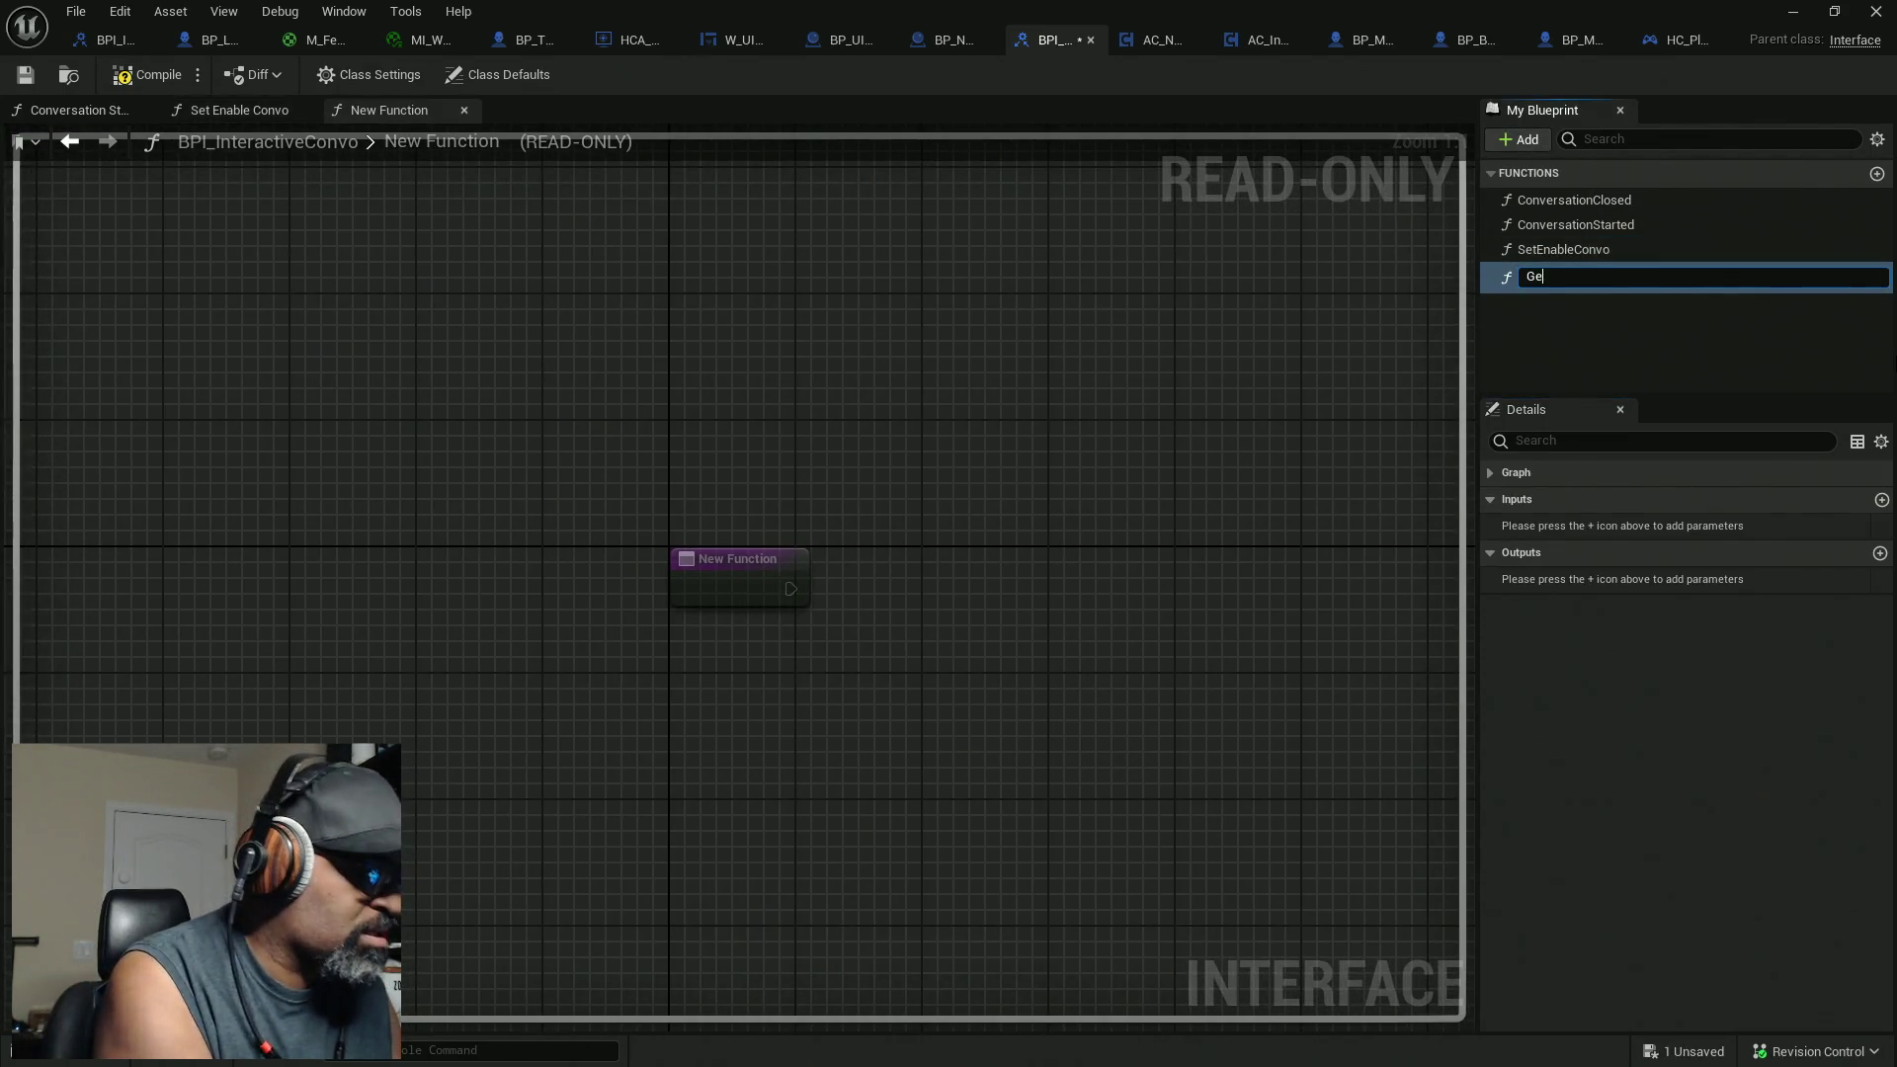
text(tConv)
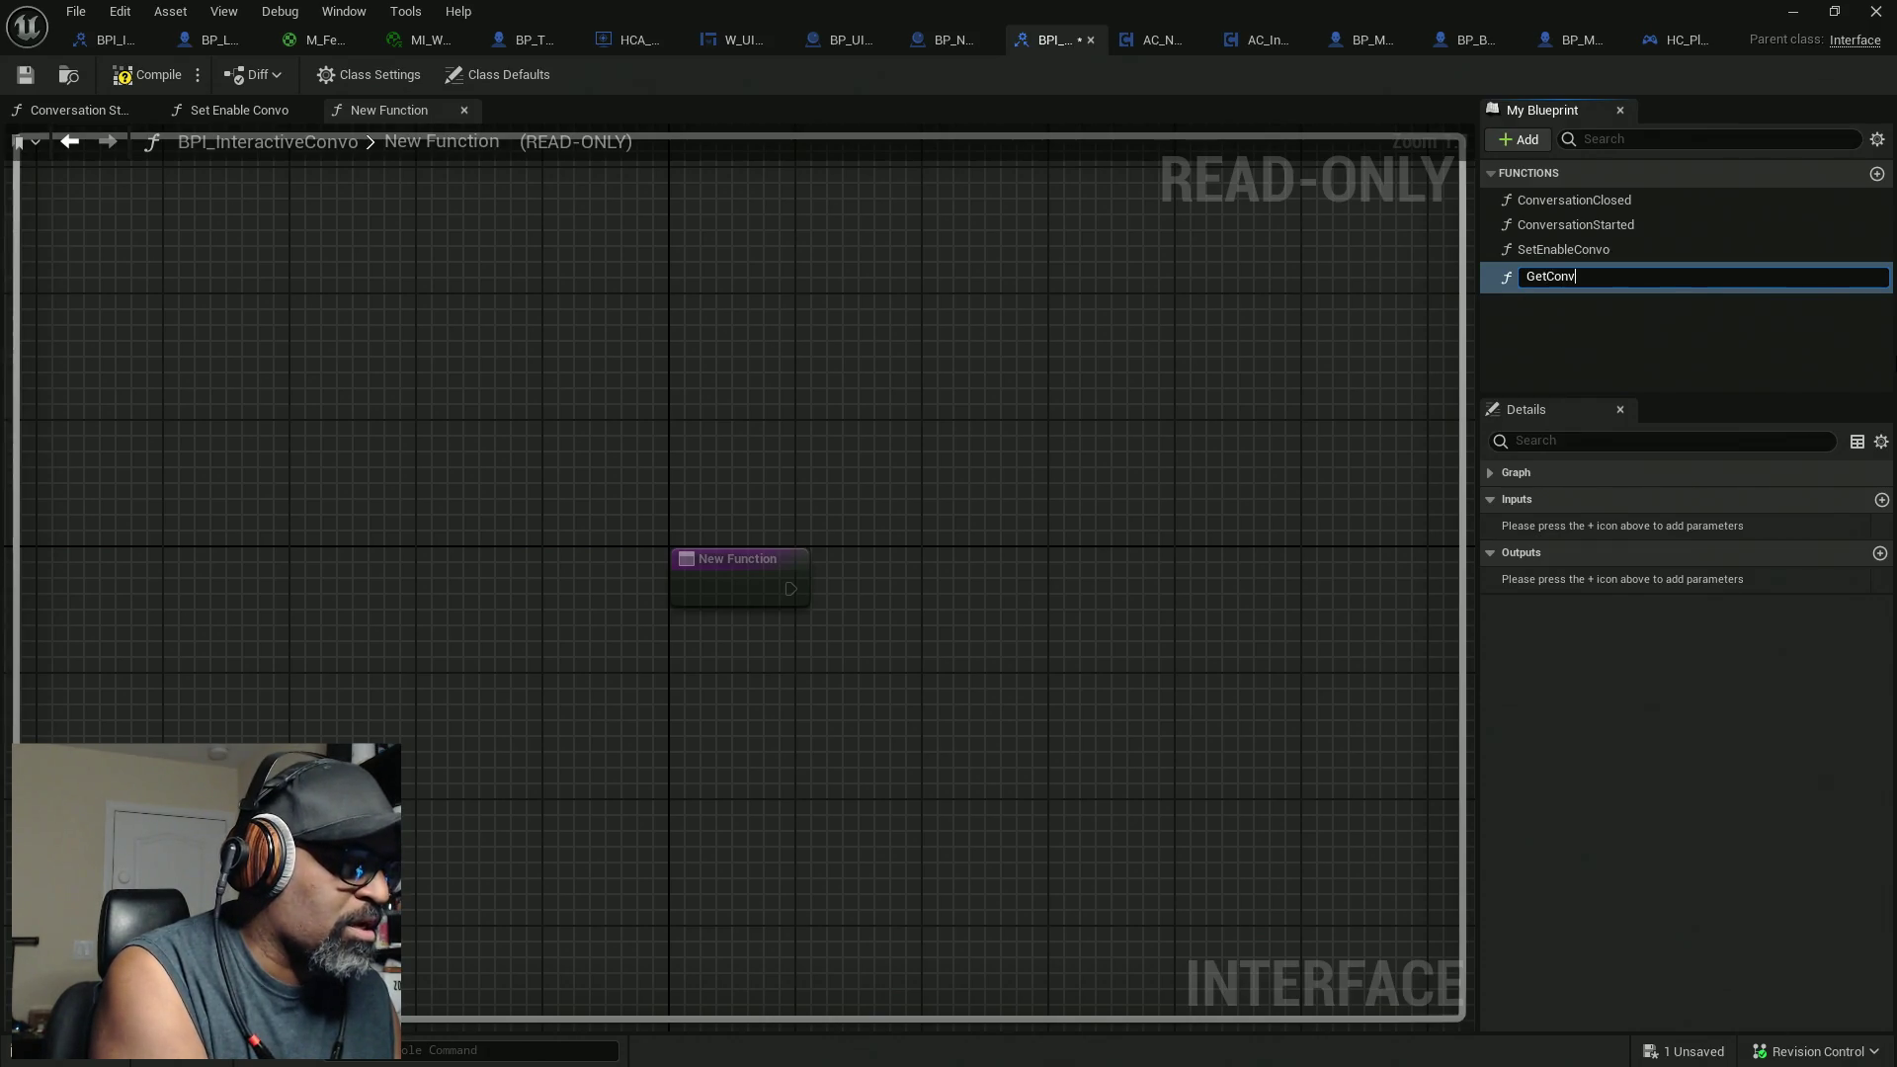
text(oE)
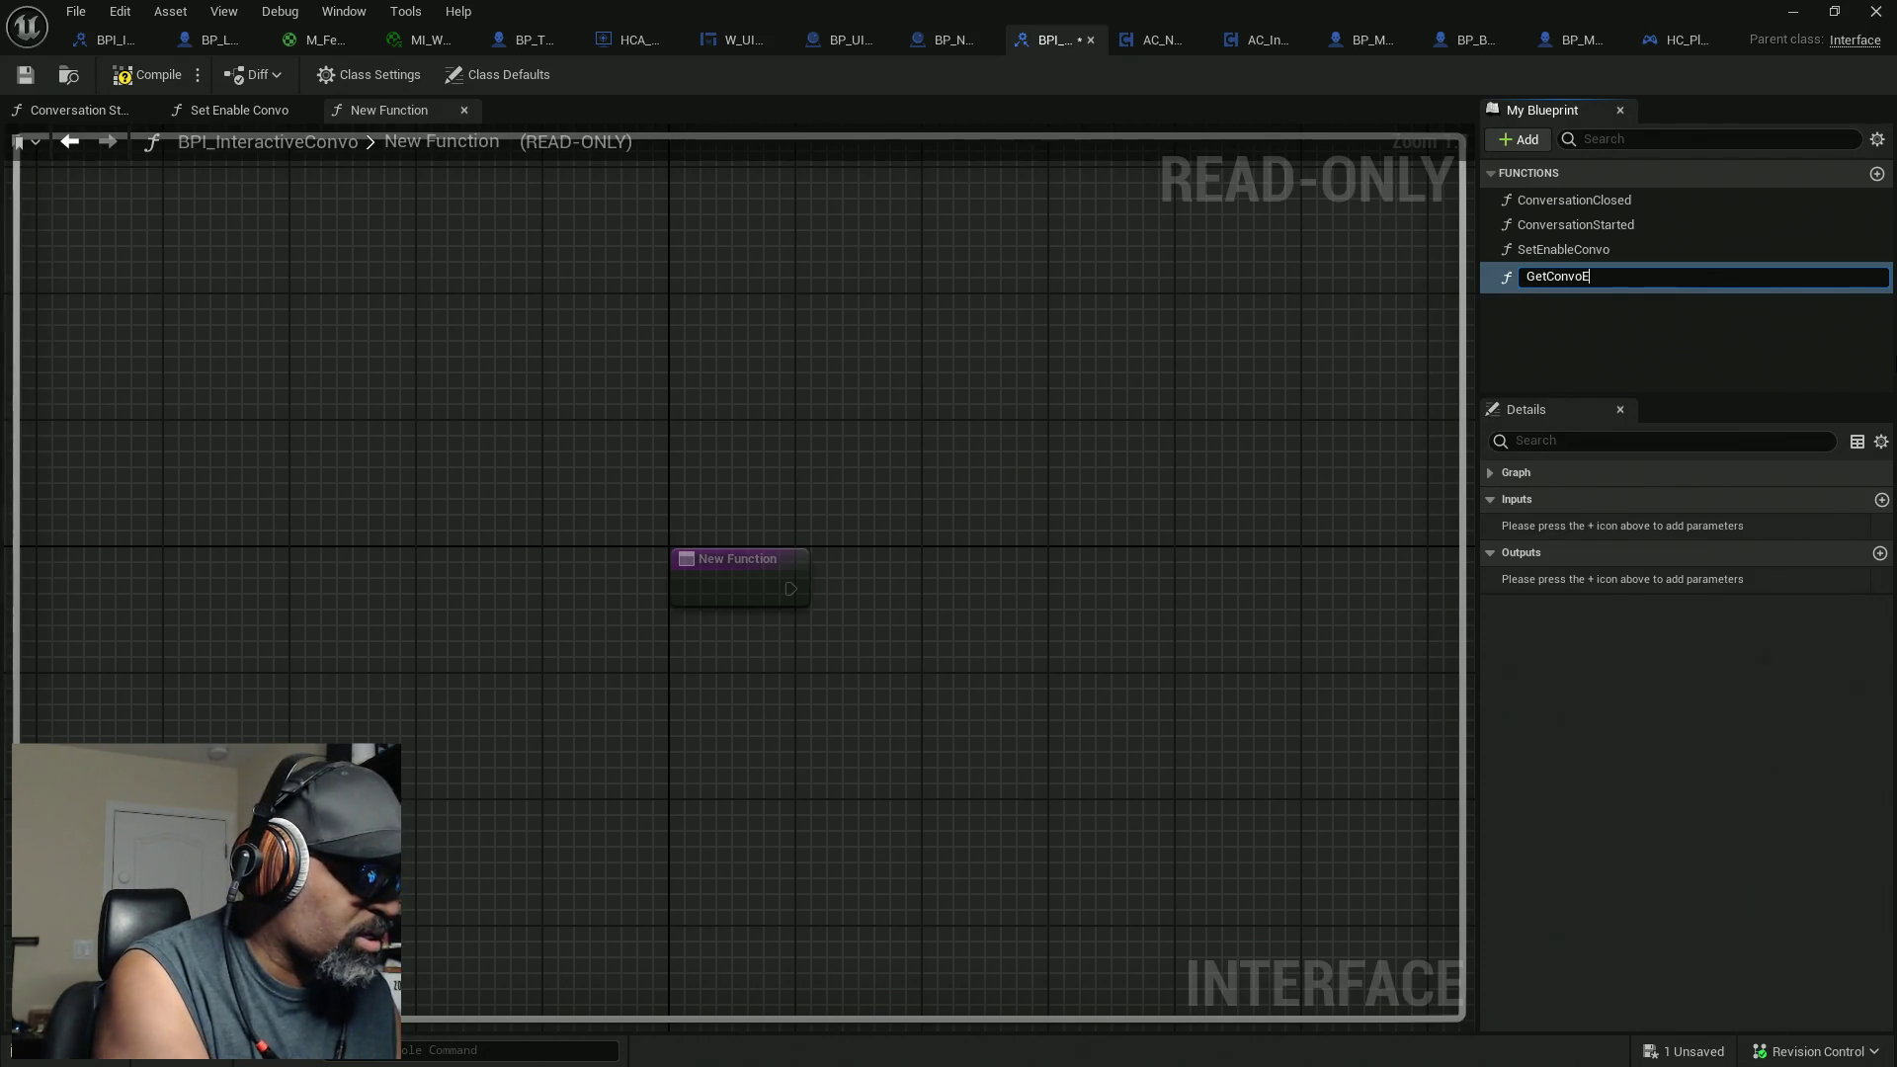
text(nabled)
Step: Give GetConvoEnabled an output named bConvoEnabled?
key(Return)
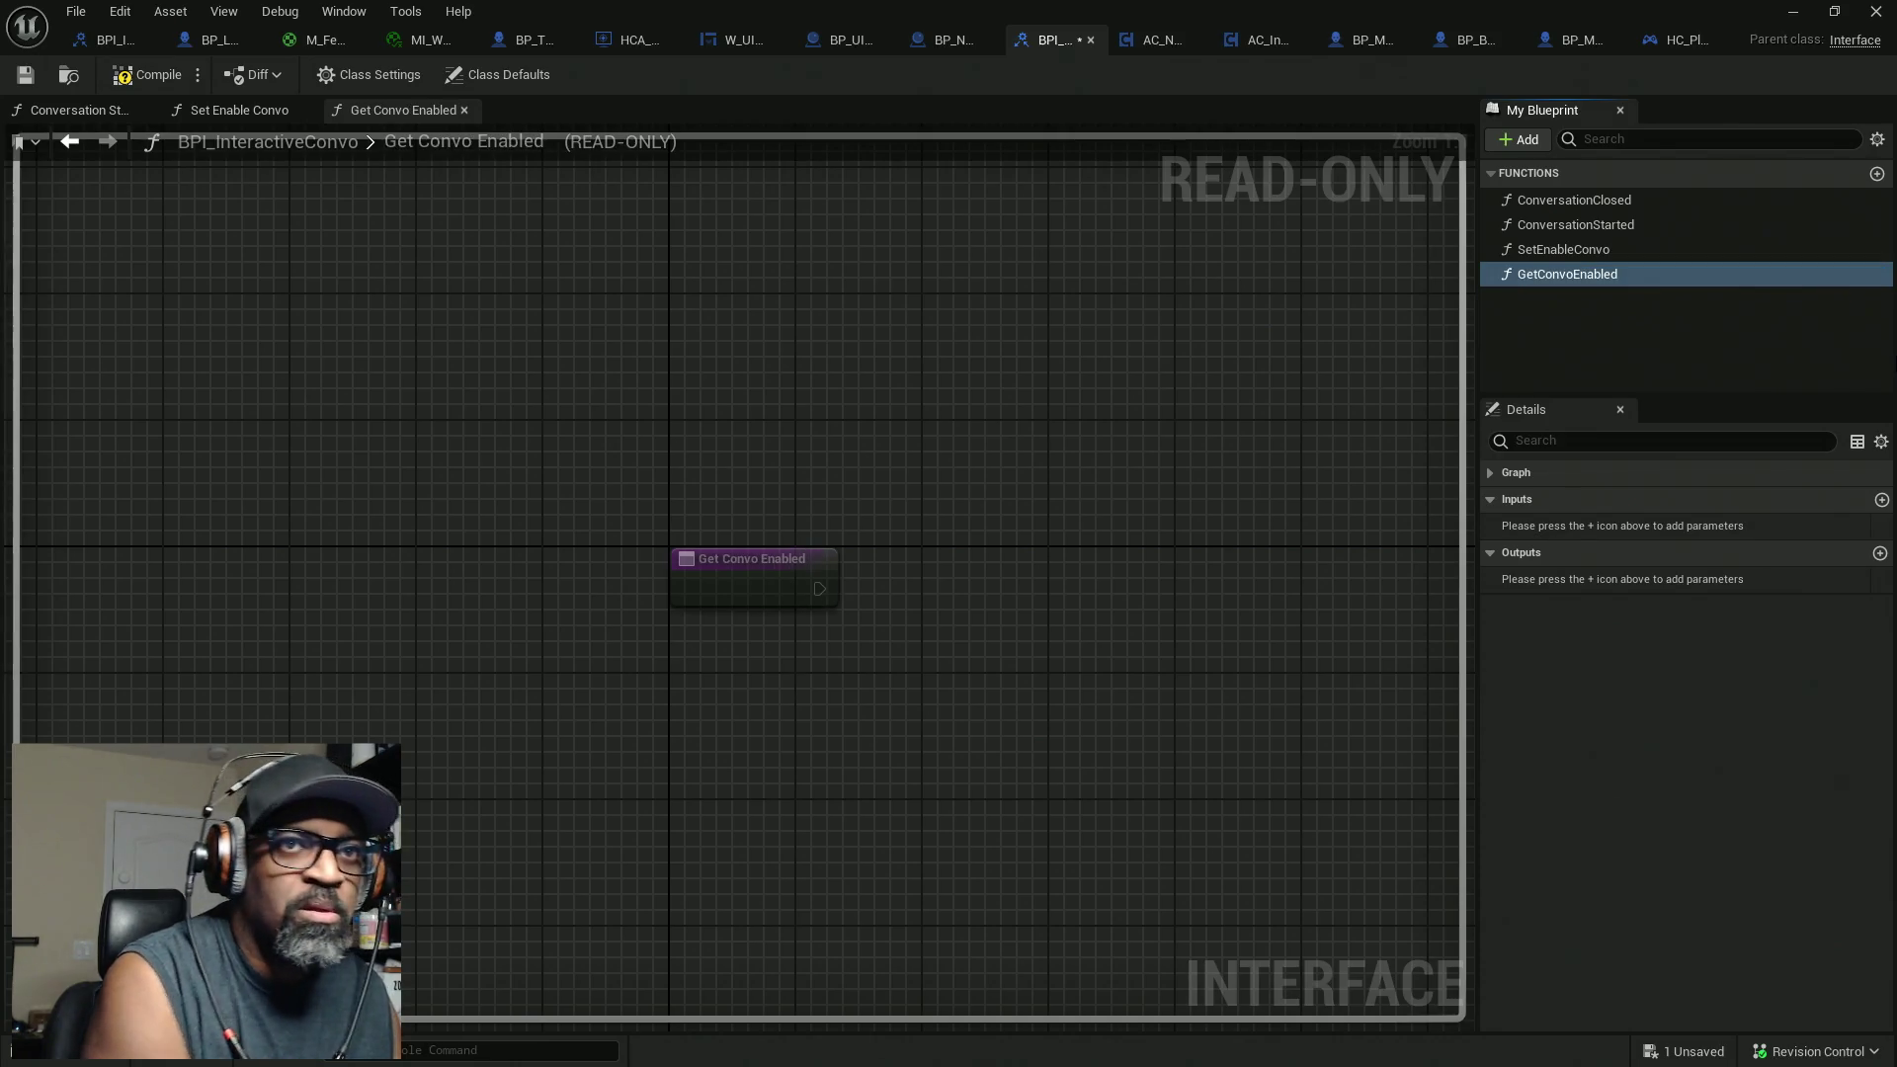
click(1881, 554)
click(1571, 581)
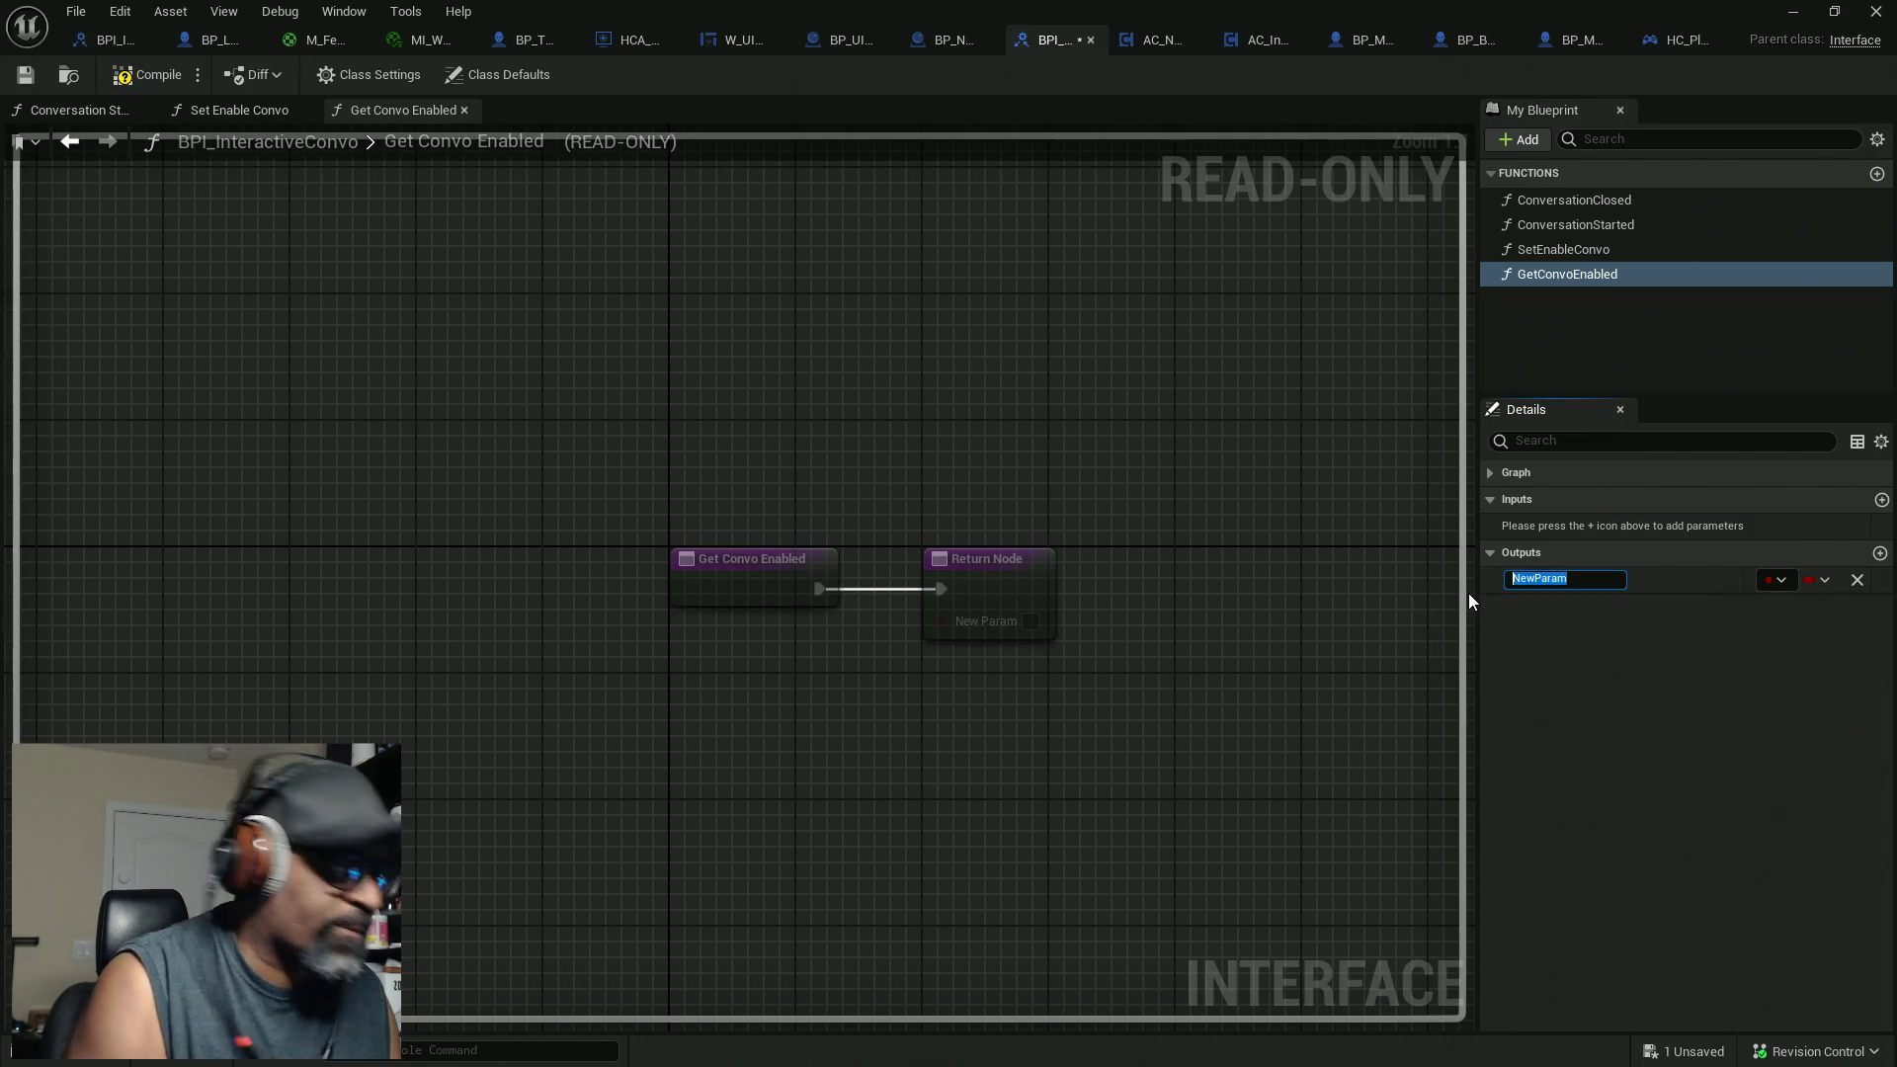
text(b)
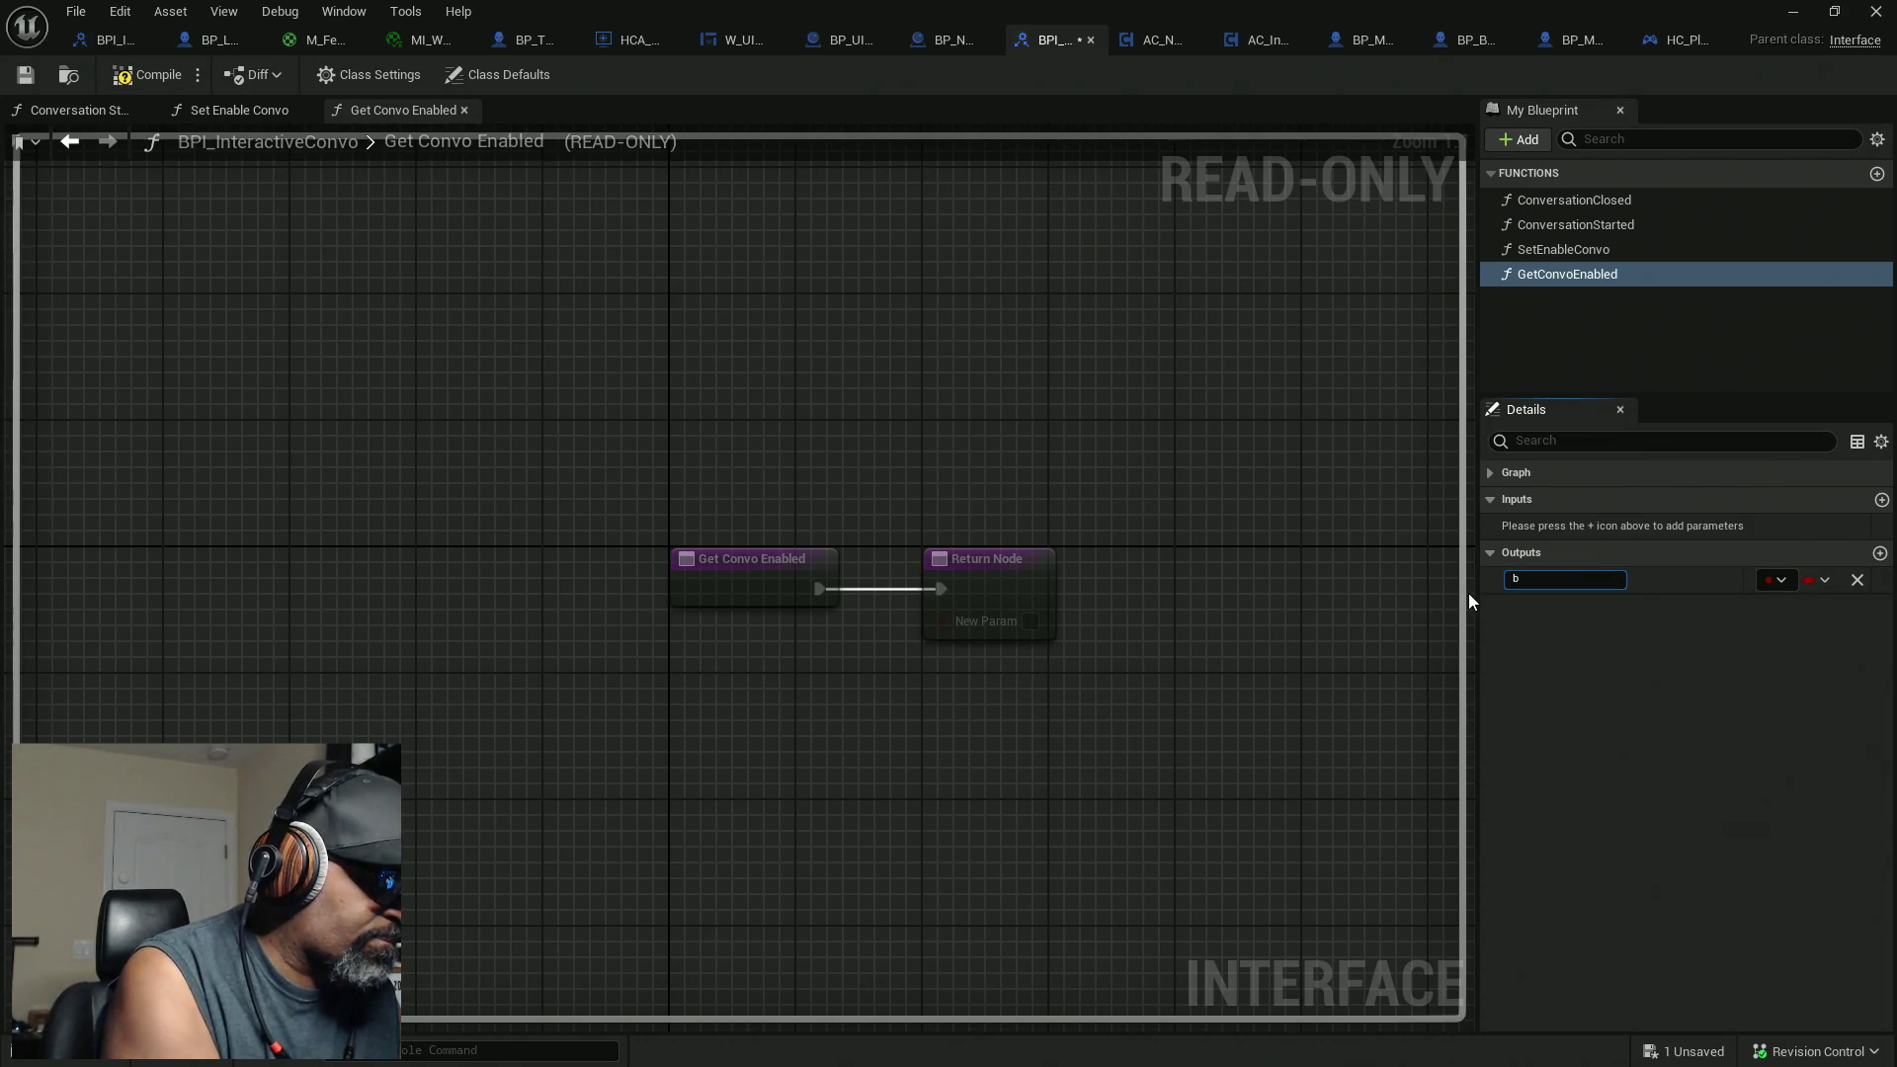
text(Conv)
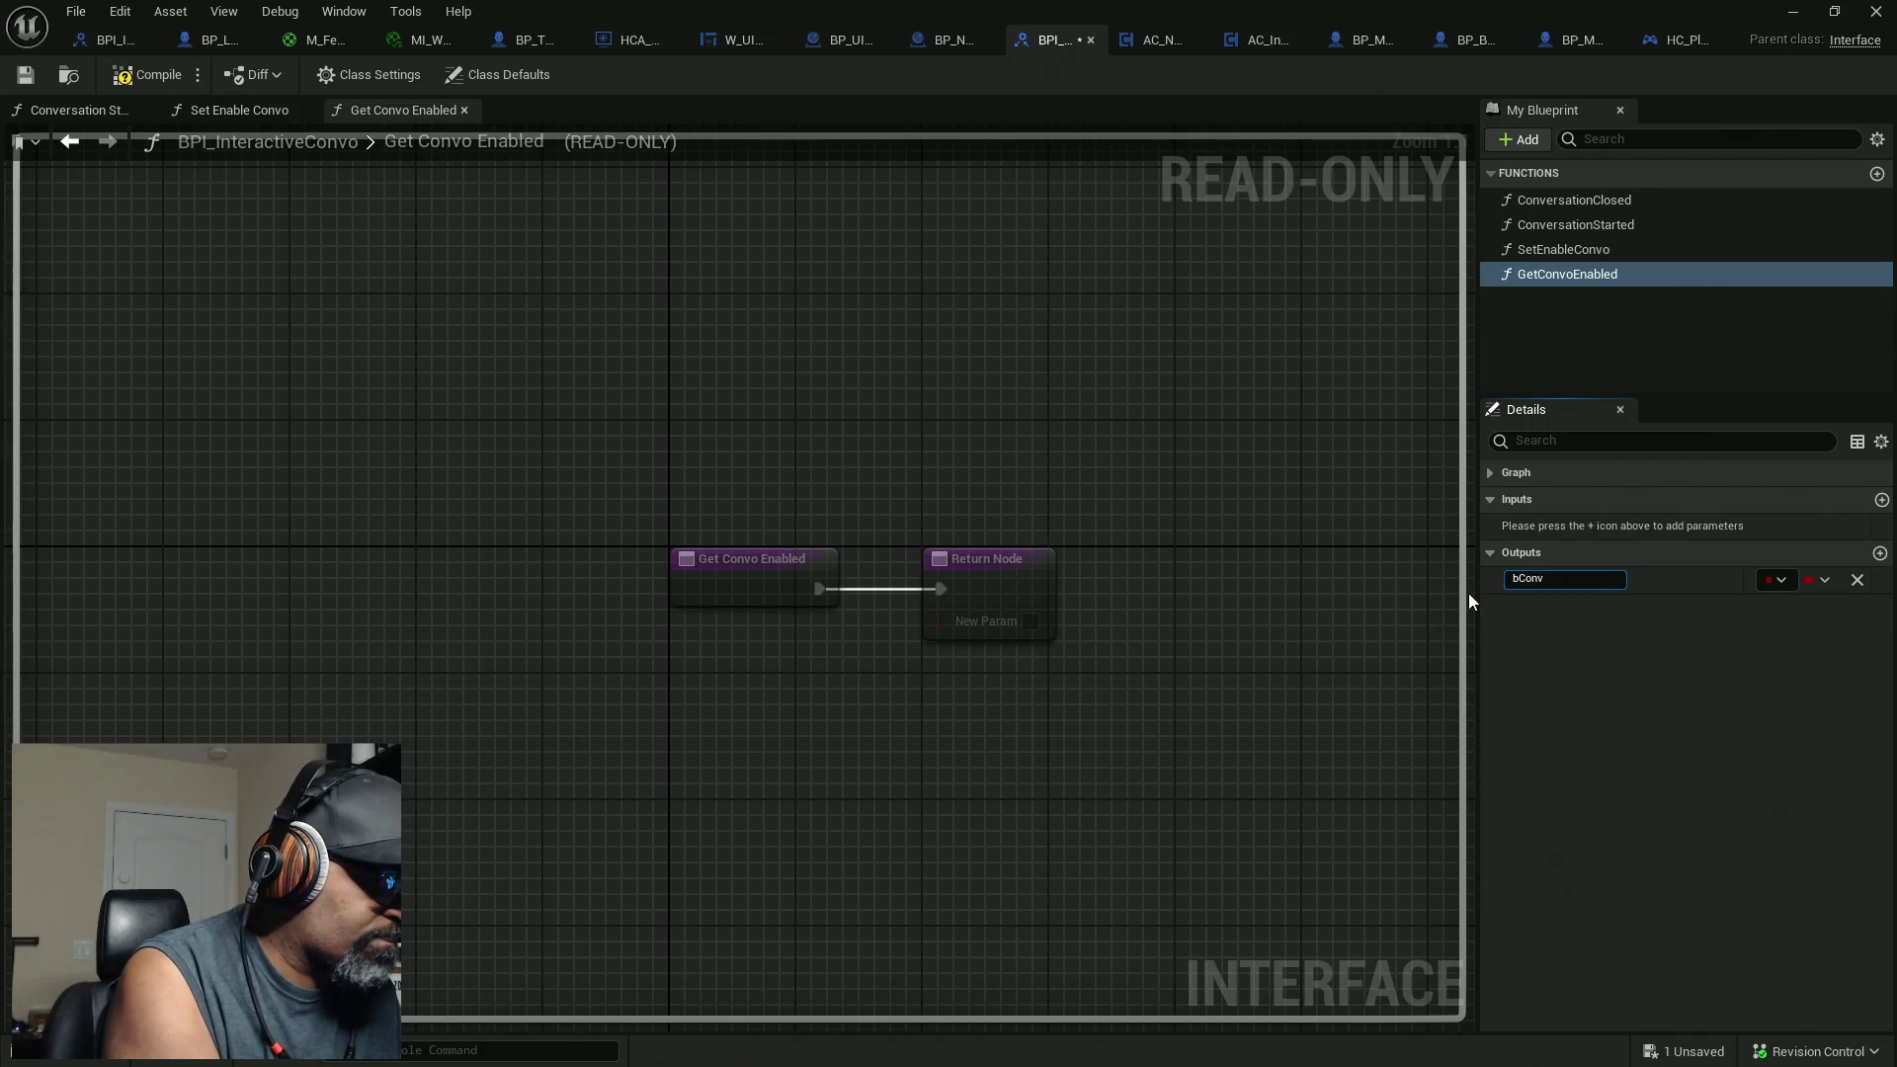
text(oEnabled?)
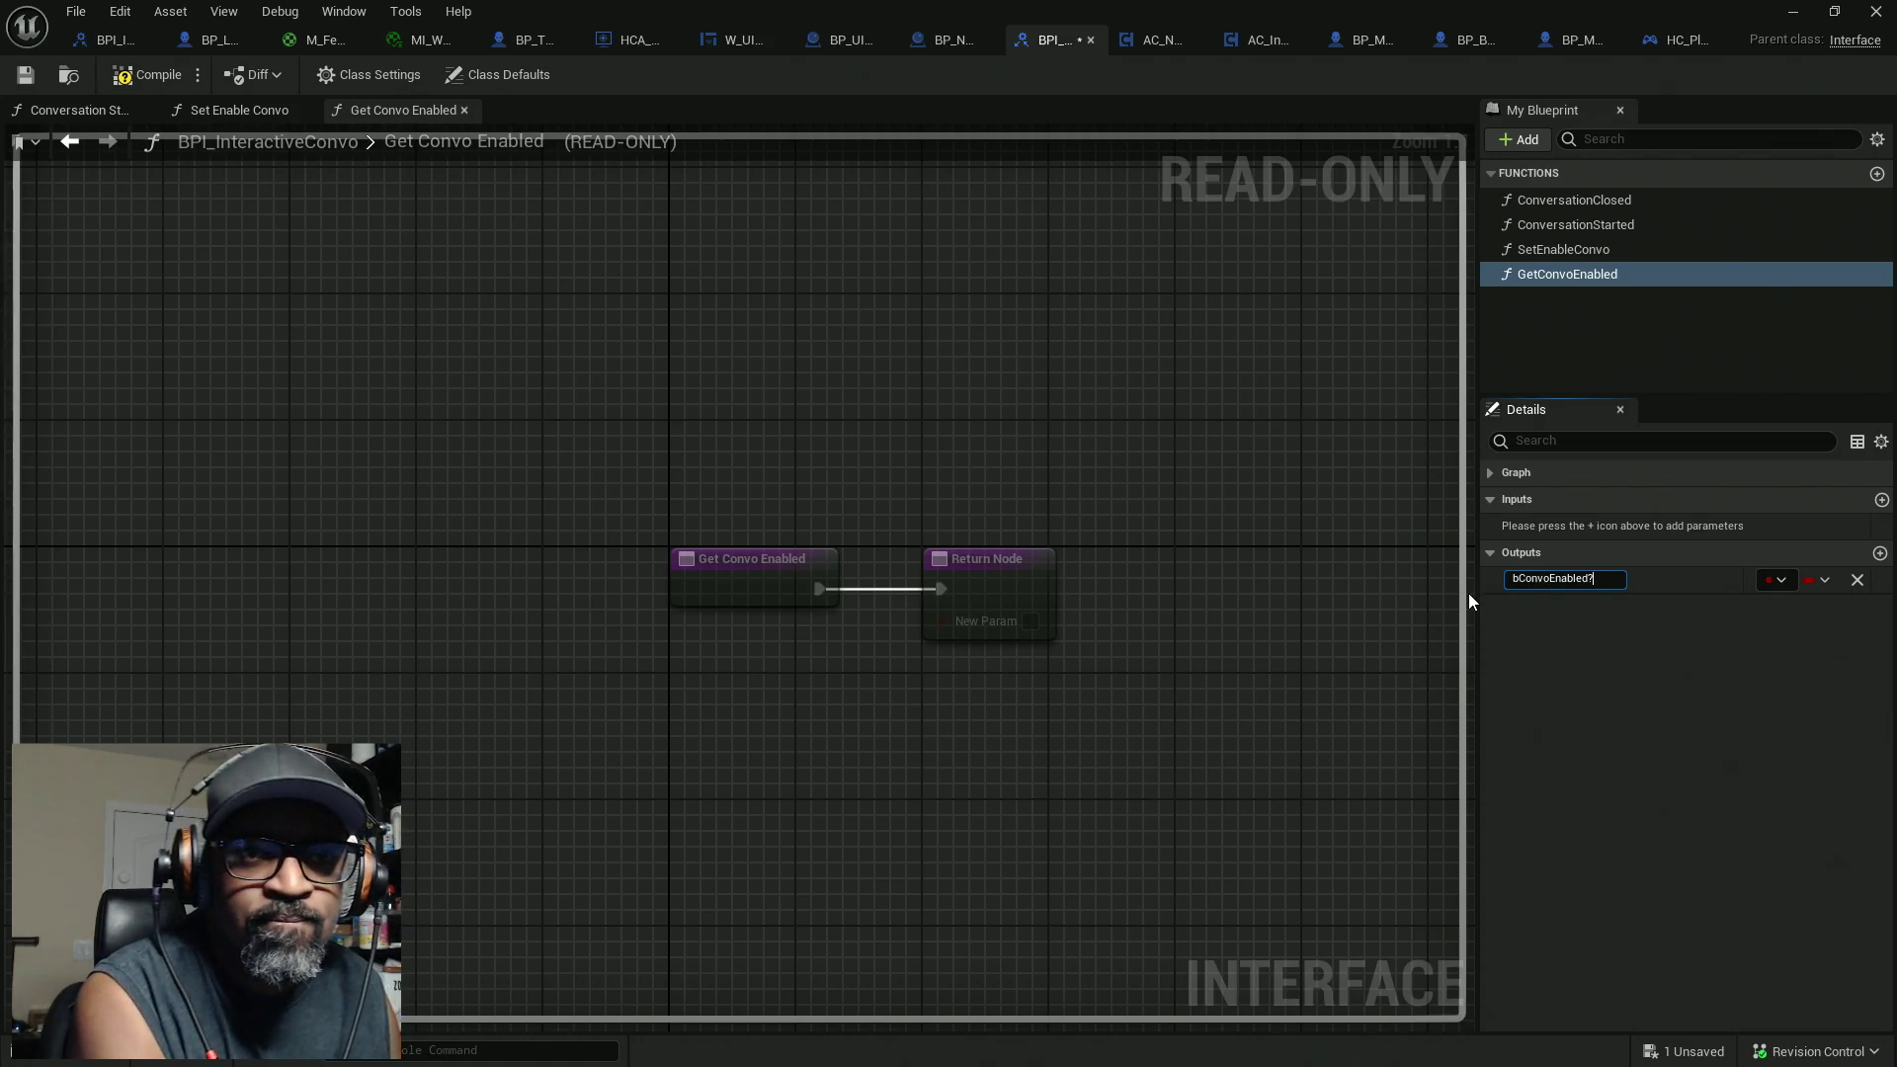
key(Return)
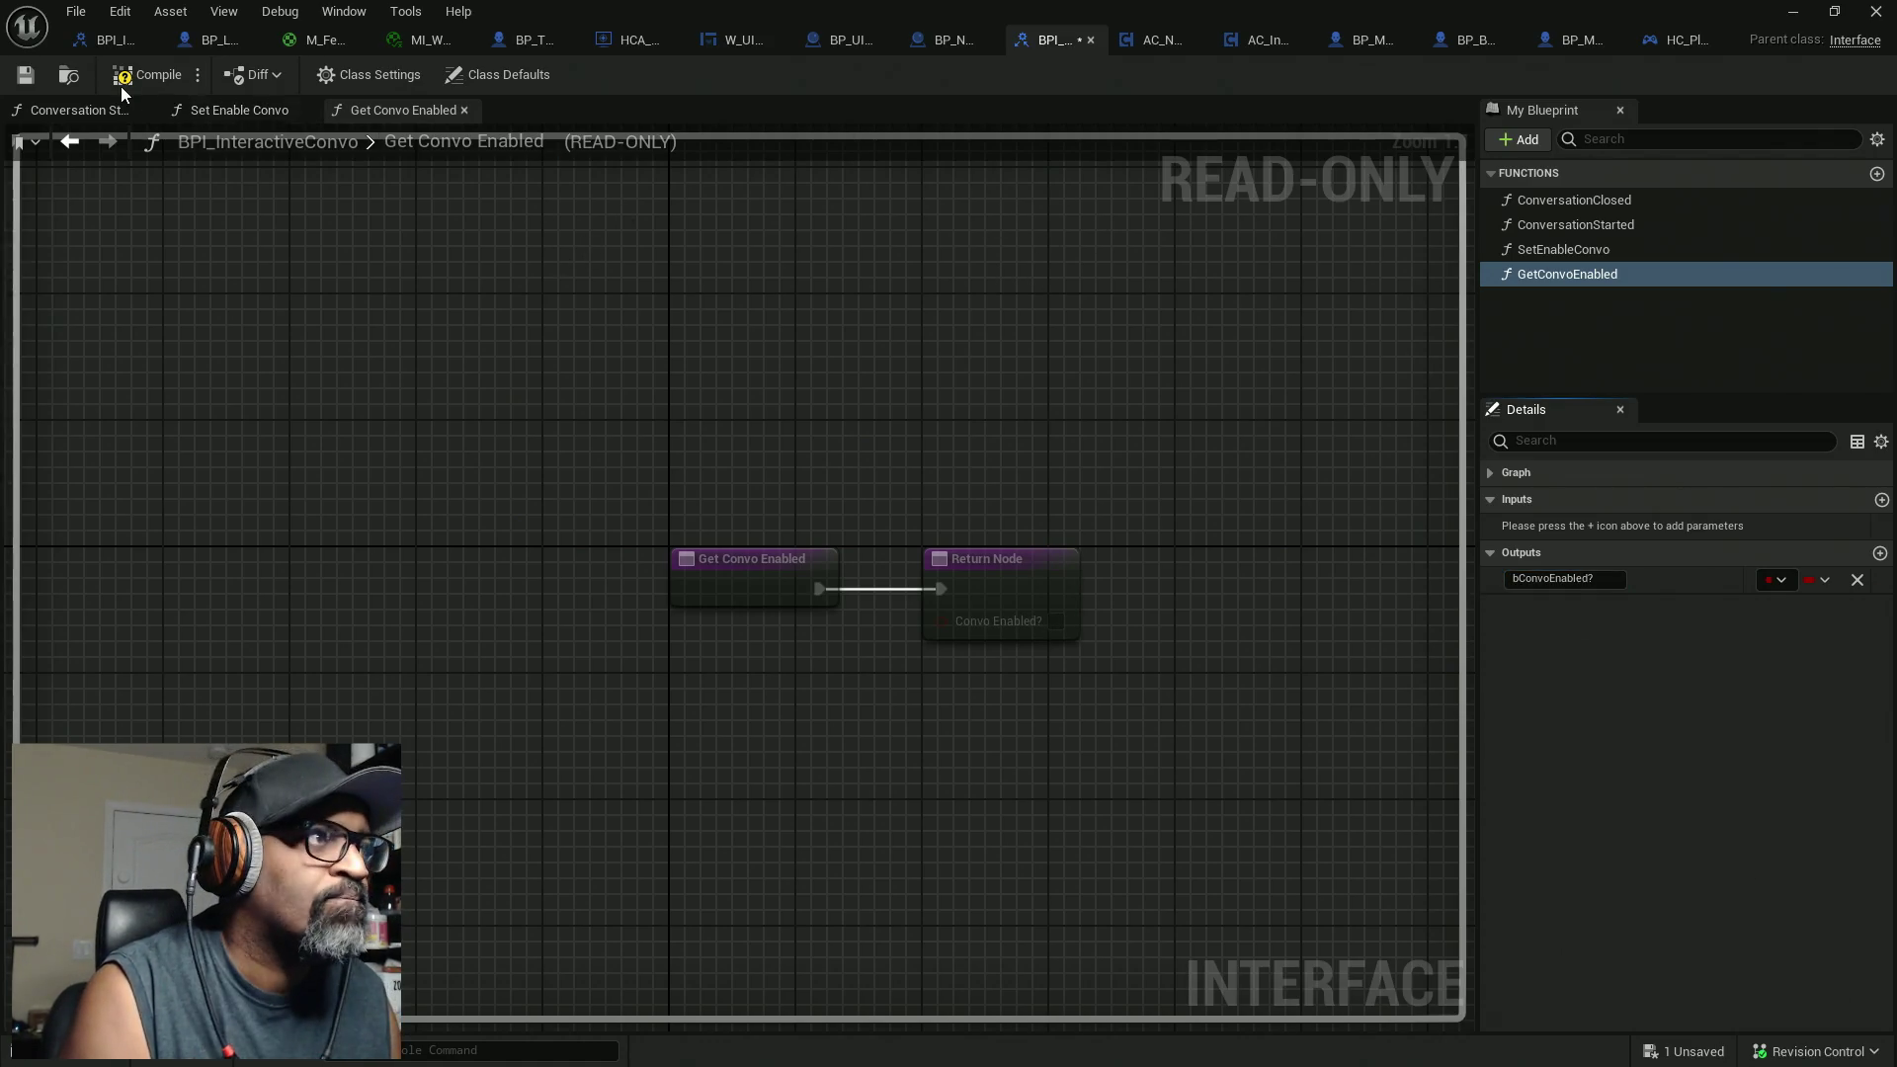
Step: Compile and save the interface, dismiss the notice, and return to AC_Interaction_CORE's graph
click(121, 79)
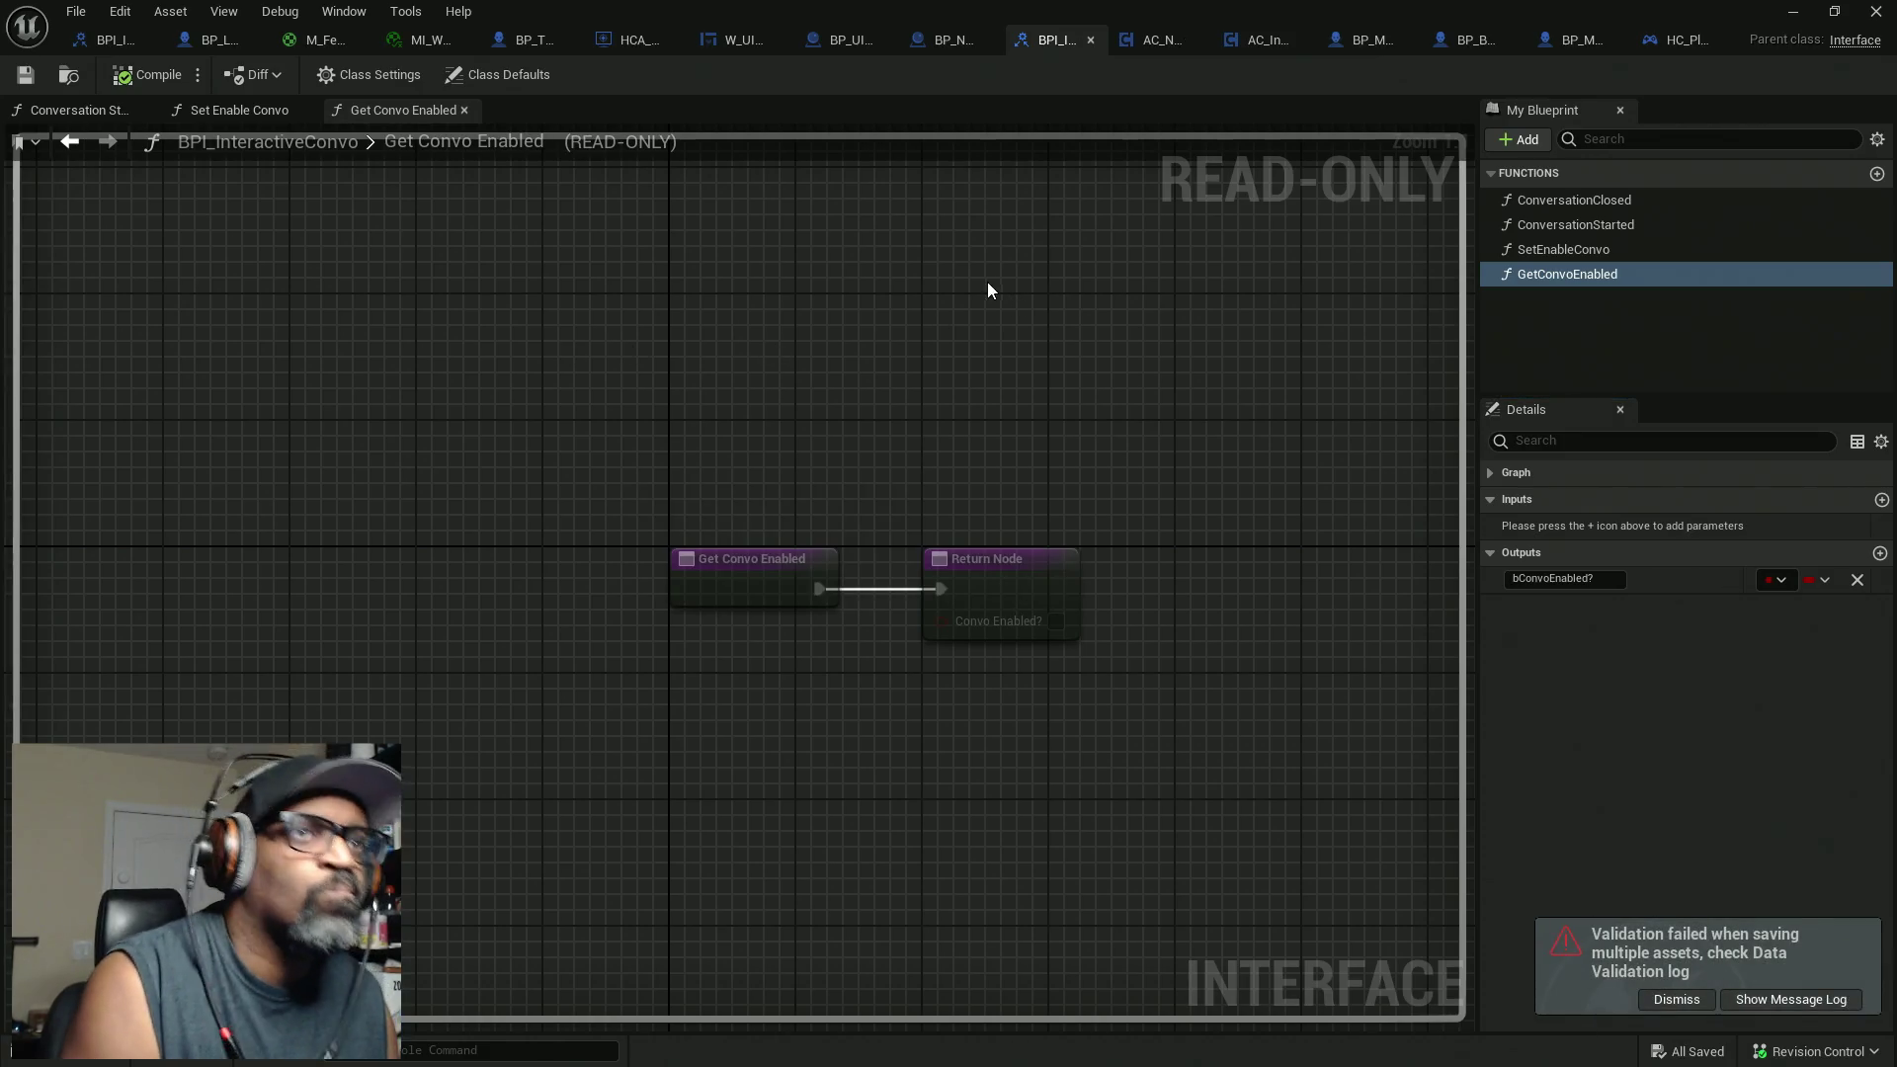
click(1686, 993)
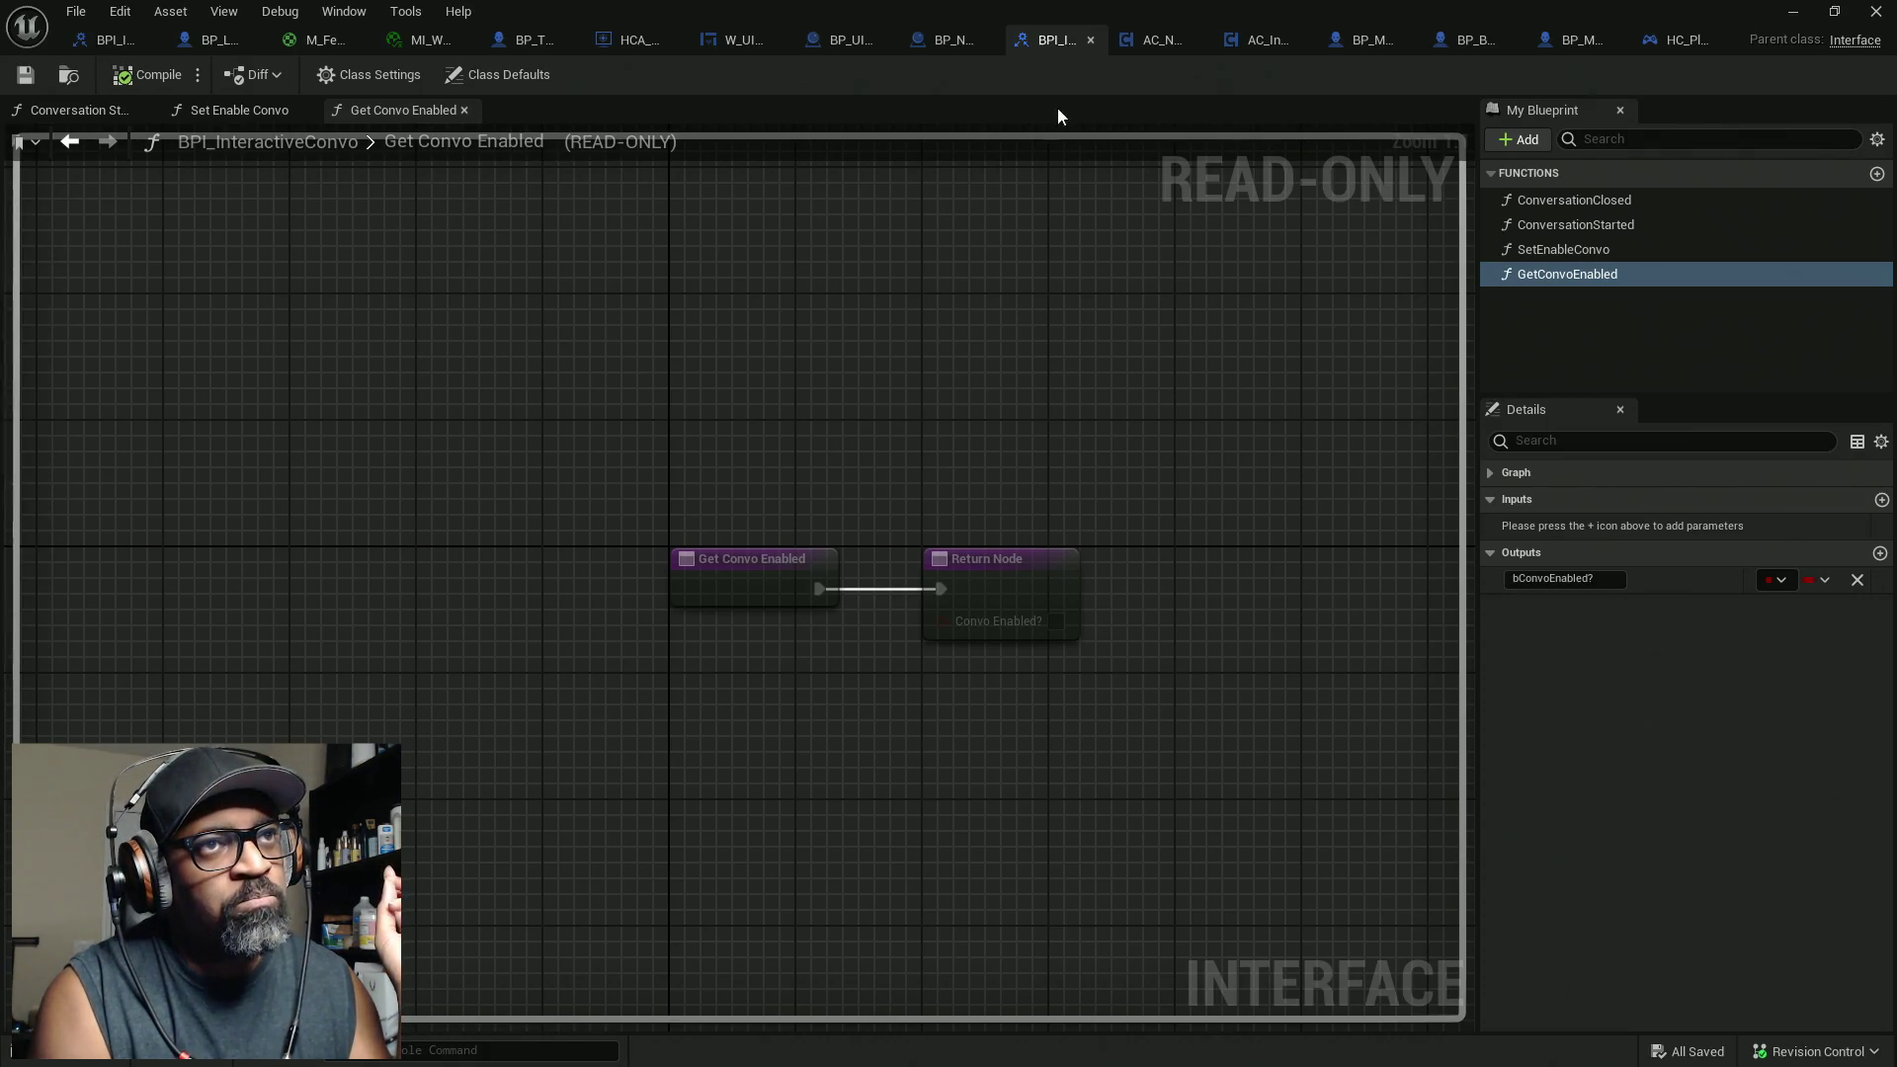
click(1271, 48)
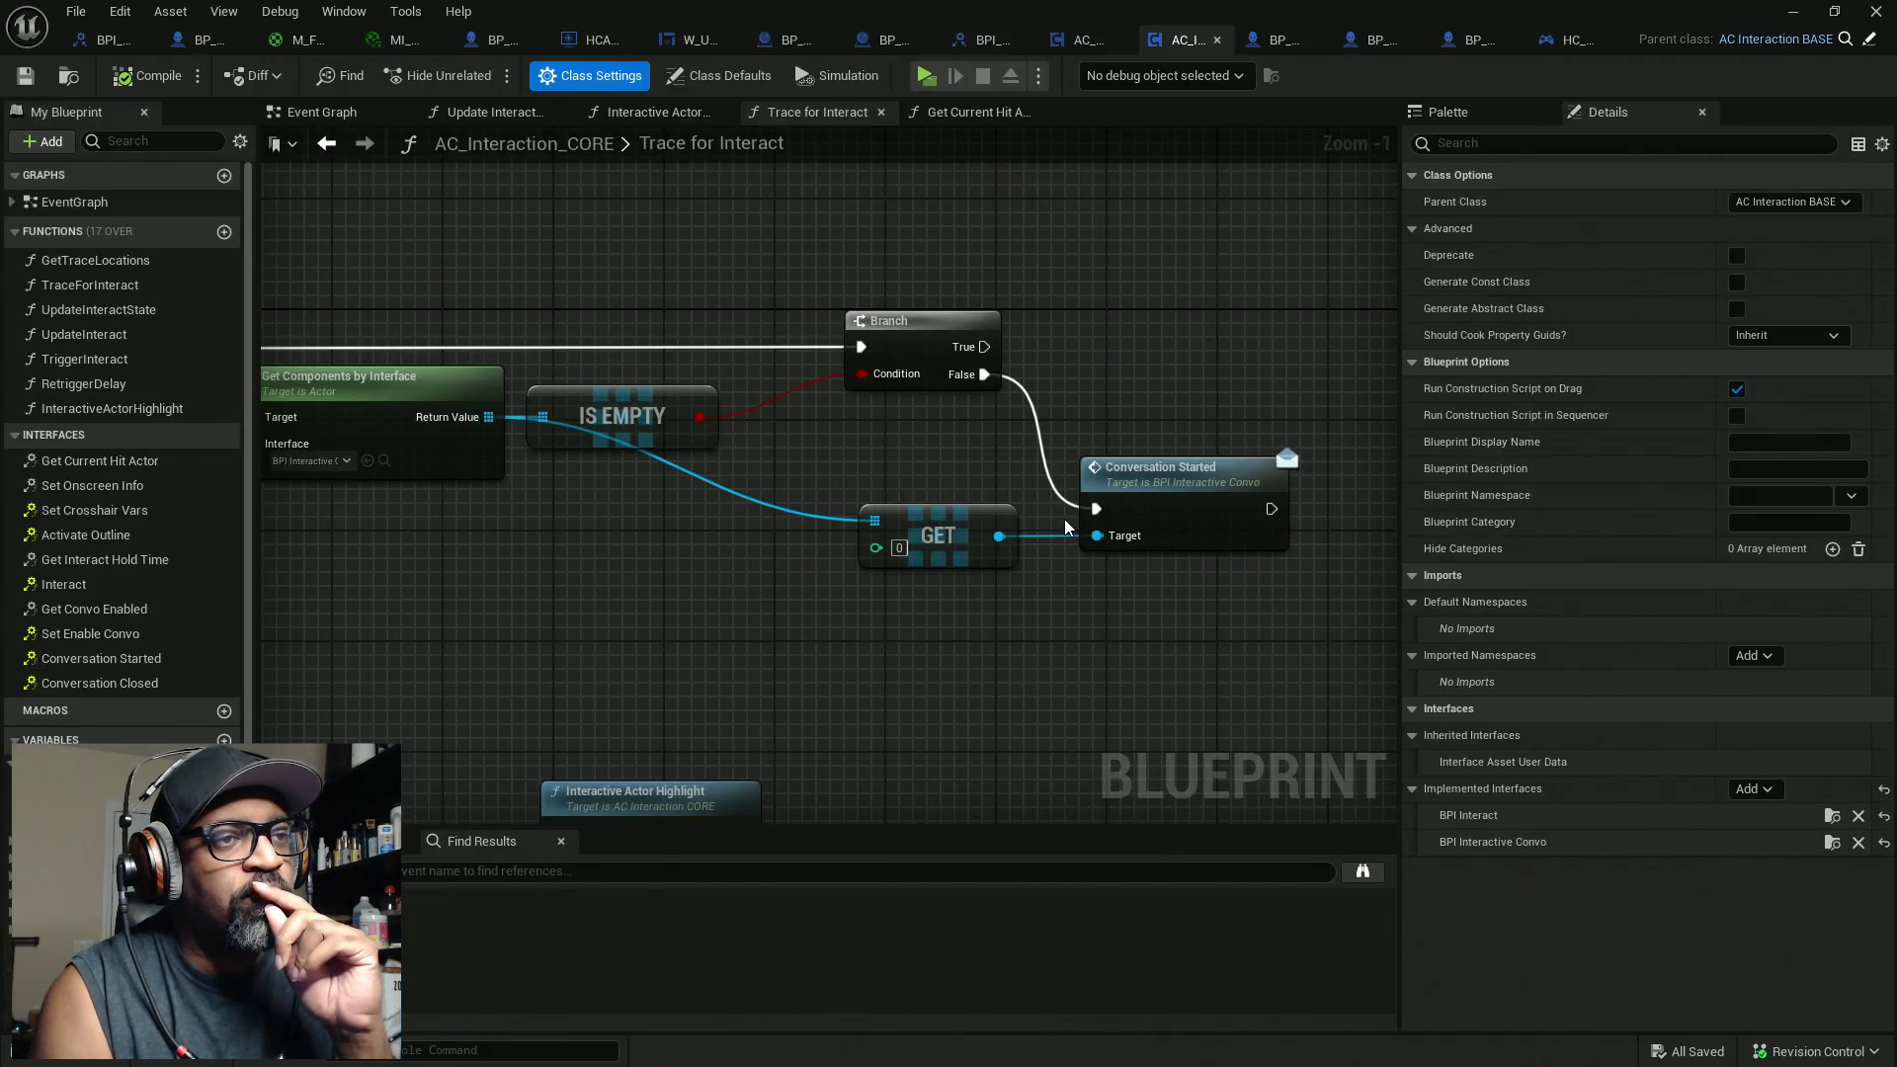
drag(561, 328, 631, 324)
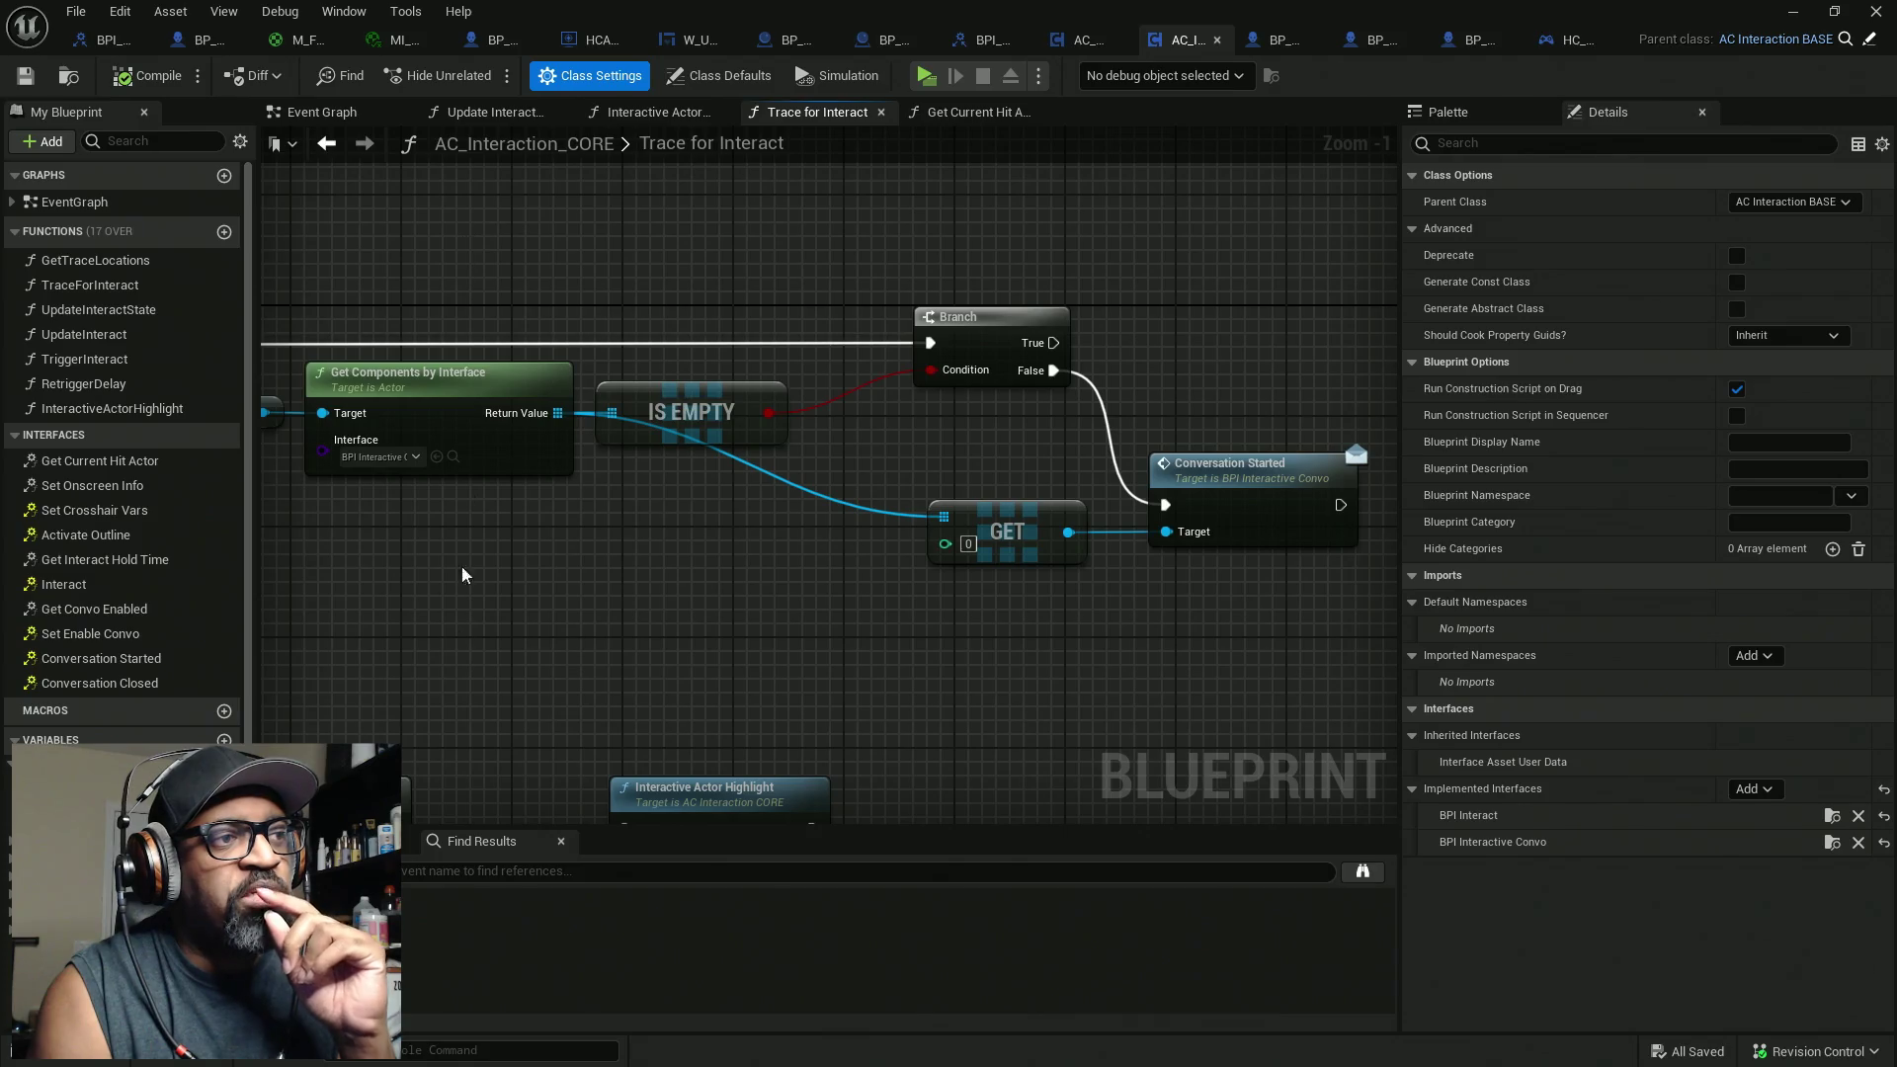
mouse_move(460, 575)
mouse_down()
mouse_move(441, 550)
mouse_move(425, 212)
mouse_move(500, 572)
mouse_move(405, 341)
mouse_up()
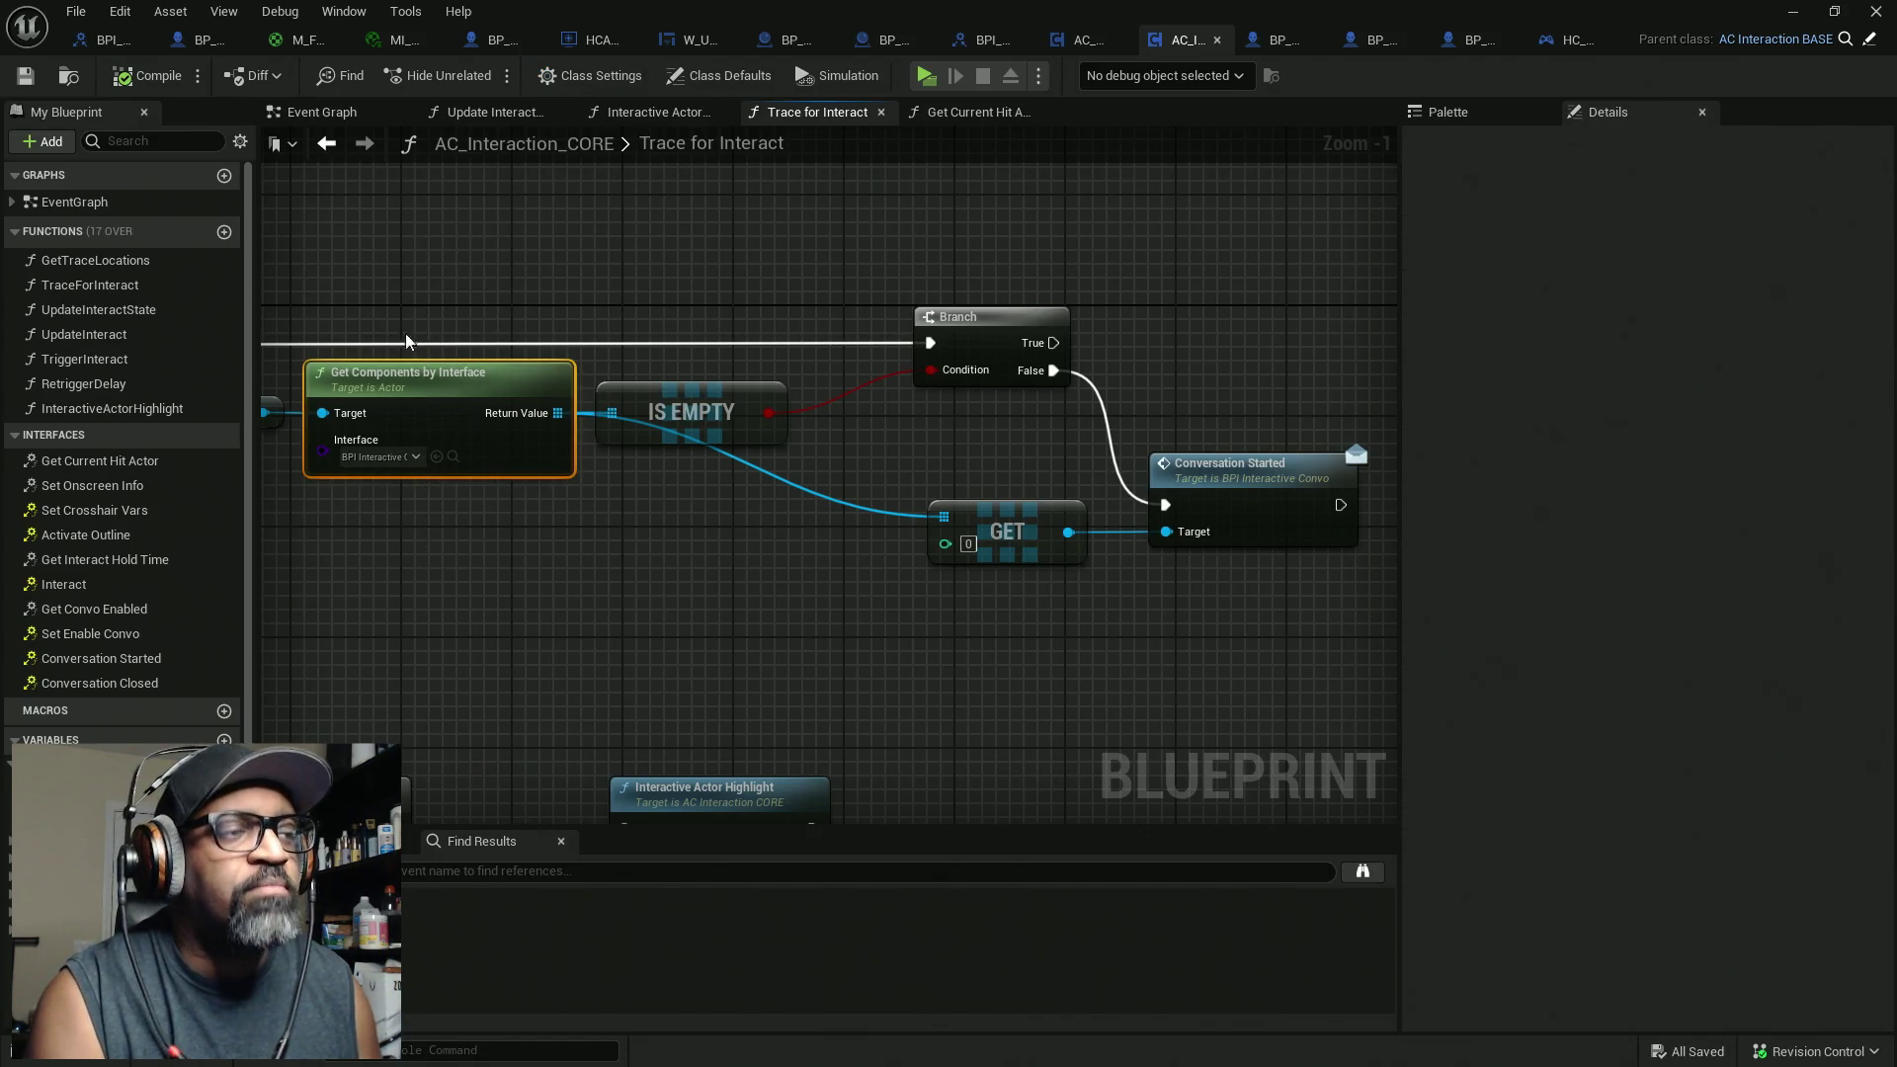
mouse_move(390, 269)
mouse_down()
mouse_move(519, 585)
mouse_move(736, 635)
mouse_move(671, 633)
mouse_up()
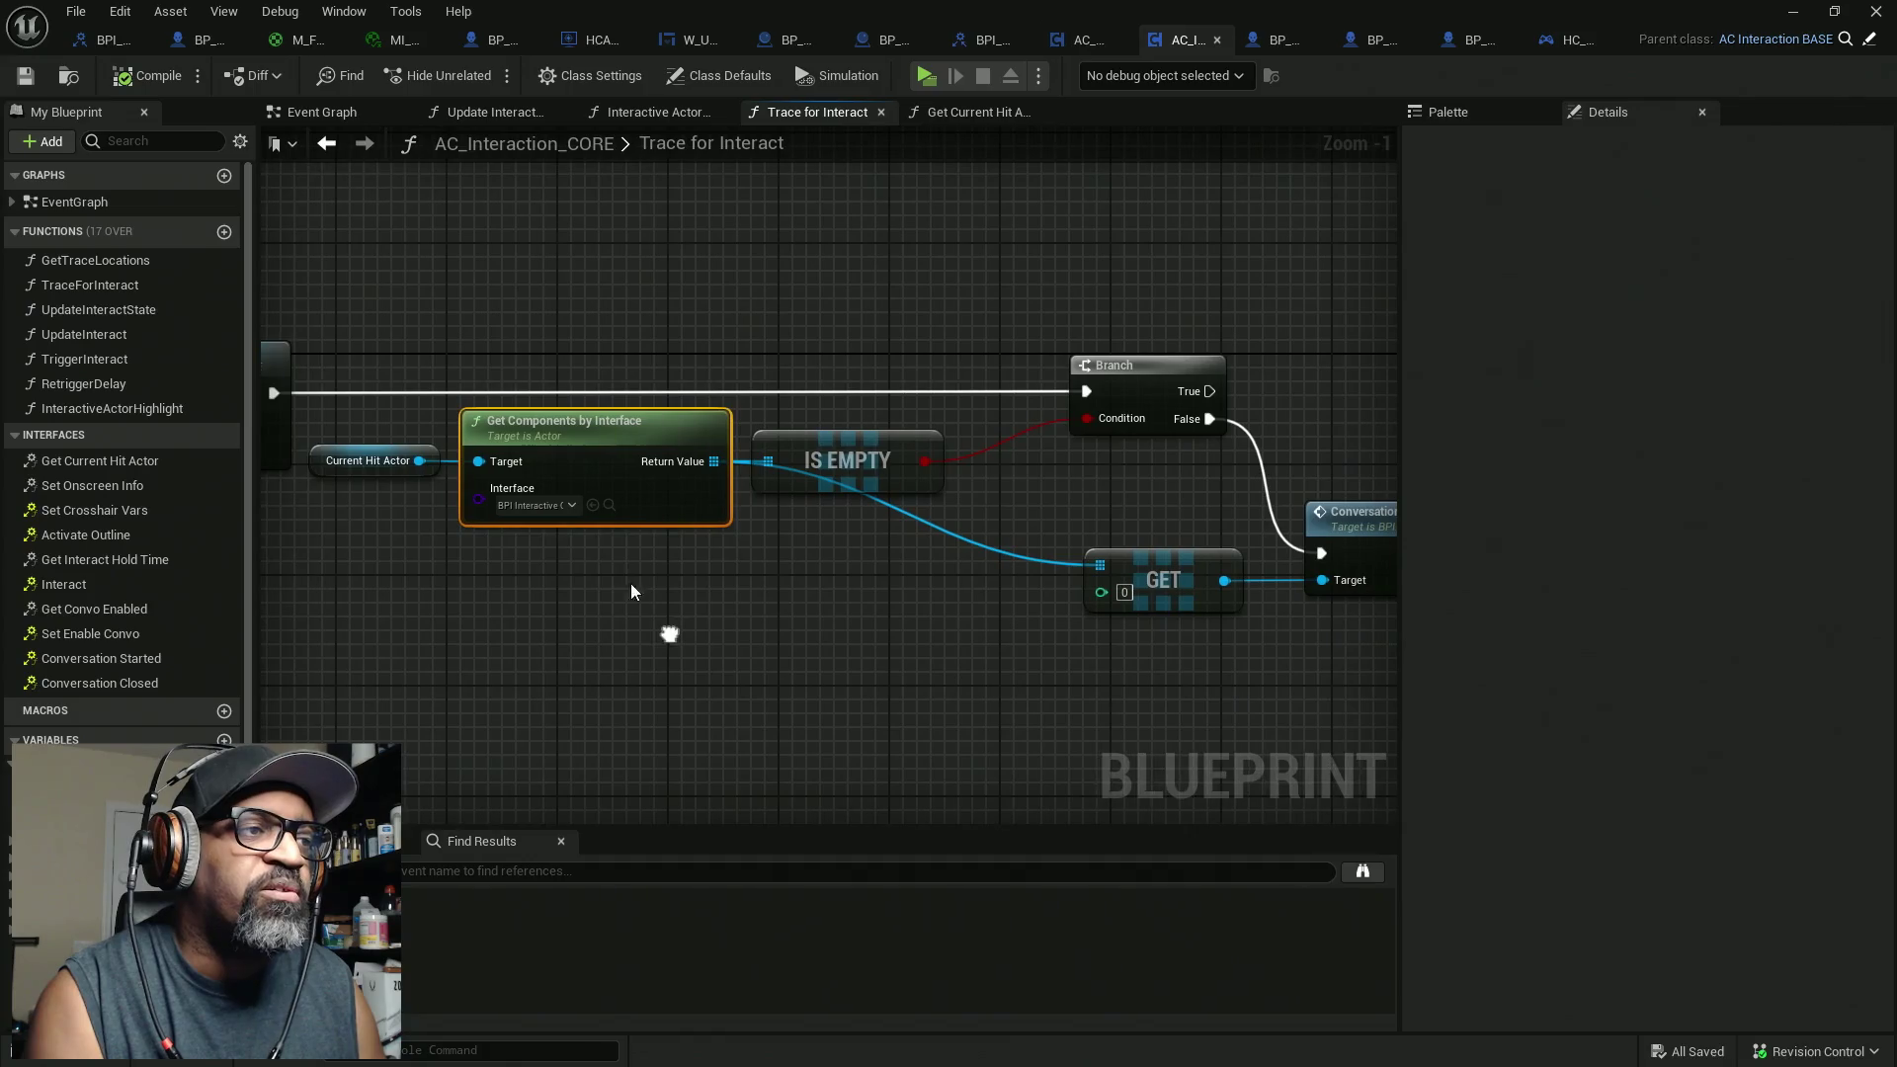
mouse_move(436, 305)
mouse_down()
mouse_move(370, 418)
mouse_move(344, 614)
mouse_up()
drag(491, 222, 706, 652)
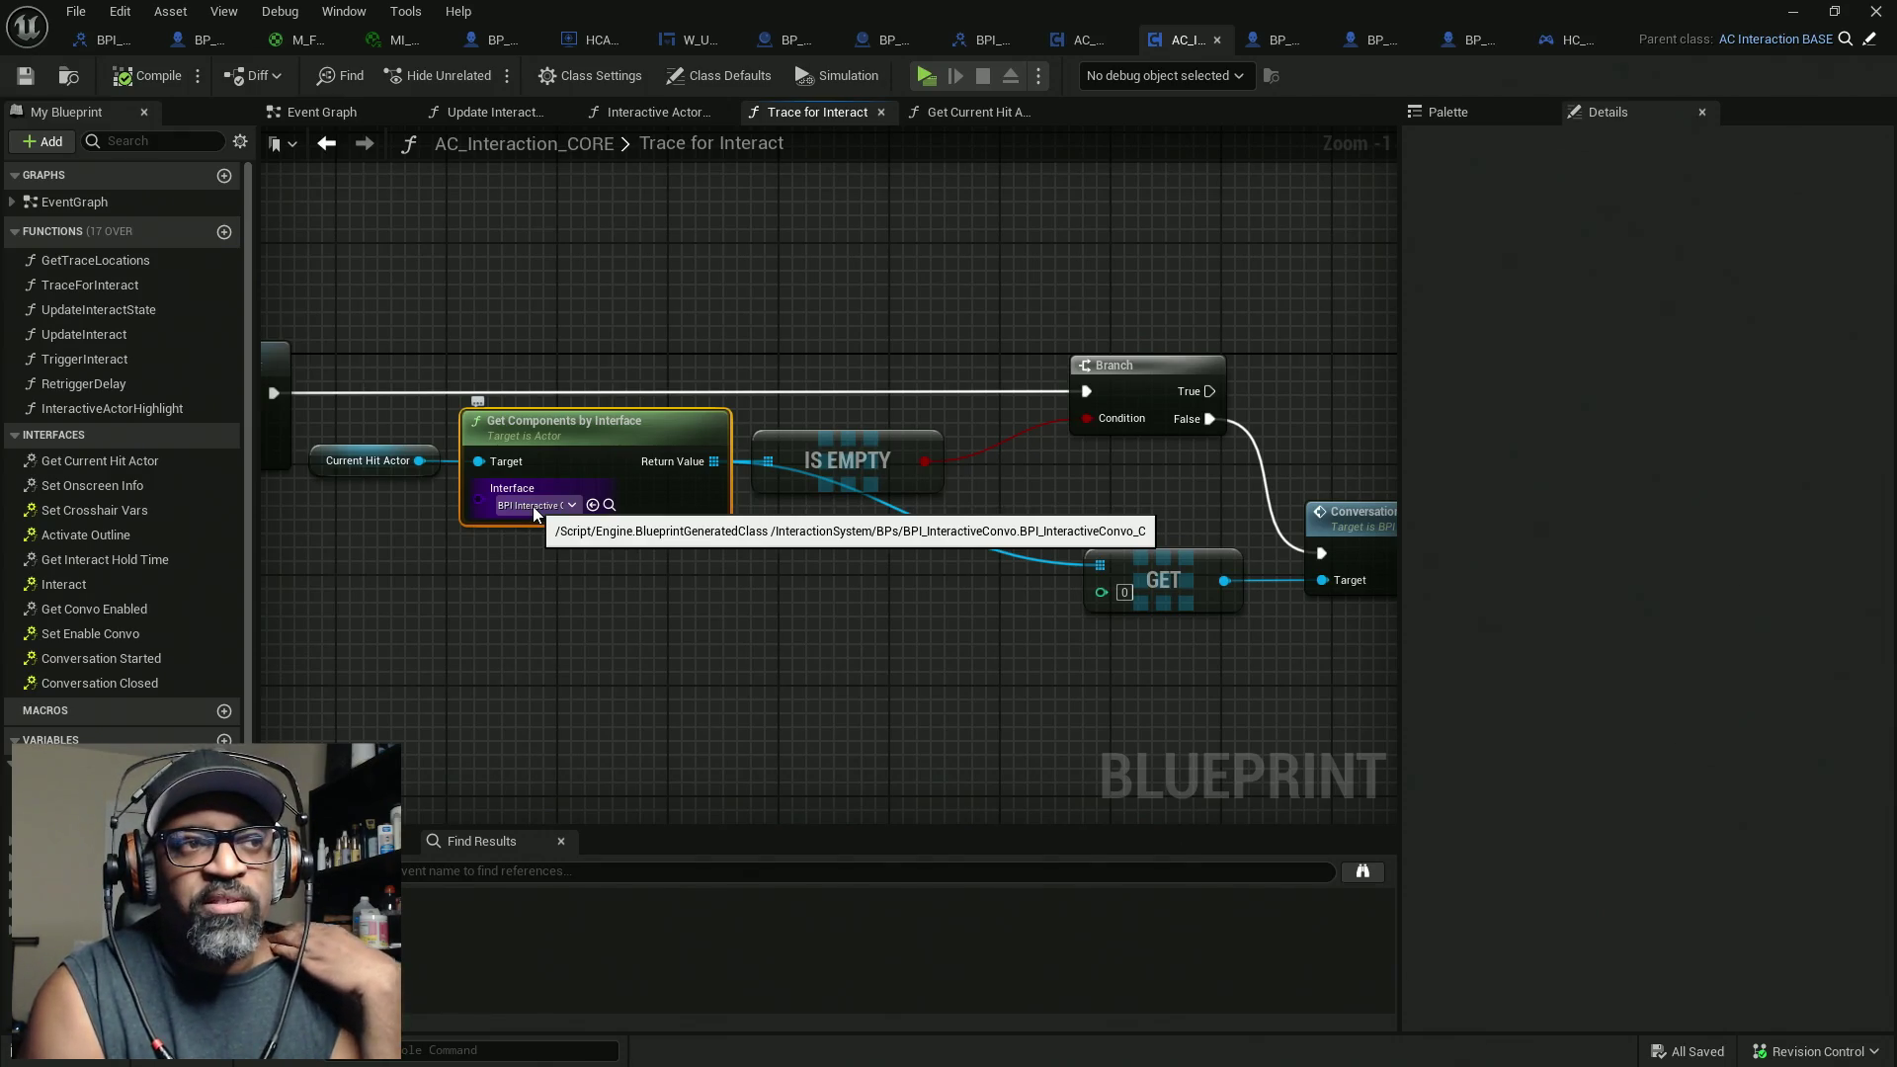
drag(1136, 548, 869, 546)
mouse_move(1057, 514)
mouse_down()
mouse_move(812, 504)
mouse_move(926, 509)
mouse_up()
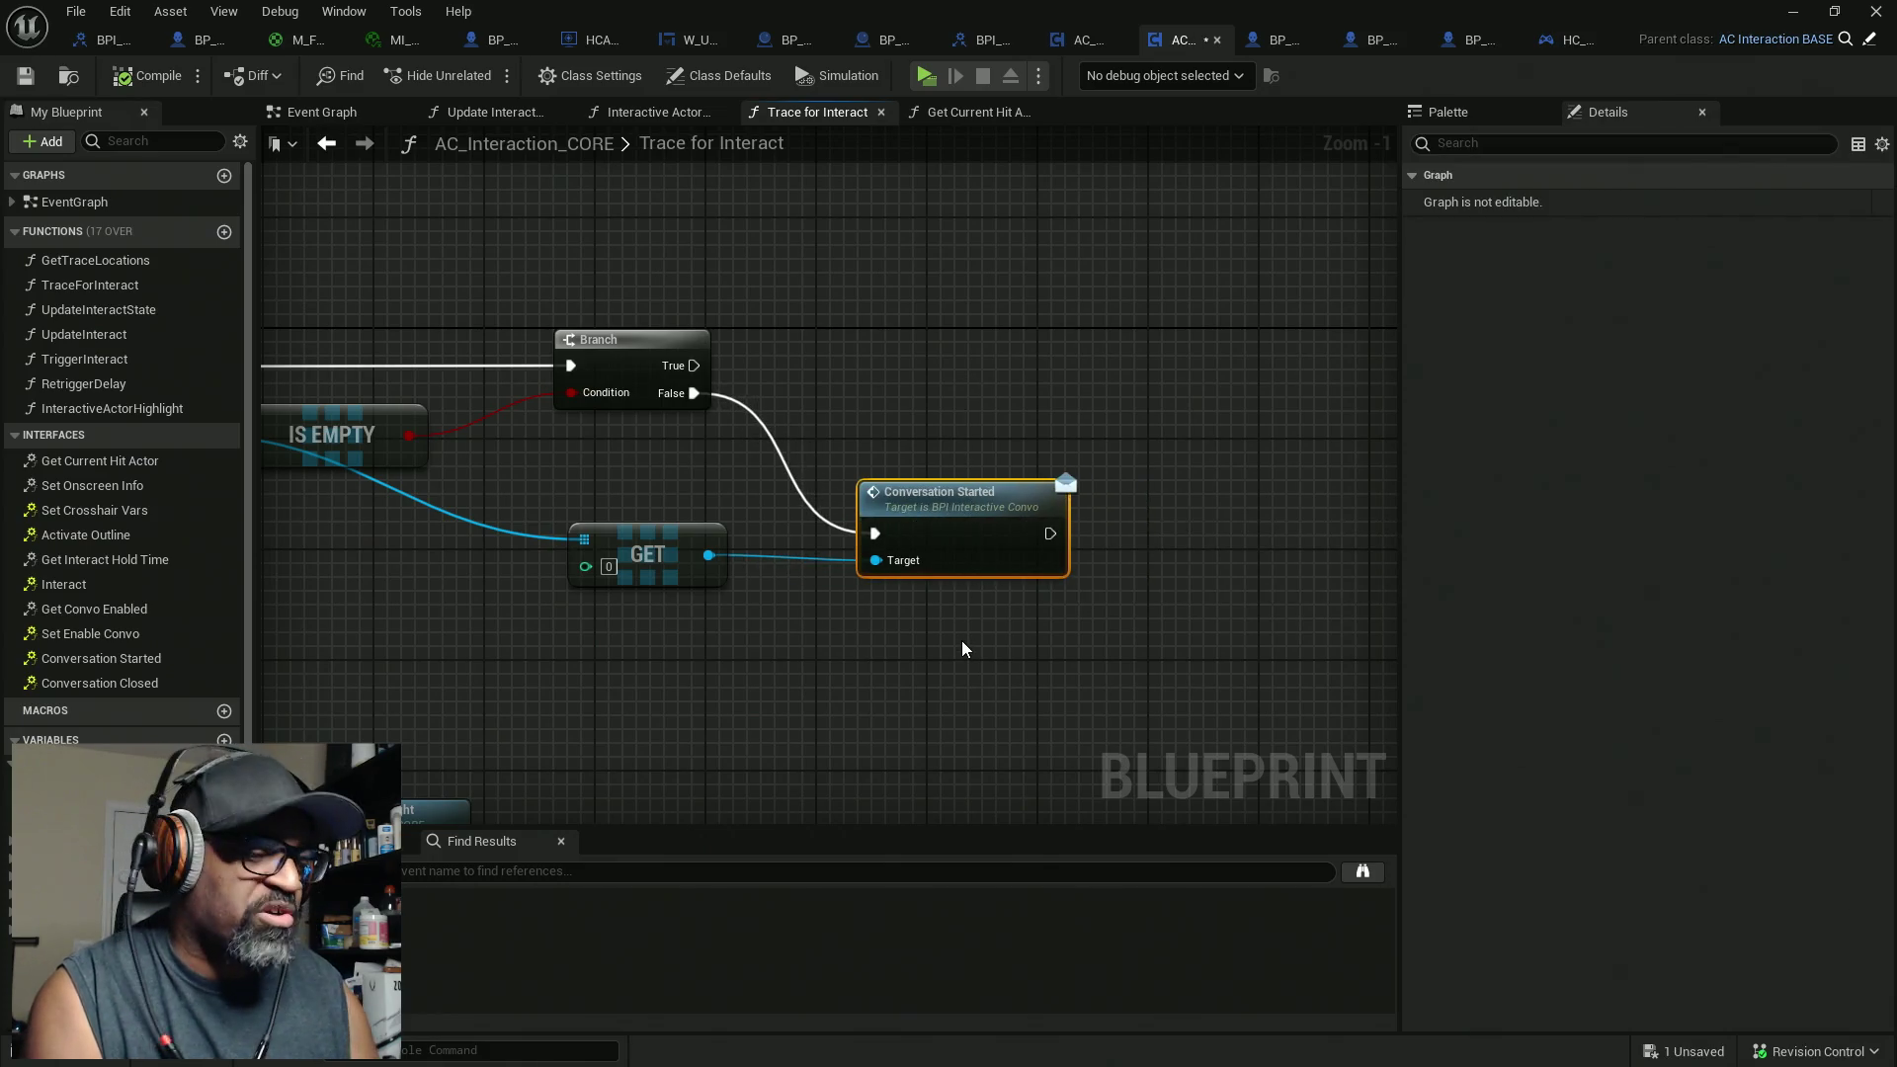
Step: Delete the Conversation Started call and the GET array node from Trace for Interact
key(Delete)
mouse_move(729, 510)
mouse_down()
mouse_move(843, 487)
mouse_move(1016, 491)
mouse_move(921, 612)
mouse_up()
drag(948, 544, 880, 571)
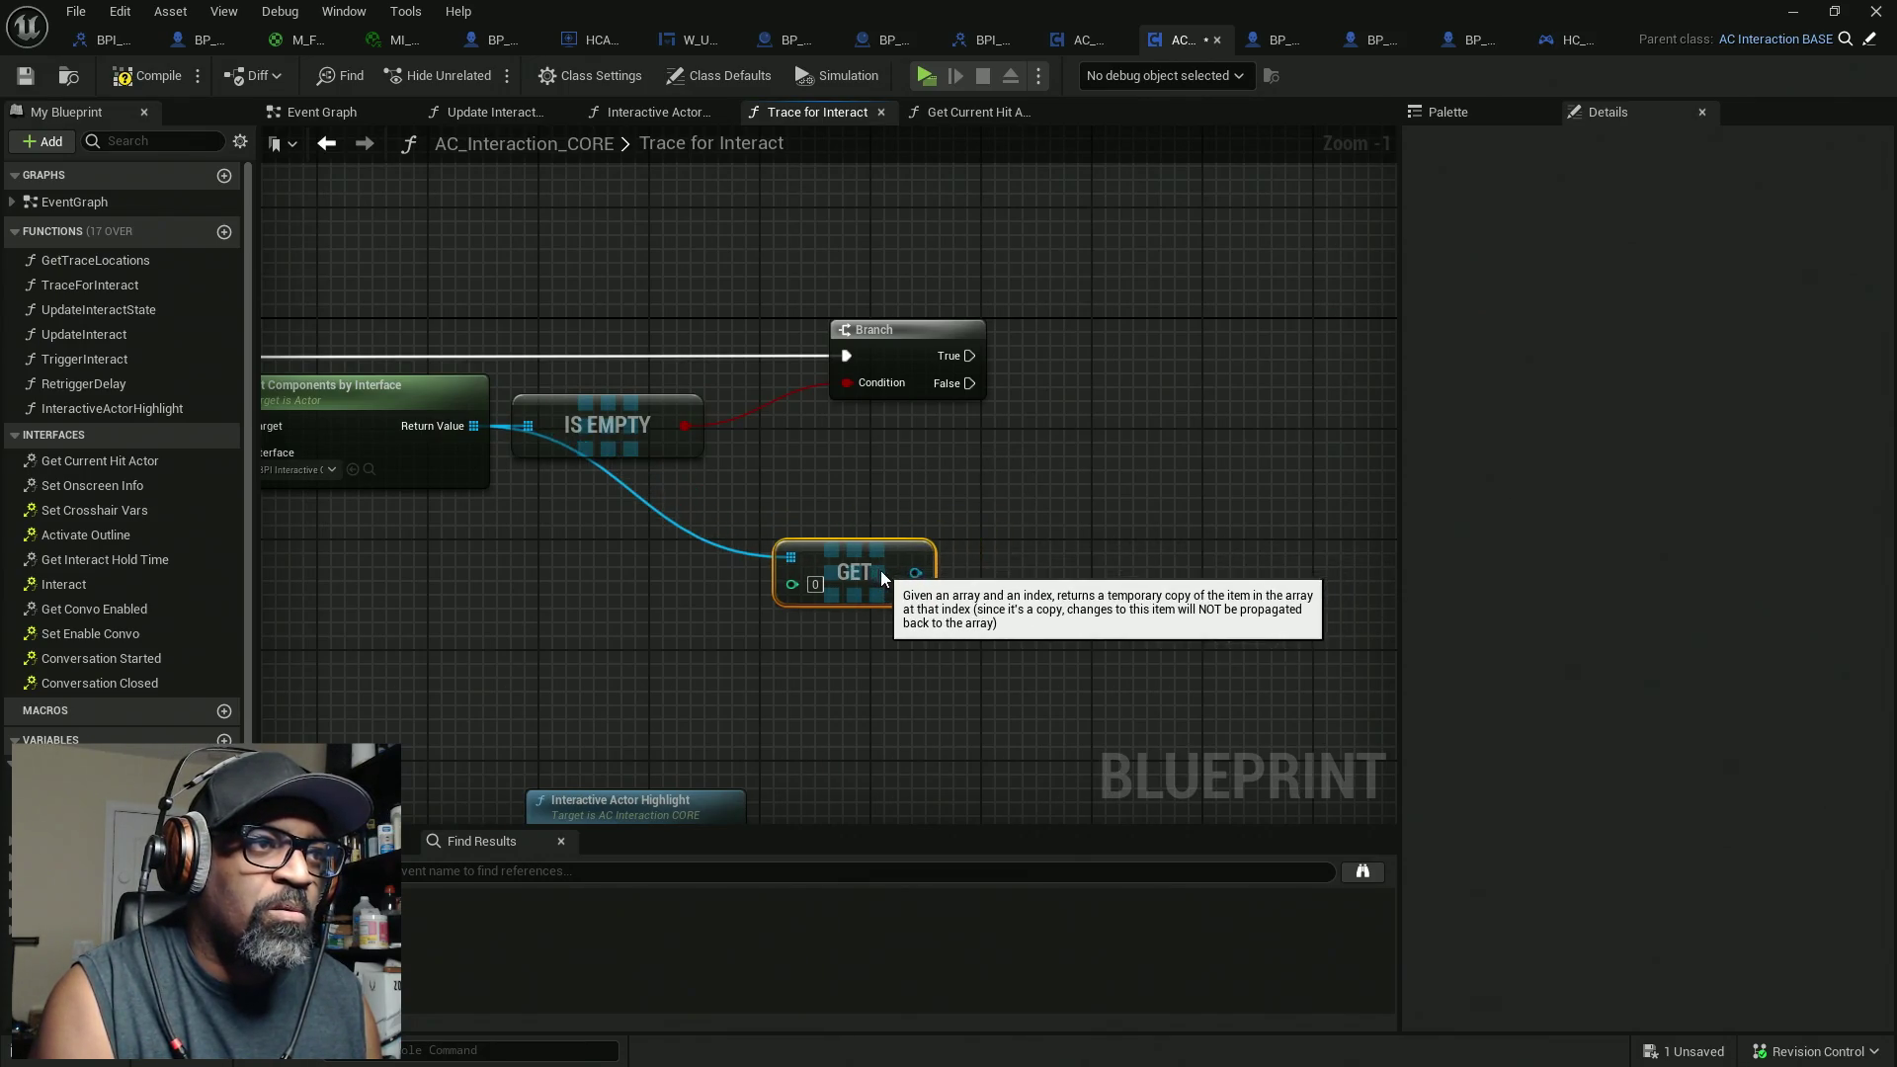
key(Delete)
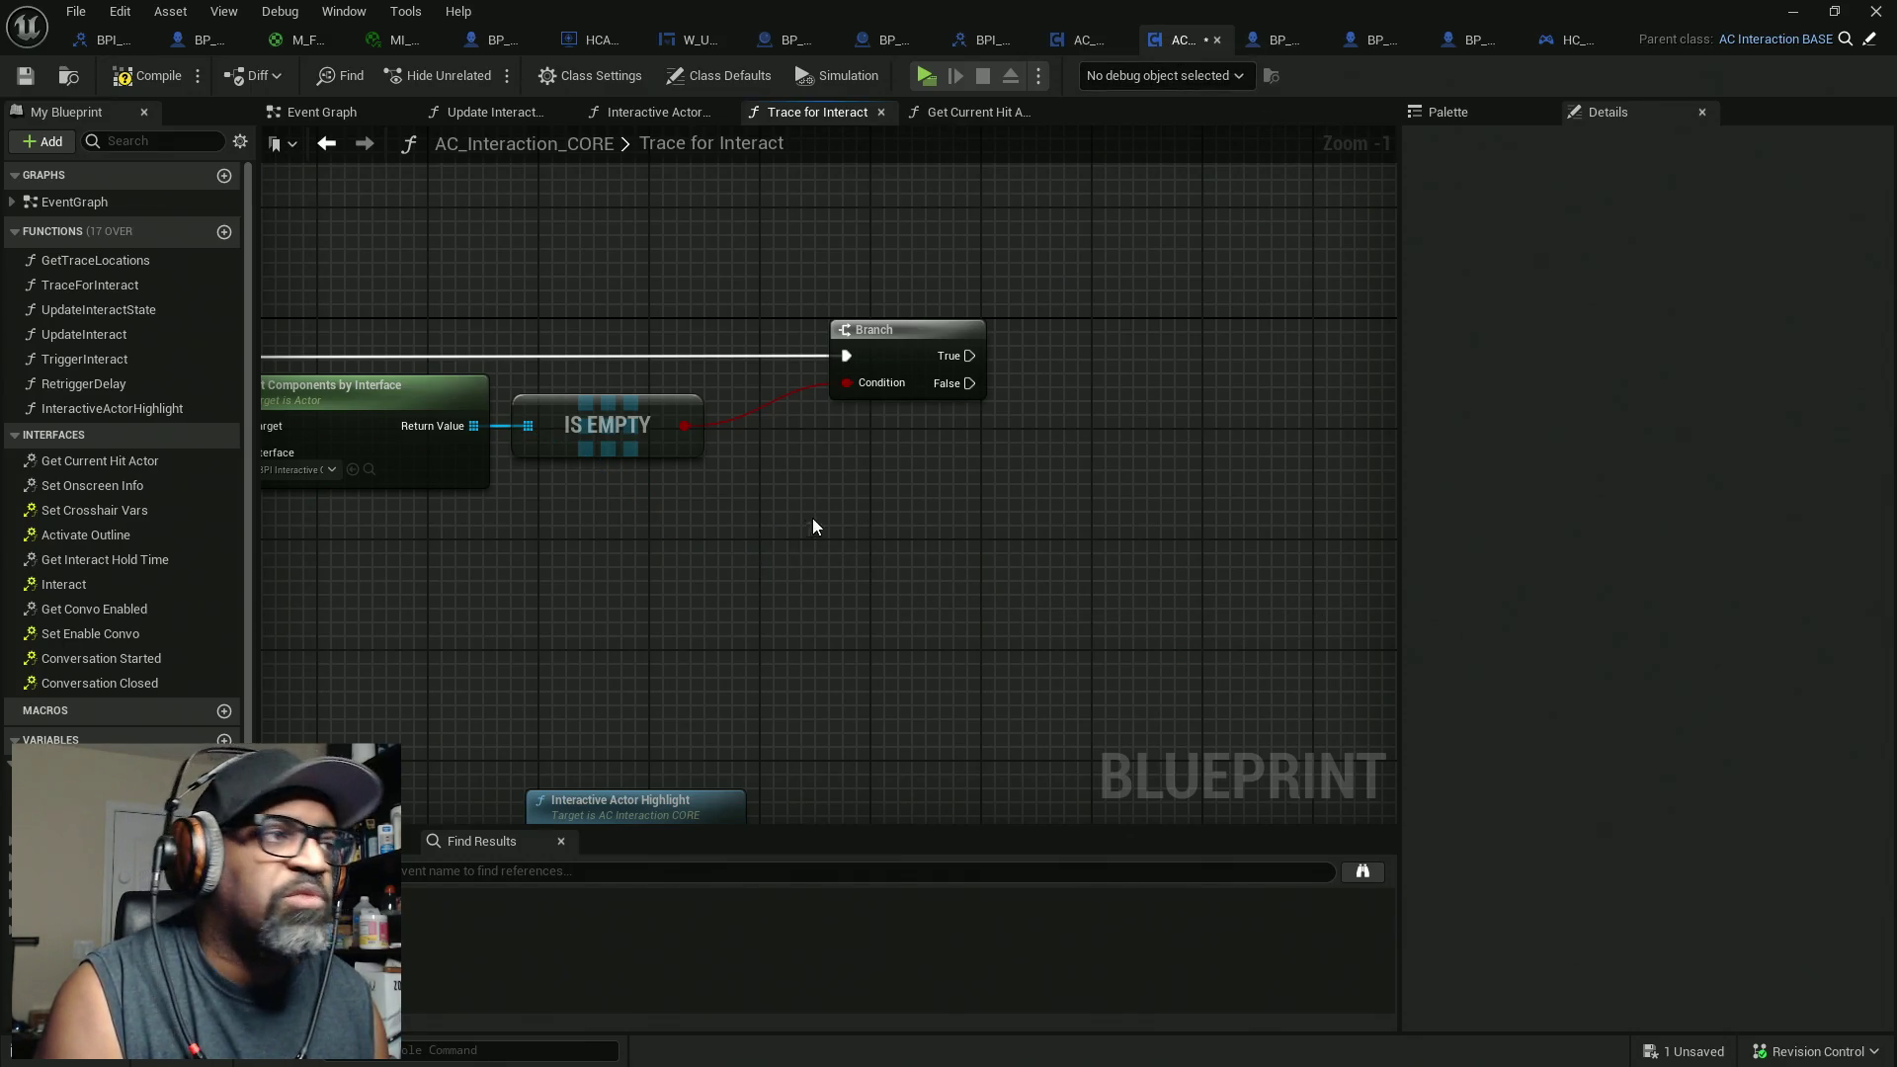
Step: Place a Get Owner node on the graph and add a new Boolean variable
right_click(871, 456)
text(get owner)
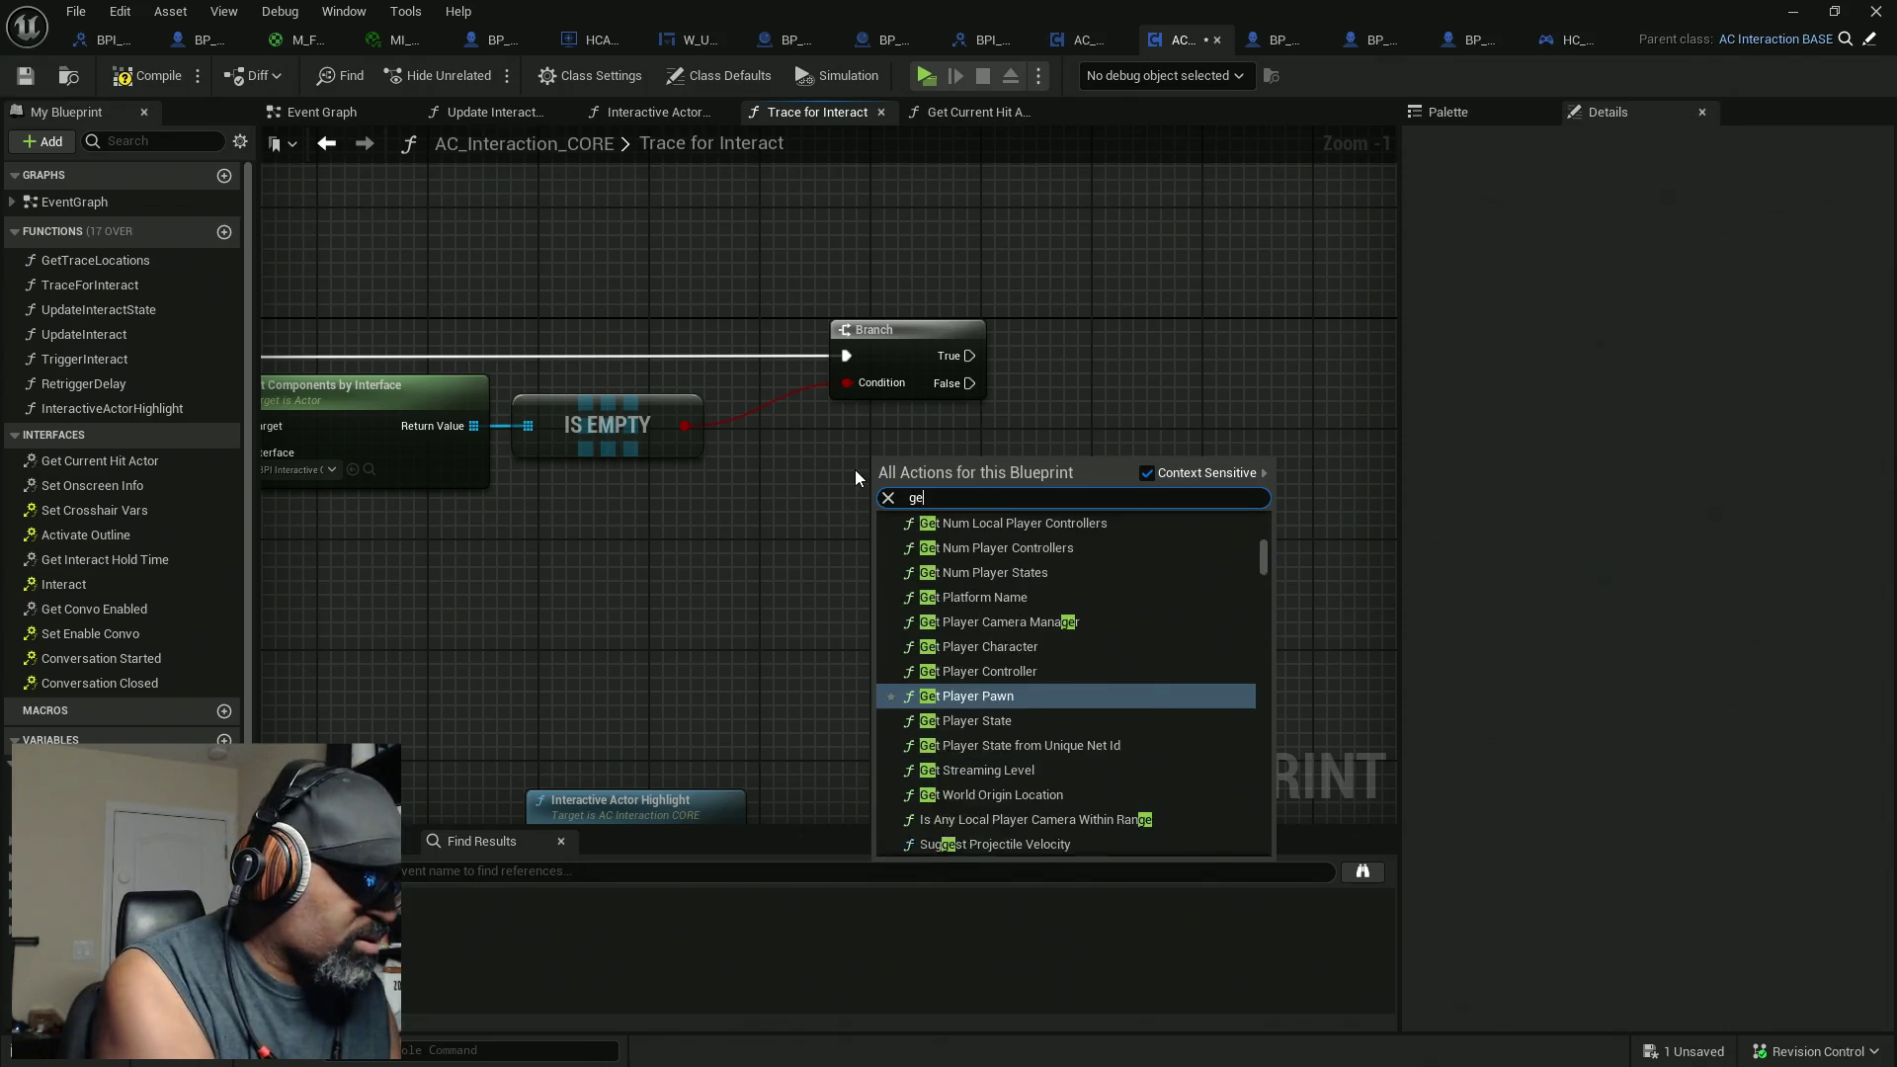
key(Return)
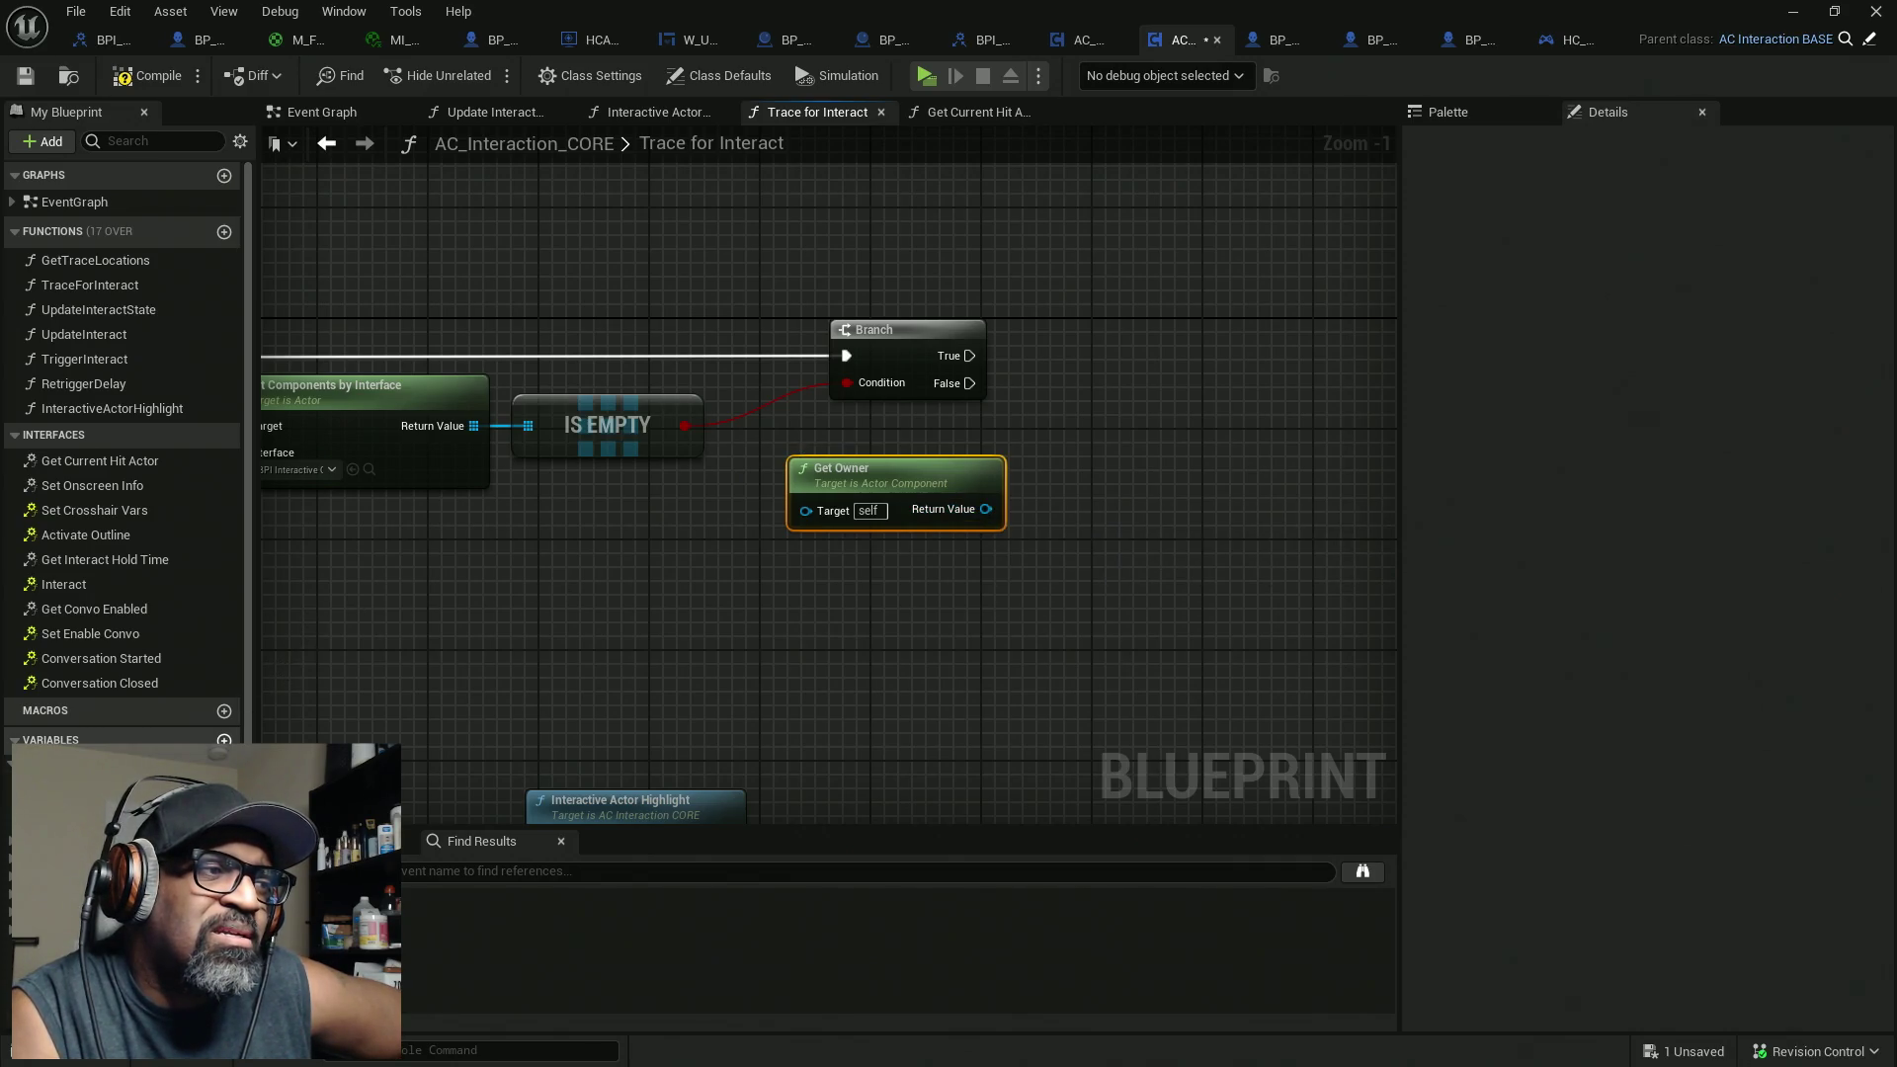
click(225, 740)
text(bRecheckHit?)
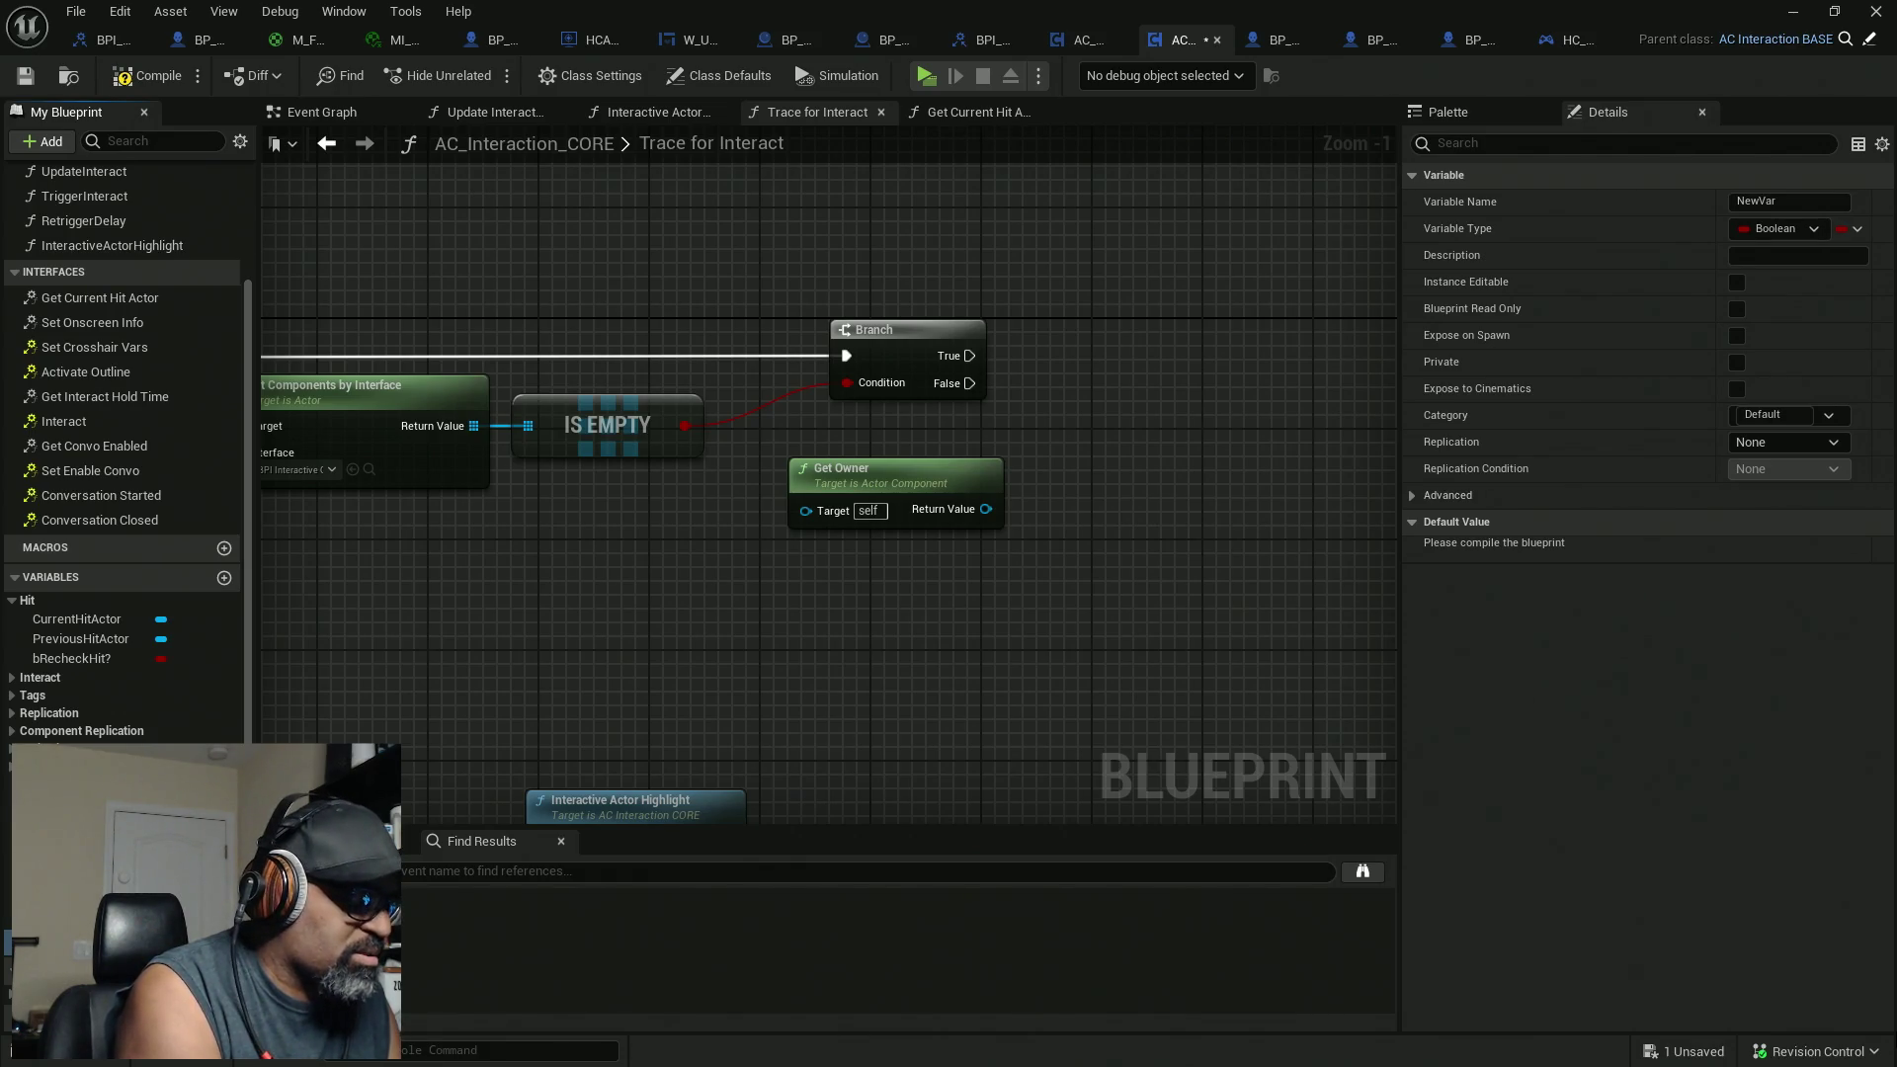
text(bConvoEnabled?)
Step: Name the variable bConvoEnabled? and set it to true from the Branch's False output
key(Return)
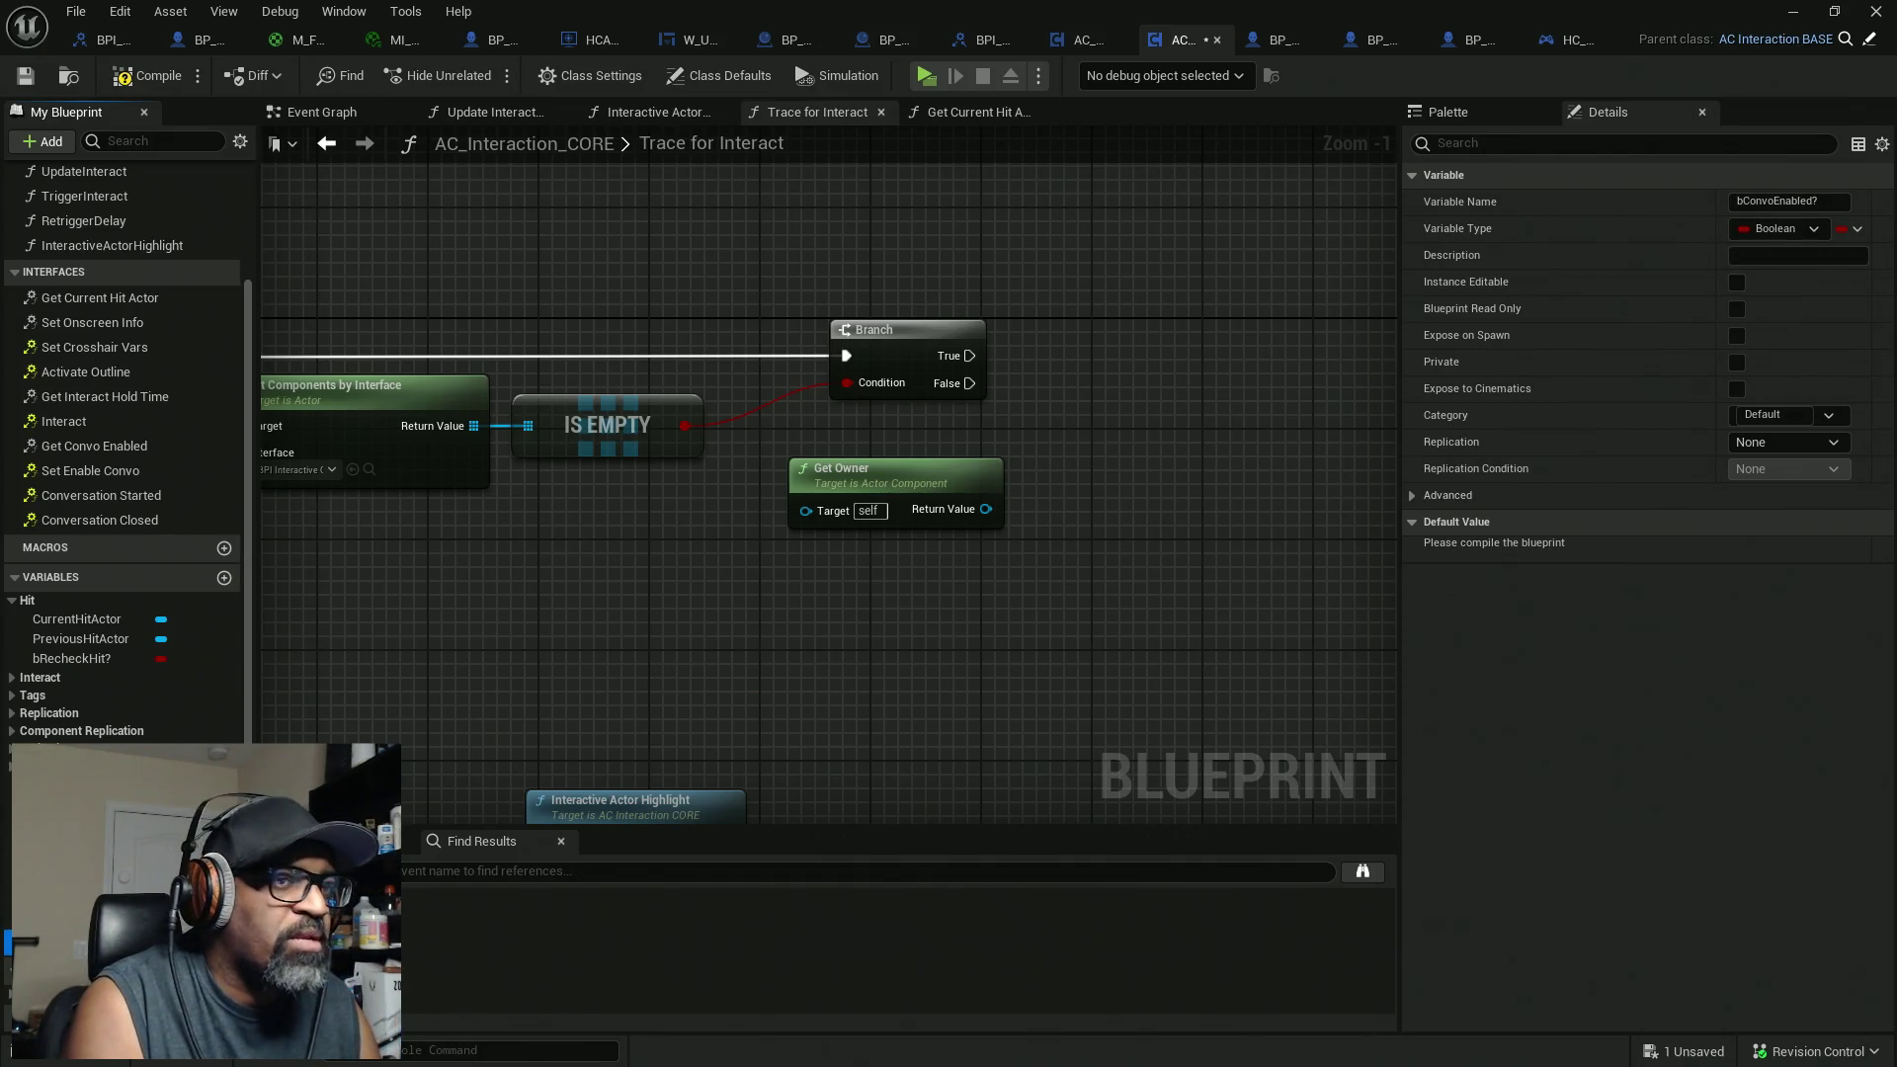
mouse_move(59, 770)
mouse_down()
mouse_move(1047, 389)
mouse_move(971, 385)
mouse_up()
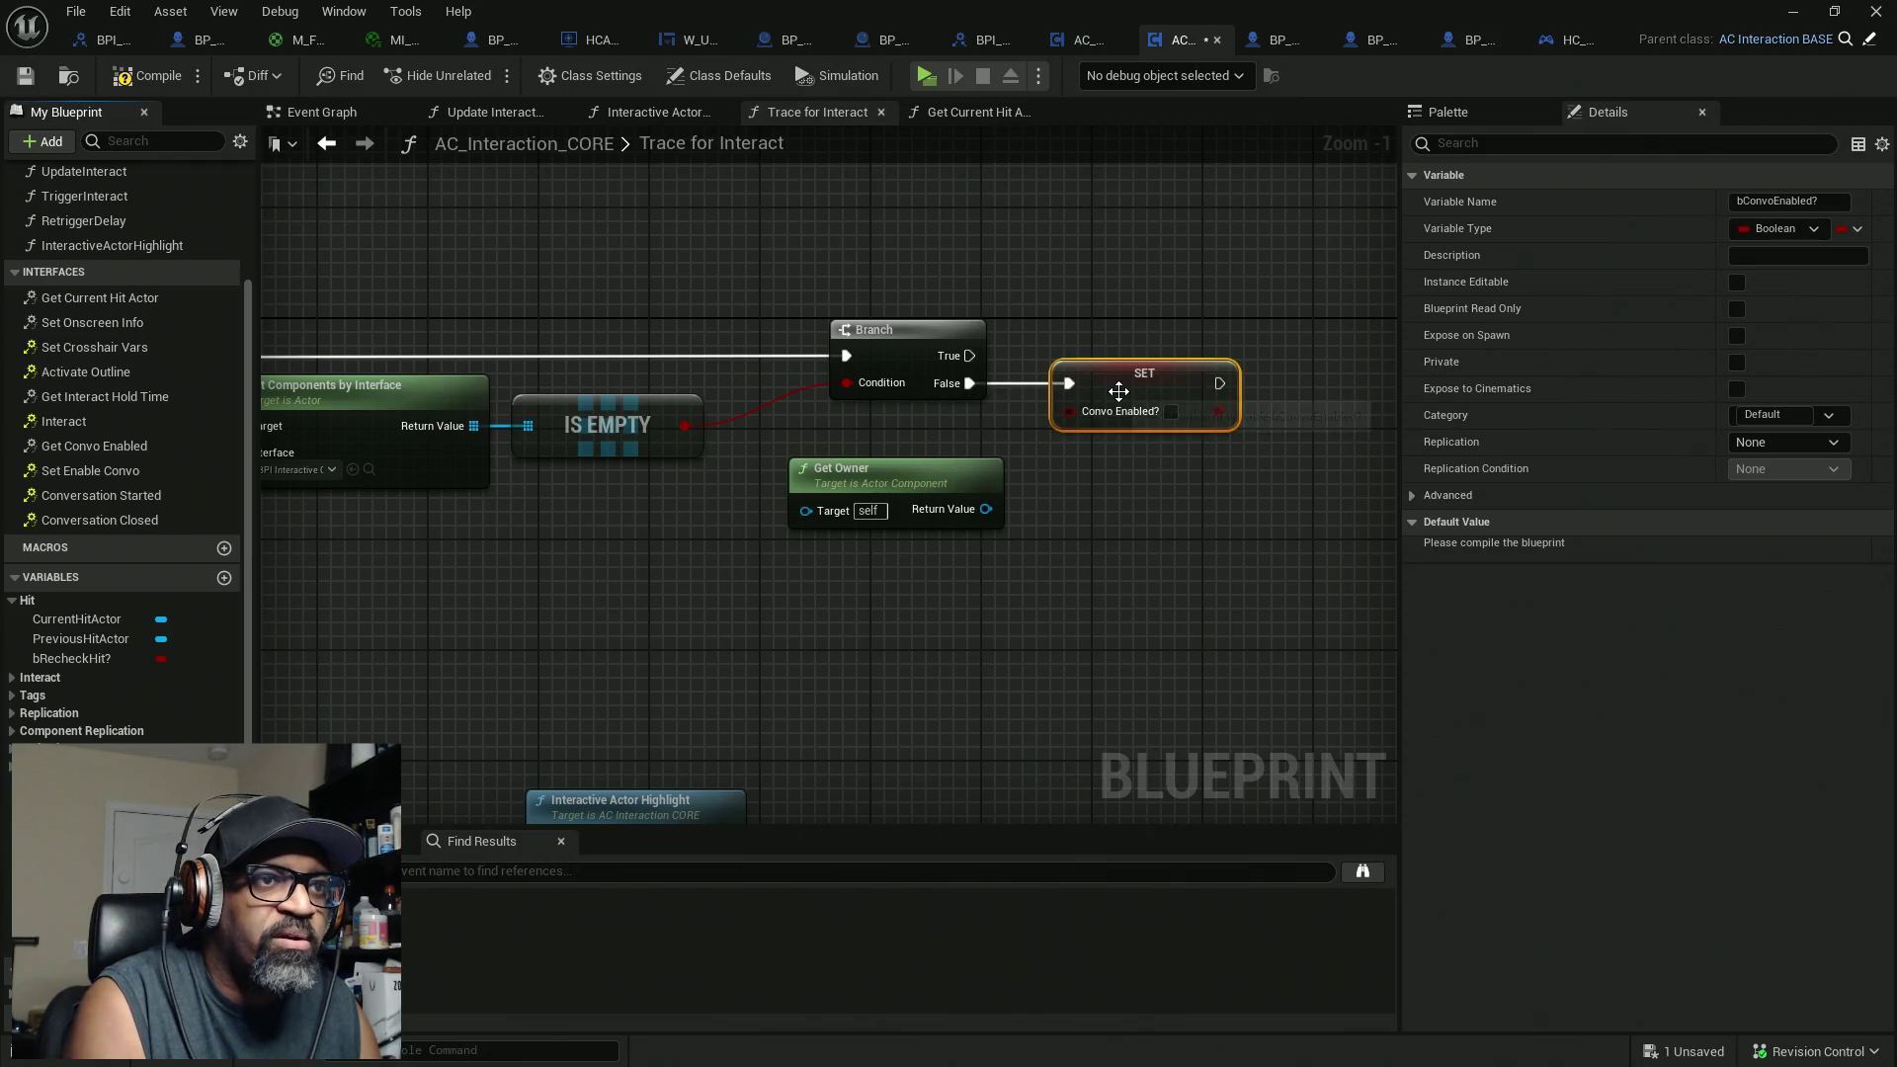
drag(1119, 391, 1132, 447)
click(1185, 466)
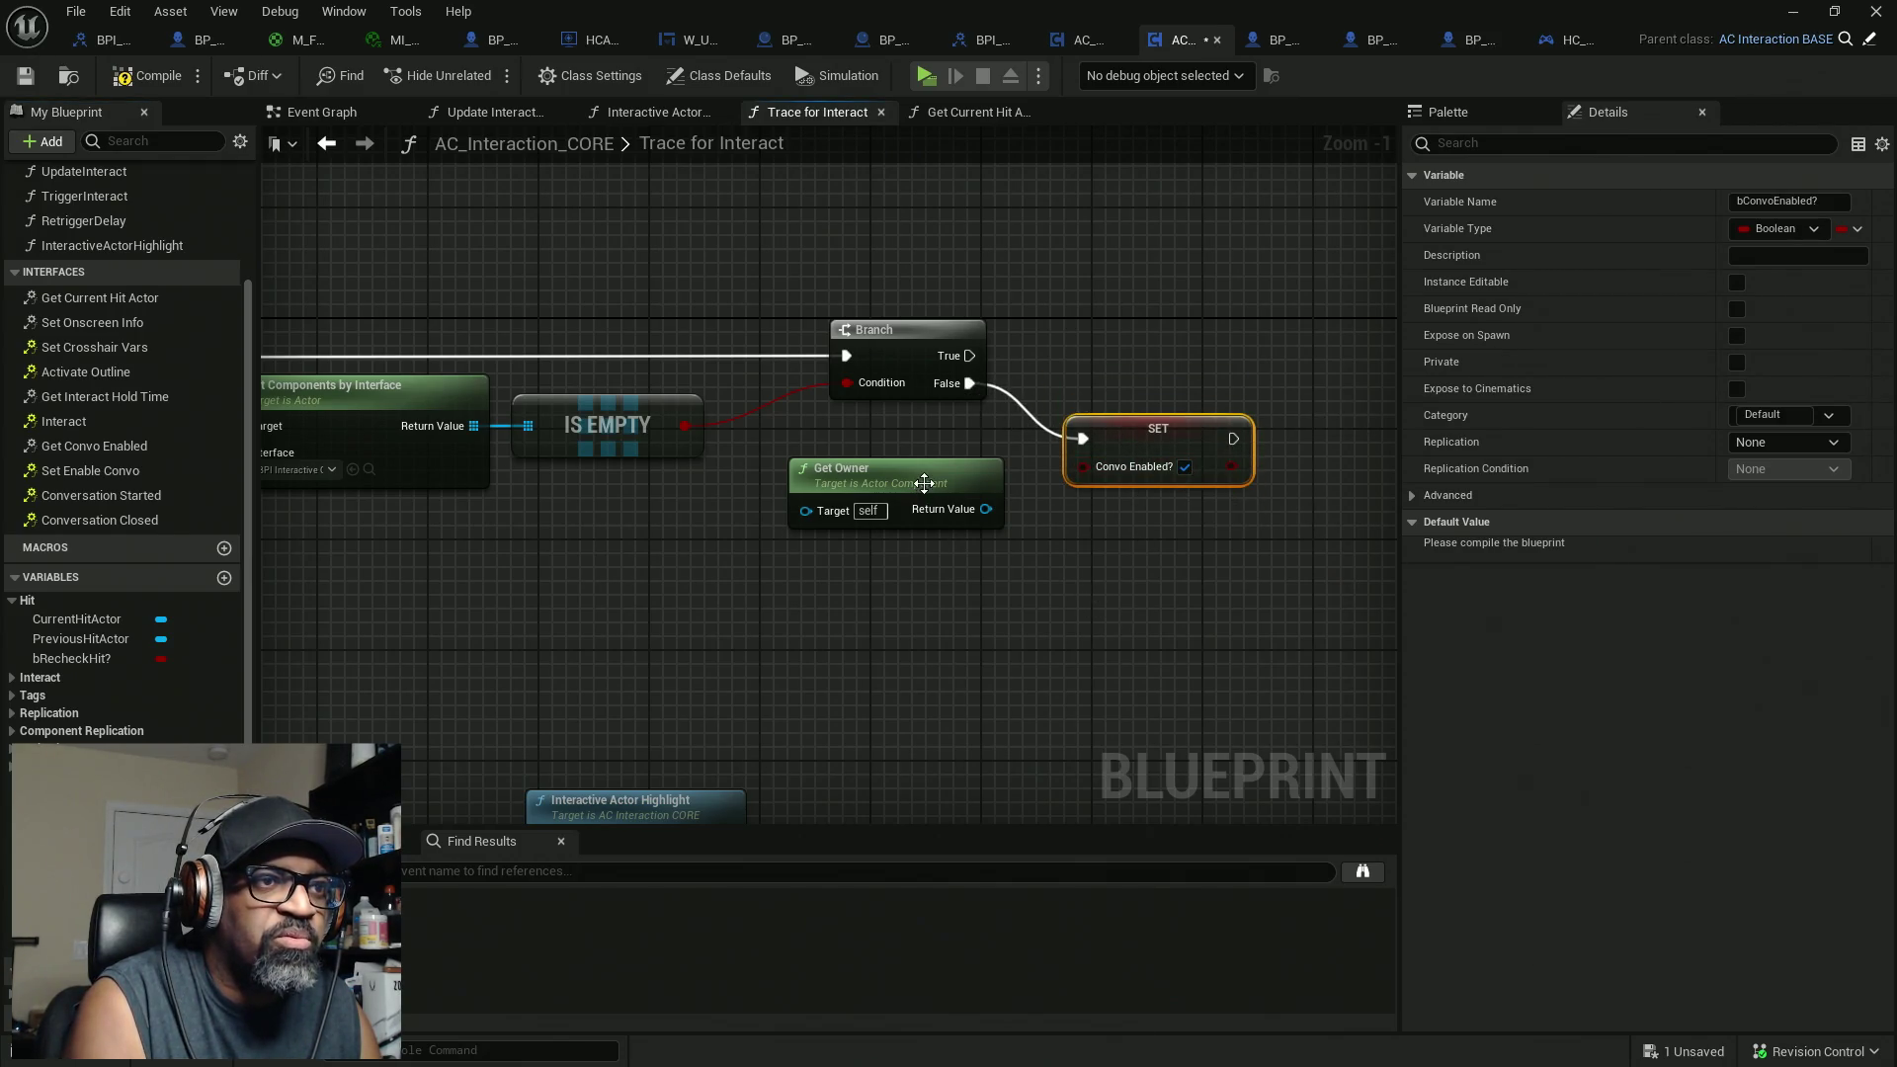
drag(923, 483, 882, 553)
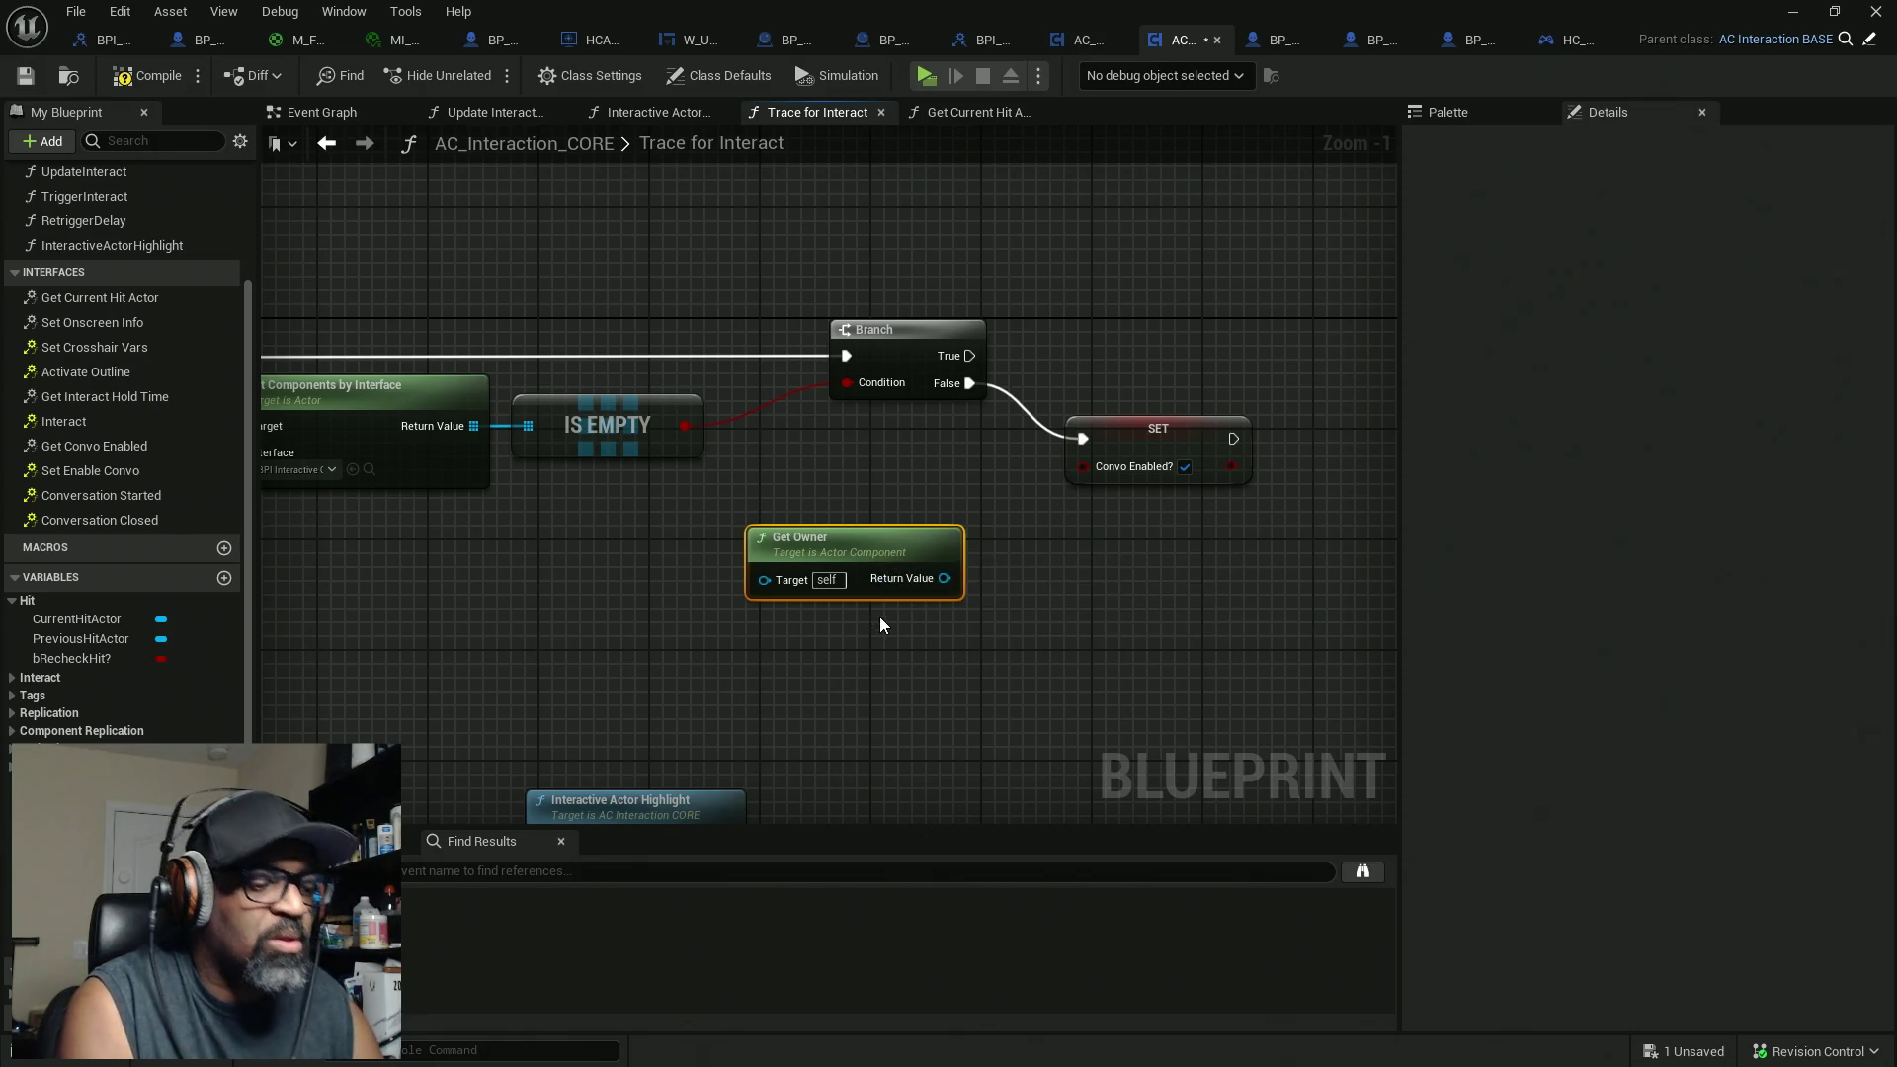
drag(1140, 437, 1085, 451)
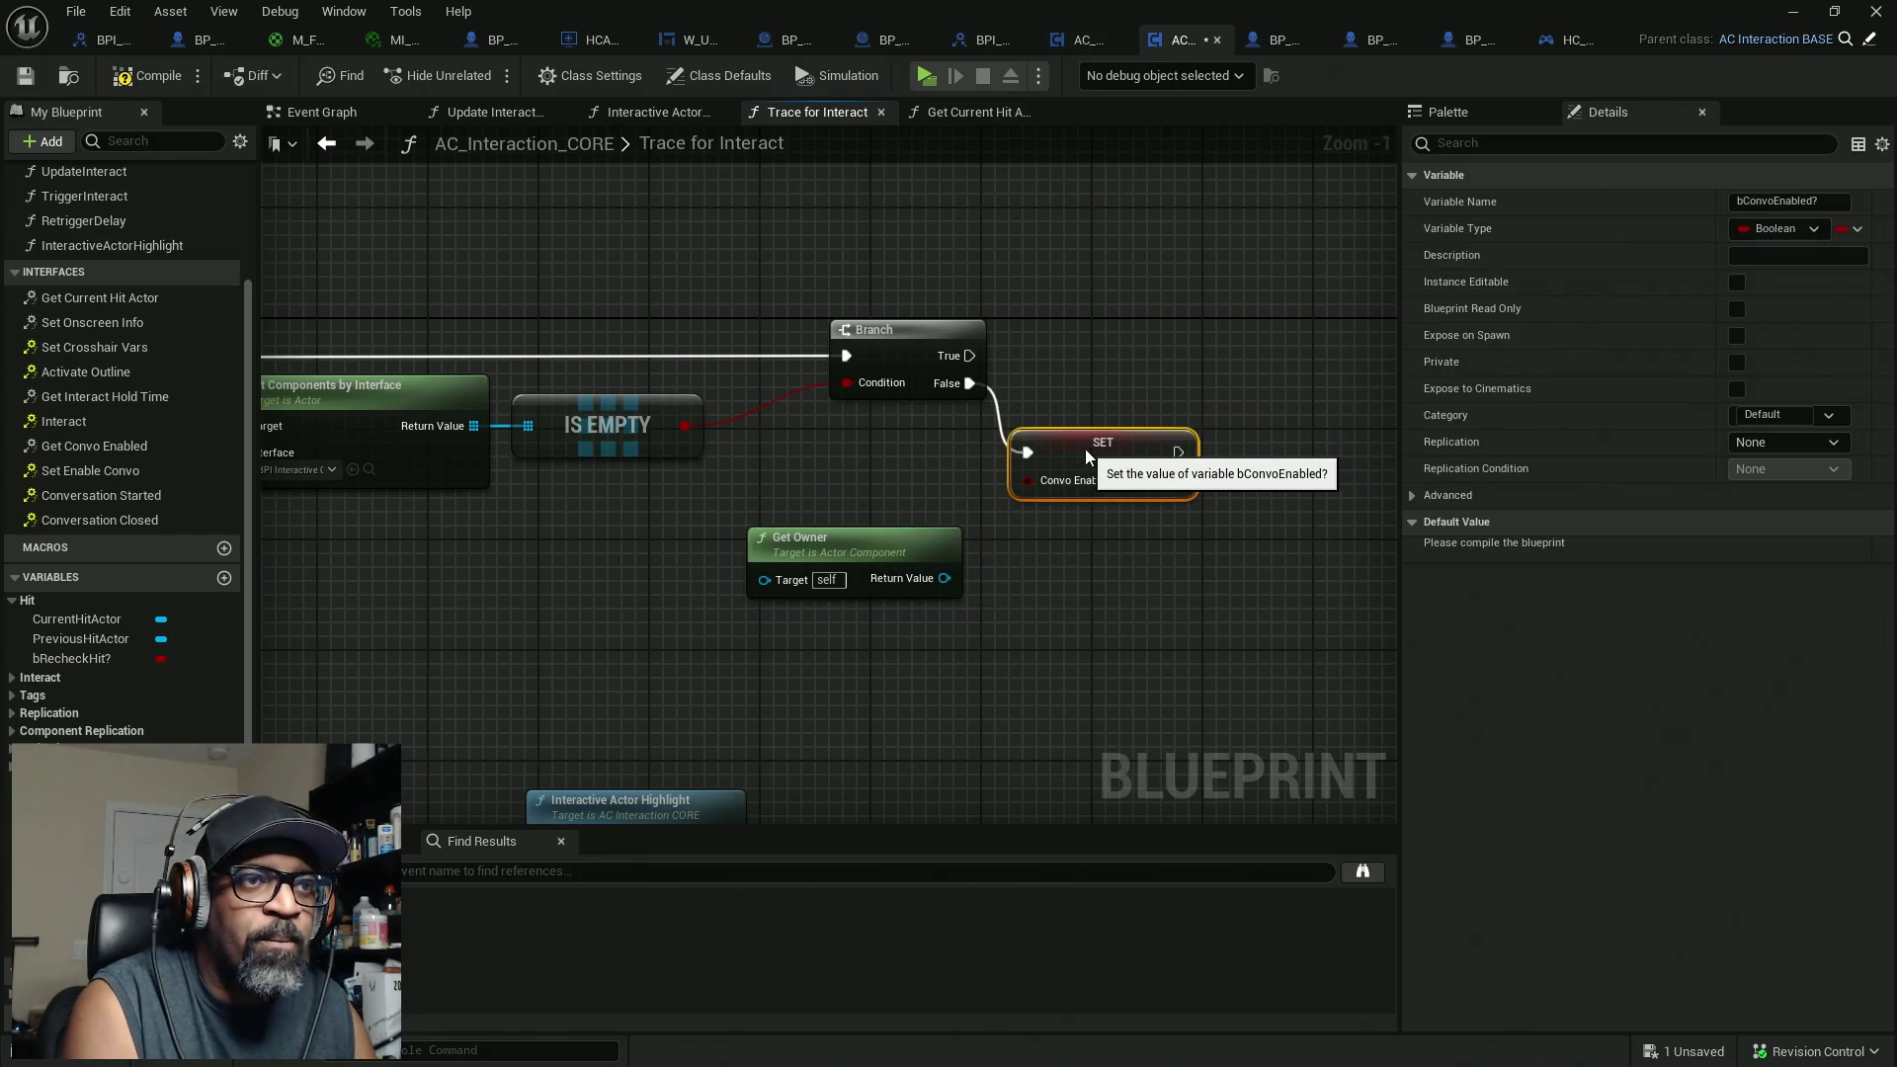
Step: Delete the unused Get Owner node, then compile and save the blueprint
drag(916, 503, 834, 680)
key(Delete)
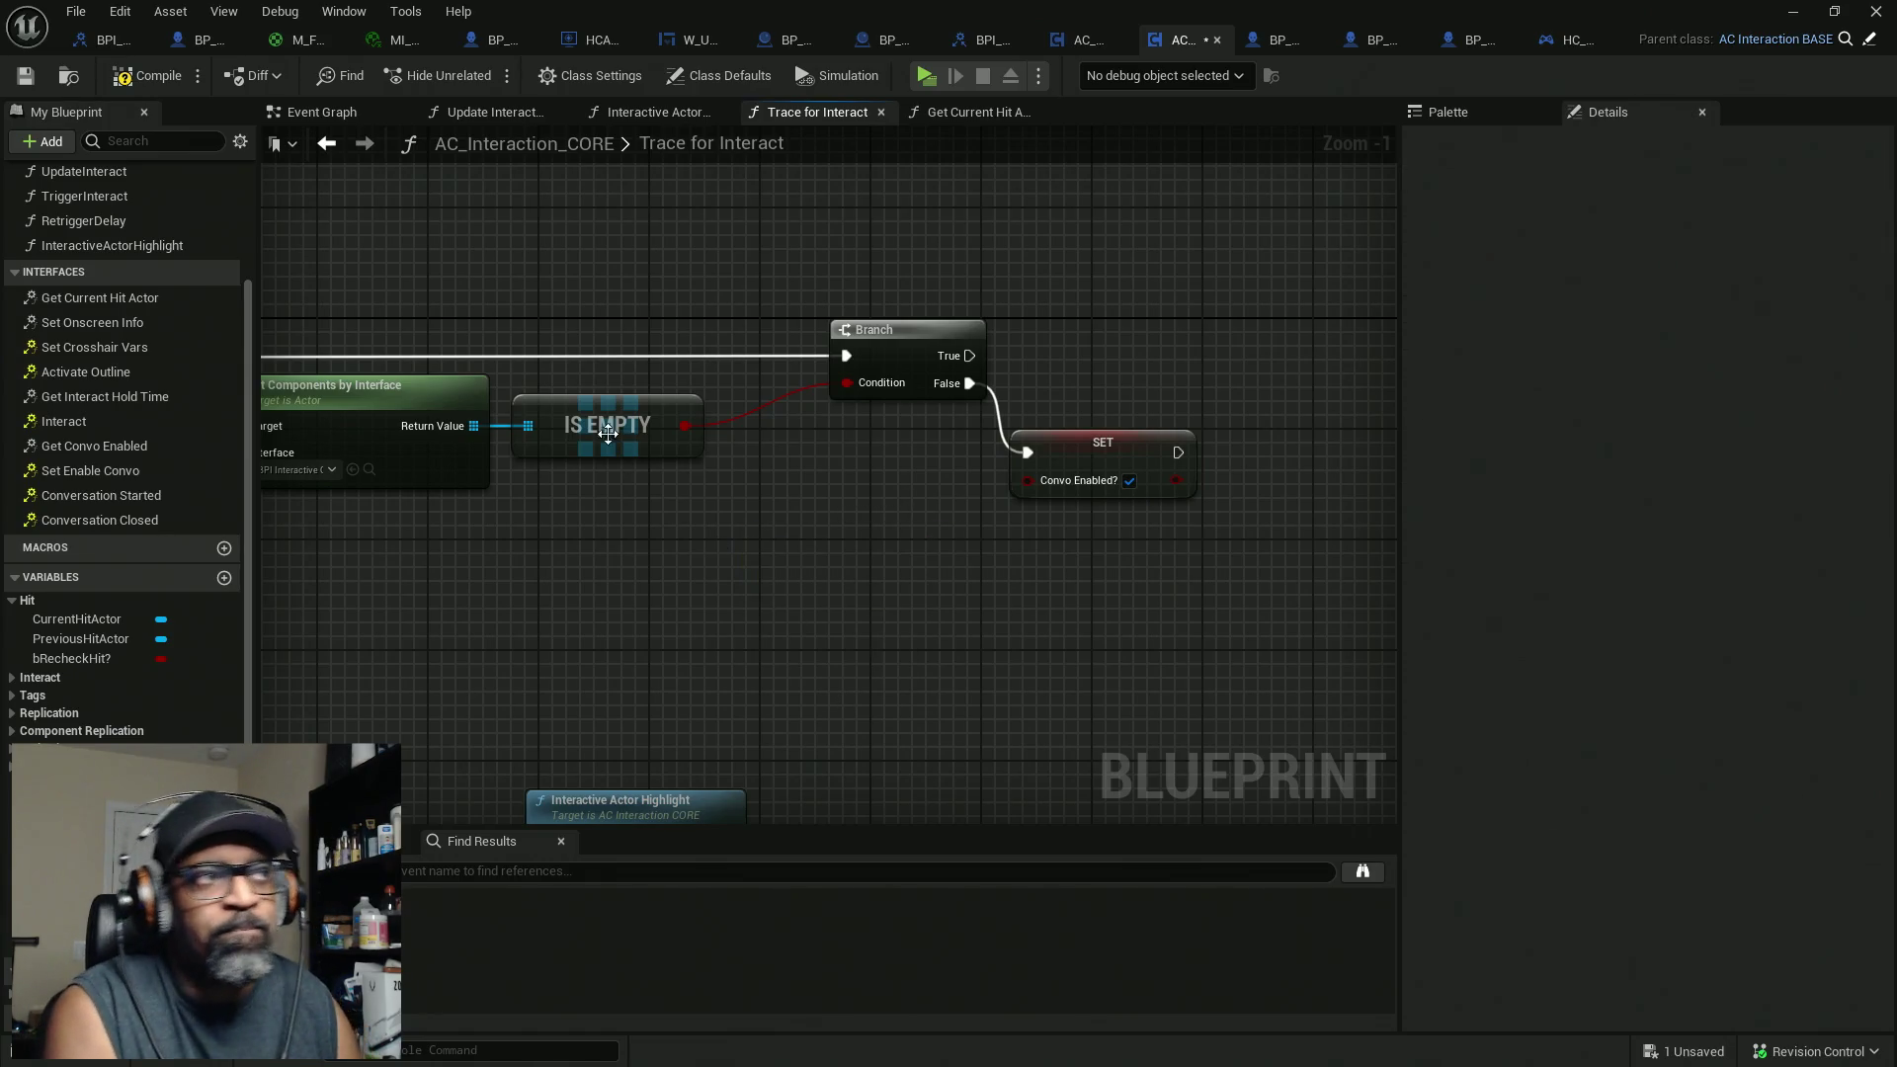
click(144, 85)
key(ctrl+s)
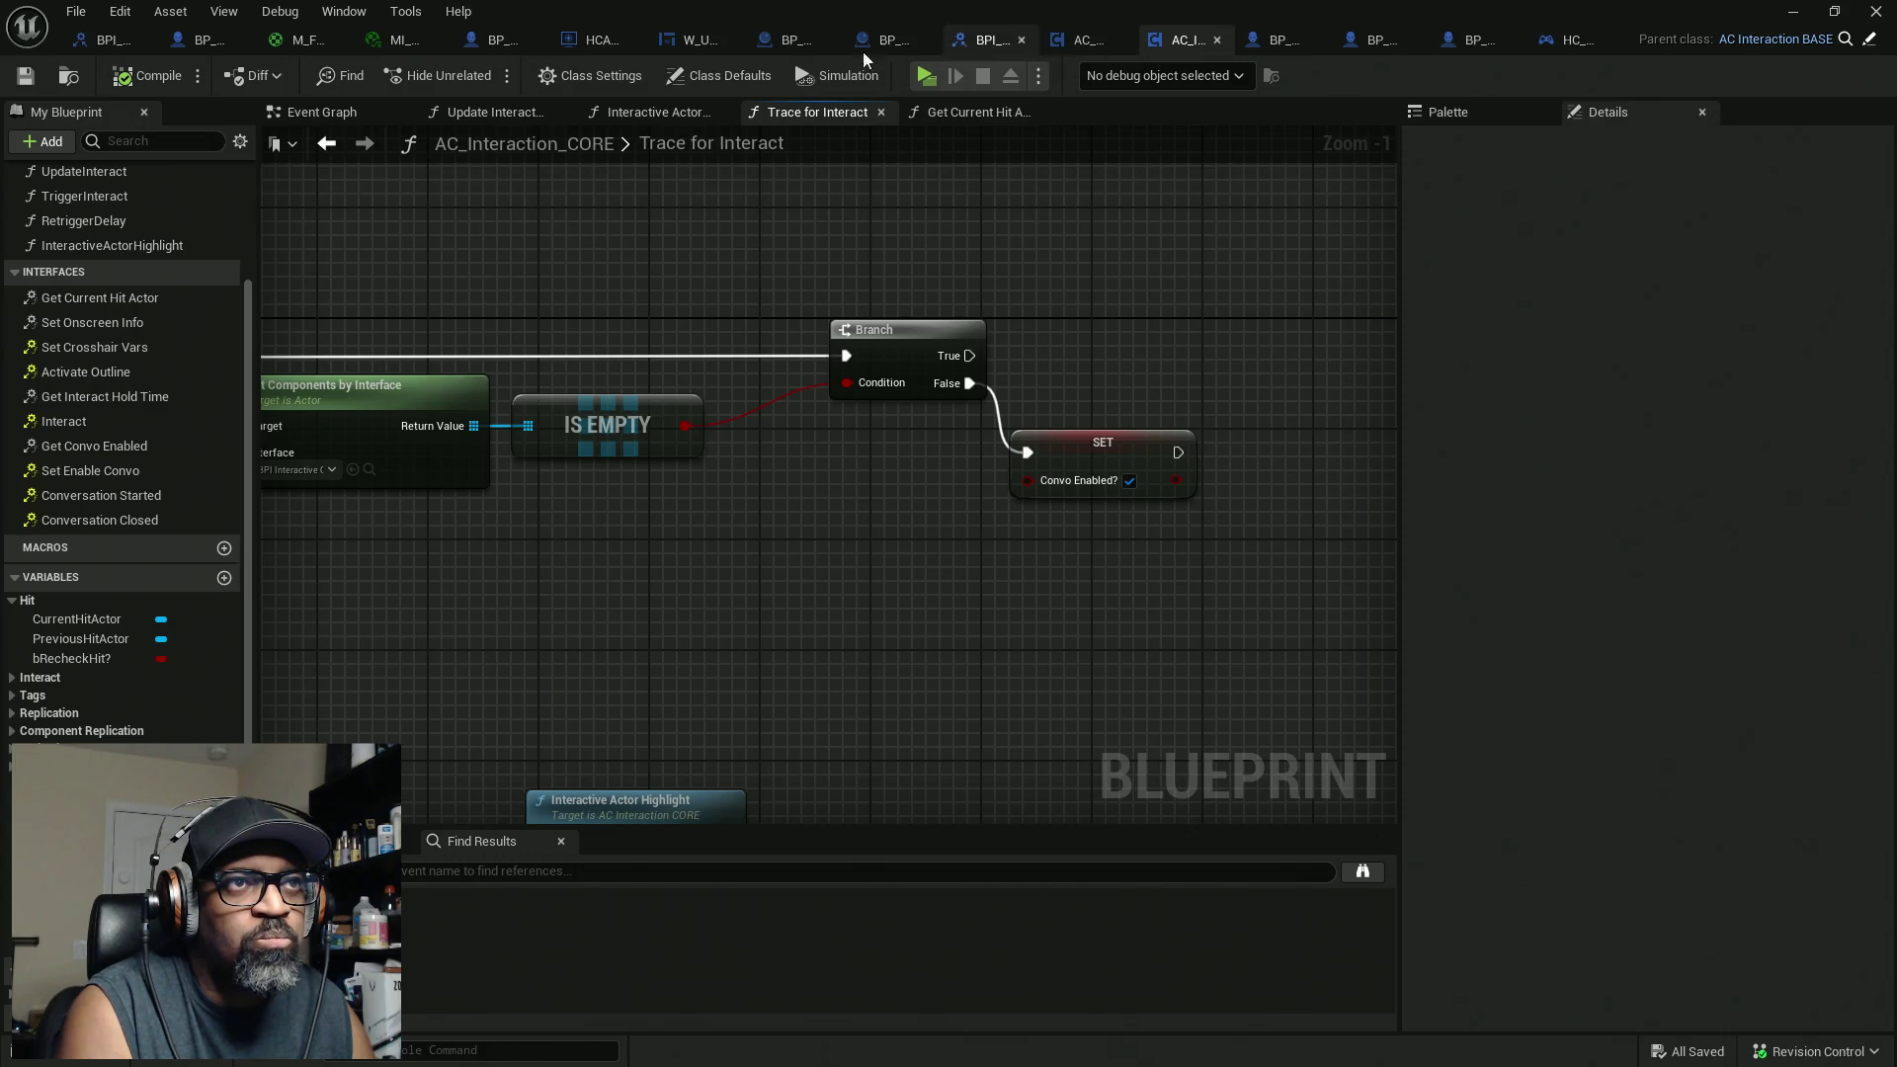
Step: Switch to the BP_MaleCharacterBASE Event Graph
click(1279, 41)
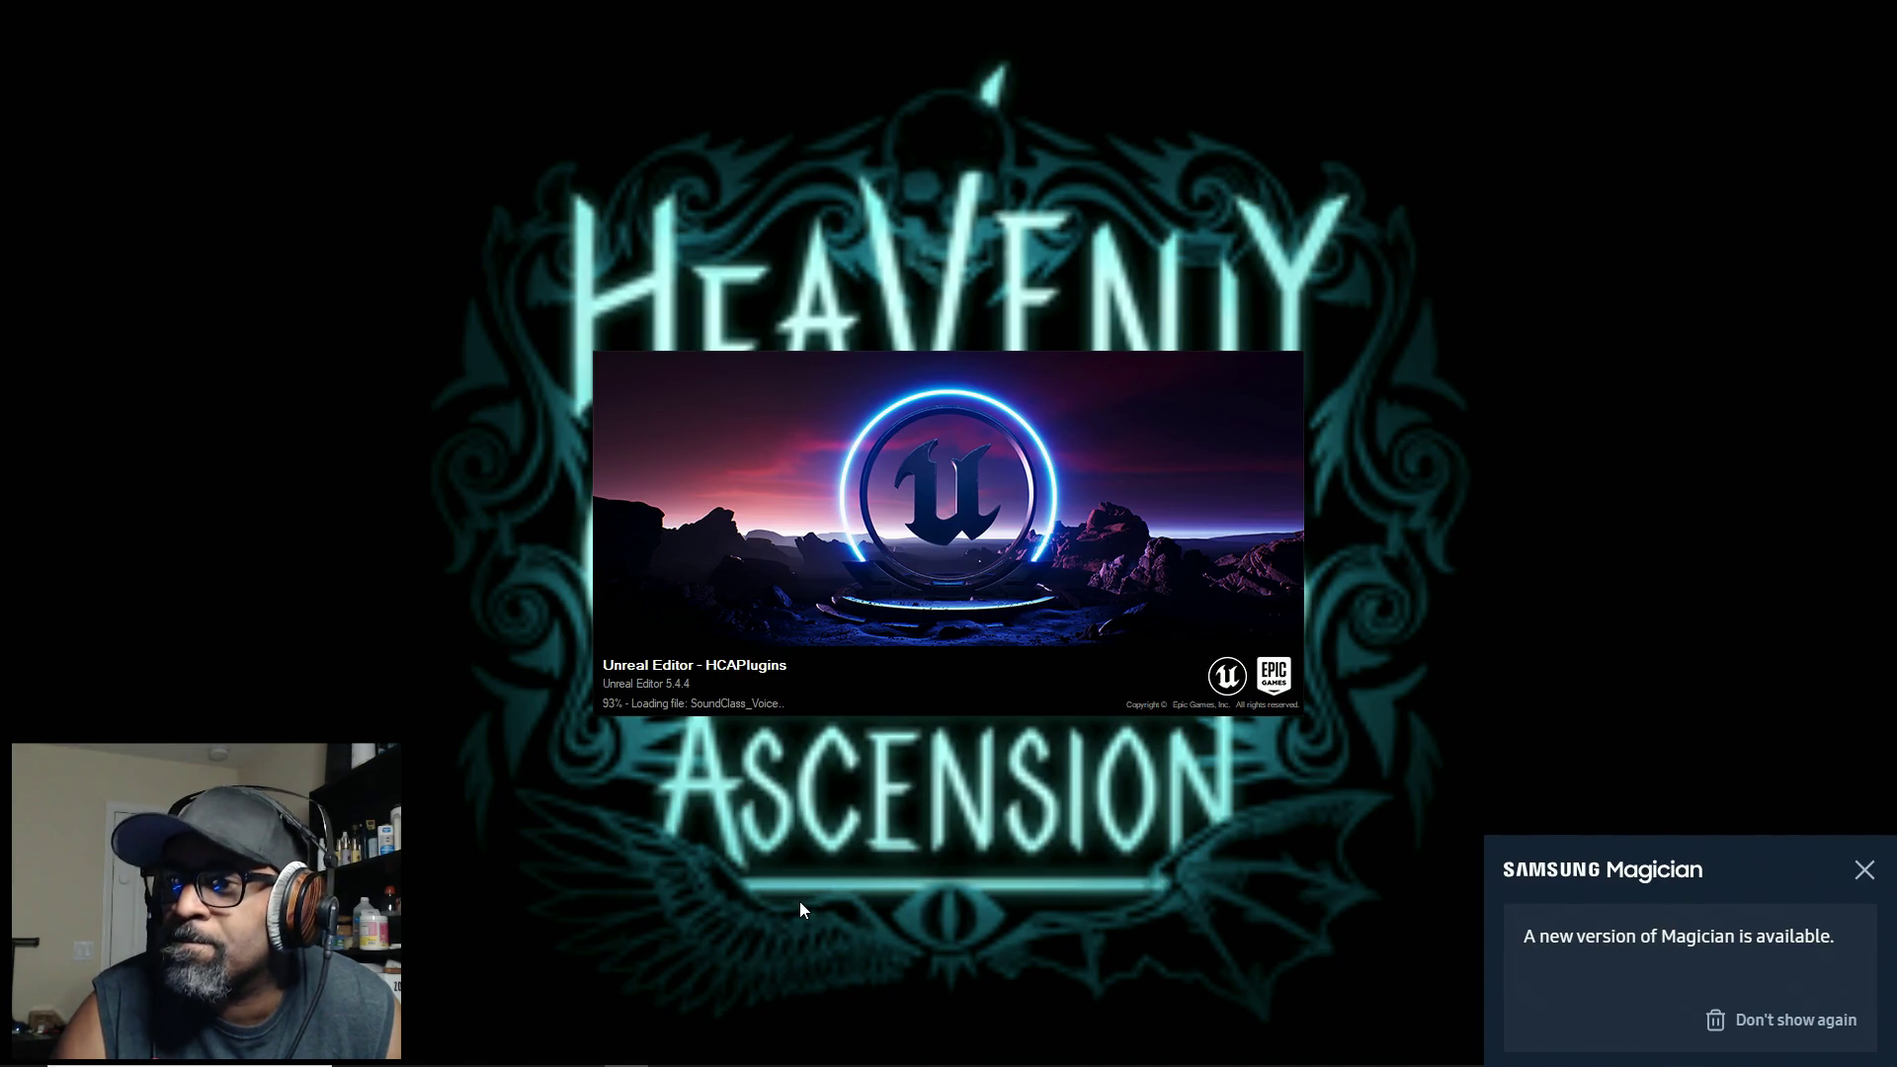
Step: Dismiss the Samsung Magician notification and bring the reopened Unreal Editor window forward
click(1864, 871)
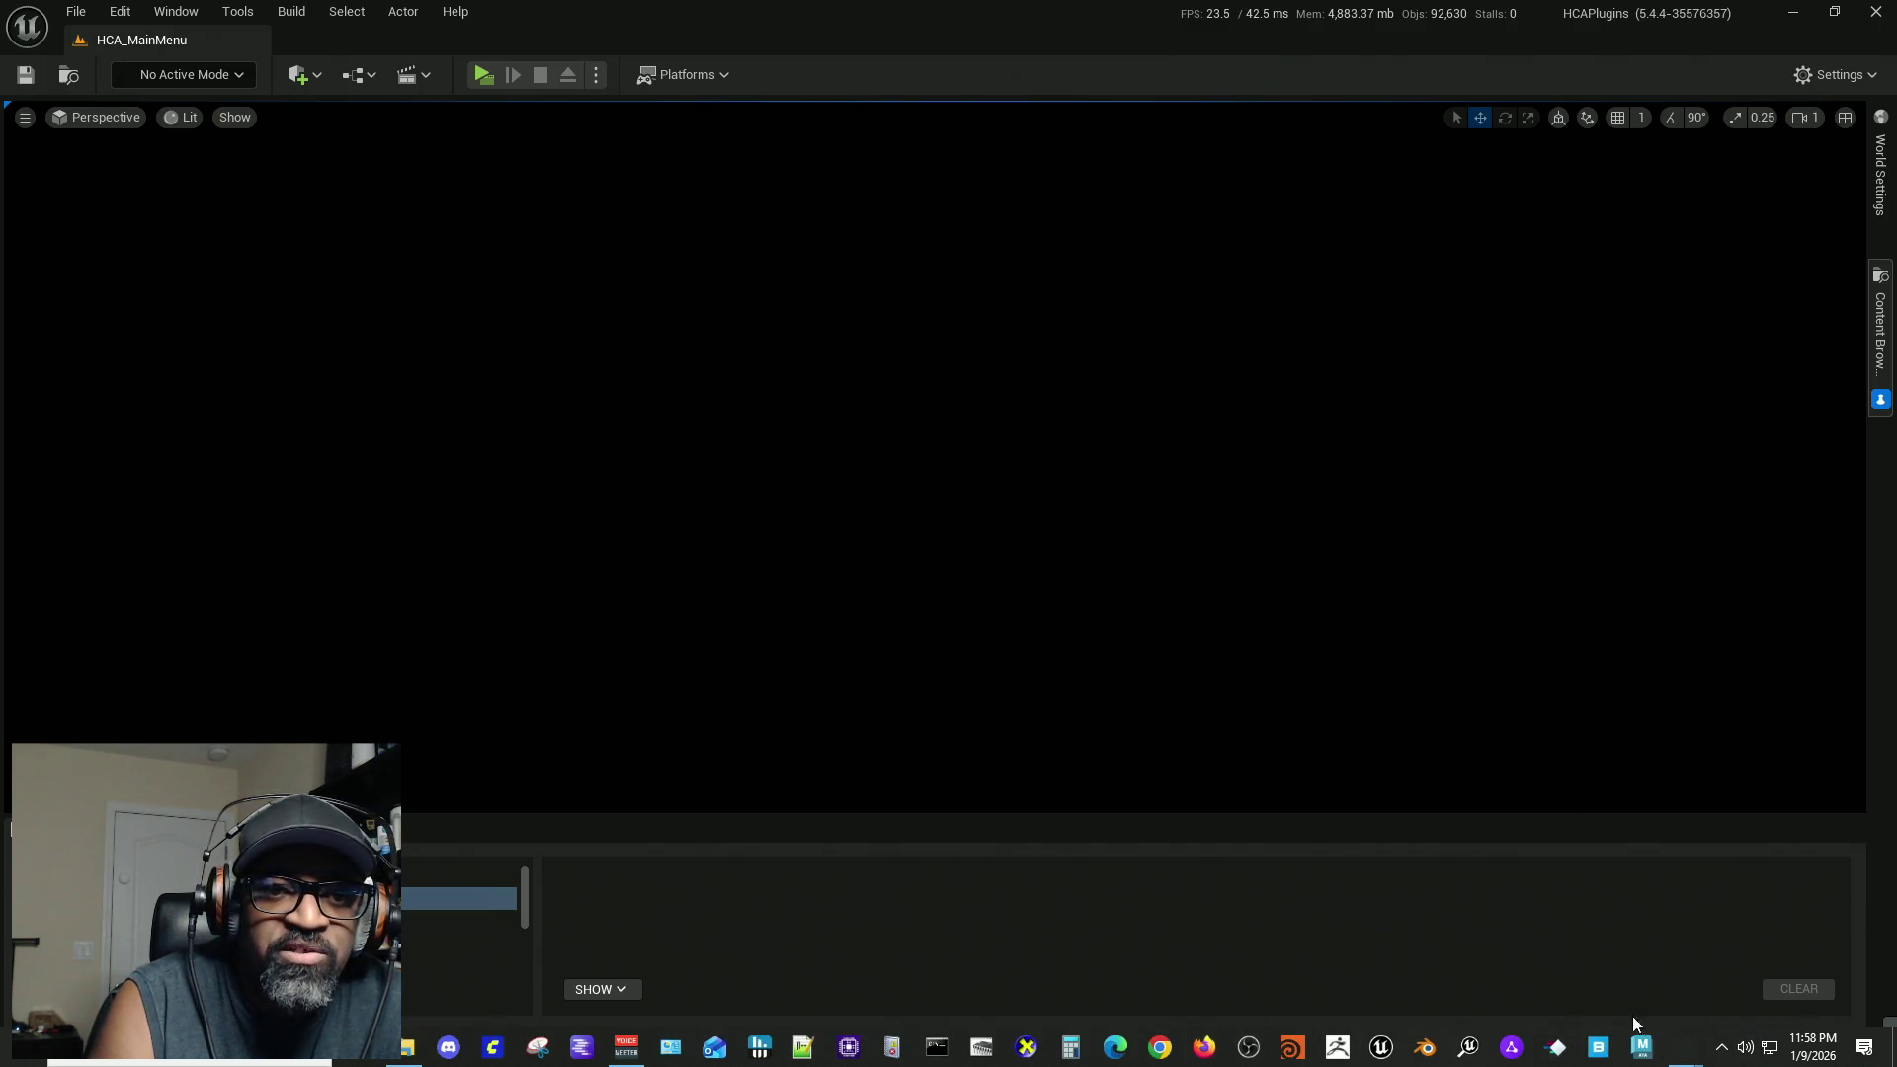
mouse_move(1689, 1062)
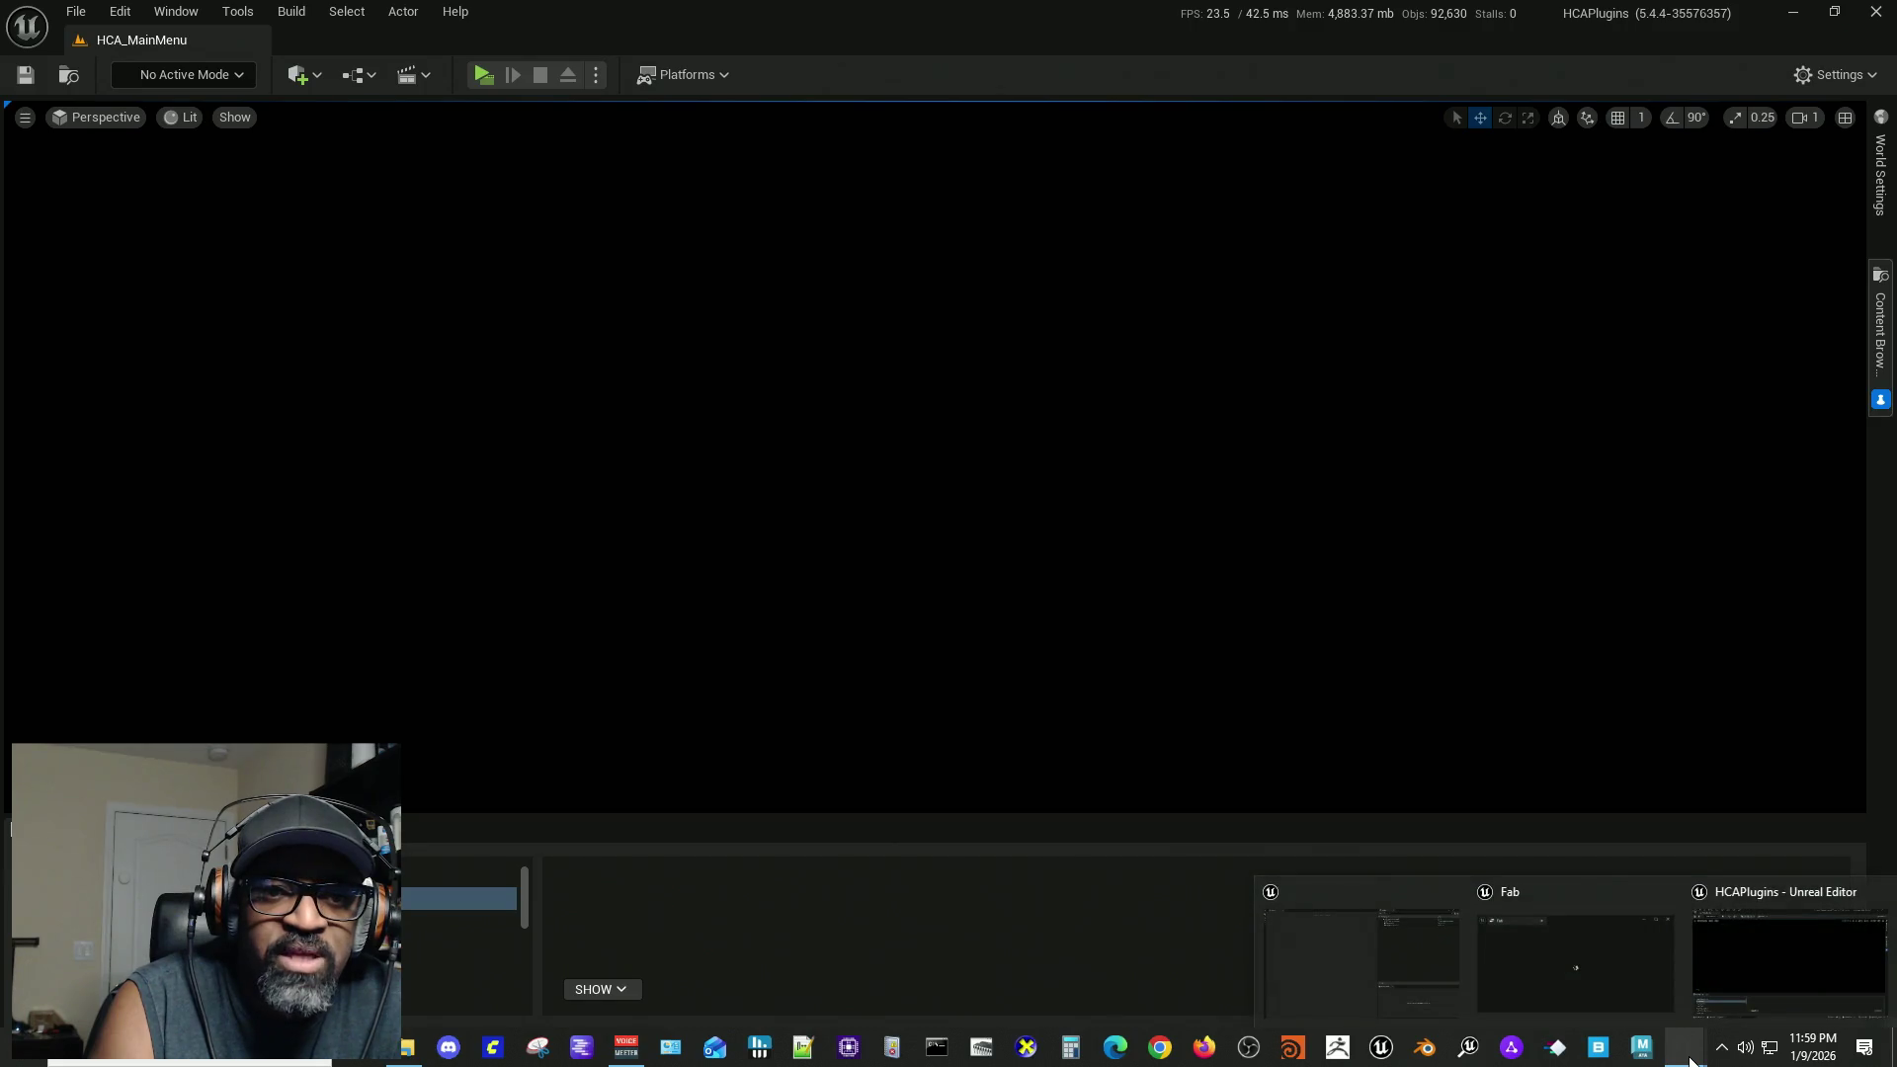
click(1804, 952)
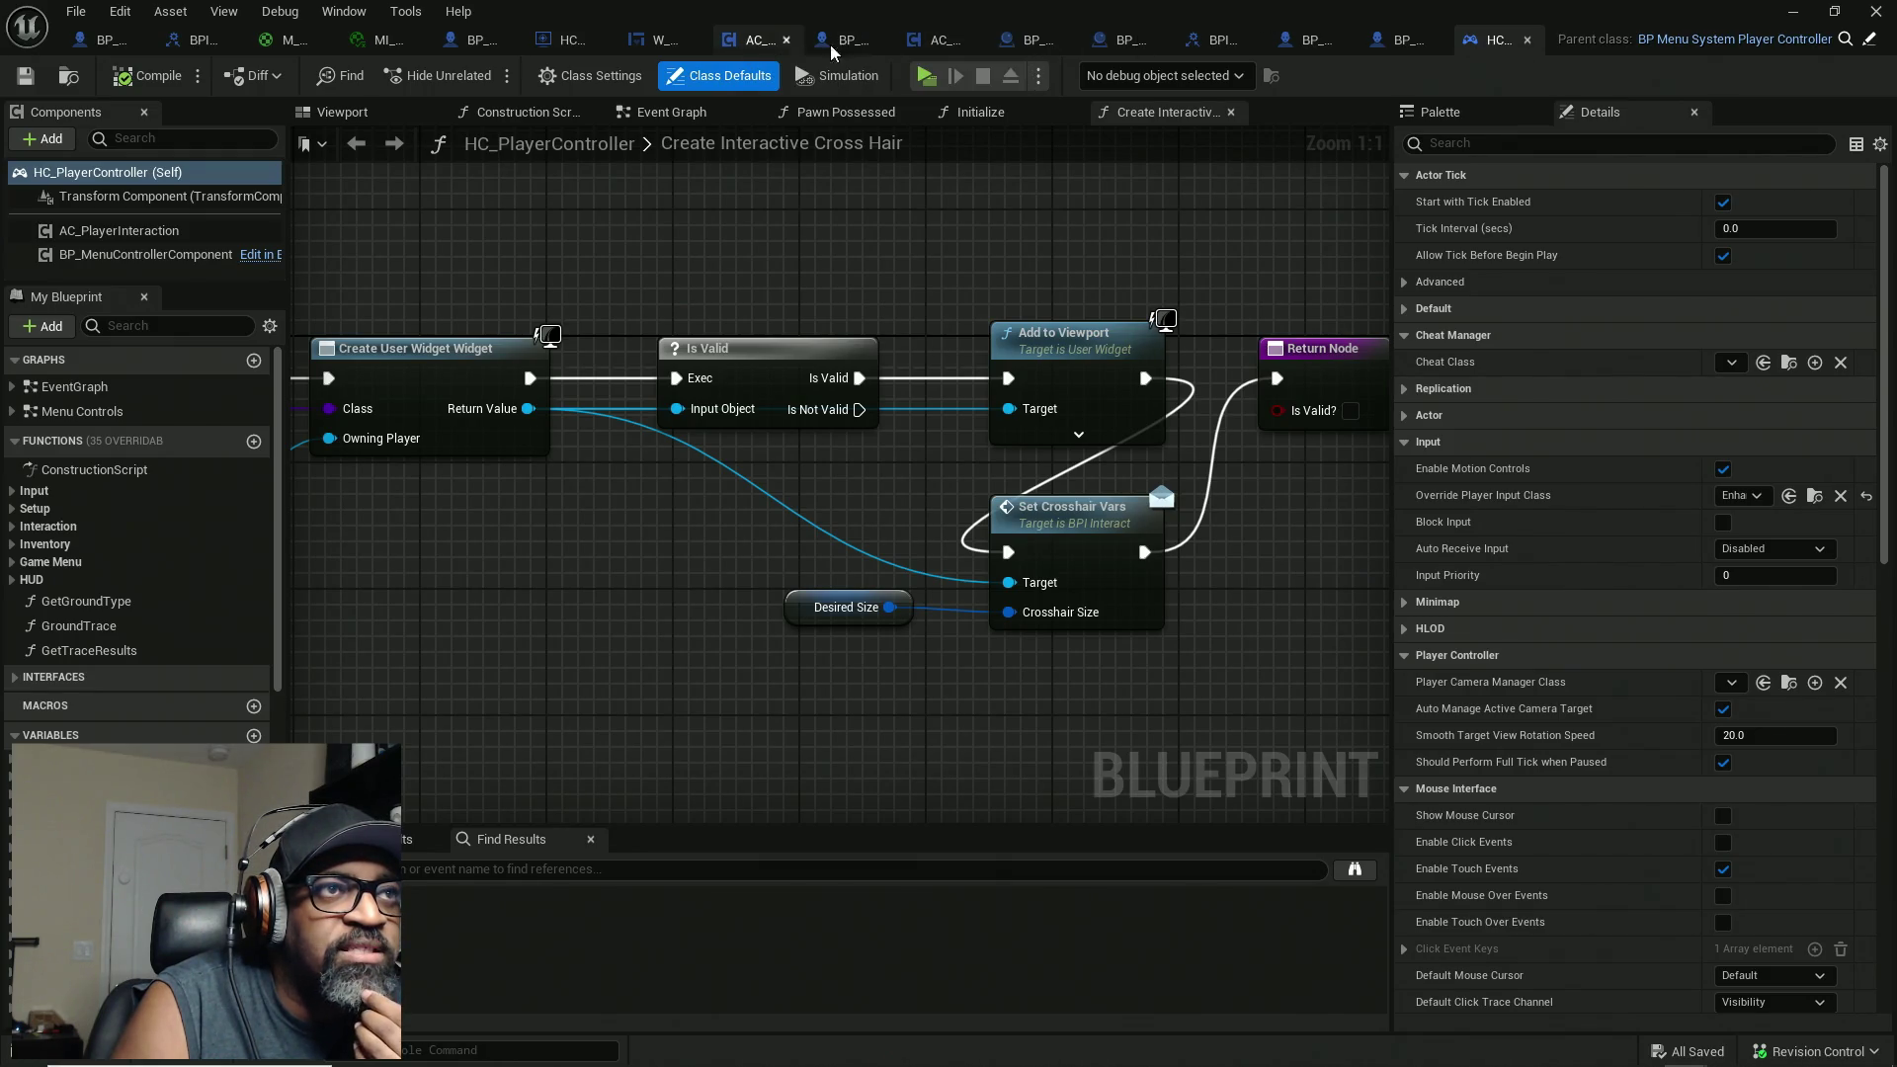
click(944, 44)
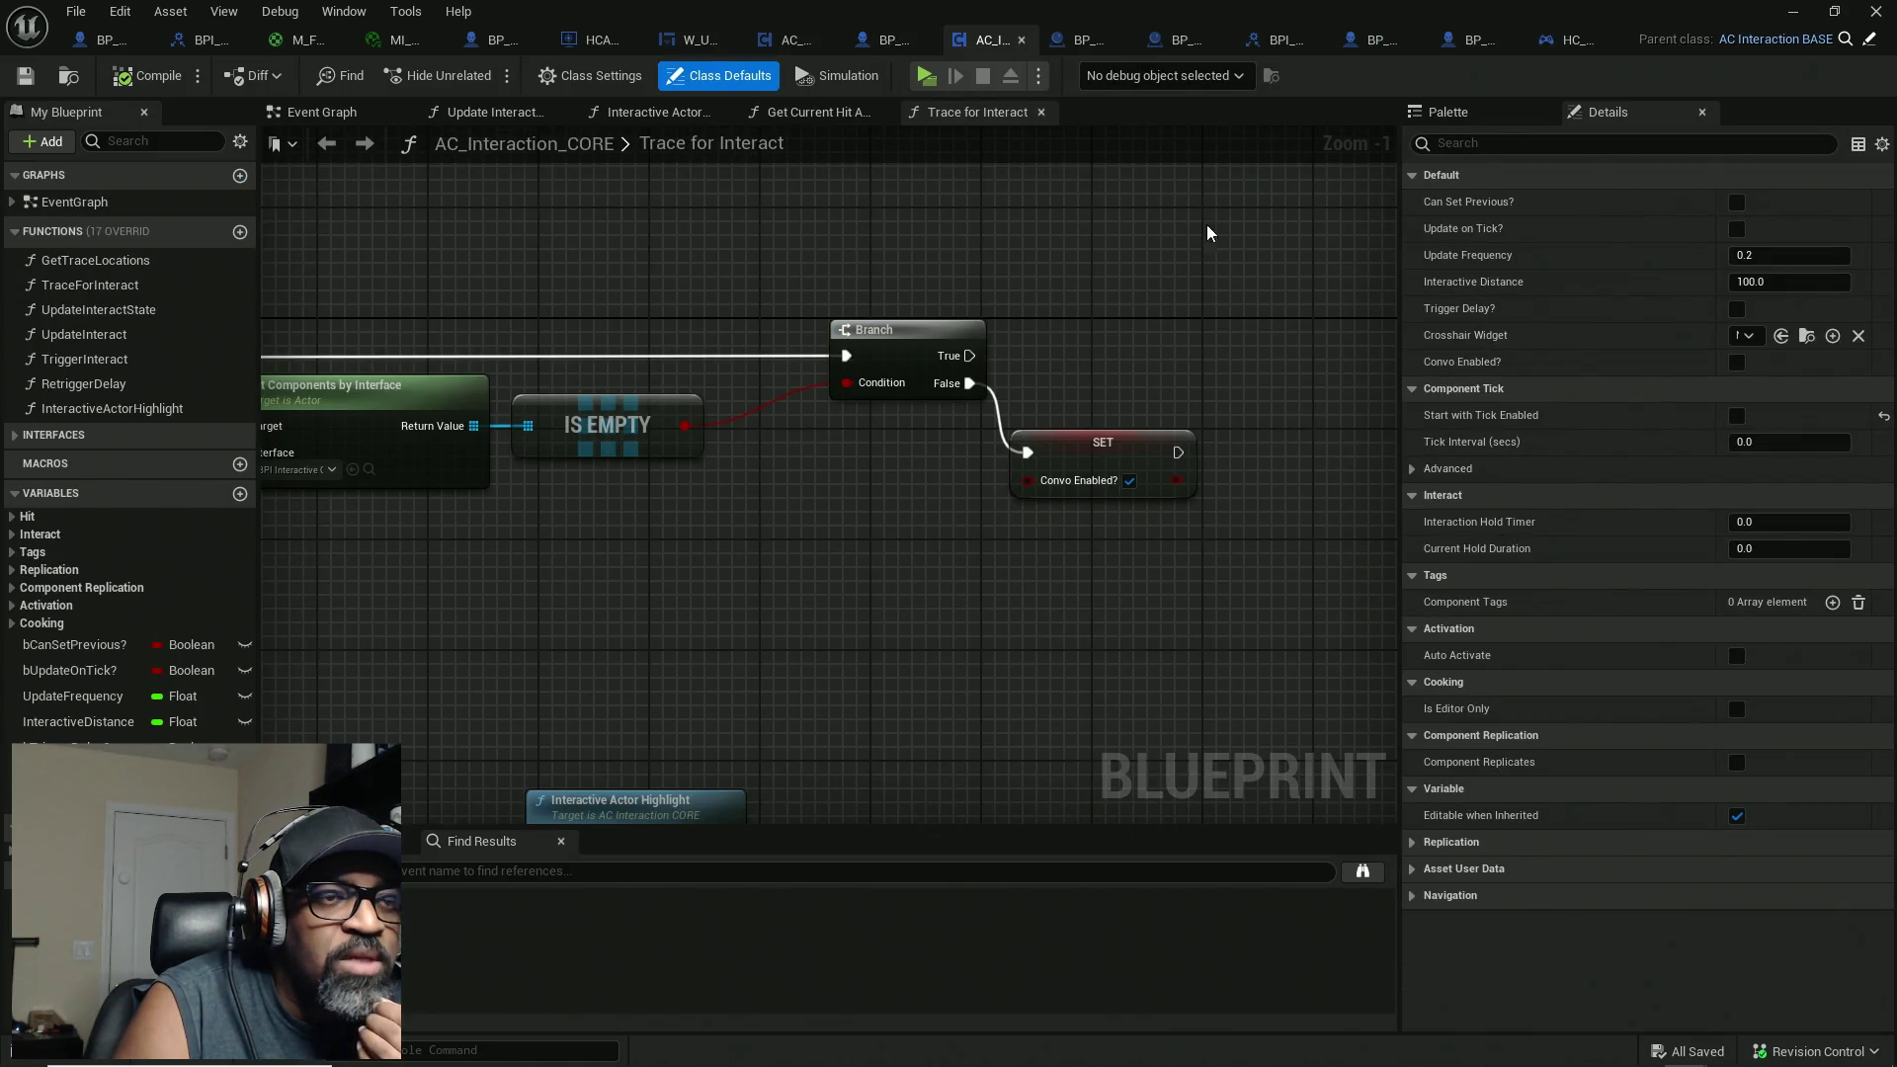
mouse_move(1258, 205)
mouse_down()
mouse_move(972, 609)
mouse_move(1004, 608)
mouse_move(925, 564)
mouse_up()
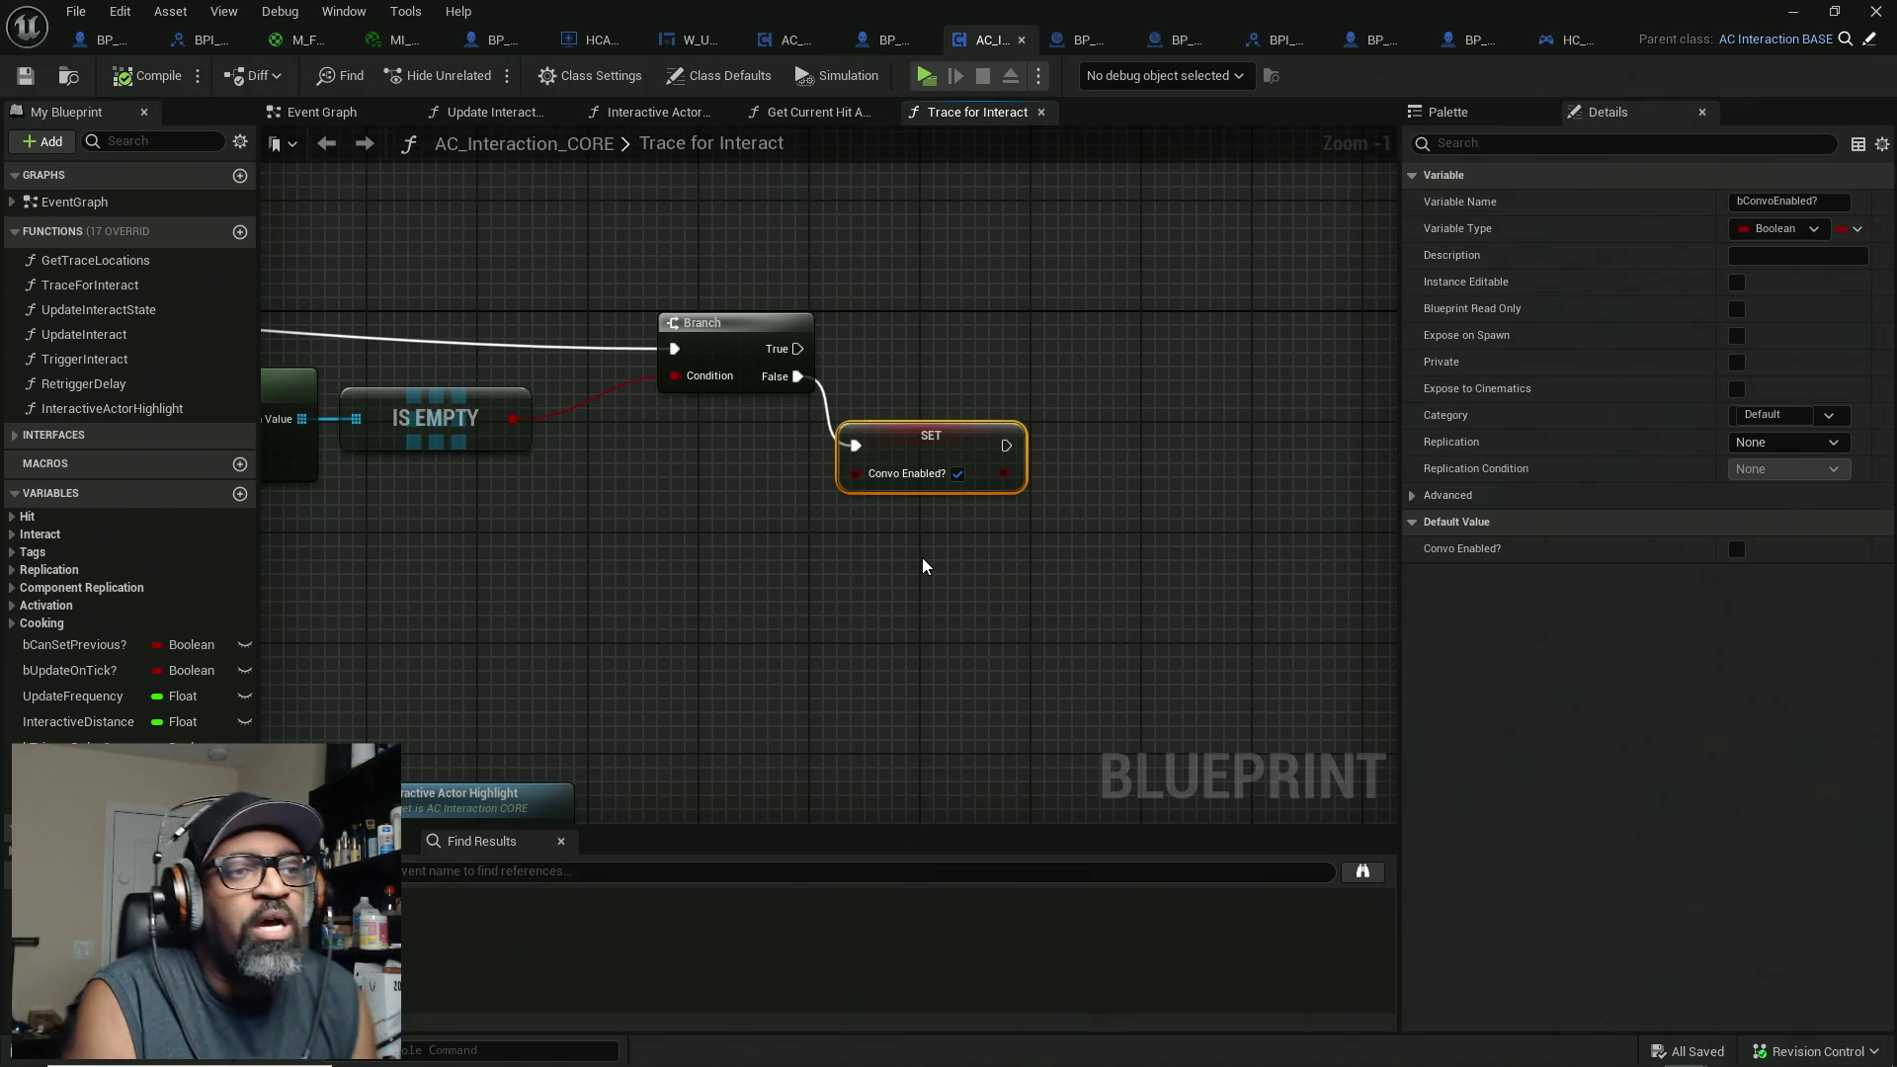
right_click(939, 552)
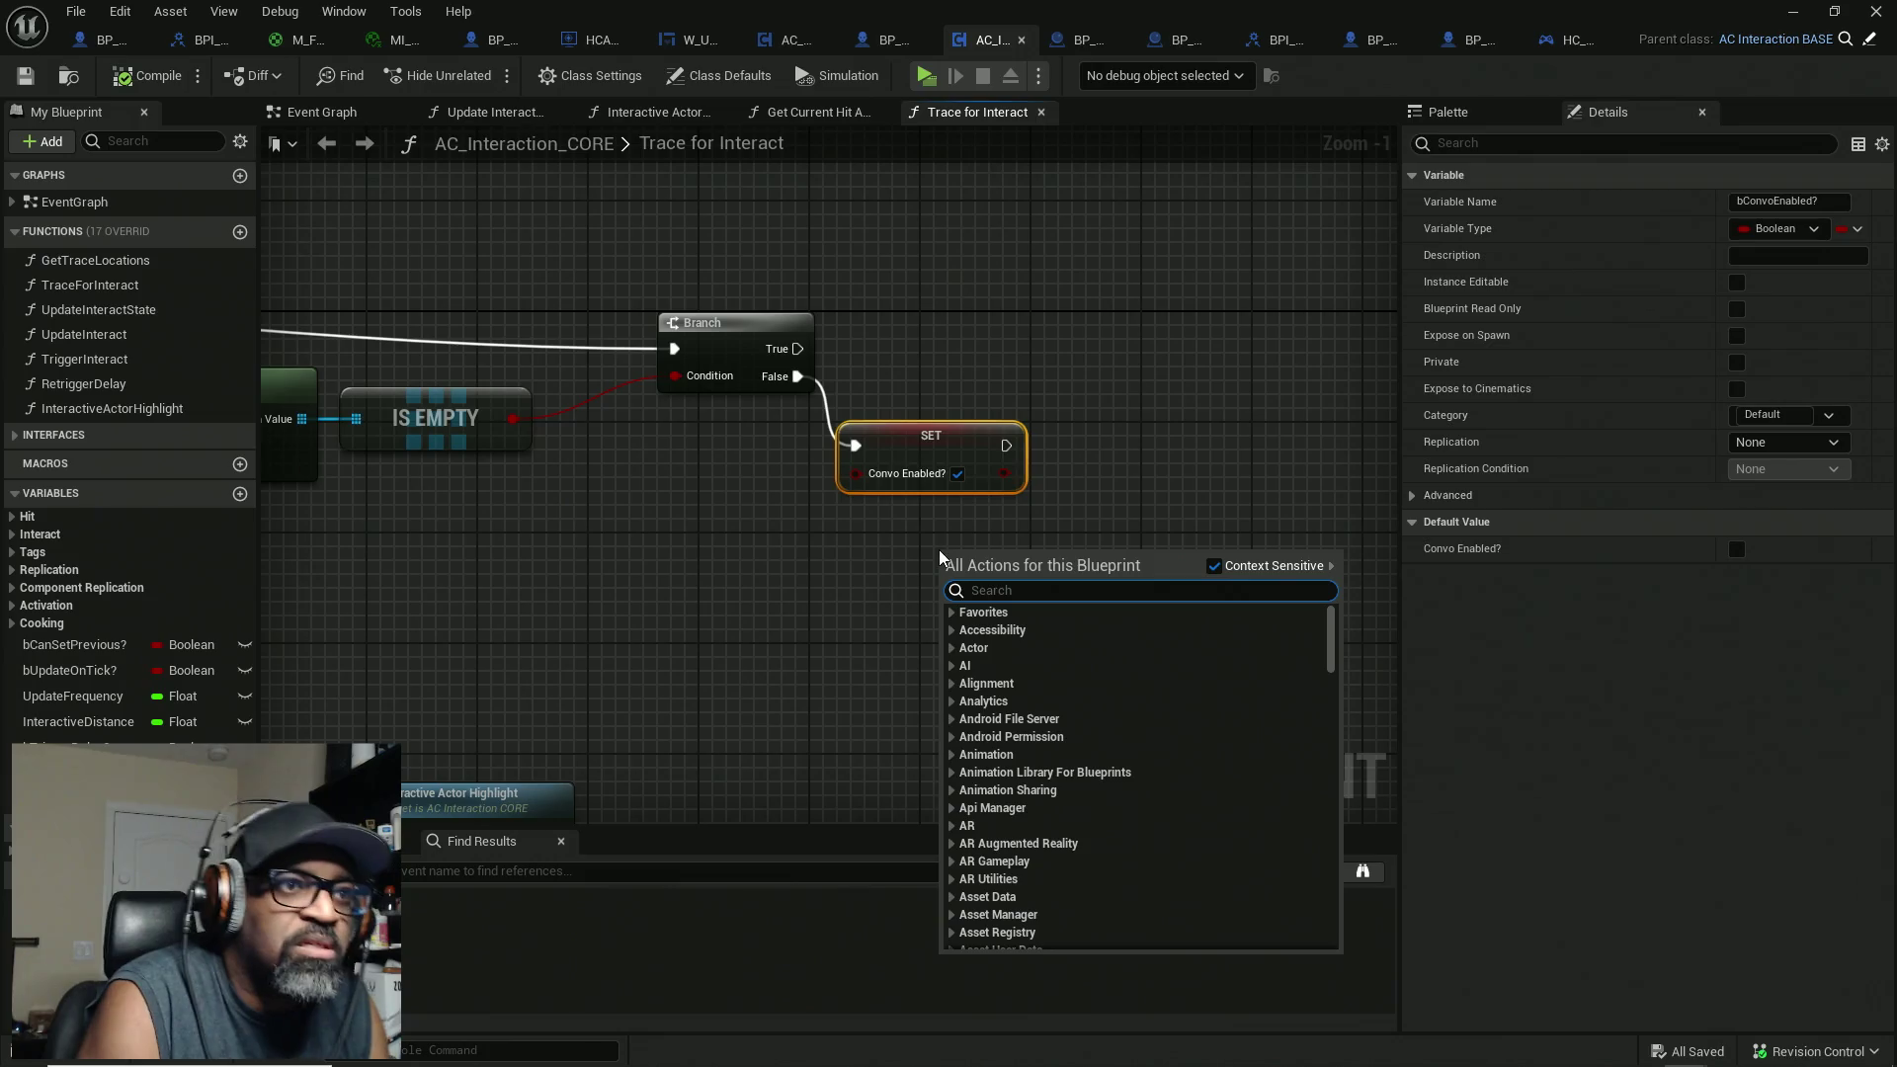
click(968, 542)
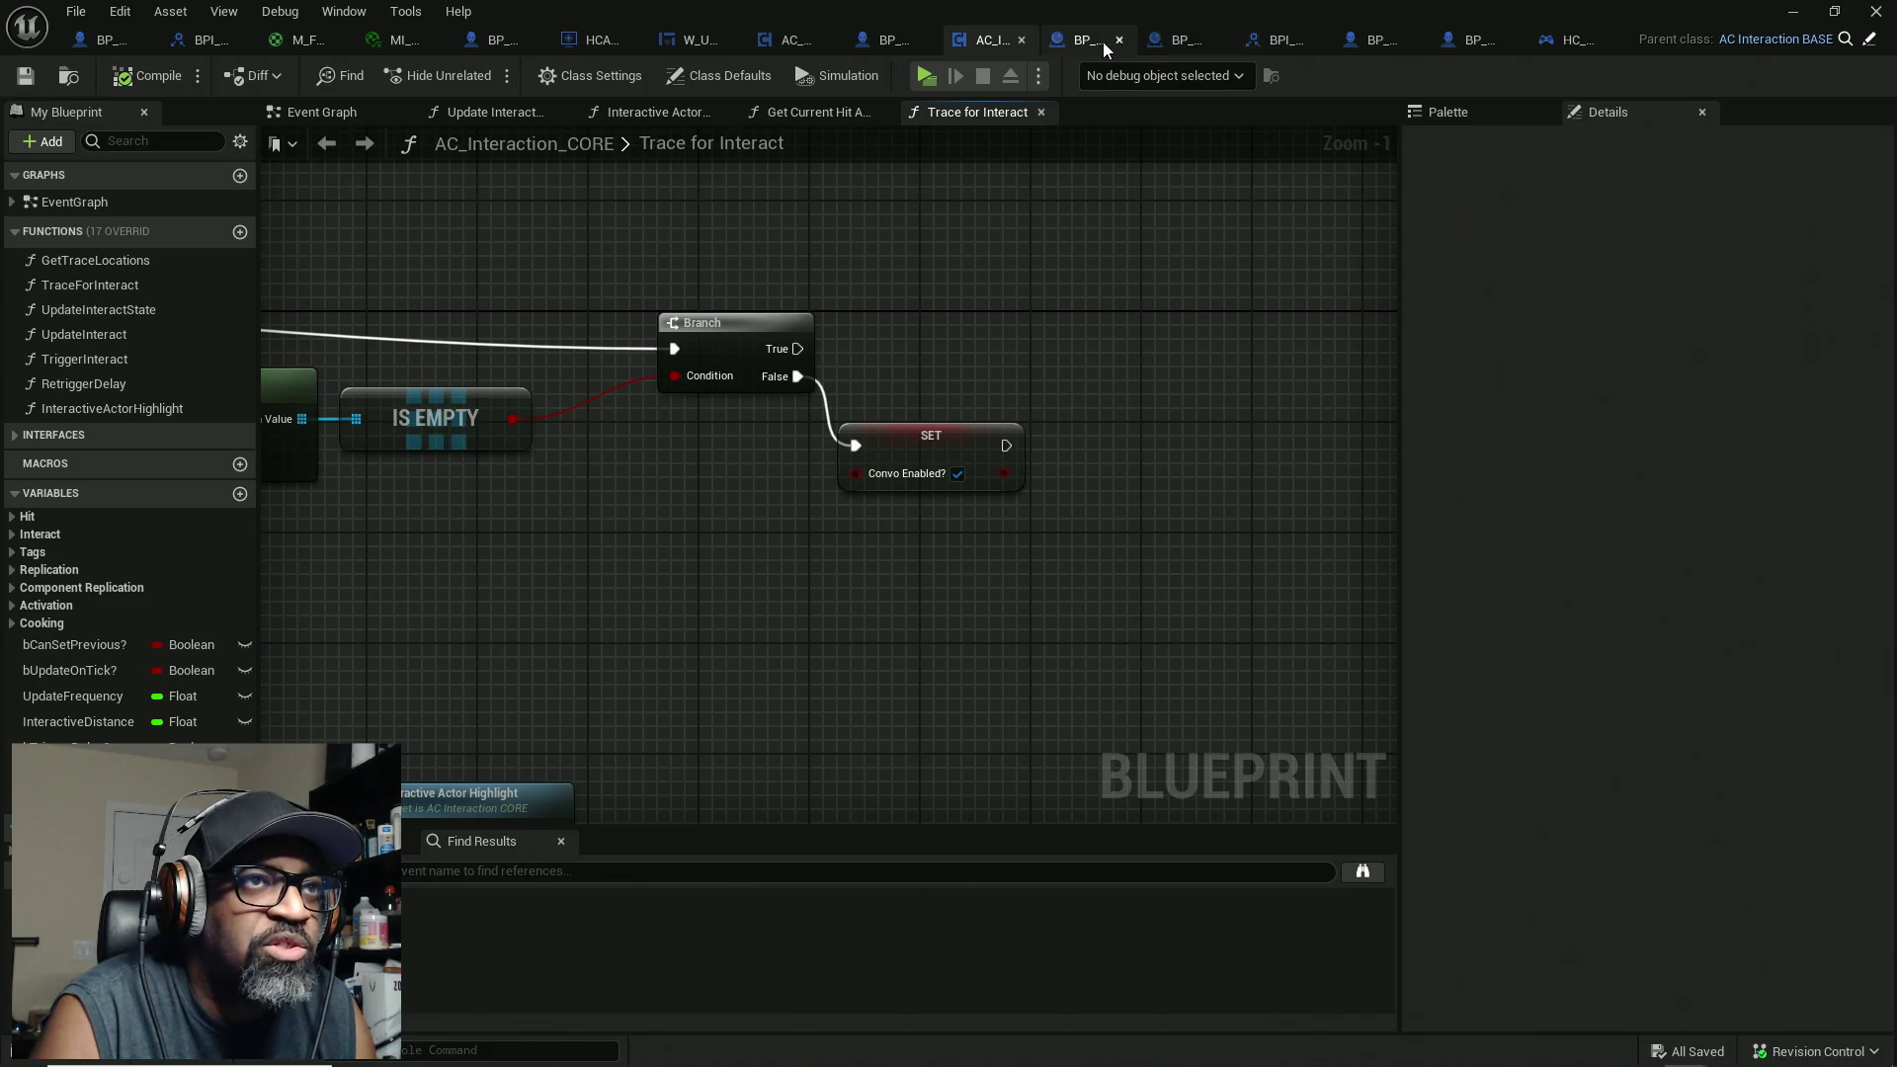
click(1375, 48)
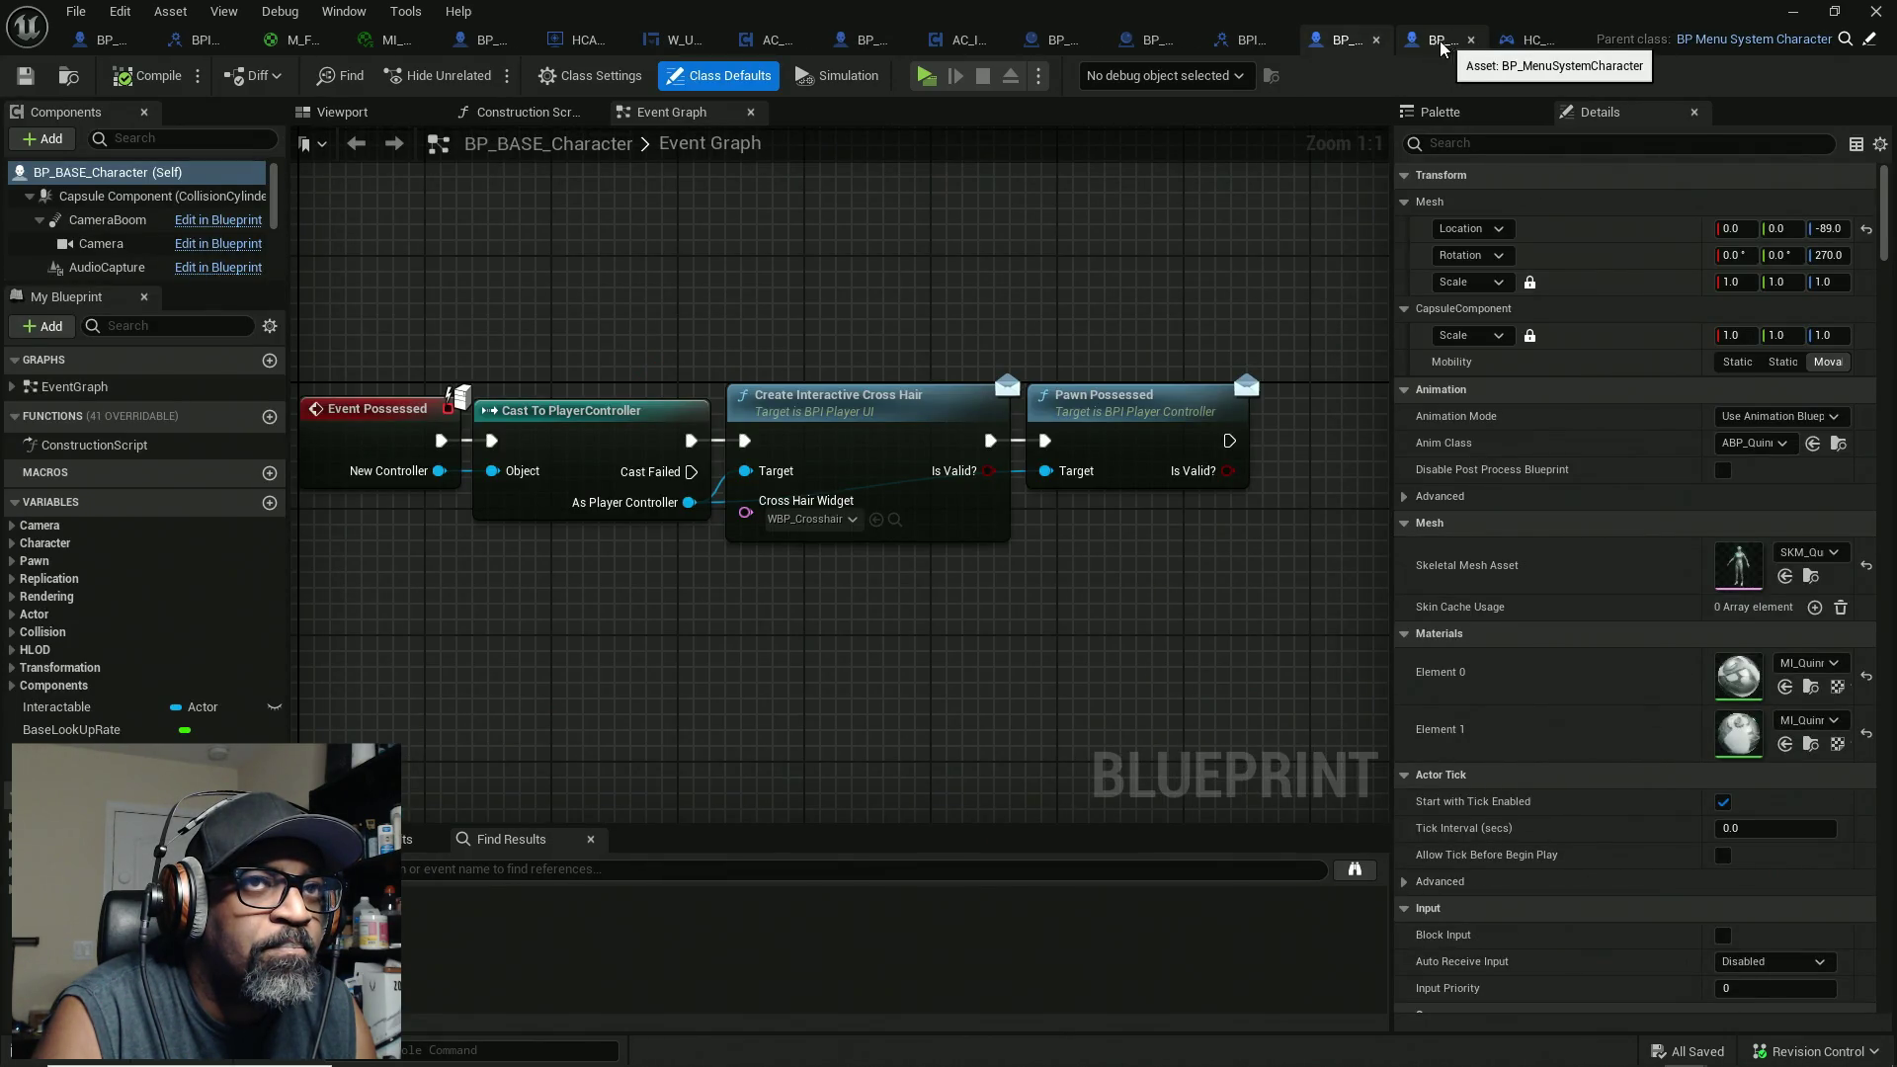
Step: Close the BP_BASE_Character and BP_MenuSystemCharacter editors, then return to BP_MaleCharacterBASE
click(1376, 41)
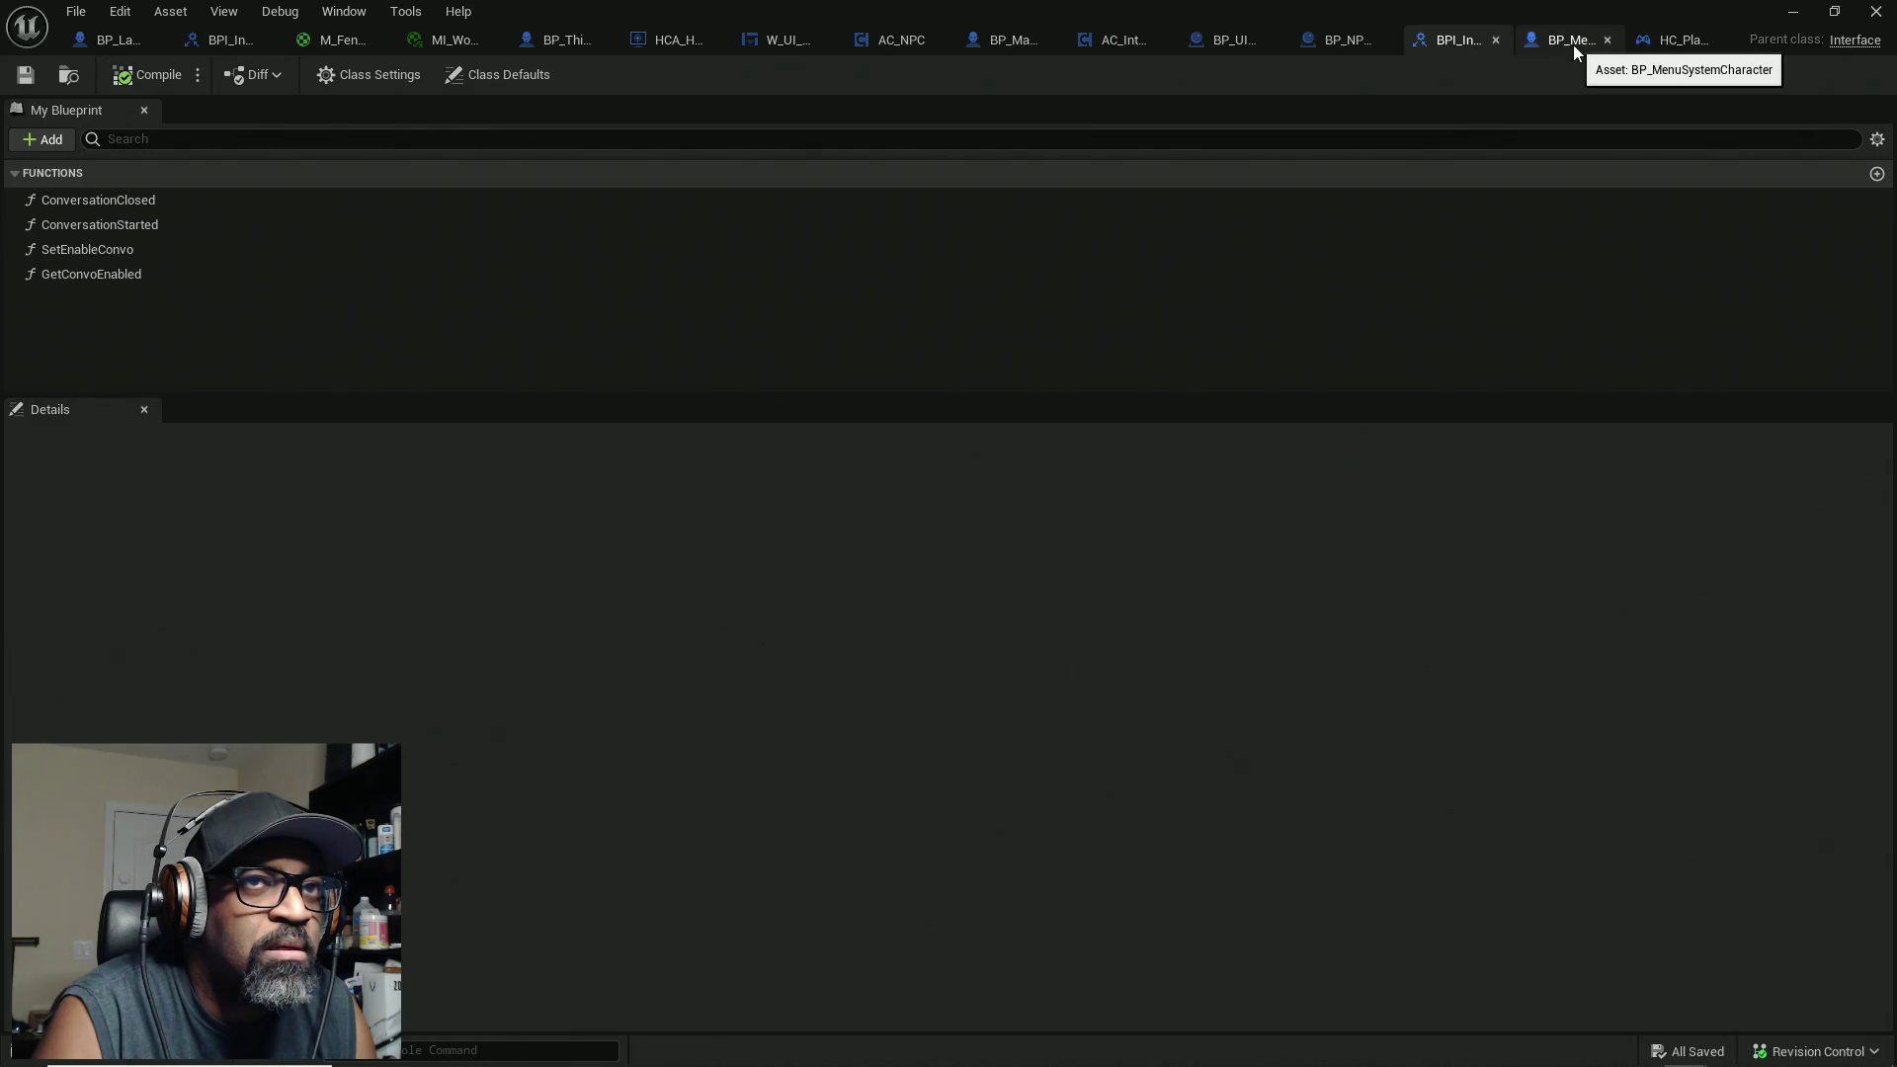
click(1574, 44)
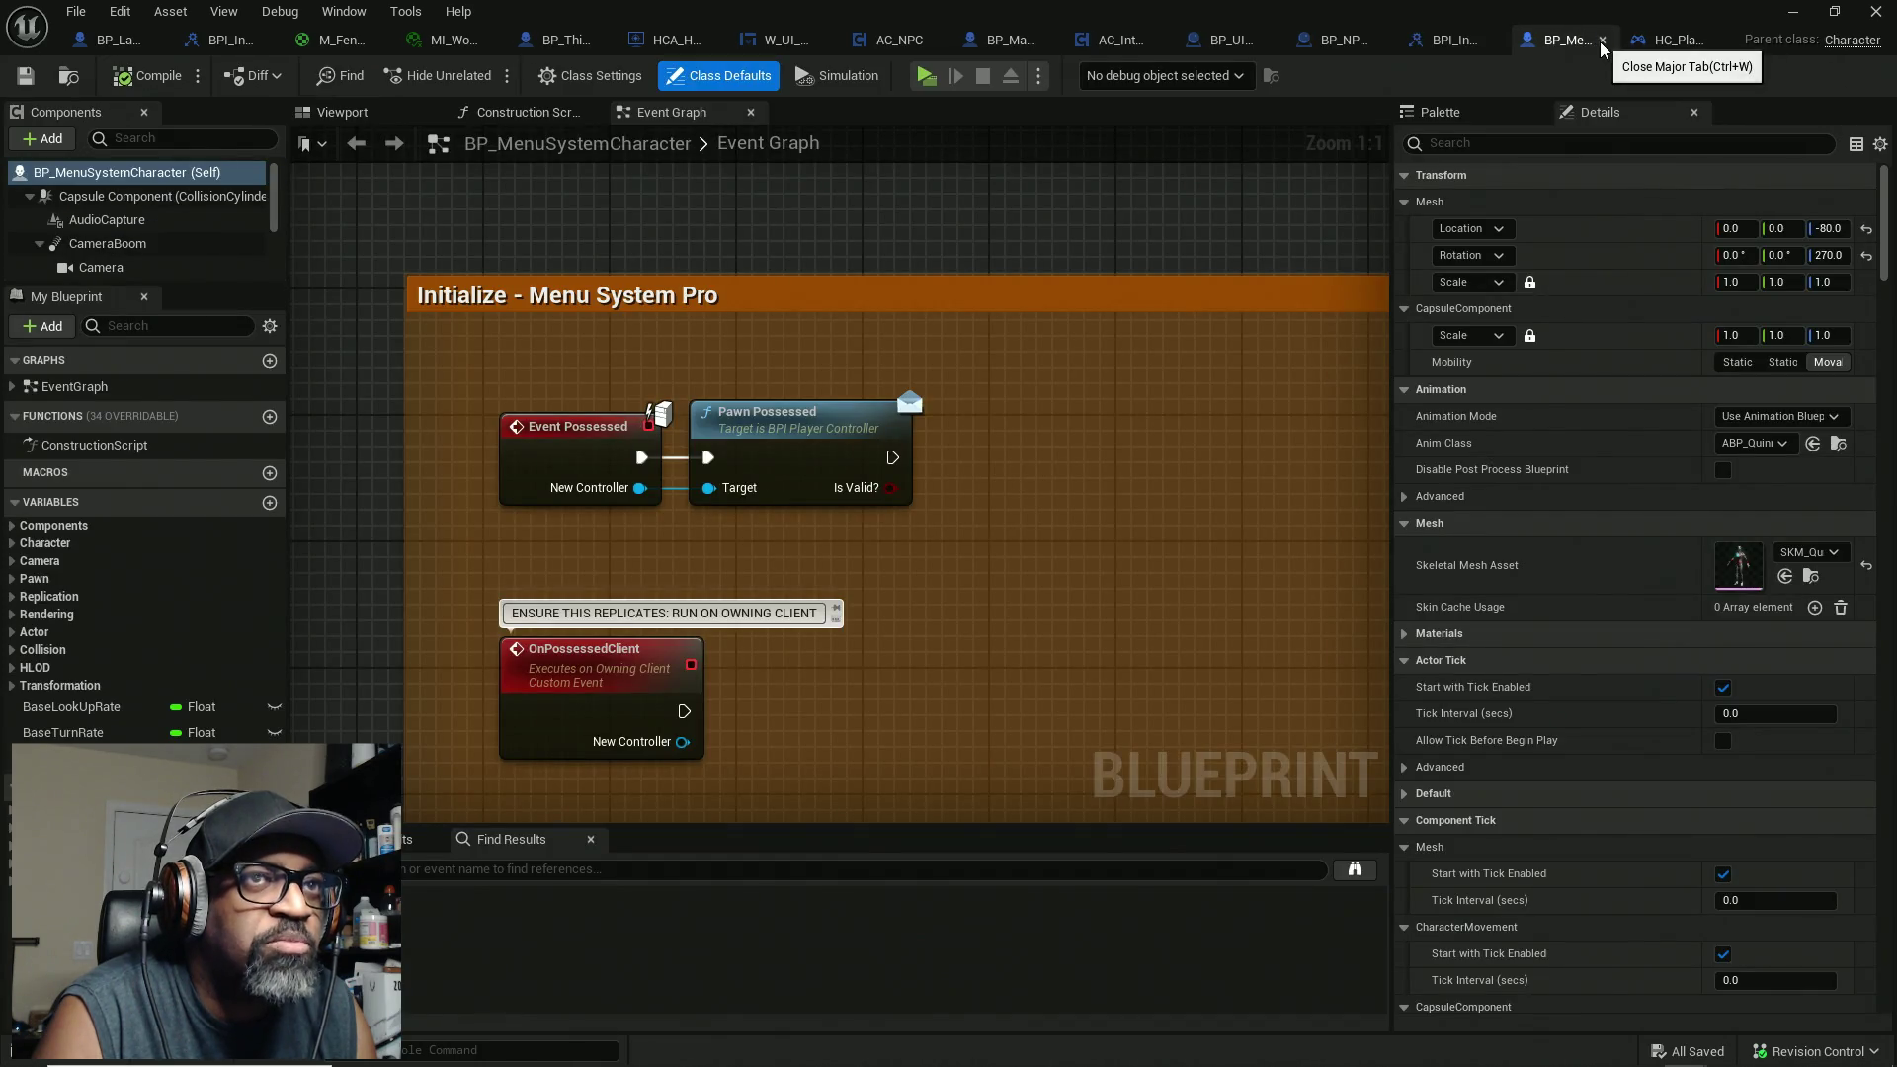
click(1602, 42)
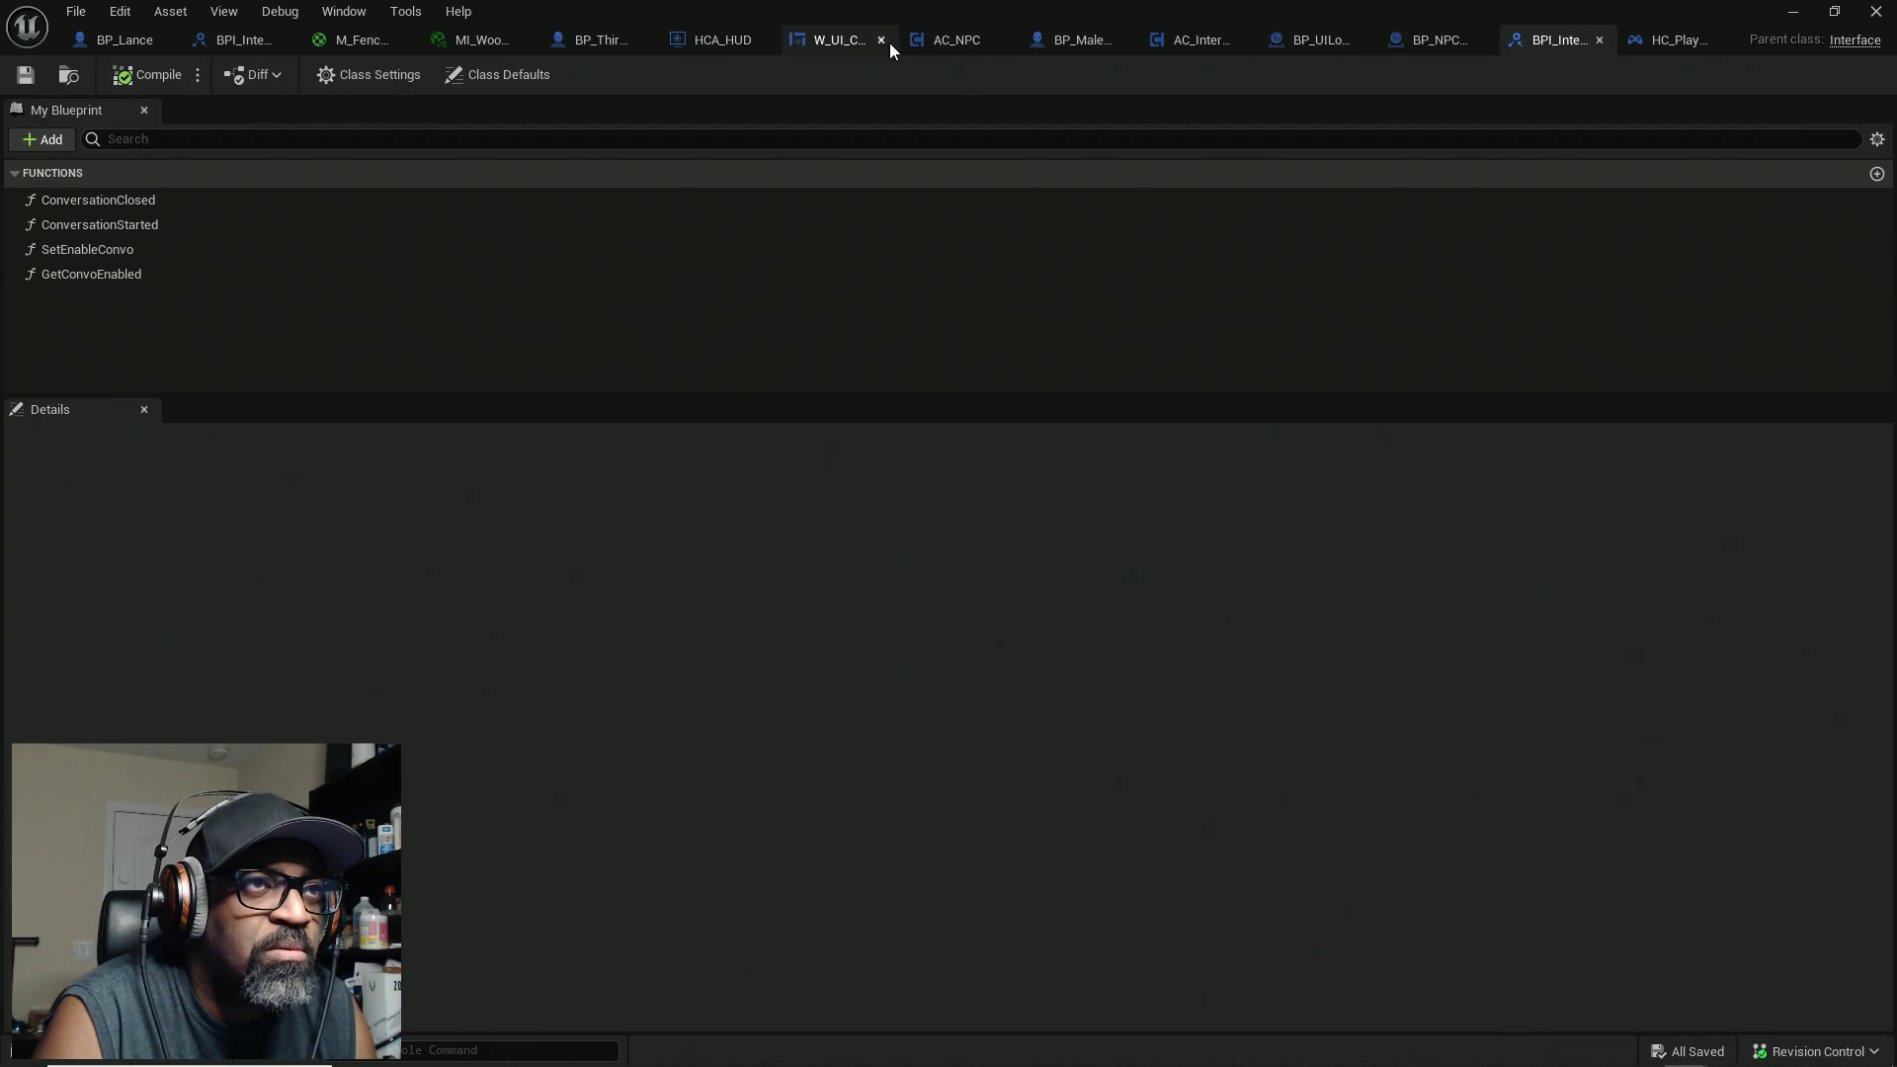
click(1061, 41)
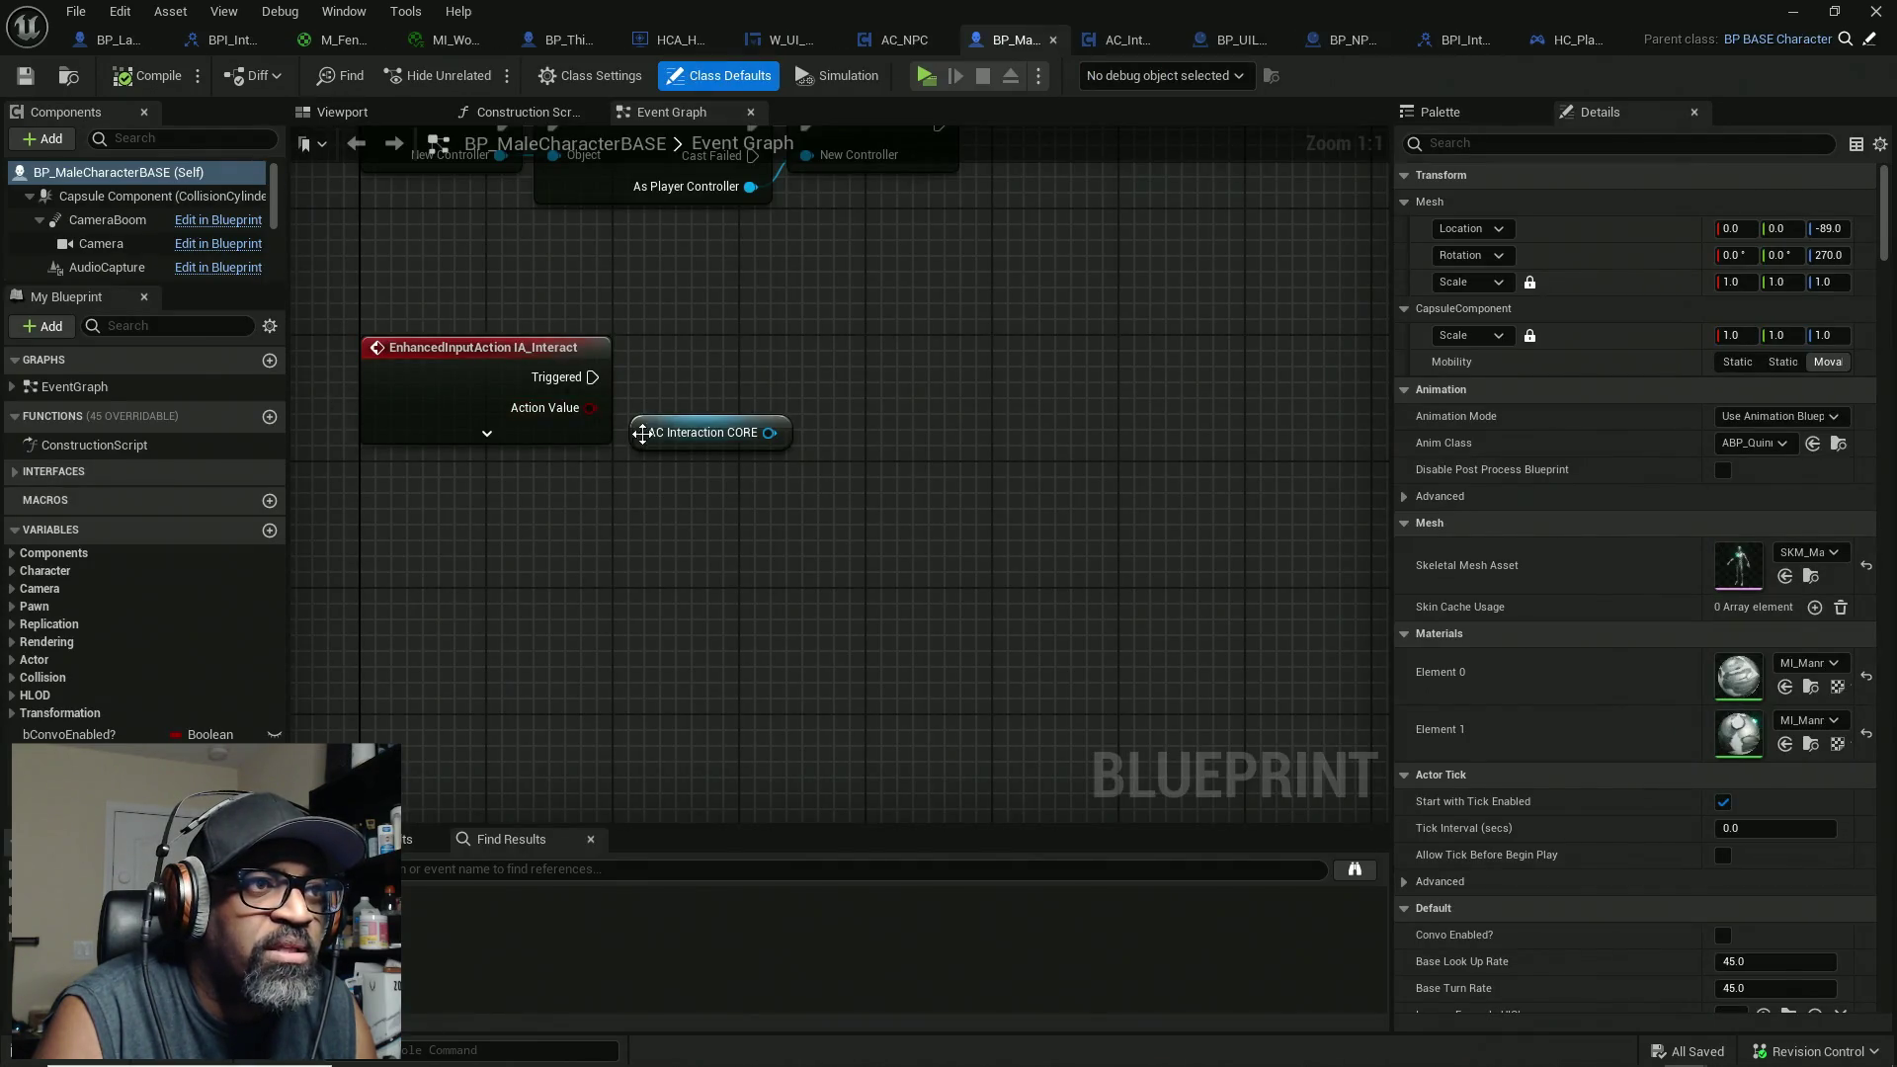
Step: Expand IA_Interact to show all its pins and place the AC Interaction CORE getter beside it
click(627, 418)
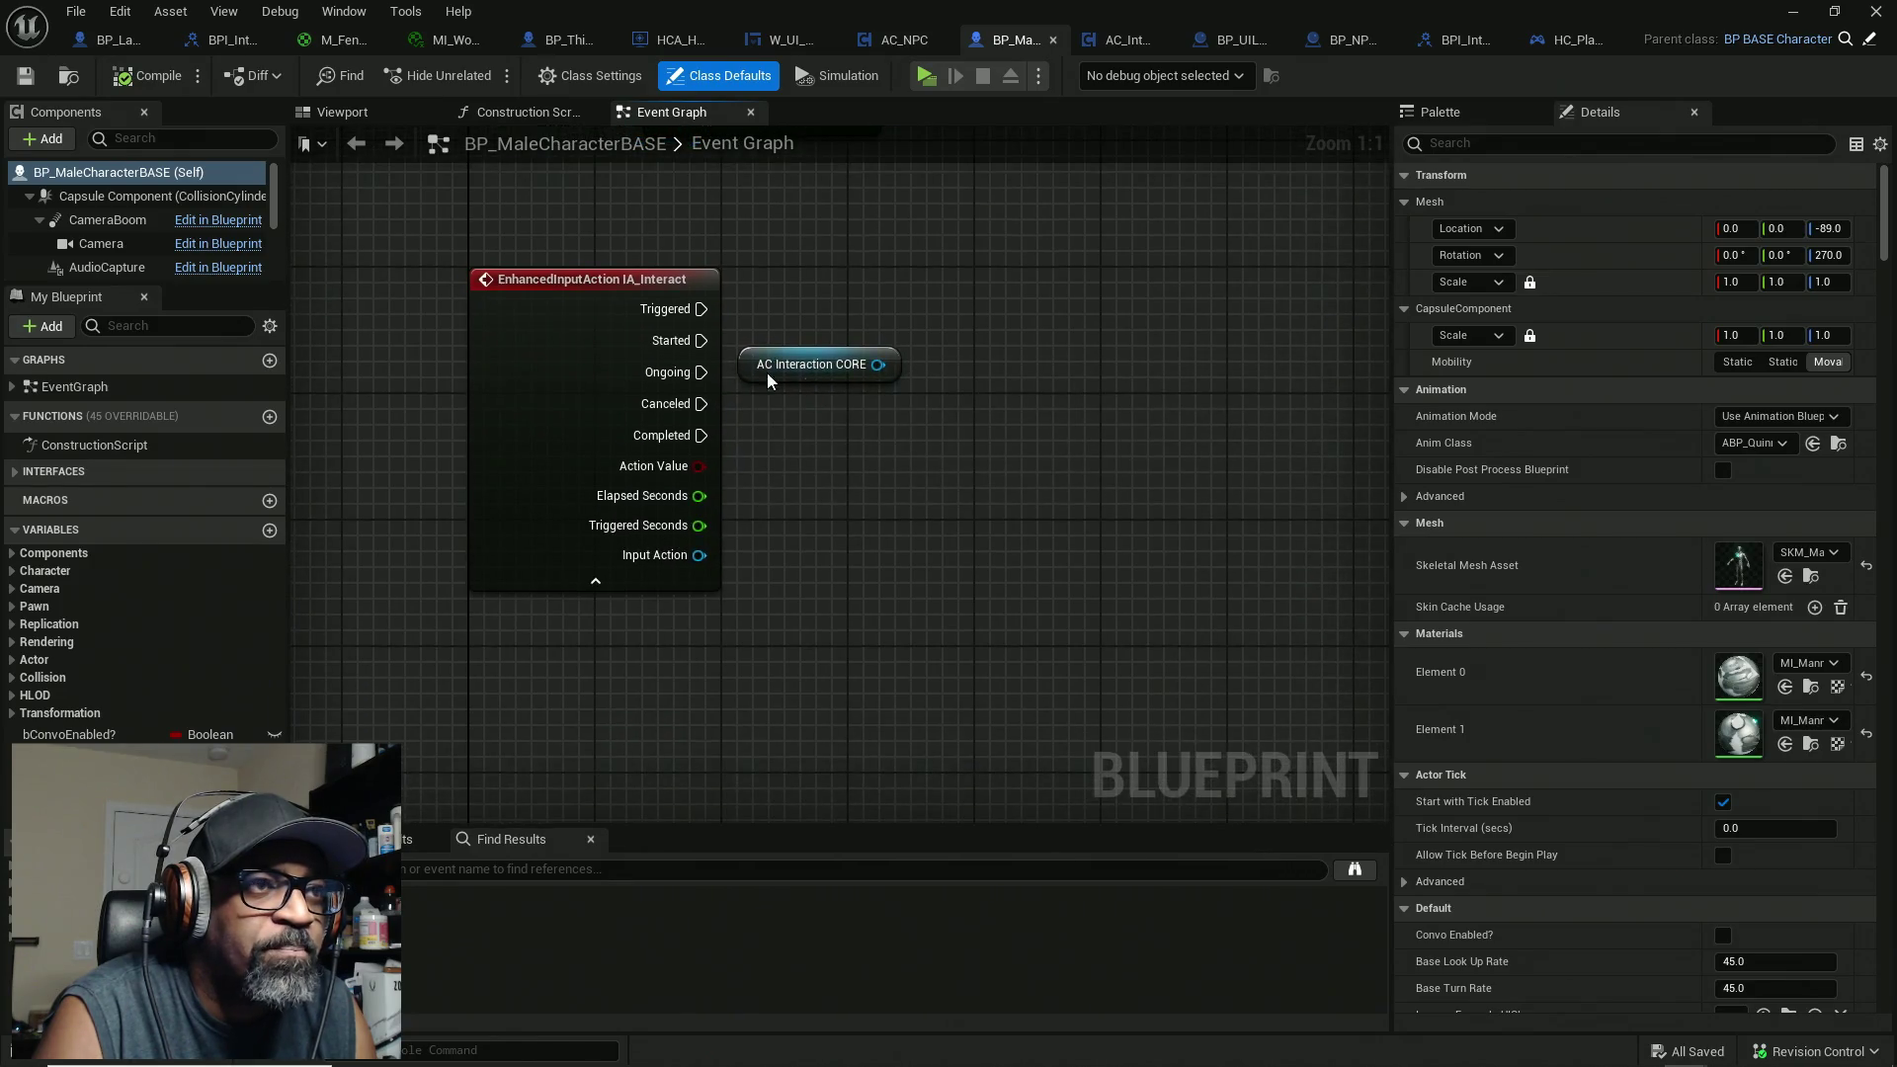
mouse_move(762, 372)
mouse_down()
mouse_move(762, 565)
mouse_move(759, 447)
mouse_up()
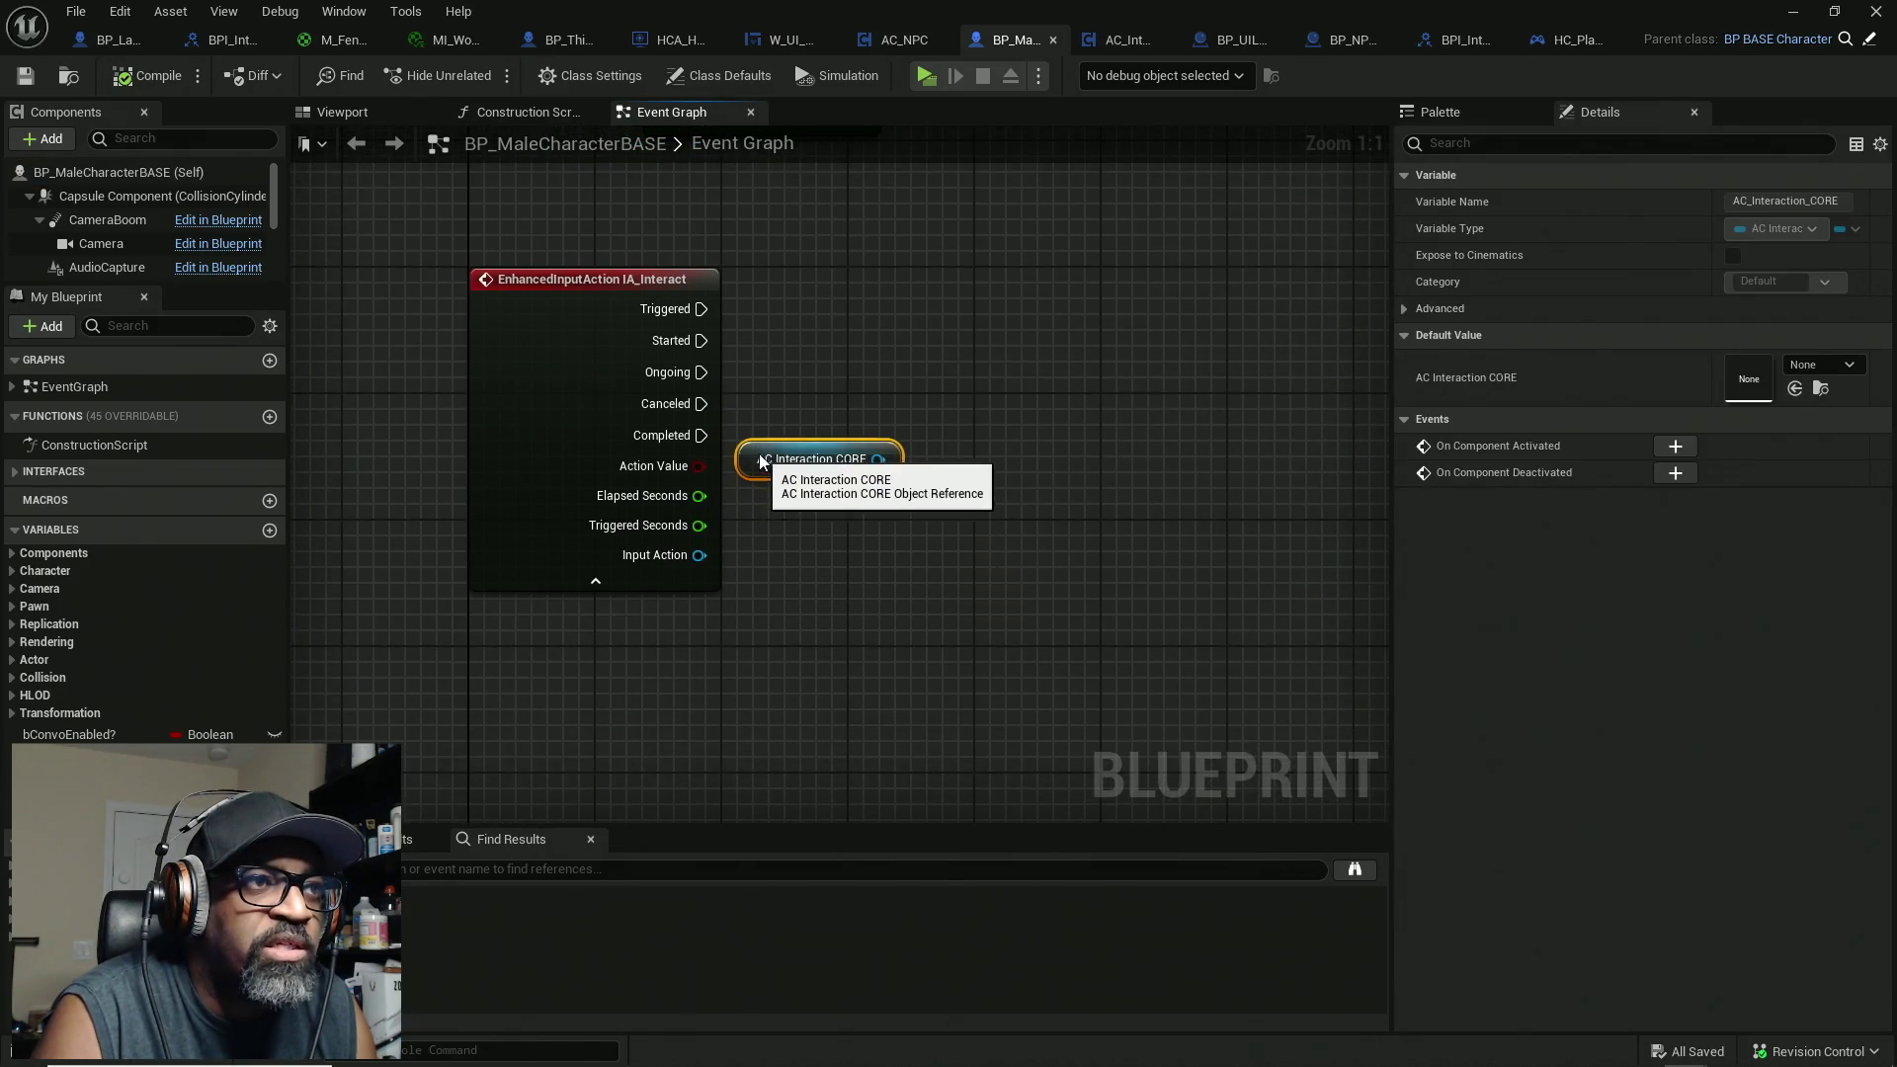
click(642, 578)
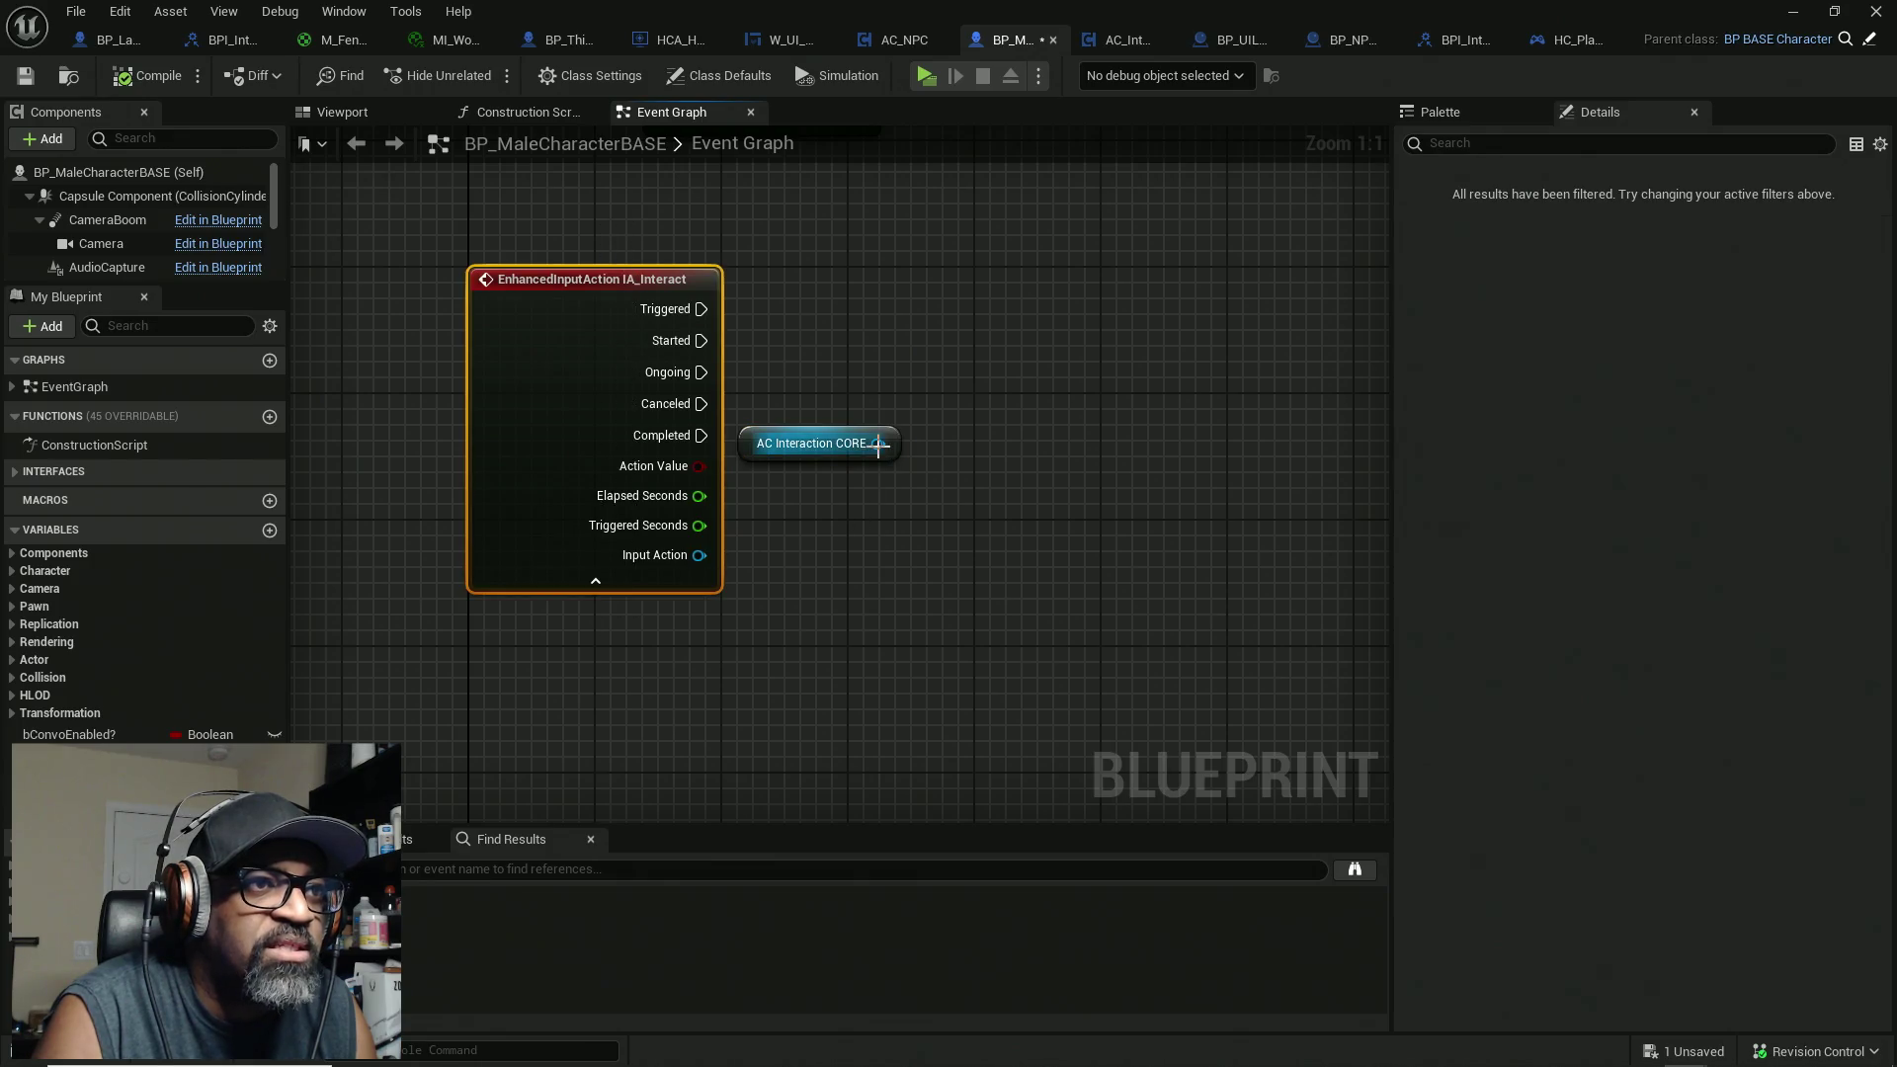
Step: Search AC Interaction CORE's actions for 'get convo' and close the list without adding a node
drag(877, 443, 987, 434)
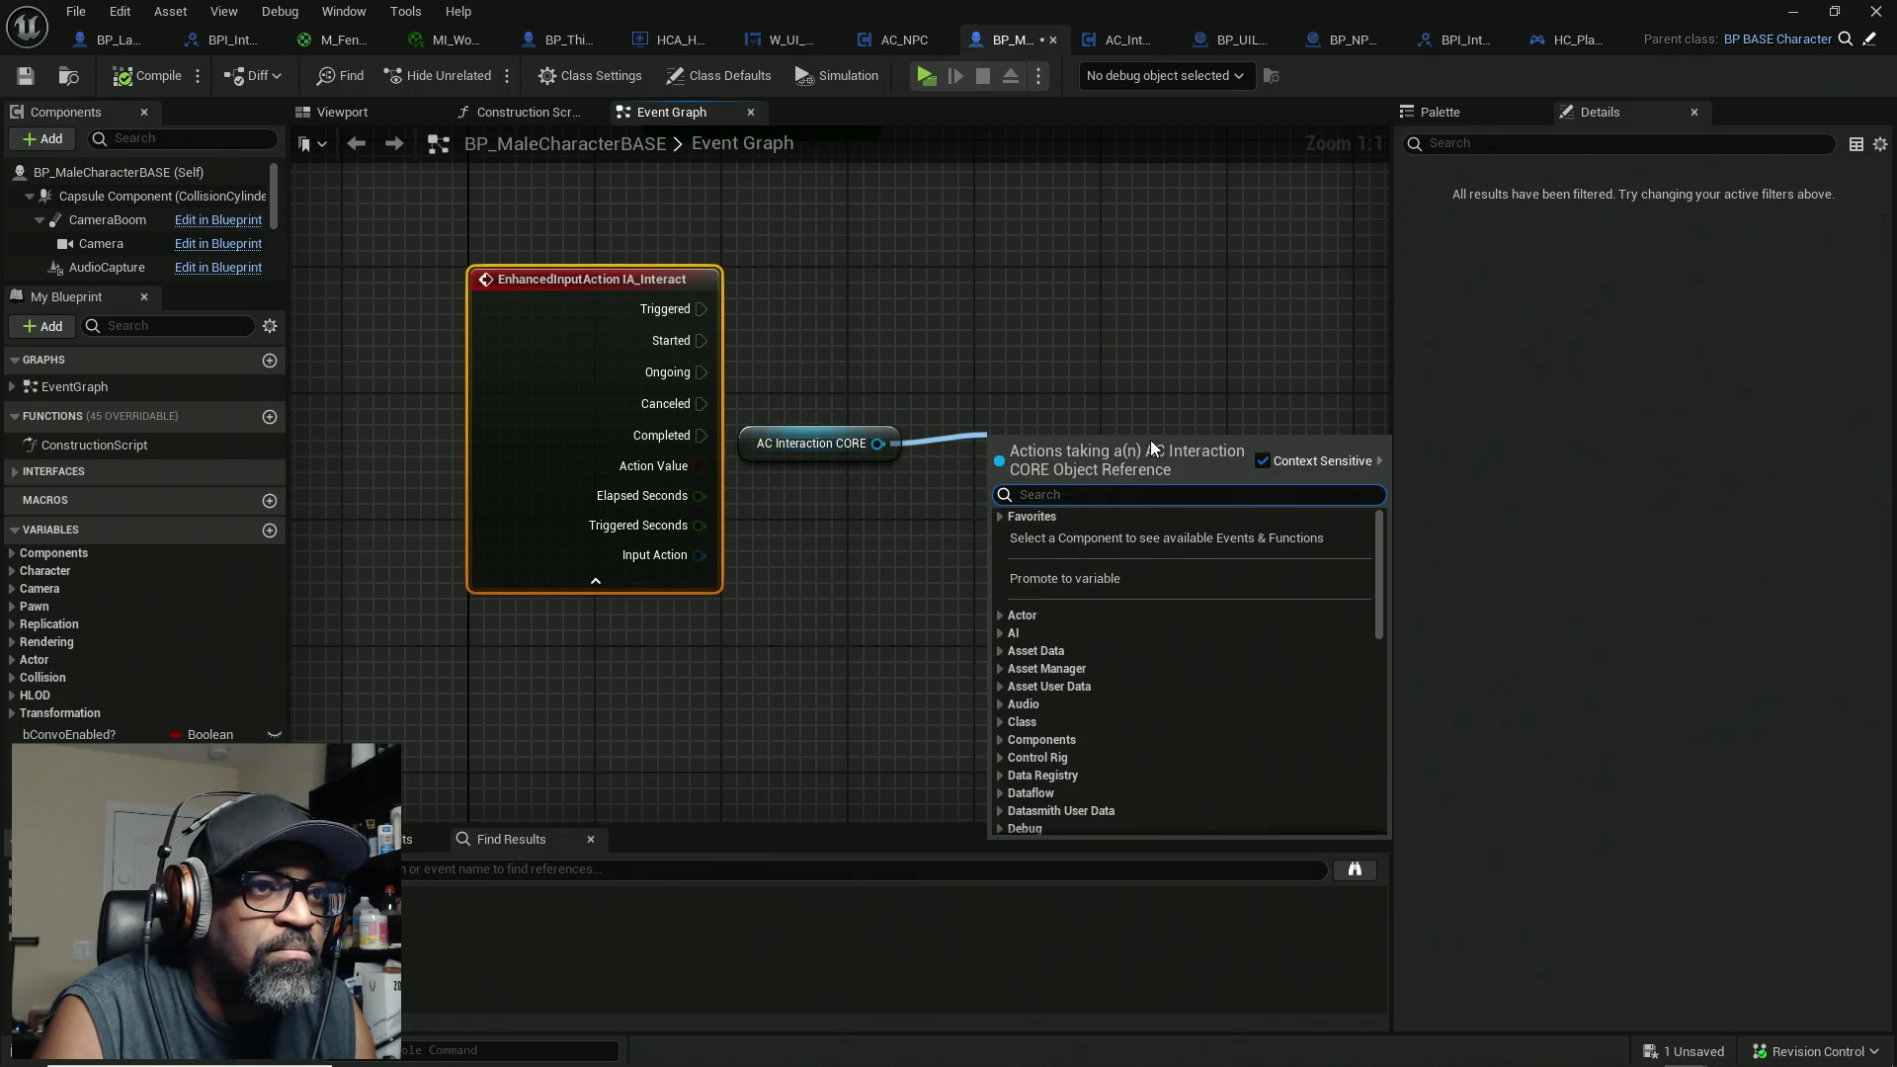
text(get)
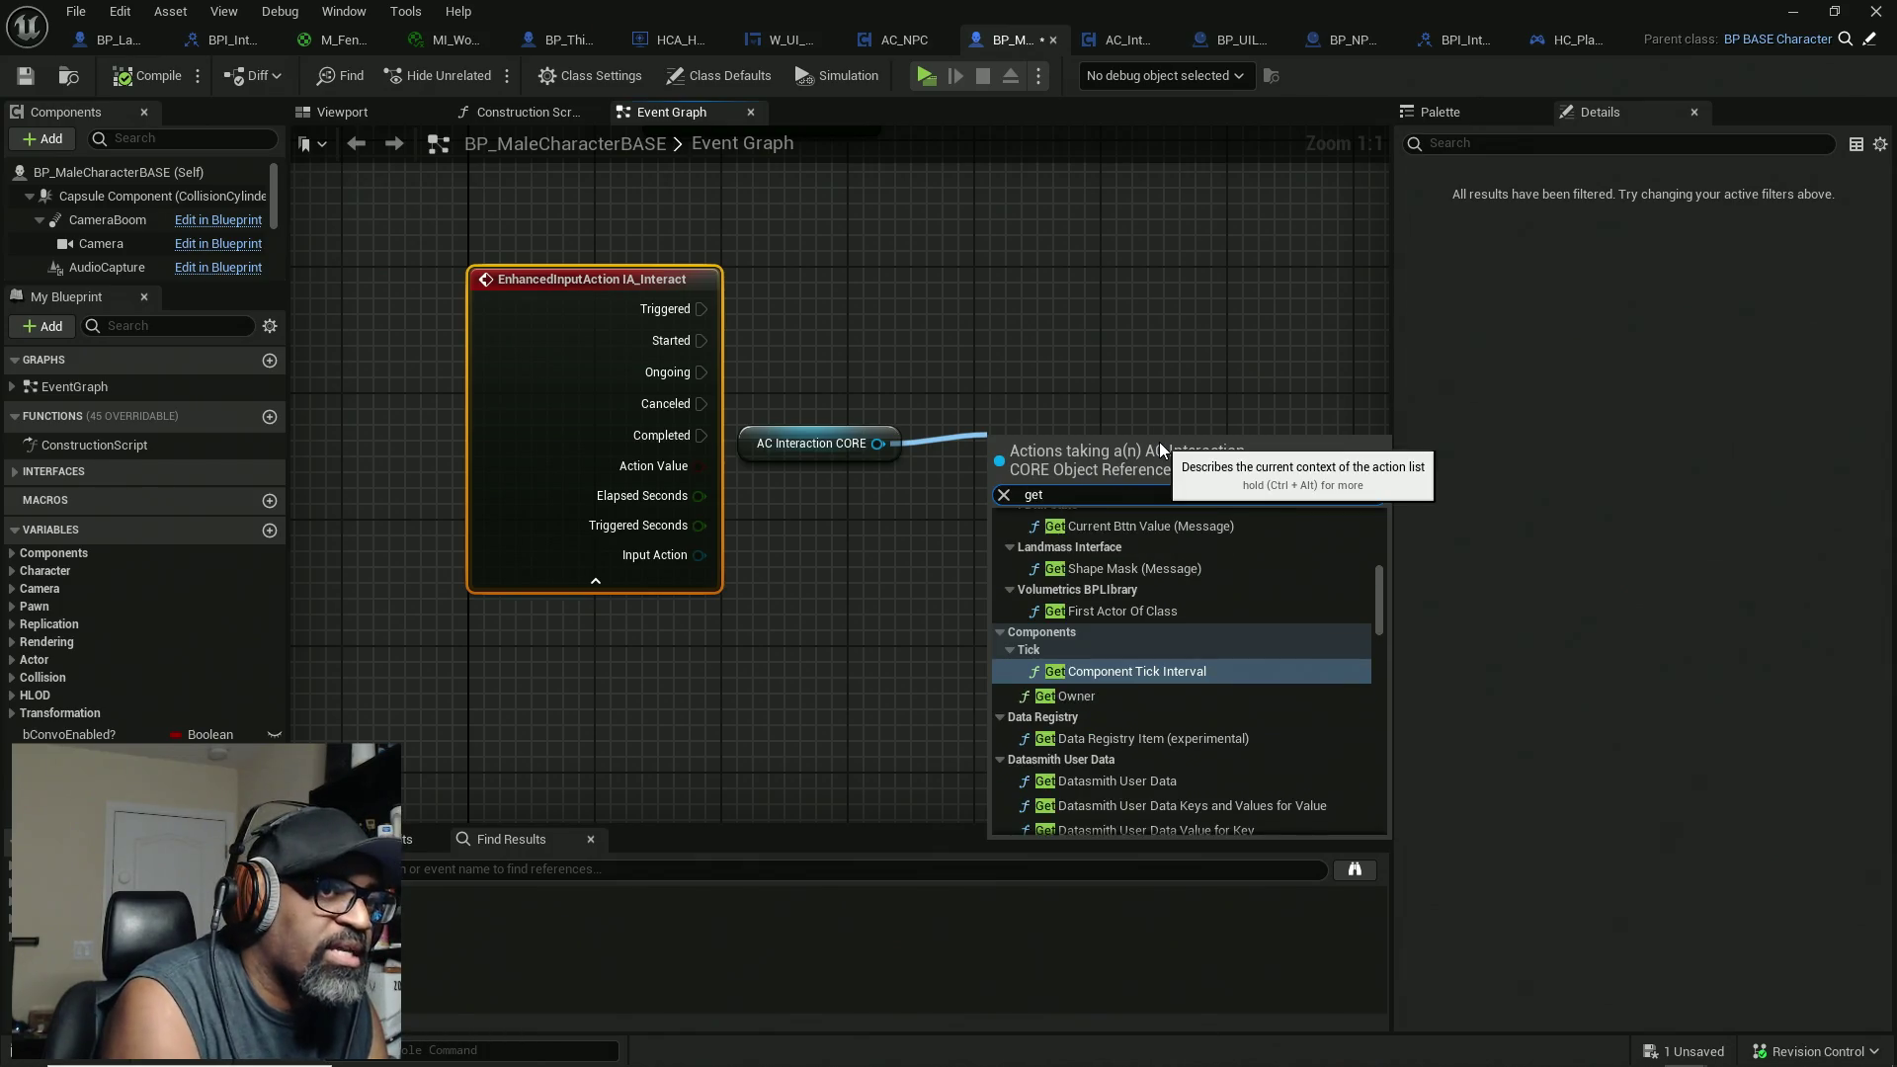
text( con)
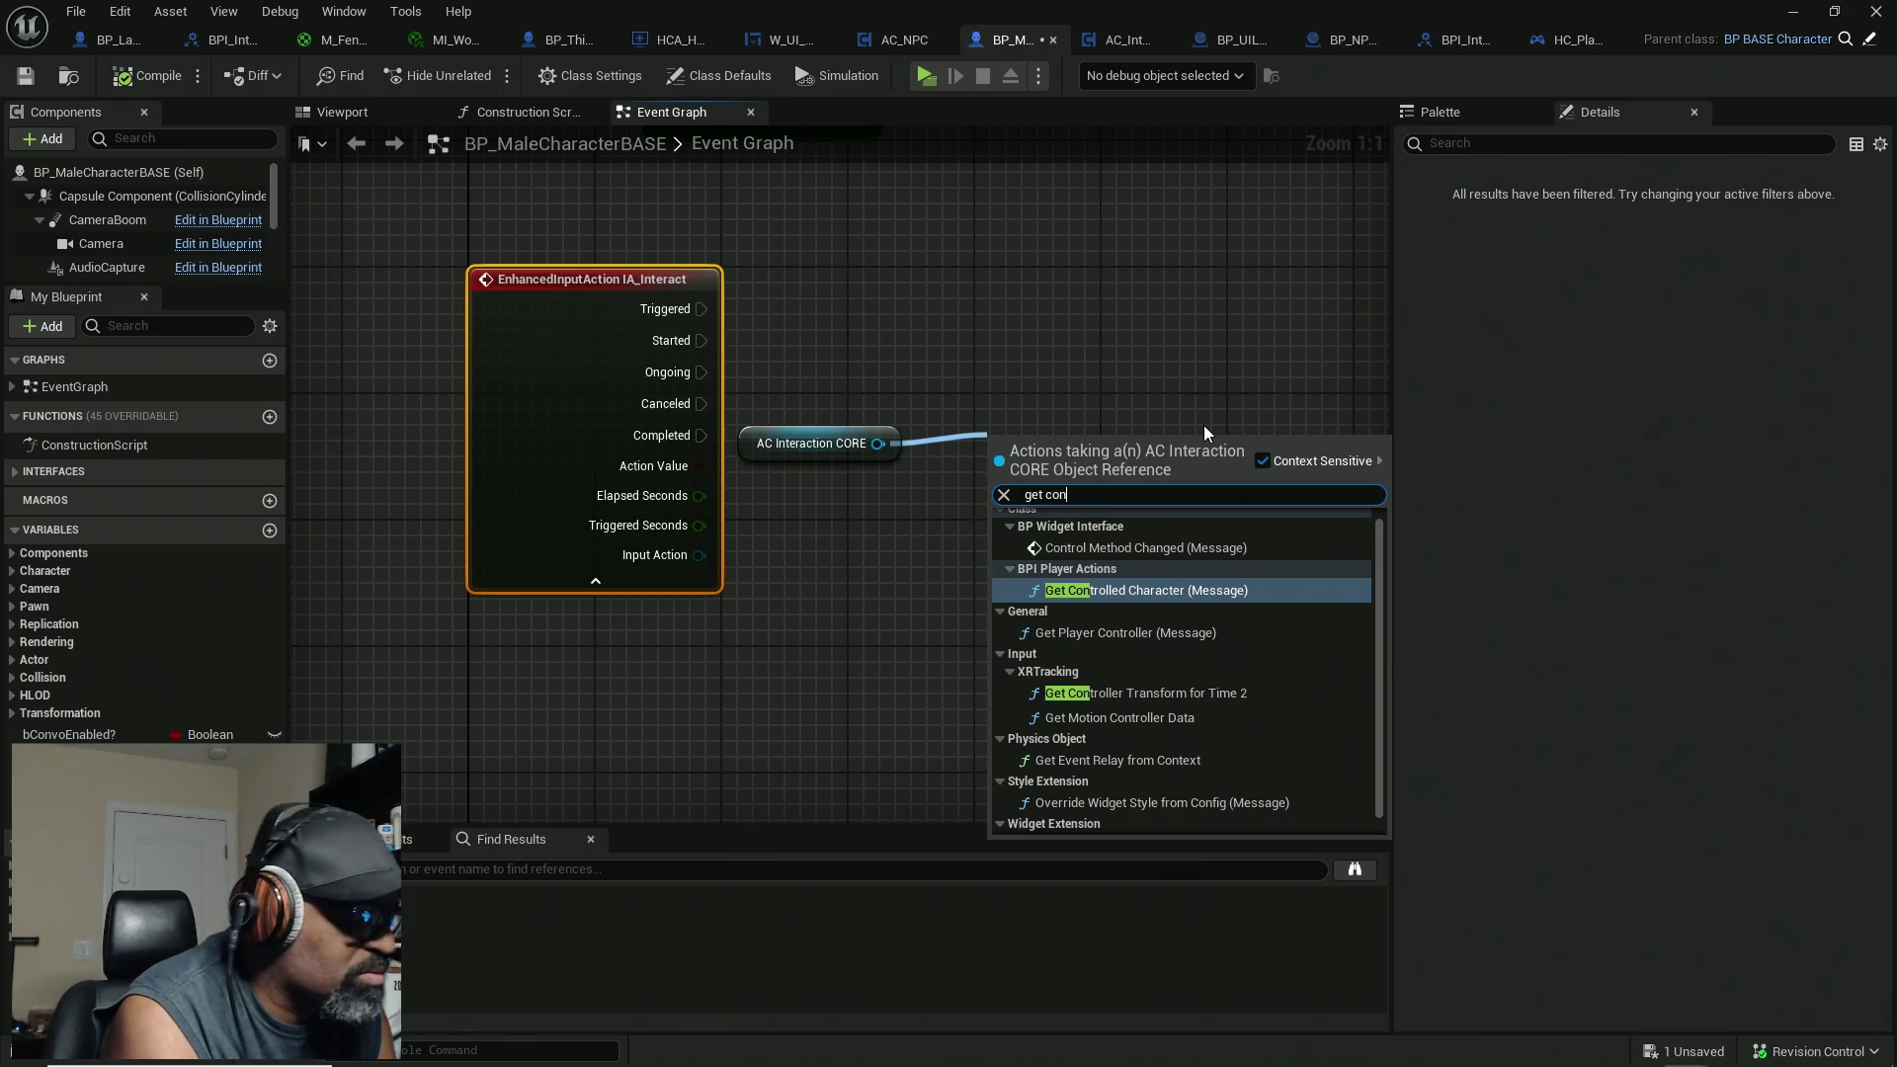
text(voe)
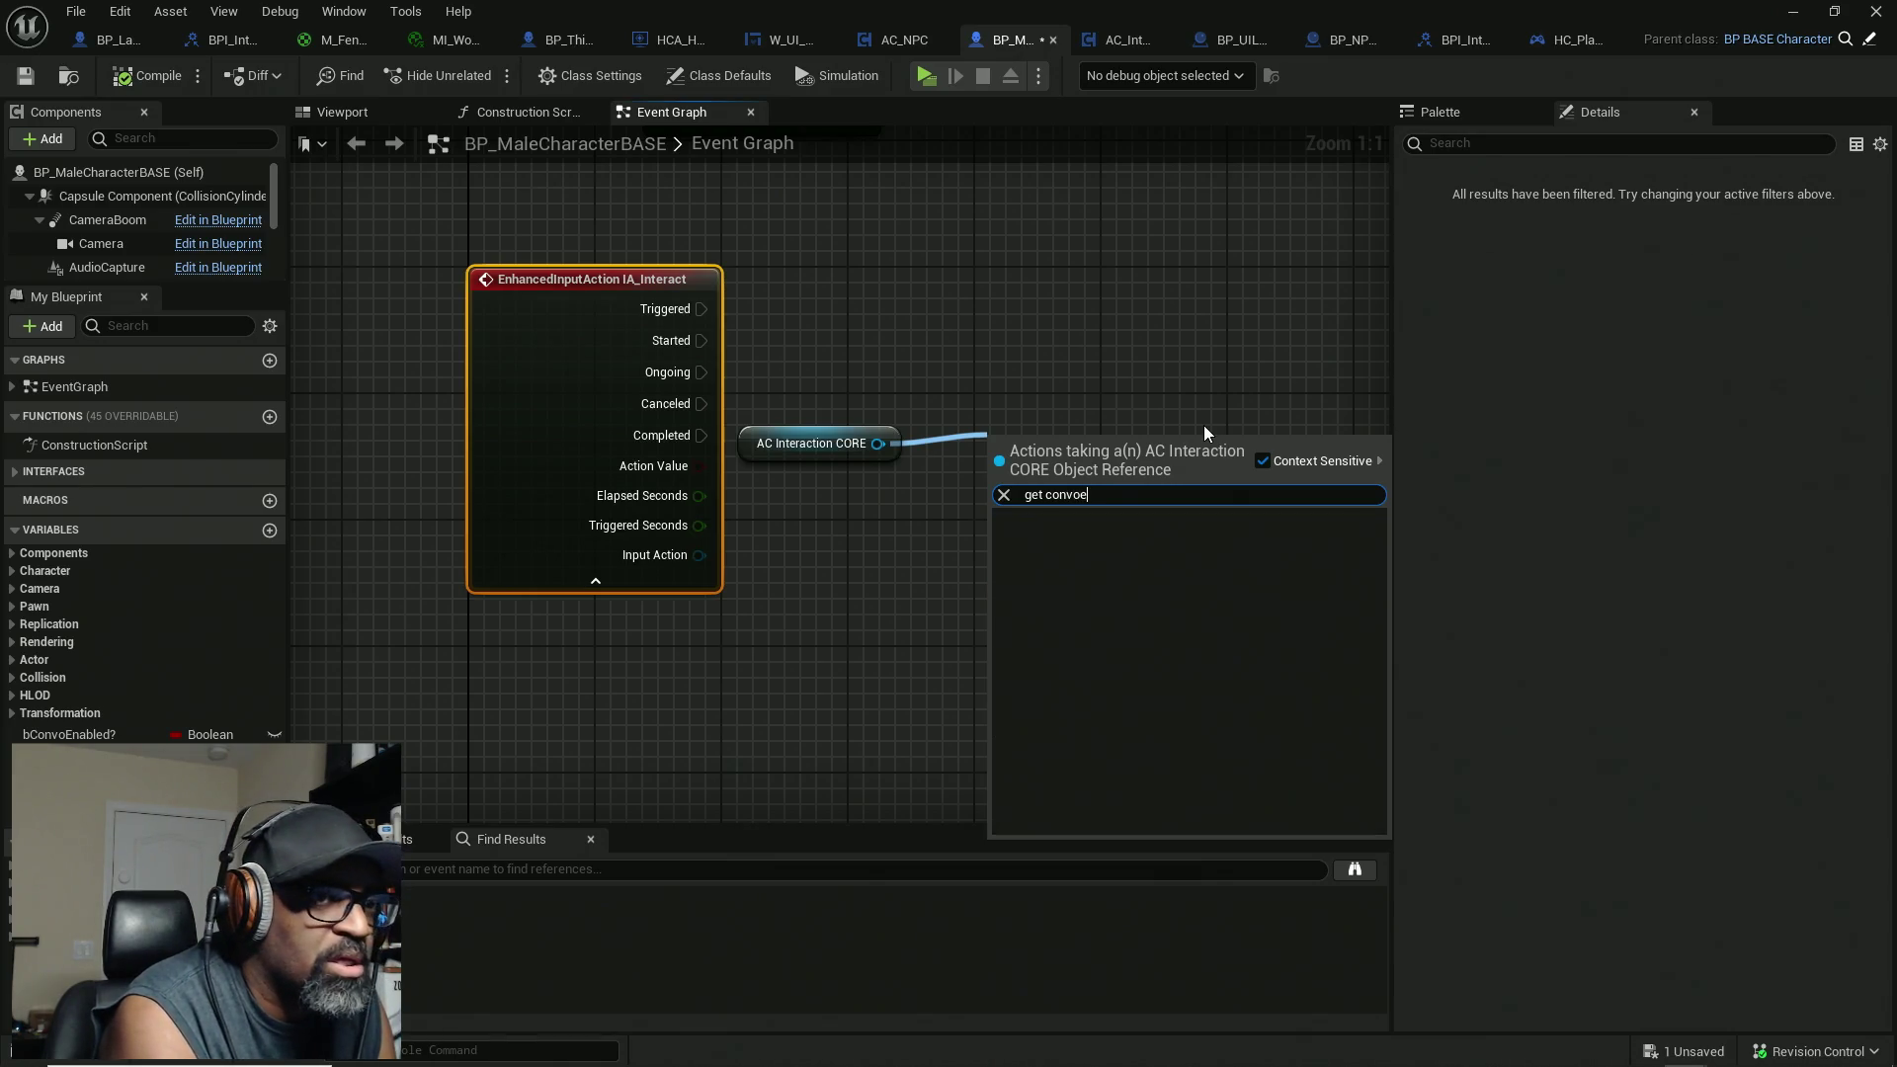
key(BackSpace)
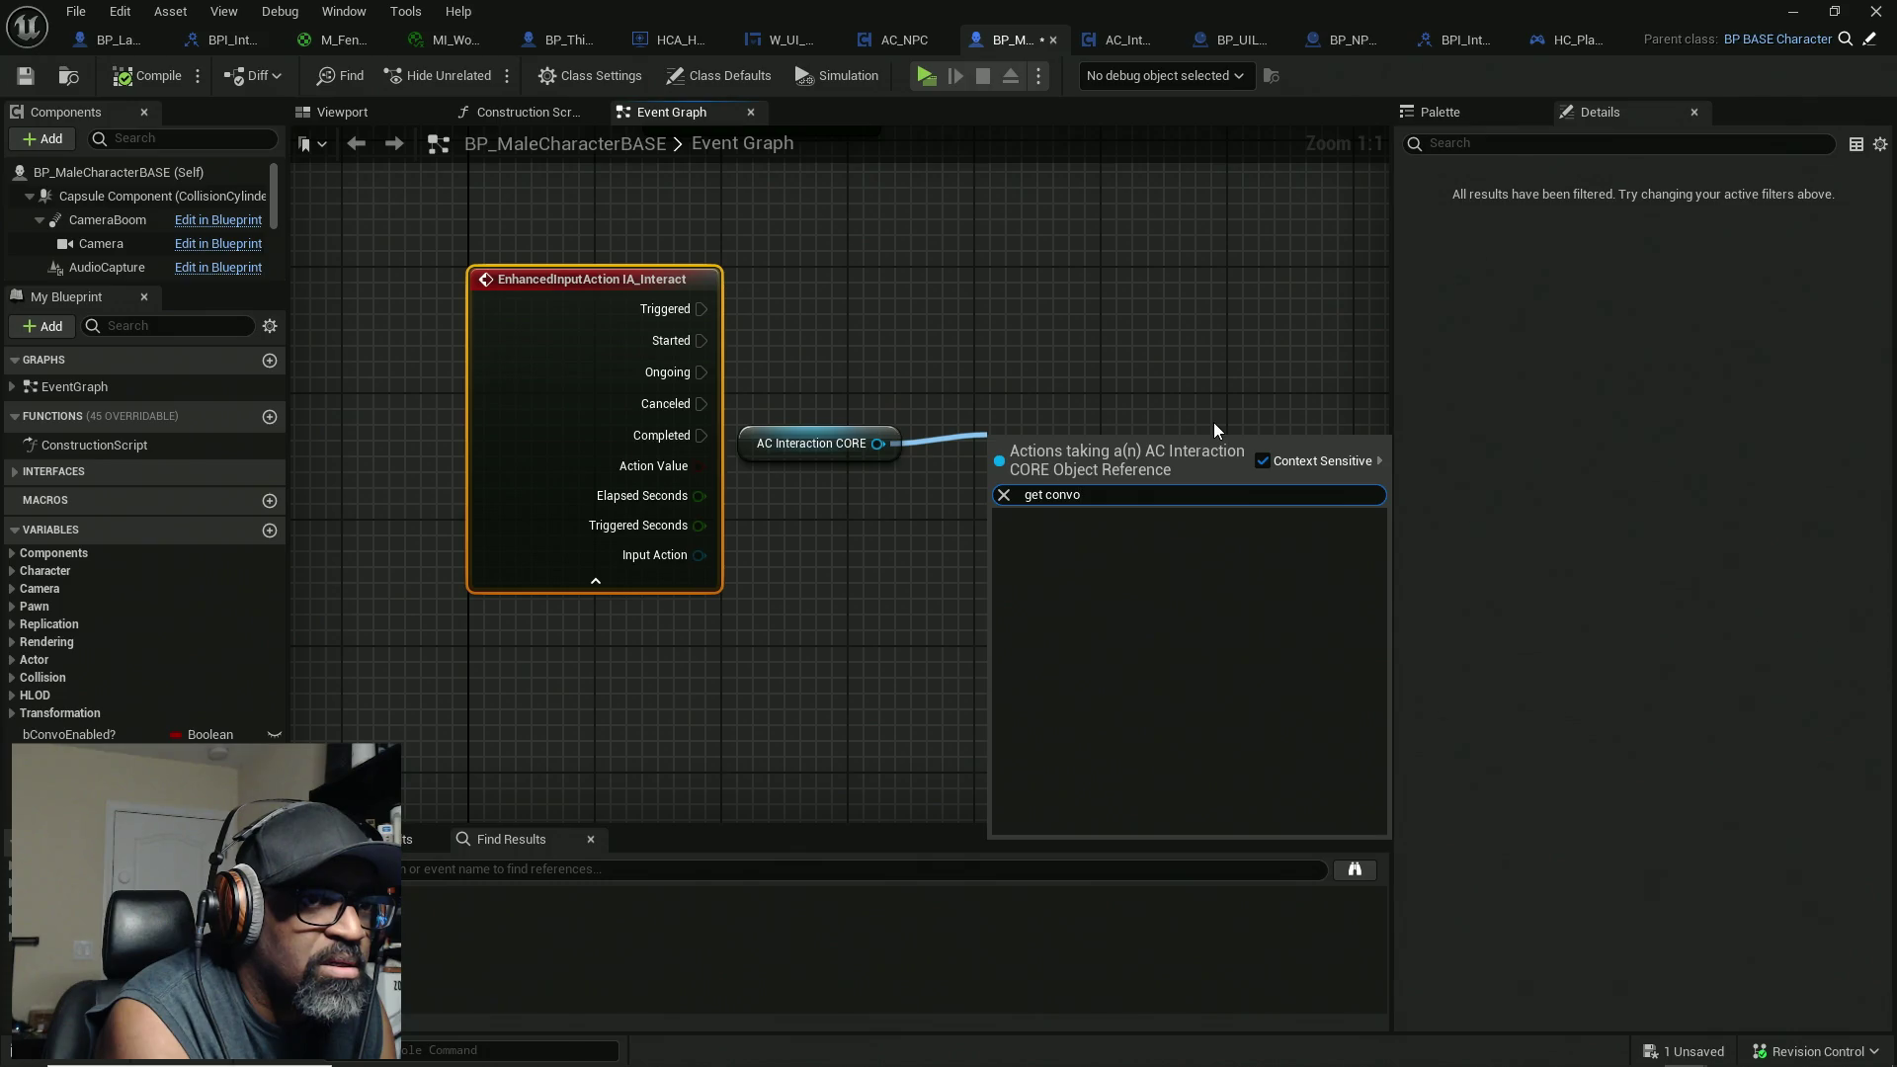
click(1263, 460)
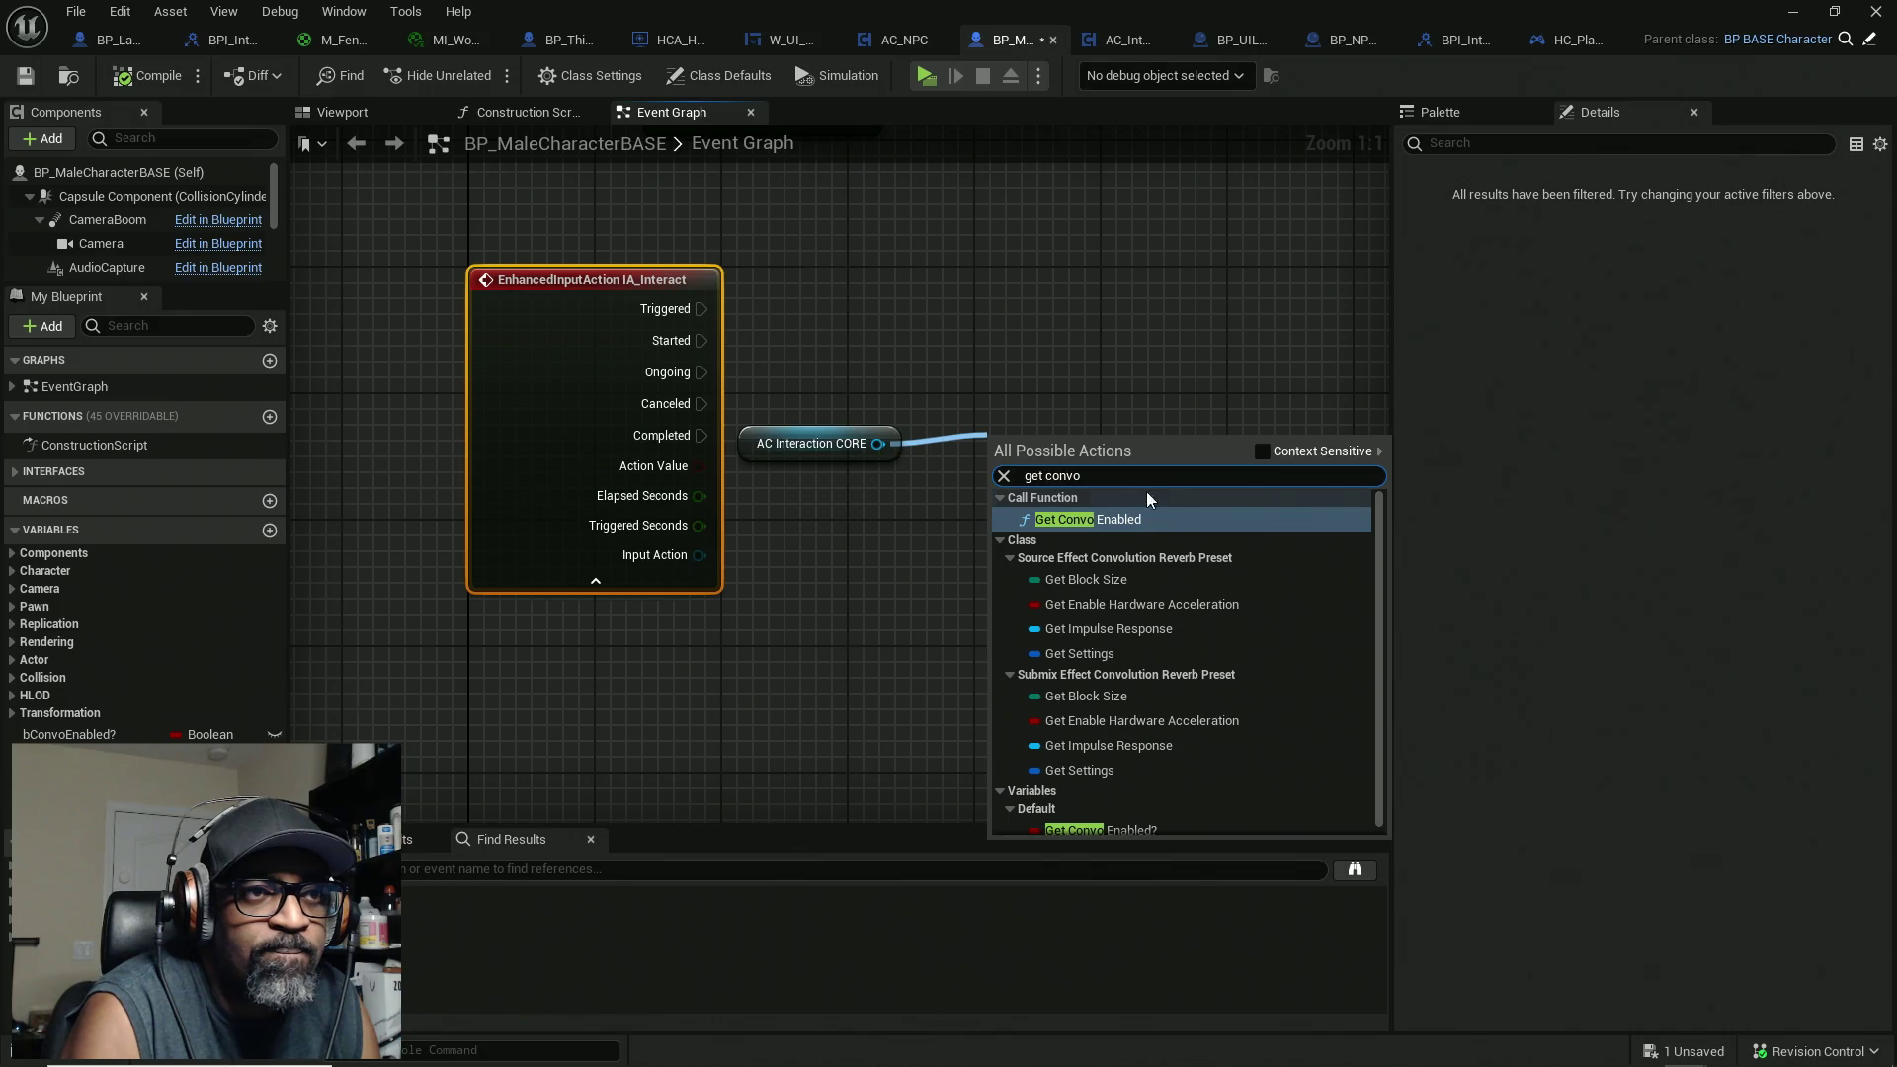
key(BackSpace)
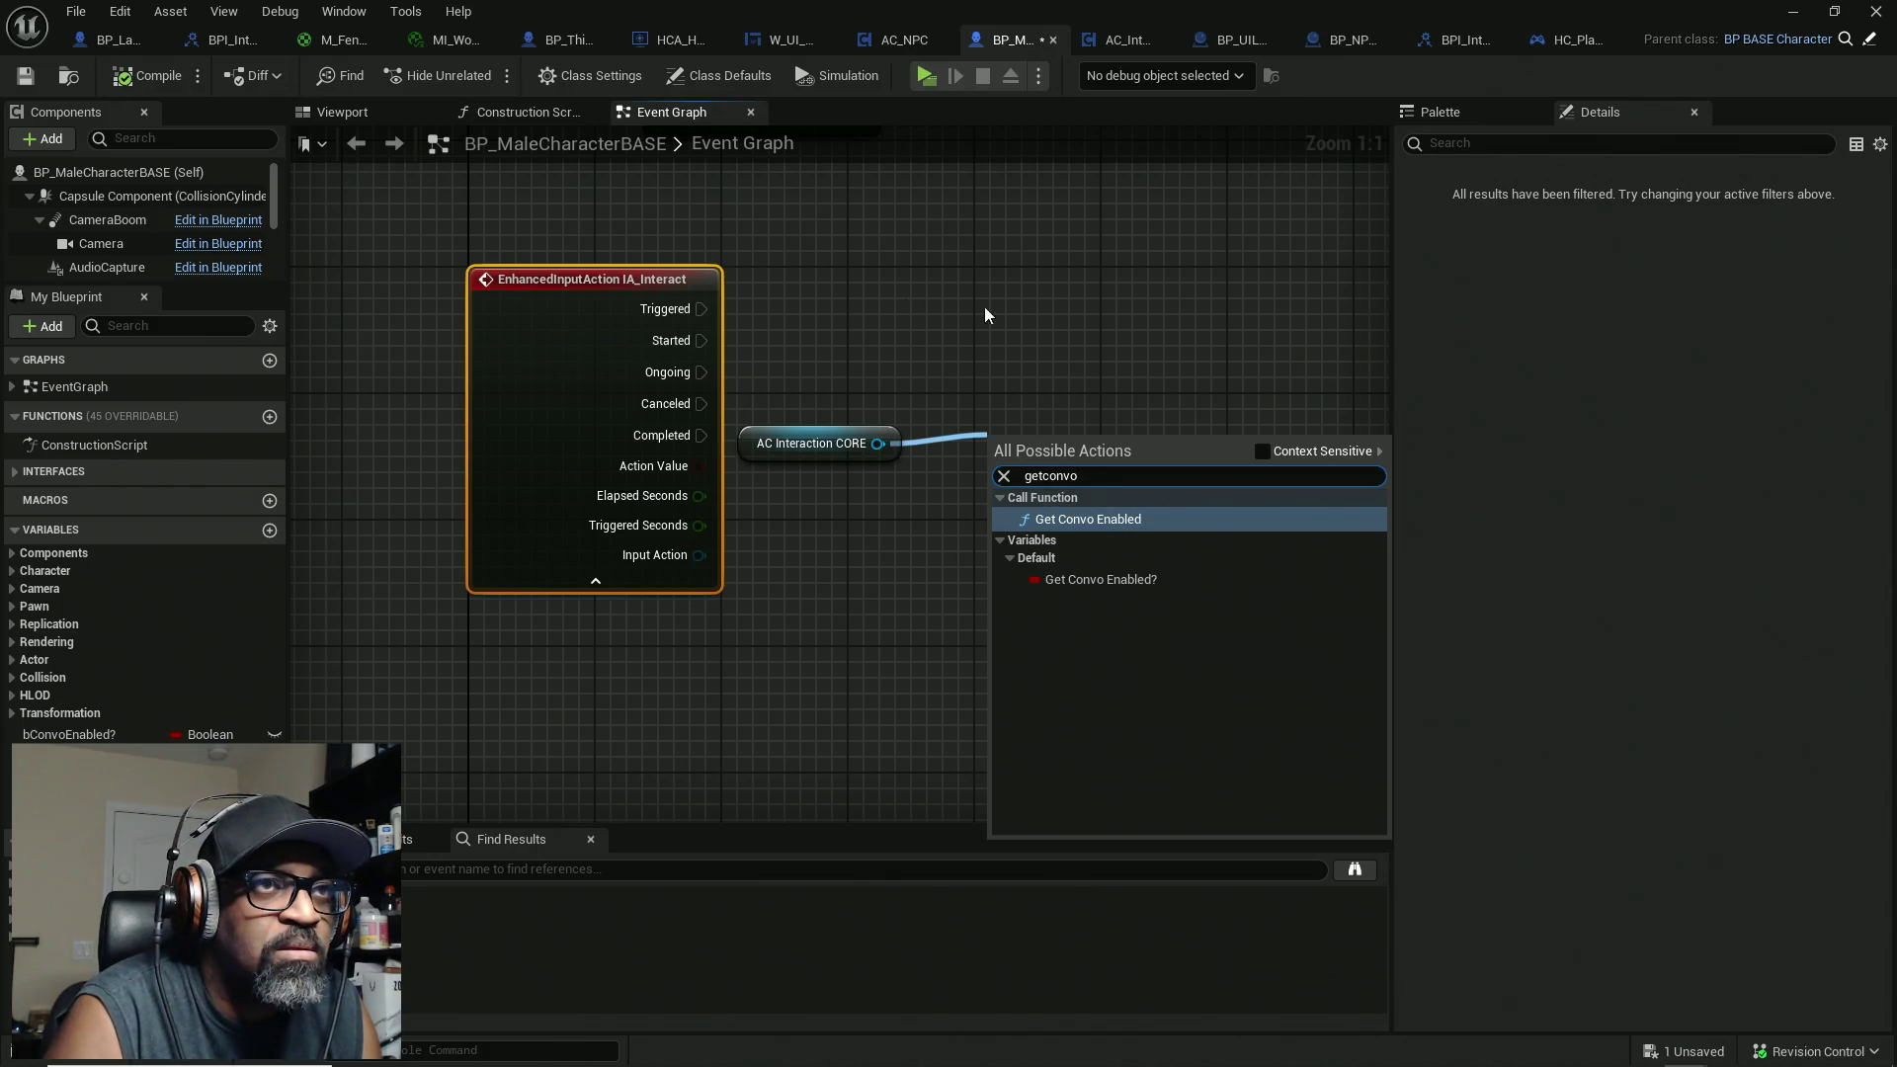
click(1070, 340)
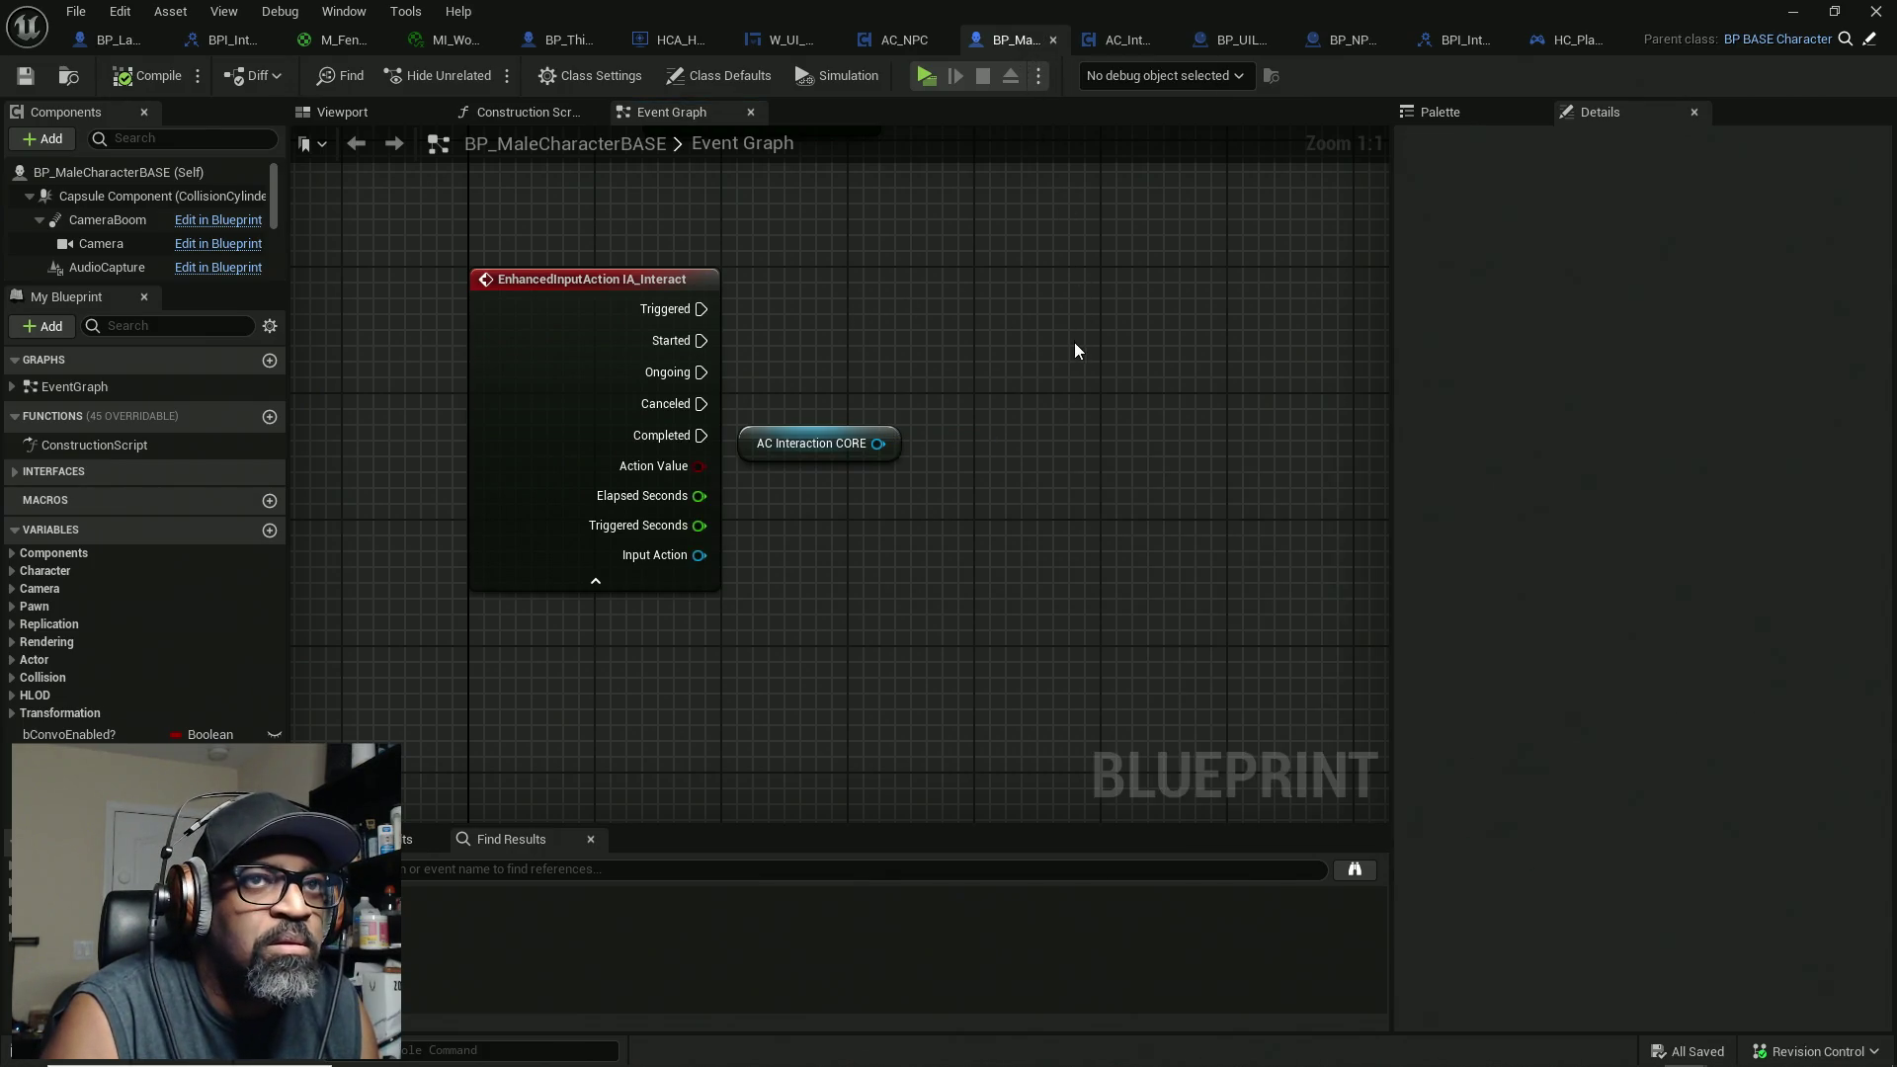
Step: Save BP_MaleCharacterBASE, dismiss the validation warning, and focus the palette's Find a Node search
key(ctrl+s)
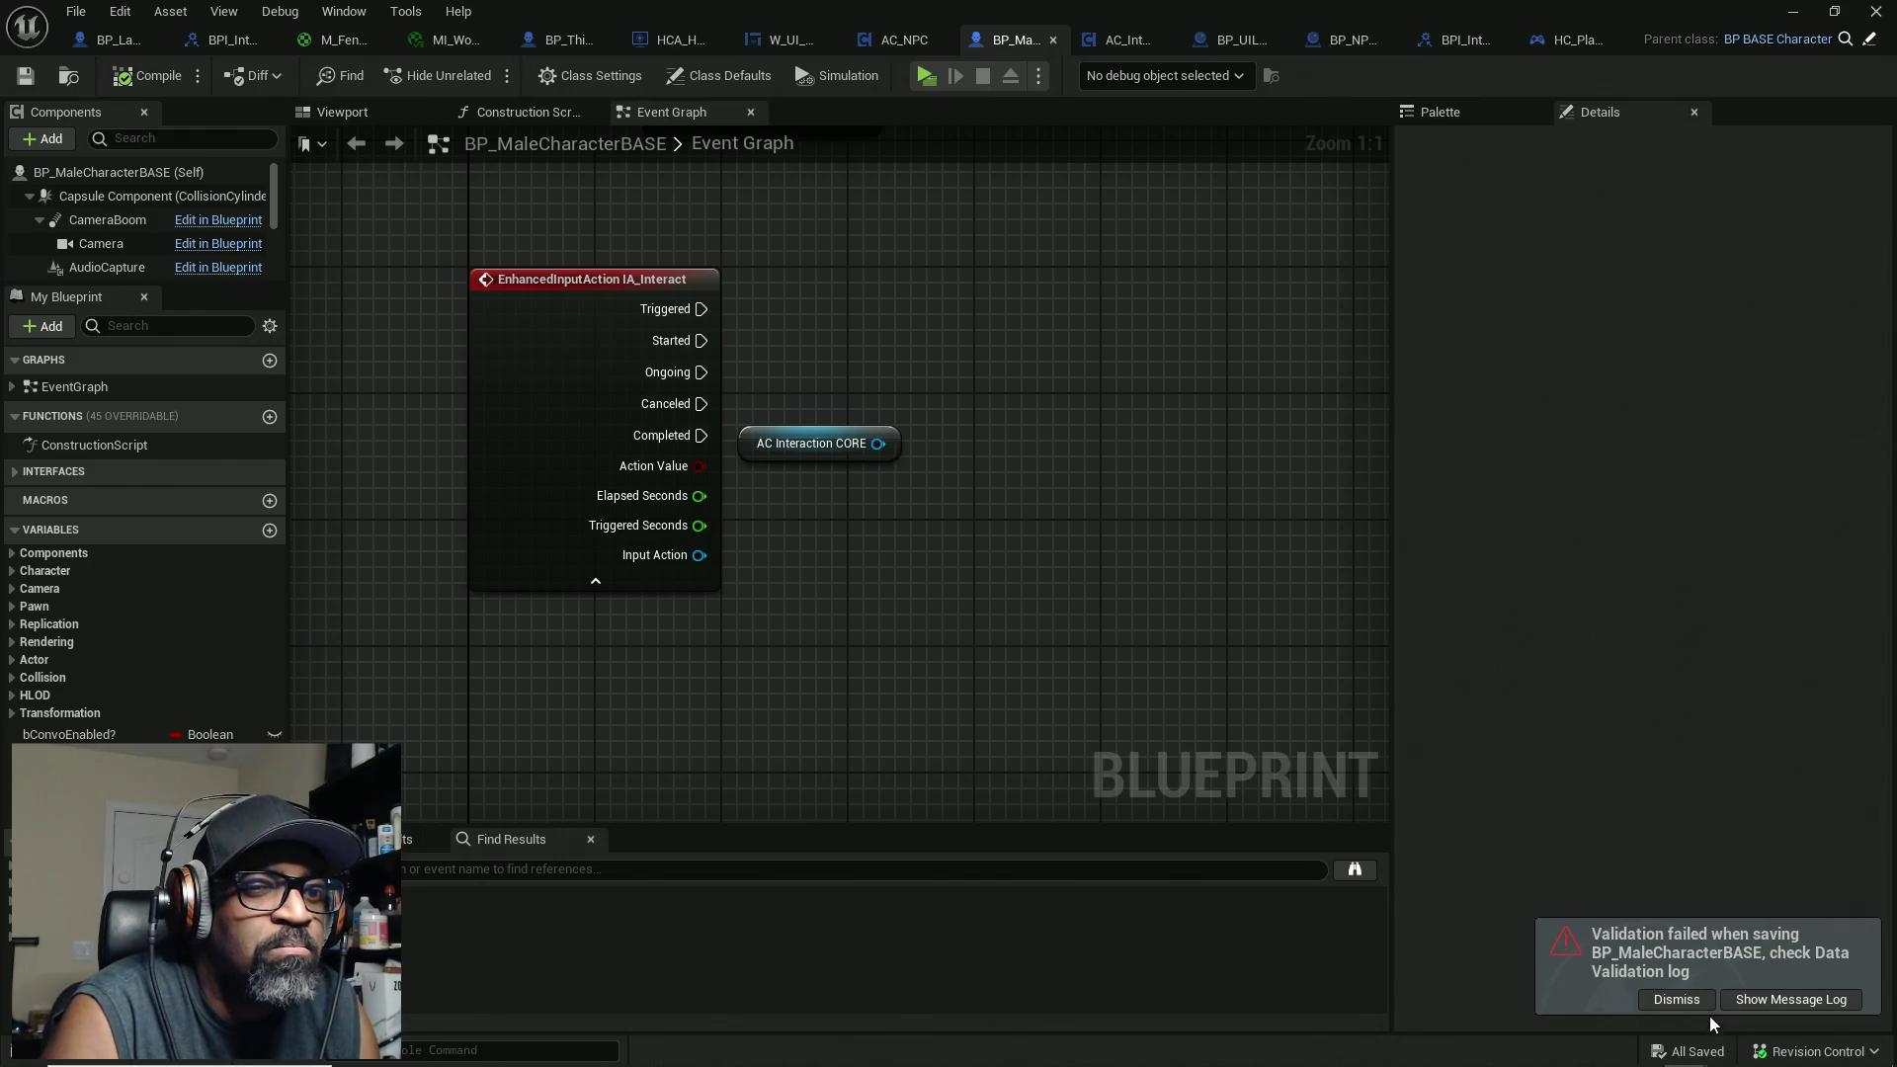
click(1690, 1000)
click(1450, 111)
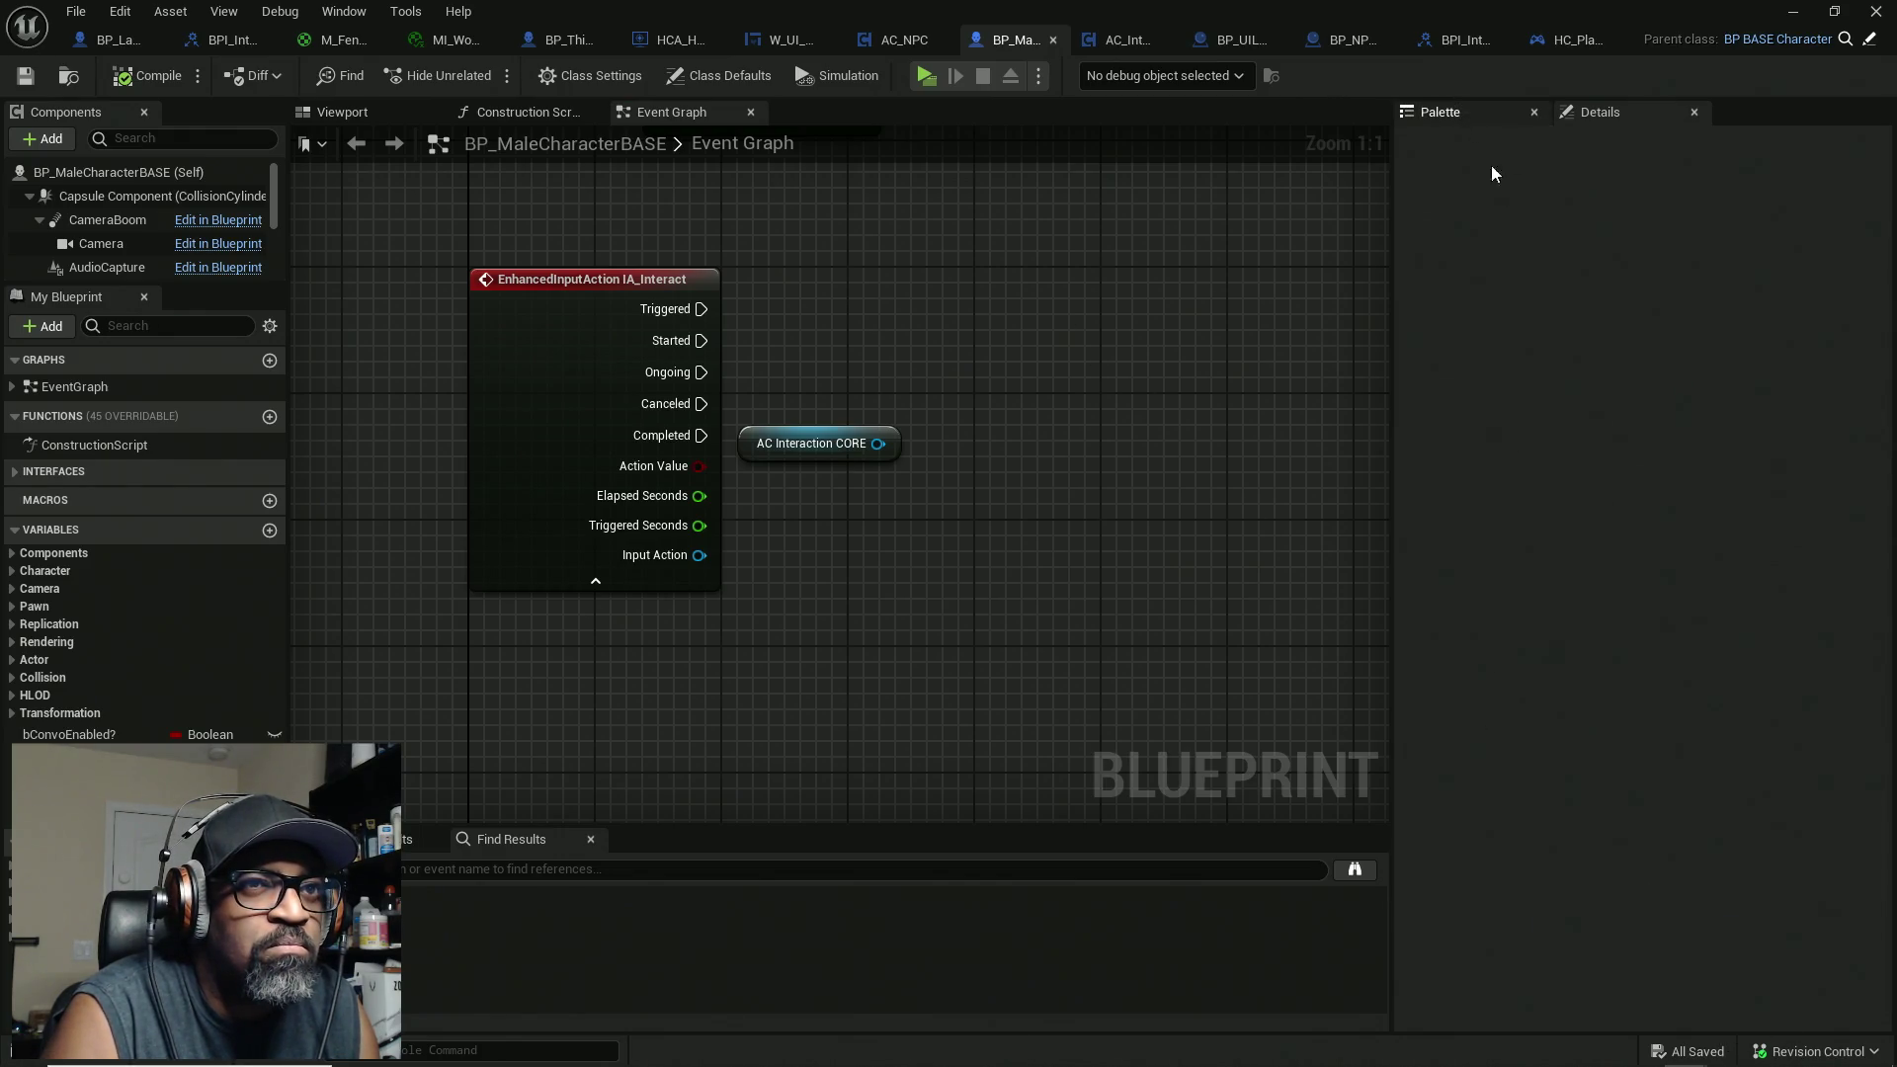
click(1512, 494)
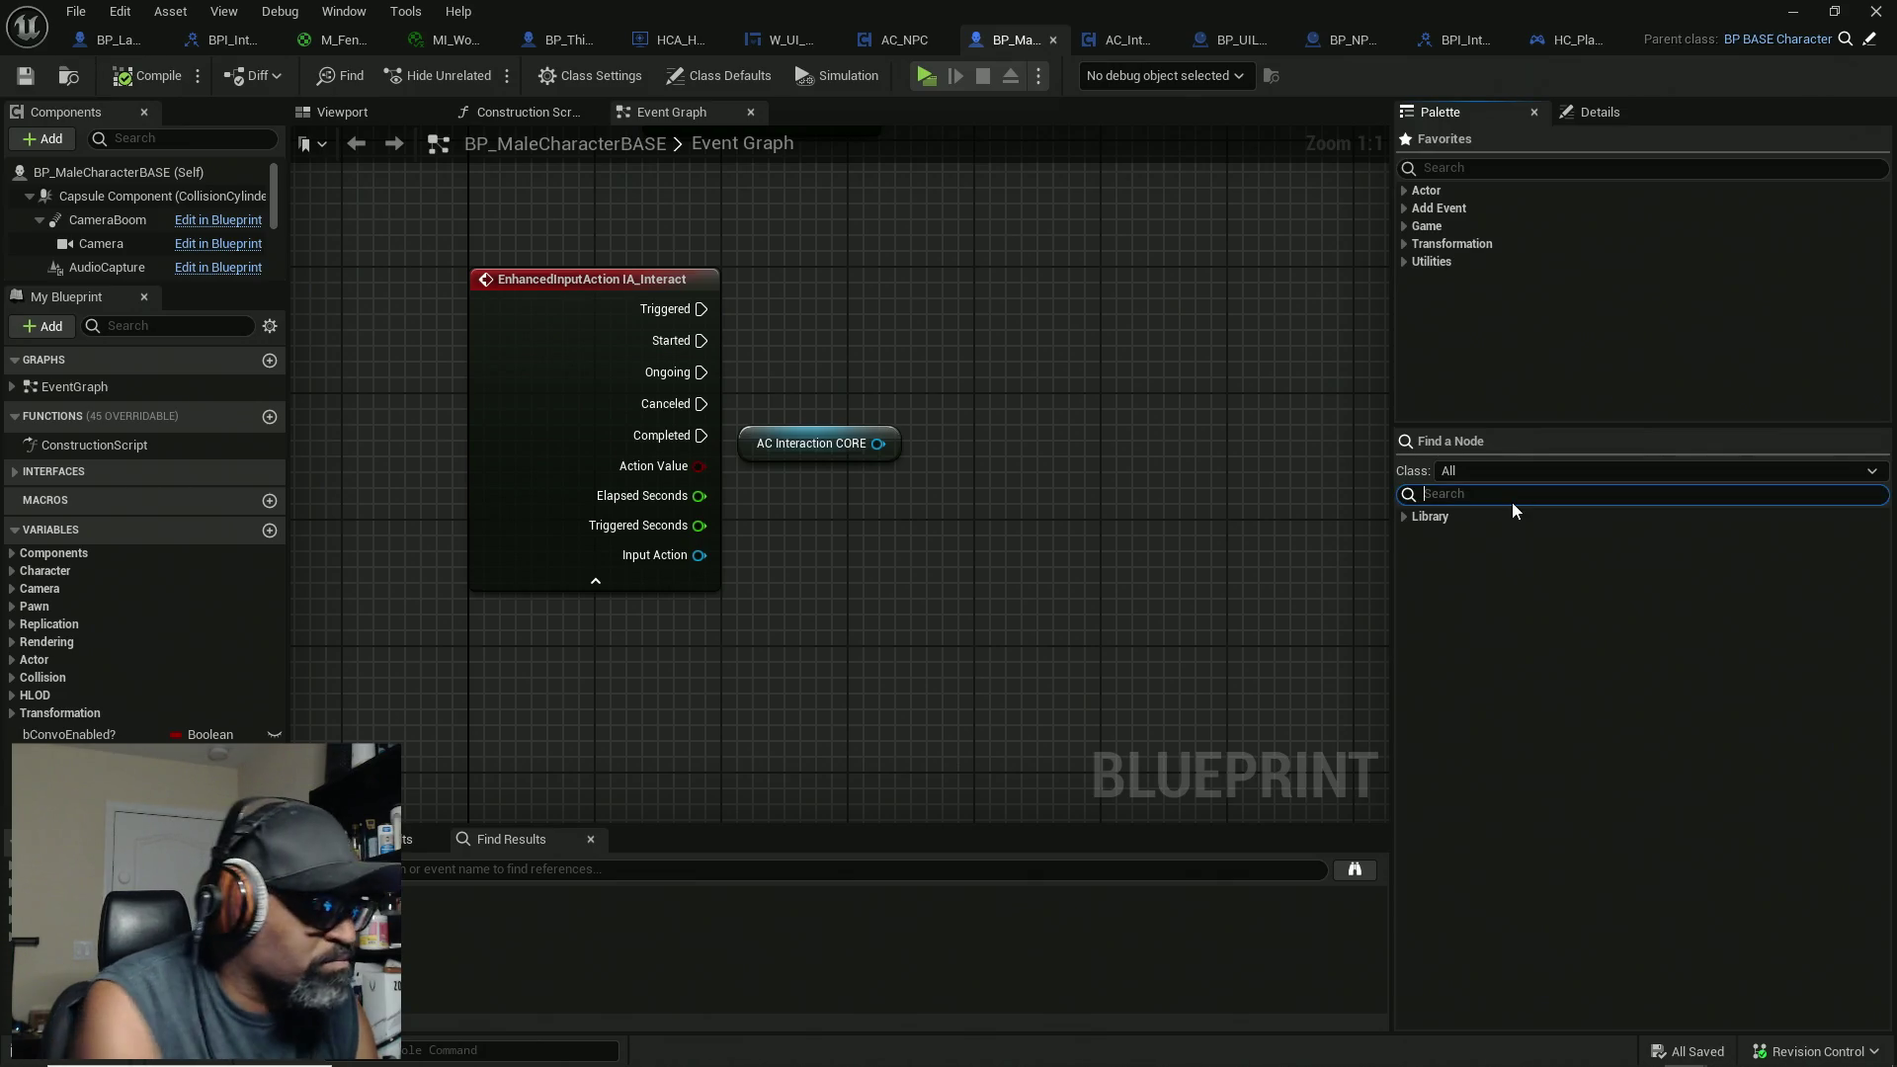
Step: Add Get Convo Enabled from the palette, targeting AC Interaction CORE and run by IA_Interact Started
text(get convo)
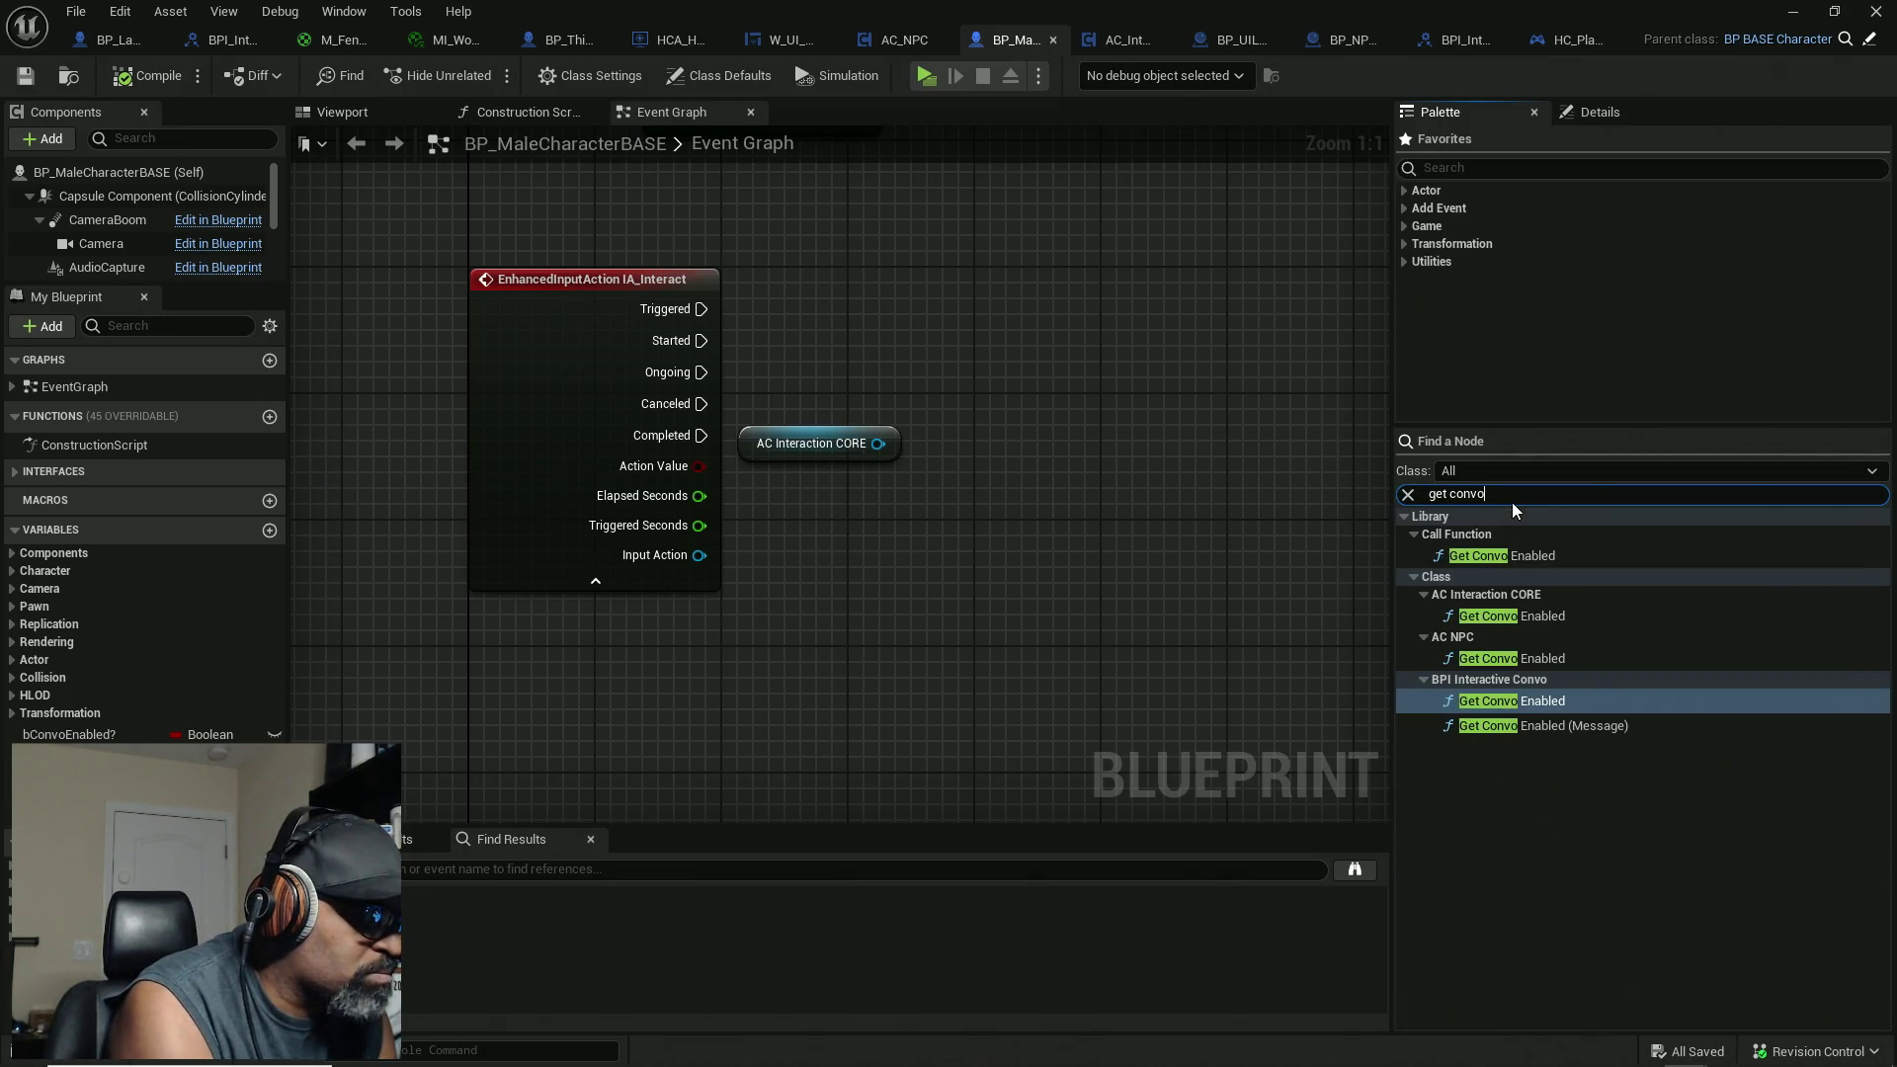
text( enaba)
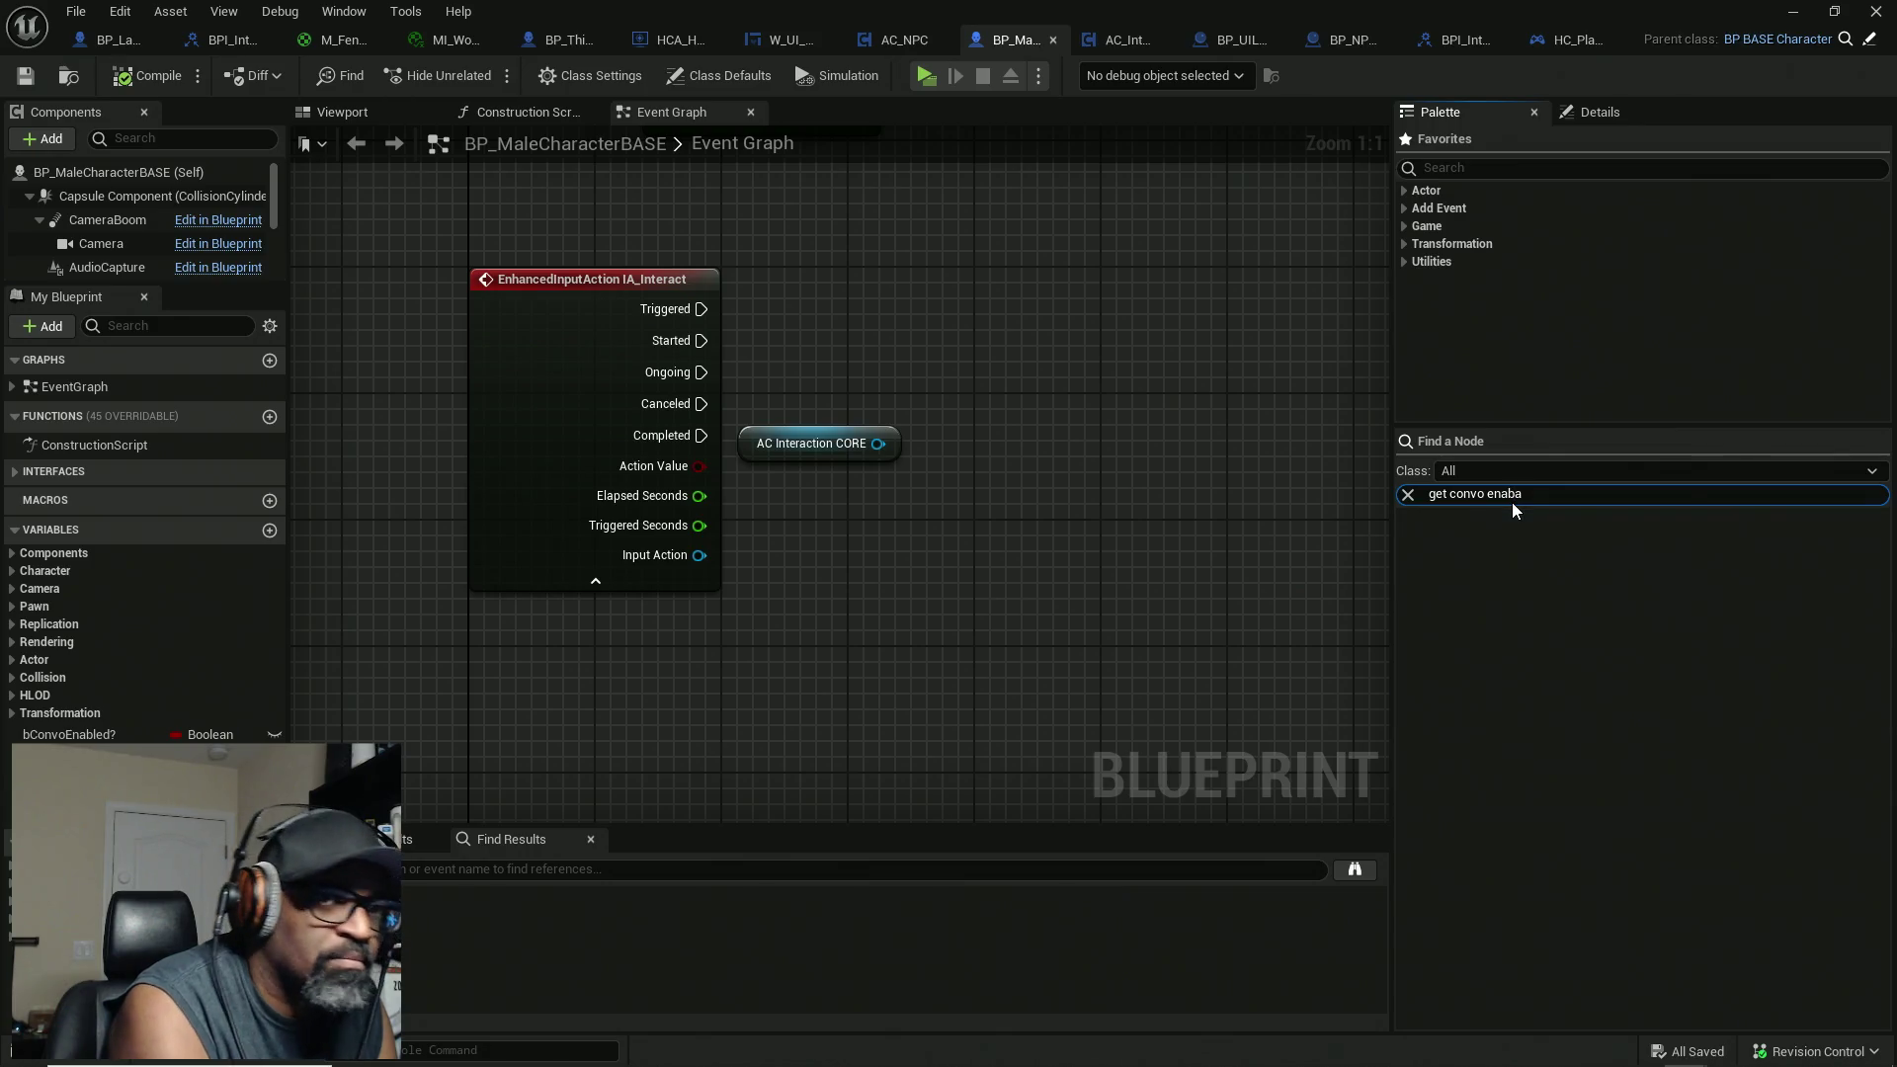
key(BackSpace)
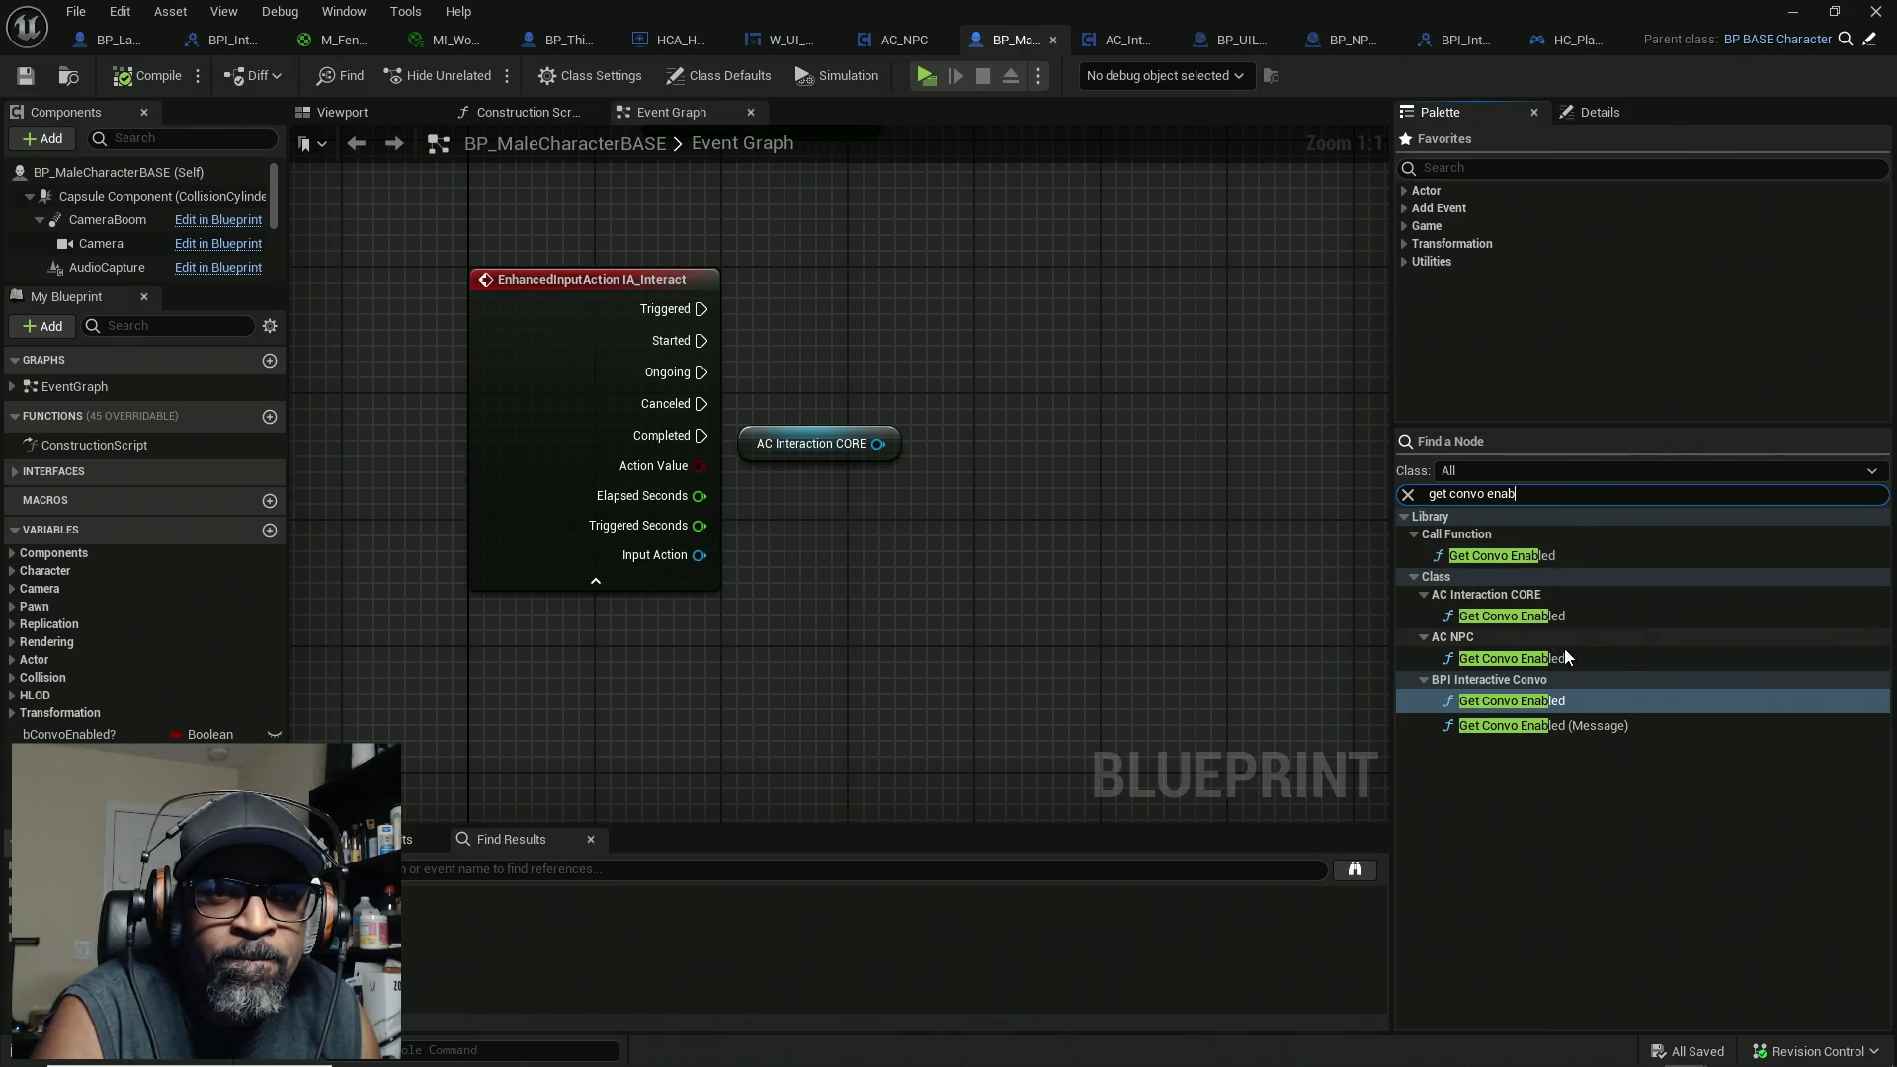
mouse_move(1528, 725)
mouse_down()
mouse_move(1146, 565)
mouse_move(945, 333)
mouse_up()
mouse_move(962, 419)
mouse_down()
mouse_move(943, 442)
mouse_move(877, 444)
mouse_up()
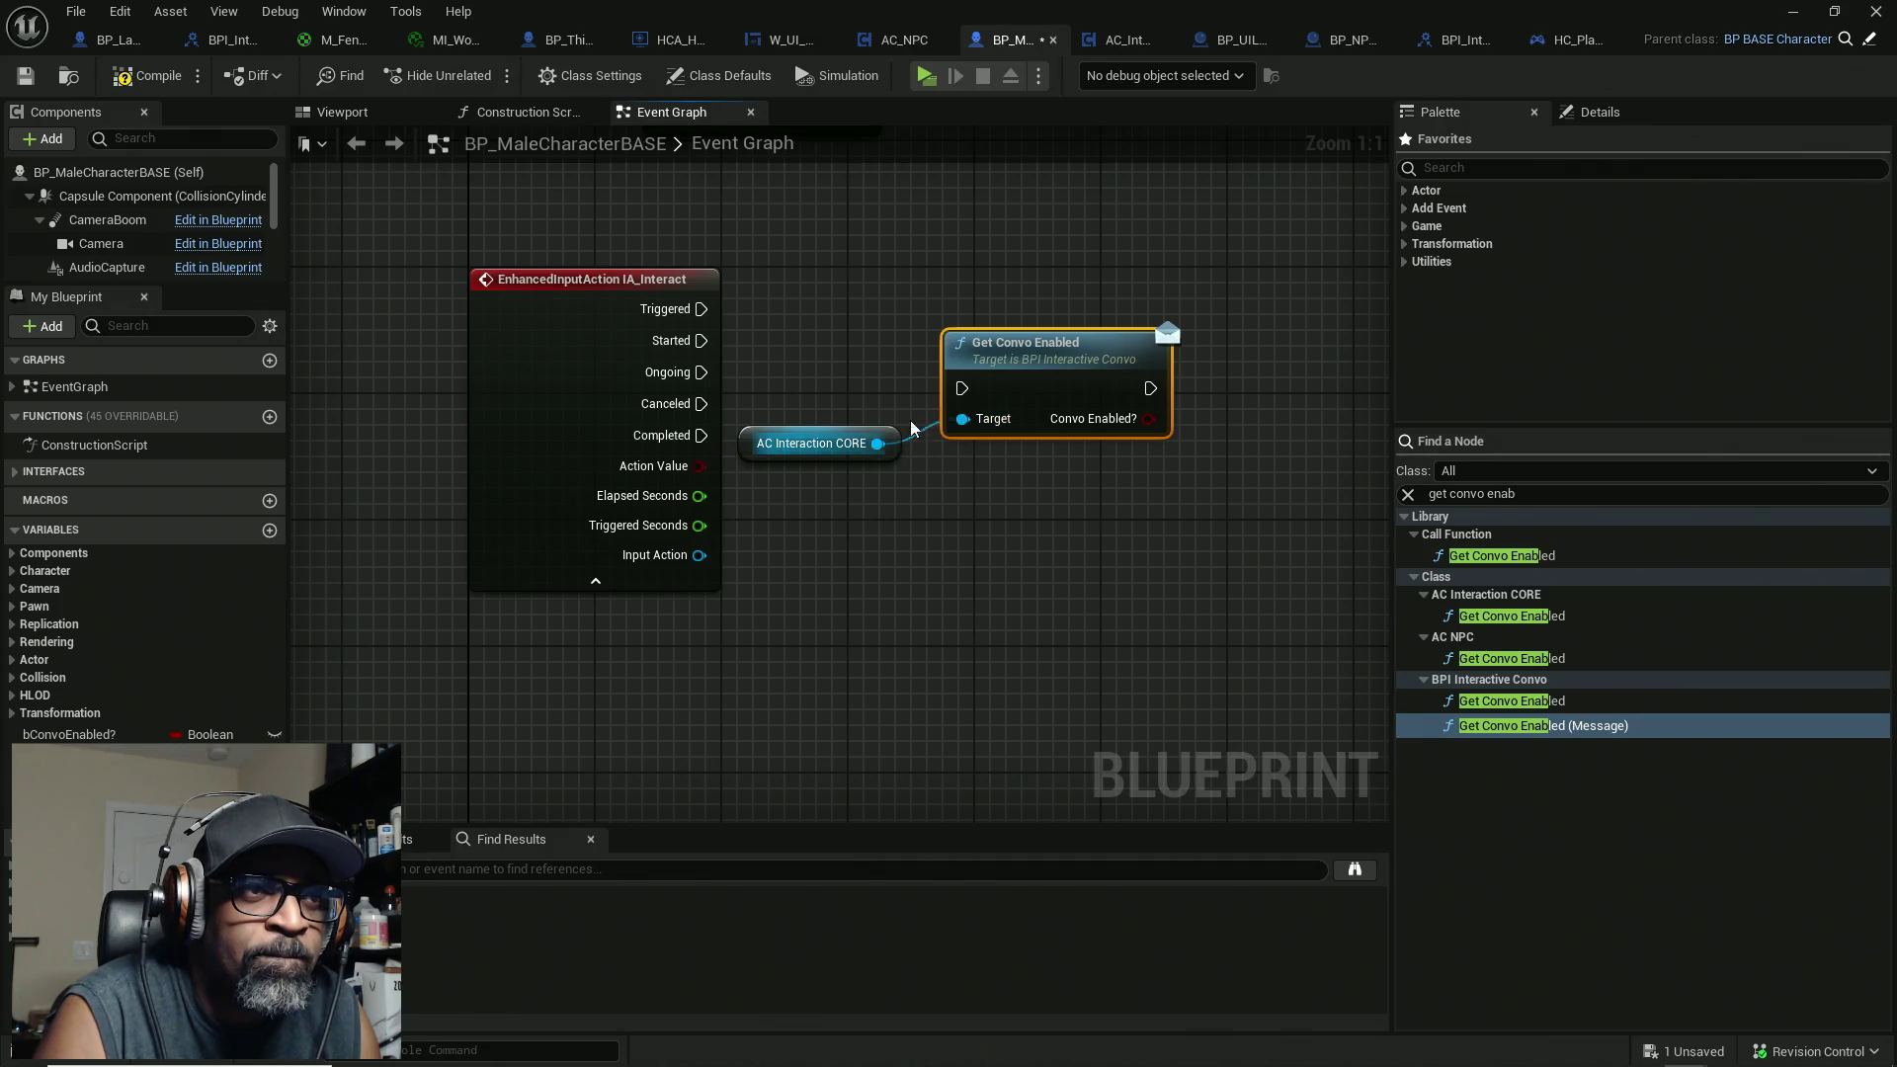
mouse_move(700, 340)
mouse_down()
mouse_move(961, 389)
mouse_move(1052, 343)
mouse_up()
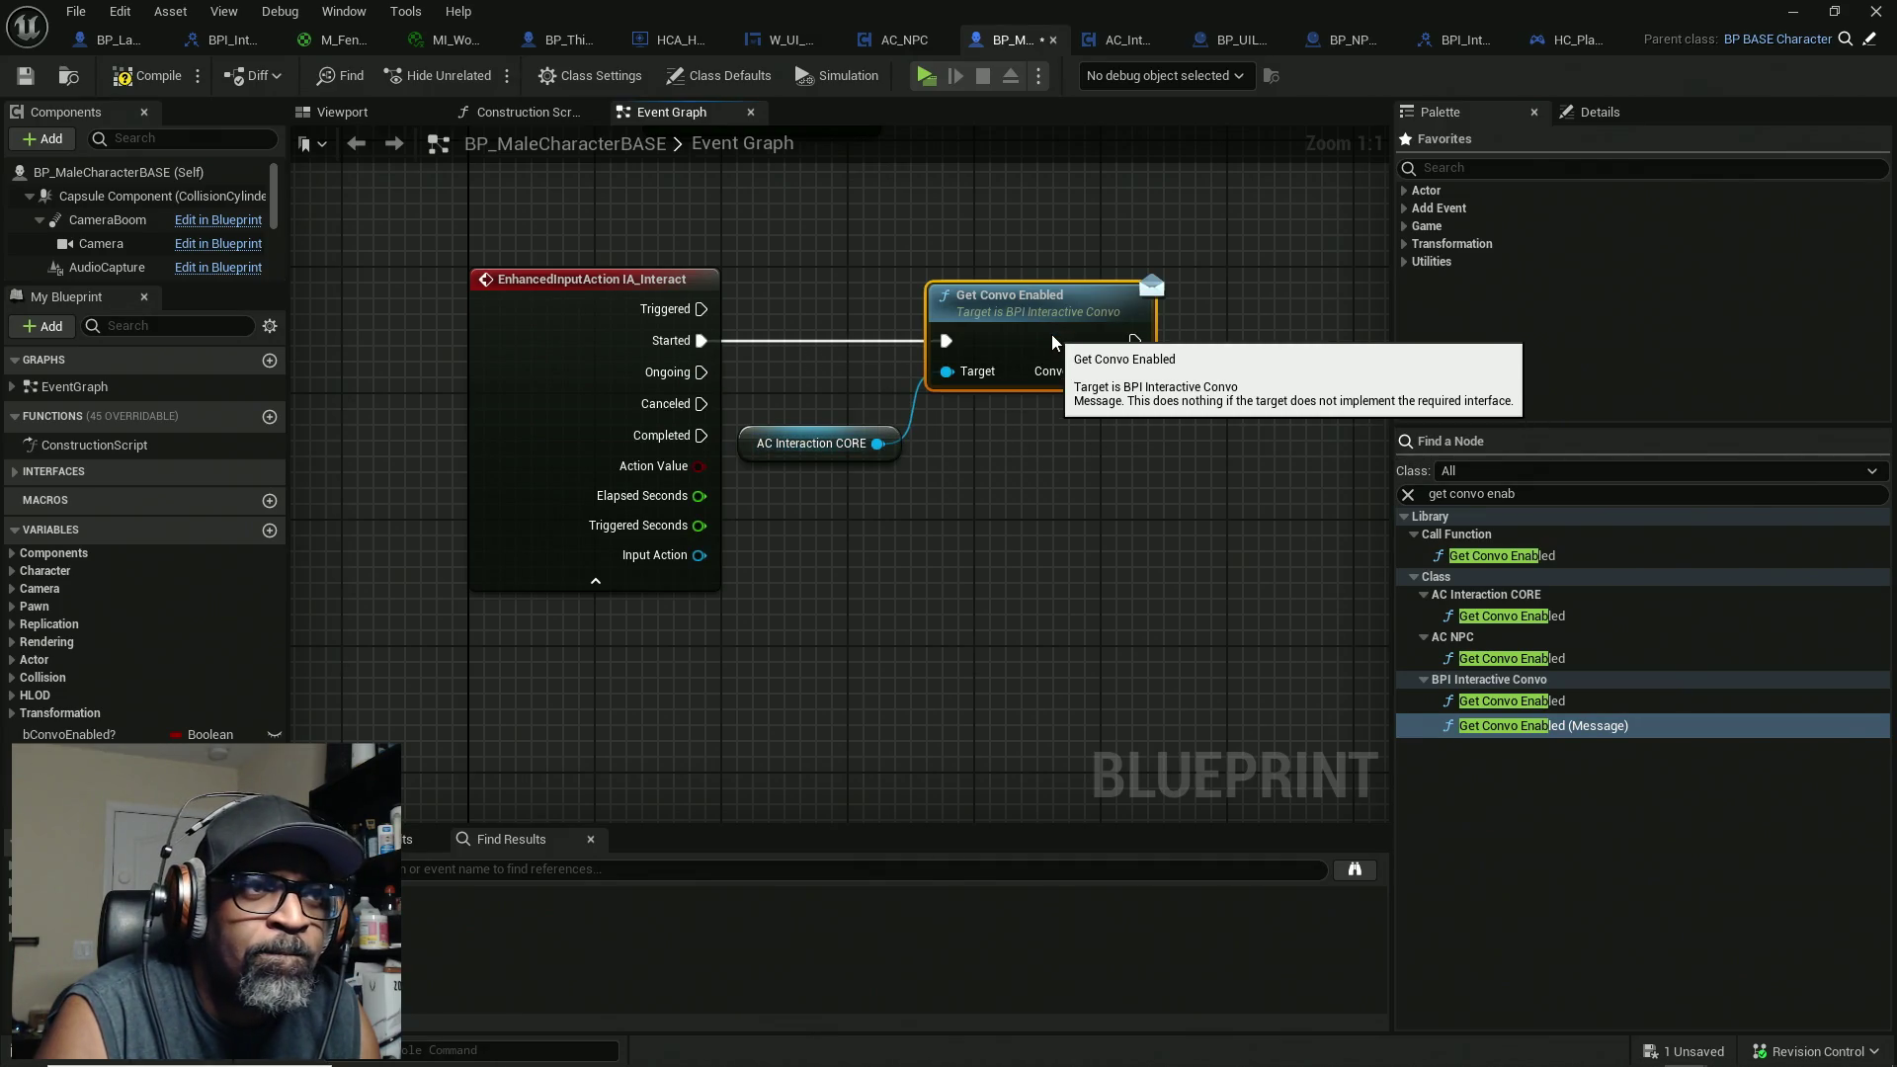
Step: Add a Branch fed by Get Convo Enabled, then save and dismiss the validation warning
drag(1241, 377, 976, 385)
click(979, 341)
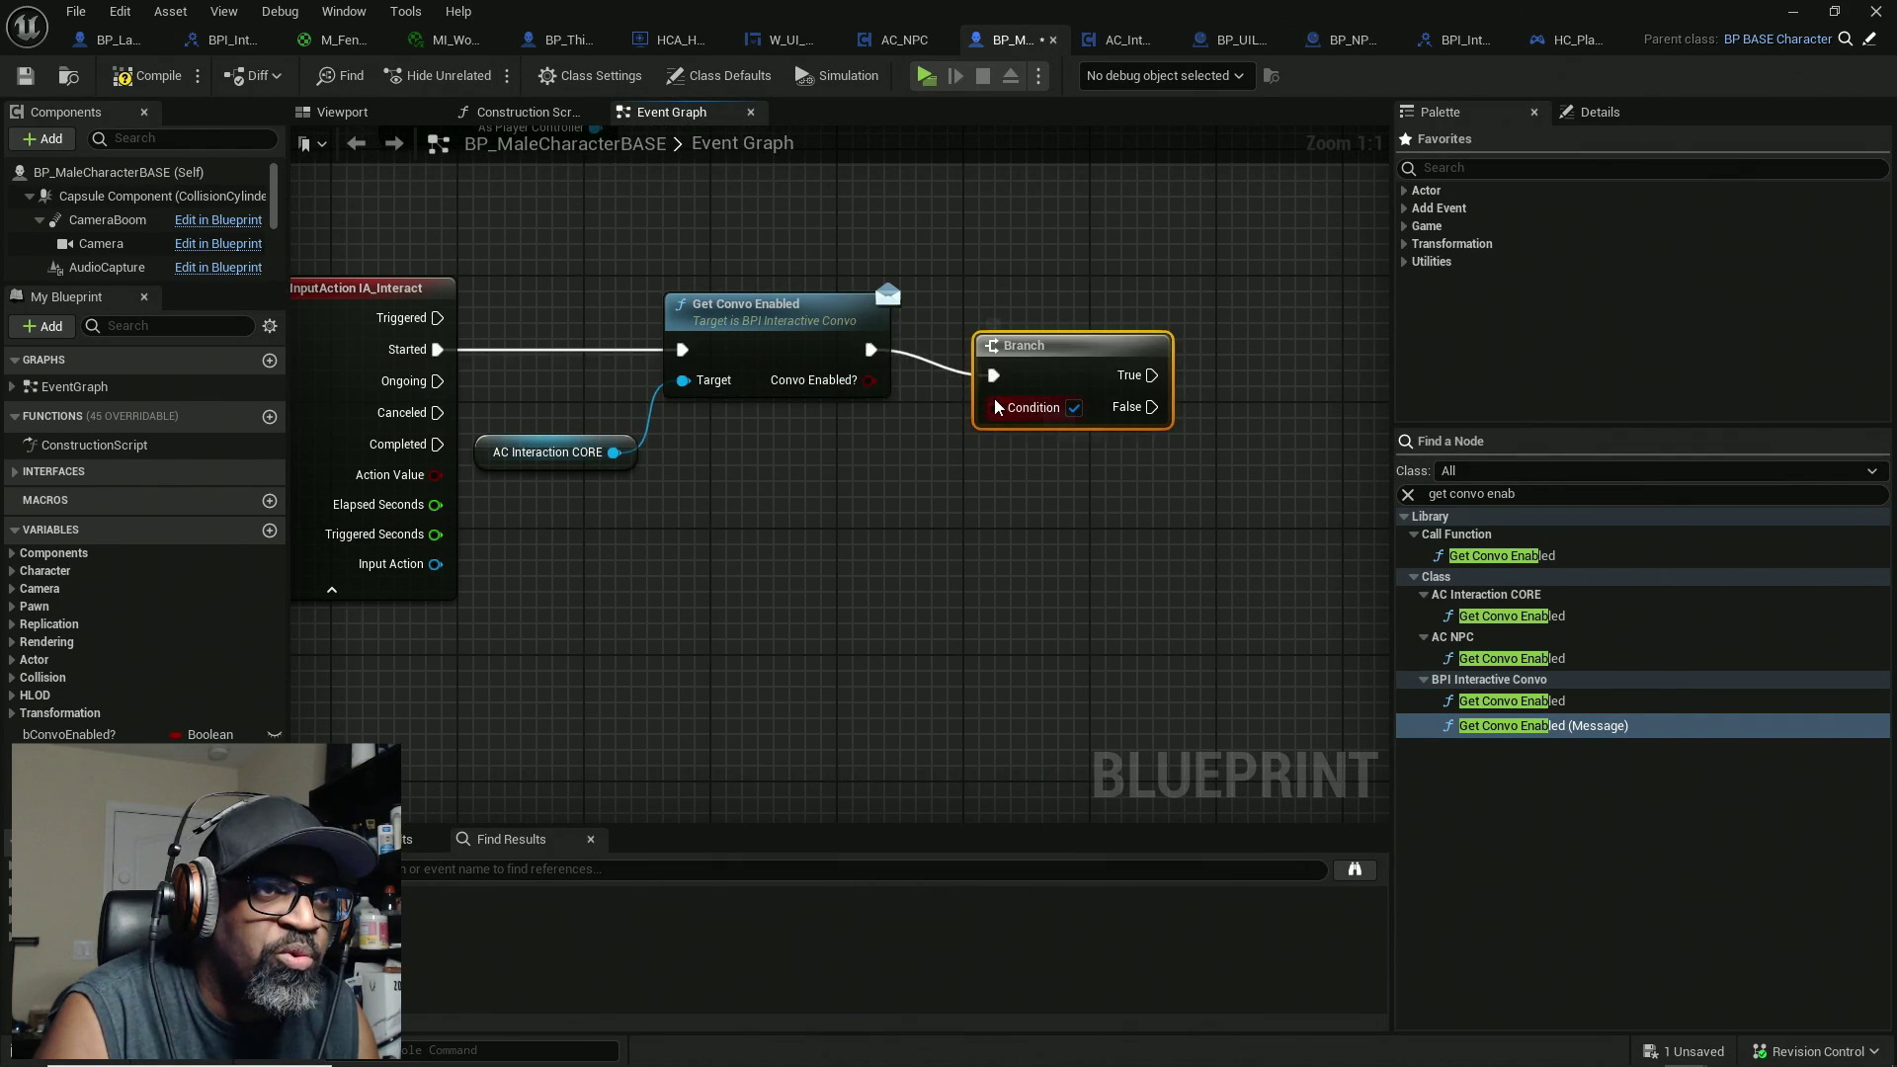
drag(994, 405, 869, 380)
drag(1079, 369, 1022, 342)
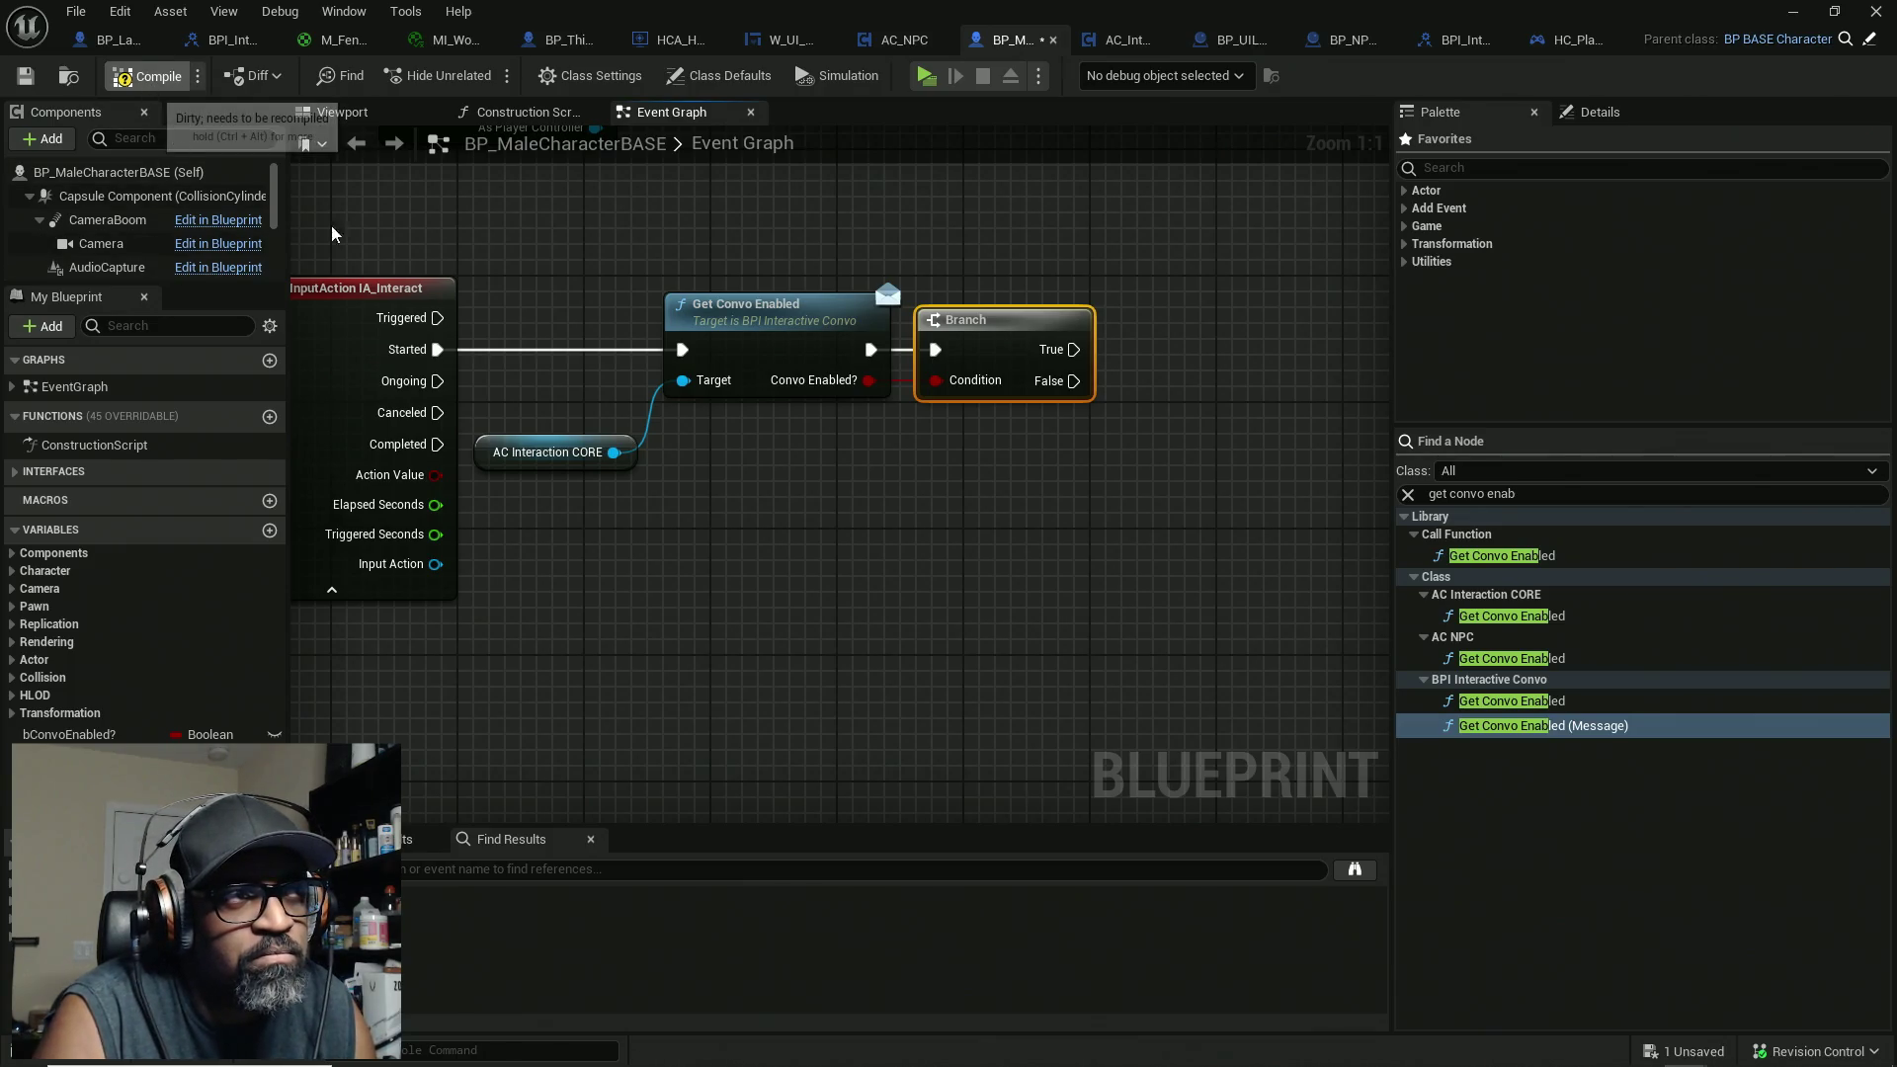
key(ctrl+s)
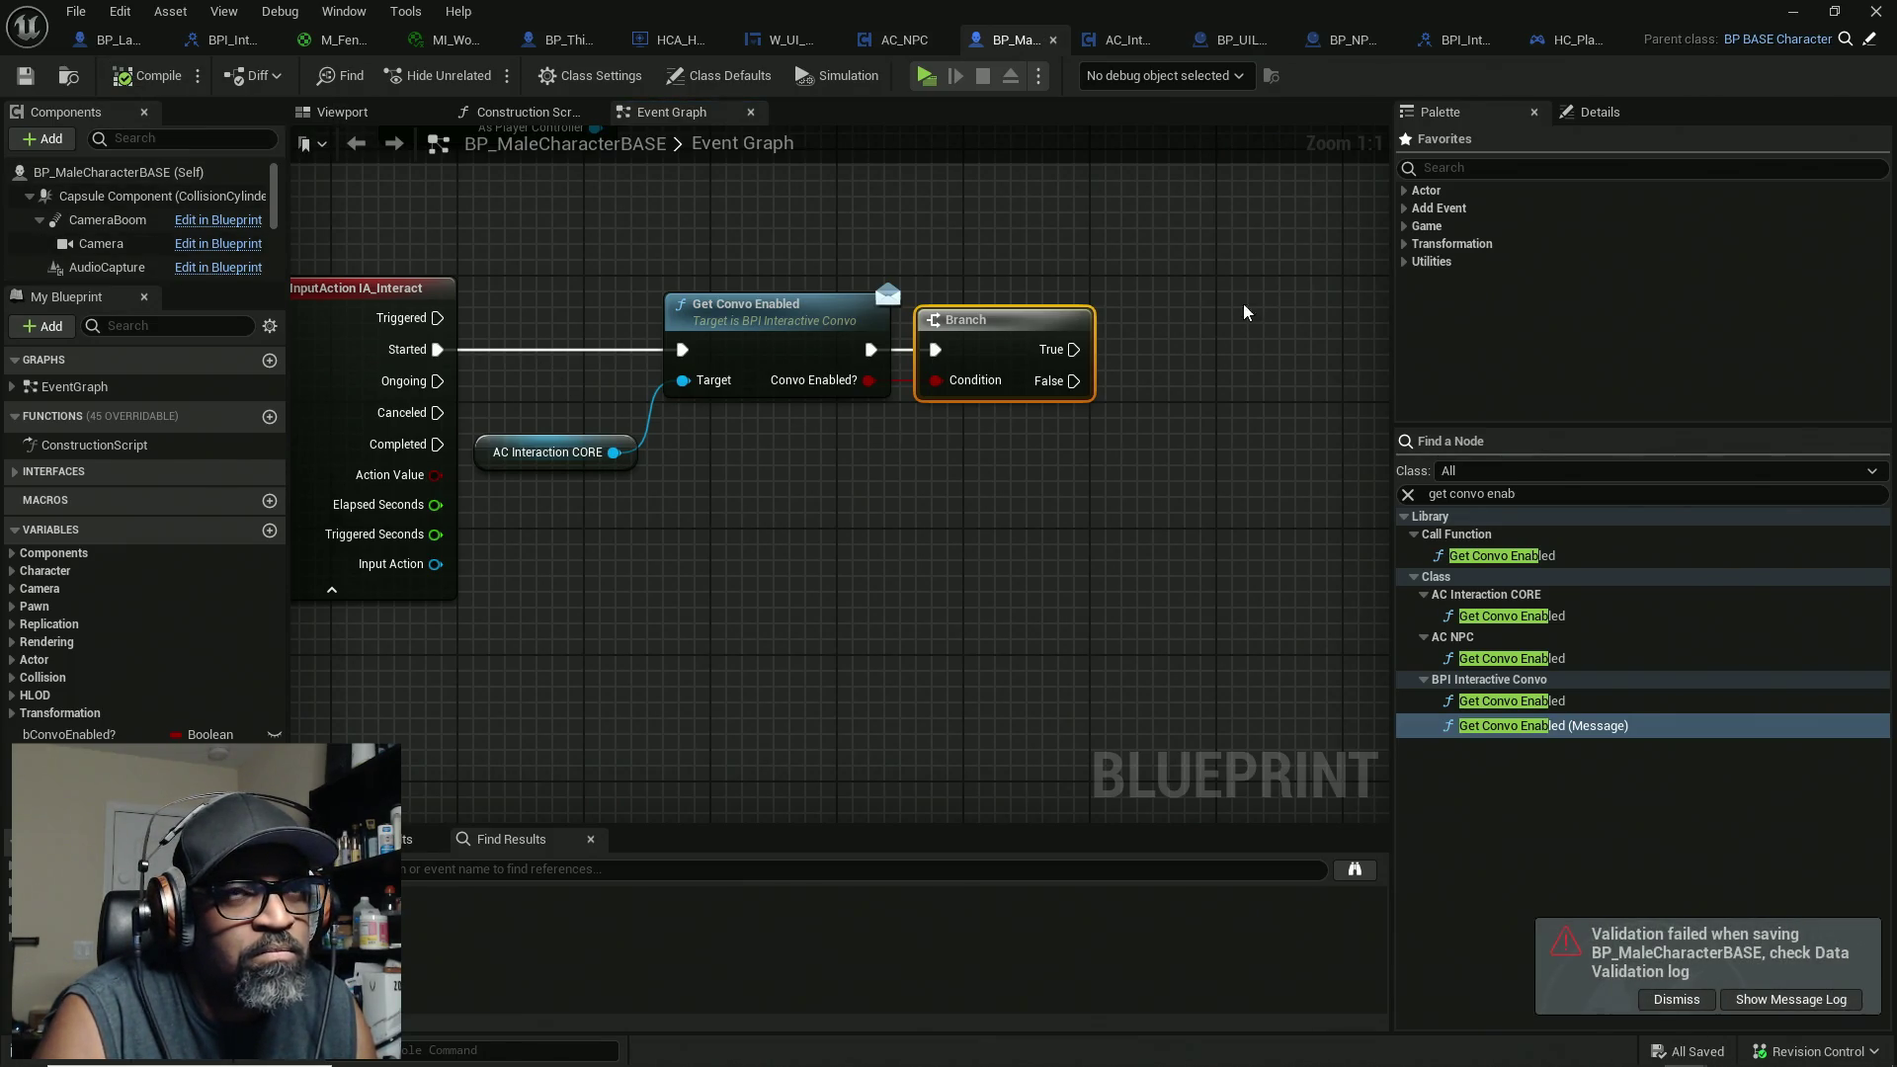
click(1677, 999)
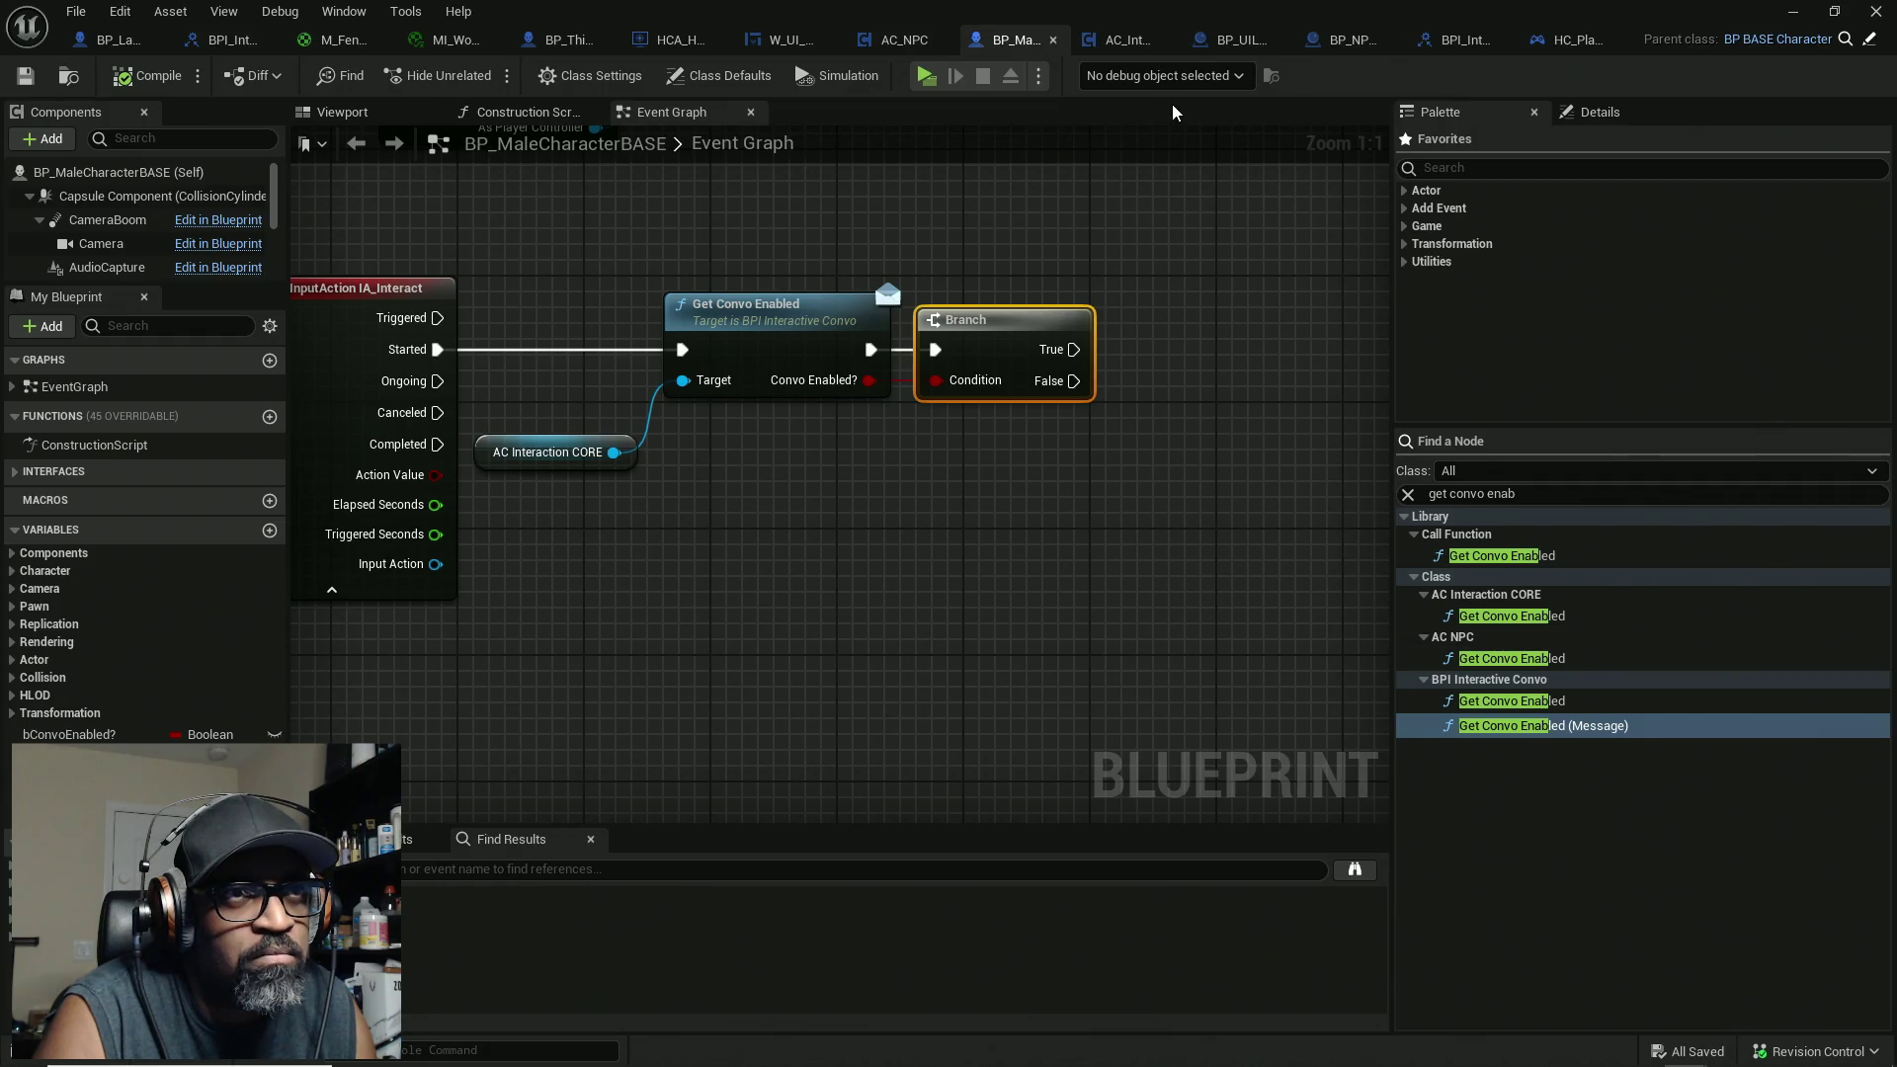
Step: Make AC_Interaction_CORE's Get Convo Enabled interface function return Convo Enabled?, then compile the component
click(1122, 45)
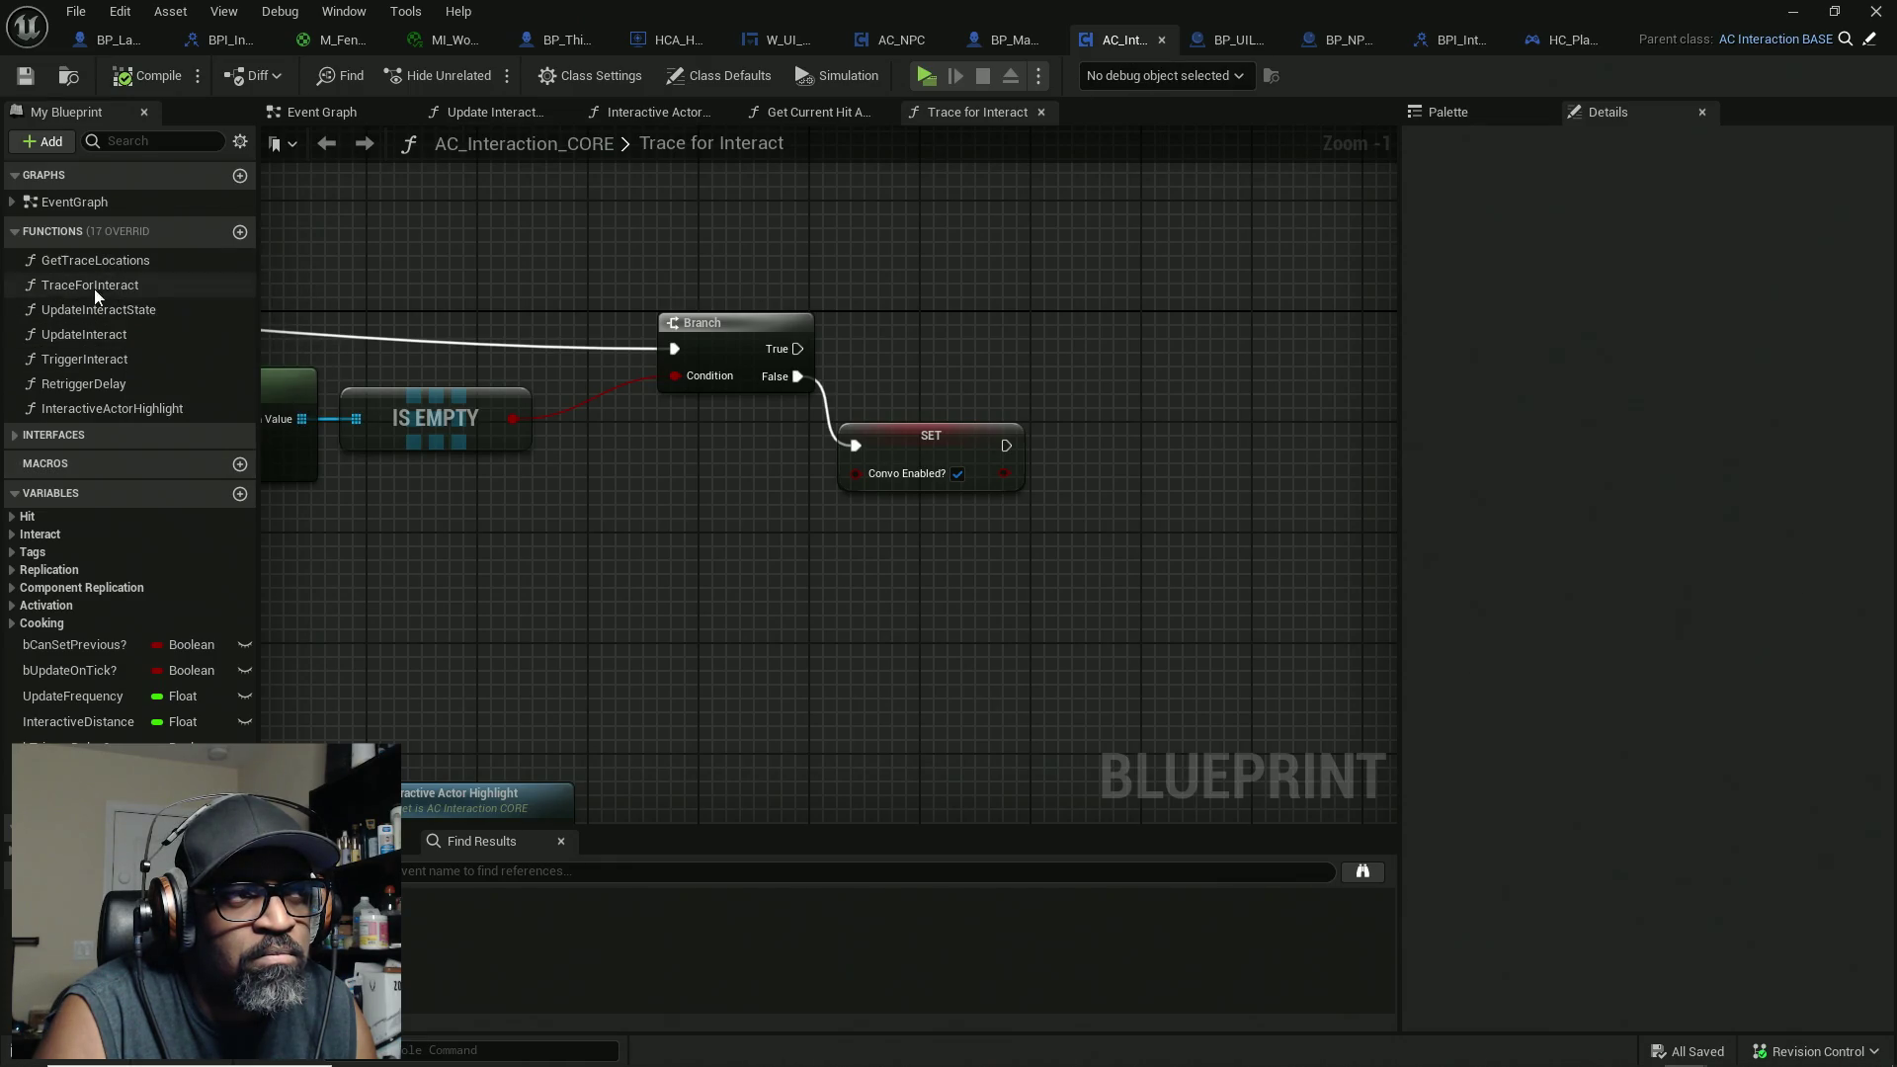
click(79, 431)
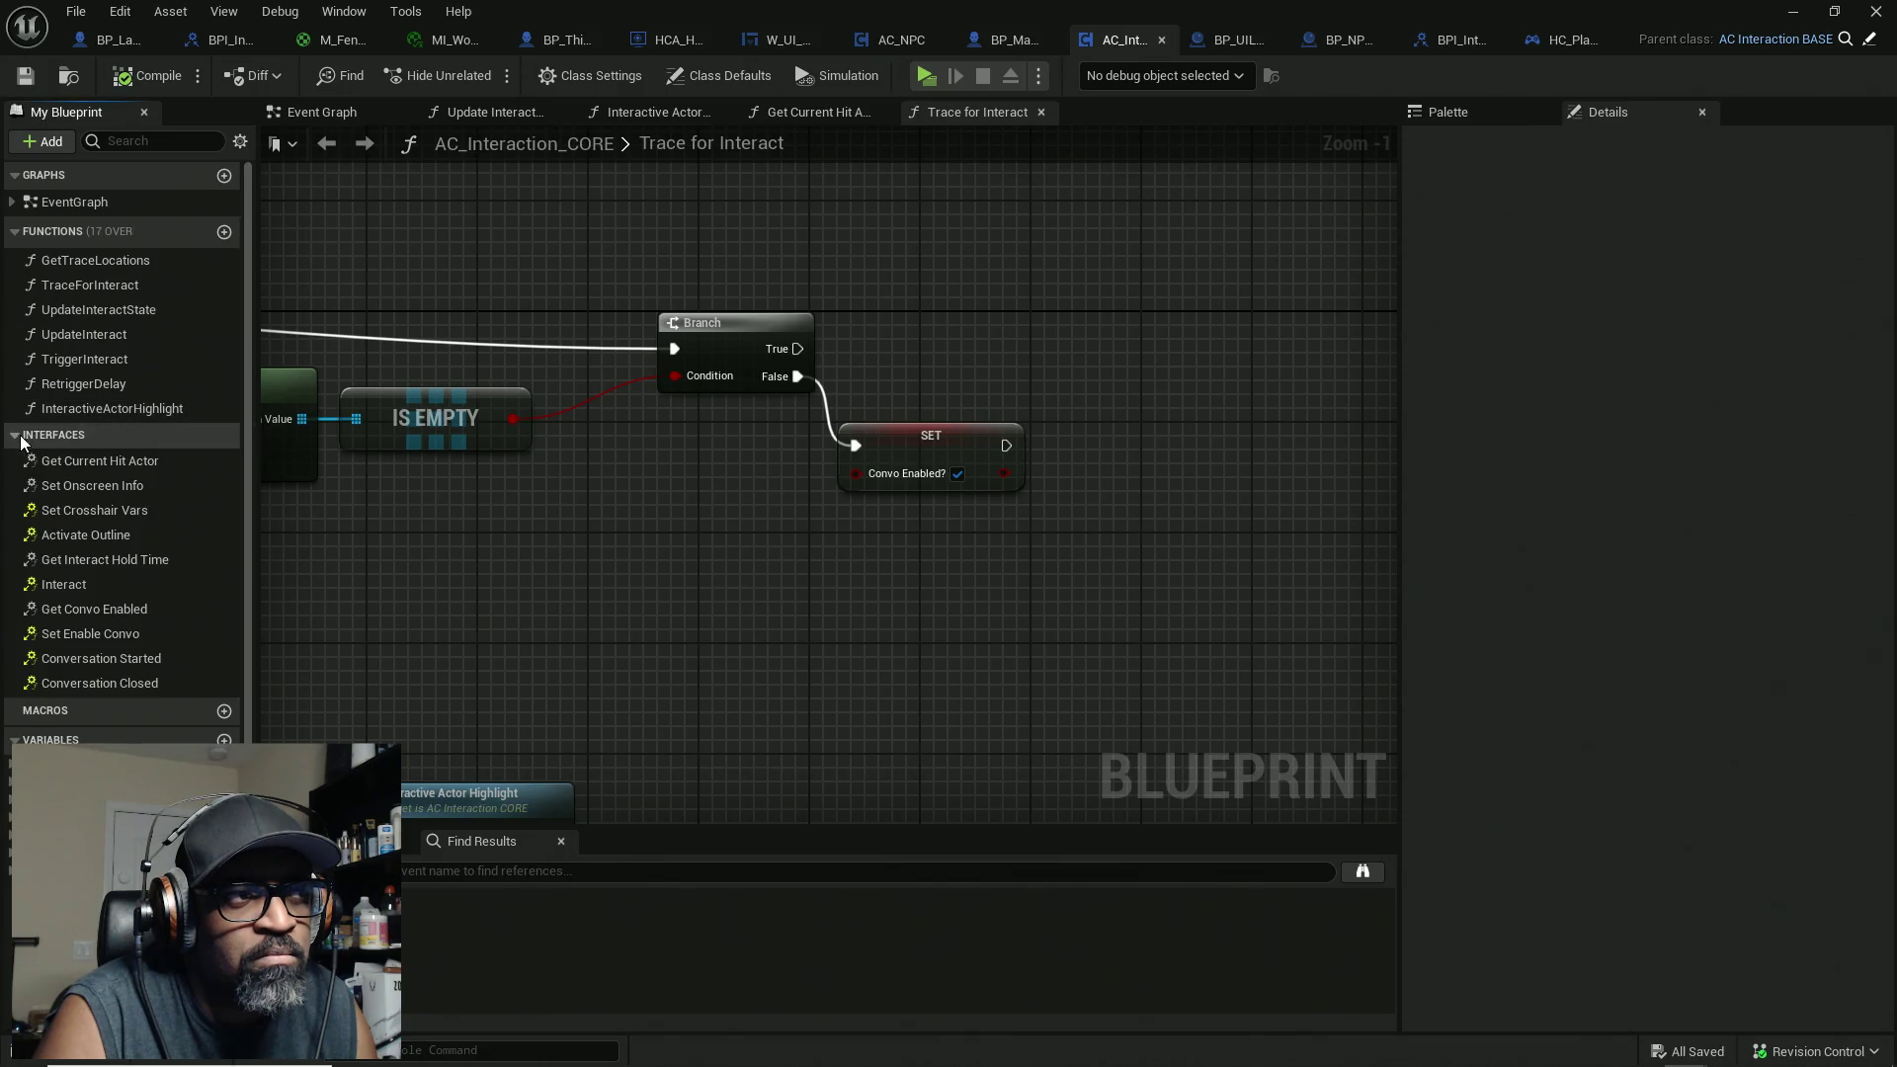
click(45, 229)
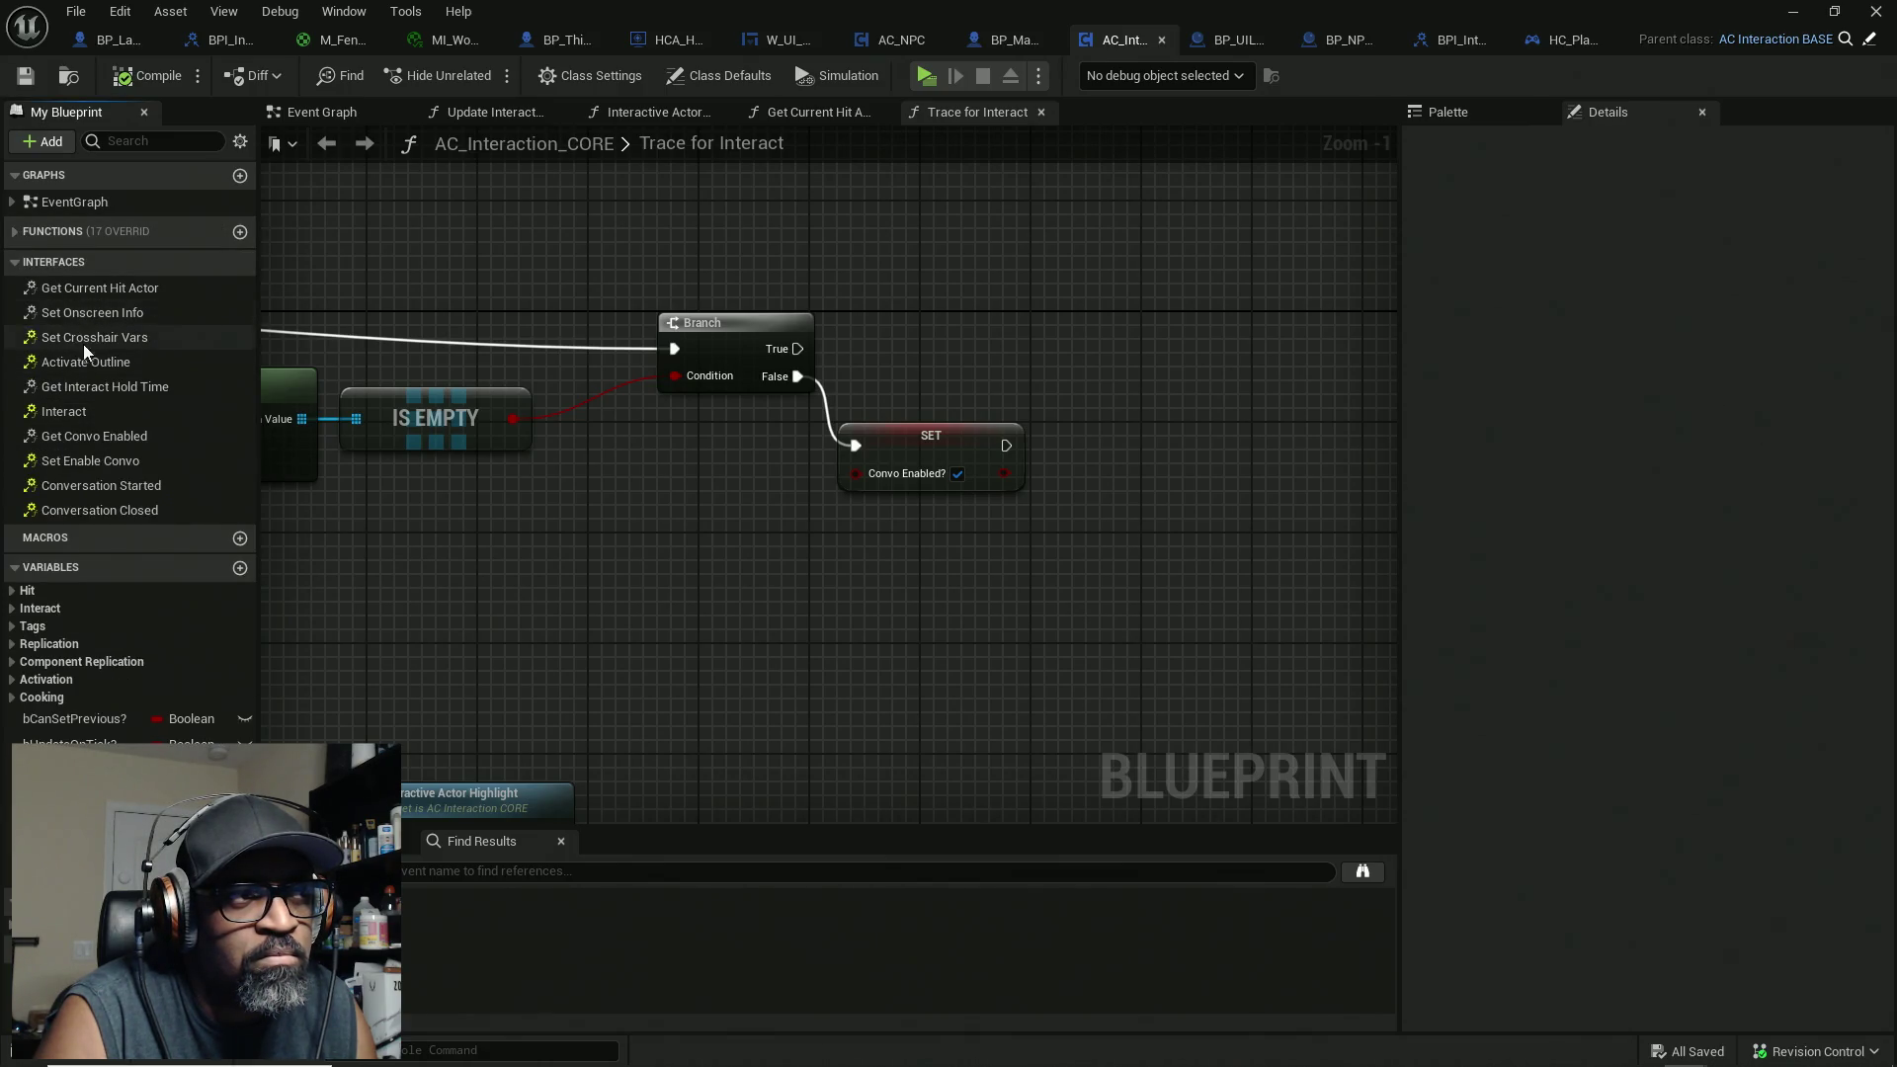
double_click(69, 436)
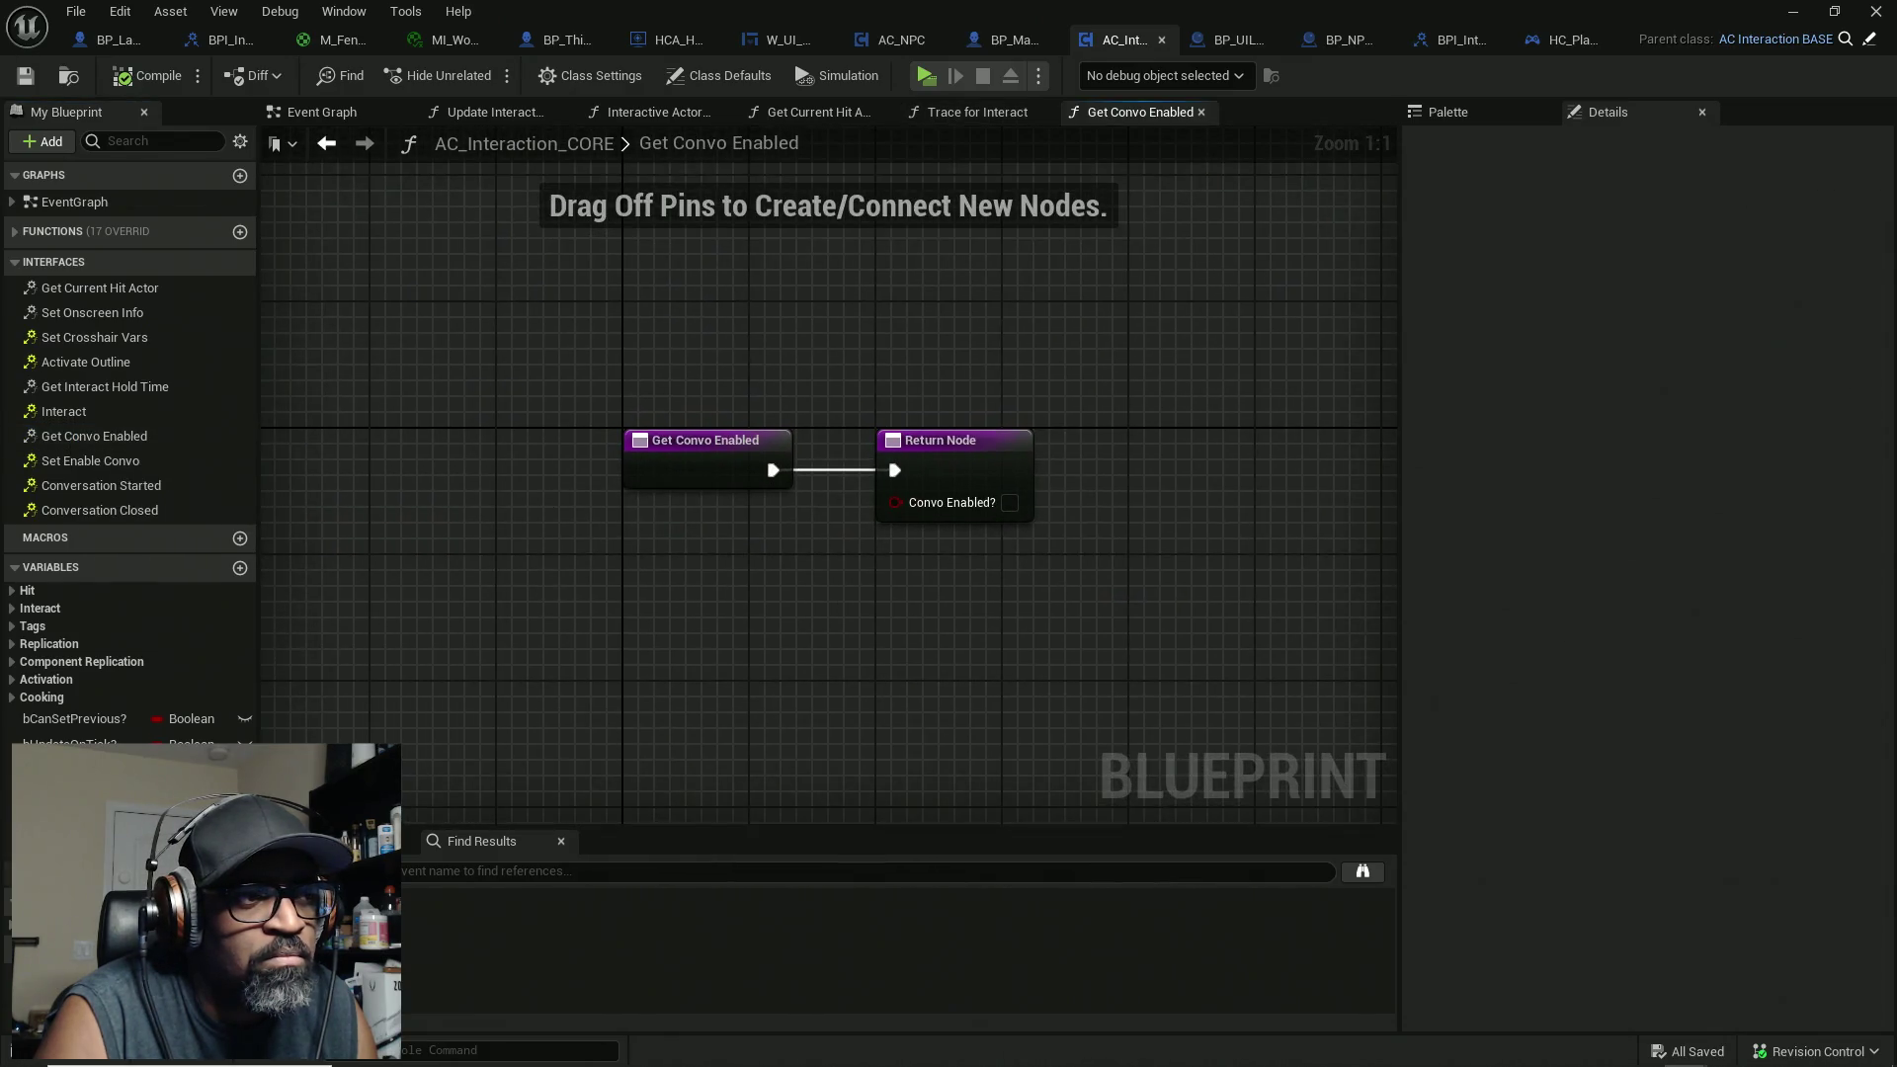
mouse_move(69, 769)
mouse_down()
mouse_move(424, 775)
mouse_move(949, 506)
mouse_up()
drag(751, 501, 720, 516)
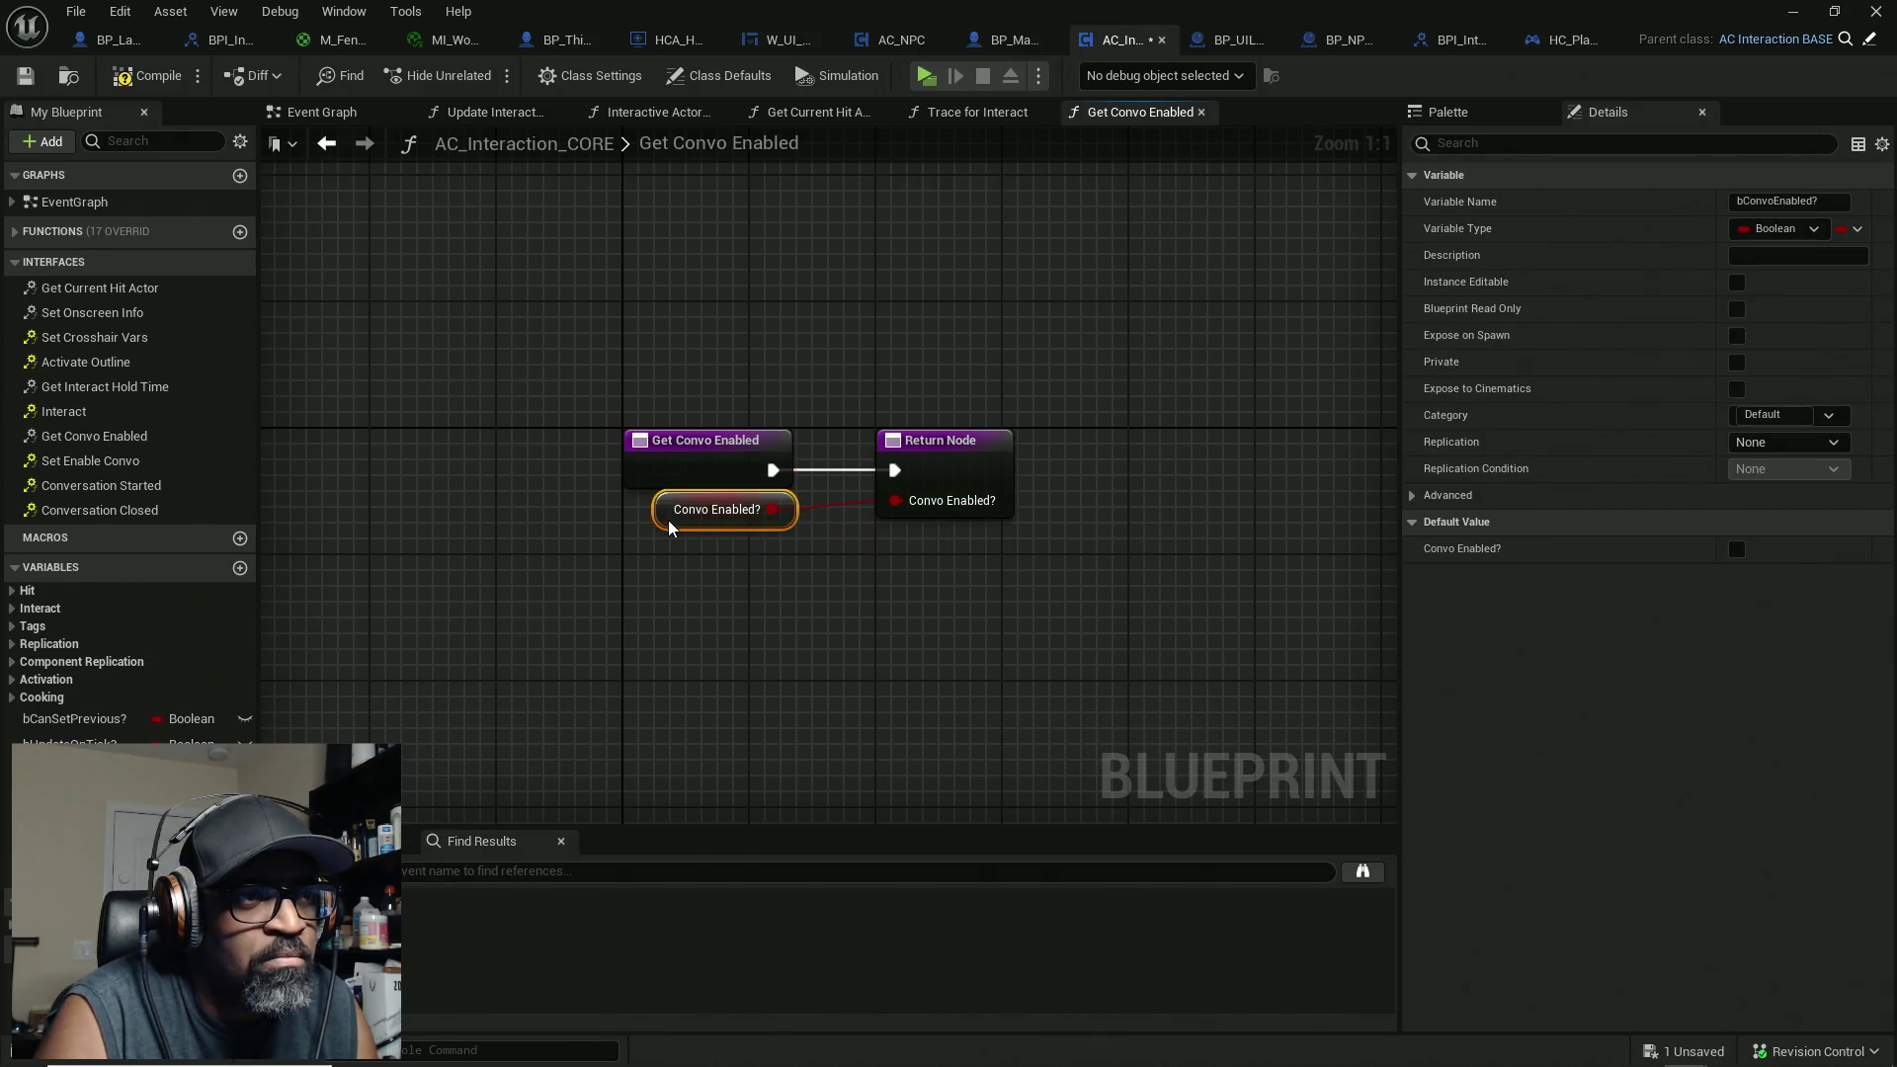
click(175, 83)
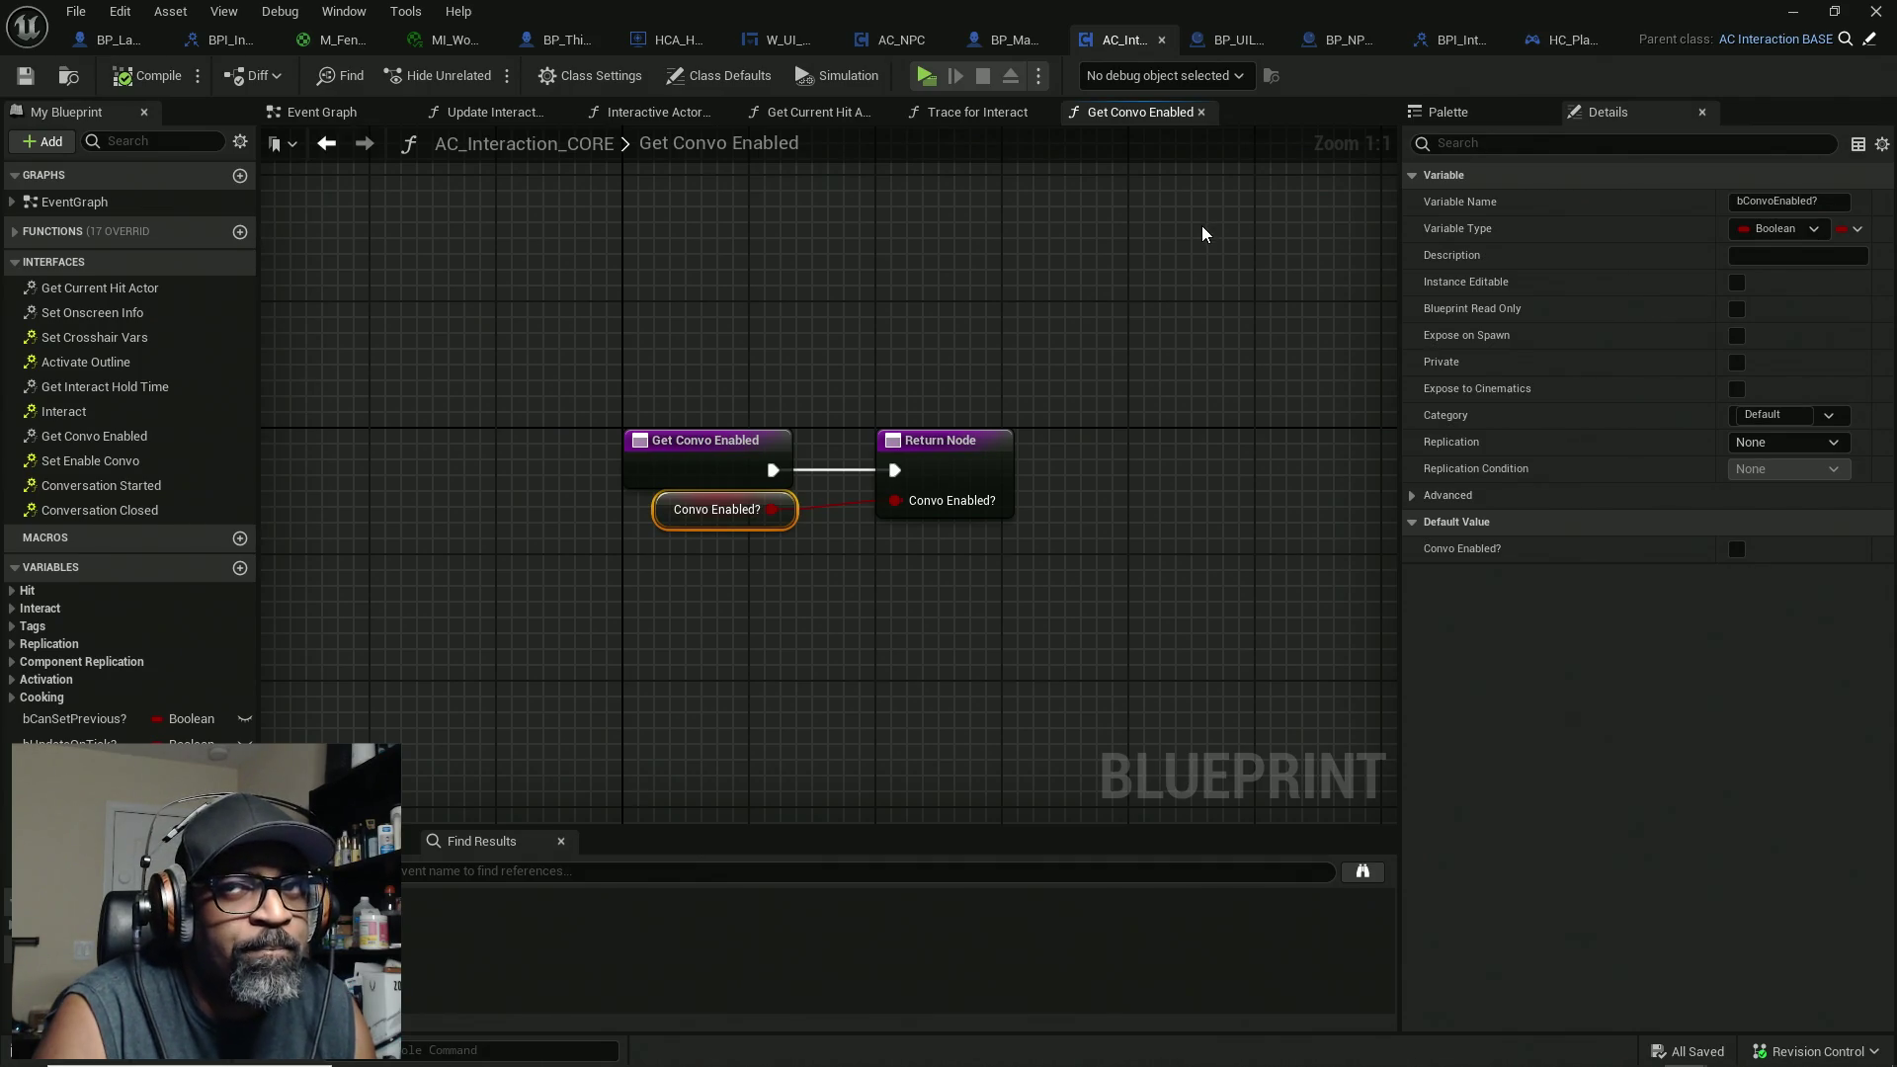
drag(916, 323, 794, 331)
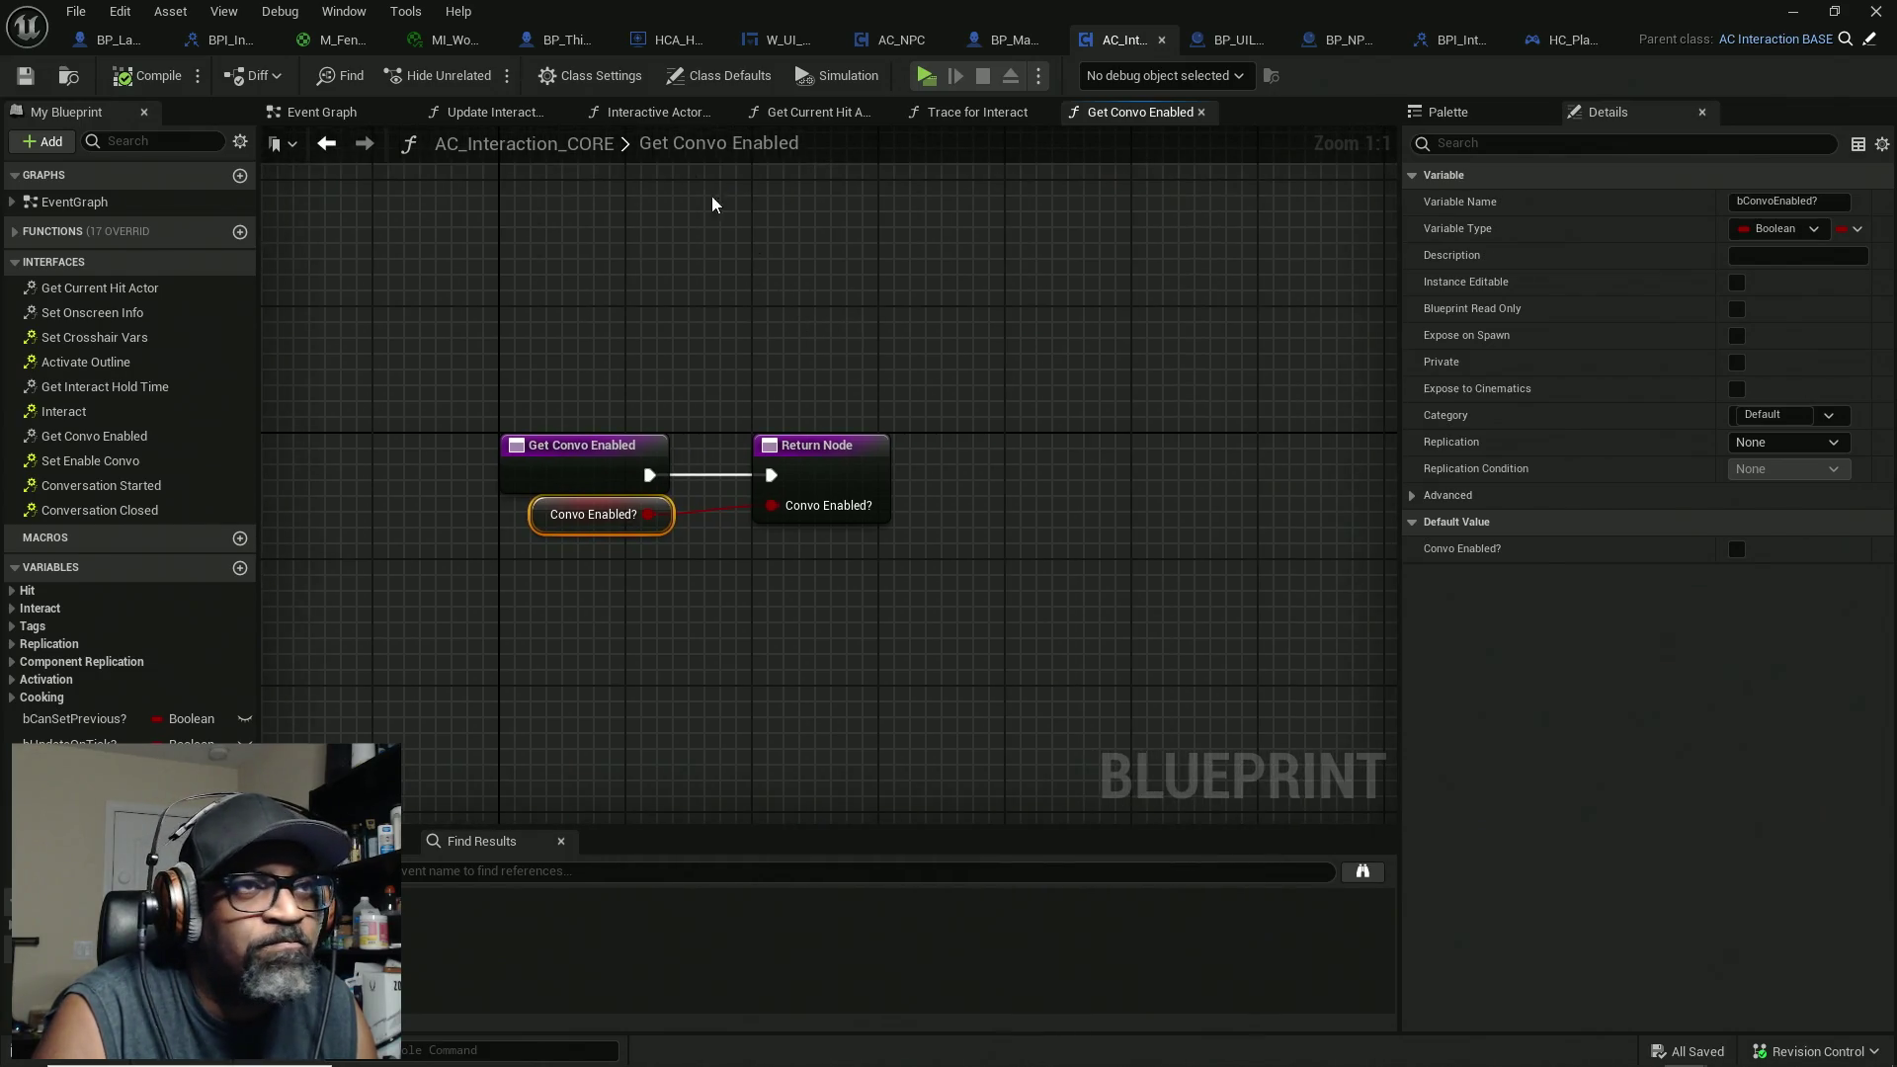
Step: Back in BP_MaleCharacterBASE, rearrange the Get Convo Enabled, AC Interaction CORE and Branch nodes
click(1000, 41)
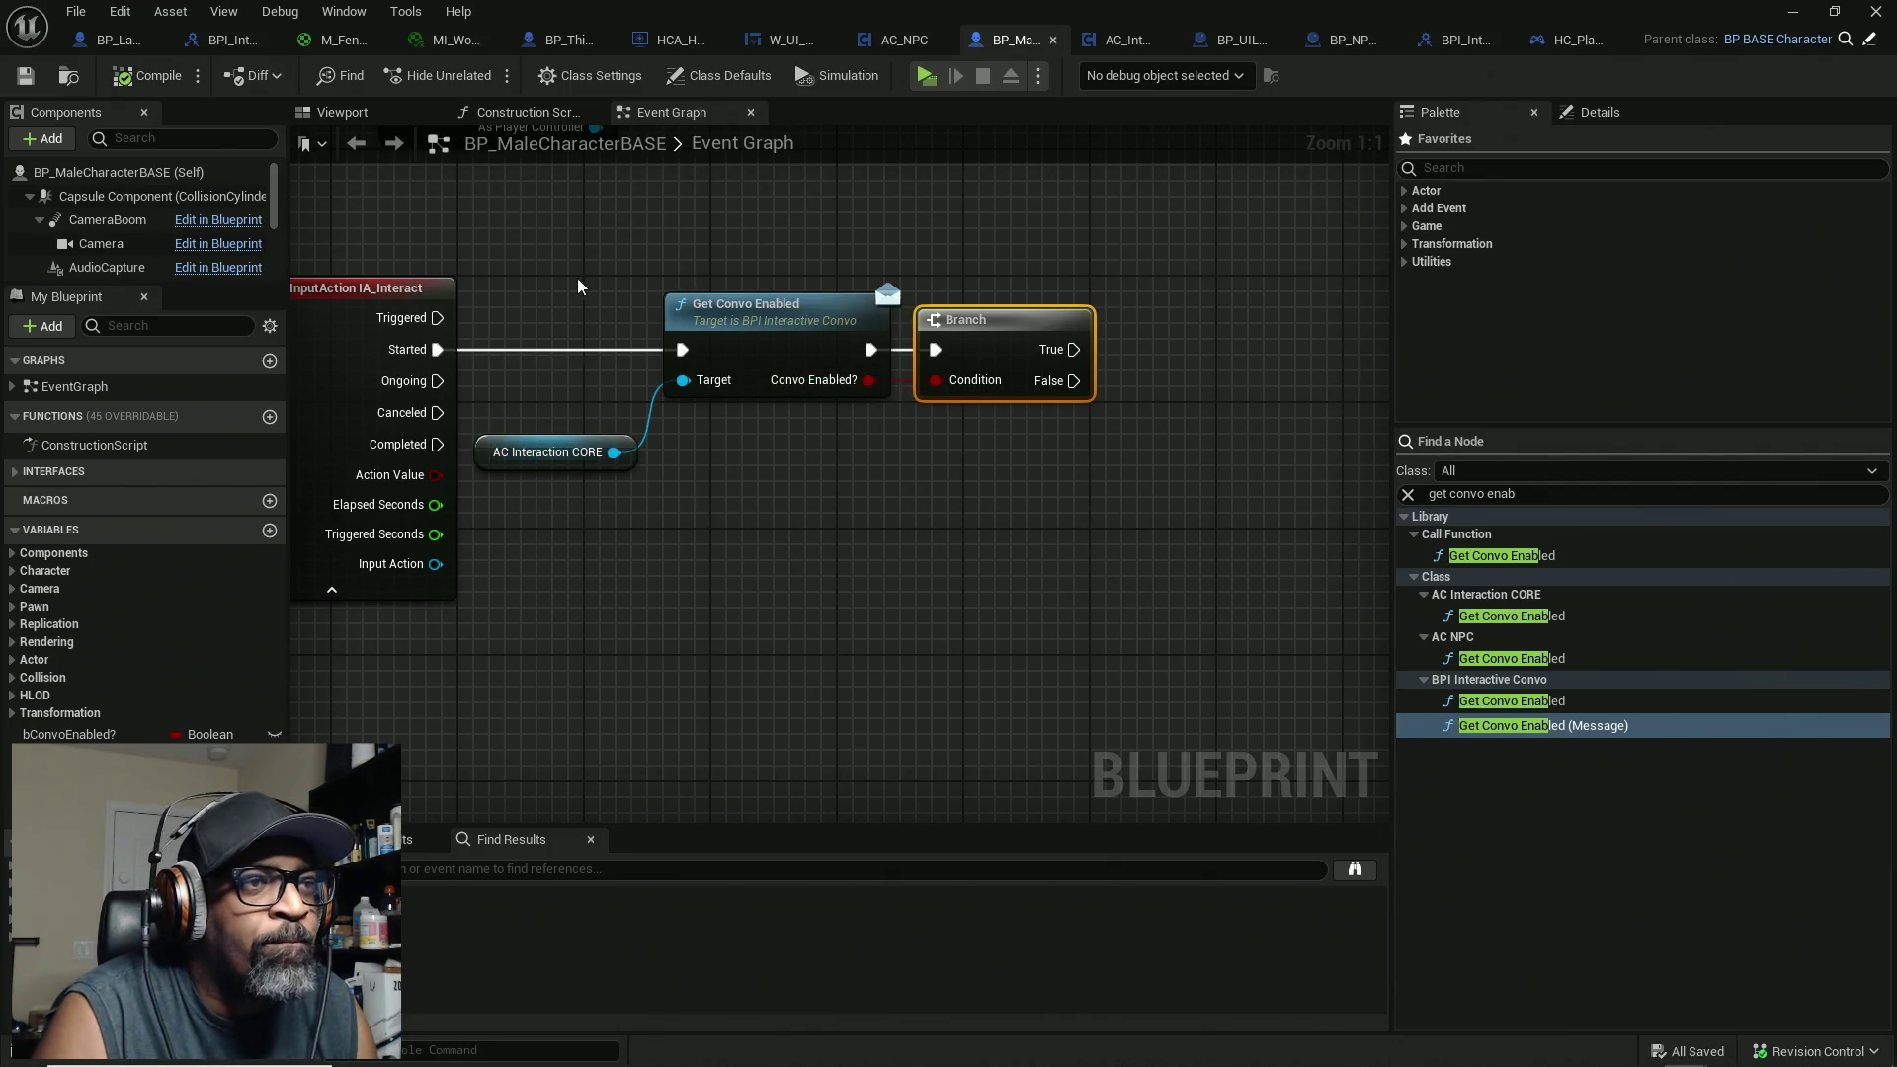
drag(601, 245, 821, 630)
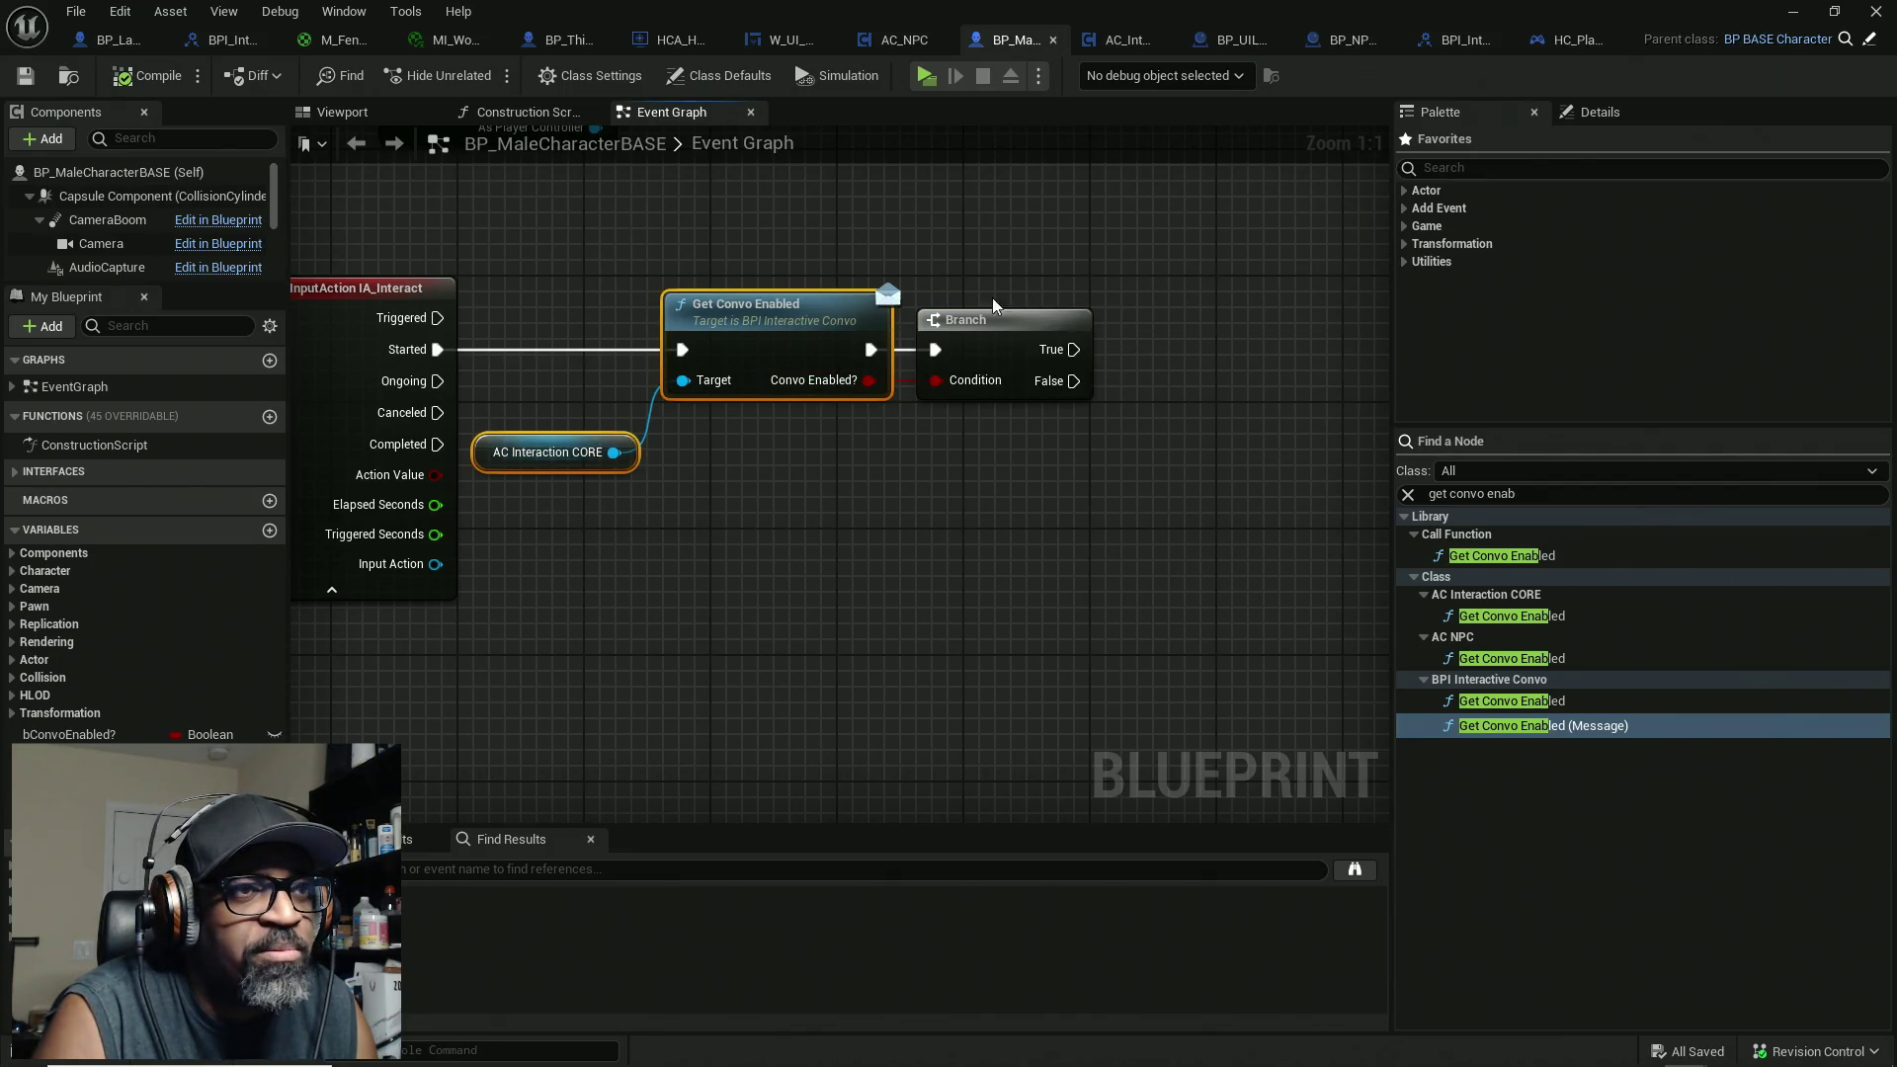
drag(1035, 205, 1011, 624)
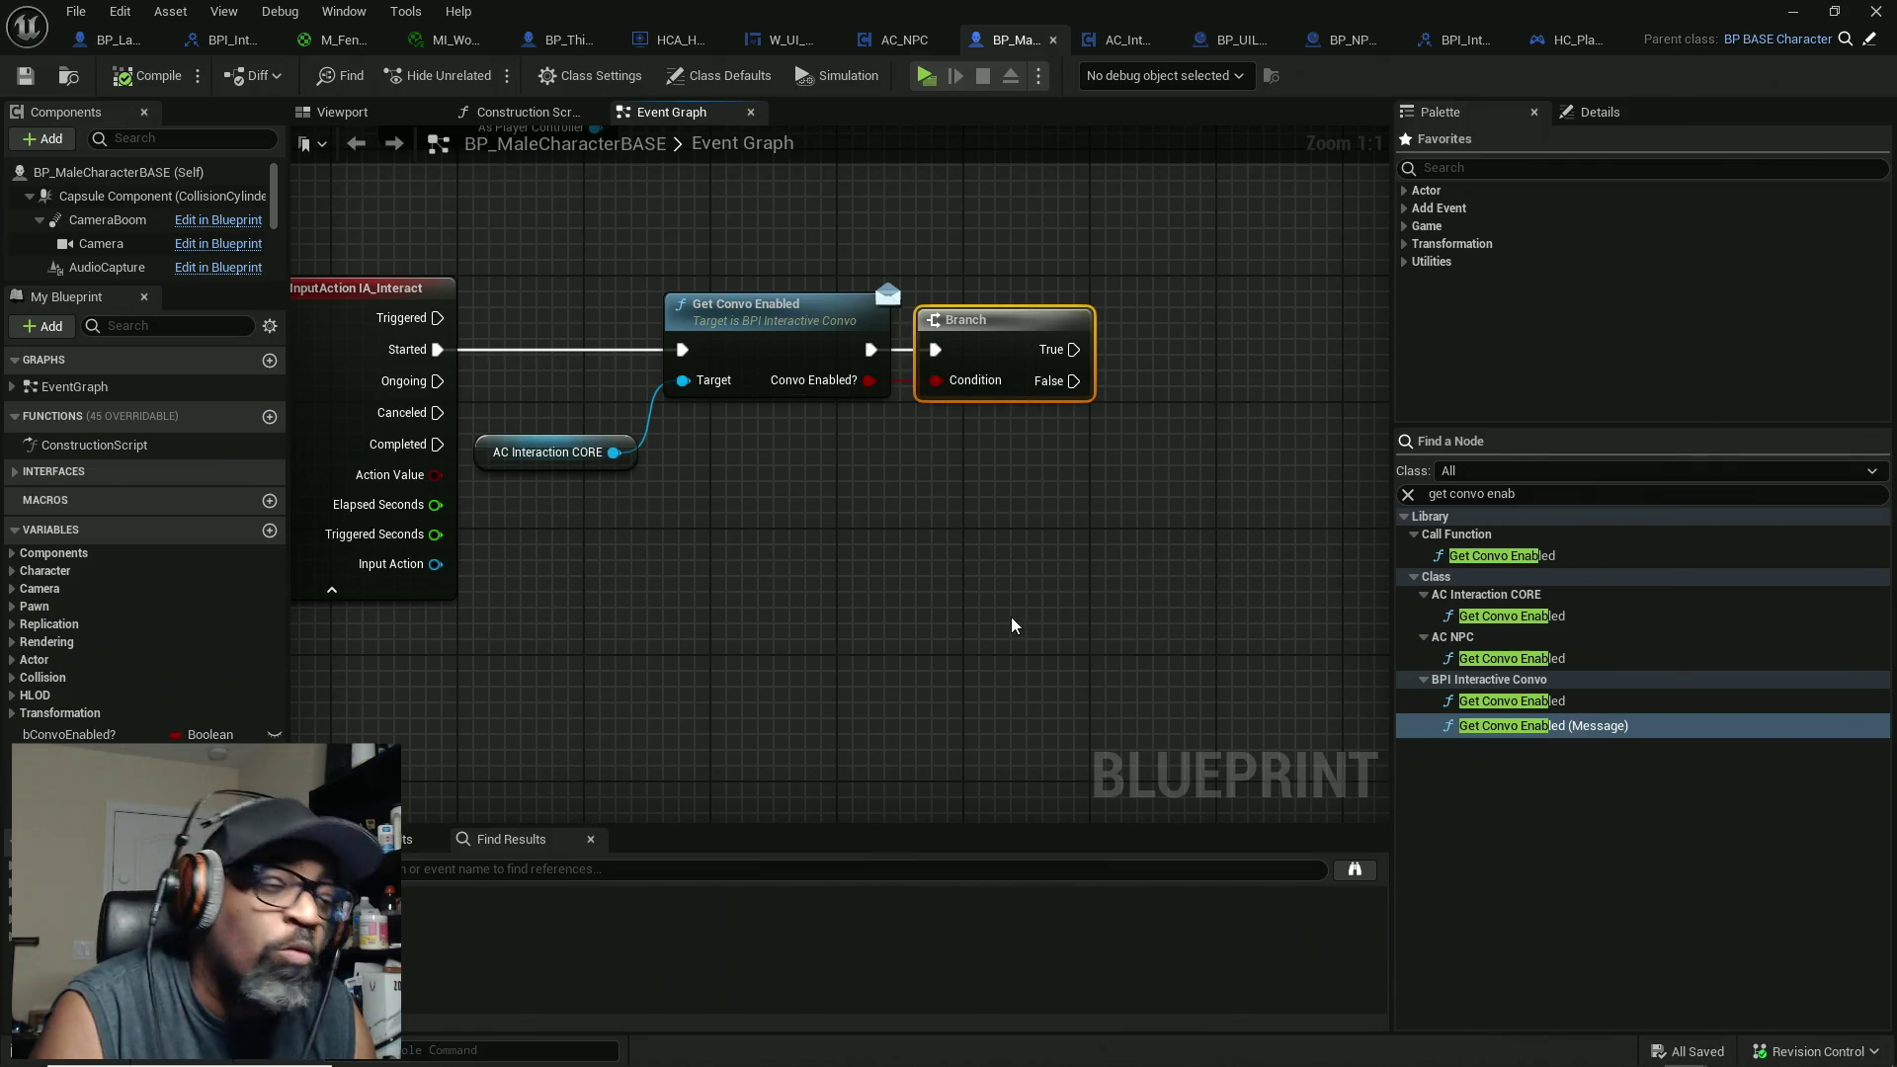
drag(513, 451, 514, 388)
mouse_move(1035, 707)
mouse_down()
mouse_move(869, 635)
mouse_move(886, 640)
mouse_up()
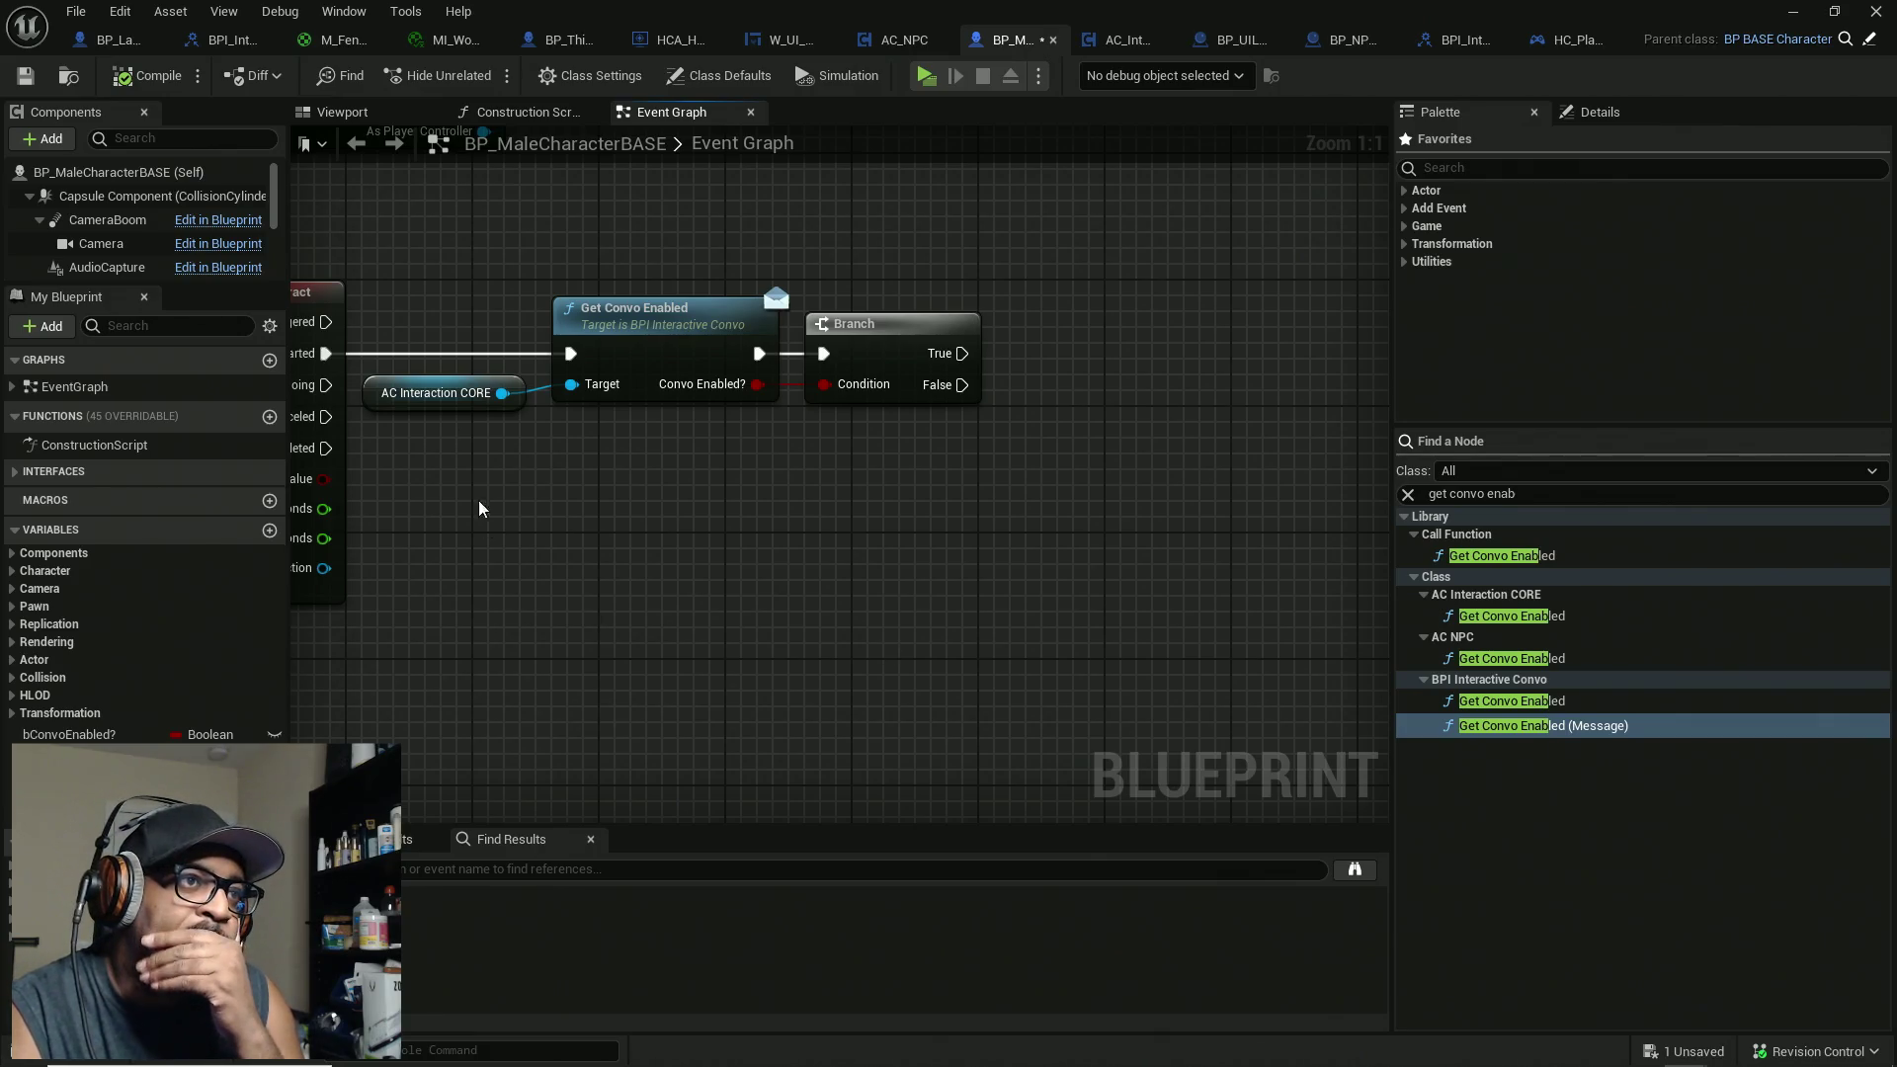
Step: Duplicate the AC Interaction CORE getter above the Branch and search its actions for 'convo'
click(418, 392)
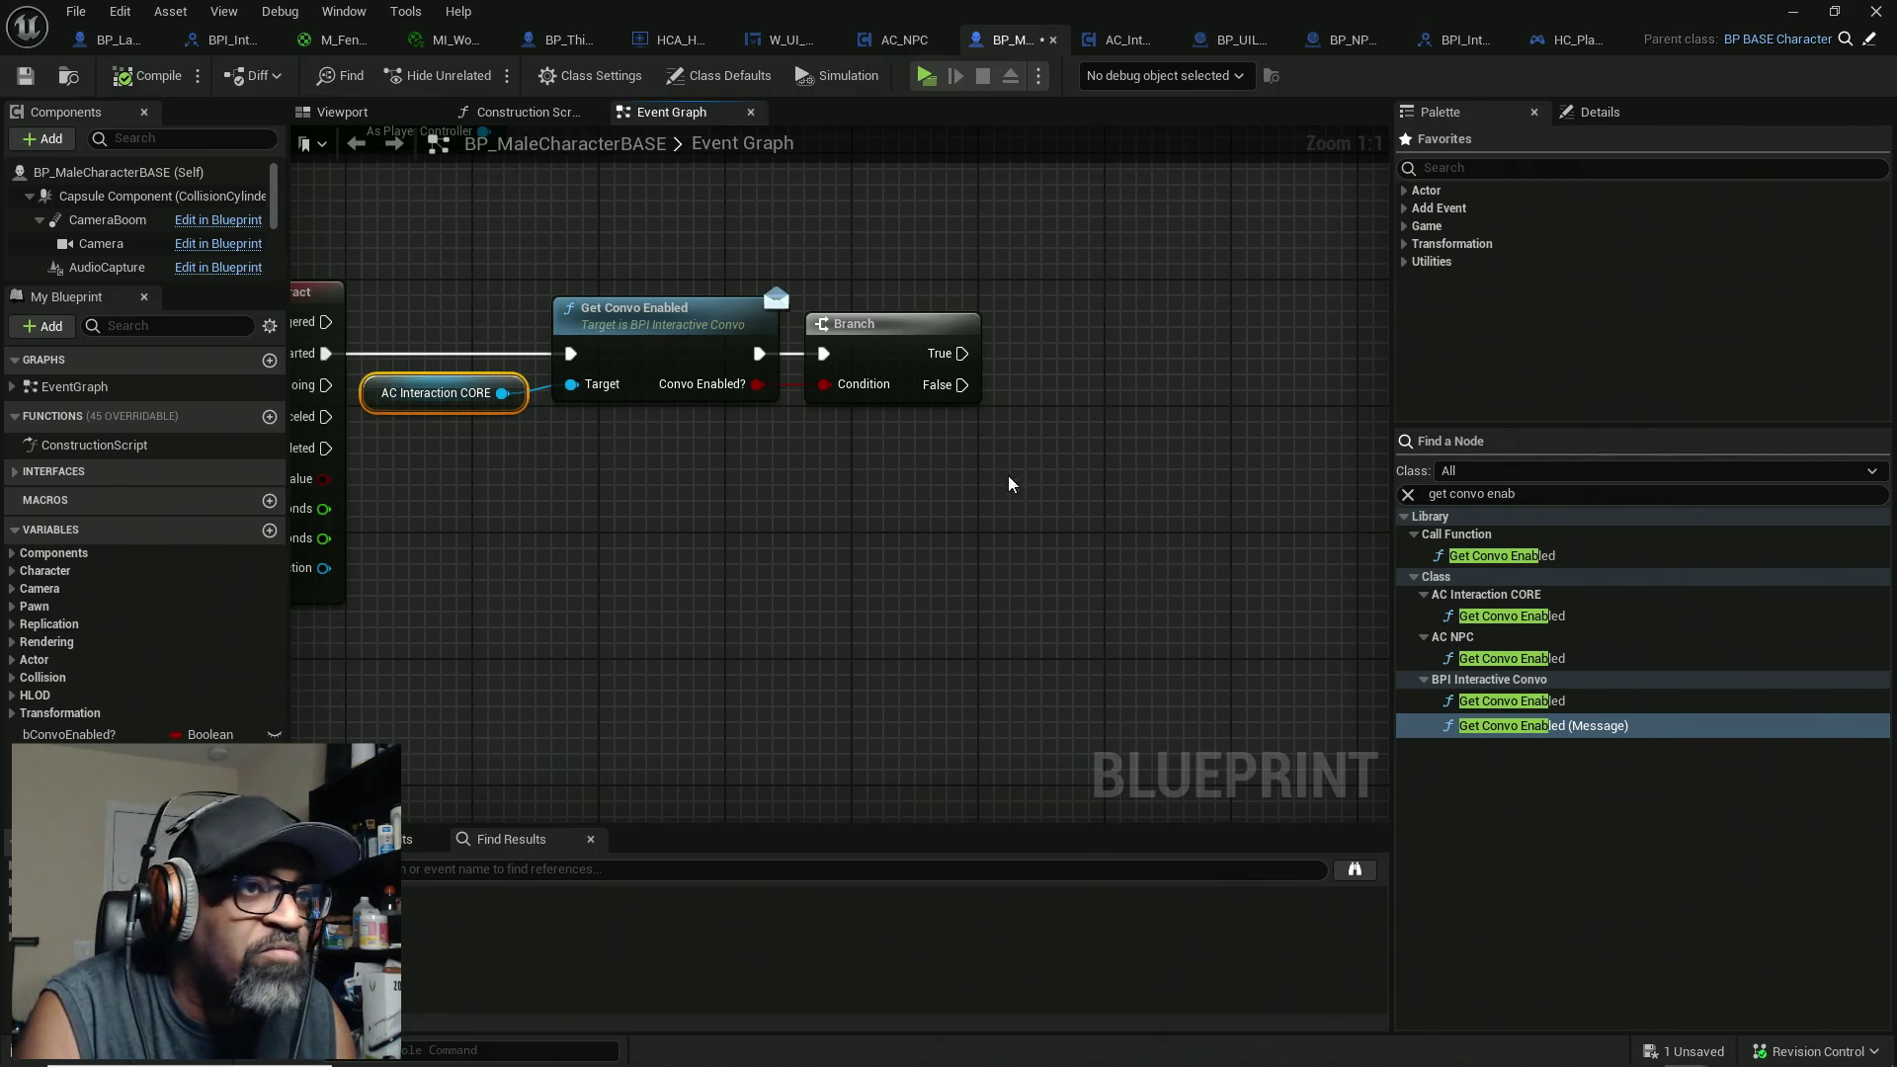
key(ctrl+c)
key(ctrl+v)
drag(1001, 471, 820, 472)
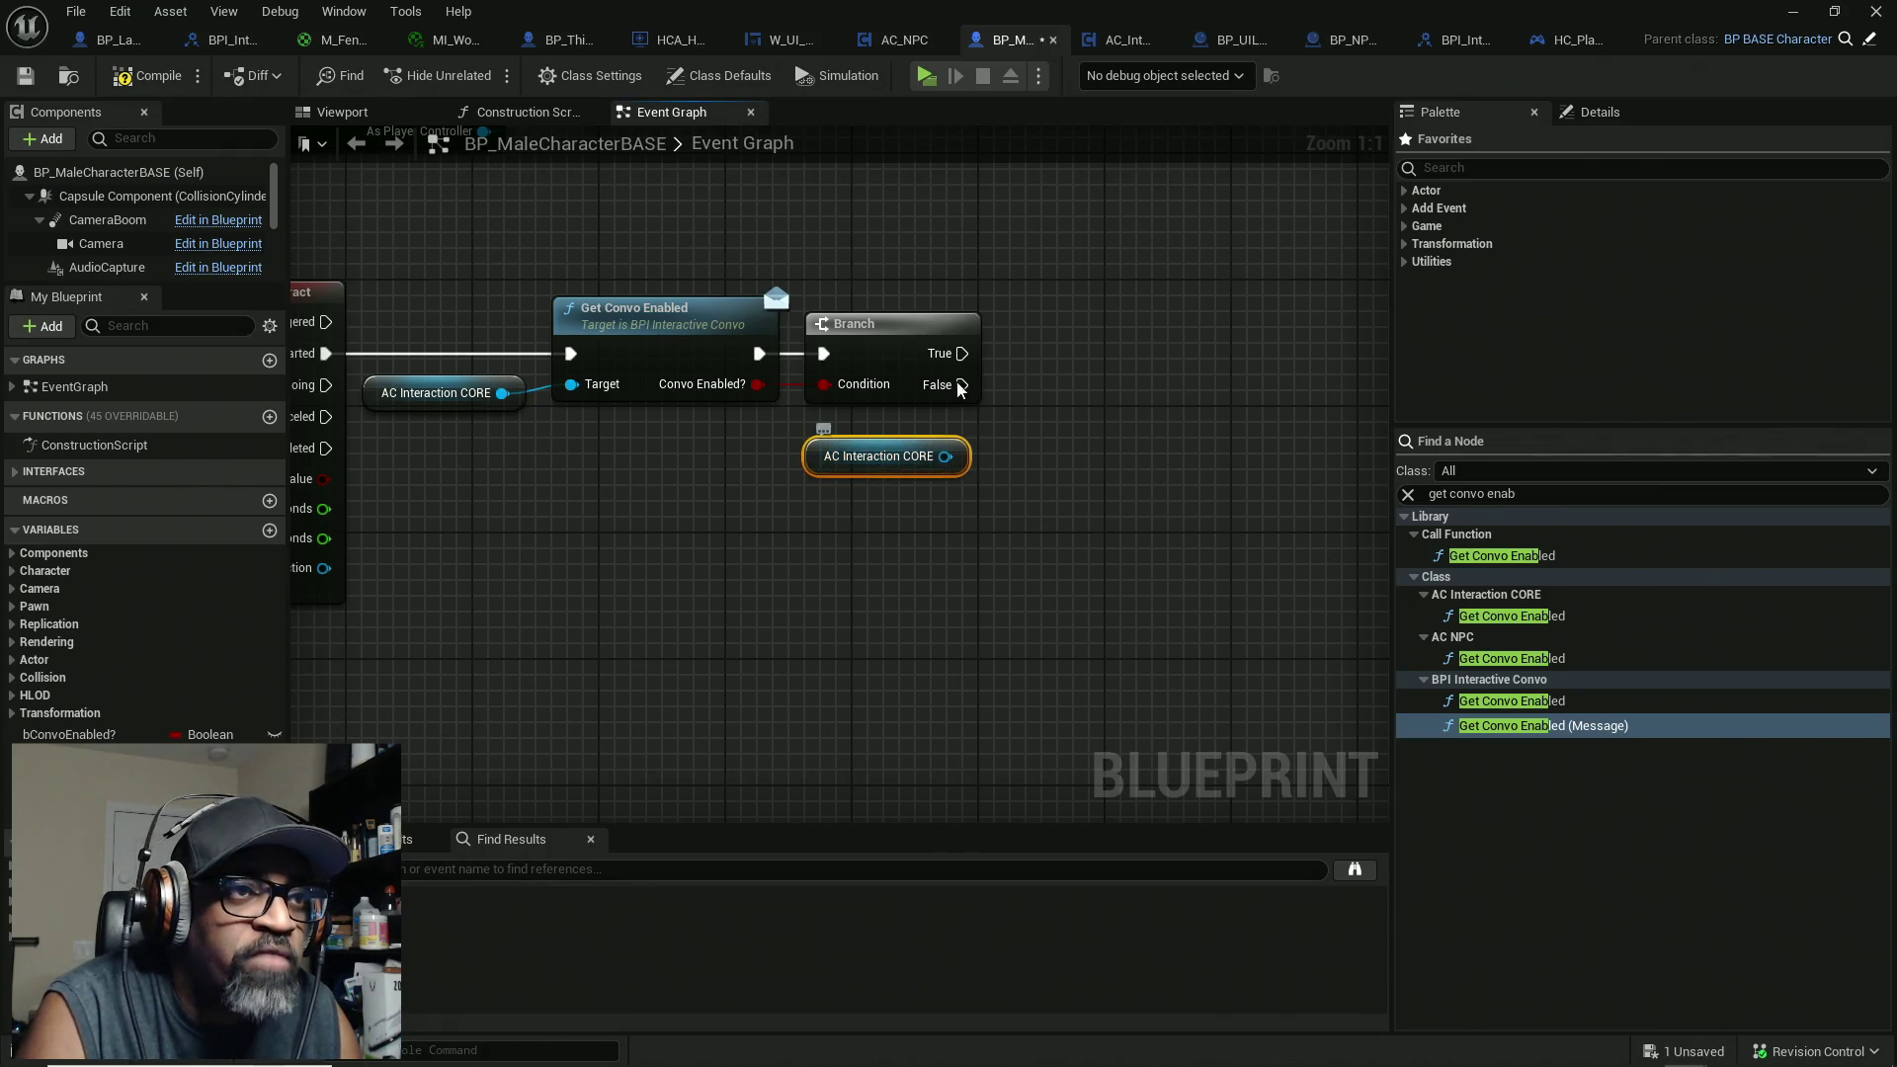
mouse_move(818, 468)
mouse_down()
mouse_move(850, 279)
mouse_move(832, 309)
mouse_up()
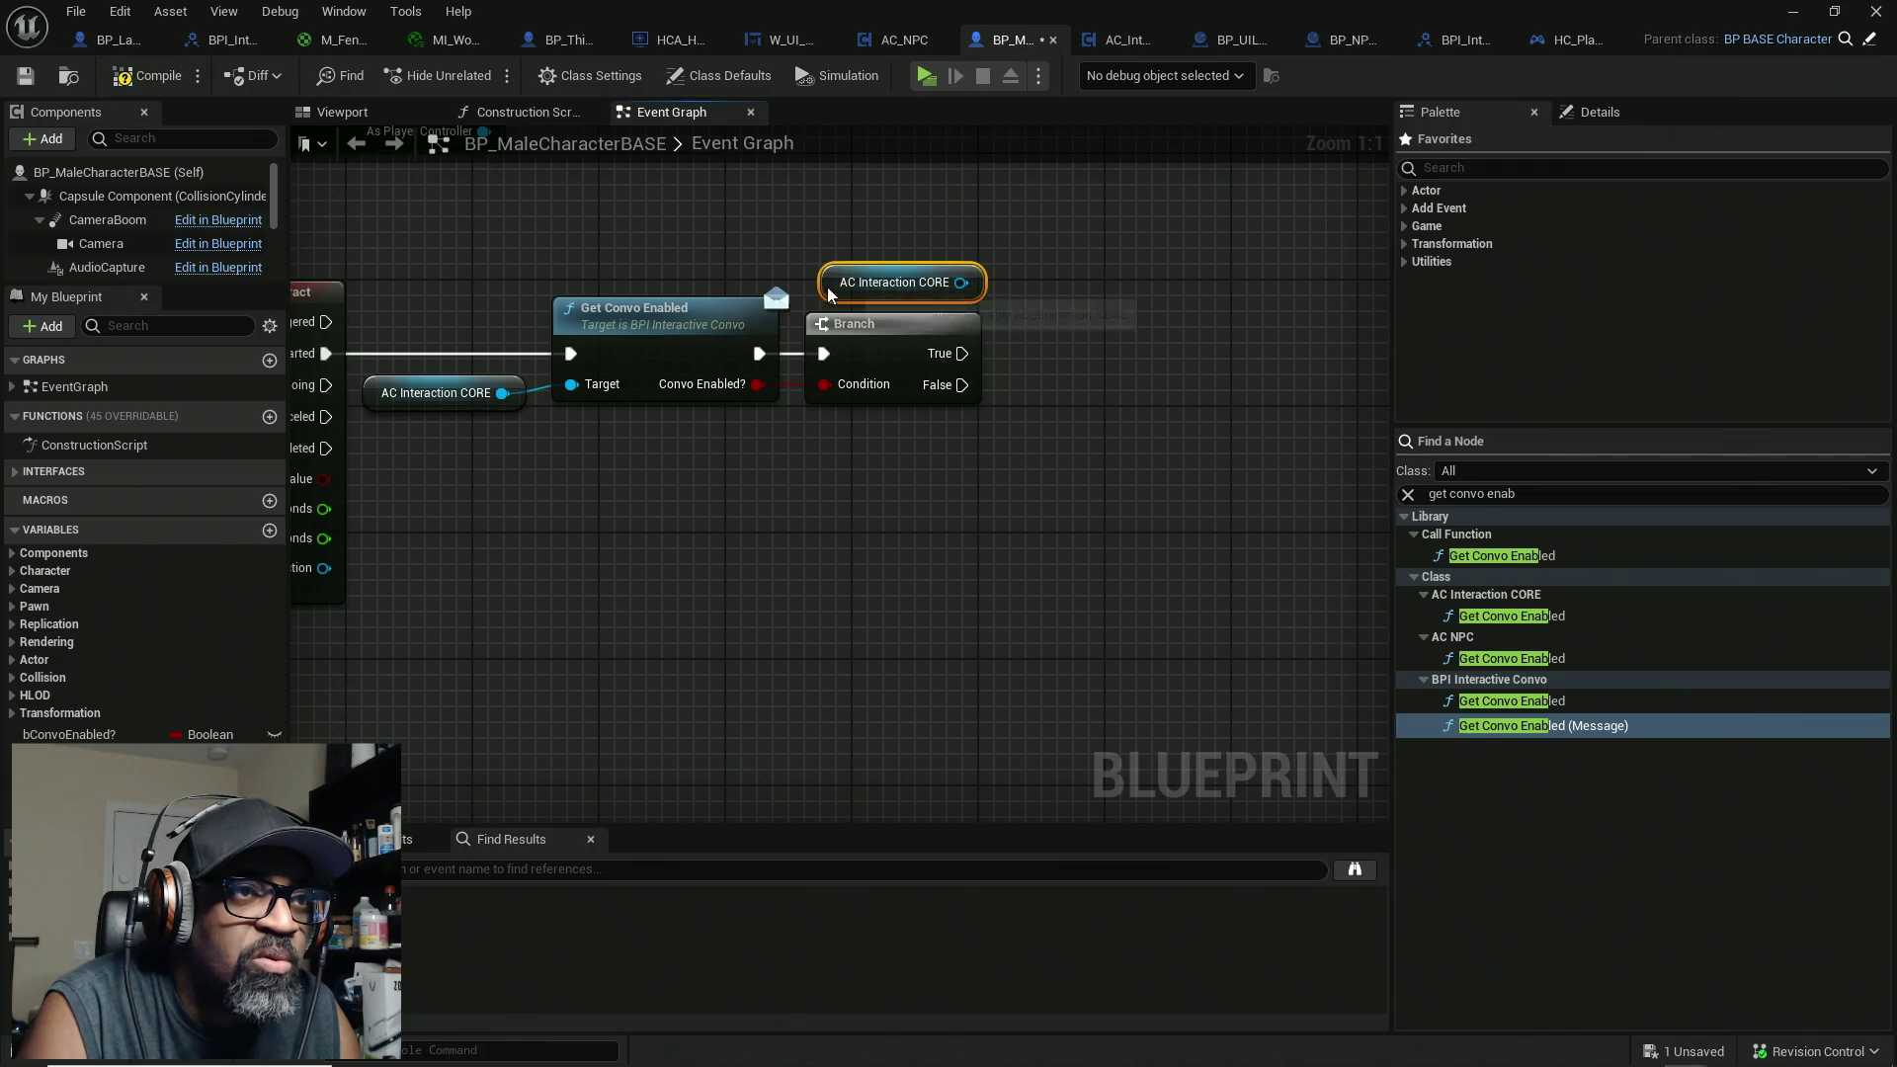
drag(960, 283, 1106, 304)
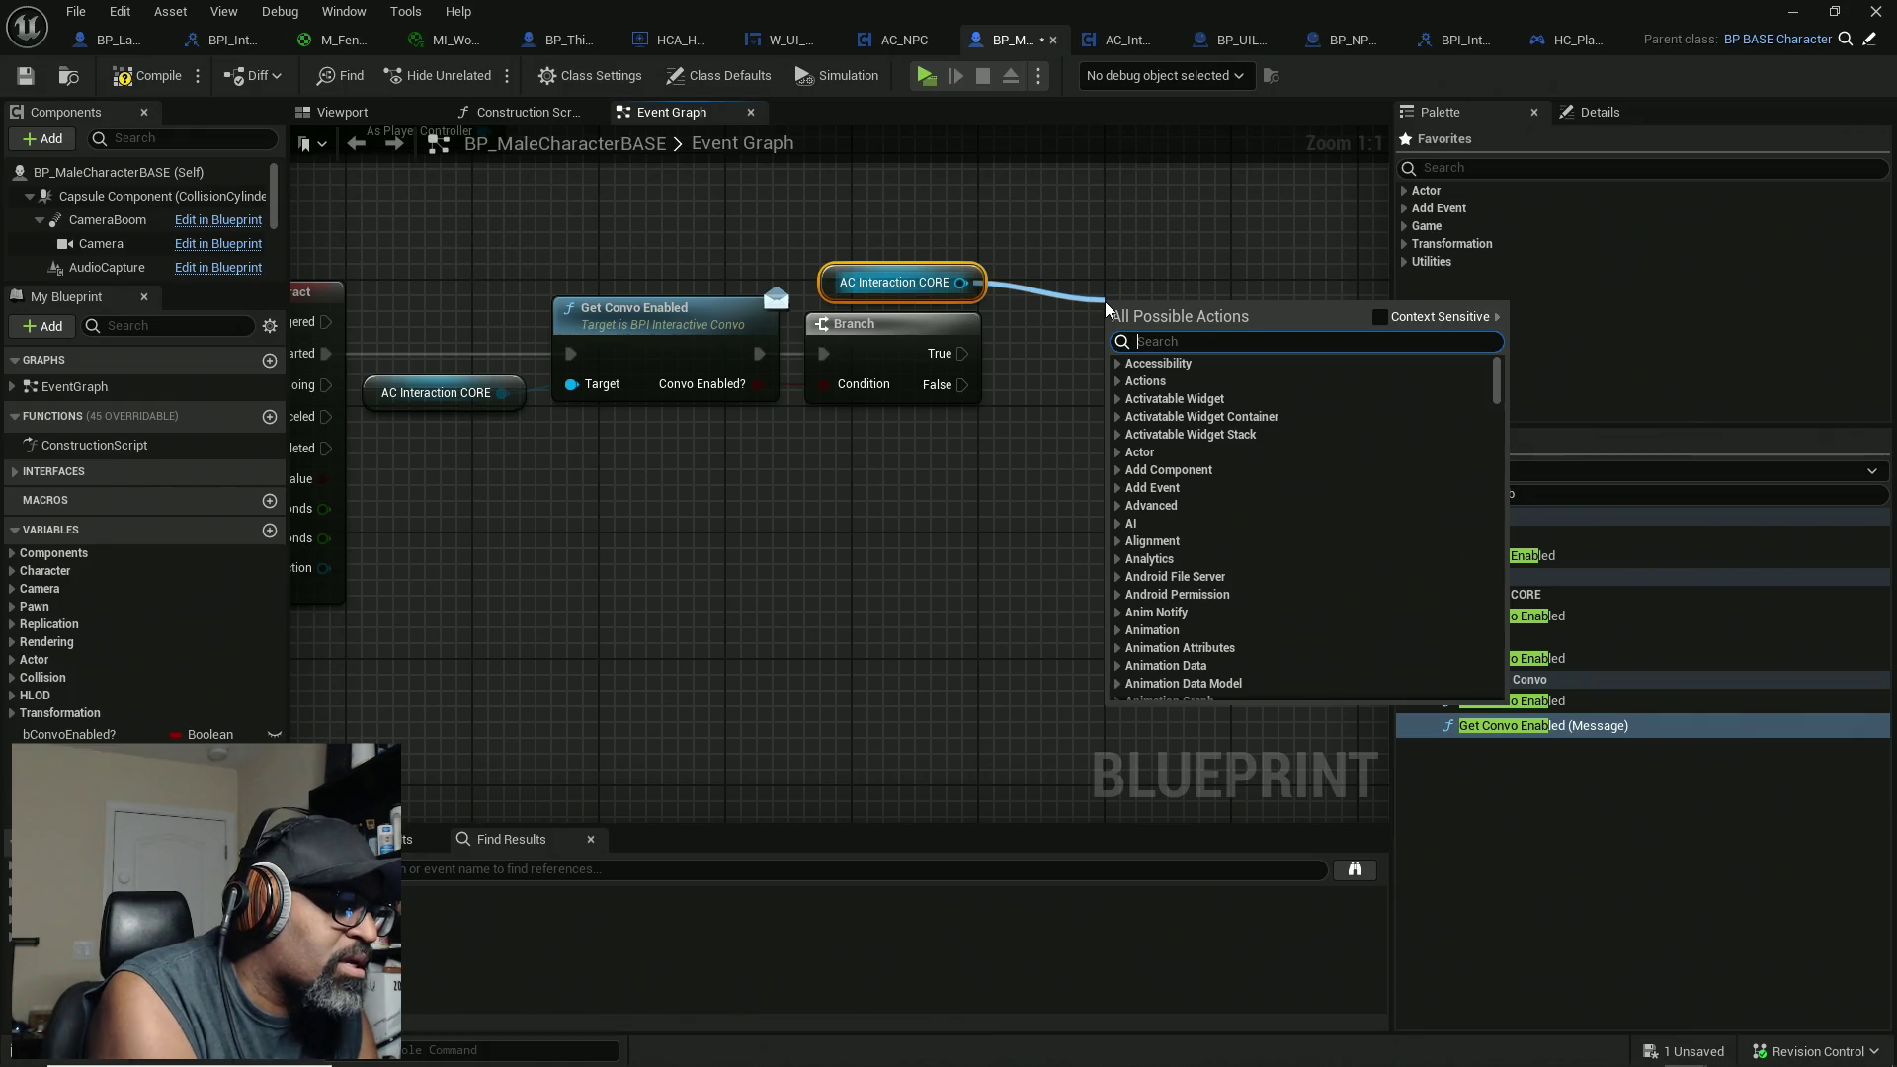
text(con)
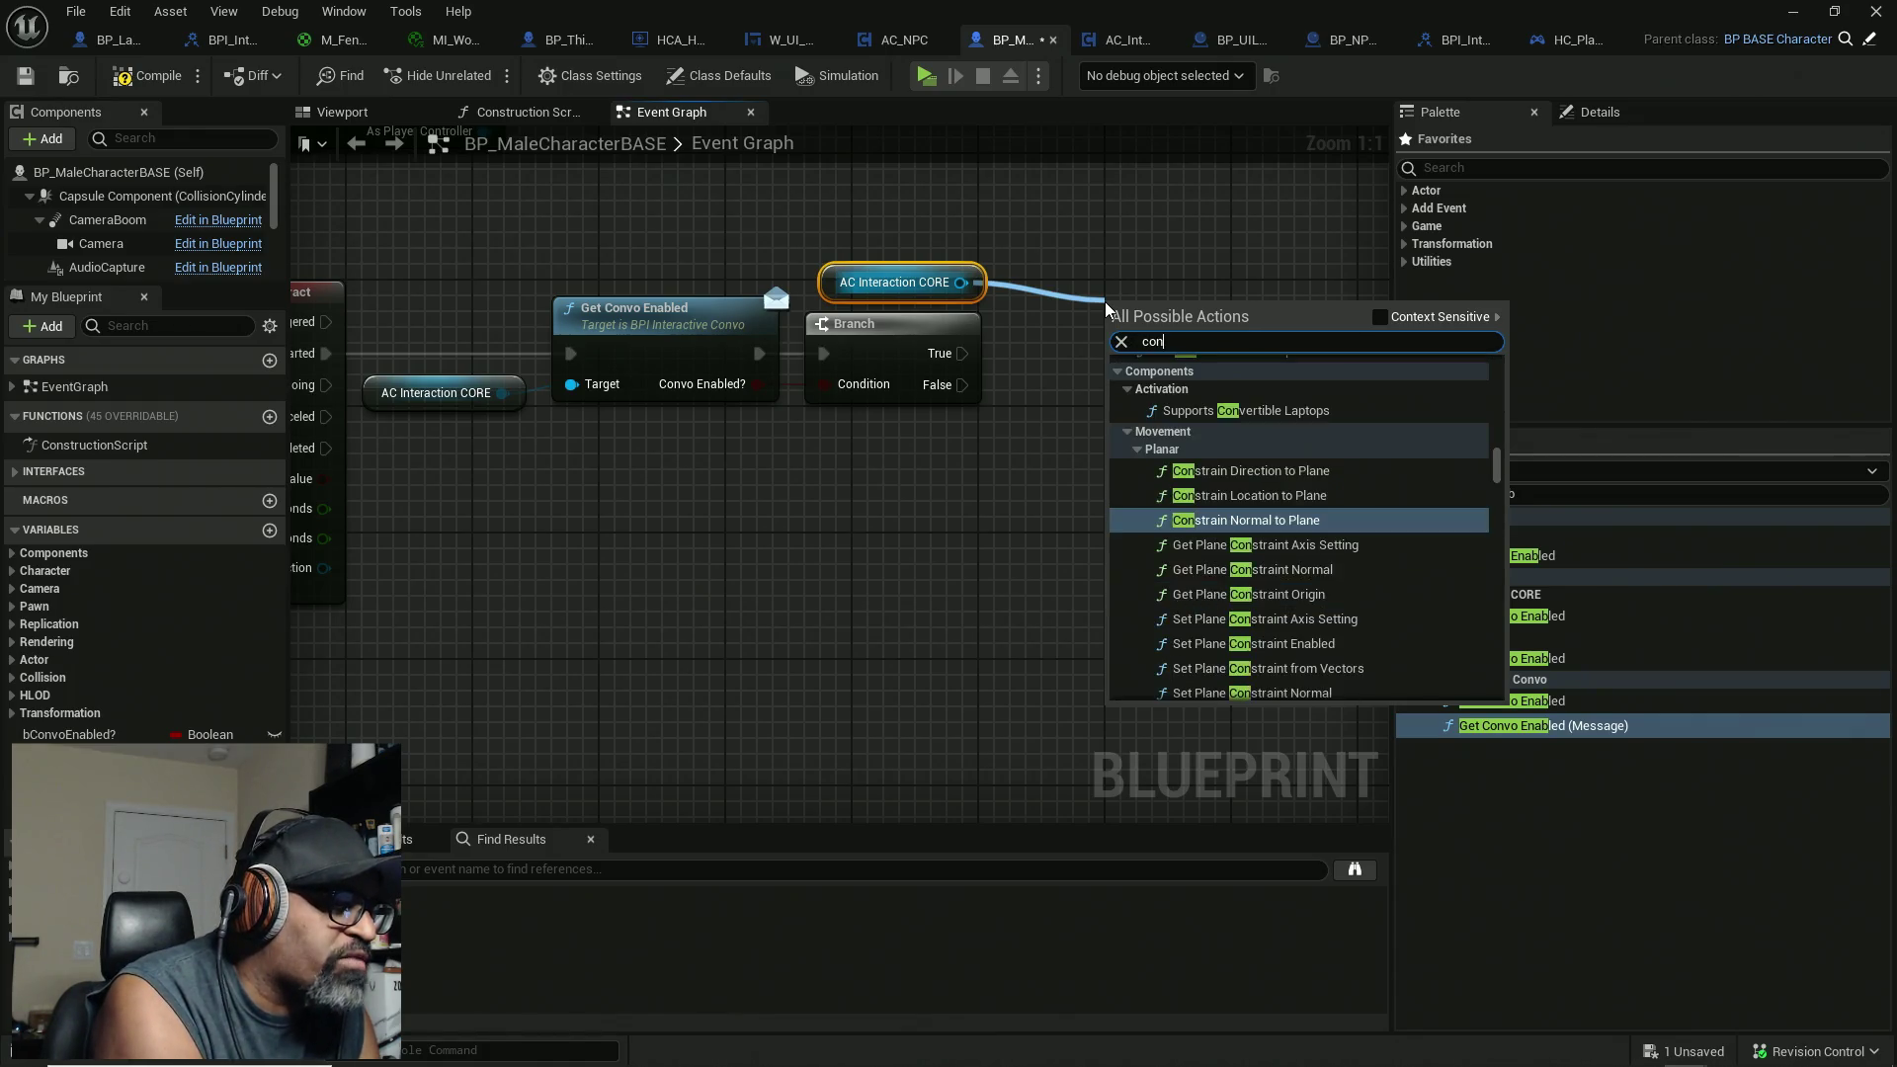
text(vos)
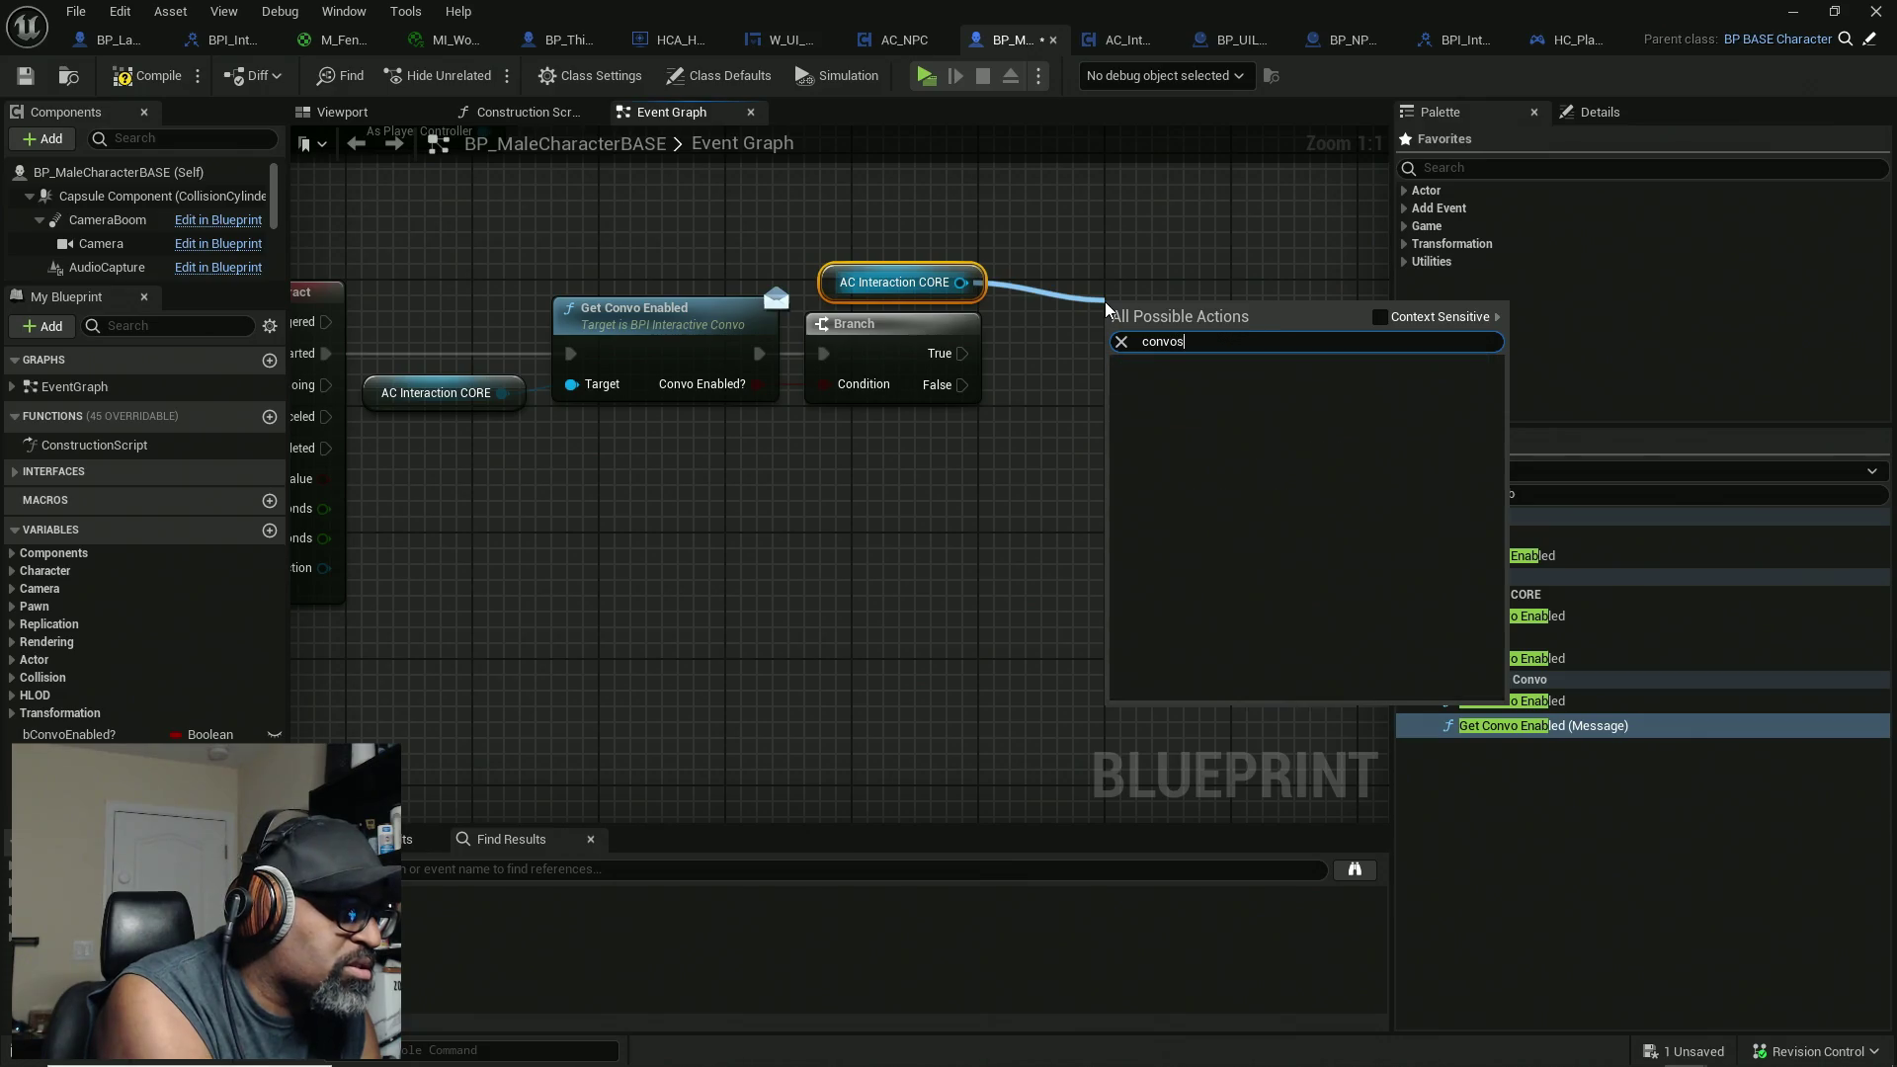
key(BackSpace)
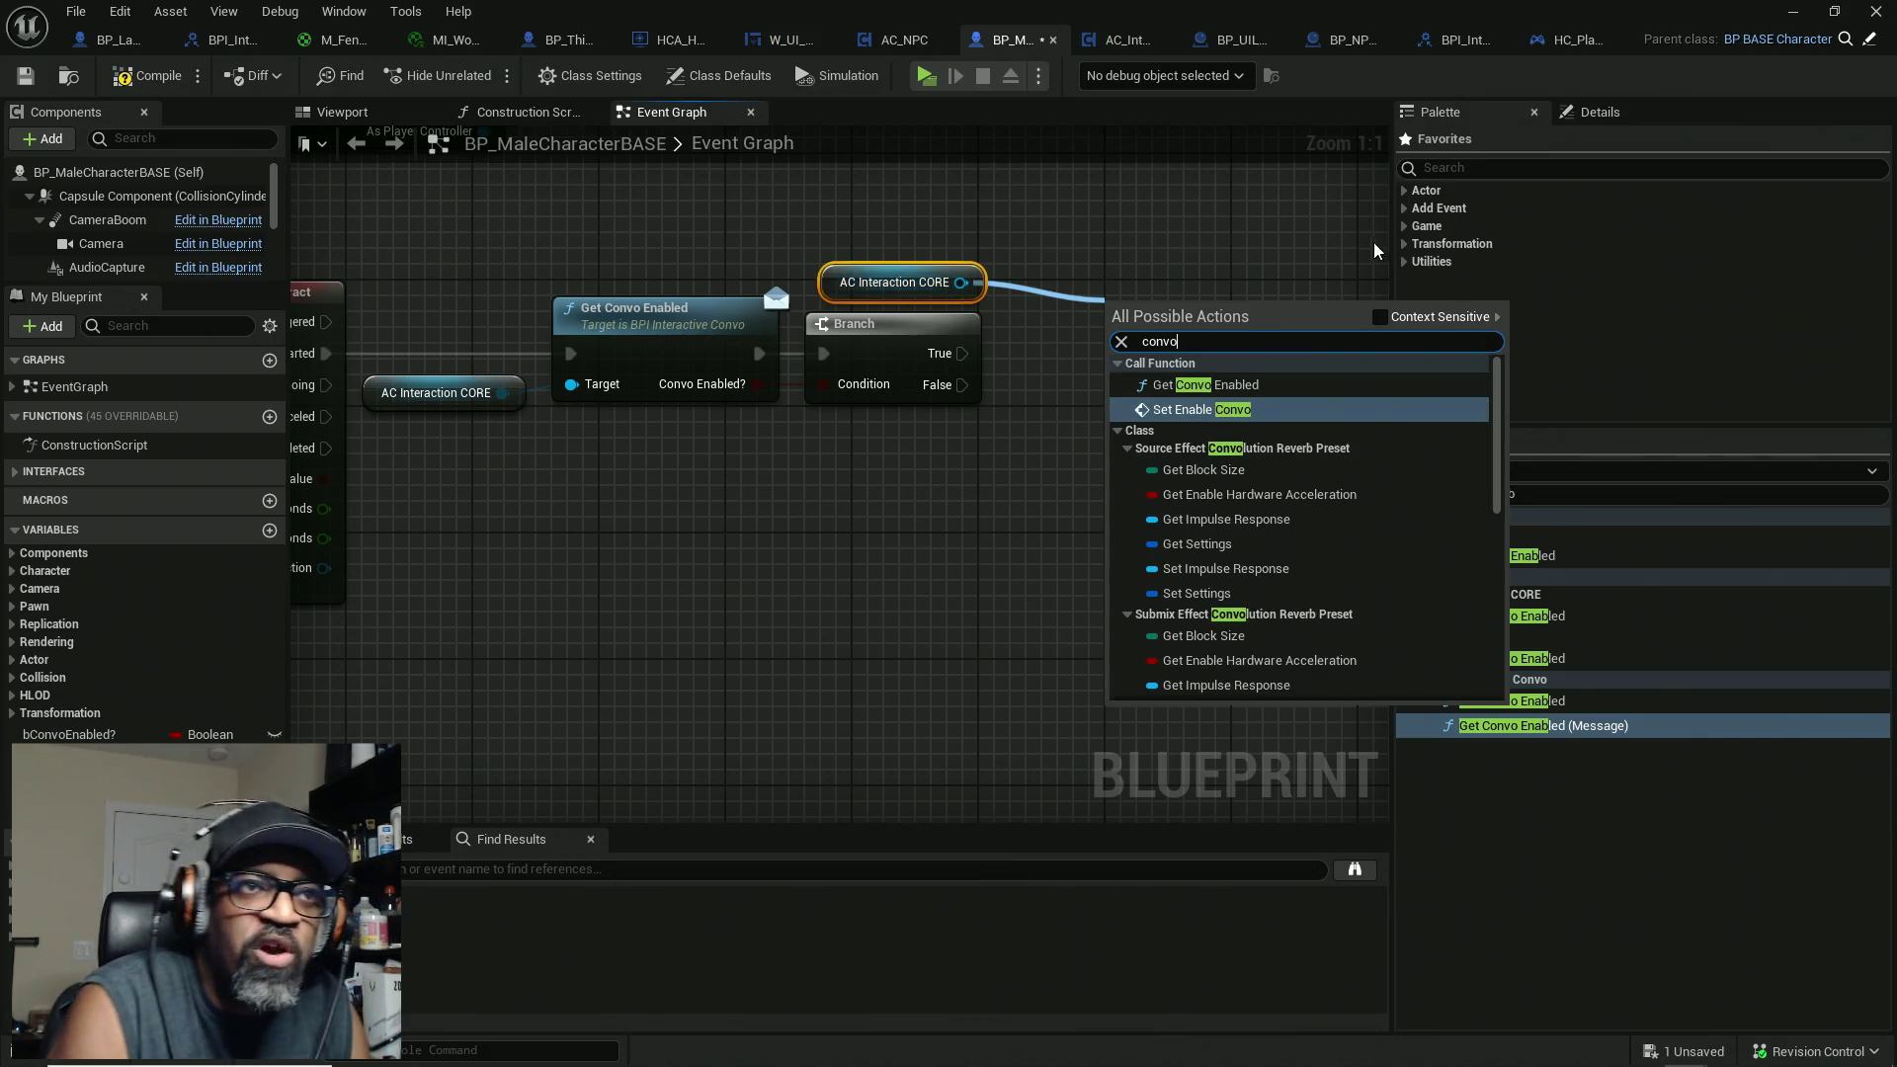
Step: Add Conversation Started (Message), run from Branch True and targeting the AC Interaction CORE copy
click(1381, 318)
click(1586, 495)
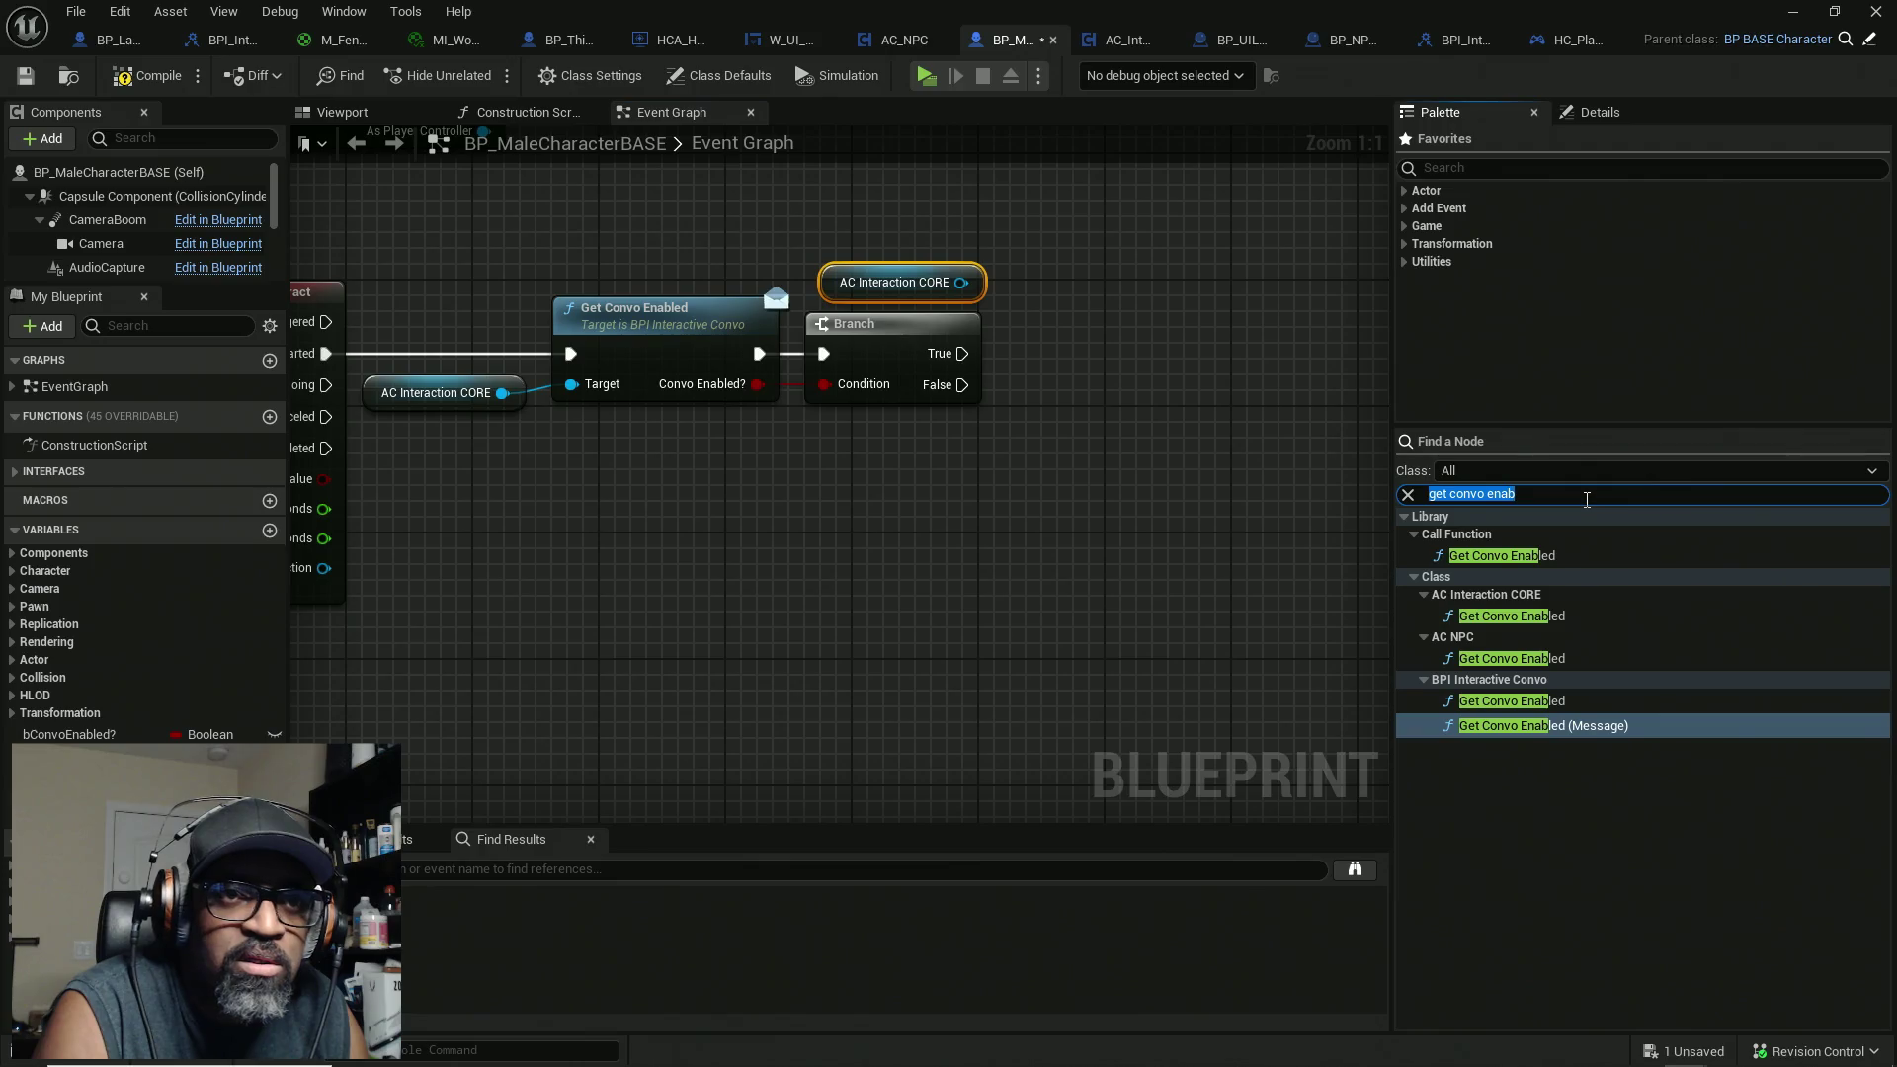
text(co)
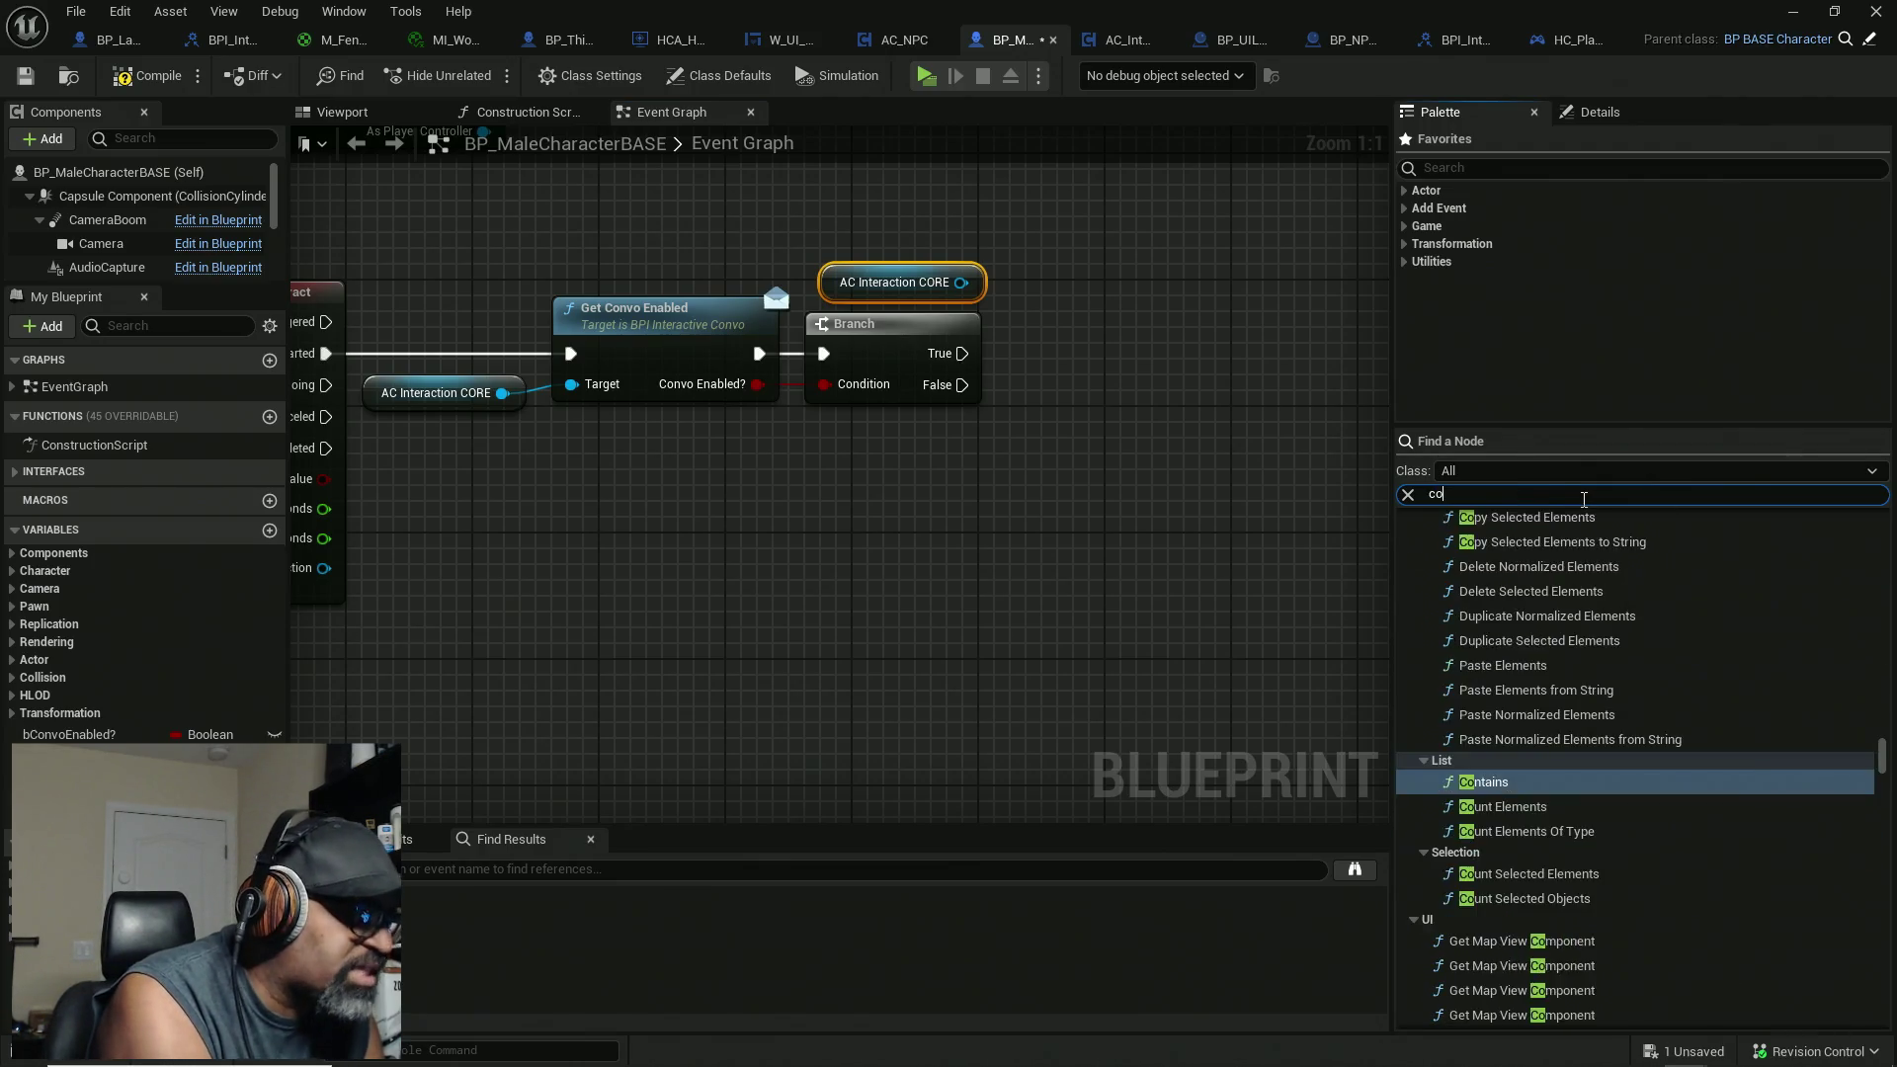
text(nversationstart)
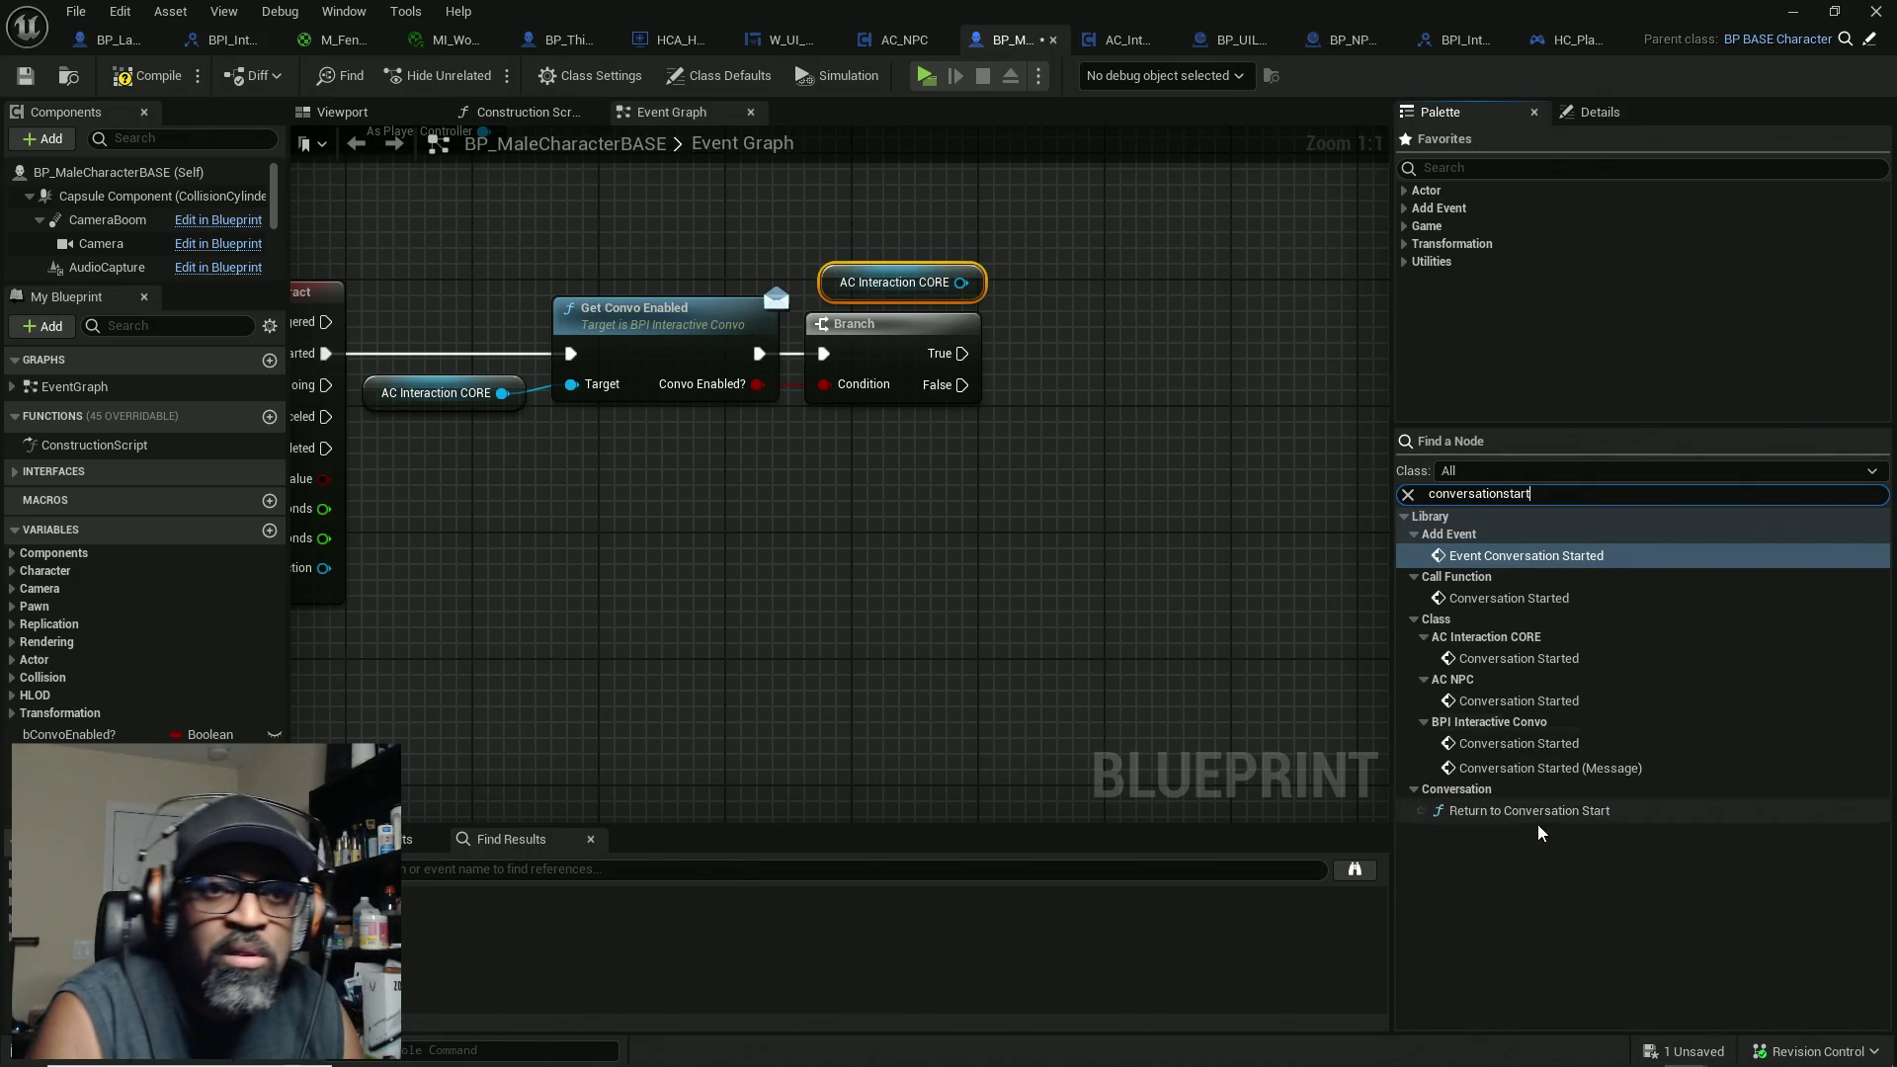
mouse_move(1546, 767)
mouse_down()
mouse_move(1131, 418)
mouse_move(1114, 326)
mouse_up()
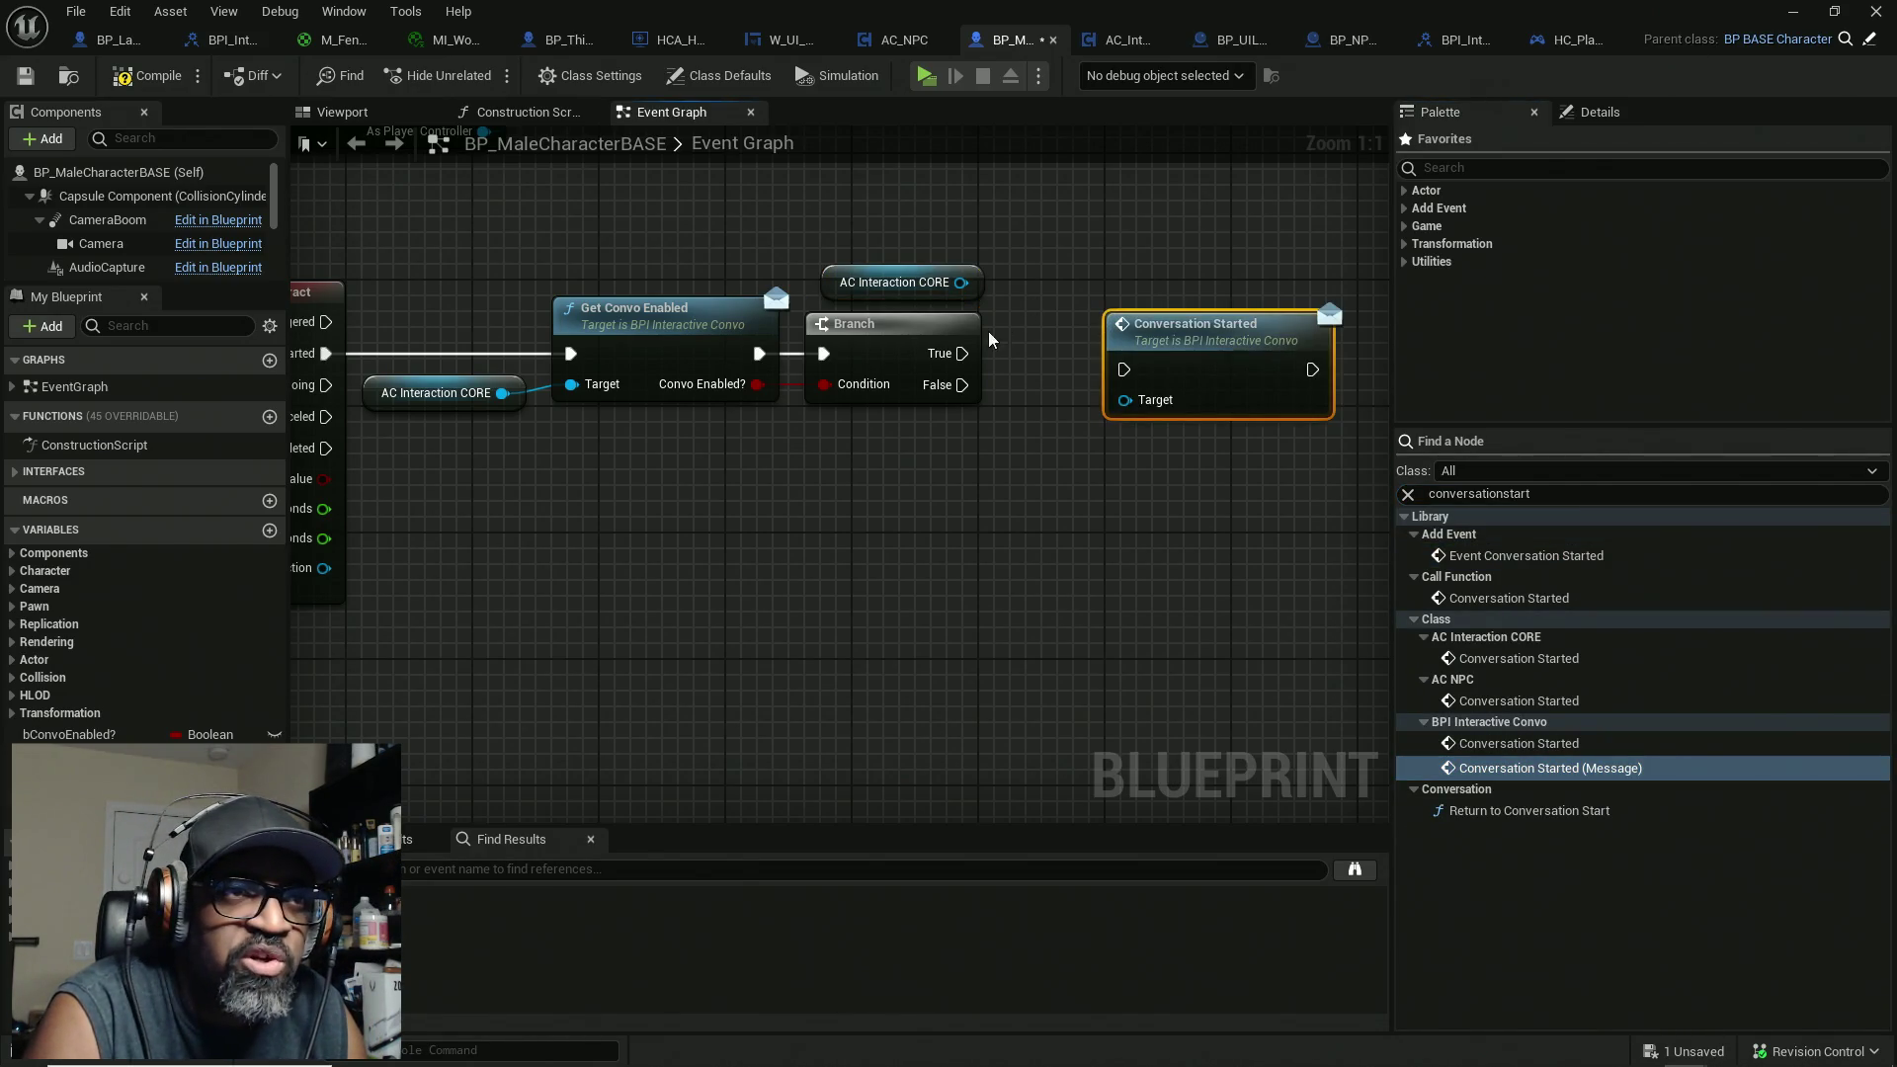
drag(962, 352, 1132, 371)
drag(962, 282, 1124, 399)
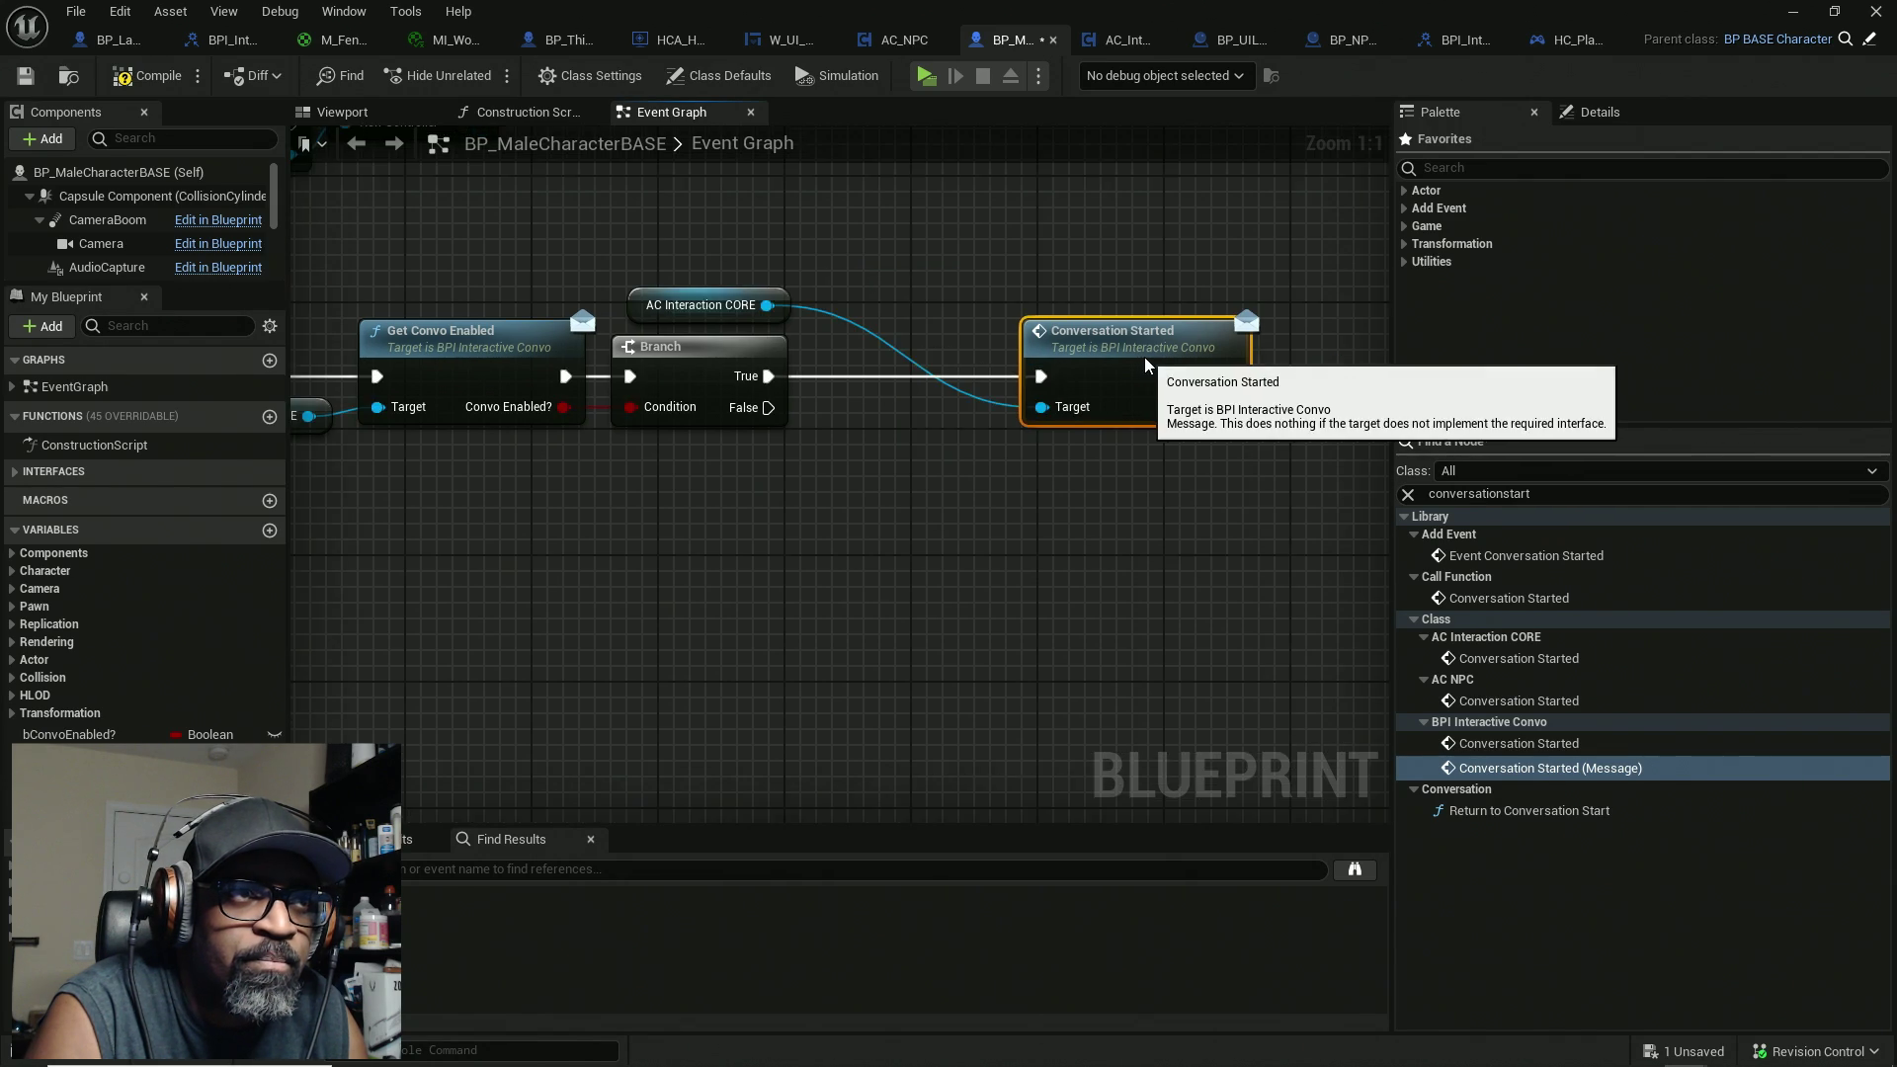
Step: Tidy the Conversation Started nodes, save the blueprint, and dismiss the validation warning
drag(637, 302, 815, 412)
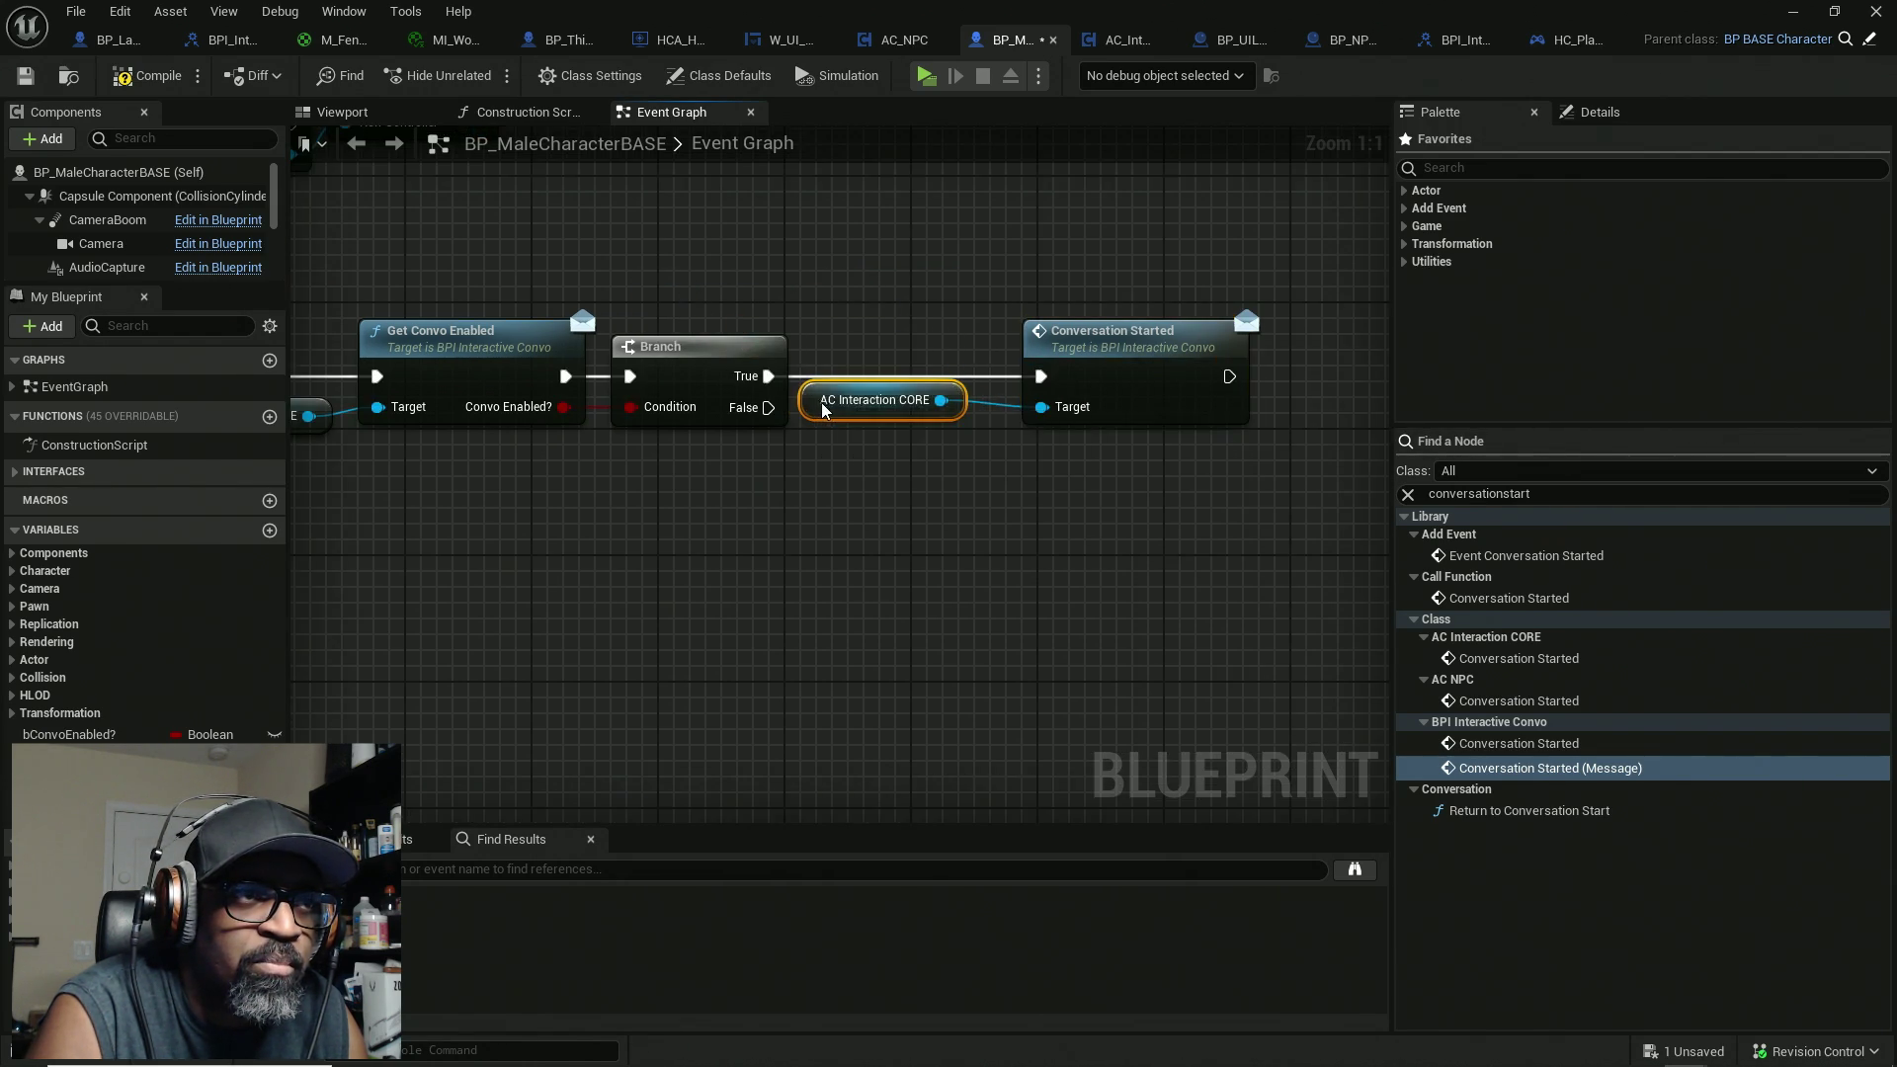
drag(1142, 360, 1095, 362)
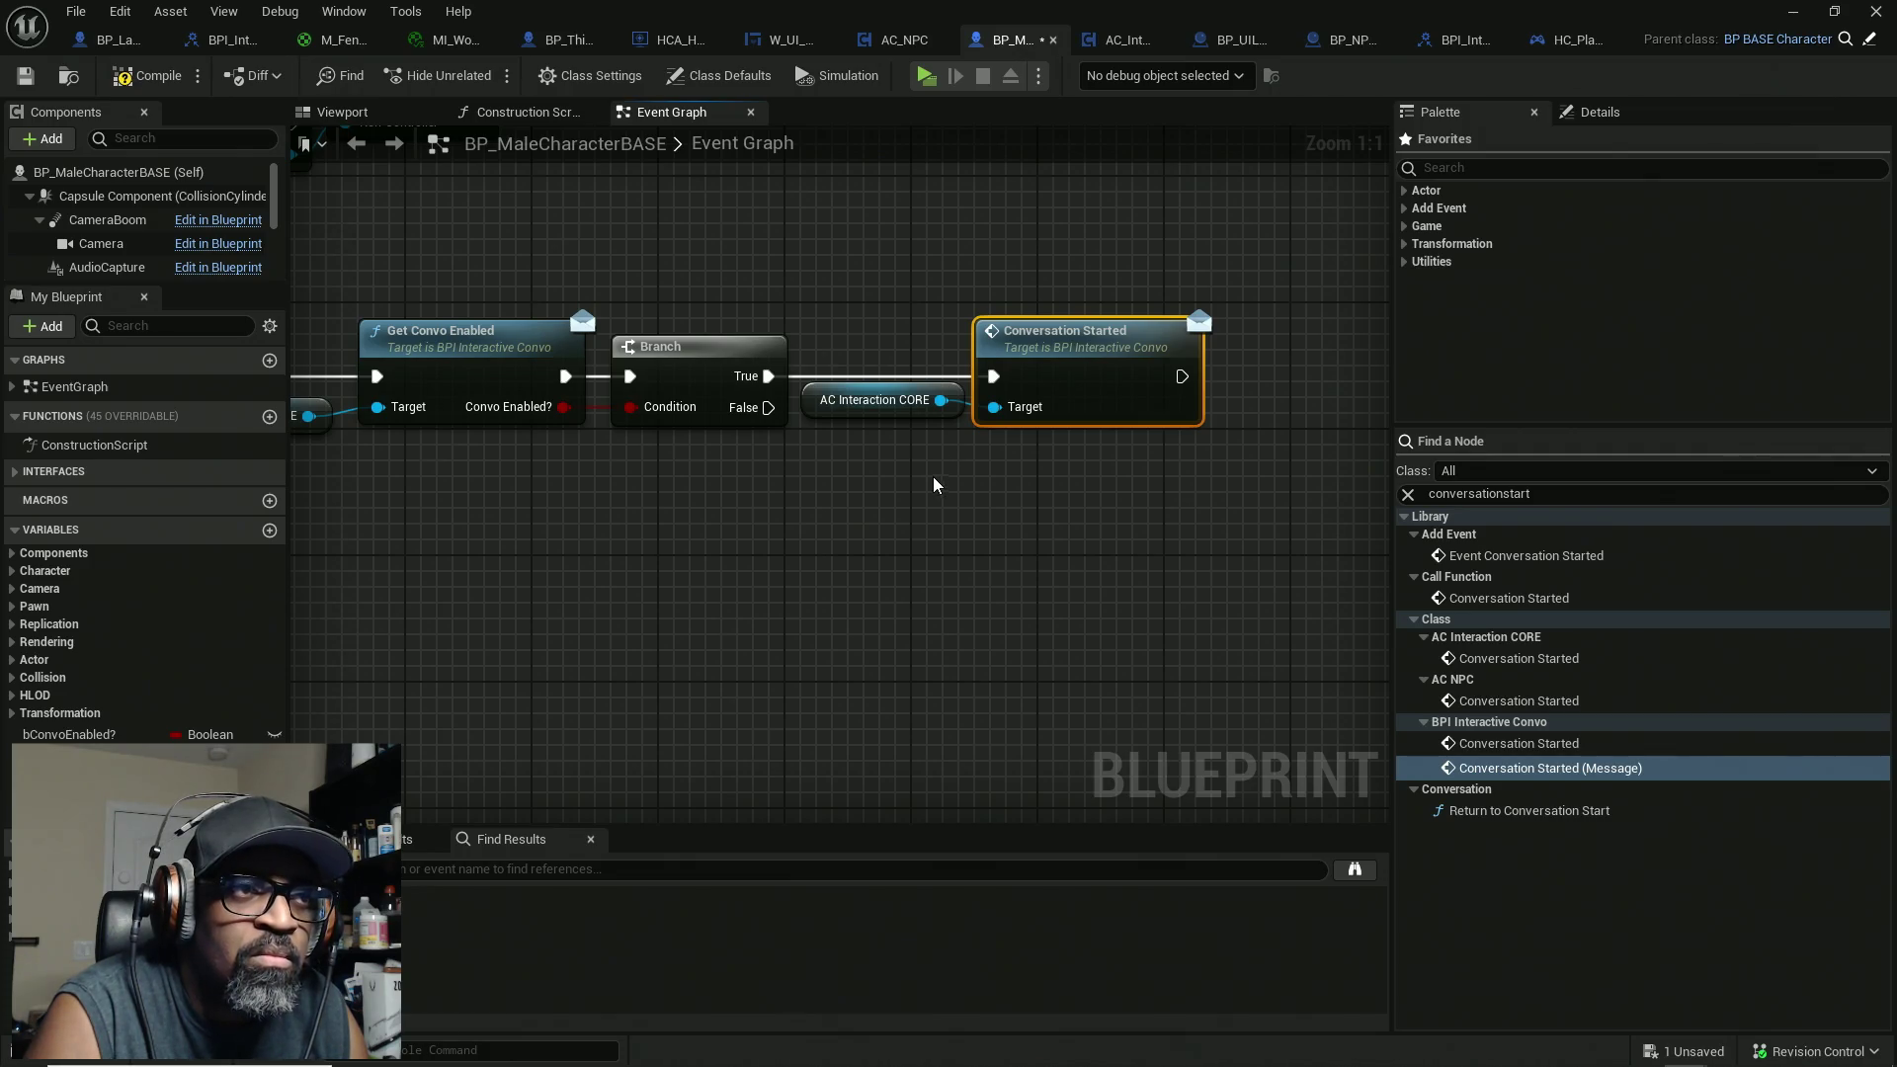
drag(1029, 491, 837, 495)
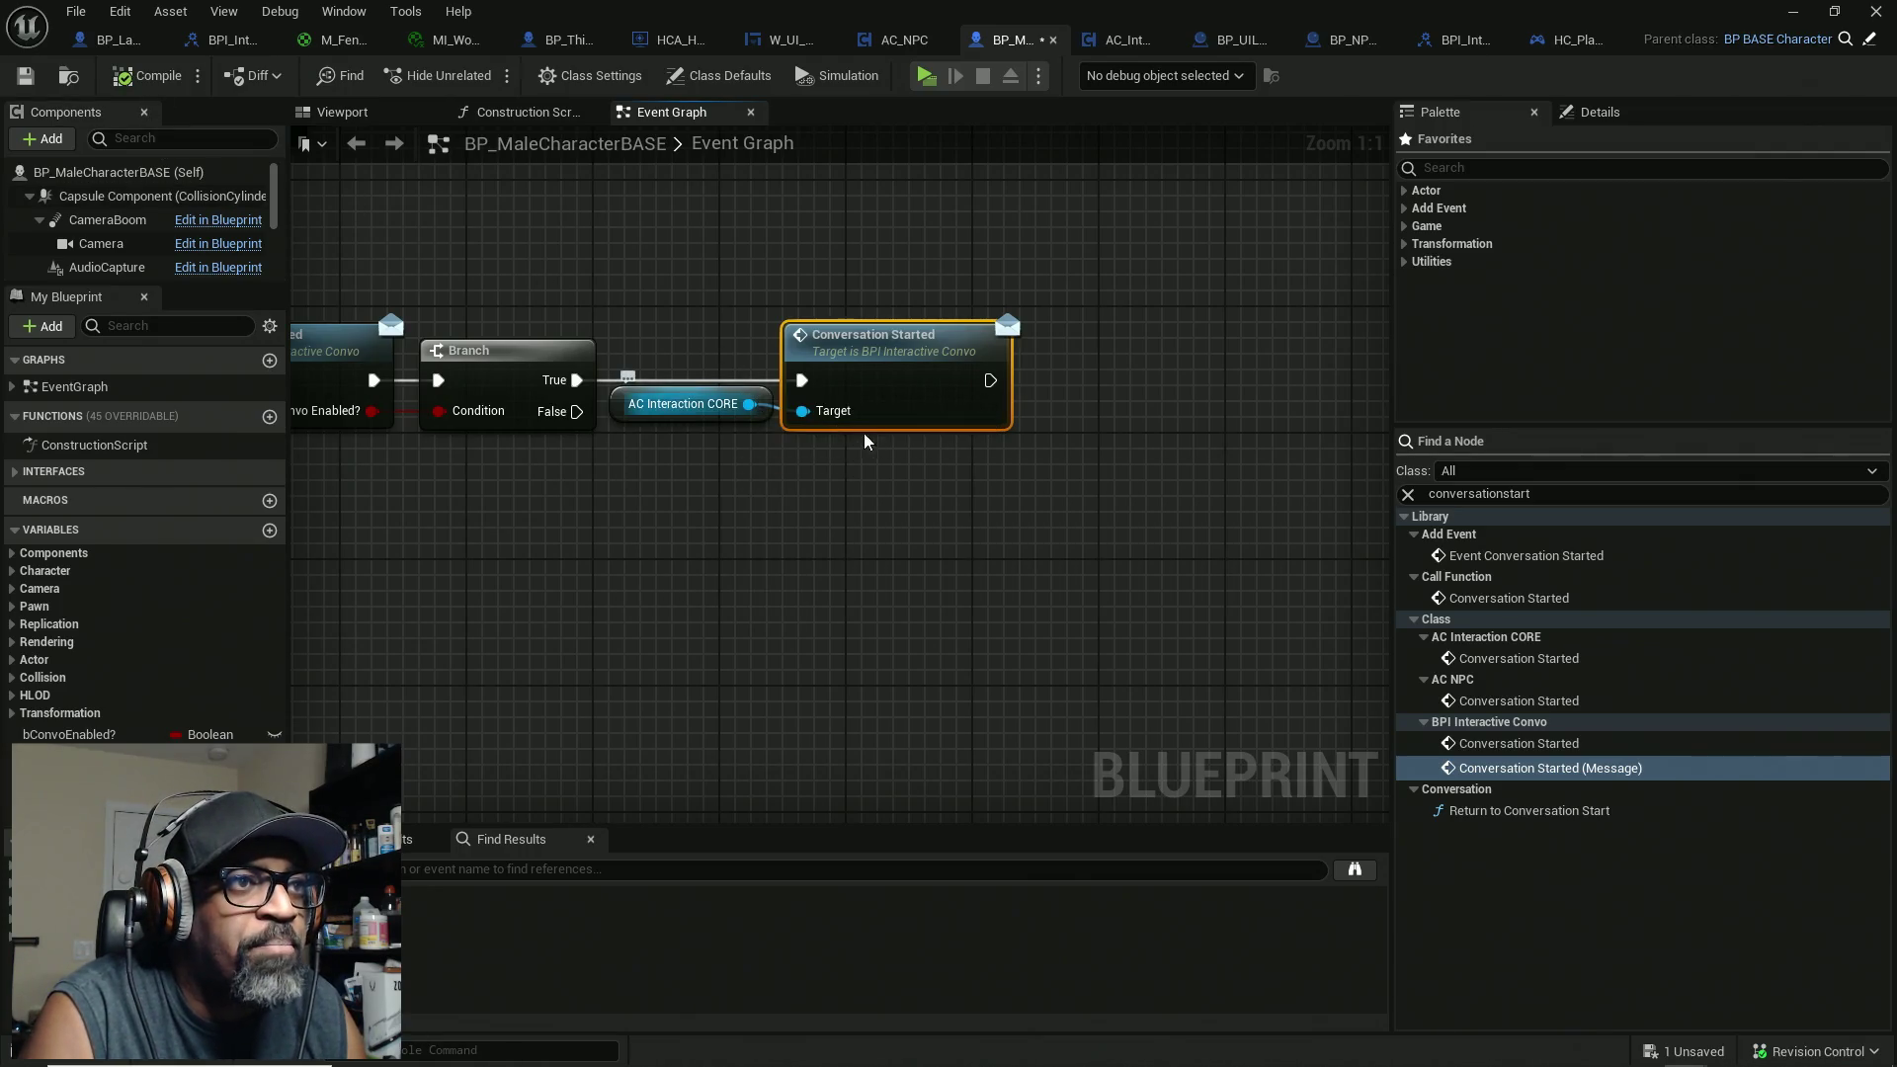
key(ctrl+s)
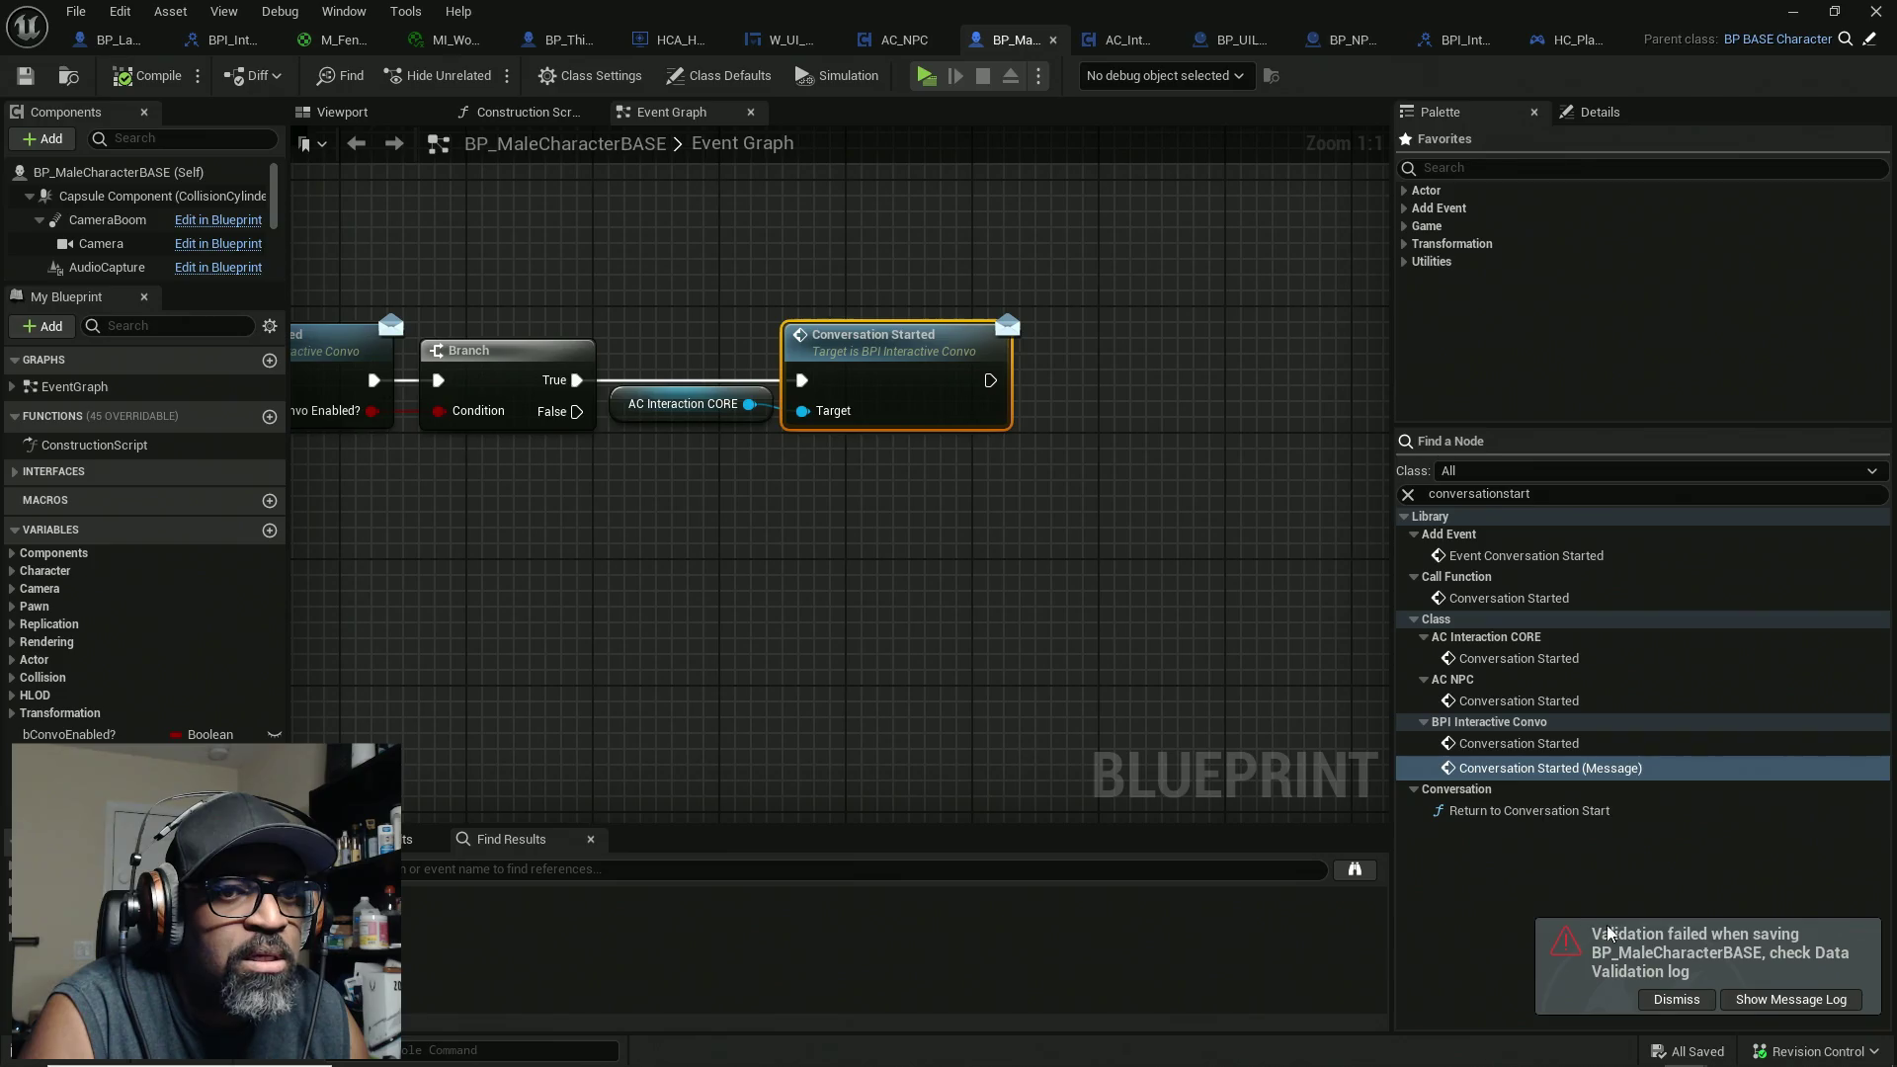
click(1677, 999)
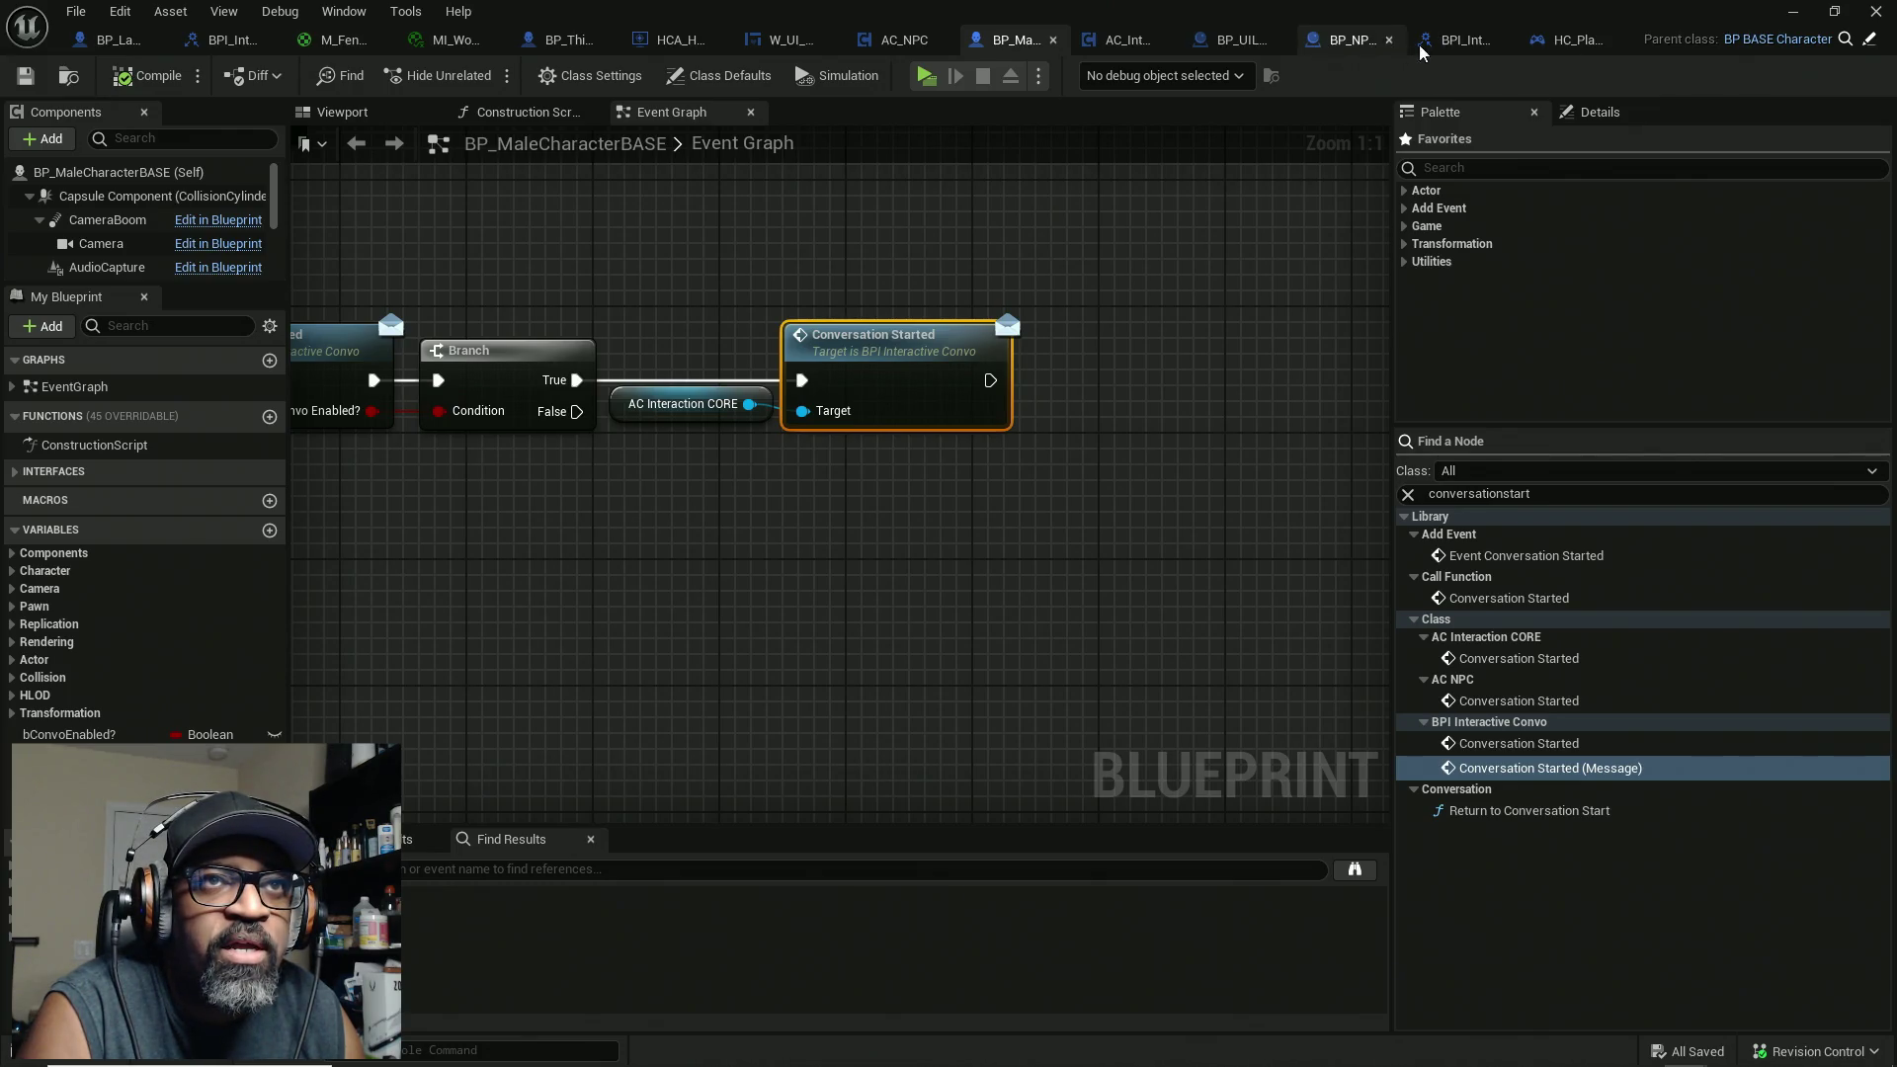
Step: In BP_NPCConvoCam, look over the Construction Script, then move the unused overlap and tick events aside
click(1349, 40)
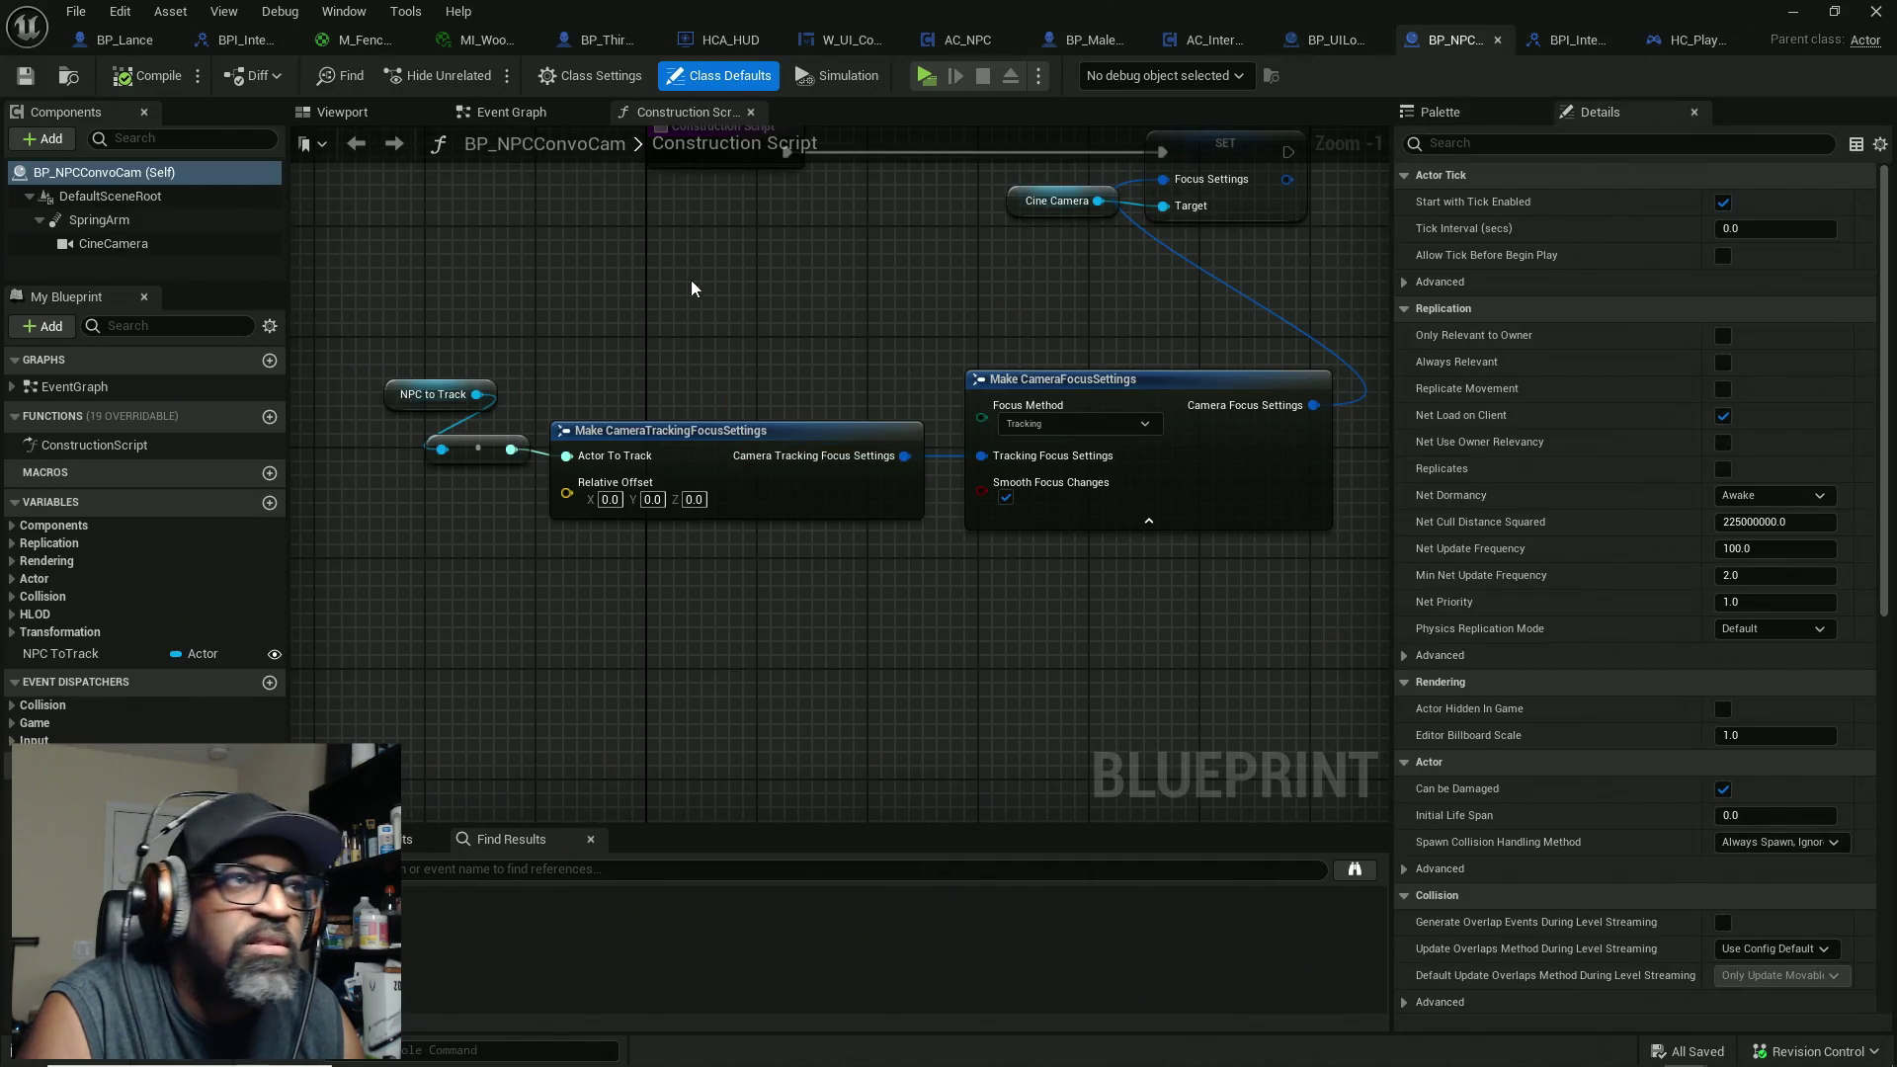
click(514, 114)
click(657, 117)
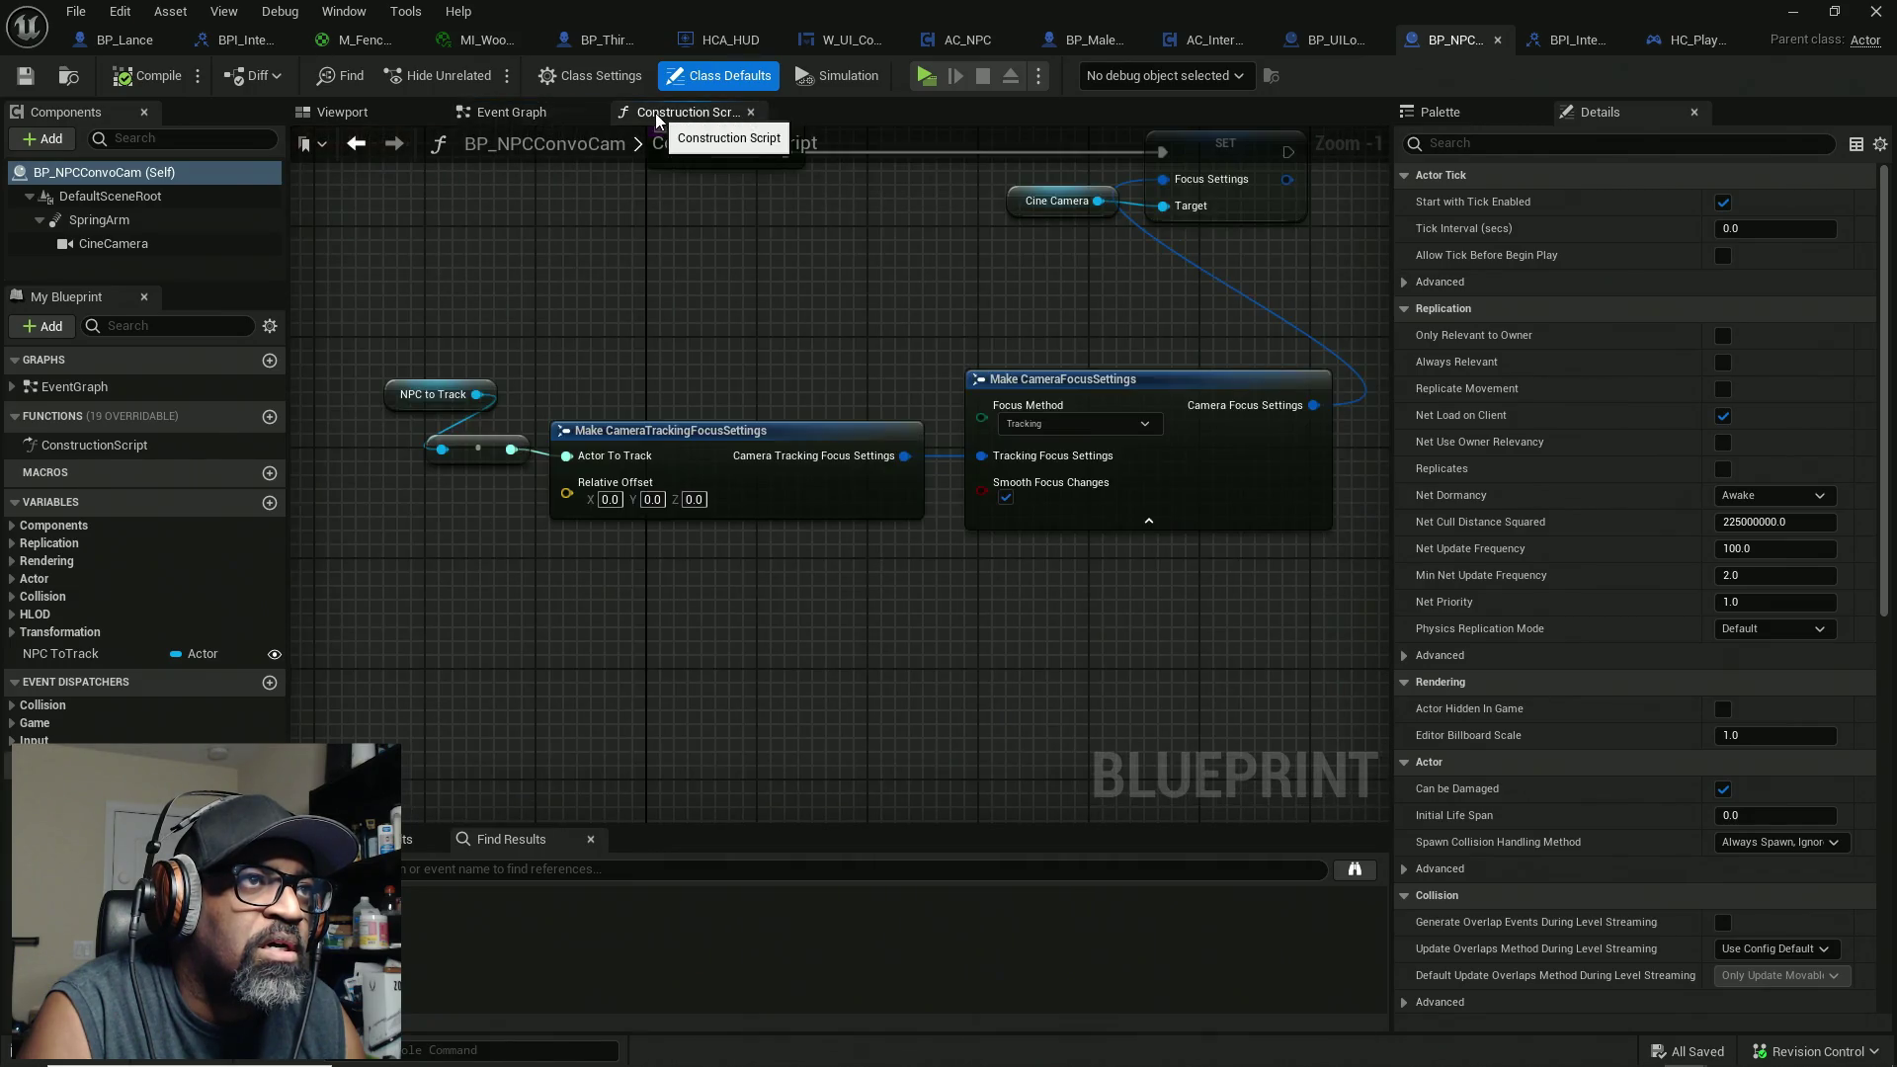
mouse_move(810, 275)
mouse_down()
mouse_move(798, 472)
mouse_move(593, 441)
mouse_up()
drag(1066, 441, 843, 441)
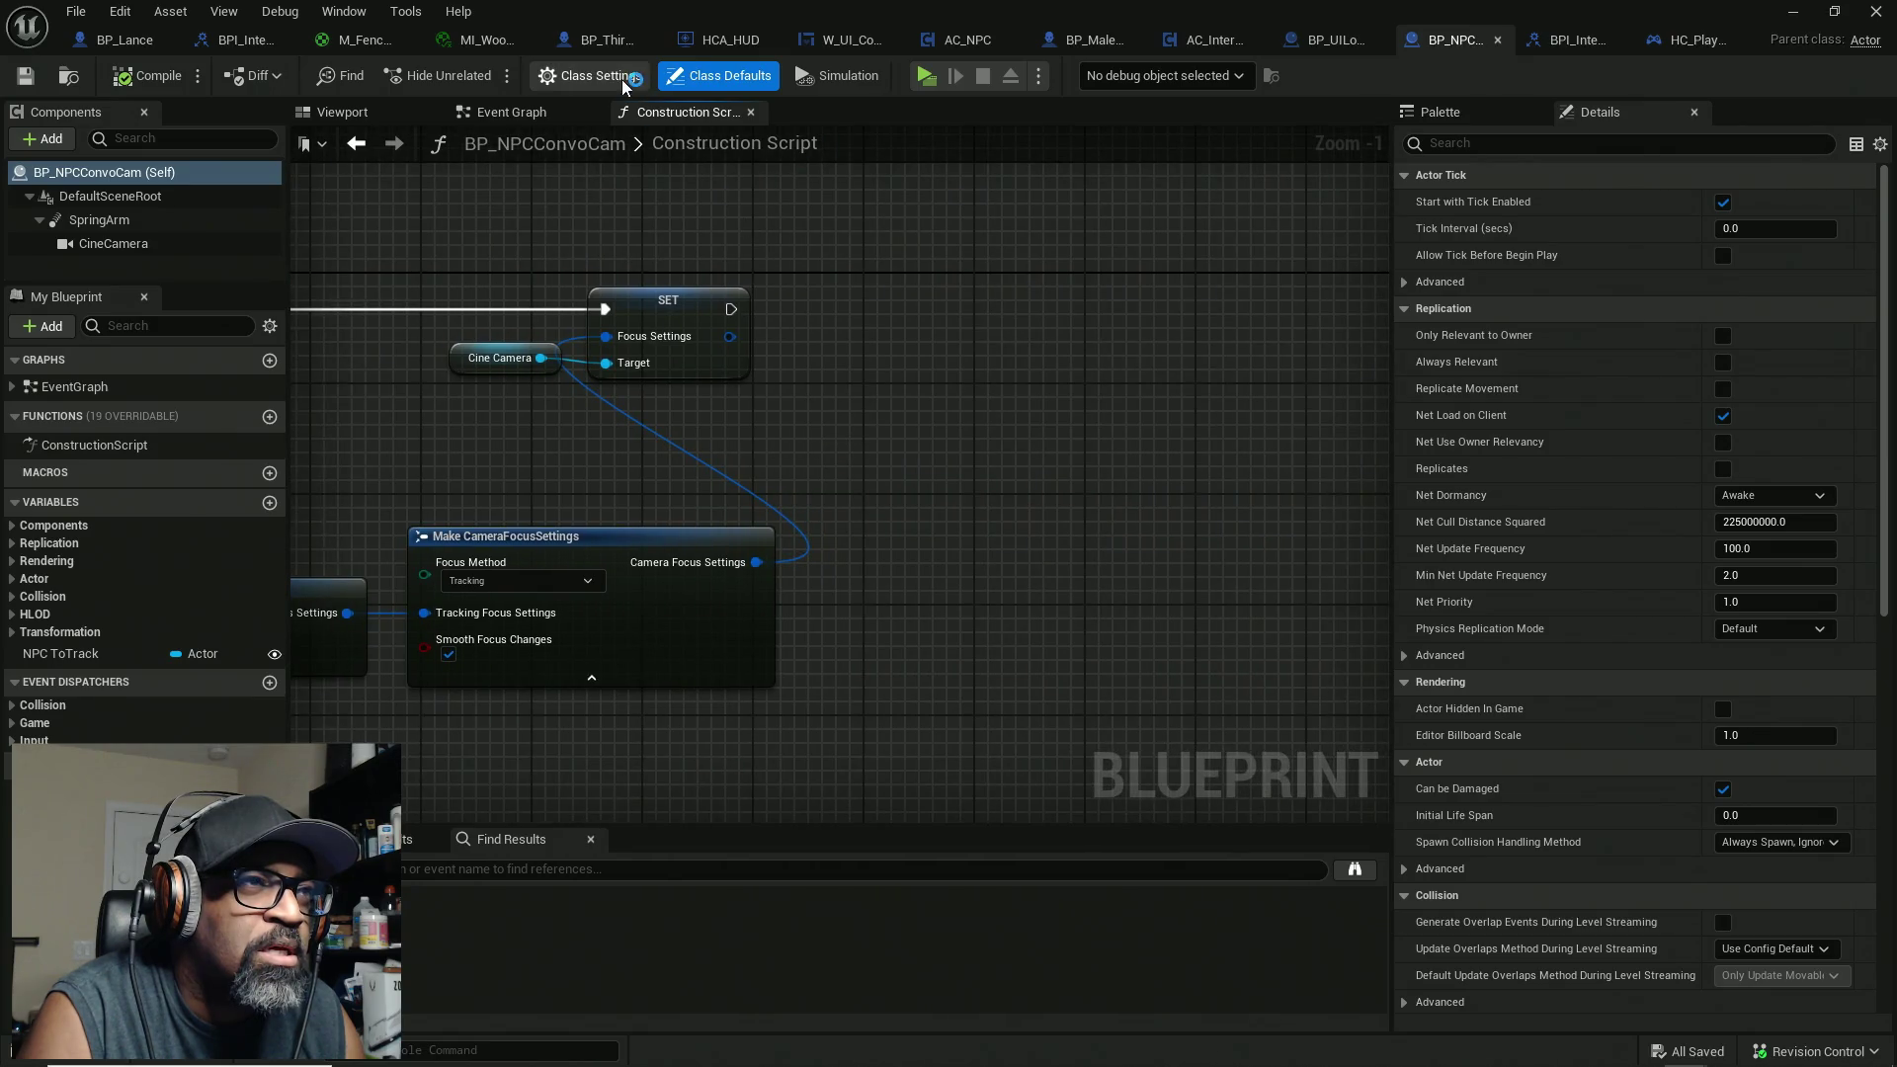
click(510, 112)
mouse_move(656, 386)
mouse_down()
mouse_move(868, 415)
mouse_move(866, 513)
mouse_up()
drag(647, 346, 682, 322)
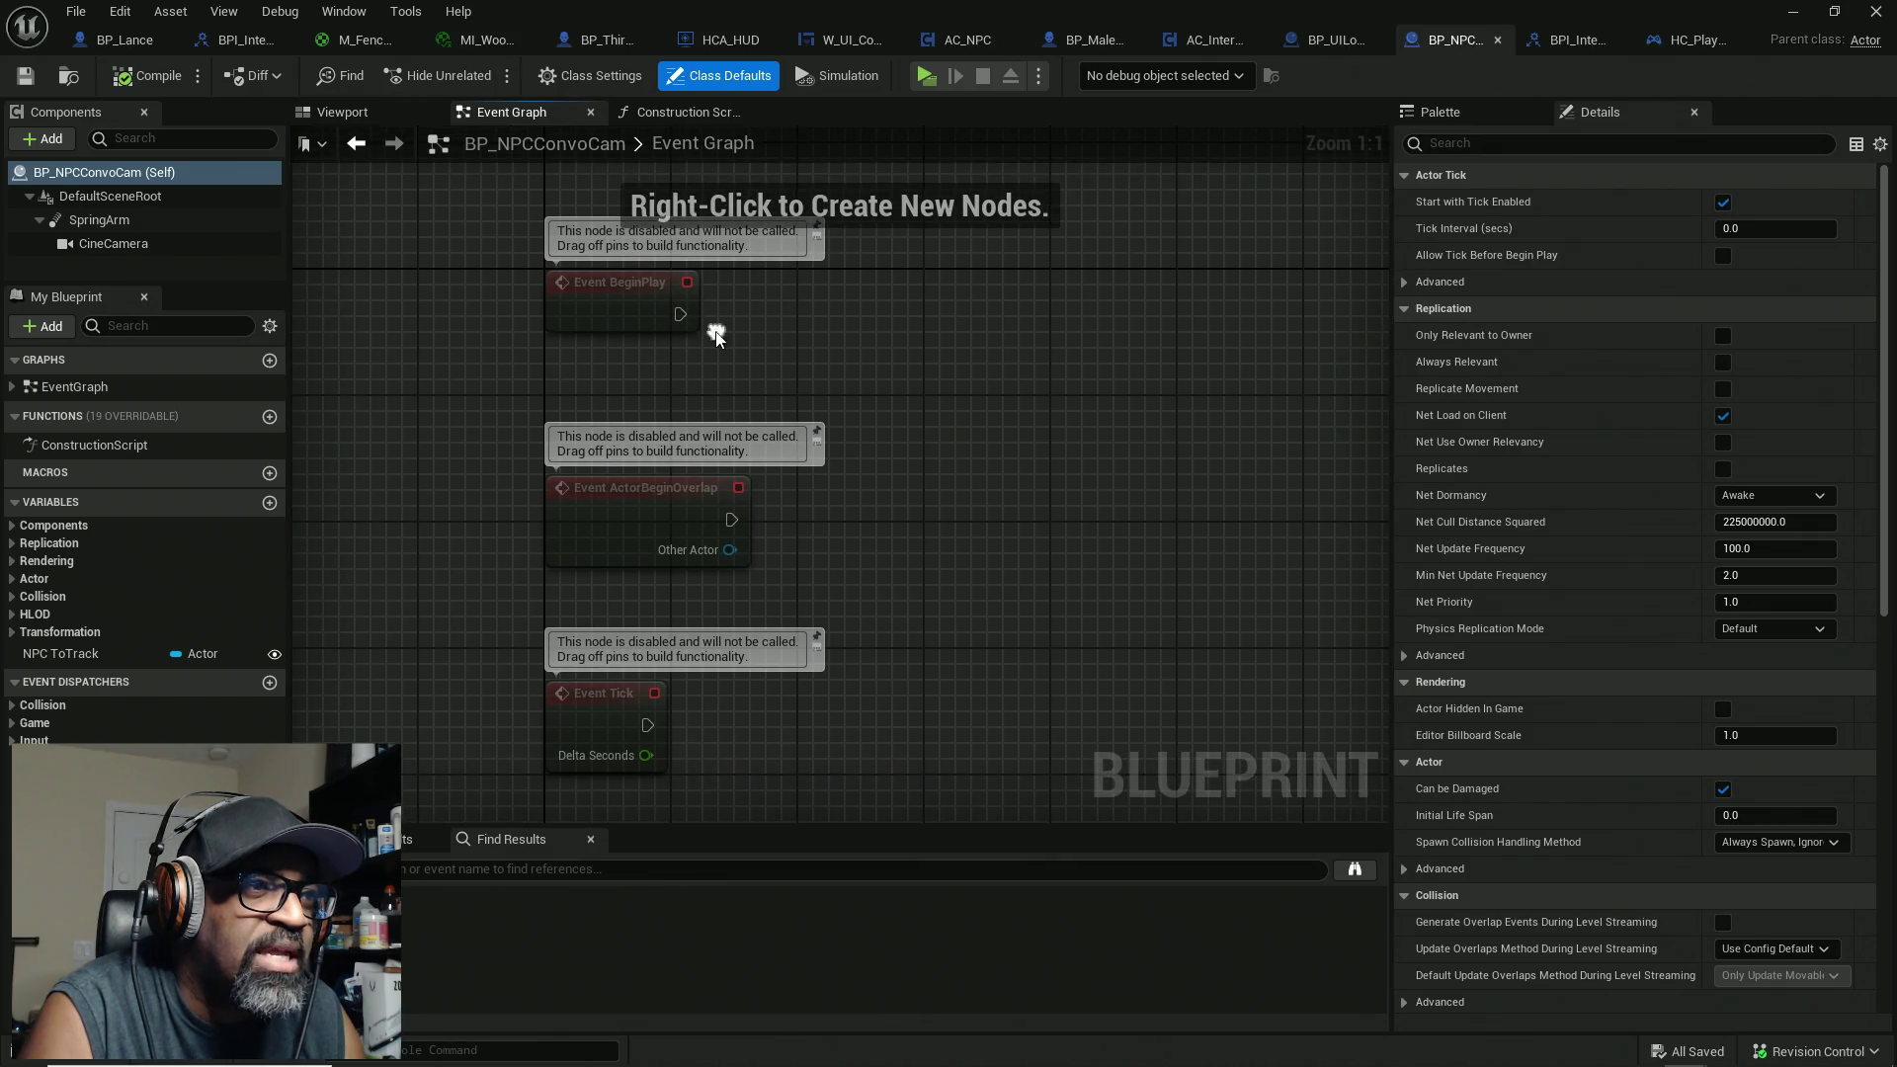
drag(716, 396, 631, 725)
mouse_move(623, 523)
mouse_down()
mouse_move(616, 685)
mouse_move(665, 541)
mouse_up()
Step: Add a Get All Actors Of Class node run from Event BeginPlay
right_click(721, 413)
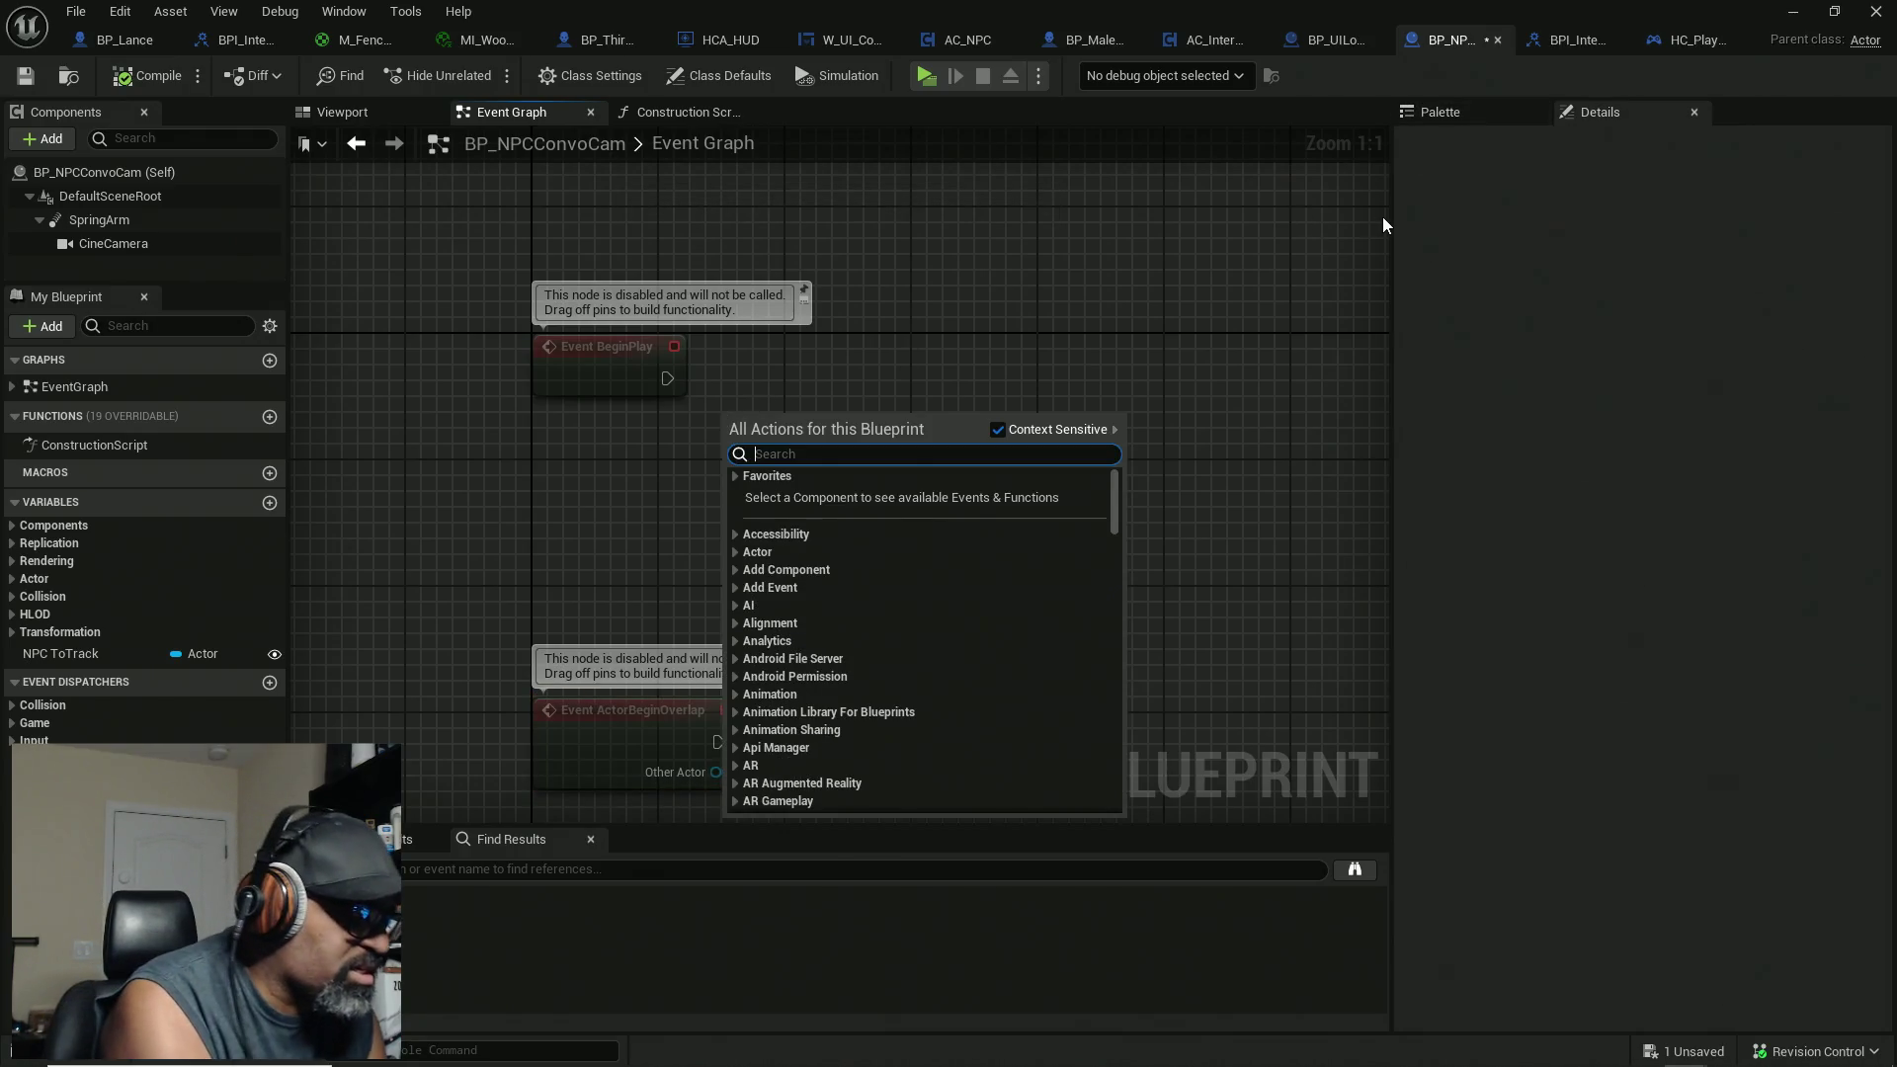
text(get all actor)
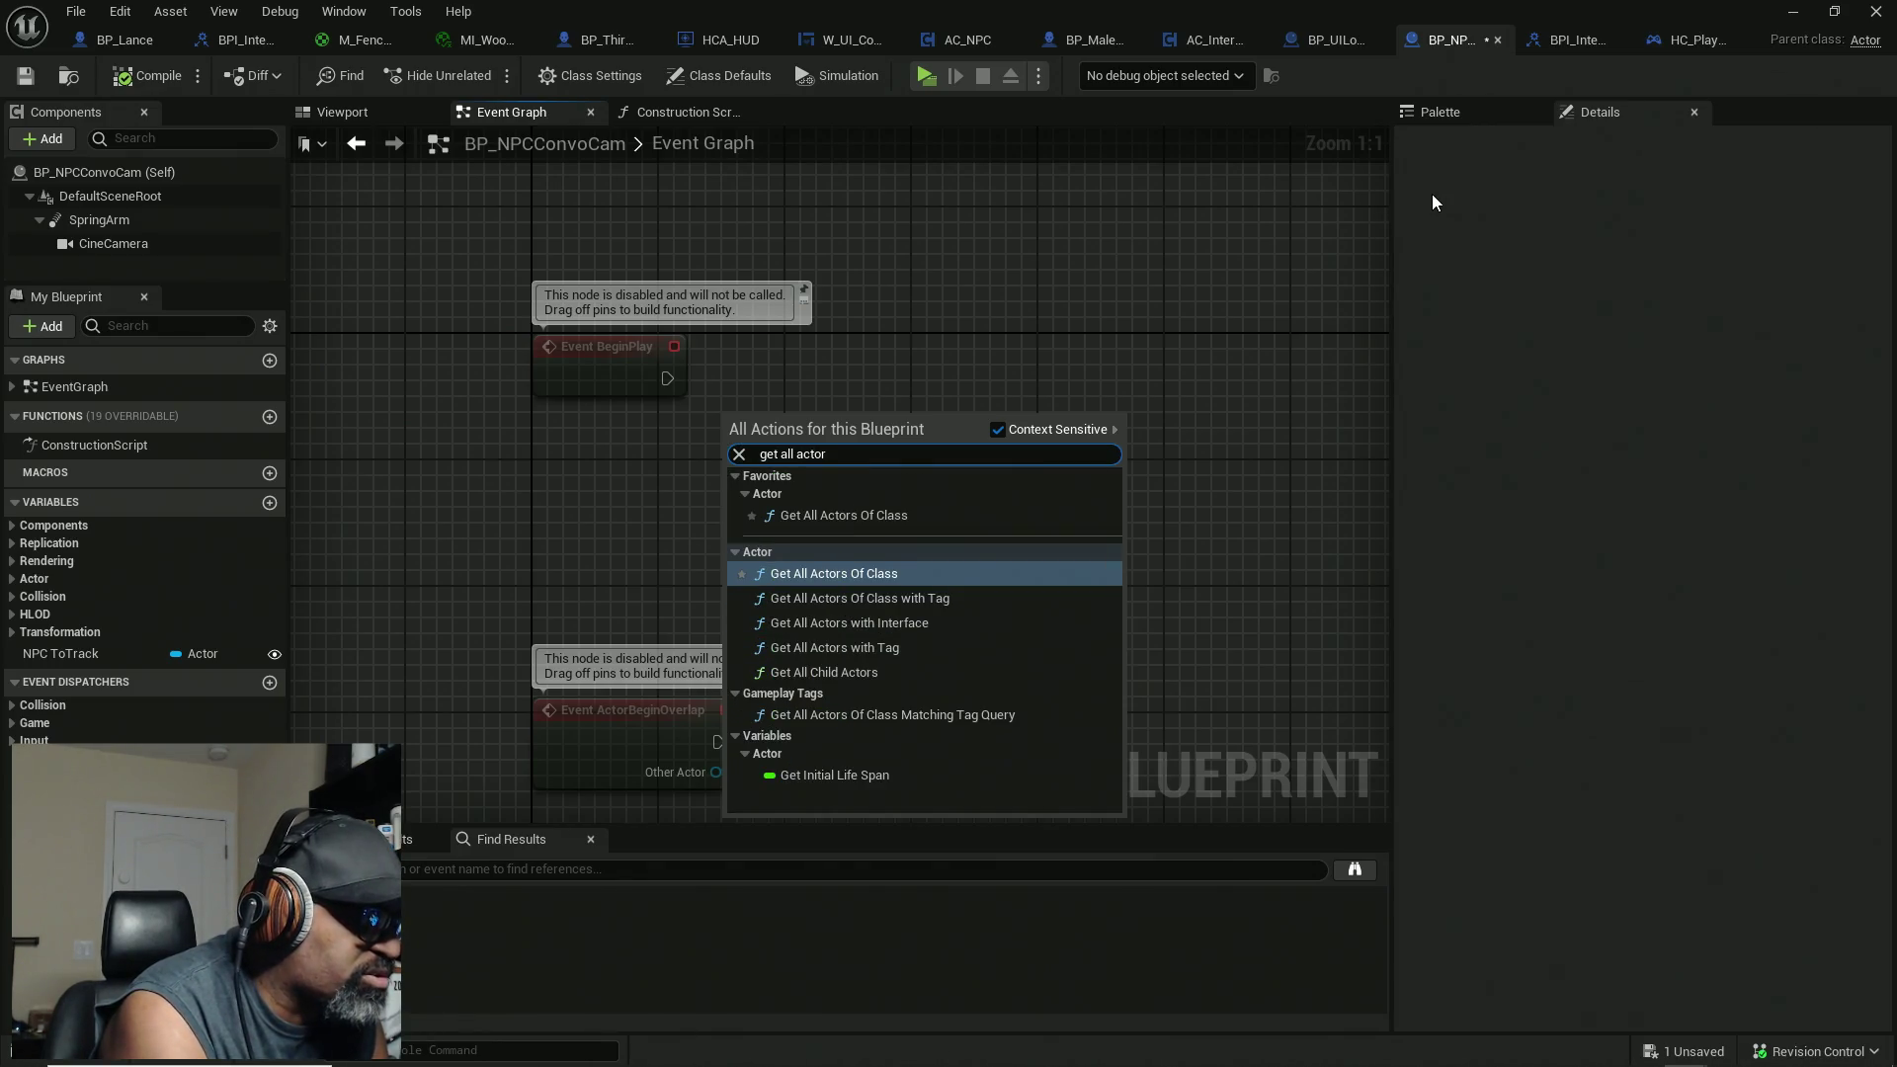
text( of cla)
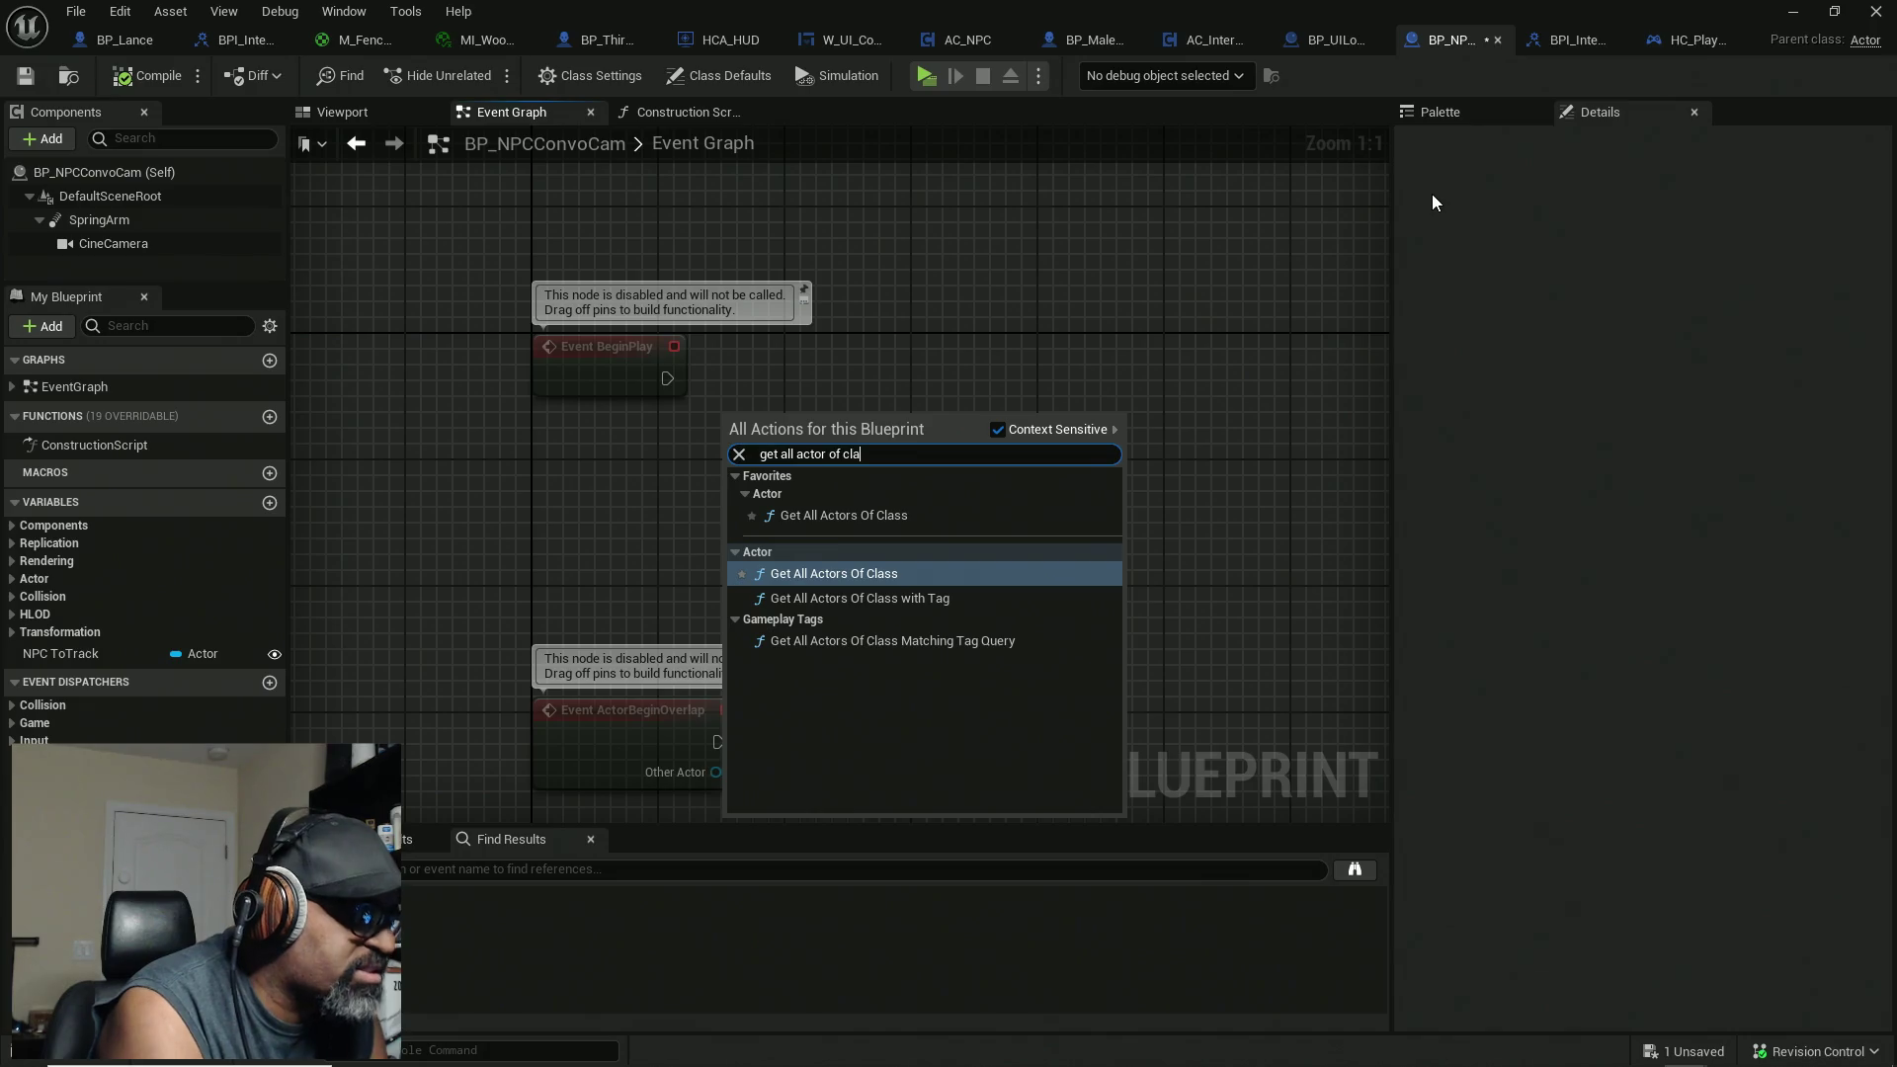
text(ss)
click(854, 523)
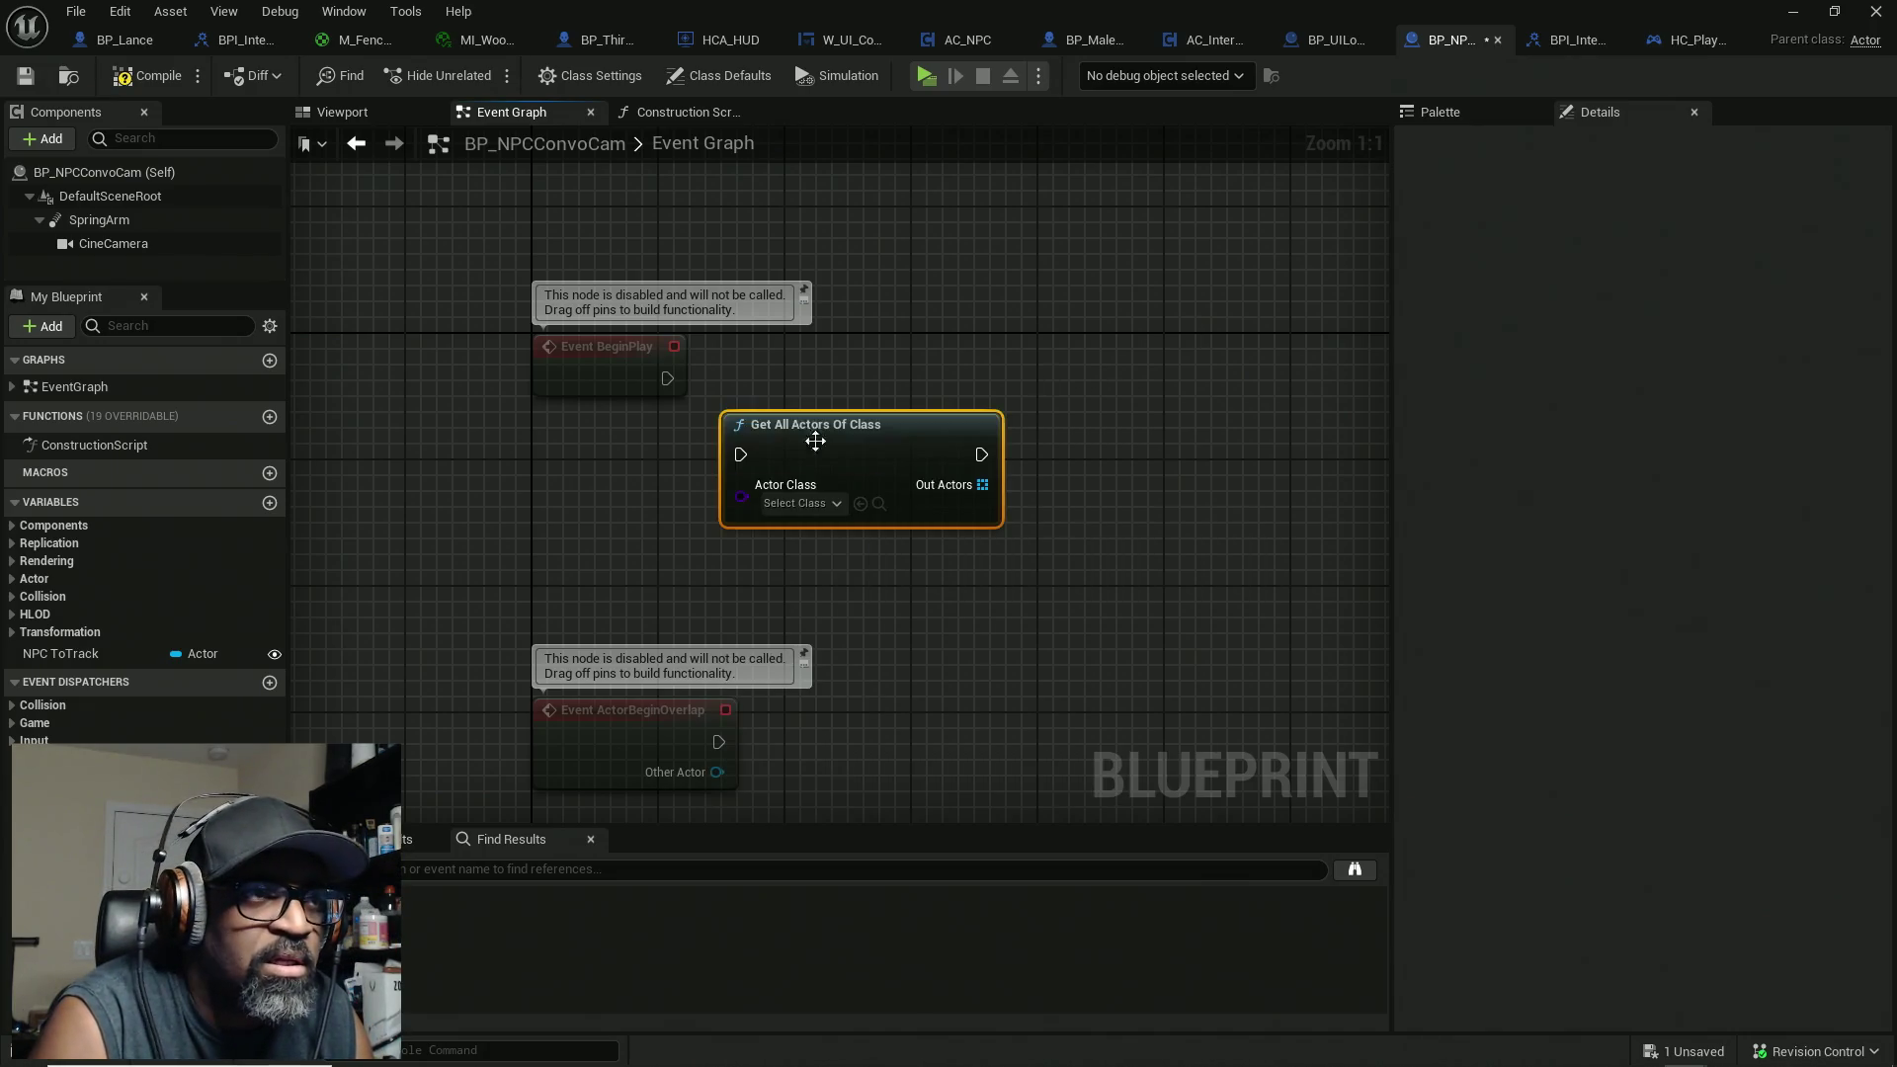
drag(667, 378, 741, 455)
key(q)
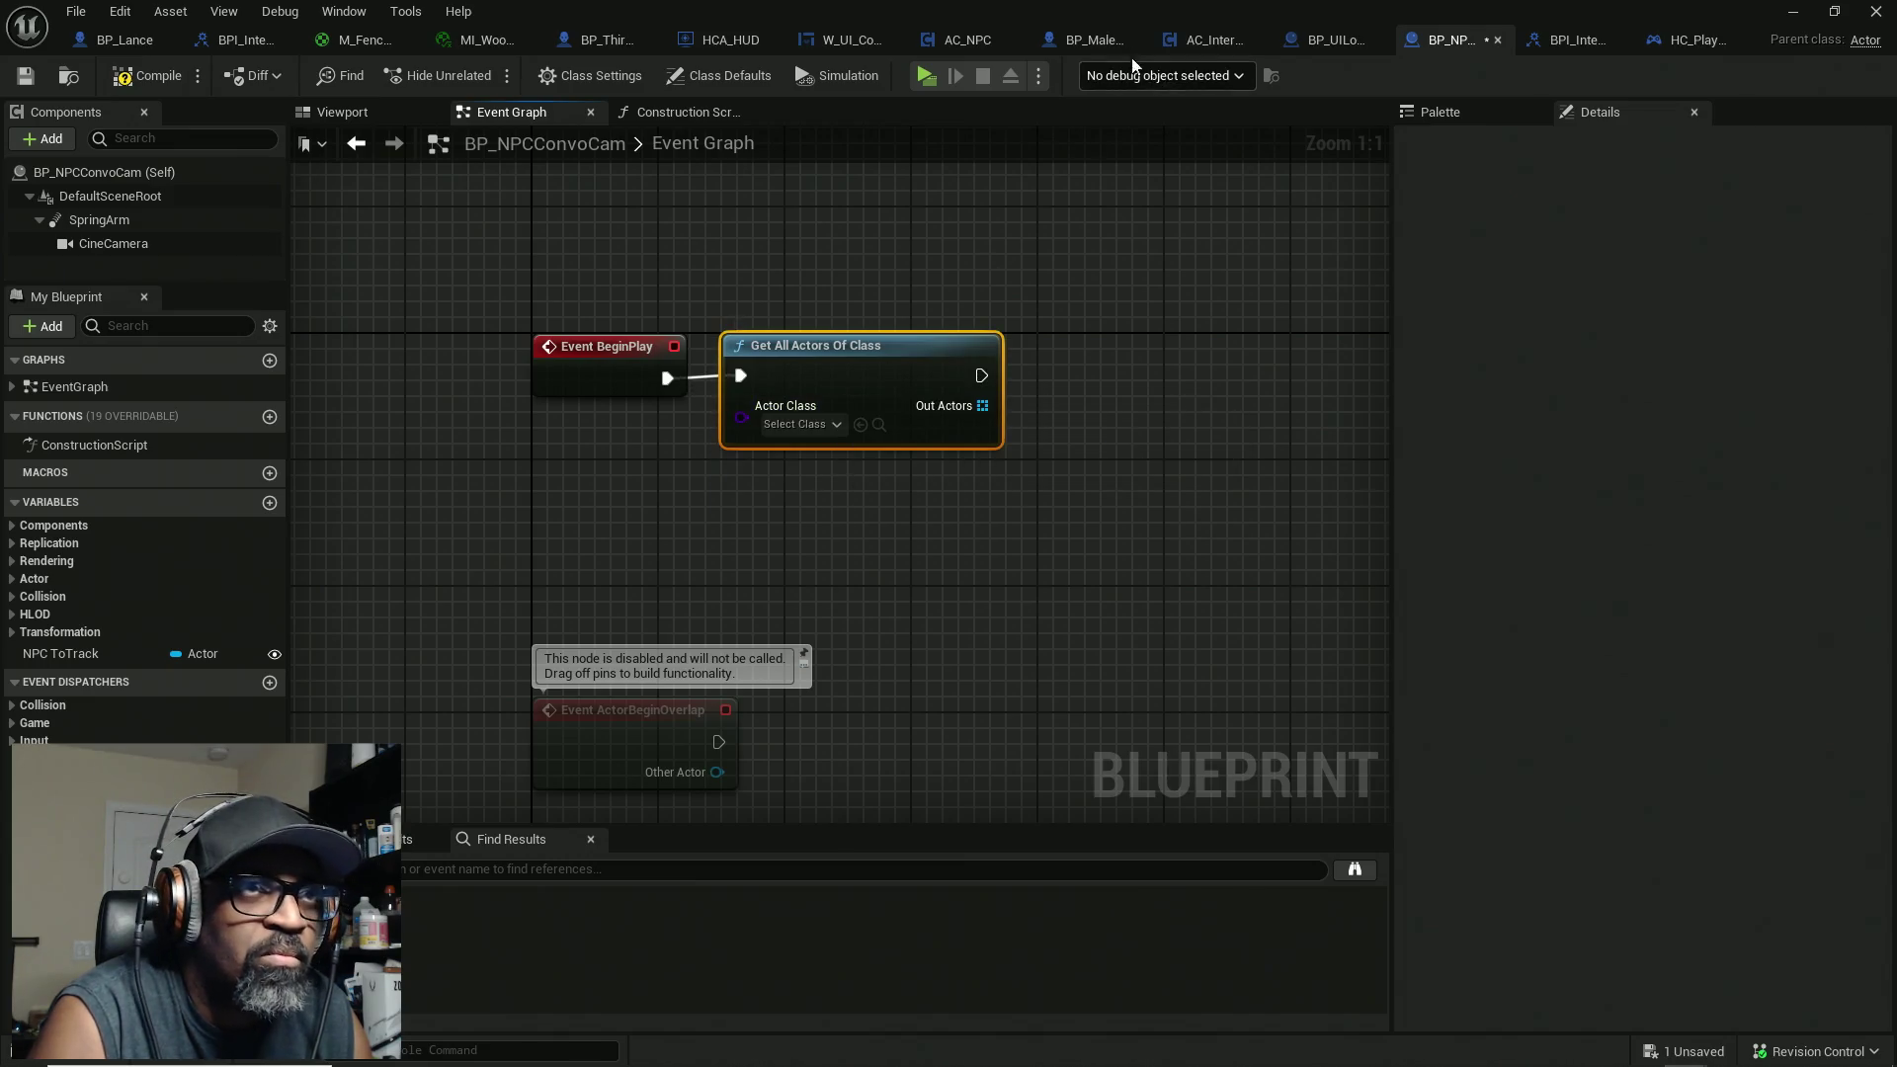
Step: Set Get All Actors Of Class's actor class to BP_BASE_Character
click(1081, 41)
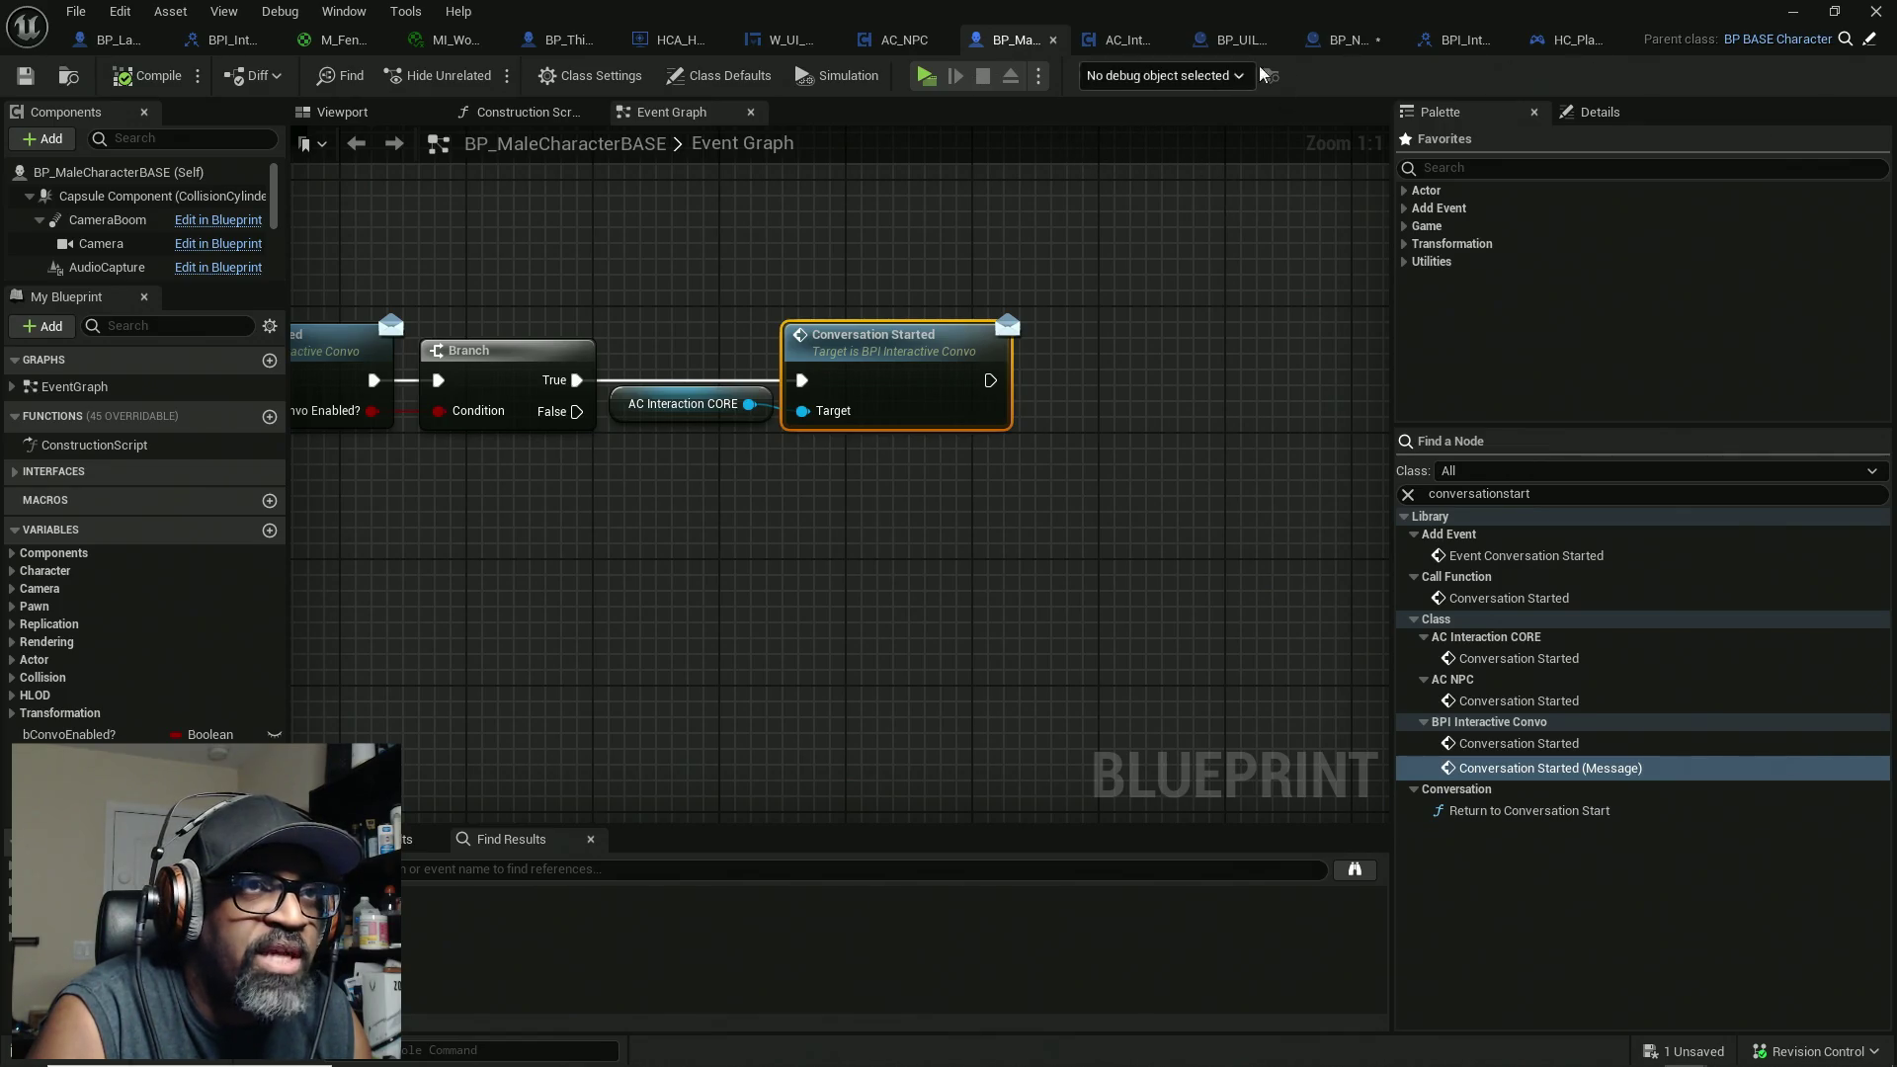
click(1334, 45)
click(821, 422)
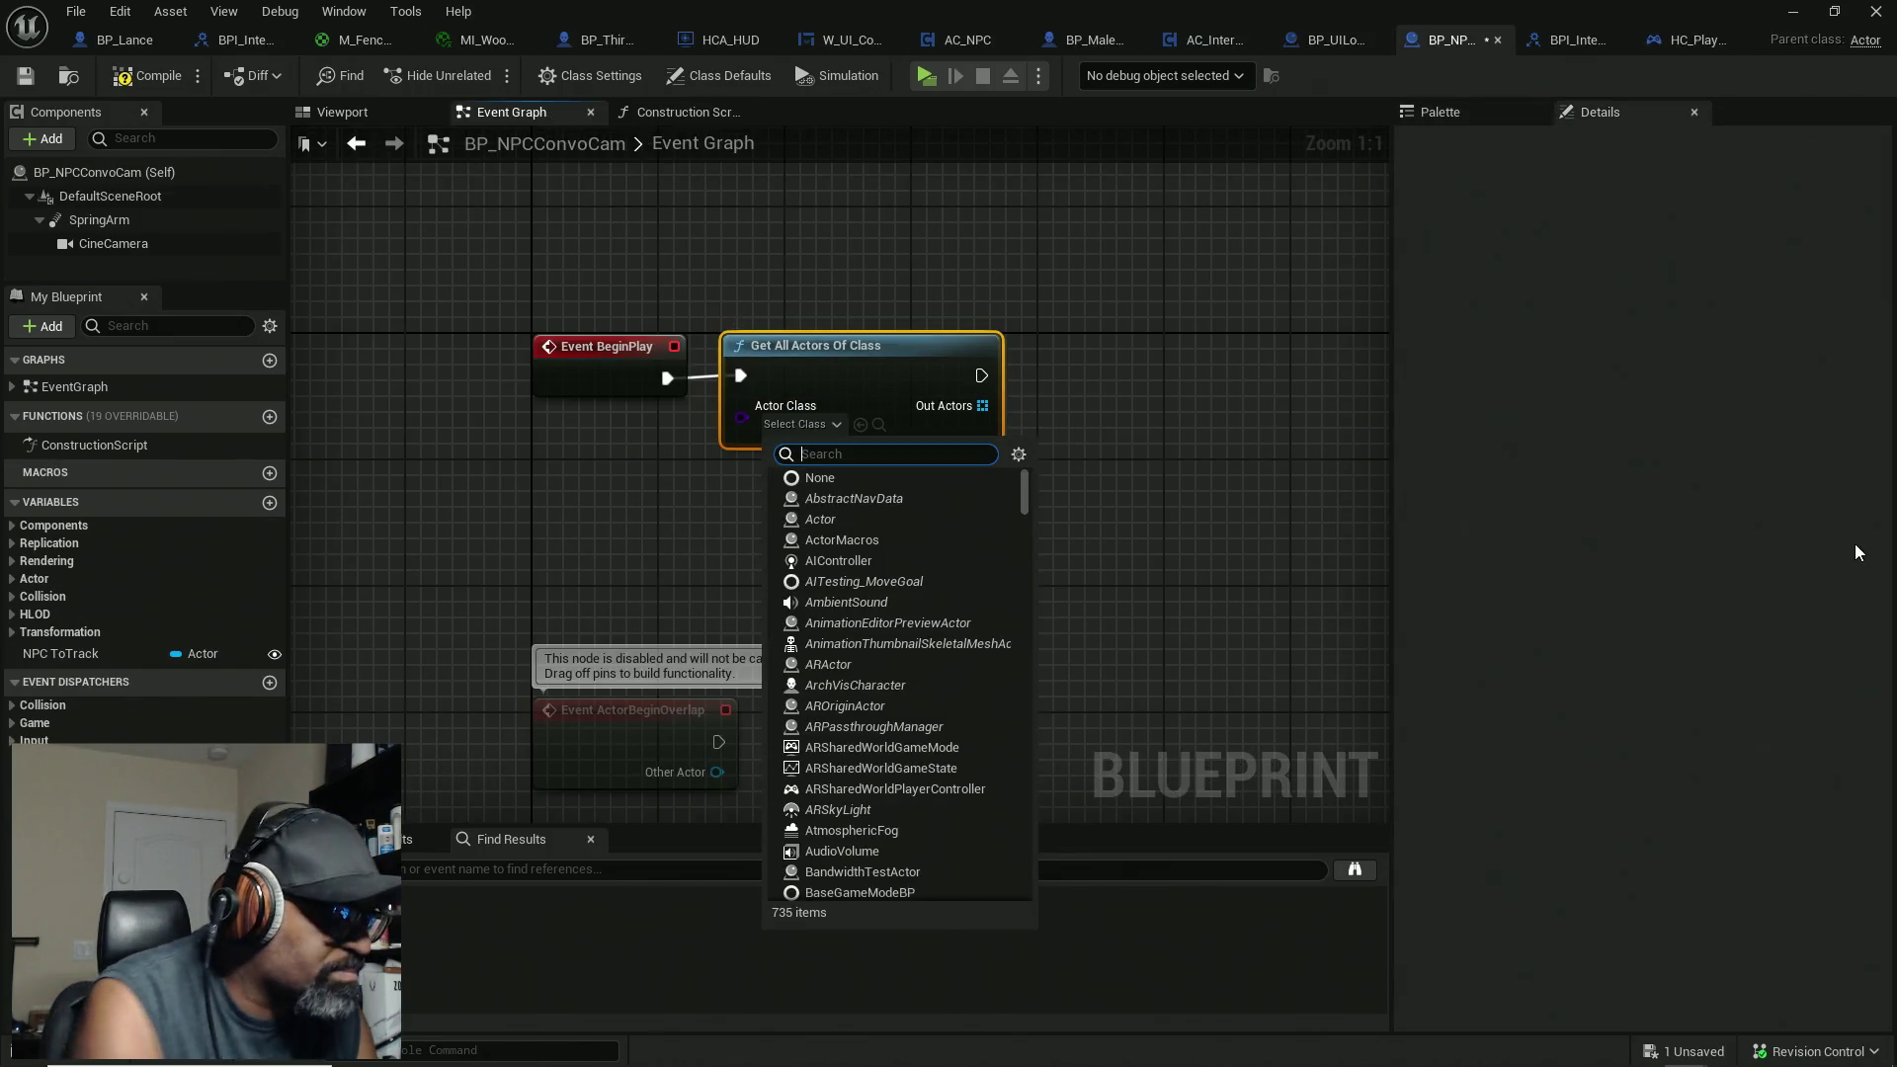
text(BP_Ba)
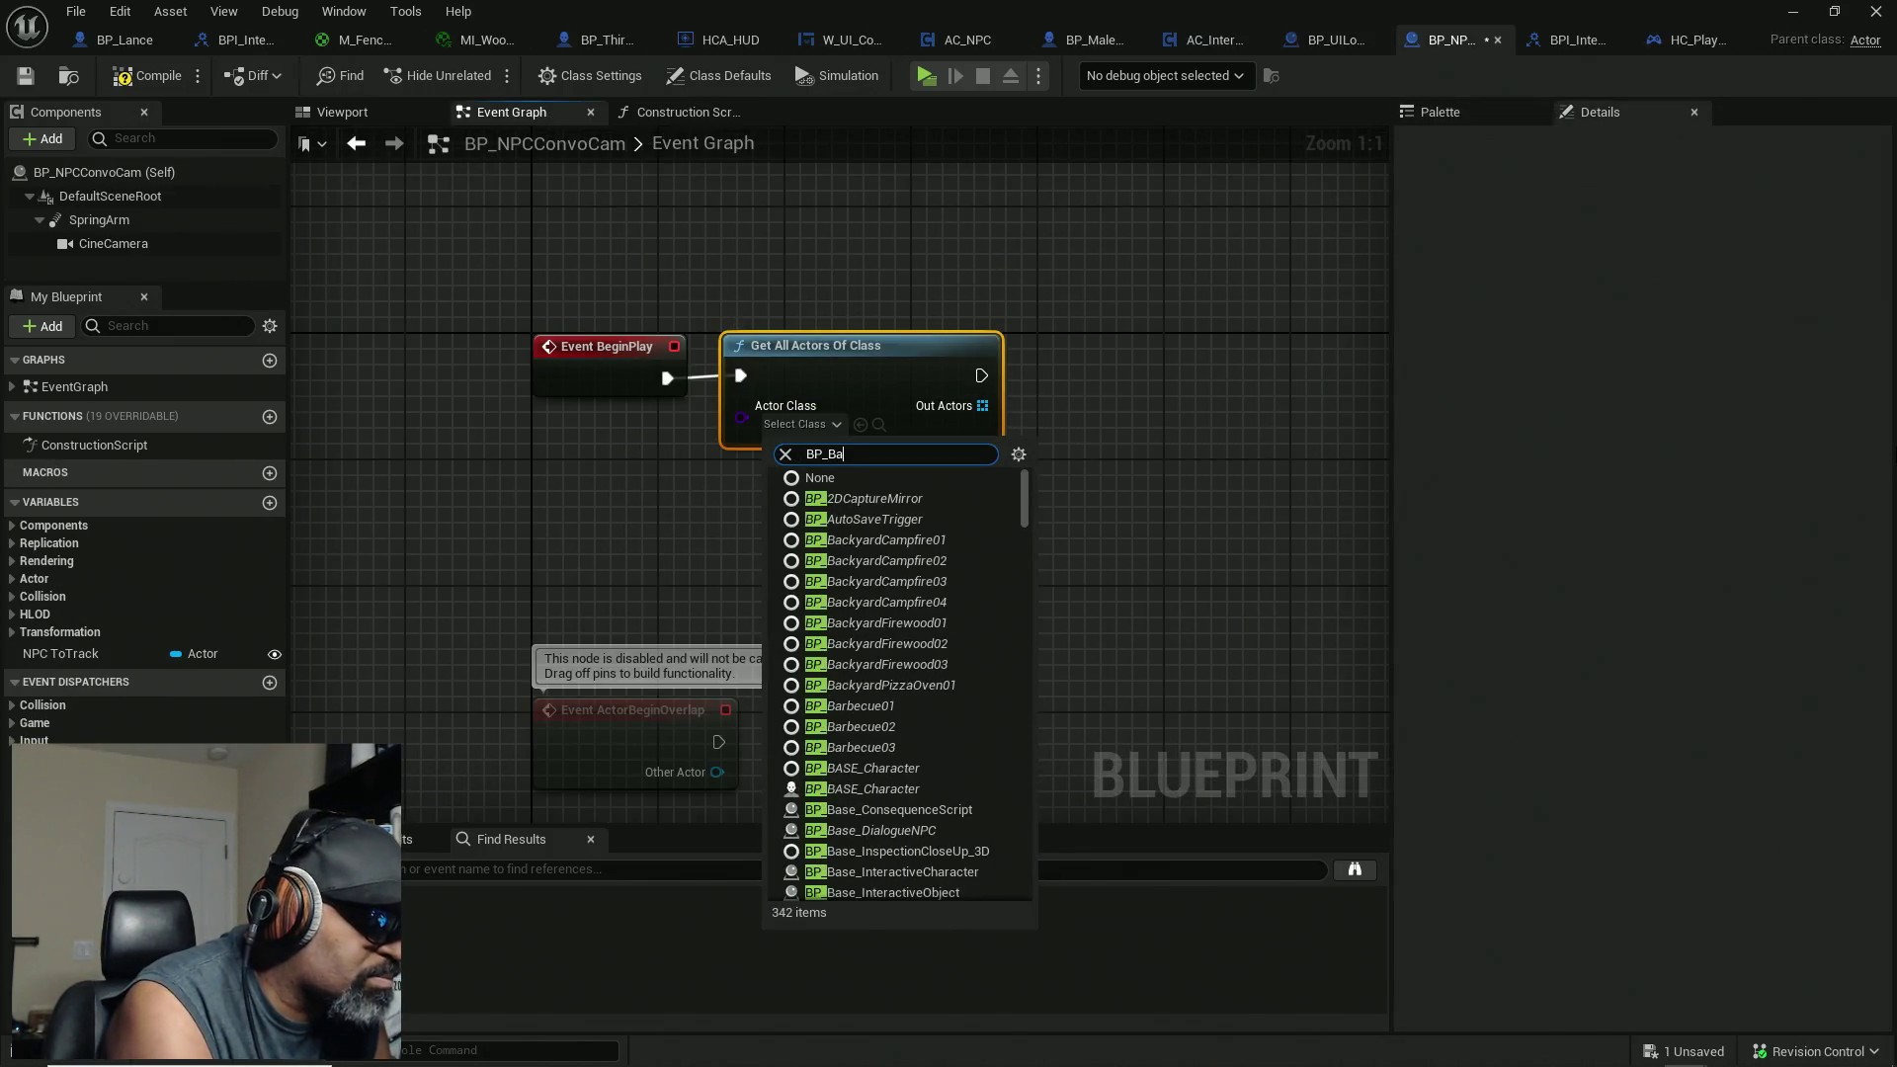
text(se)
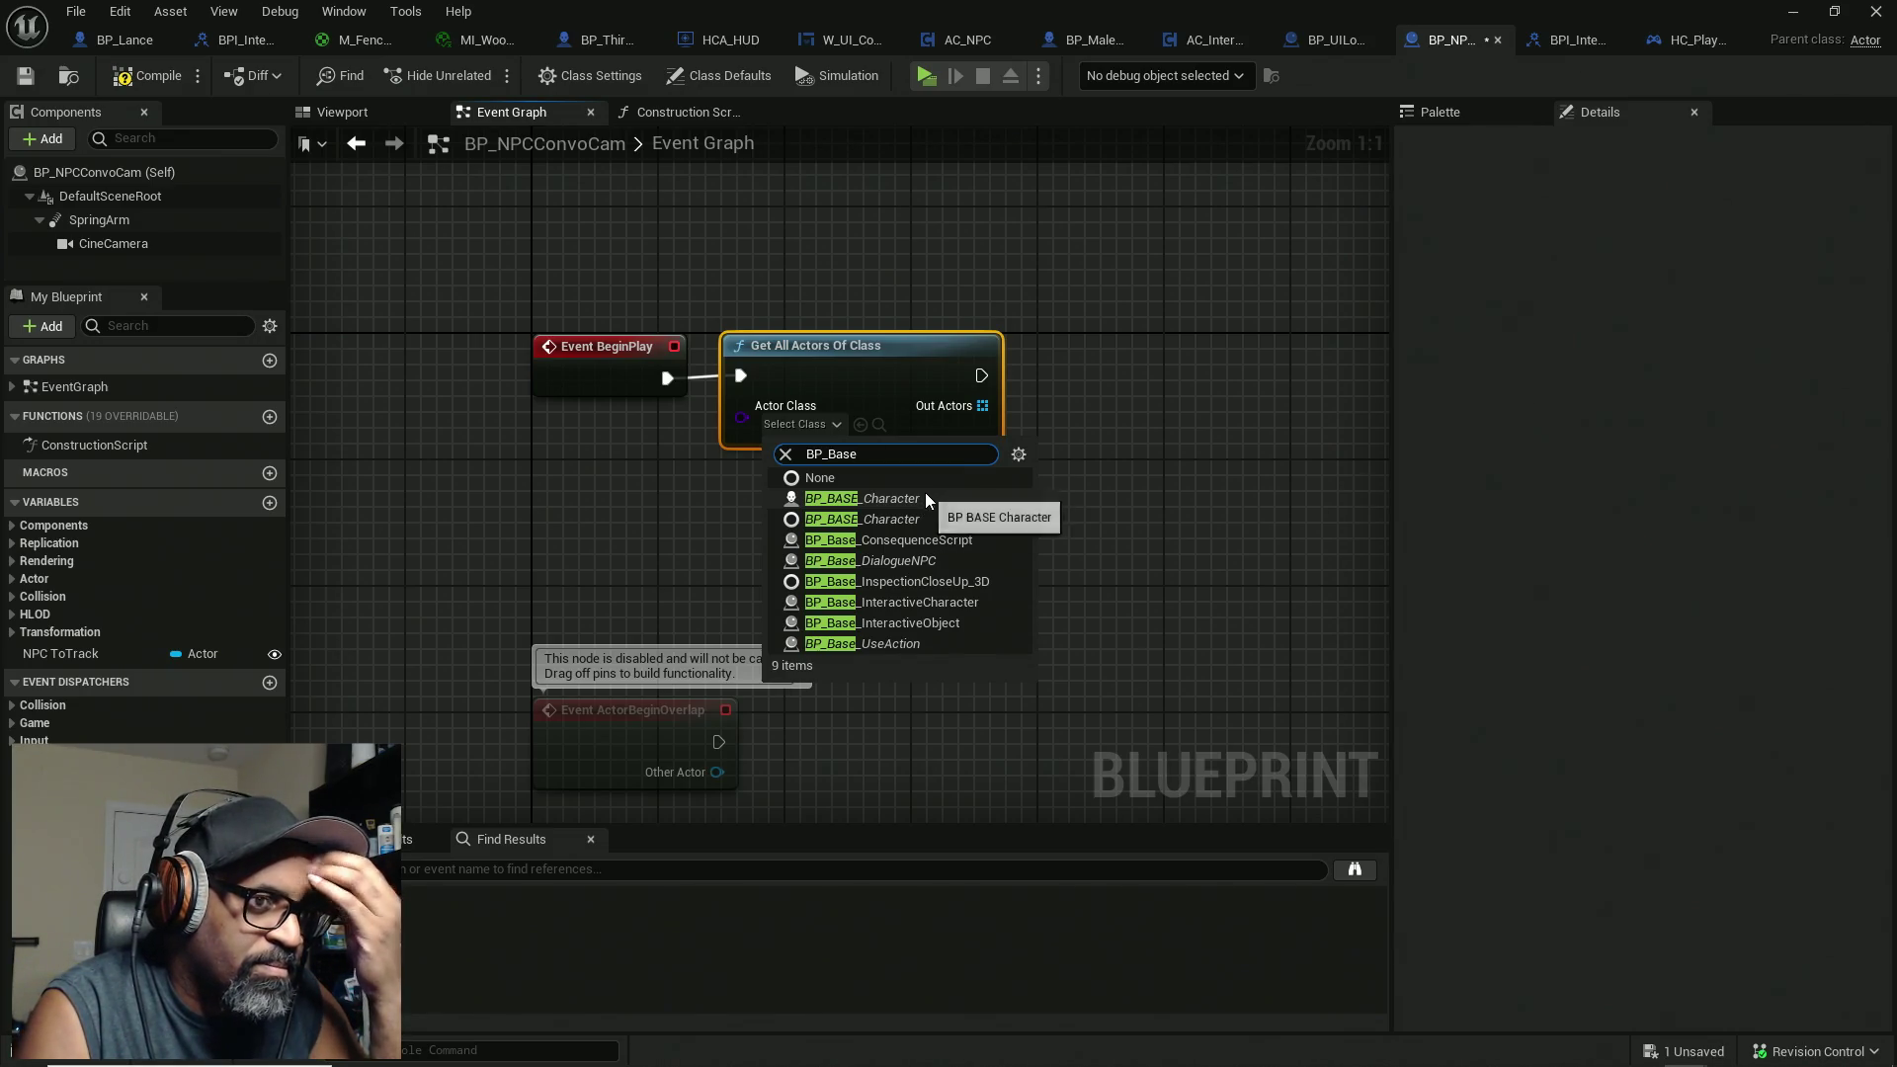
click(925, 498)
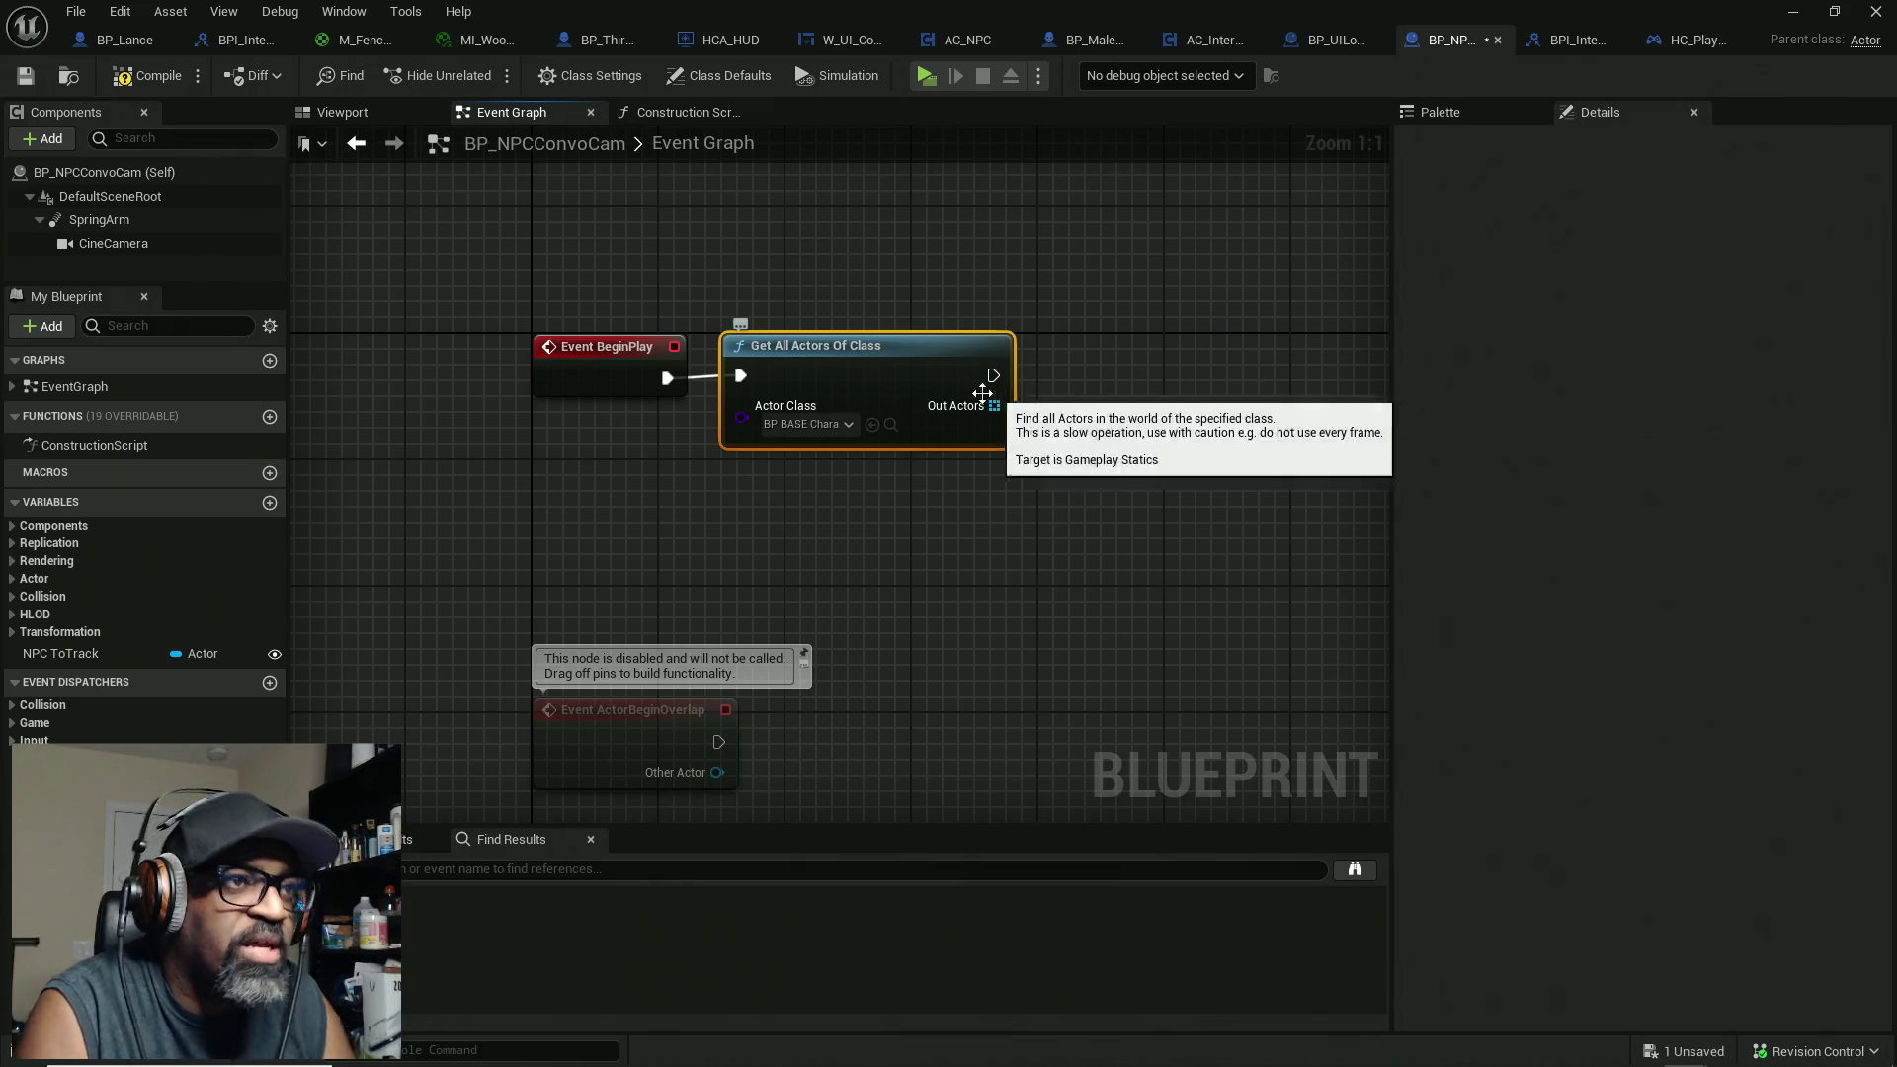
Step: Check Out Actors with Is Not Empty and feed it into a new Branch after Get All Actors Of Class
drag(994, 406, 1105, 411)
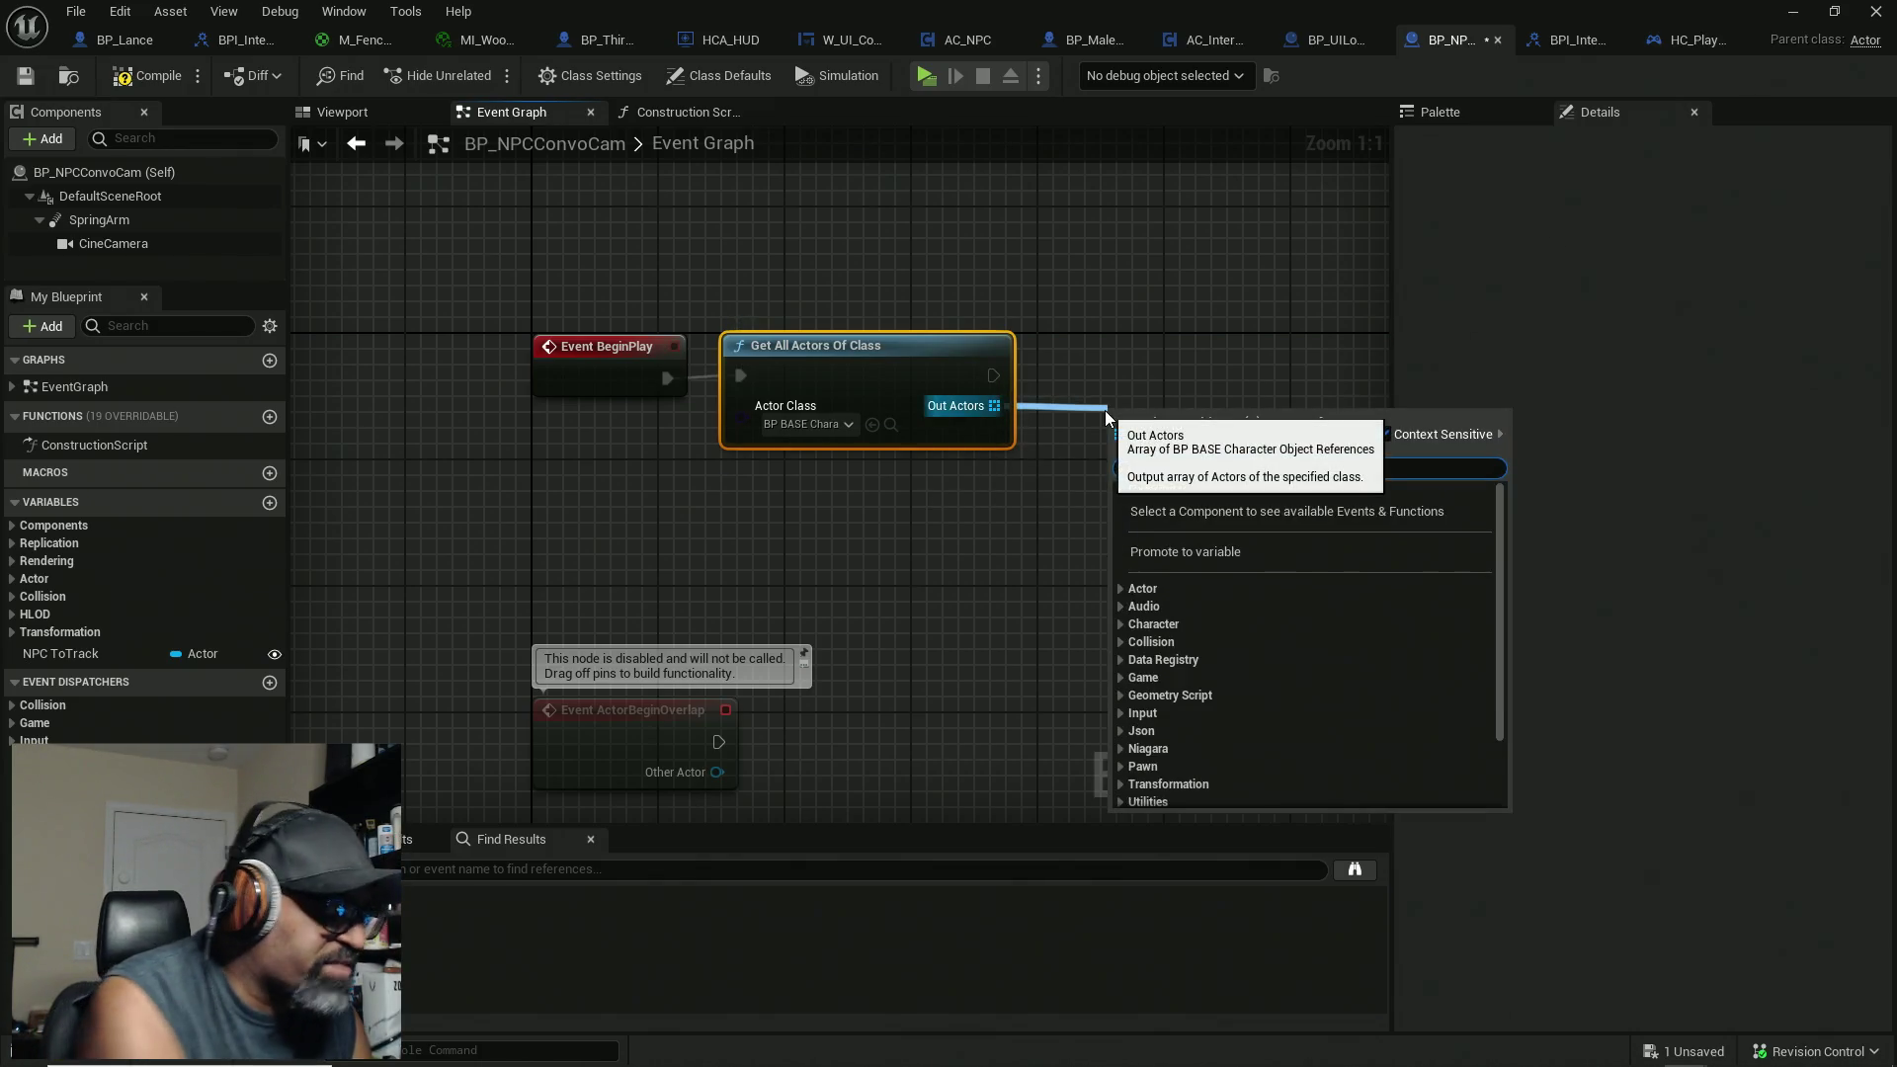
text(i)
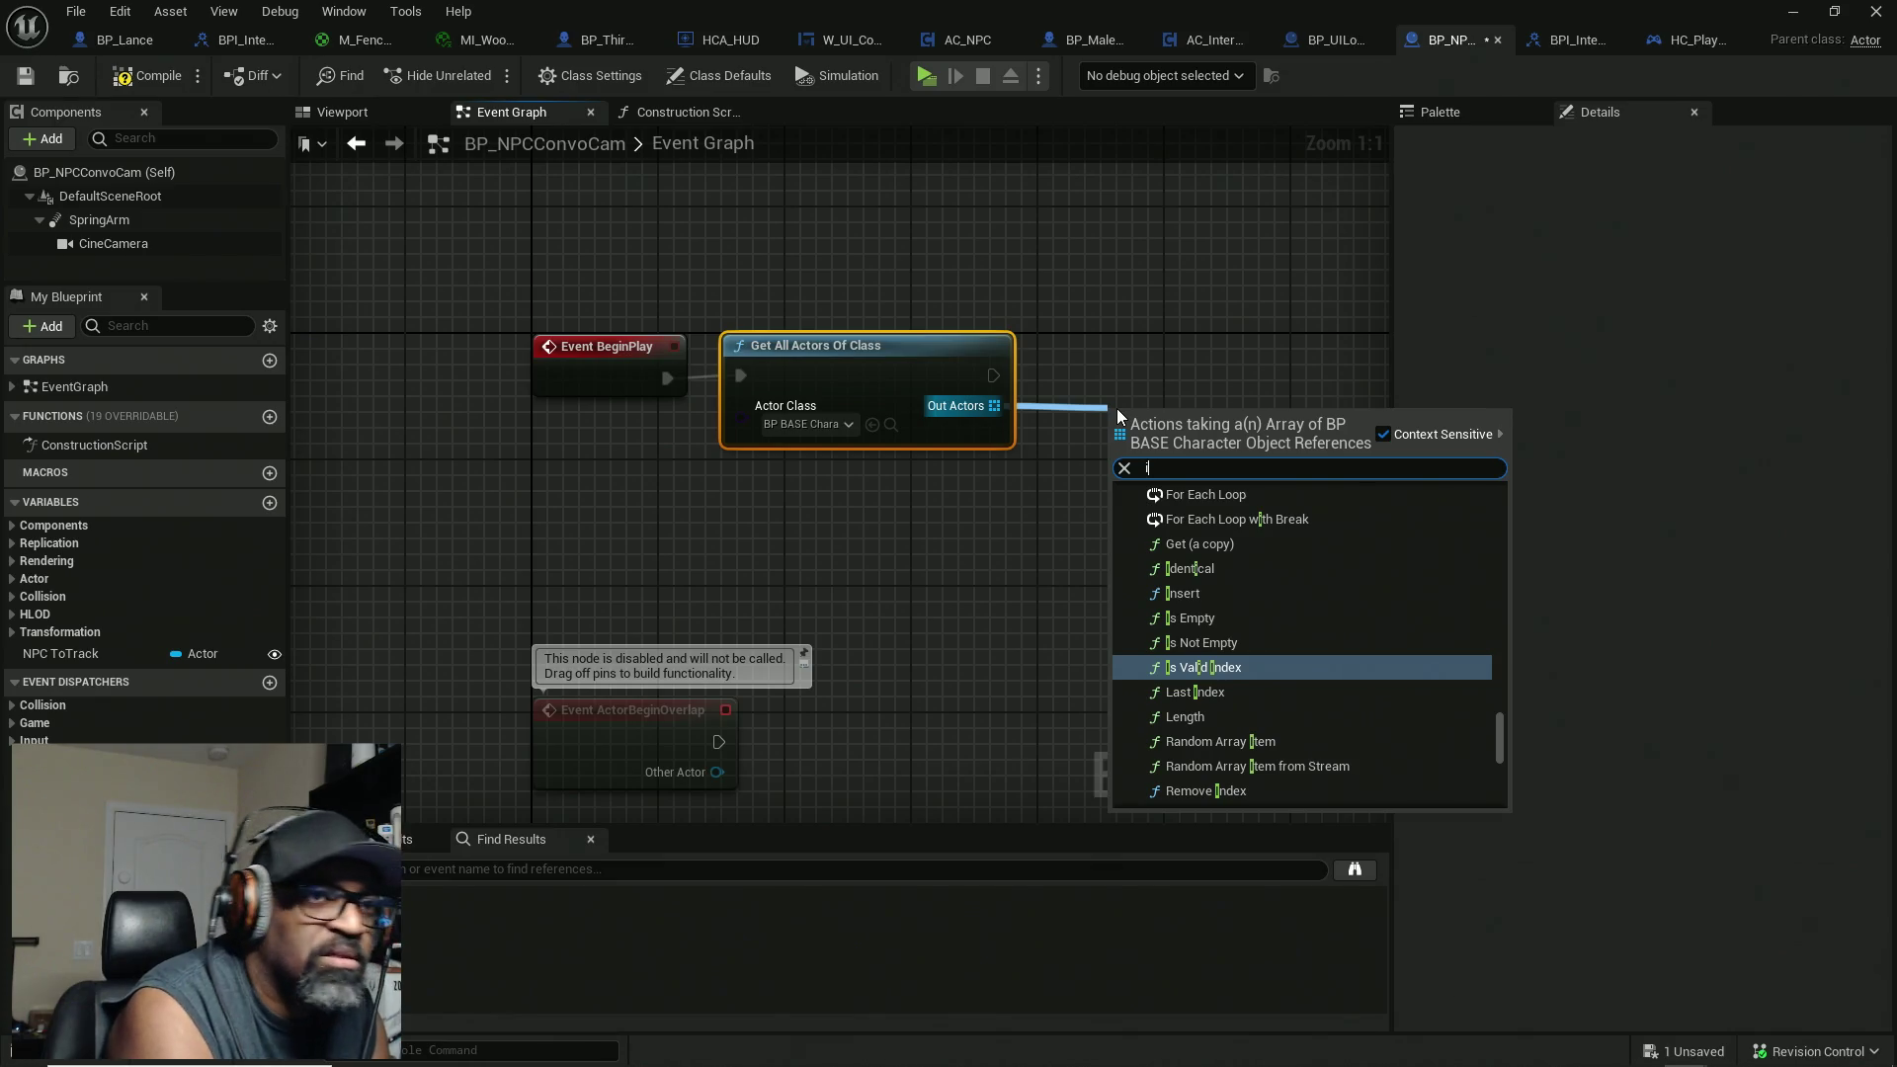
key(BackSpace)
text(not empty)
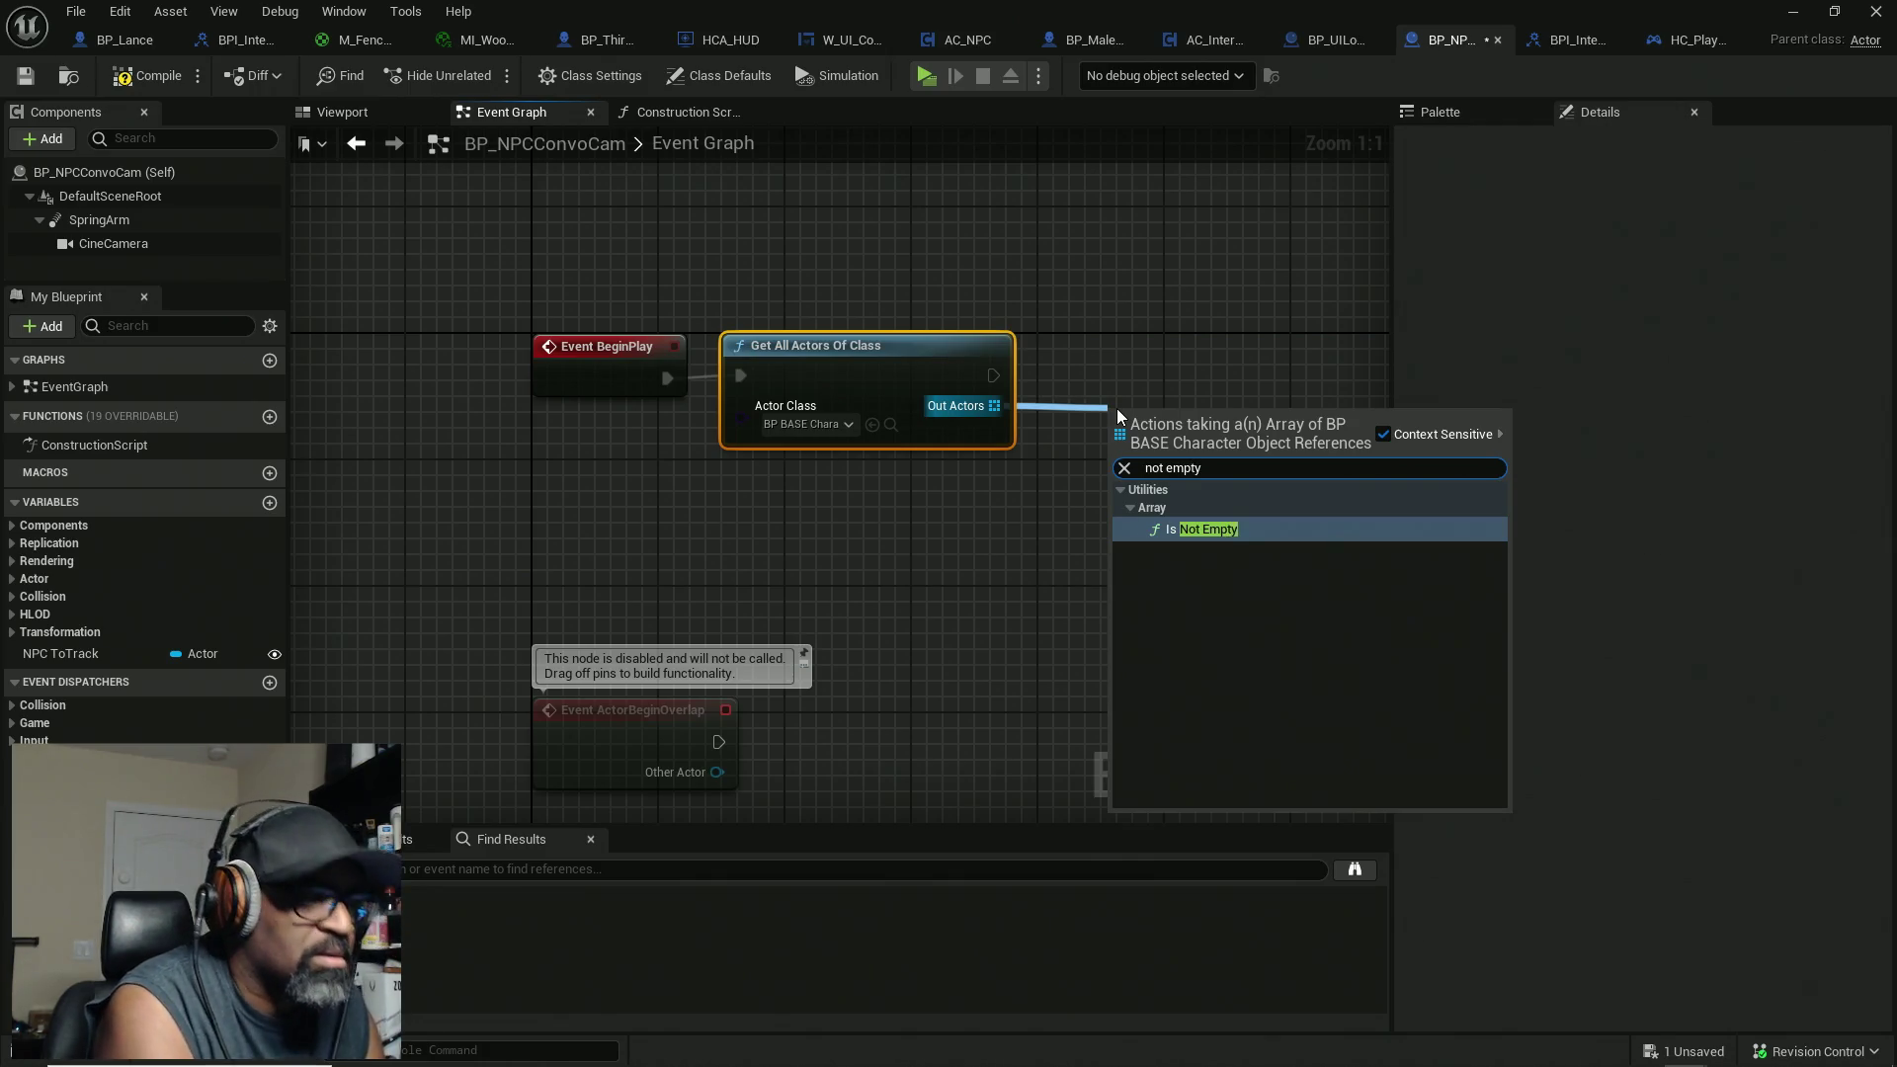
key(Return)
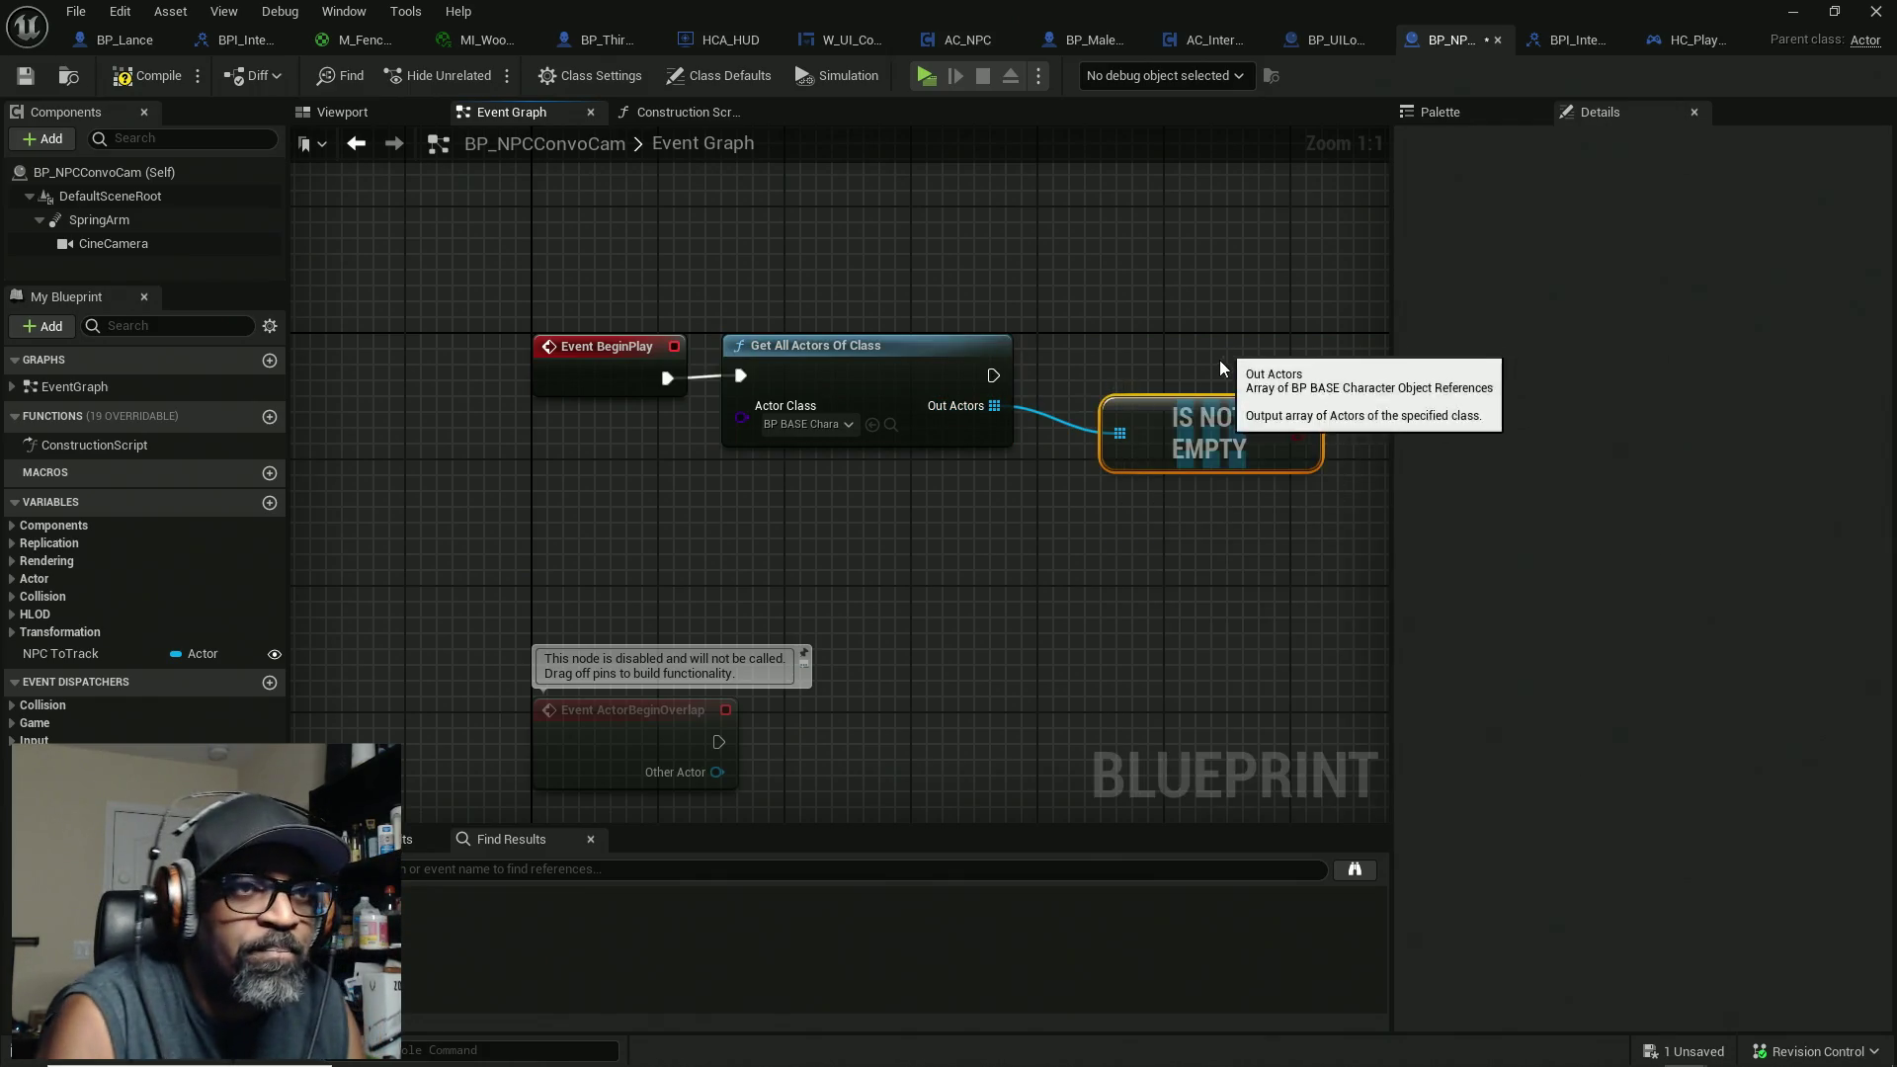
drag(1285, 398, 1082, 394)
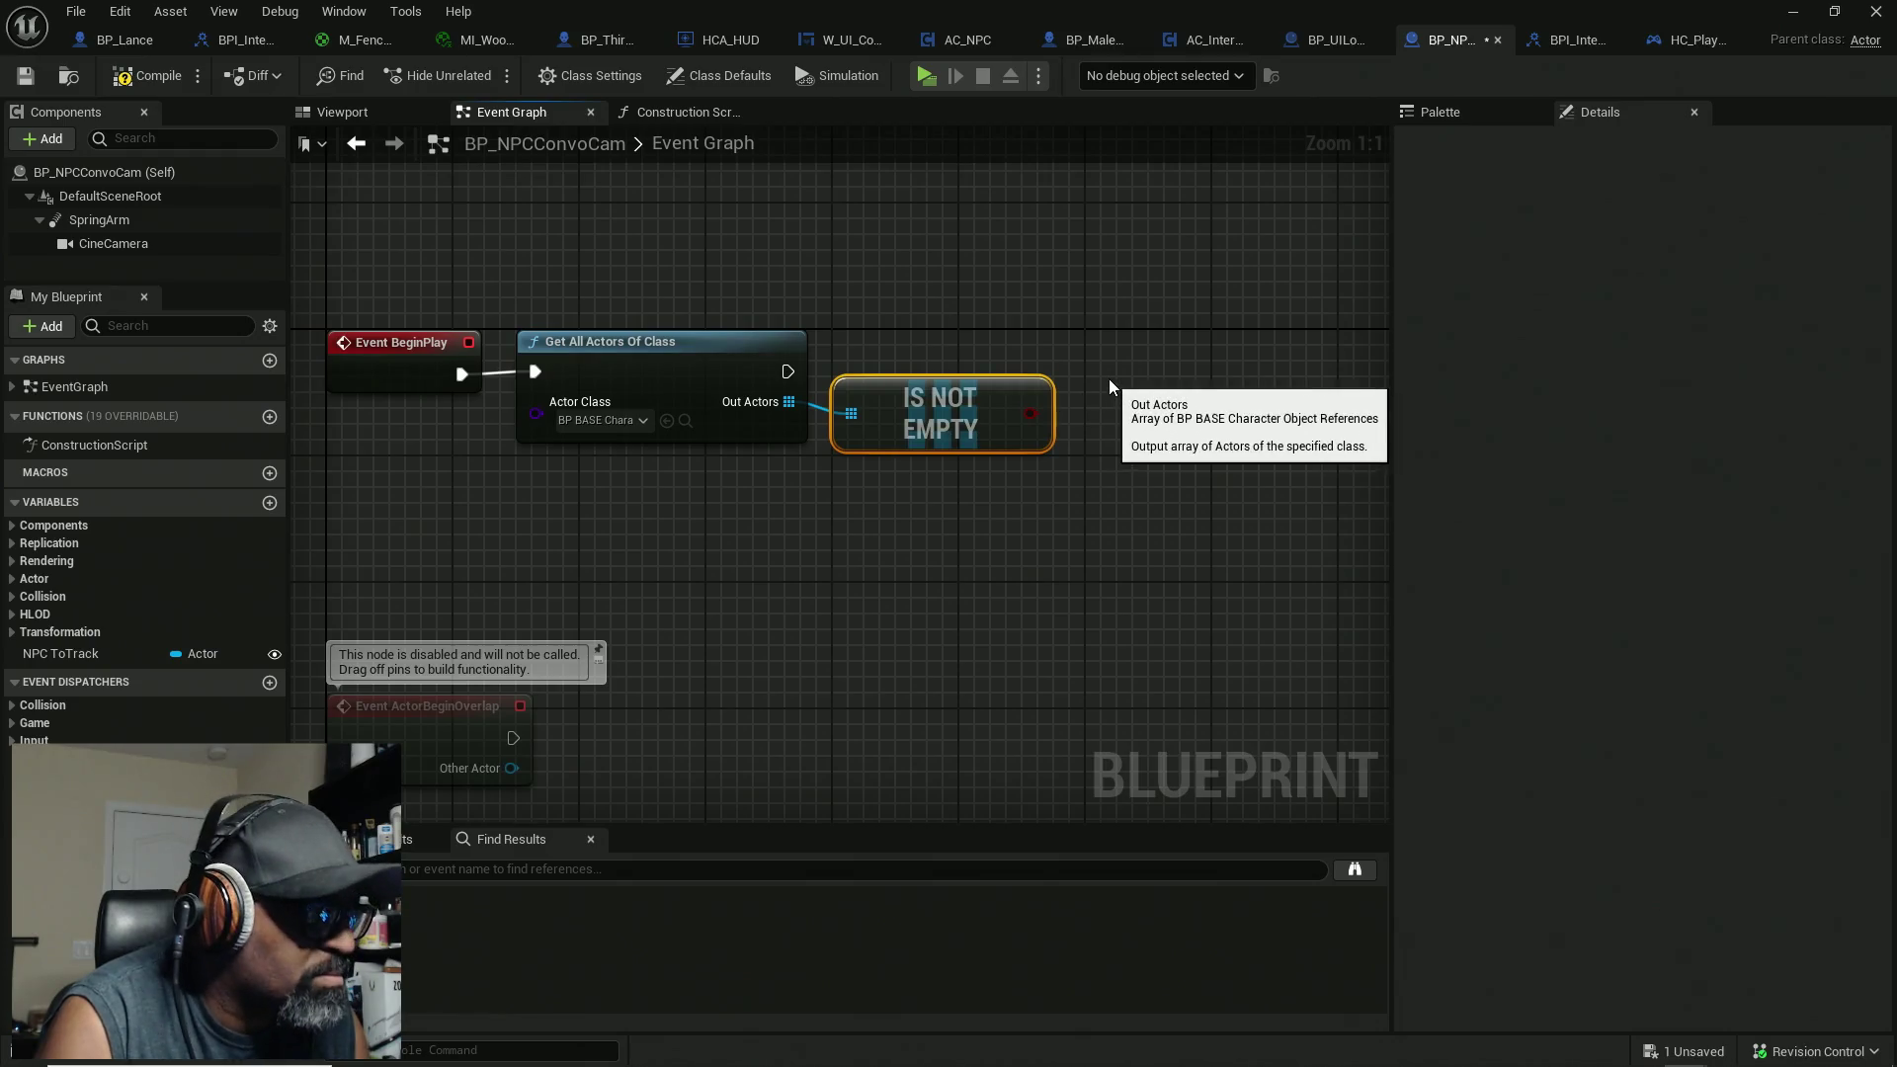
click(1113, 378)
mouse_move(788, 371)
mouse_down()
mouse_move(1121, 389)
mouse_move(1136, 417)
mouse_move(1180, 377)
mouse_move(1033, 414)
mouse_up()
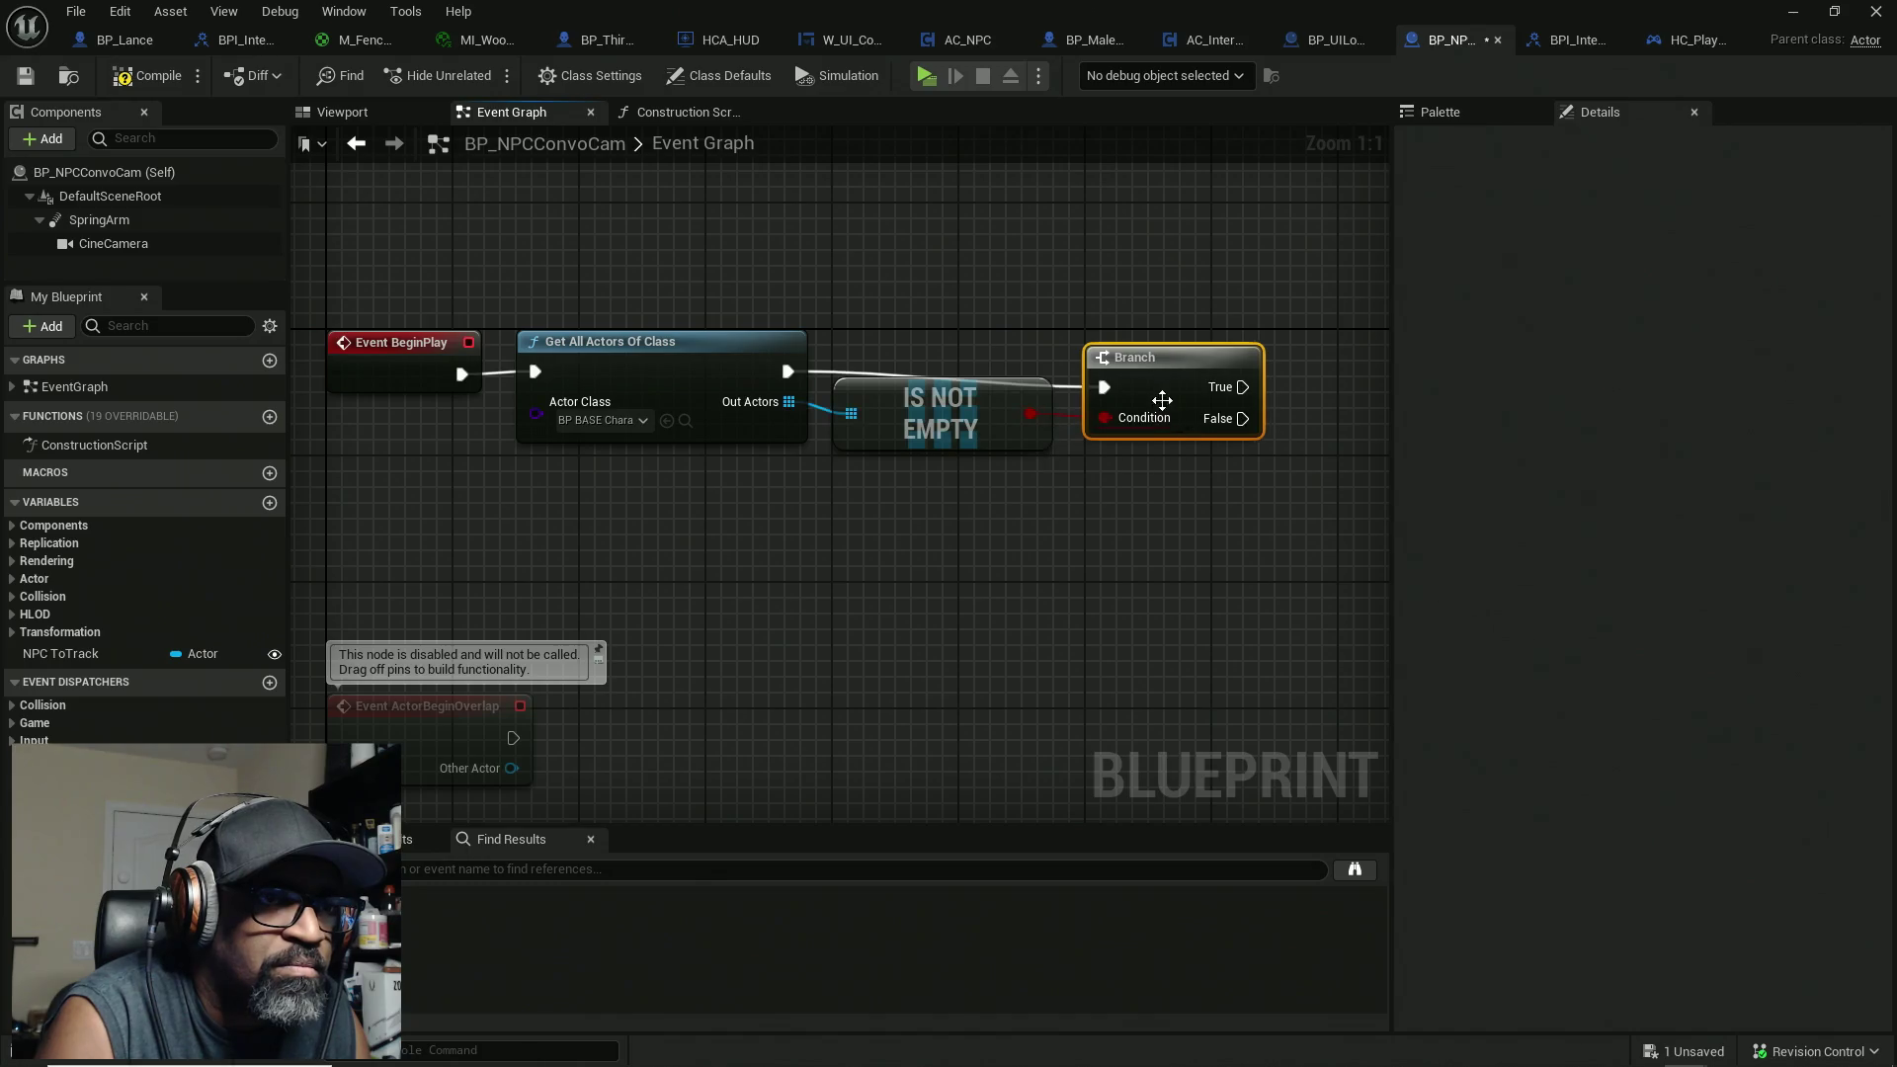
Step: Loop over Out Actors with a For Each Loop run from the Branch's True output, and save
mouse_move(1211, 426)
mouse_down()
mouse_move(903, 406)
mouse_move(1093, 371)
mouse_up()
click(873, 490)
mouse_move(873, 490)
mouse_down()
mouse_move(1143, 494)
mouse_move(983, 487)
mouse_up()
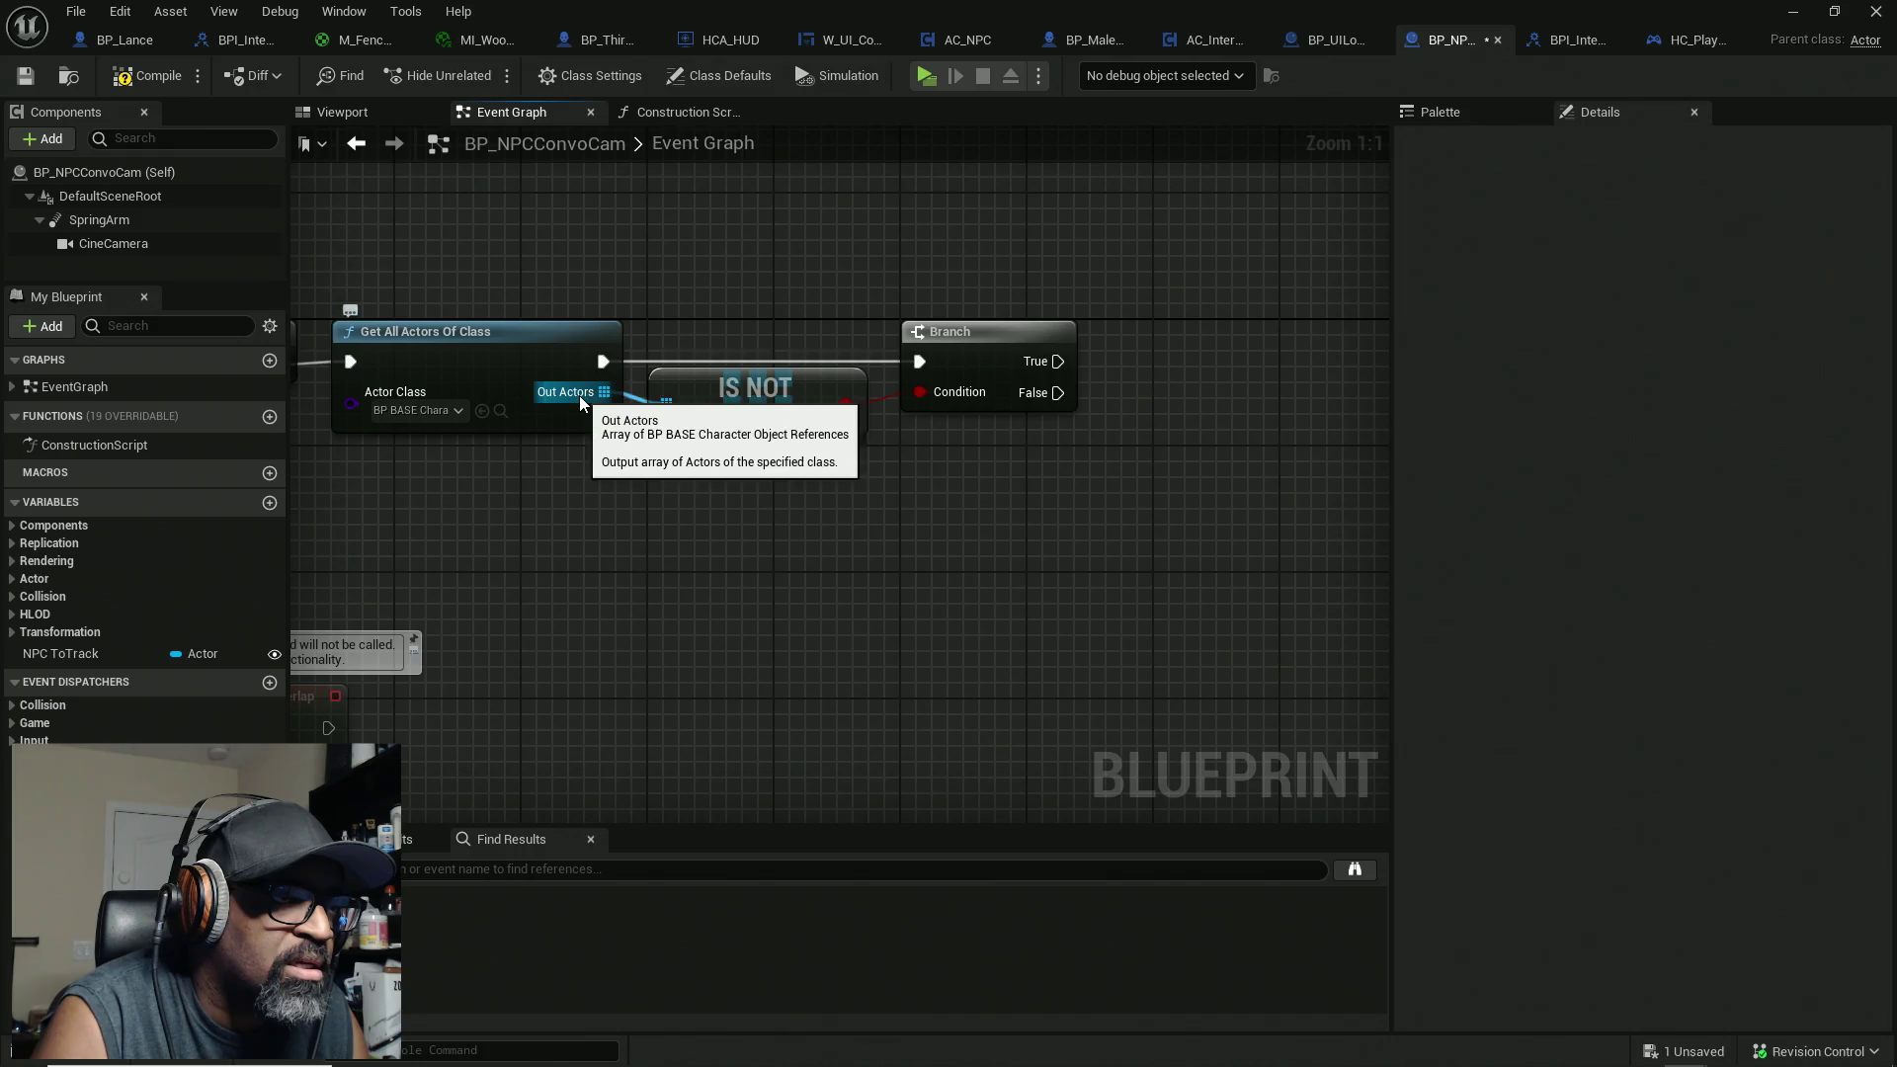
drag(579, 395, 1146, 462)
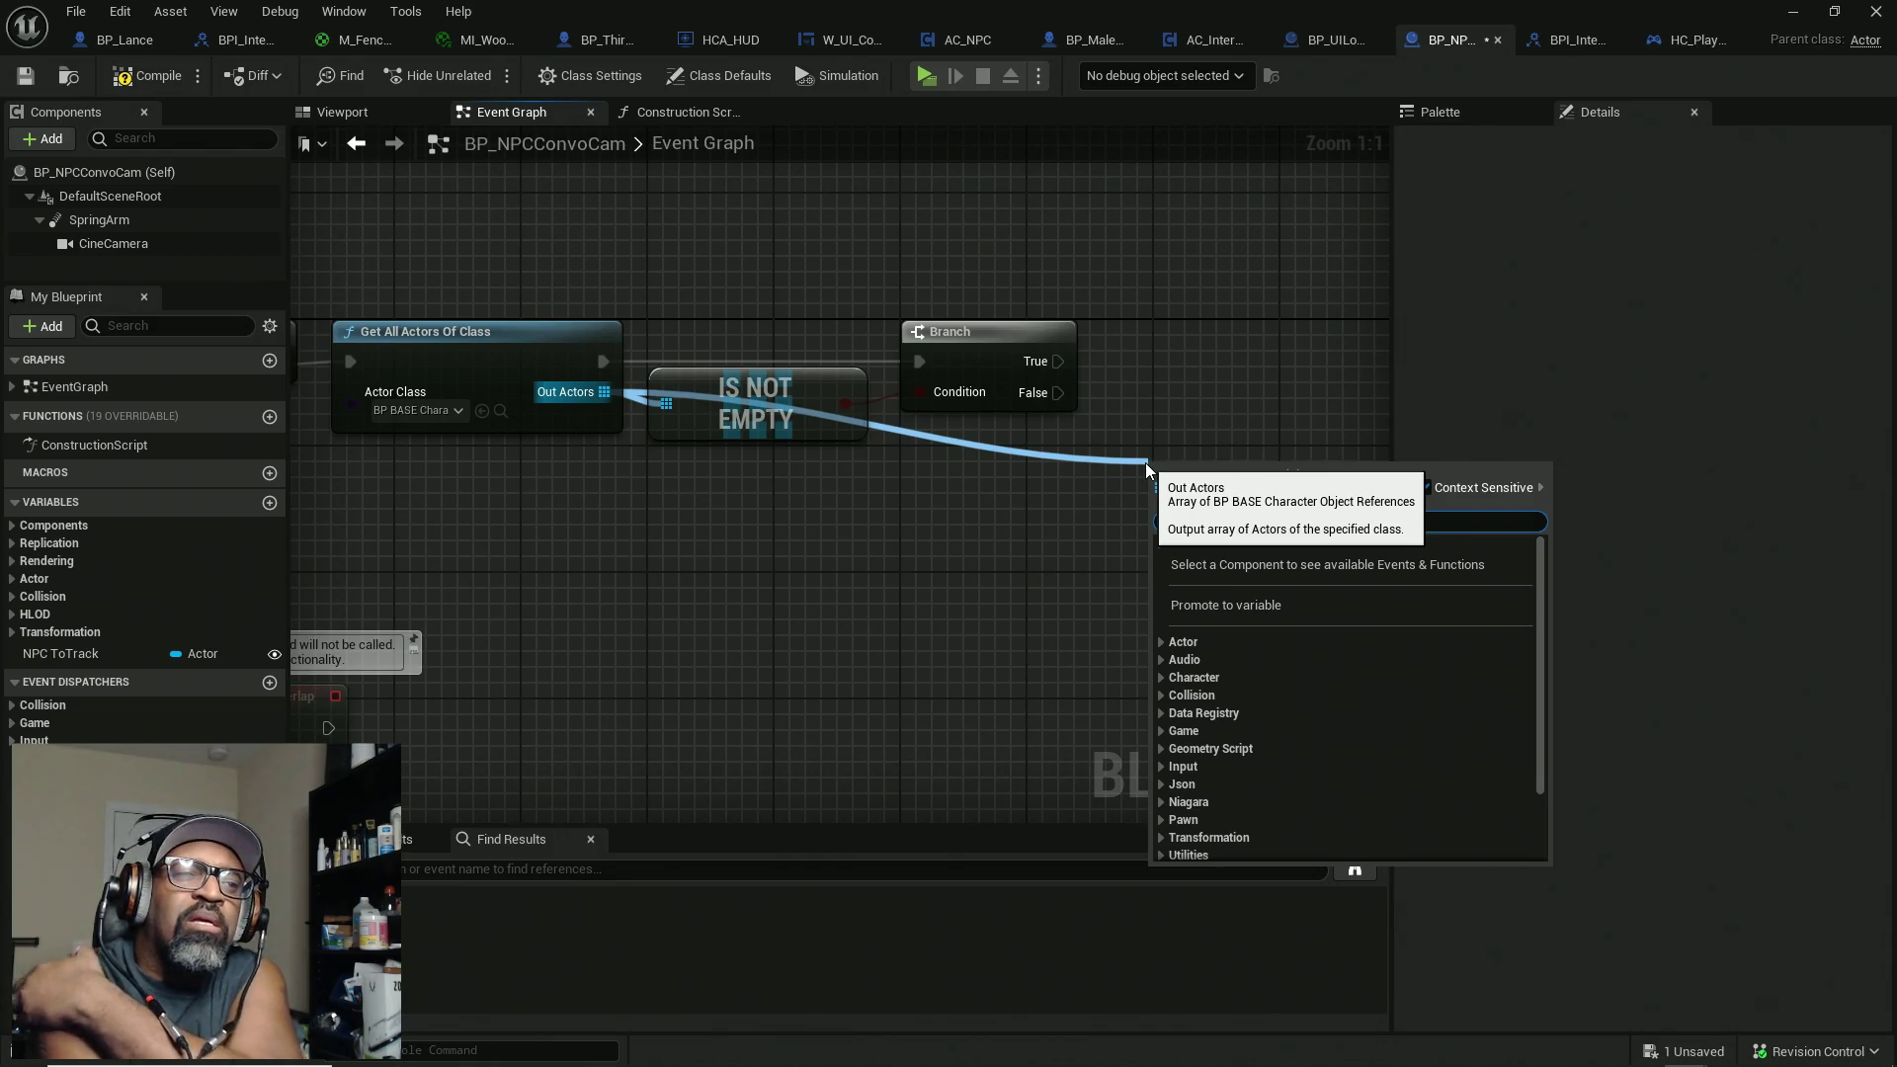
text(loop)
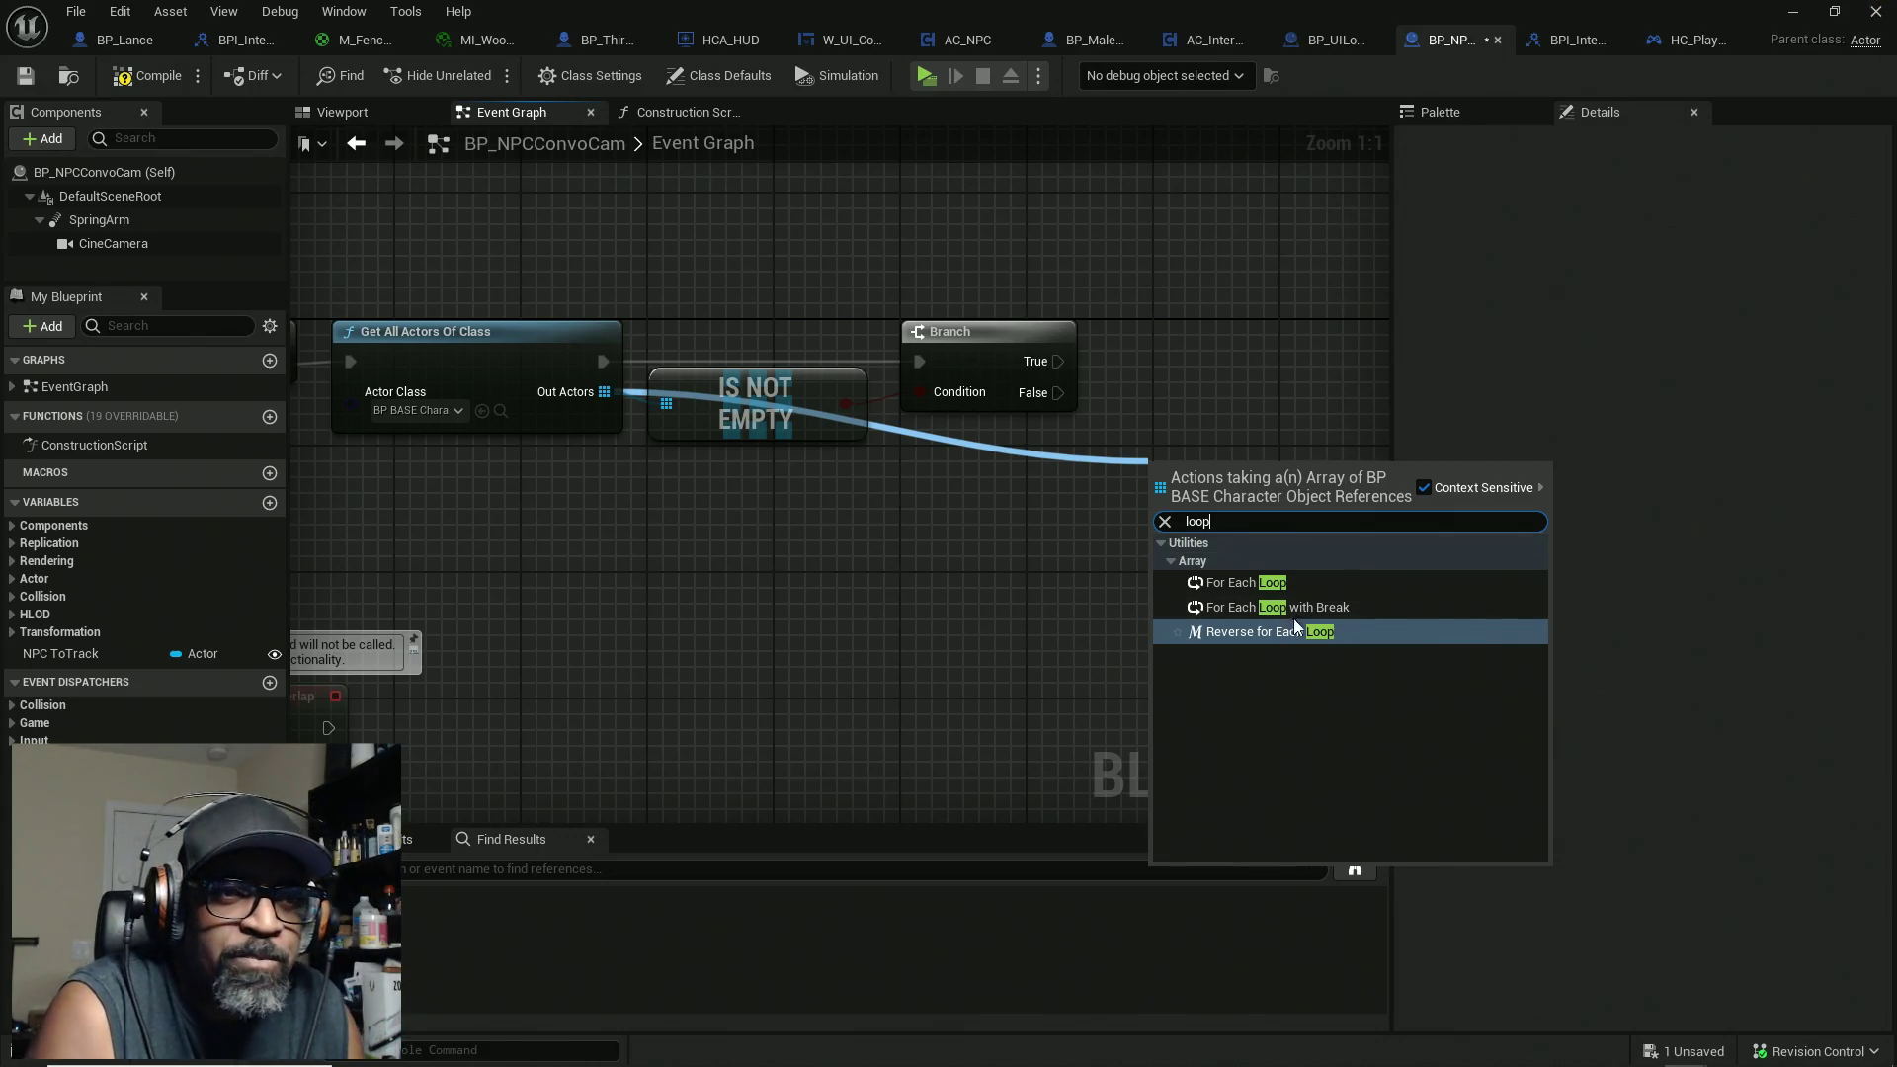
click(1235, 583)
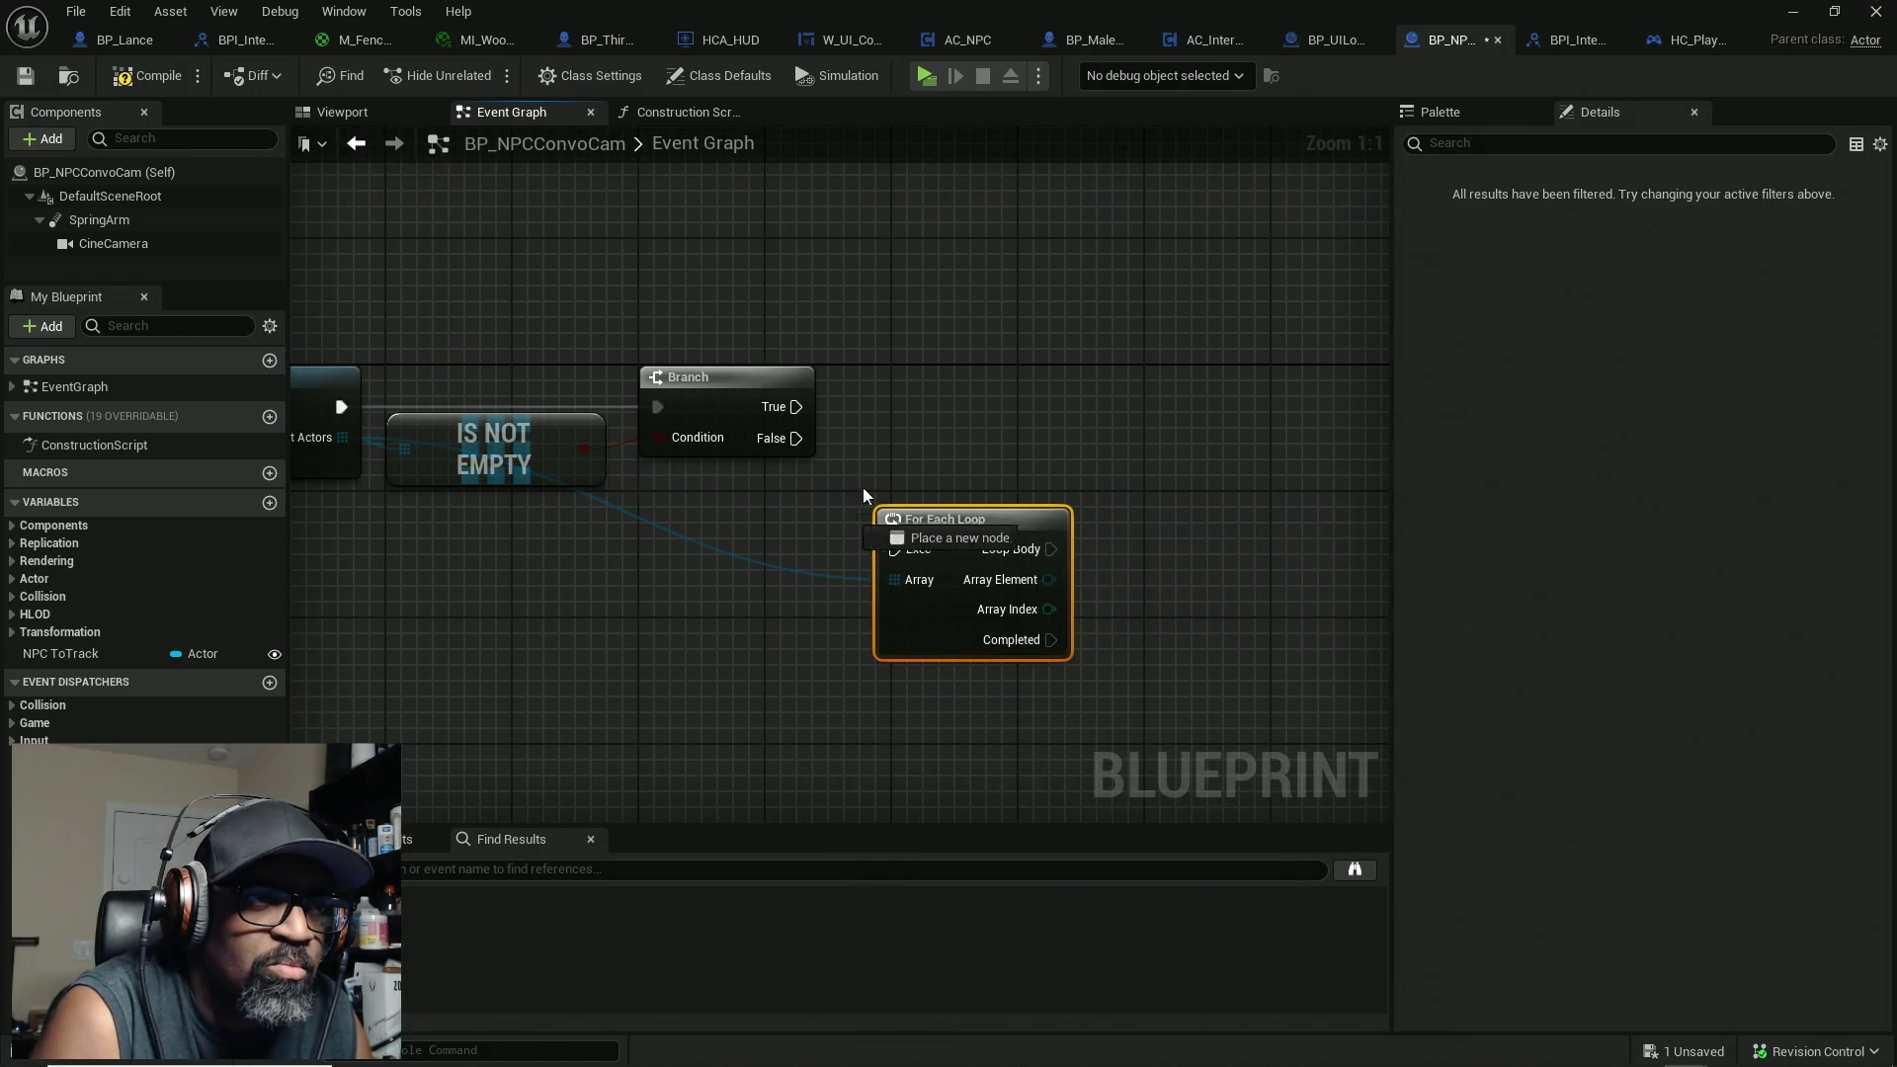
mouse_move(795, 406)
mouse_down()
mouse_move(895, 548)
mouse_move(1053, 428)
mouse_move(1057, 397)
mouse_up()
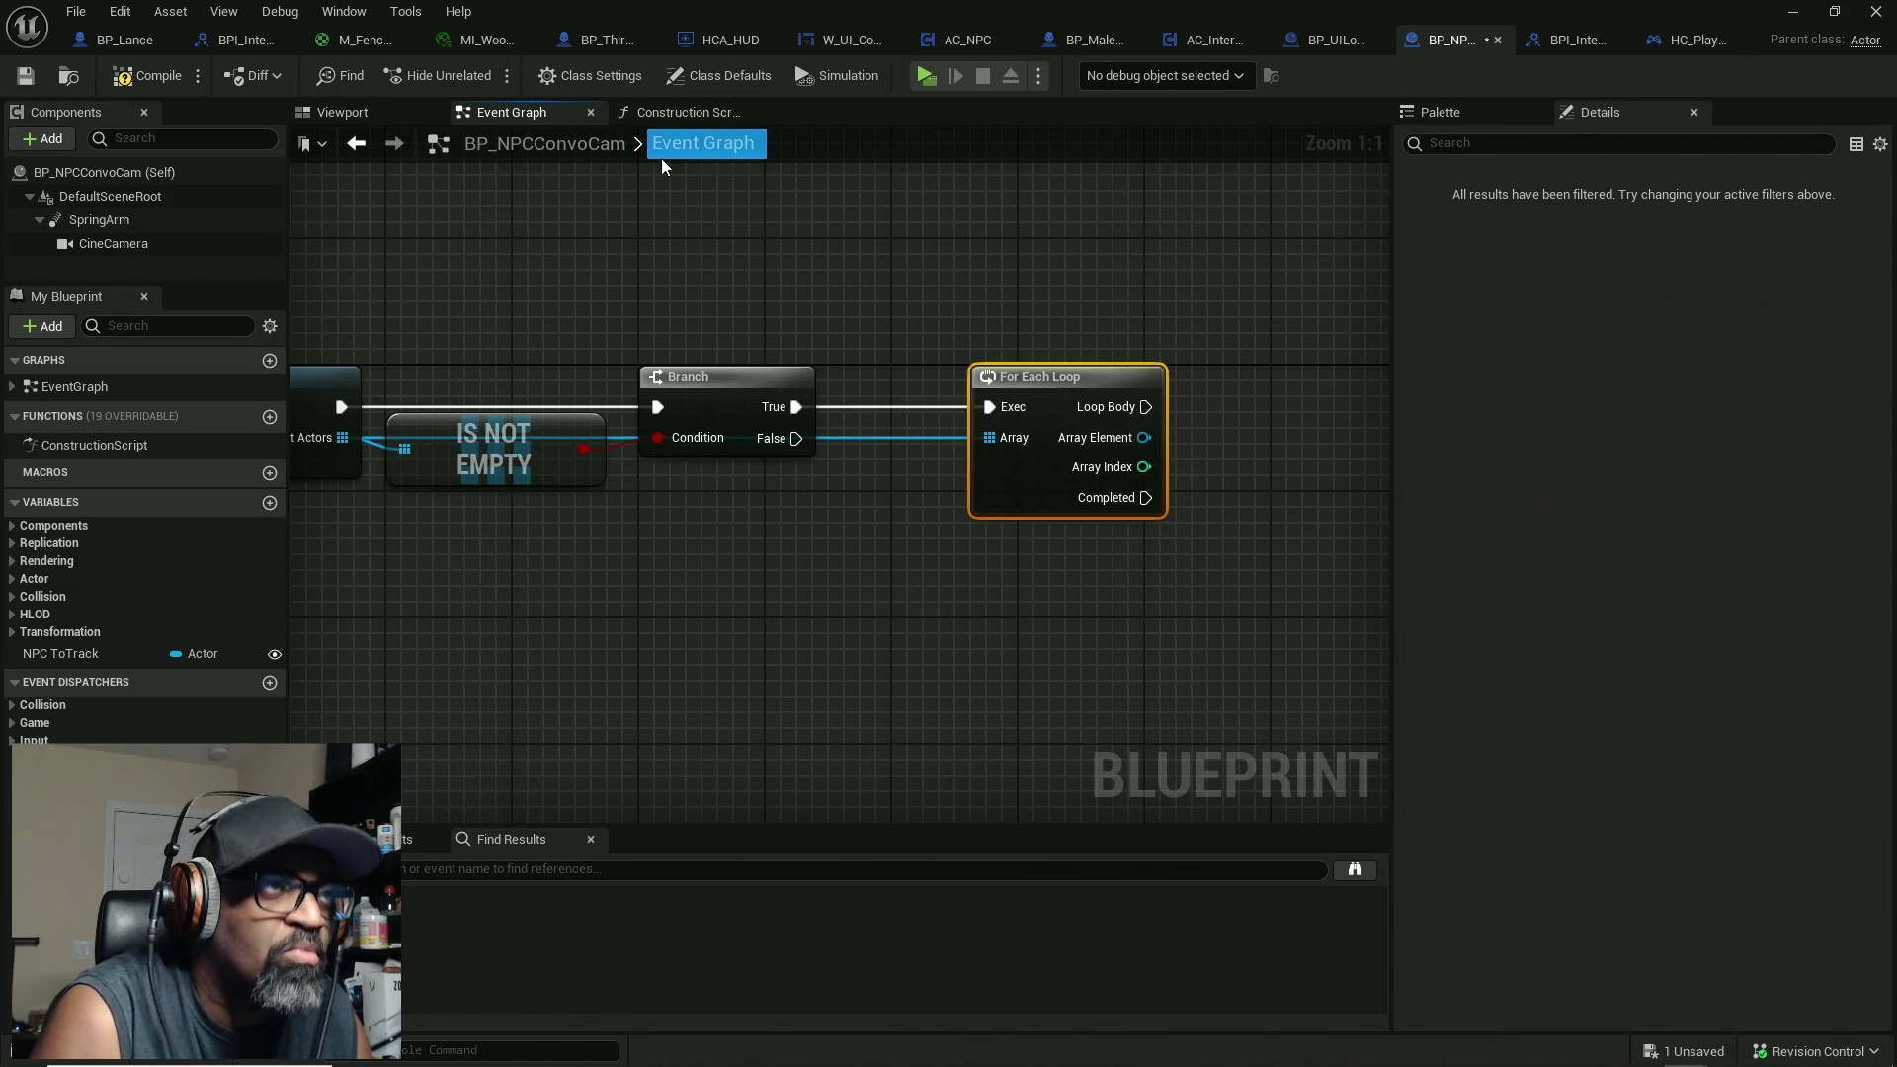
key(ctrl+s)
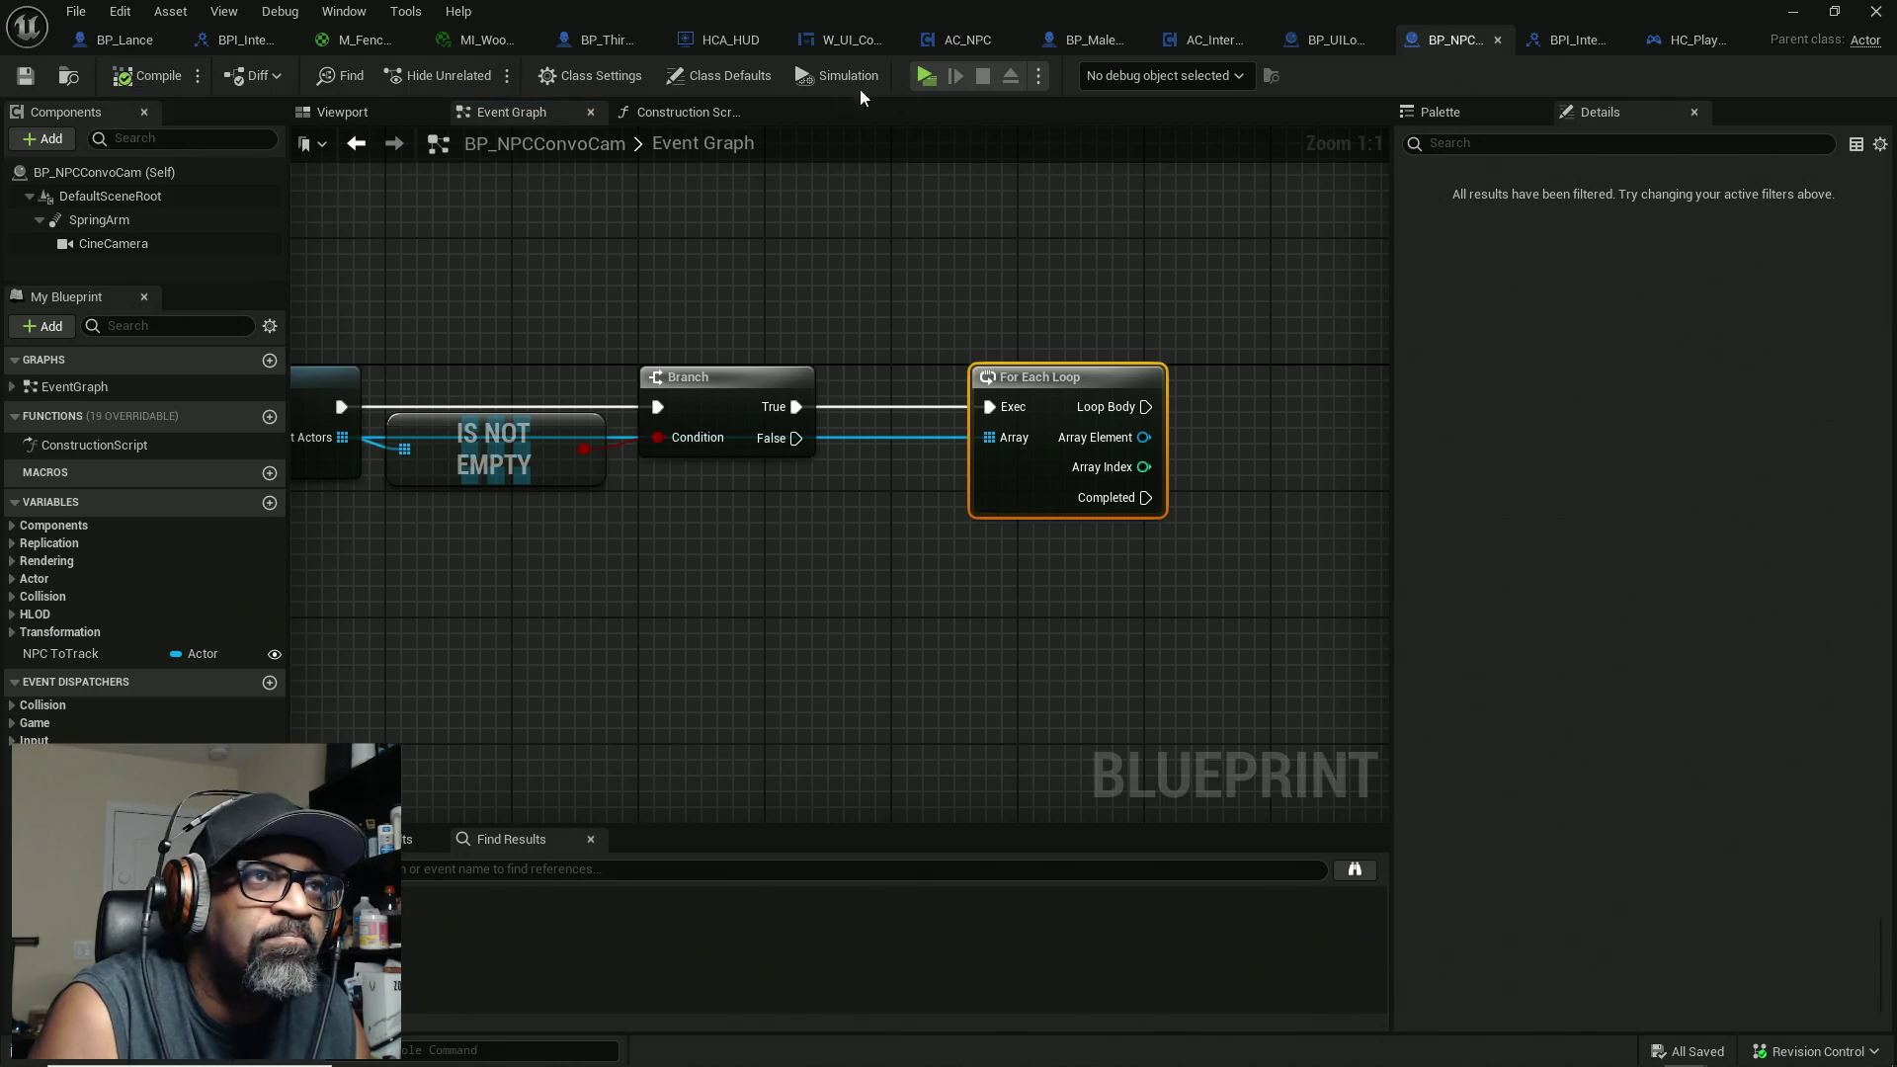
click(1087, 41)
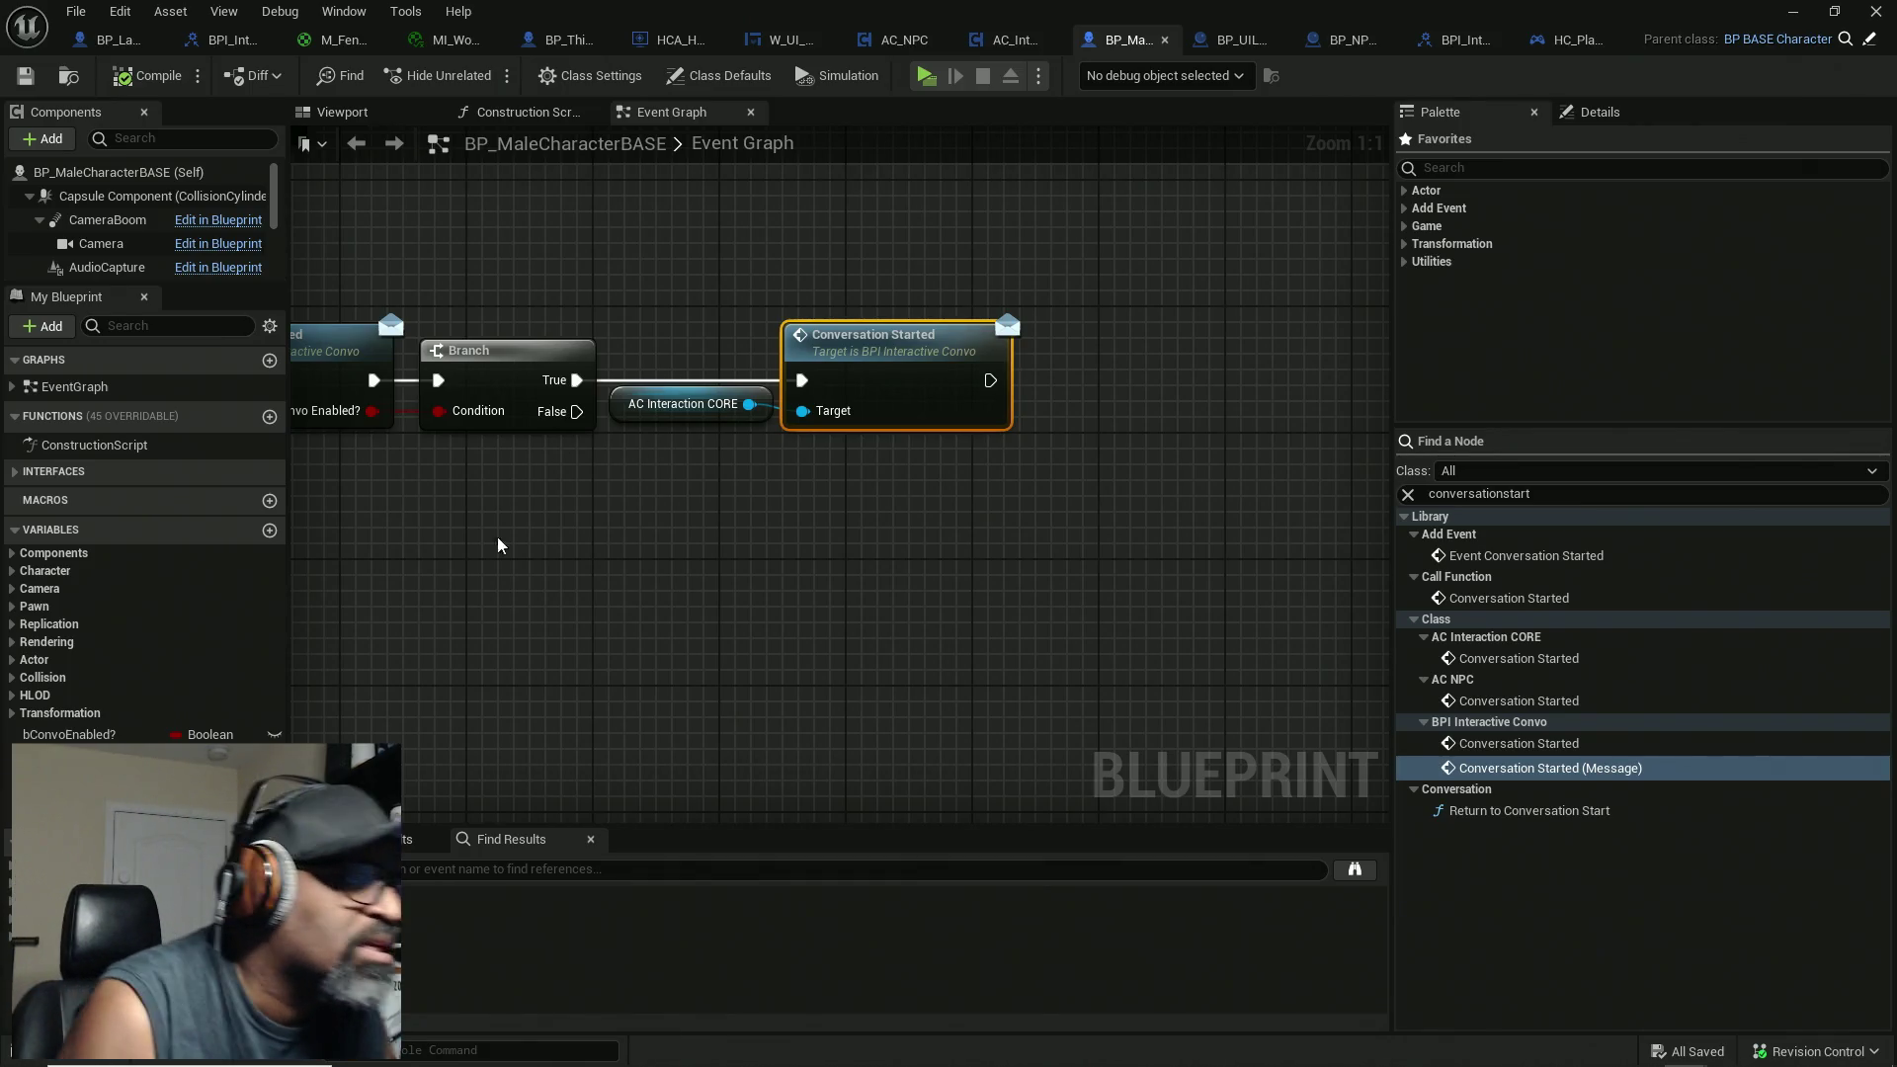
Step: Add a StartConvoCam event dispatcher to the character, then compile and save
click(270, 954)
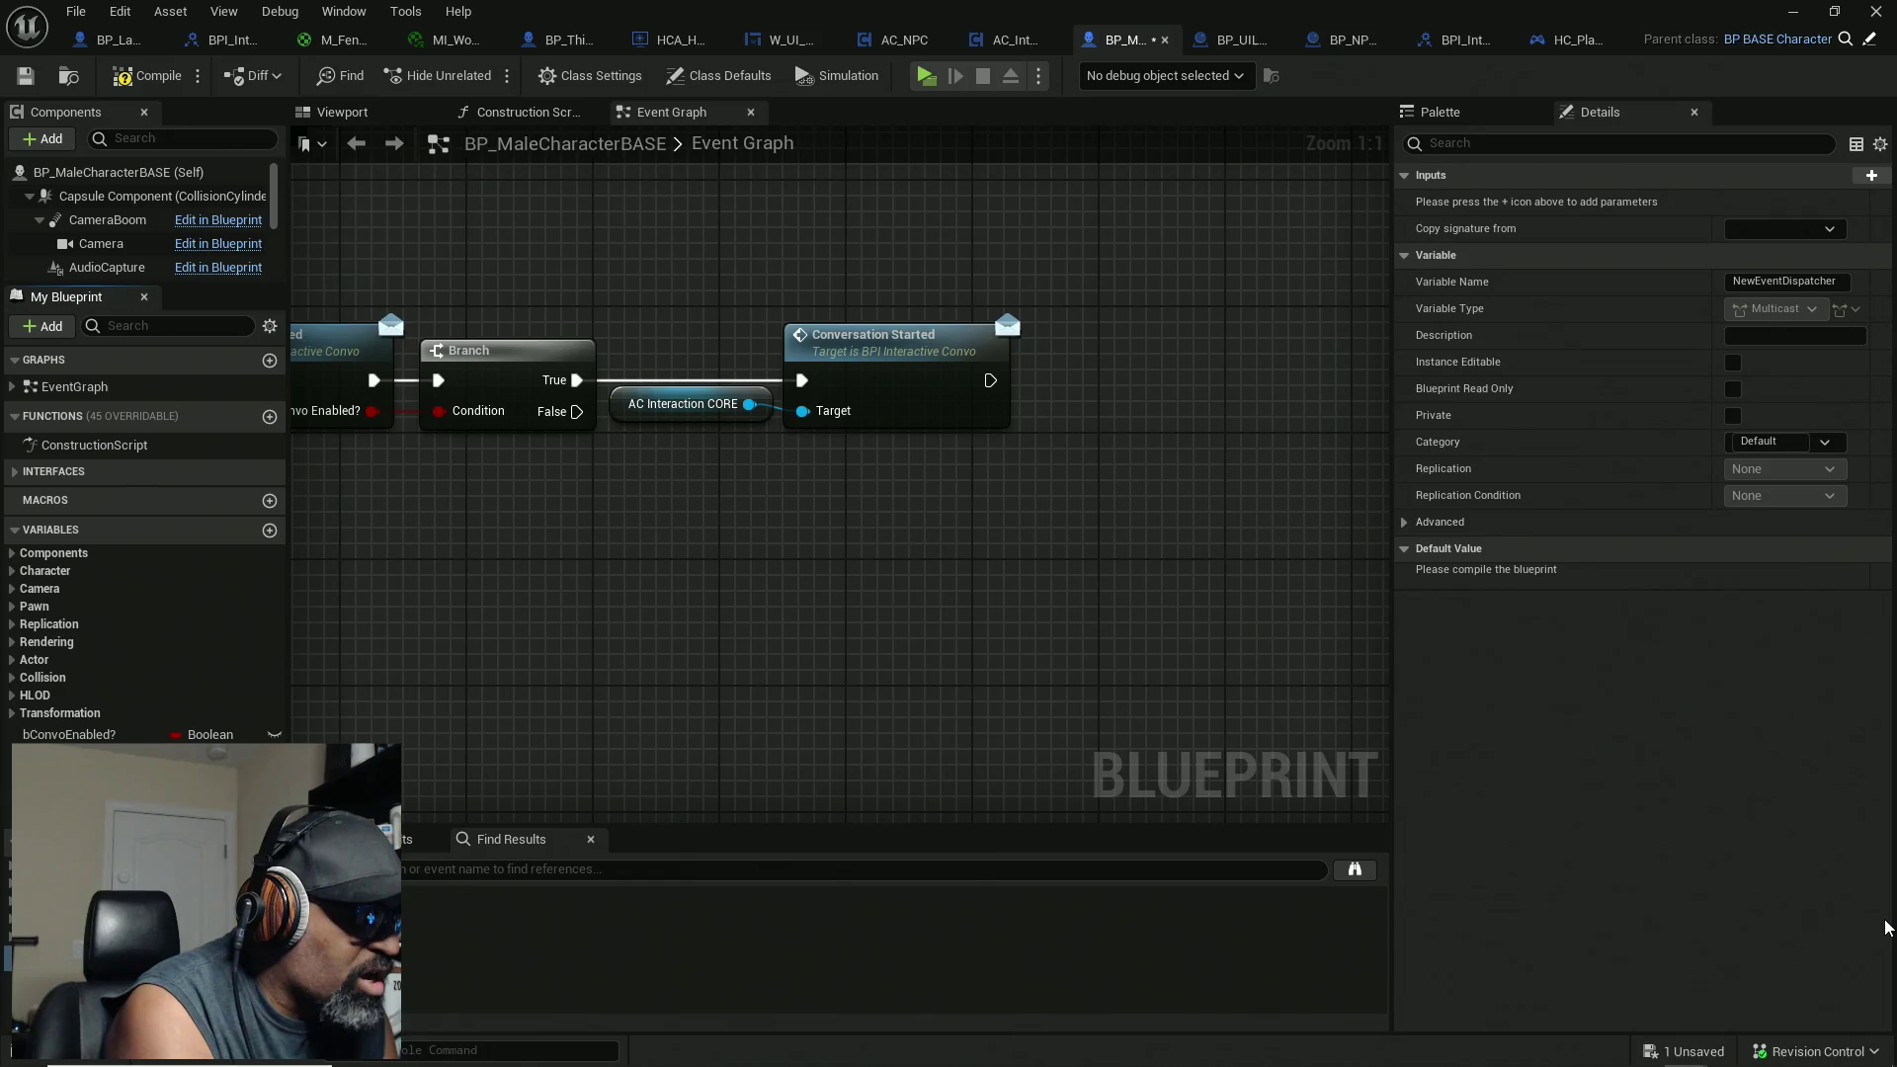
key(Return)
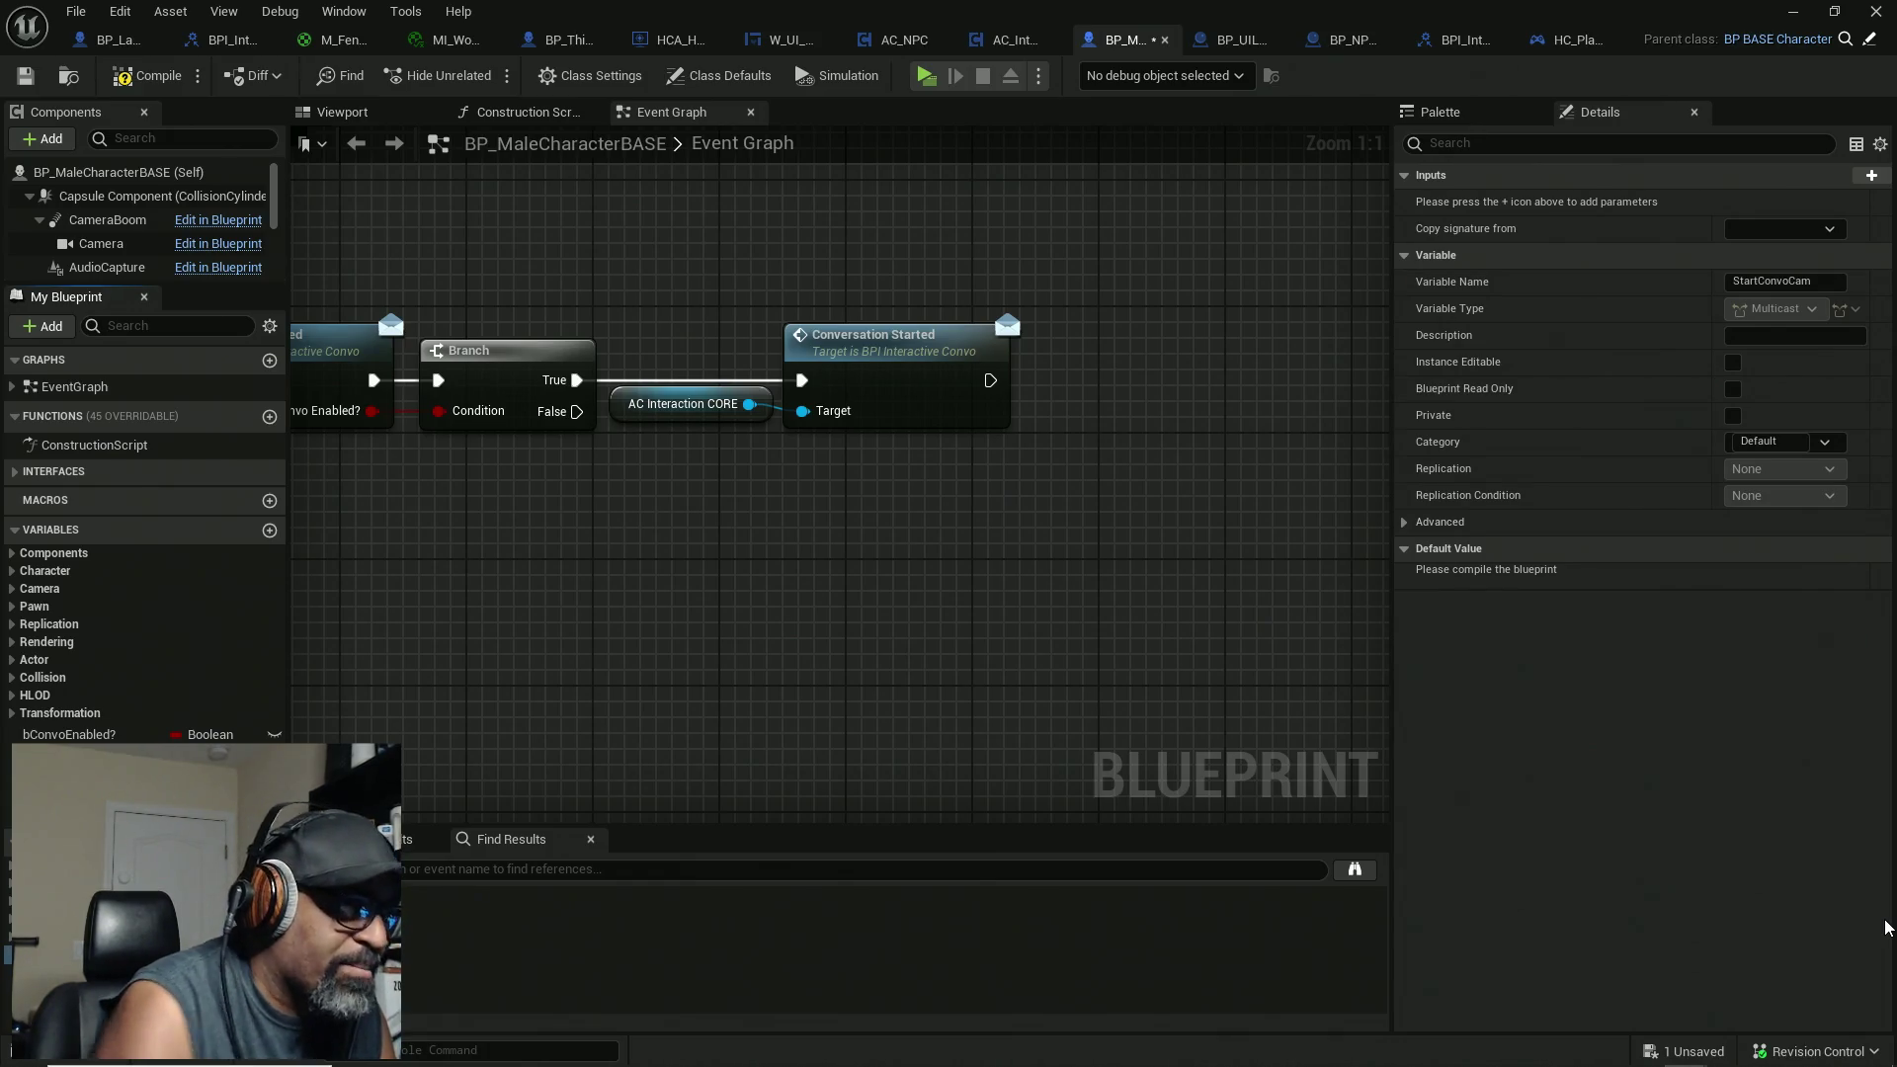
click(123, 79)
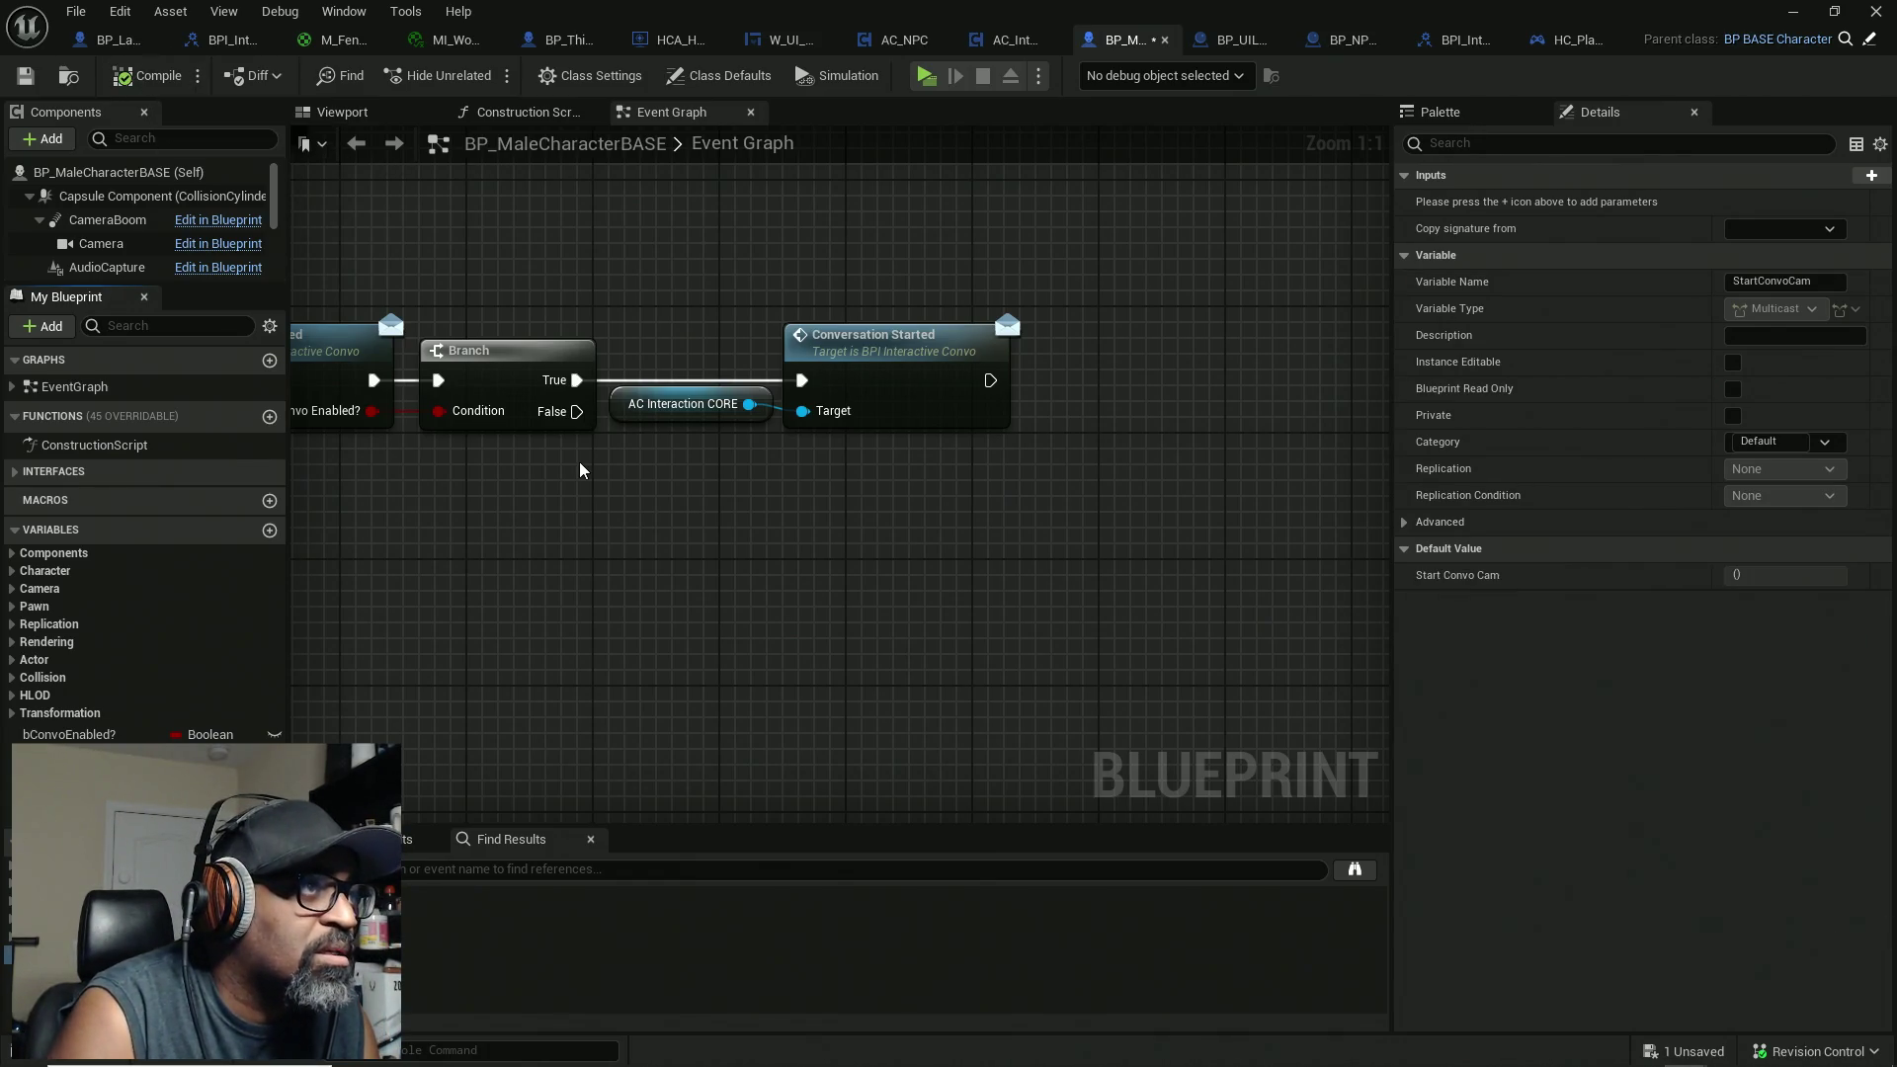
key(ctrl+s)
scroll(634, 590, down, 4)
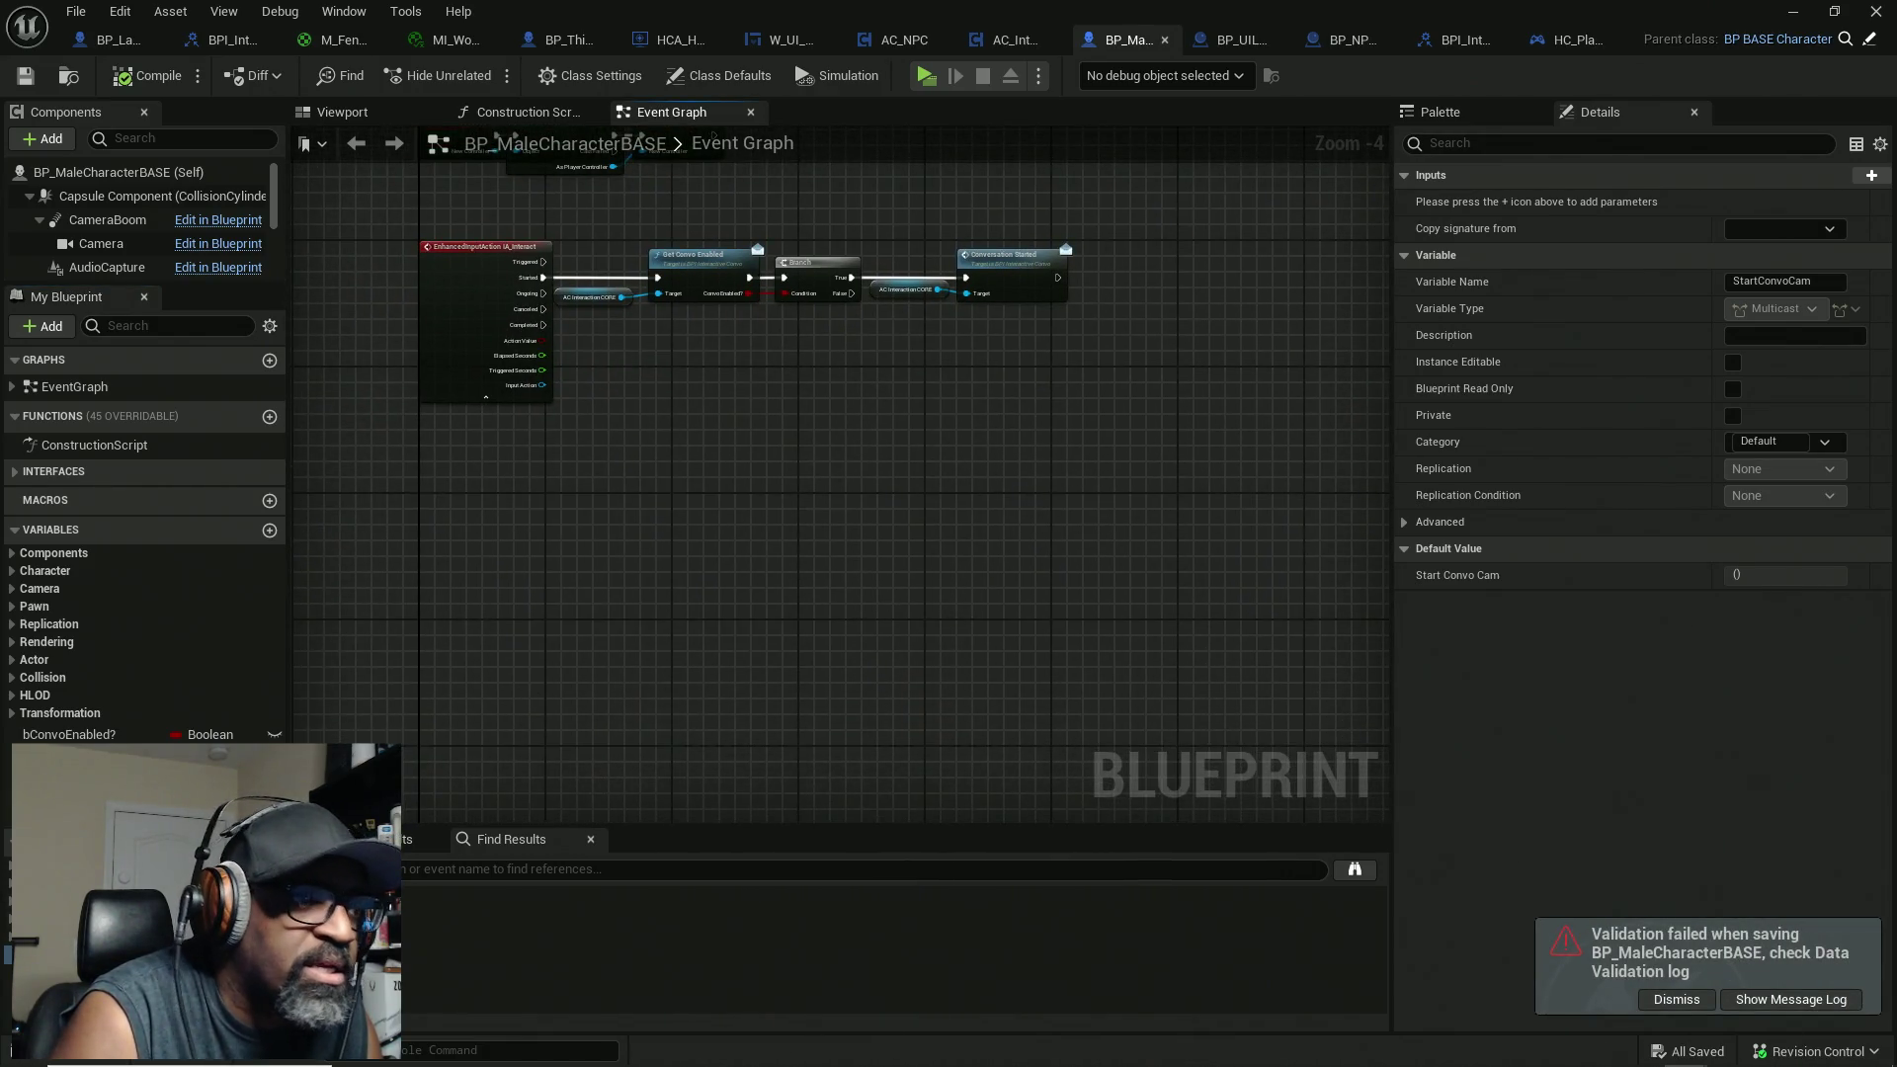
Step: Place StartConvoCam in the graph as a custom event, then delete that StartConvoCam_Event node
mouse_move(69, 938)
mouse_down()
mouse_move(513, 921)
mouse_move(453, 611)
mouse_up()
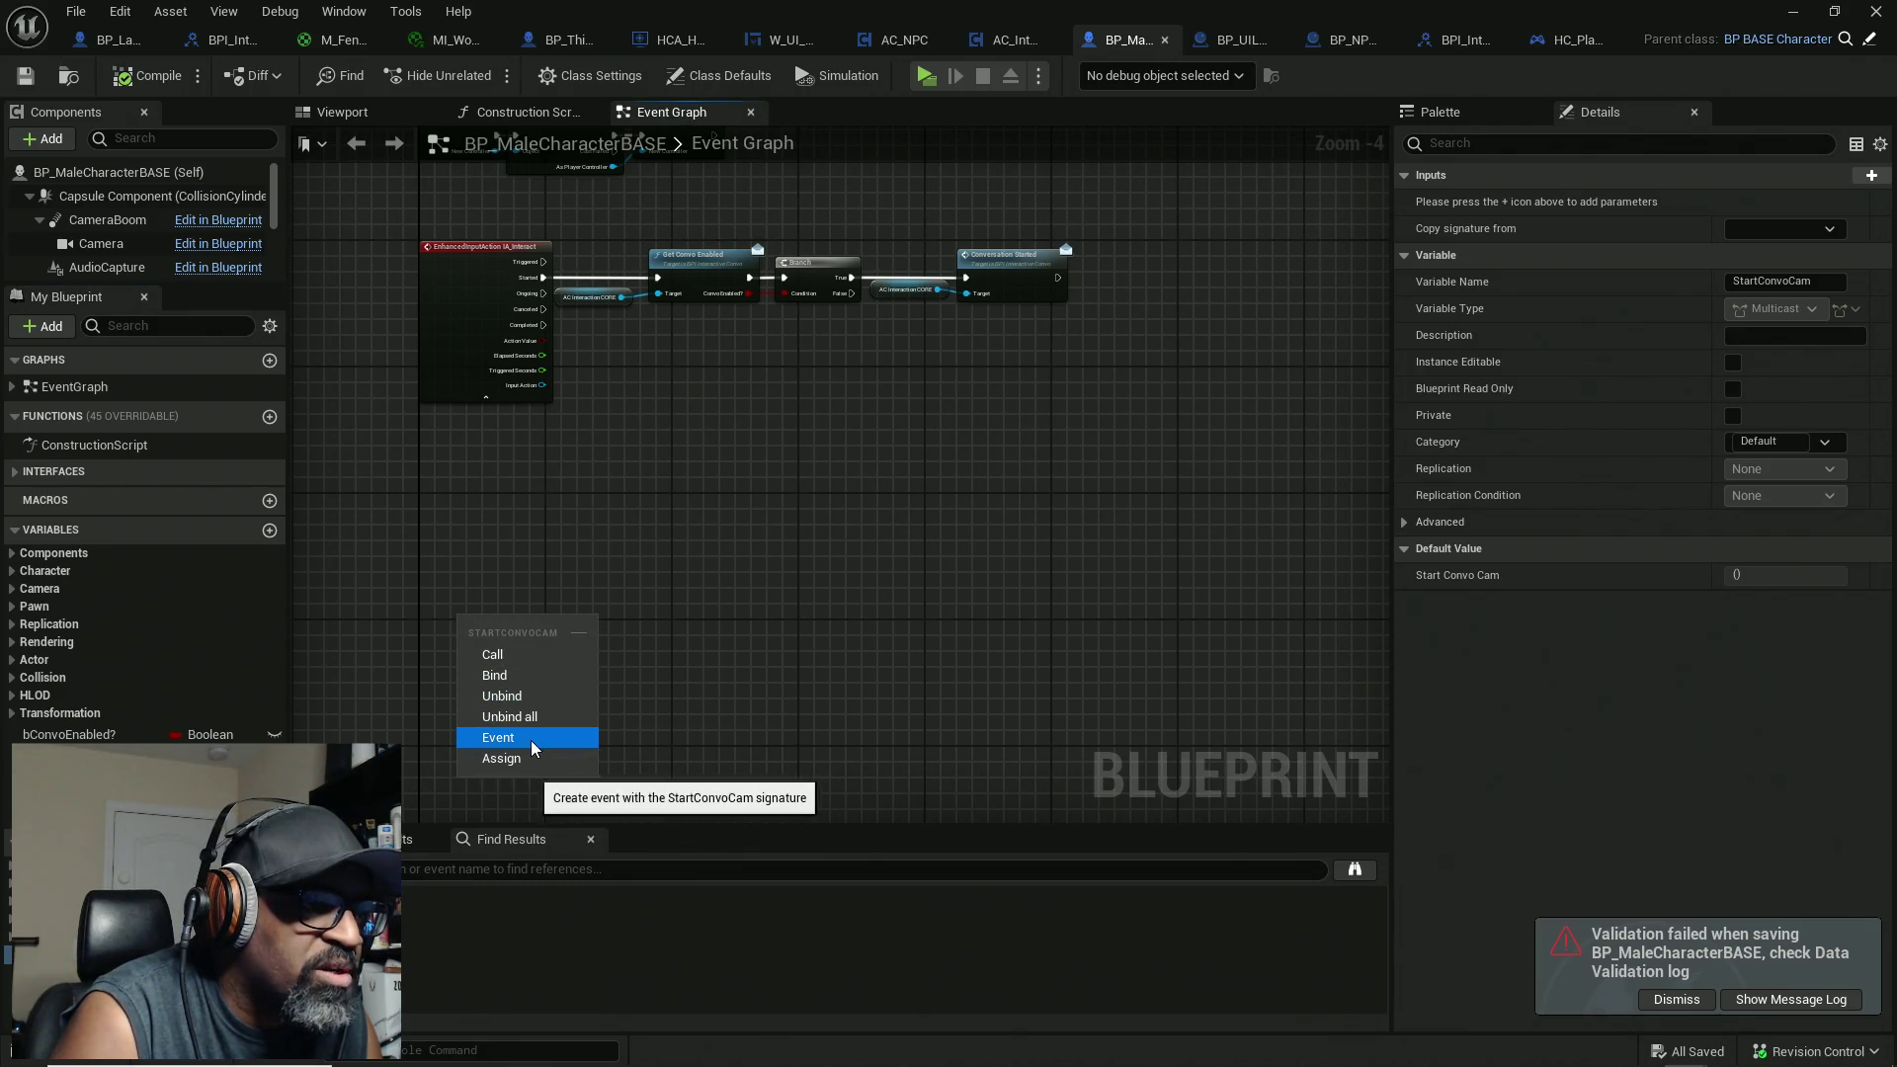
click(530, 739)
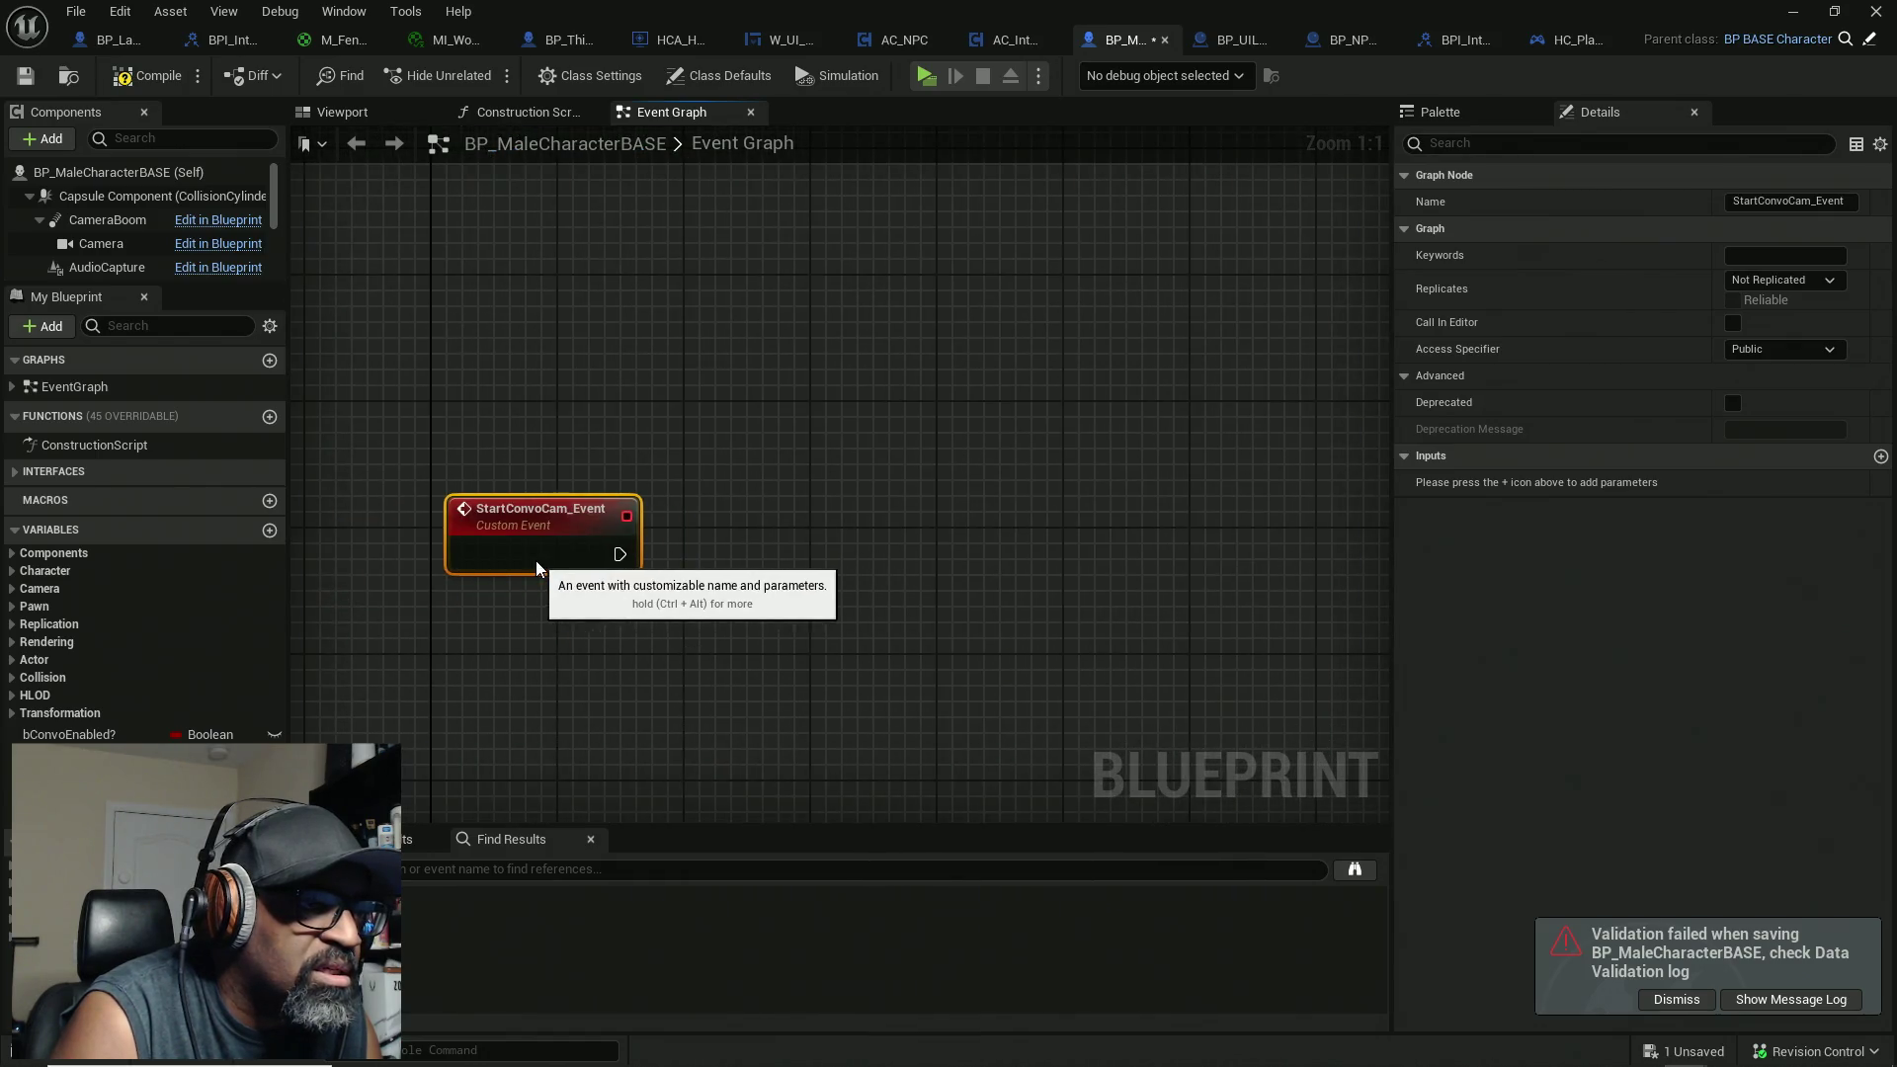
mouse_move(535, 560)
mouse_down()
mouse_move(507, 500)
mouse_move(521, 461)
mouse_up()
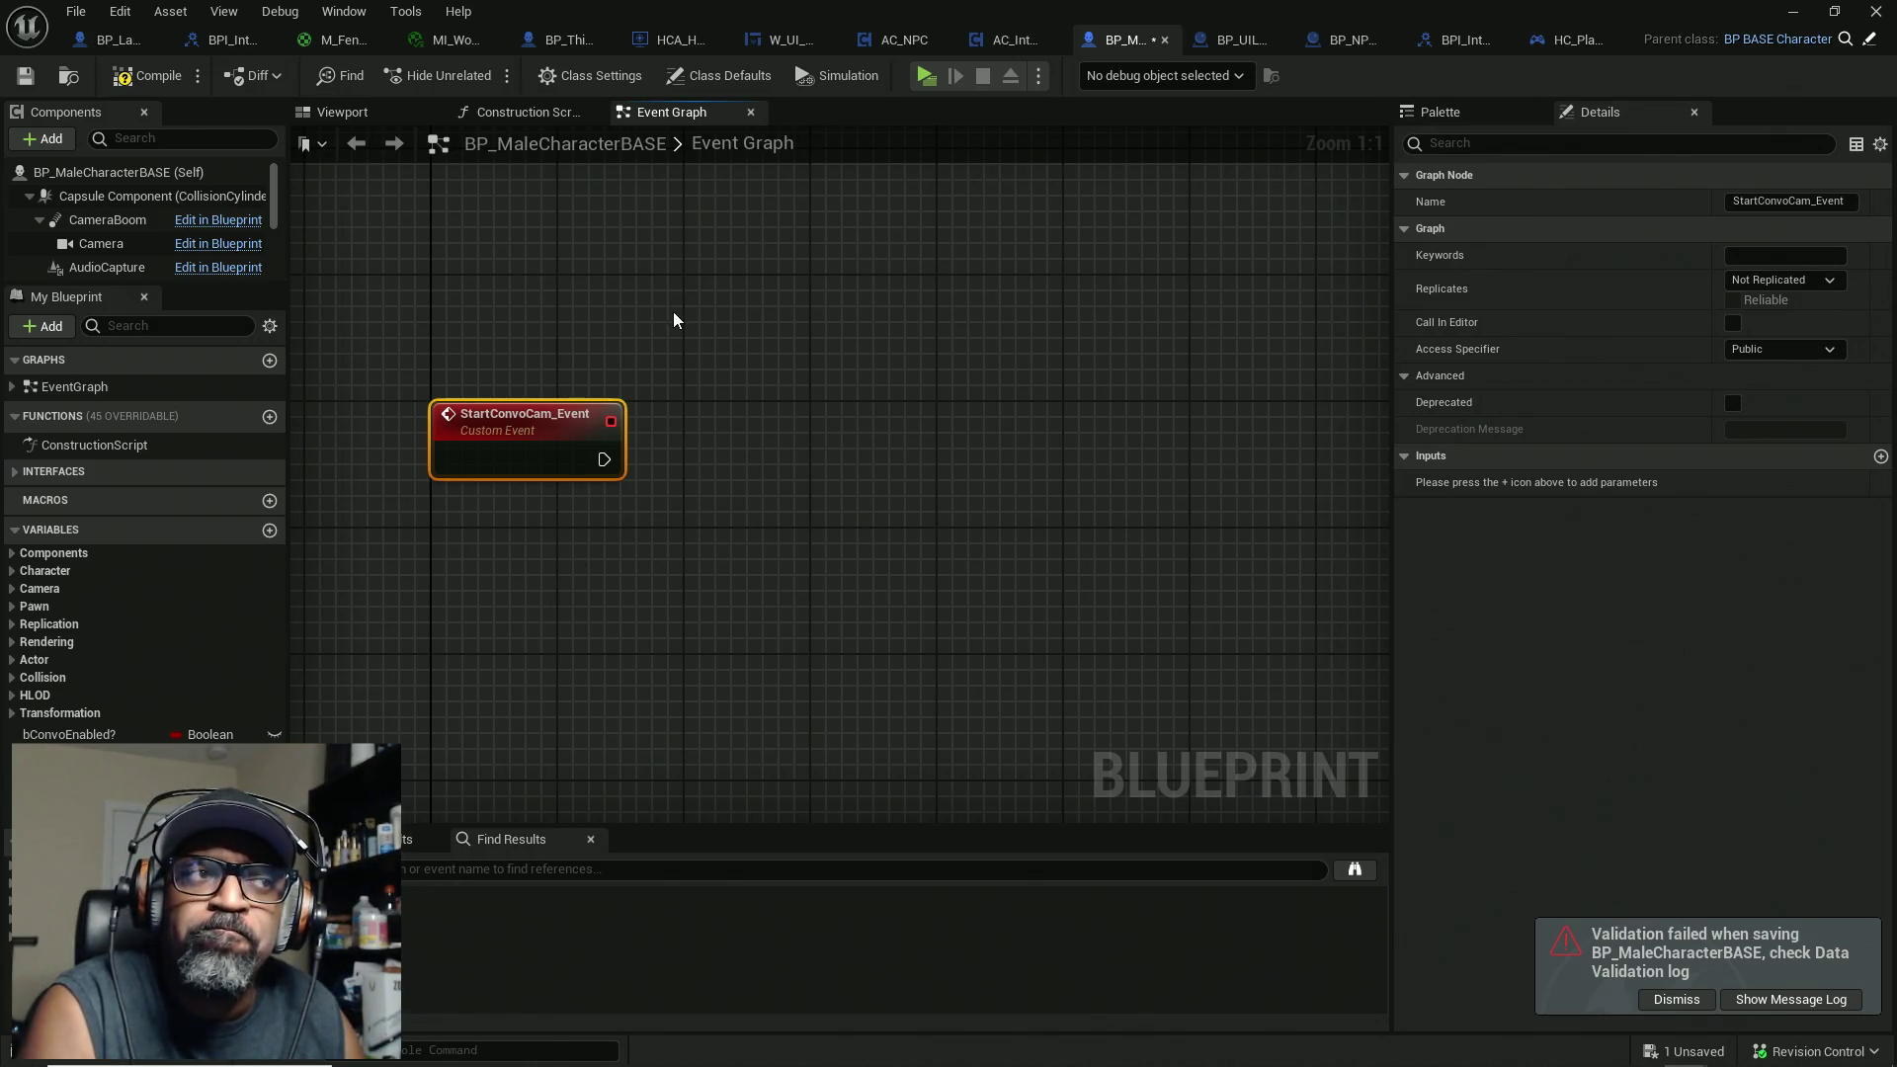
drag(674, 309, 399, 662)
key(Delete)
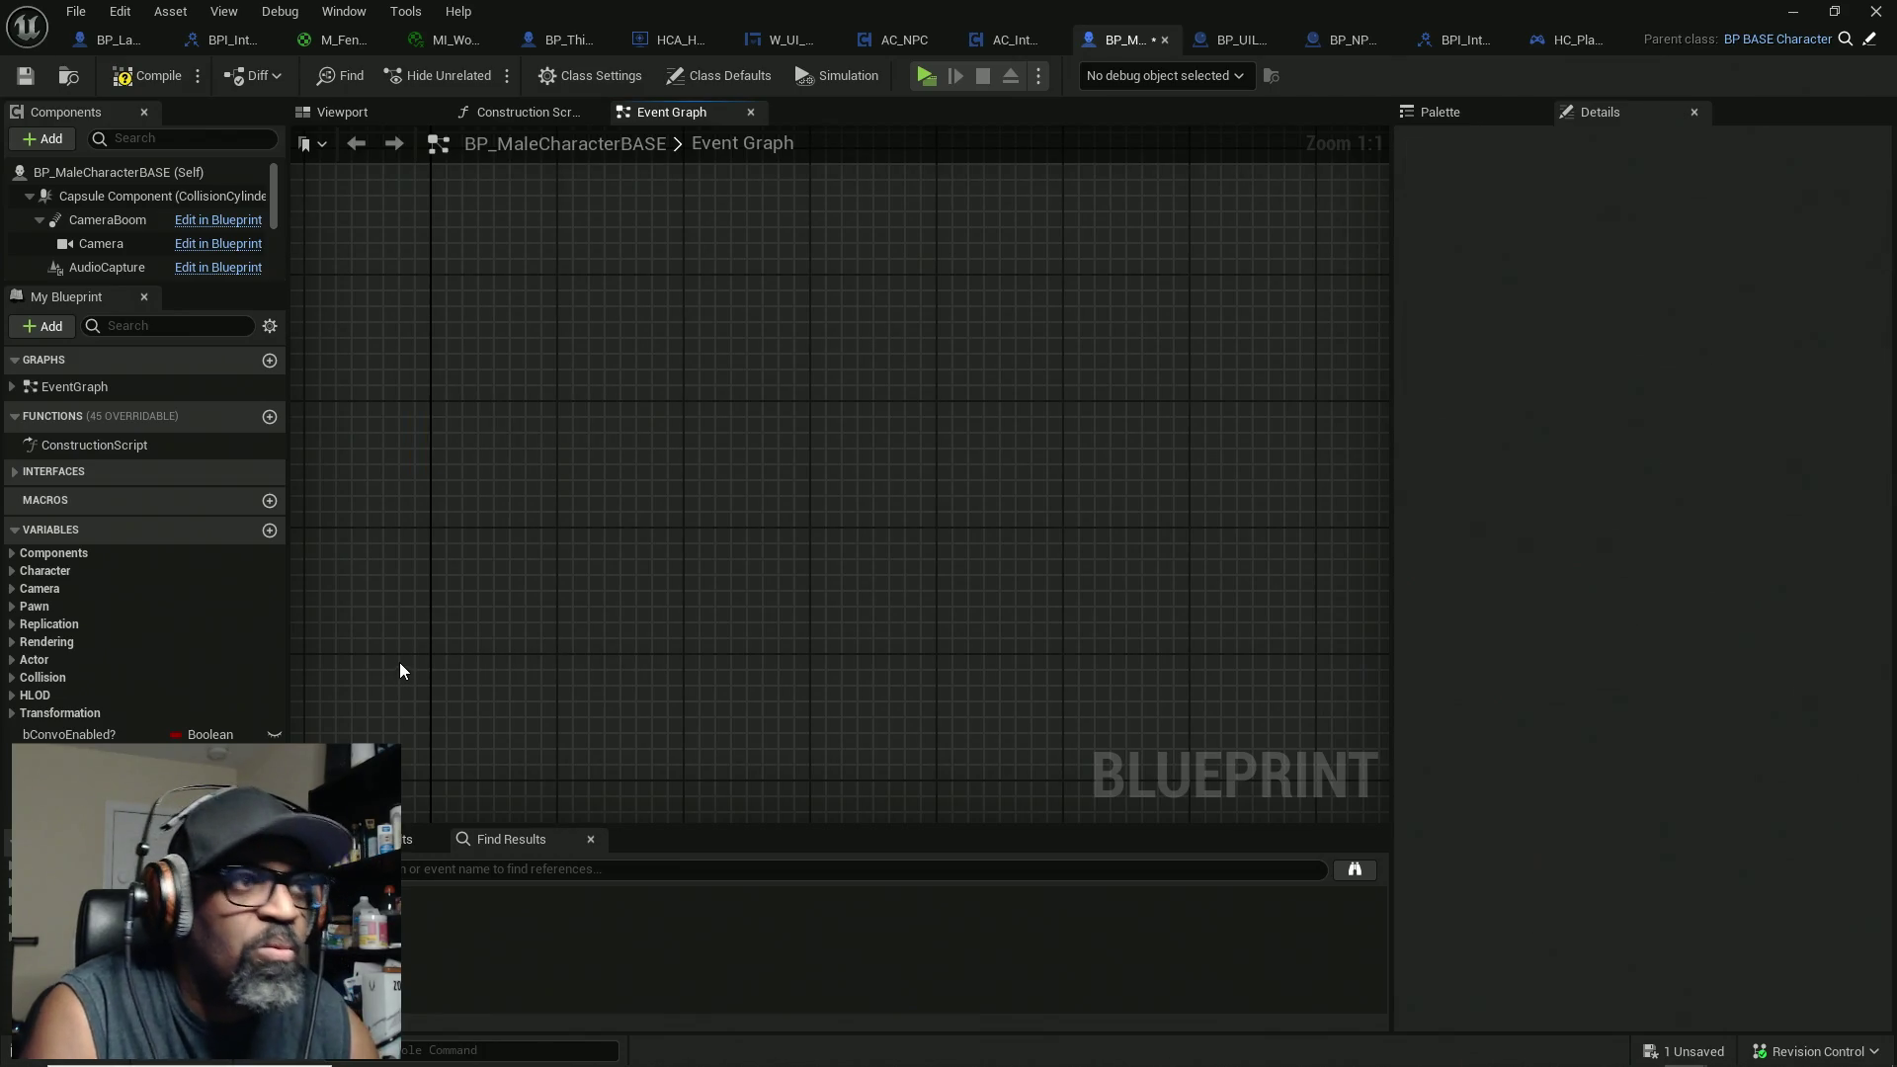
scroll(732, 494, down, 1)
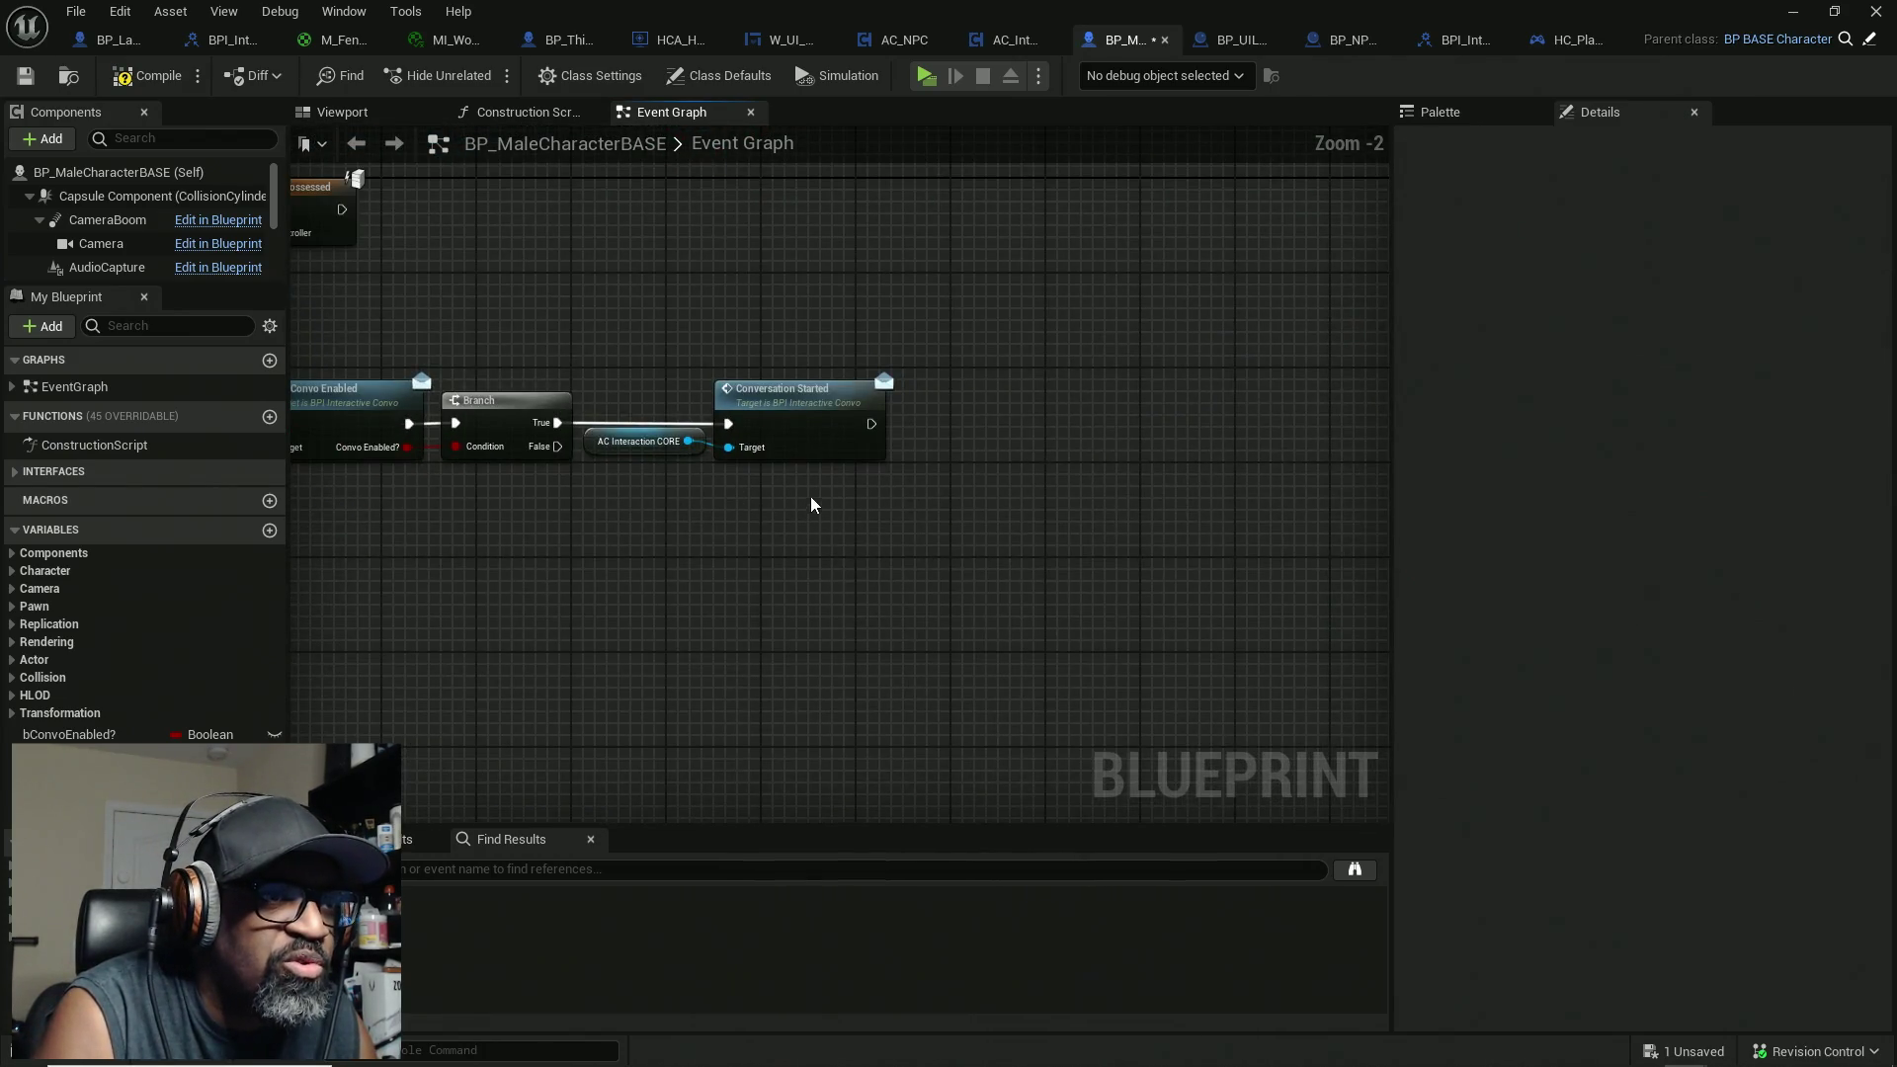
scroll(814, 500, up, 1)
Step: Add a Call StartConvoCam node run after Conversation Started, and save the blueprint
mouse_move(80, 889)
mouse_down()
mouse_move(593, 751)
mouse_move(955, 386)
mouse_move(885, 405)
mouse_up()
click(964, 432)
drag(1058, 440, 1047, 408)
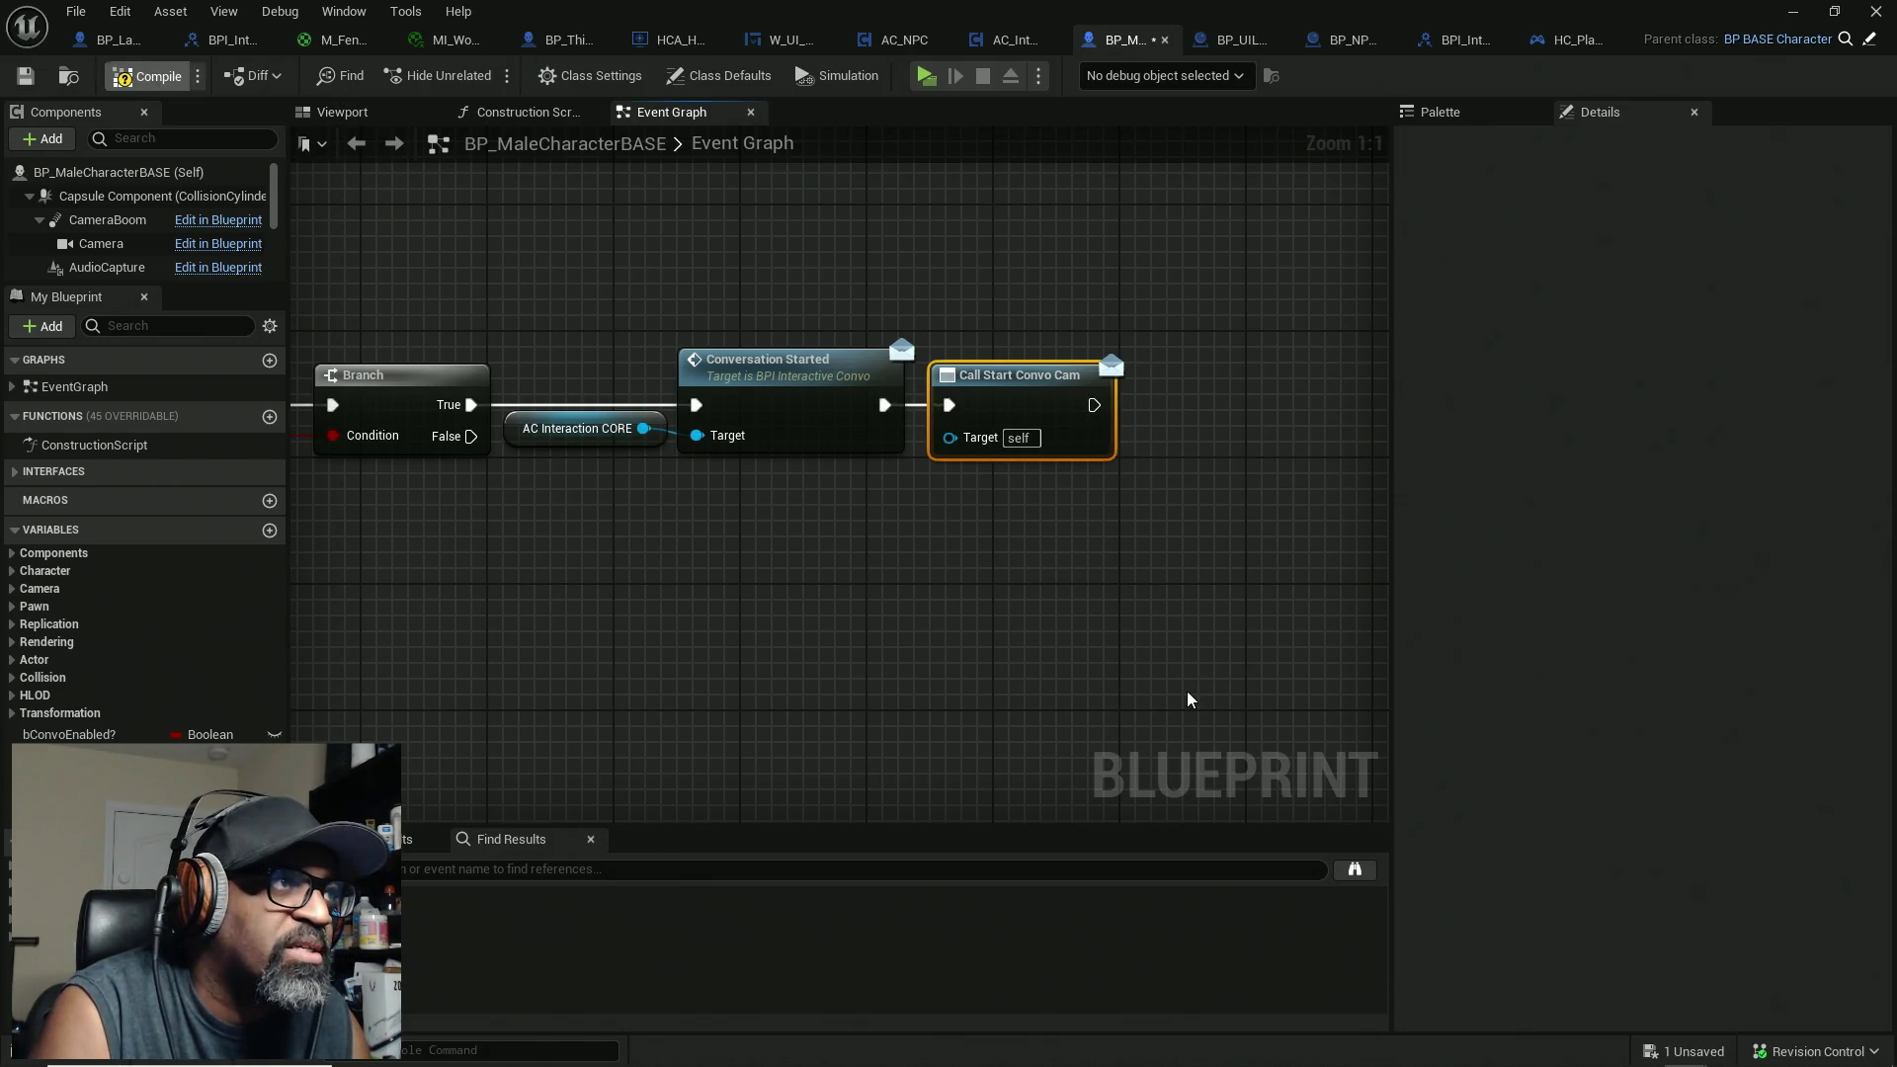
key(ctrl+s)
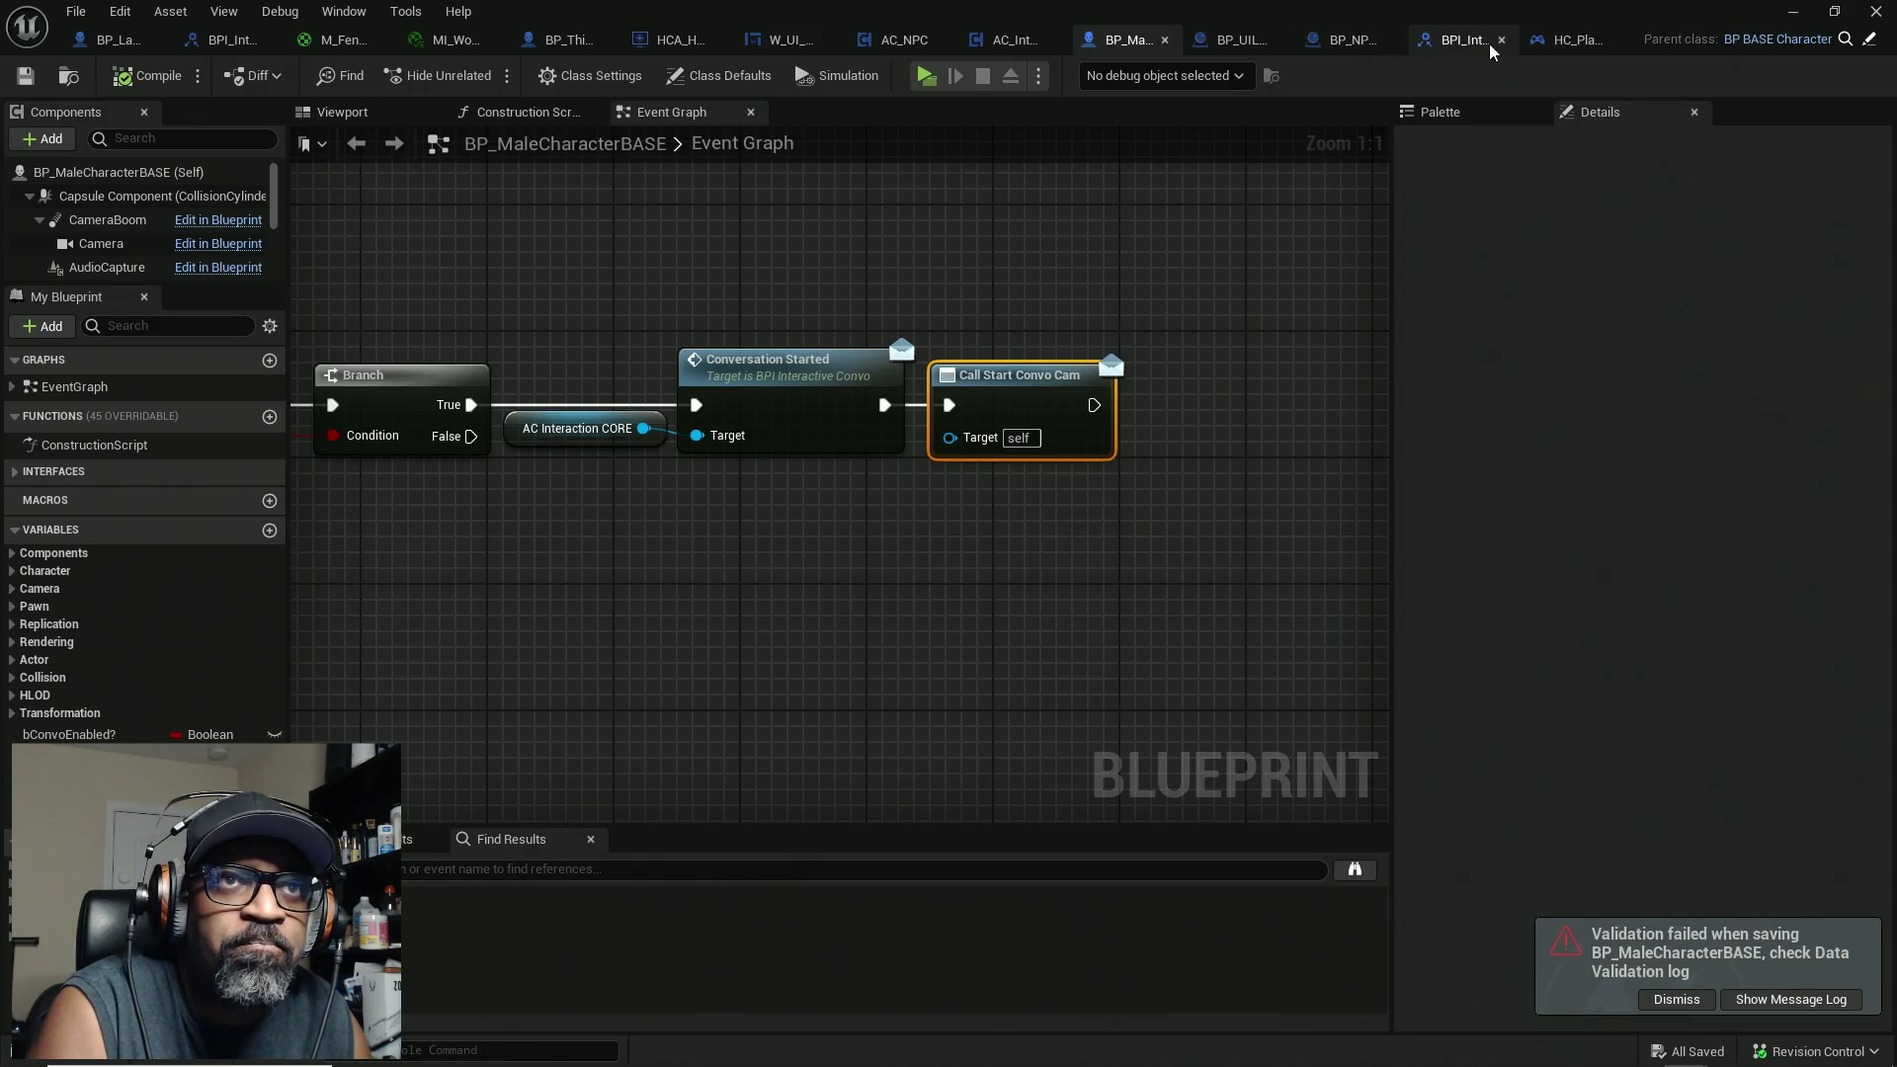
click(1340, 49)
mouse_move(1207, 469)
mouse_down()
mouse_move(929, 471)
mouse_move(897, 455)
mouse_move(1052, 448)
mouse_up()
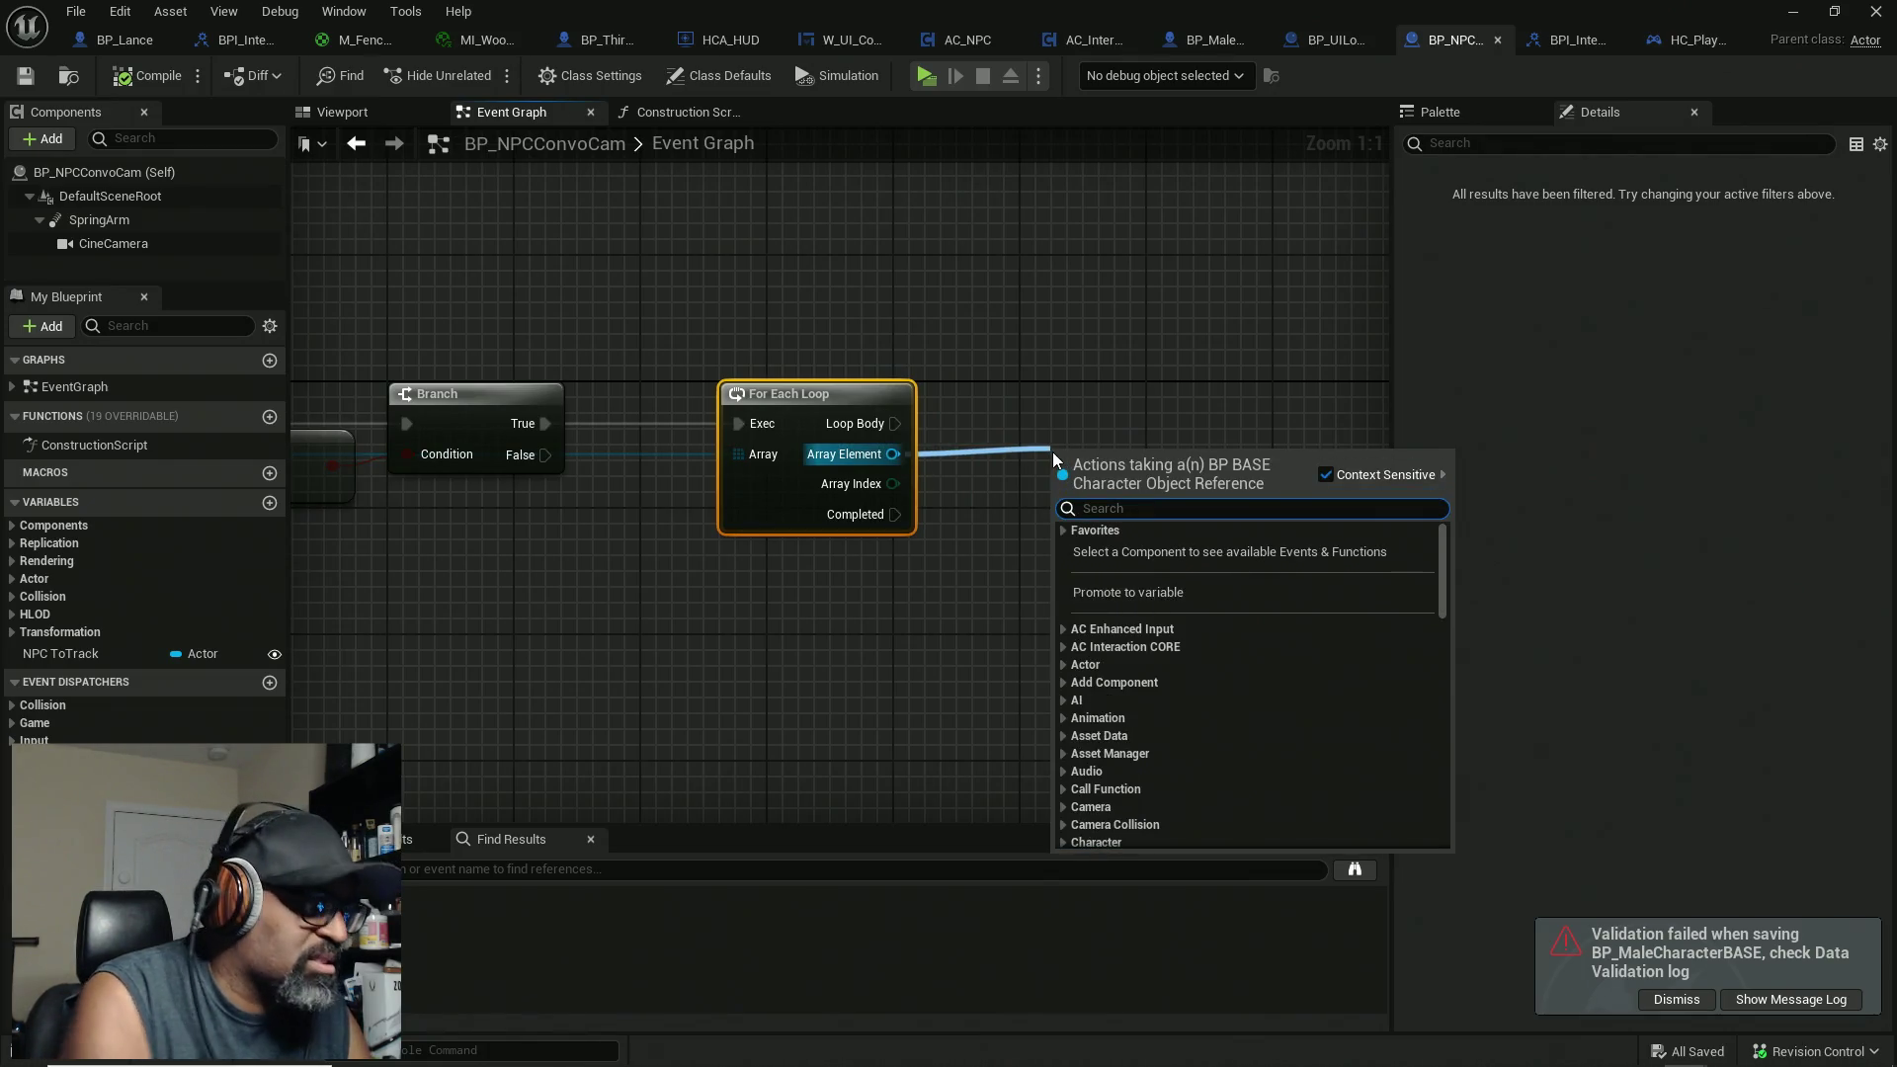
text(bind)
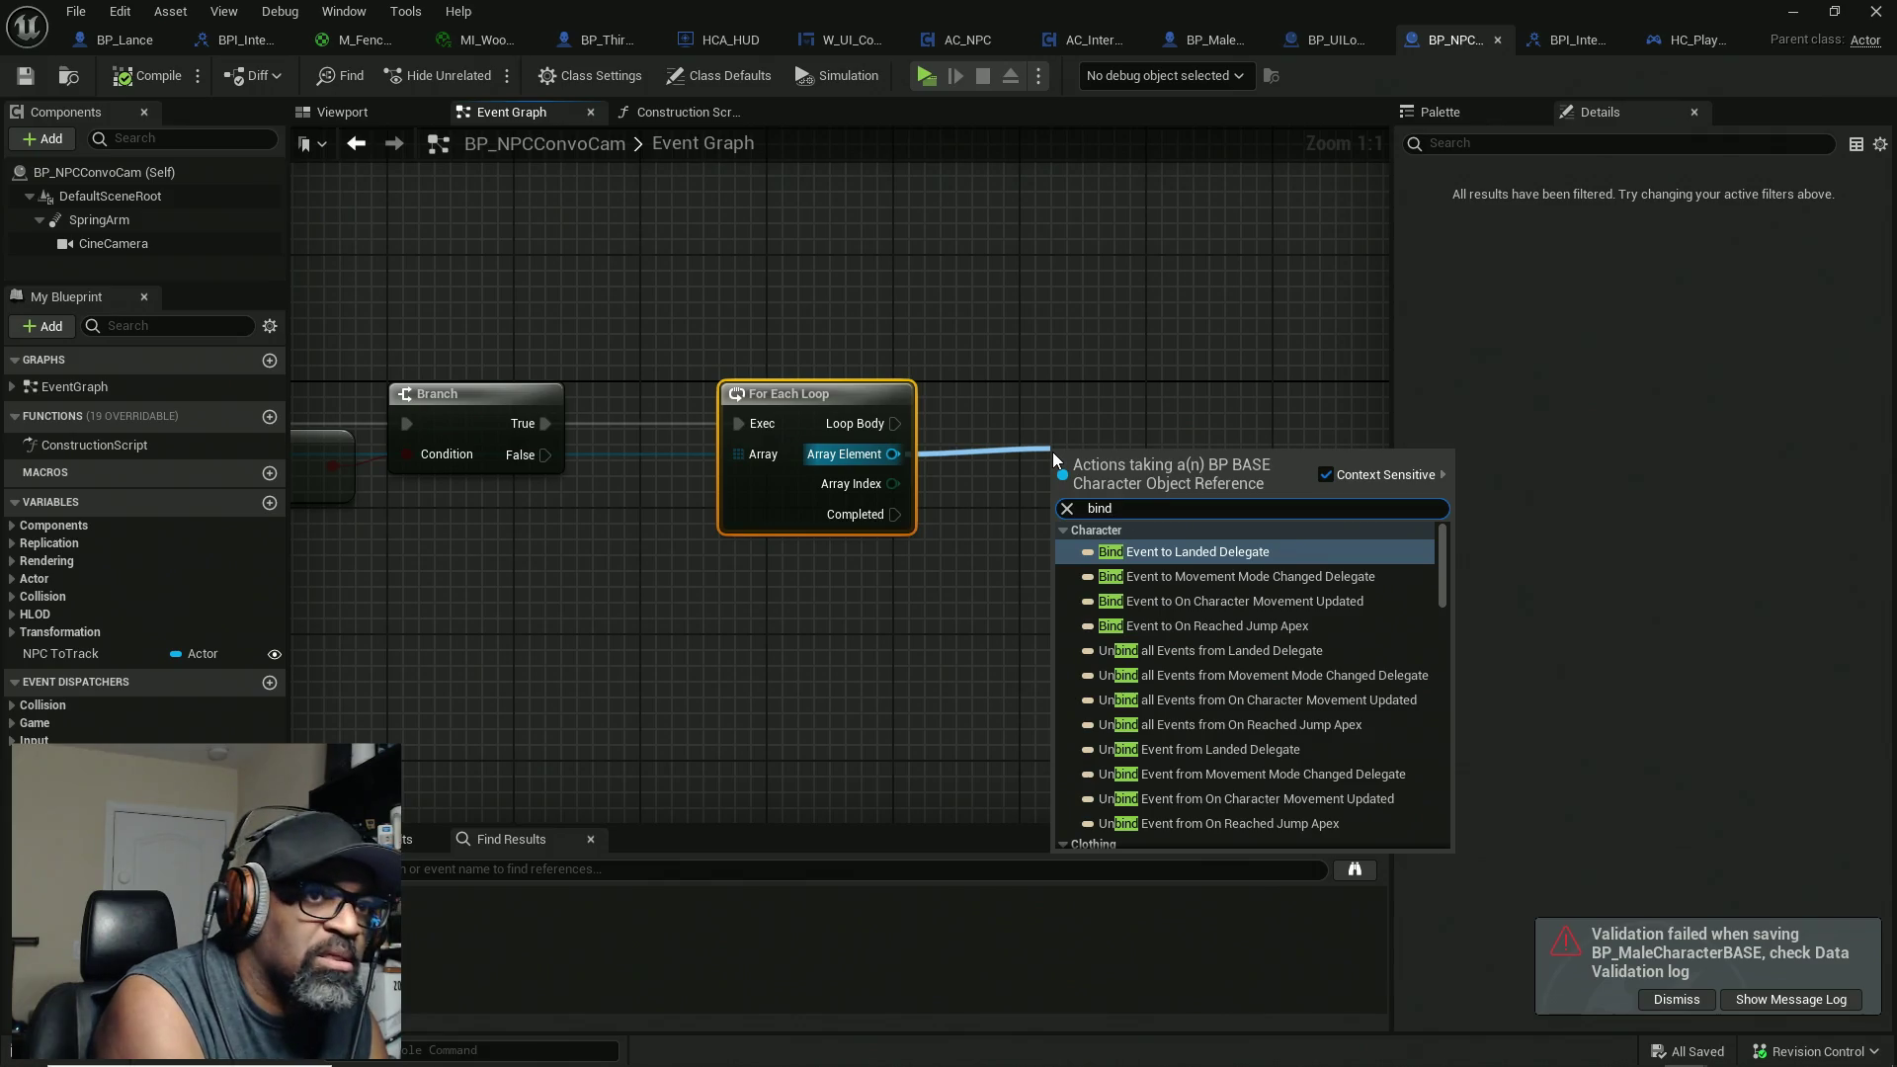
text( to )
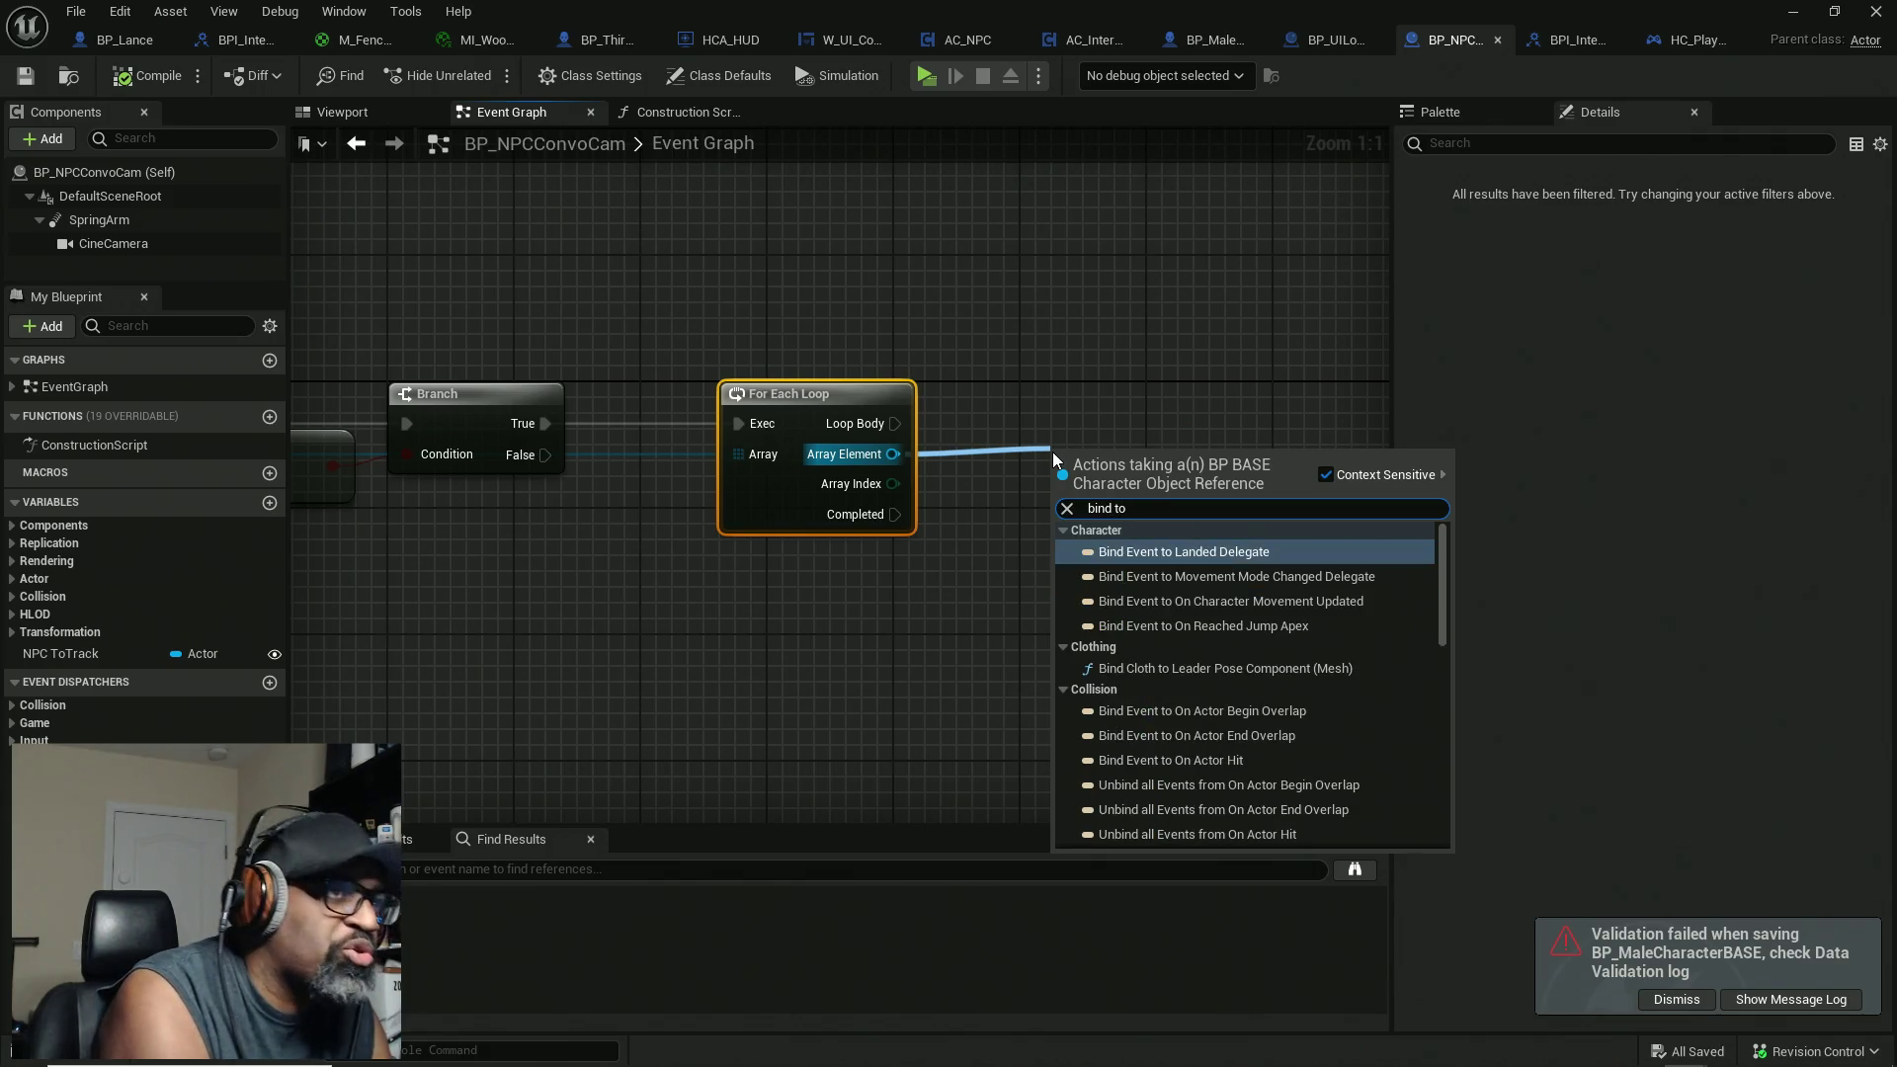
text(con)
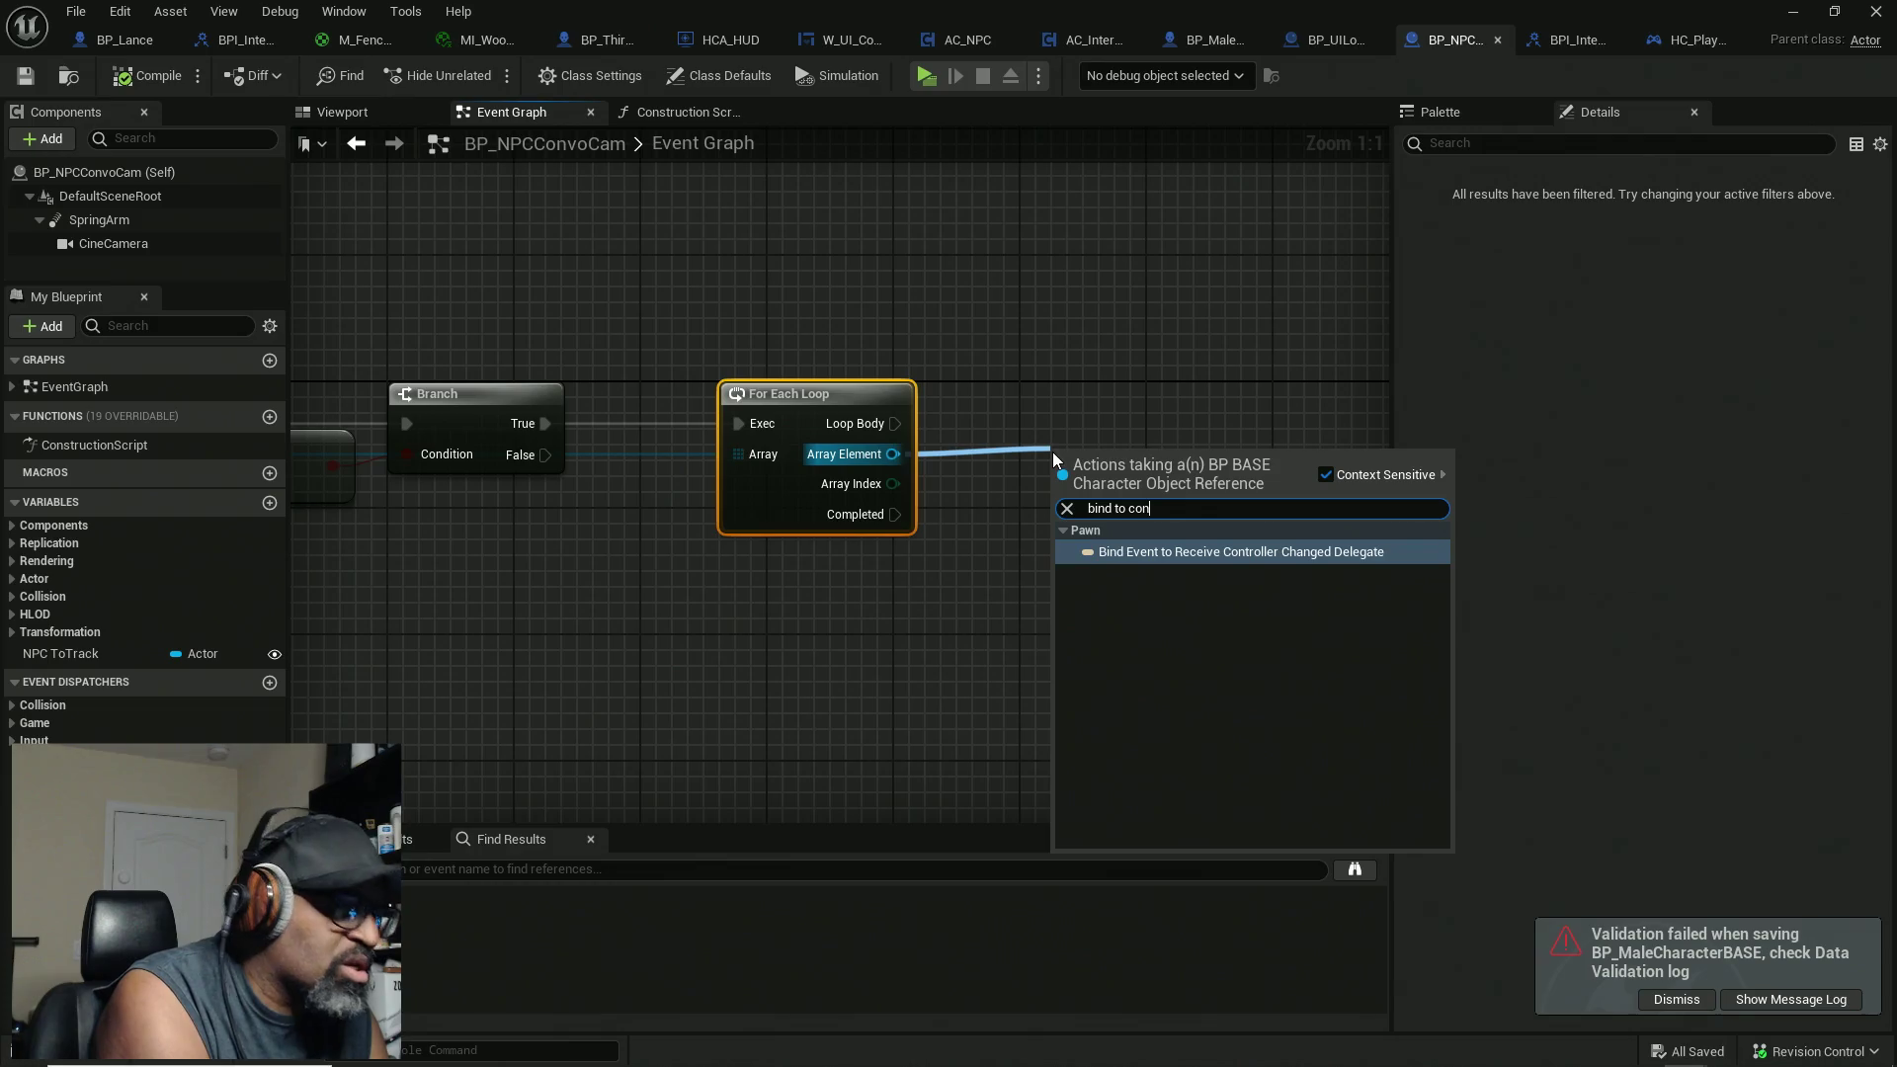
text(vo)
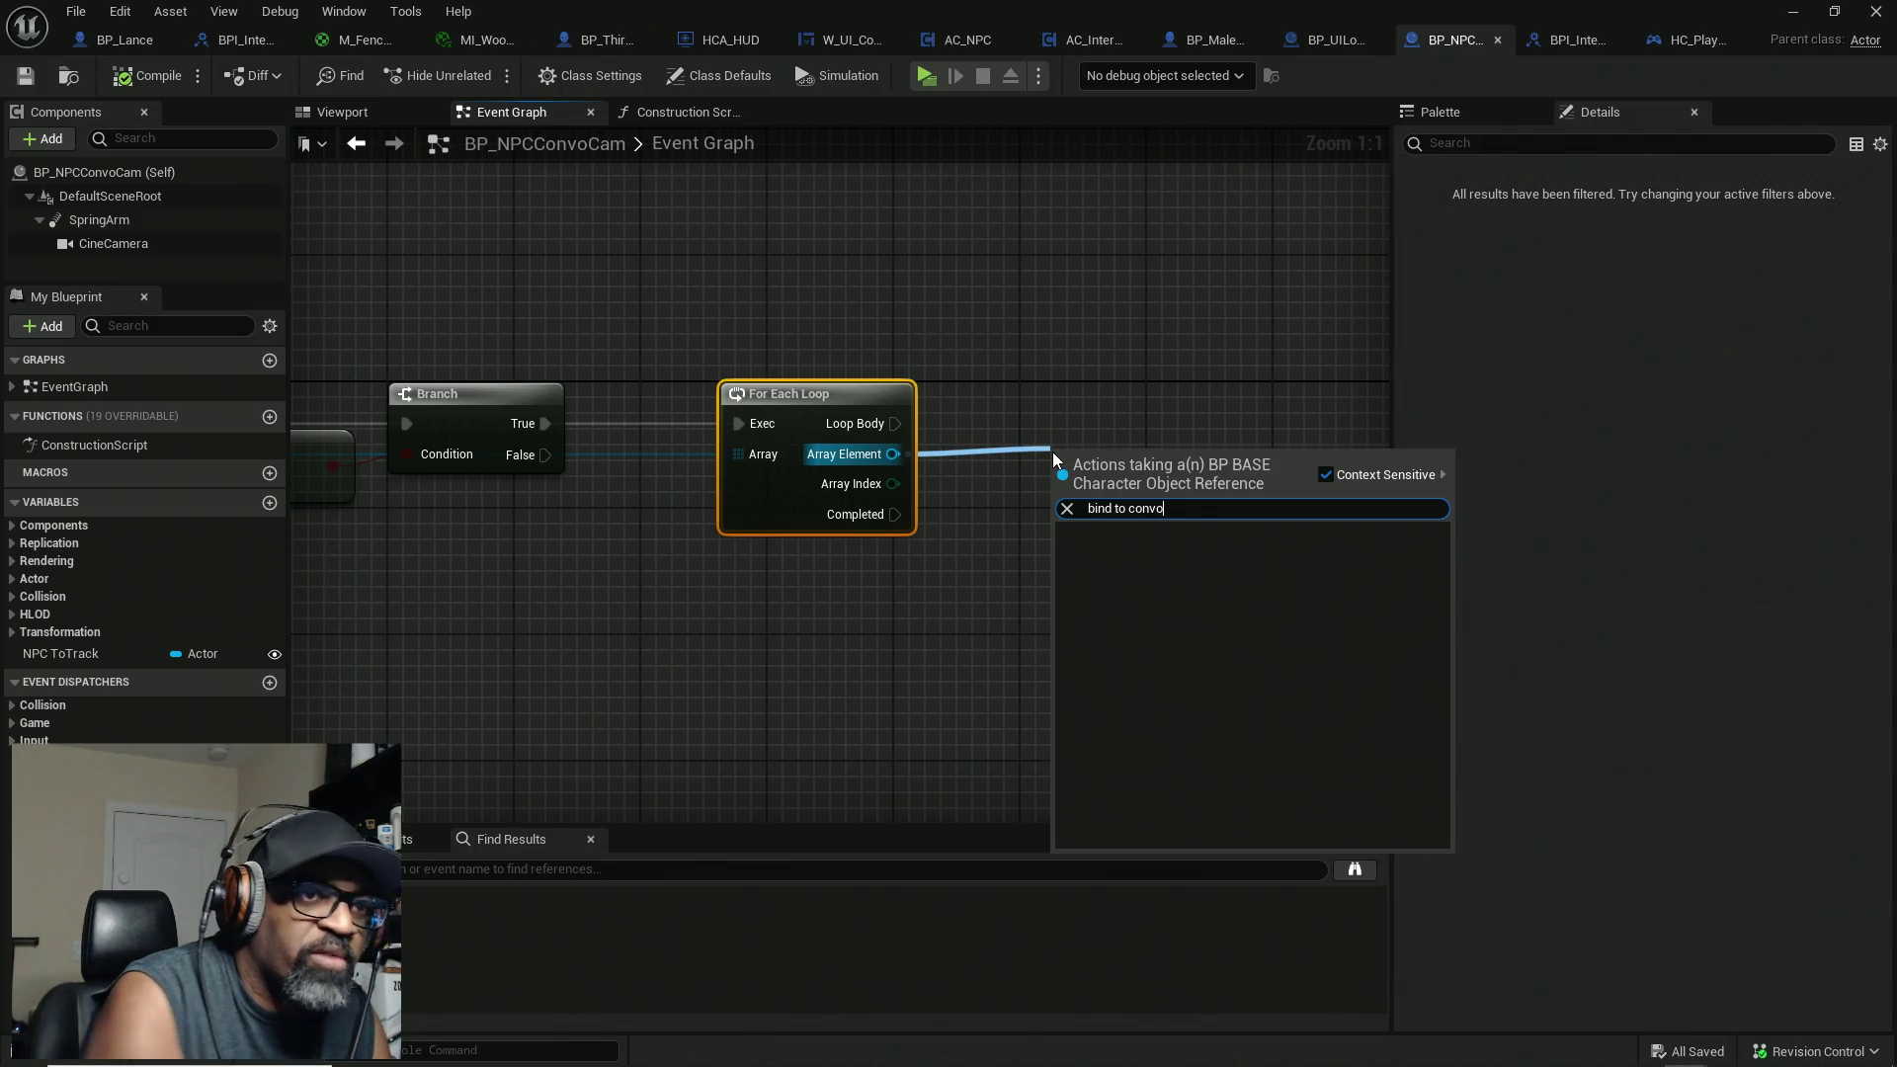
click(1041, 298)
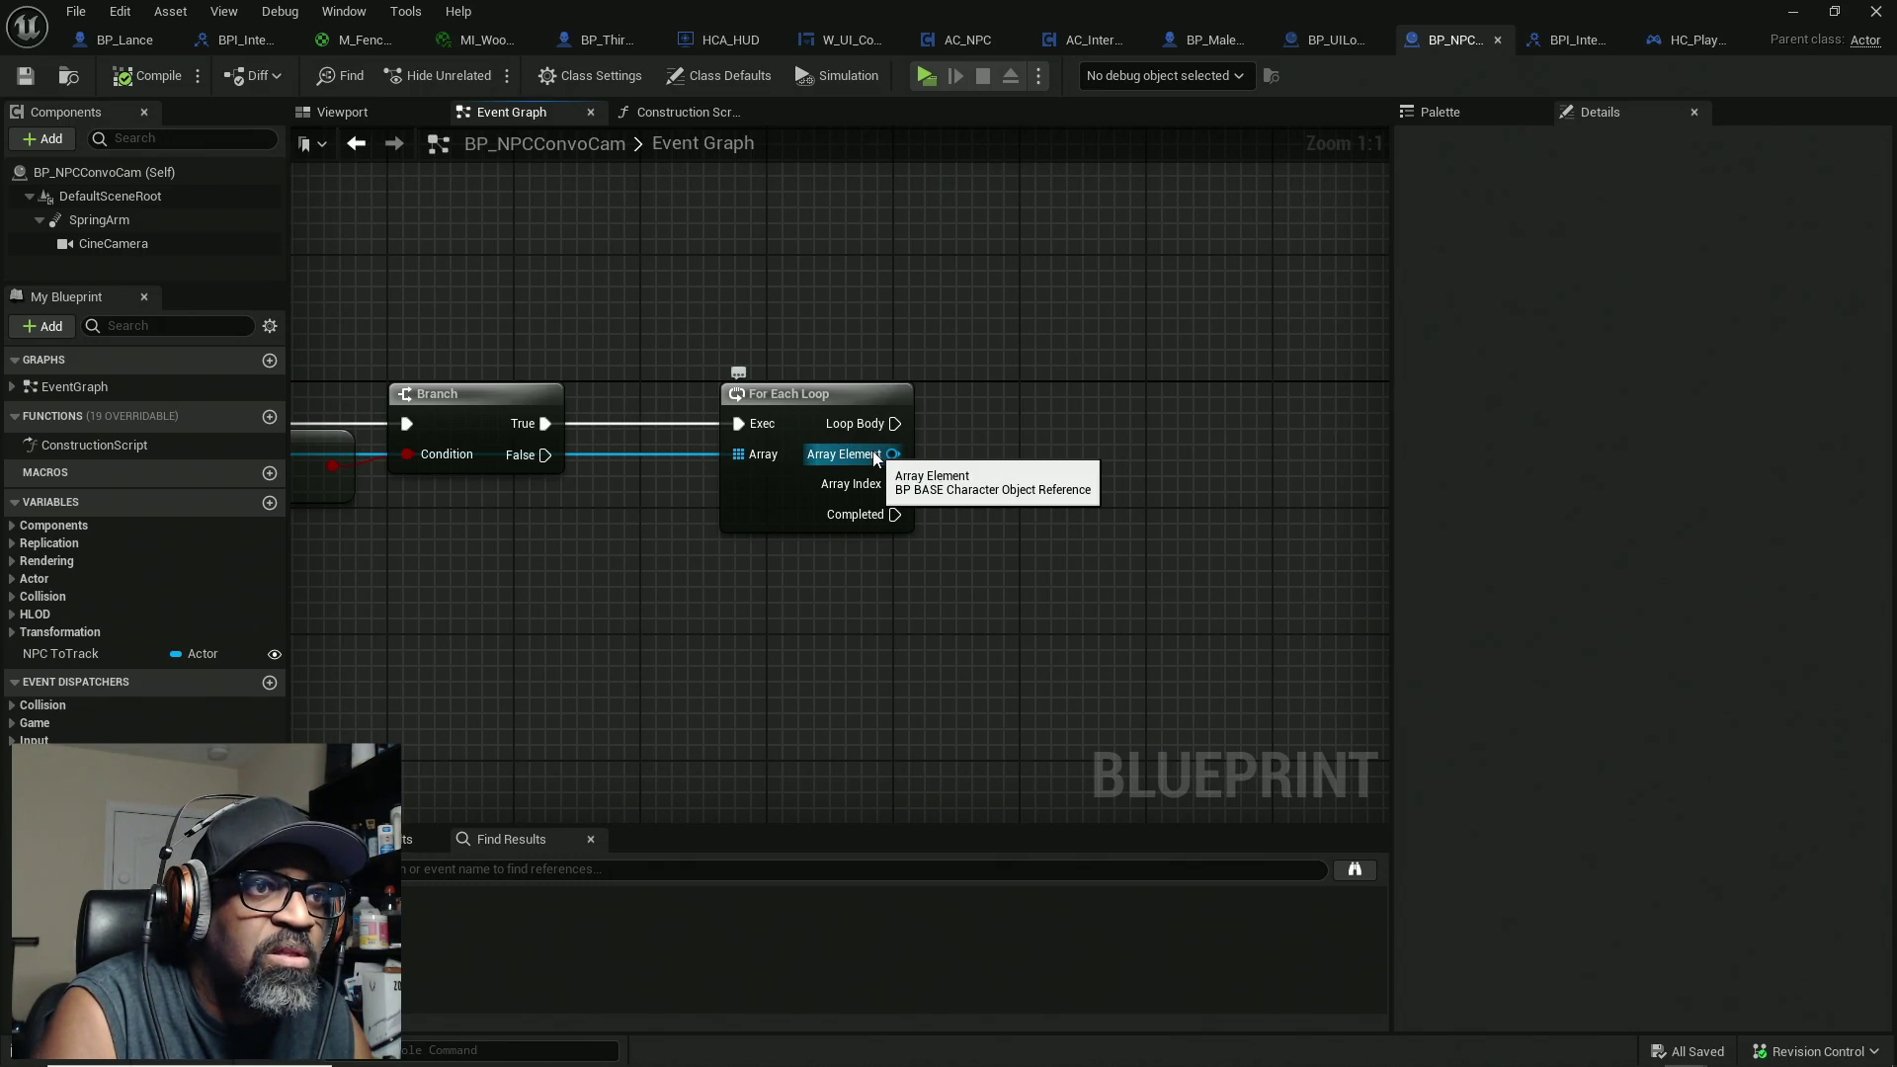
click(1212, 39)
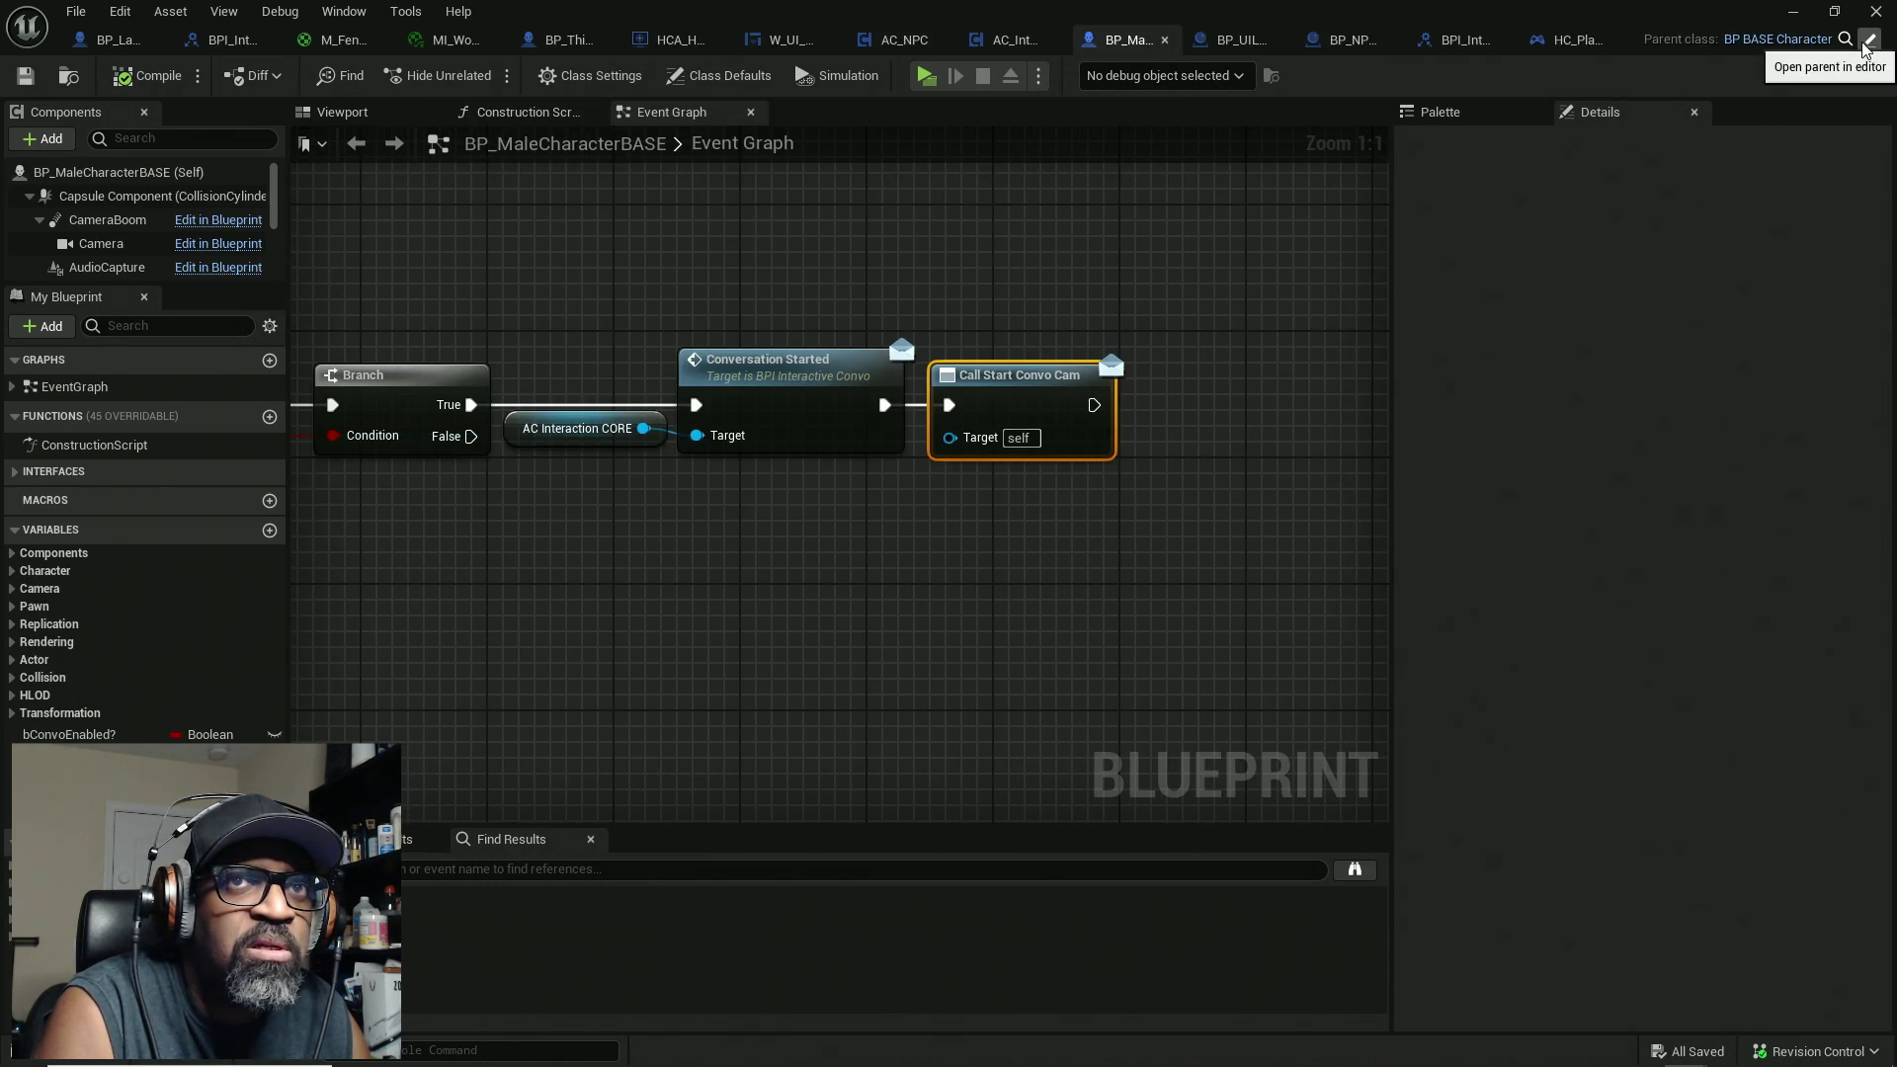
Step: Open parent BP_BASE_Character, then wire Out Actors into BP_NPCConvoCam's For Each Loop Array and save
click(1867, 43)
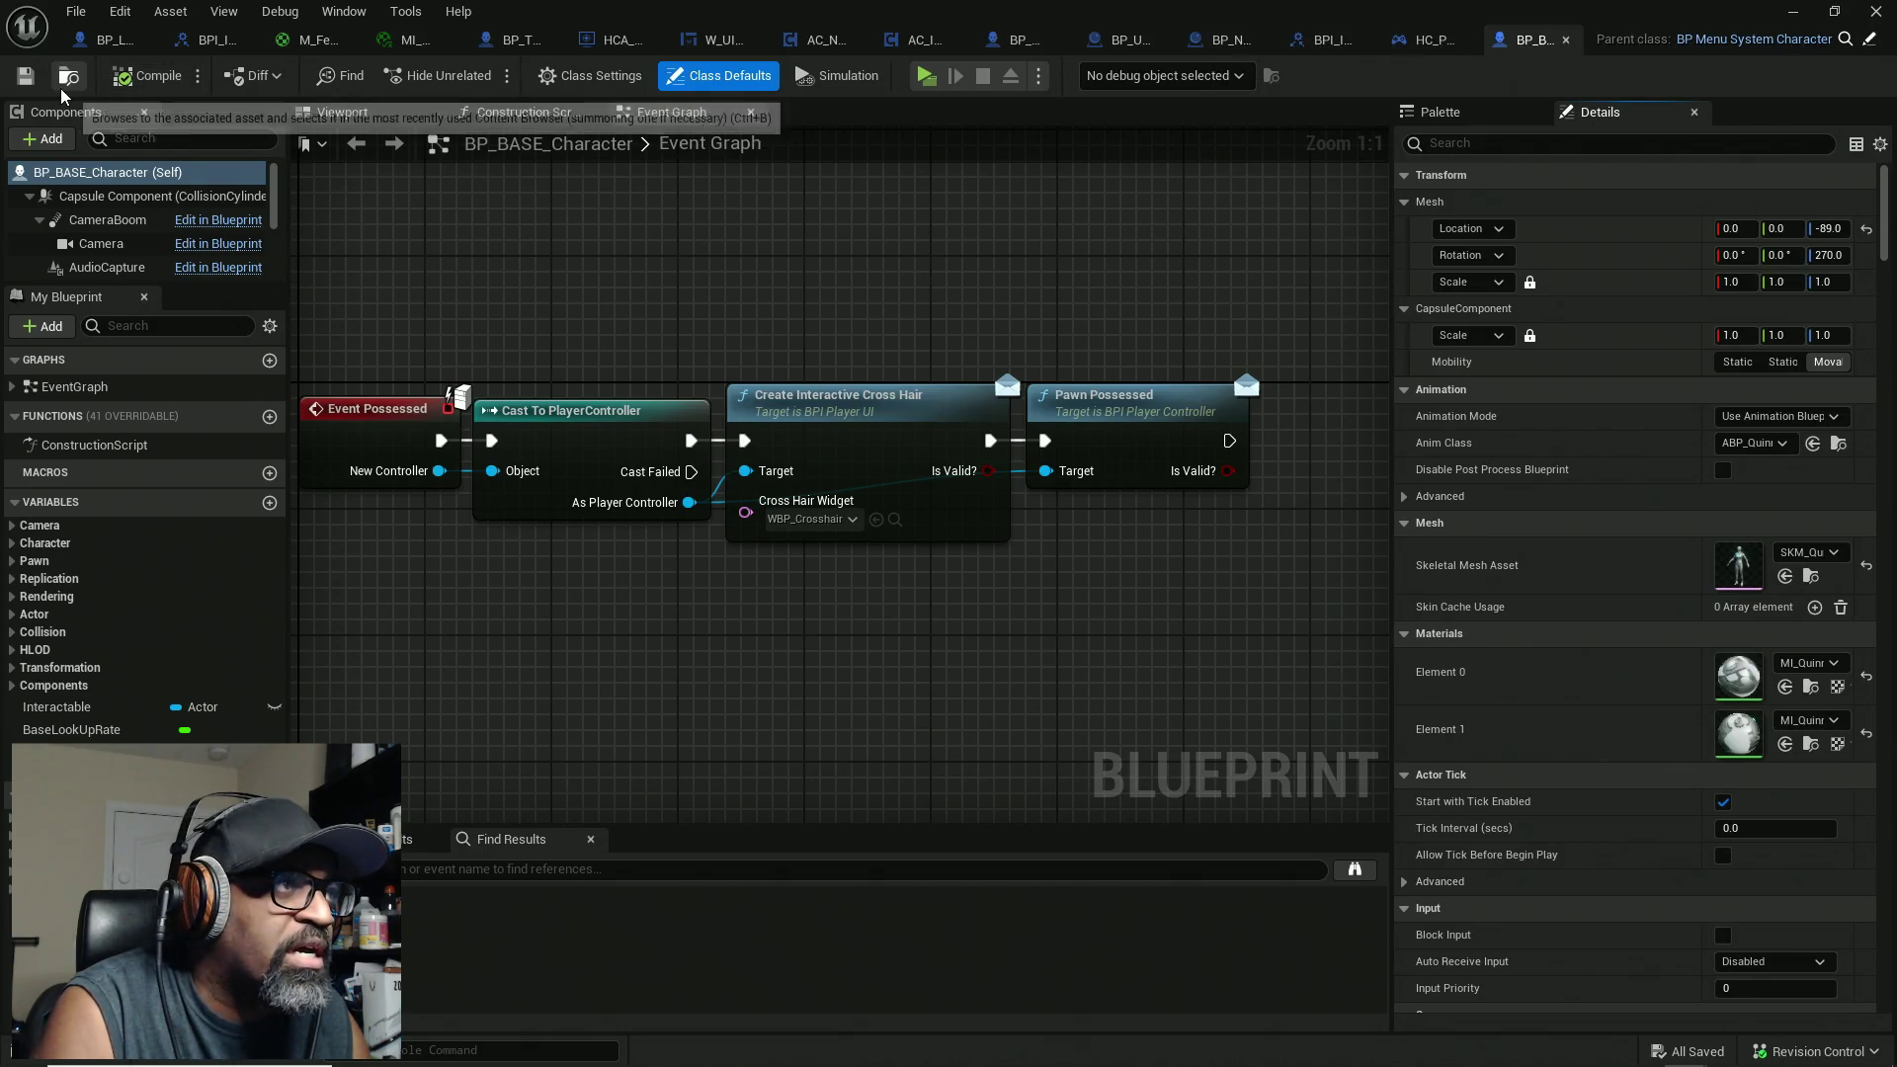
click(1223, 51)
drag(518, 532, 1164, 560)
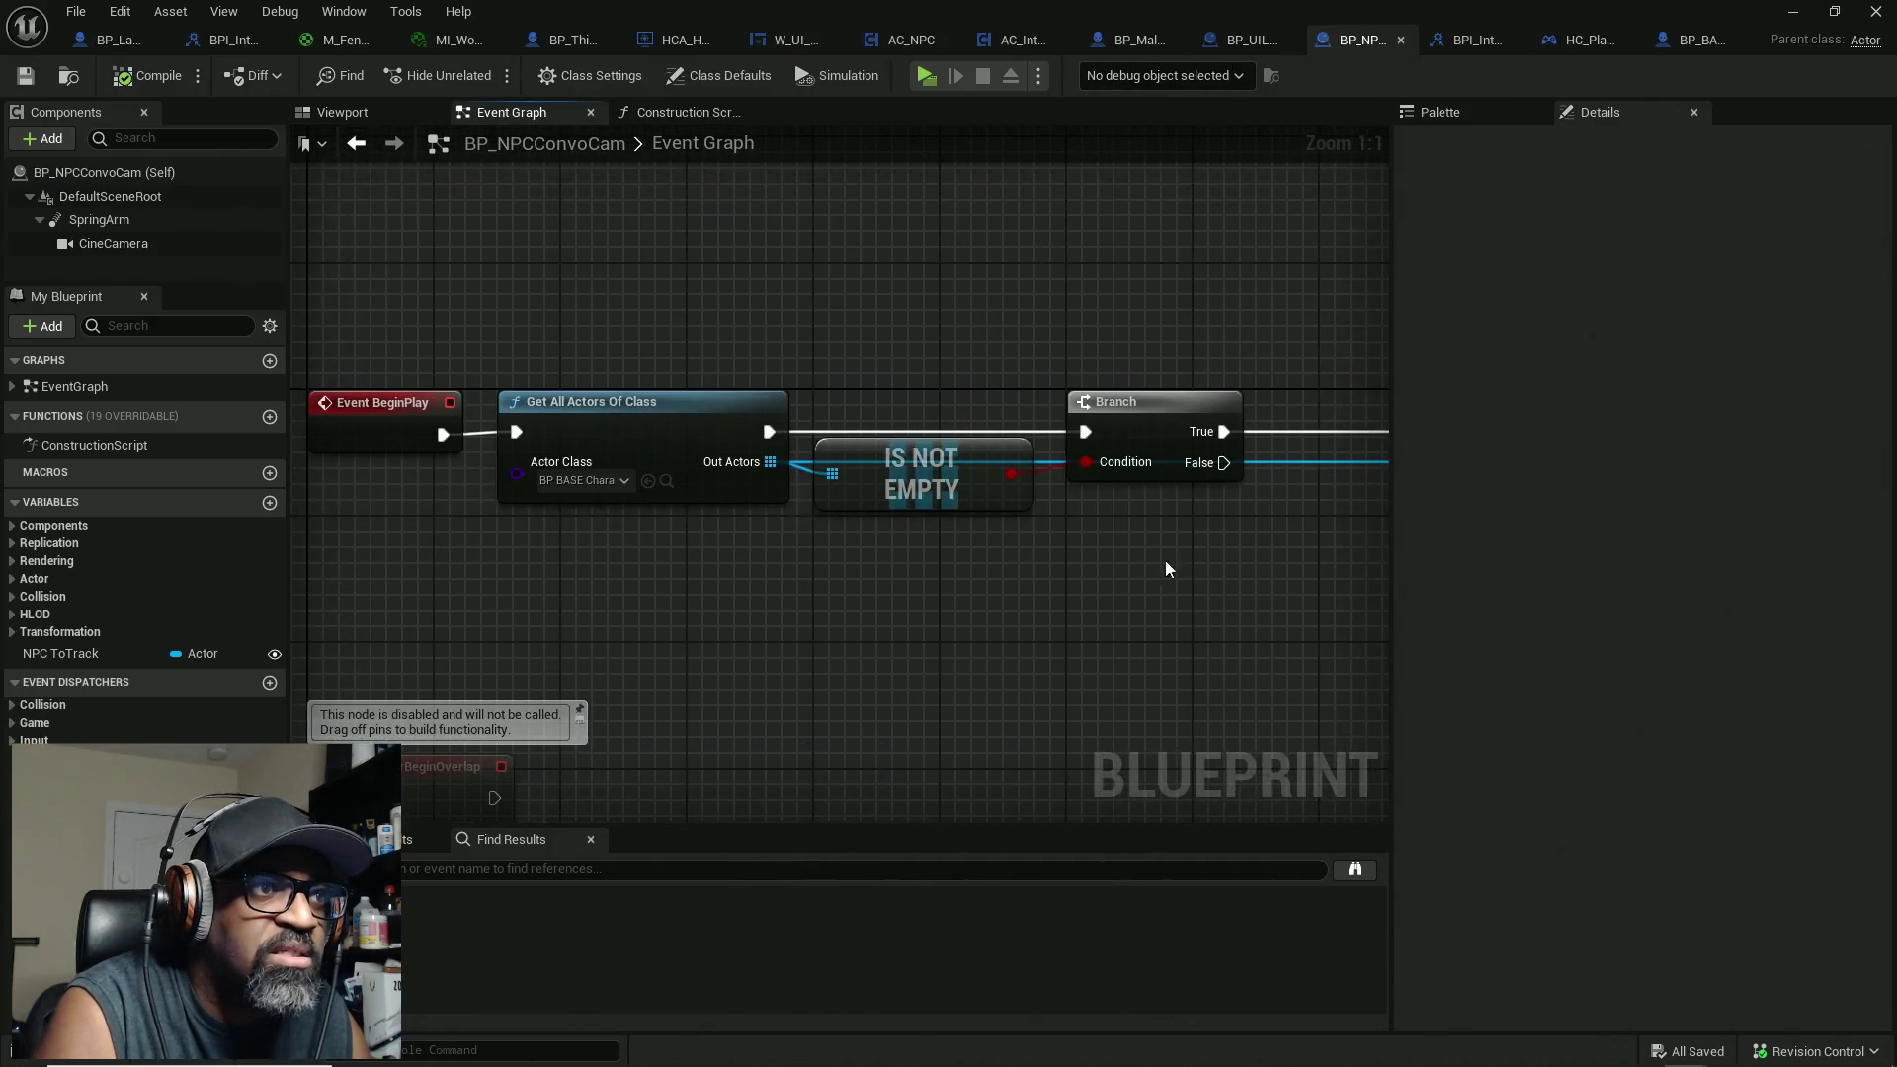
click(648, 482)
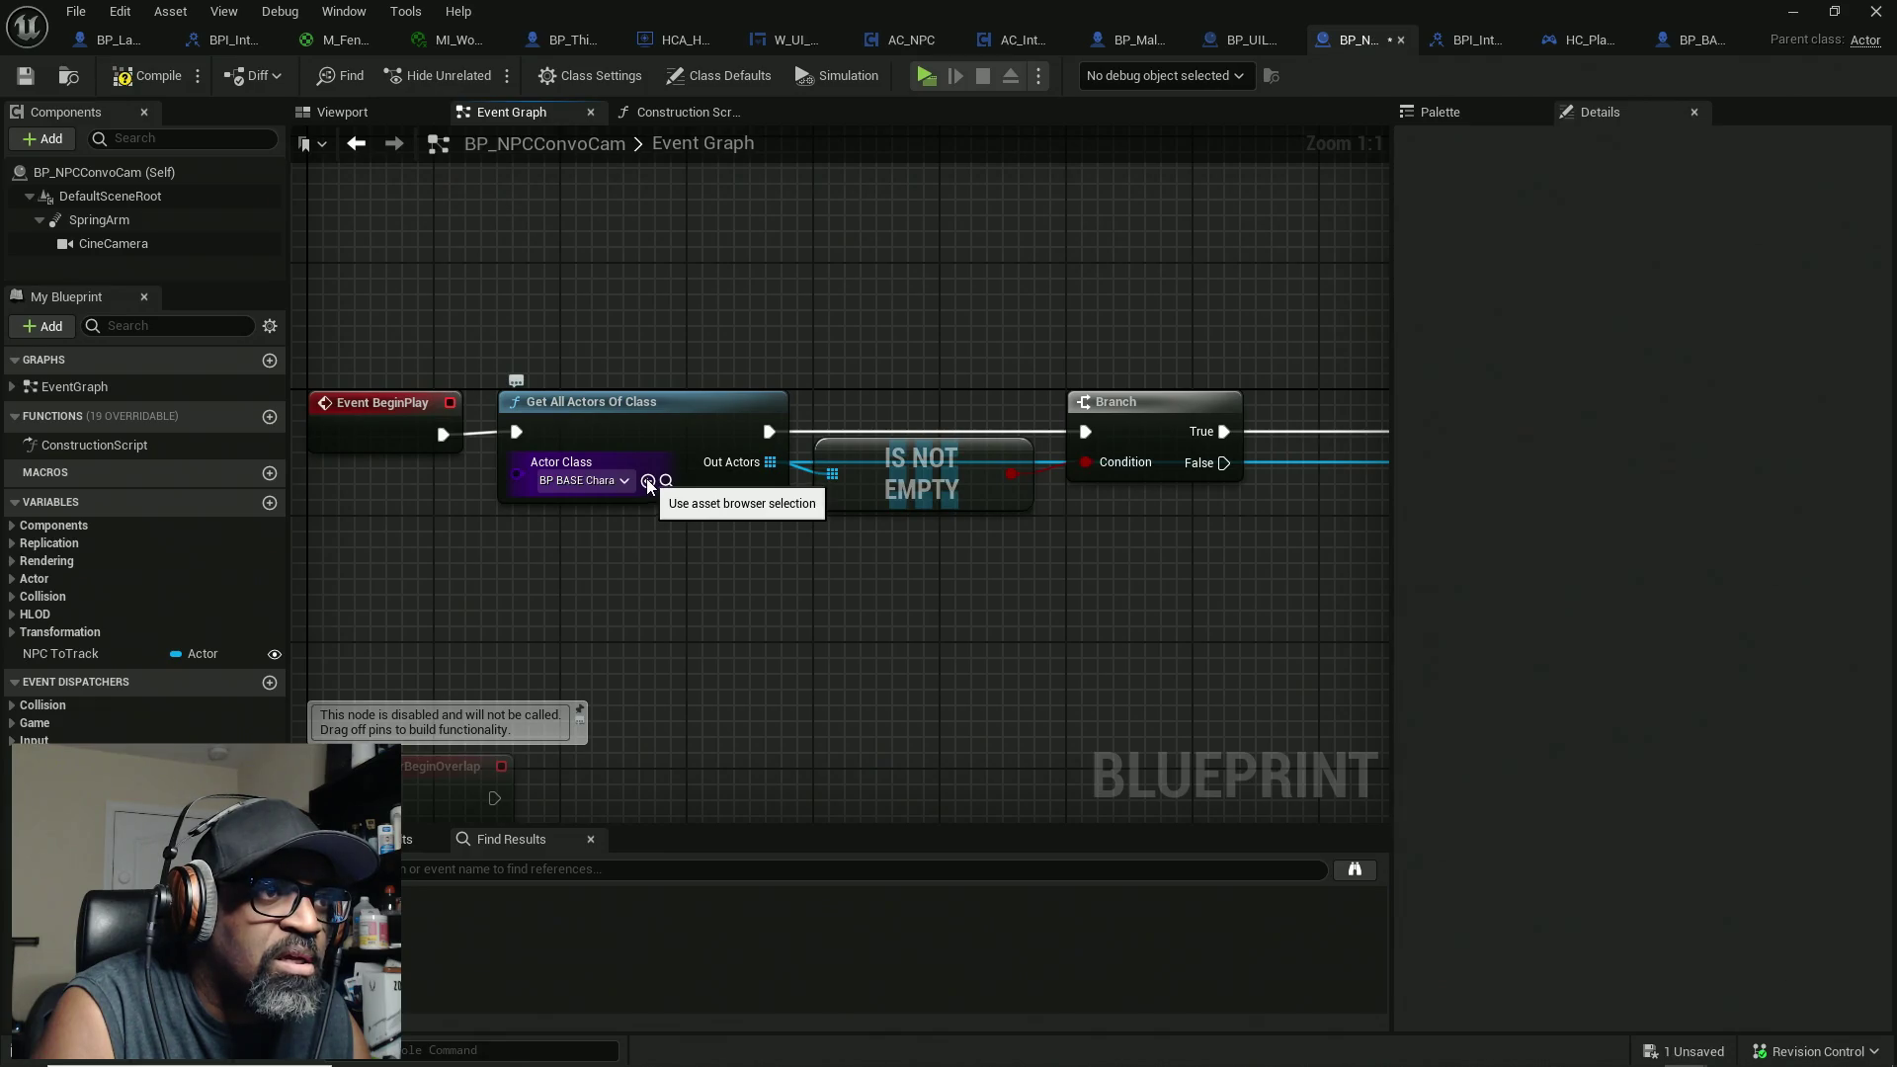
mouse_move(1087, 580)
mouse_down()
mouse_move(952, 513)
mouse_move(1088, 495)
mouse_up()
drag(1168, 443, 220, 453)
key(ctrl+s)
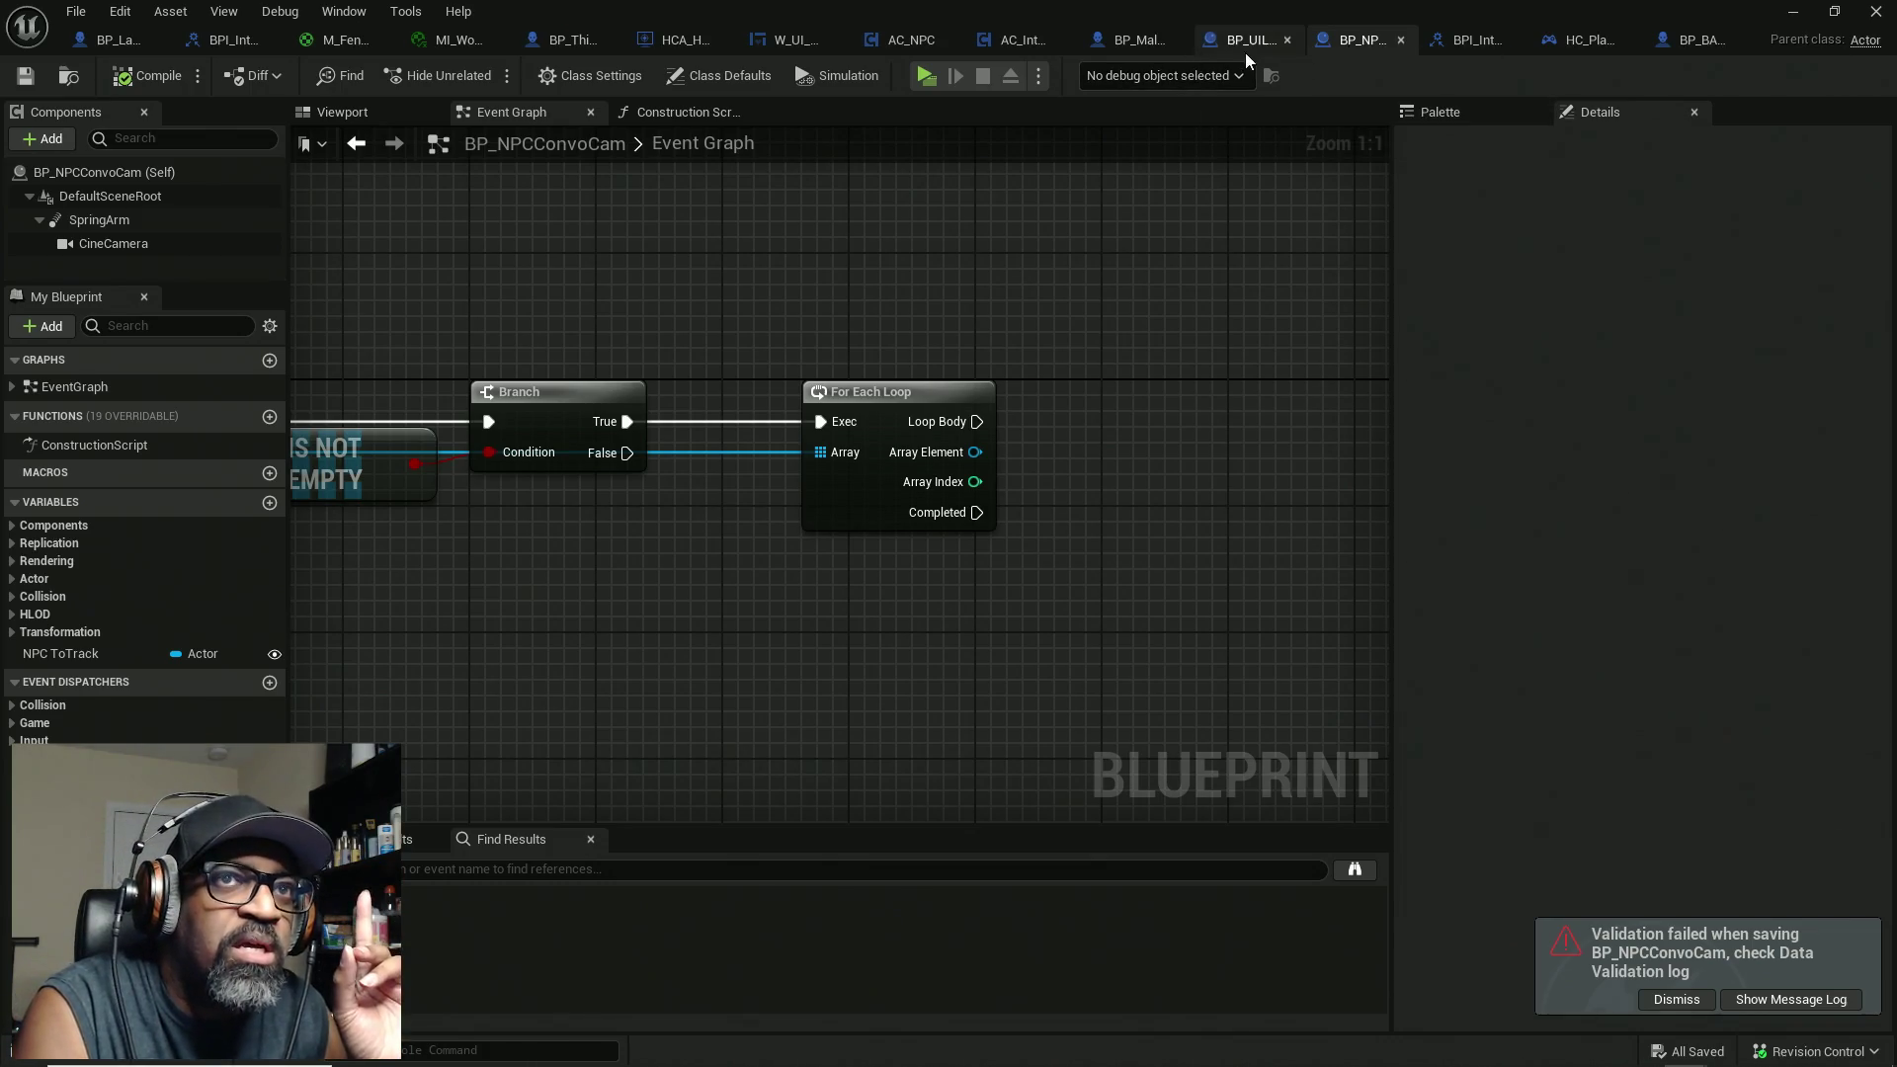
click(1128, 45)
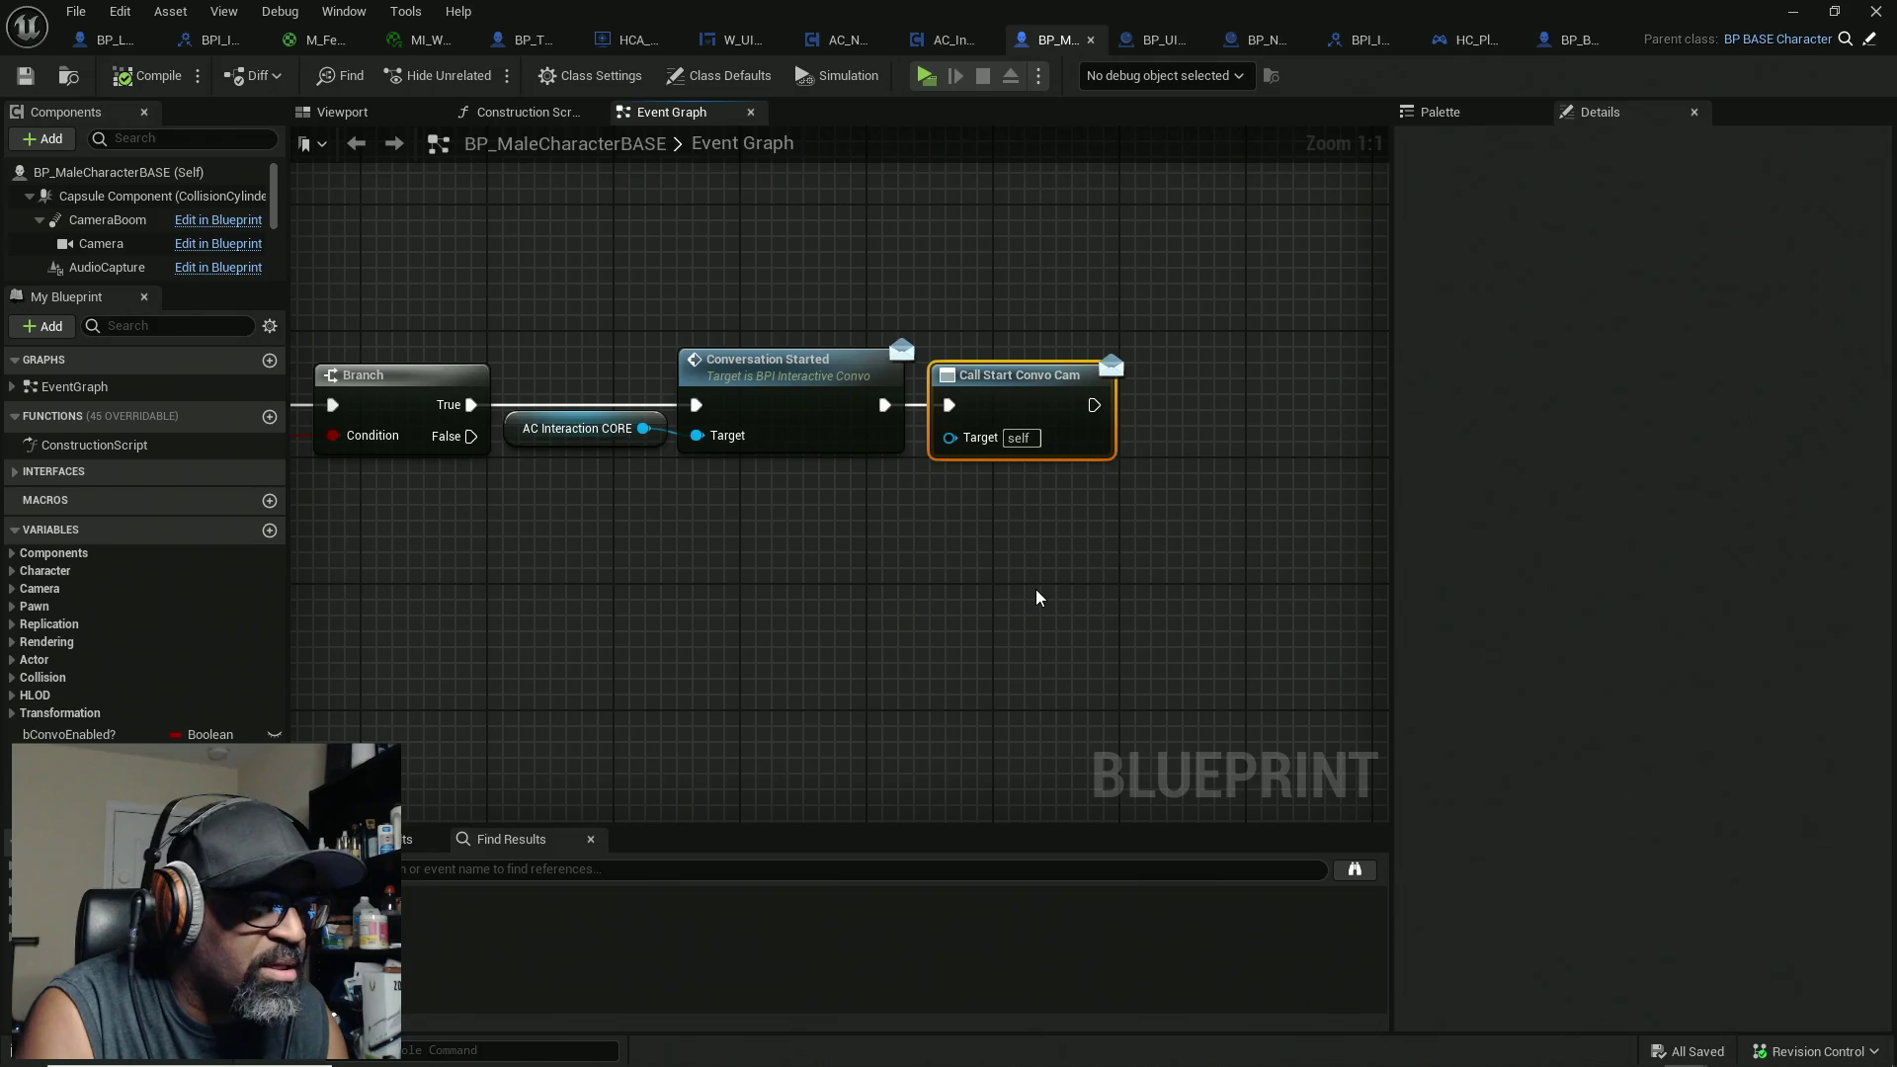
Step: Delete the Call Start Convo Cam node from BP_MaleCharacterBASE, then compile and save
key(Delete)
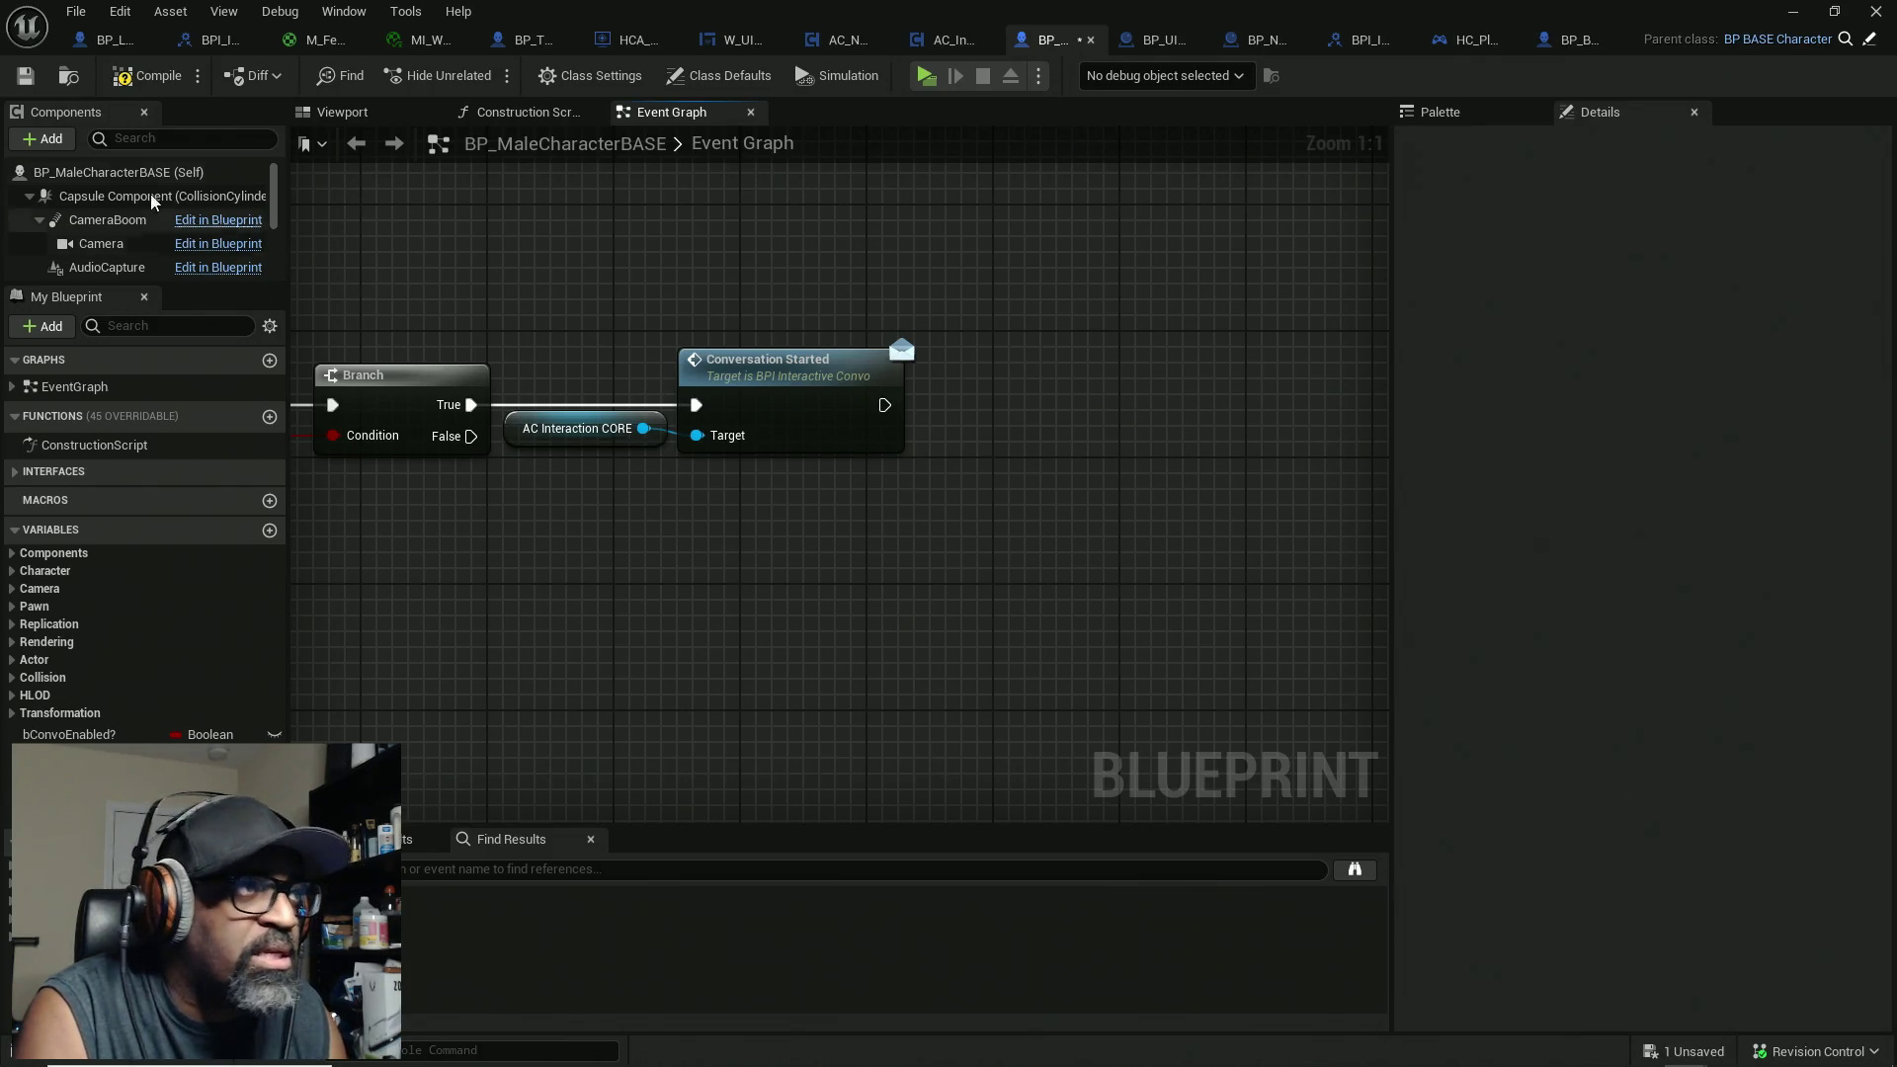
click(138, 77)
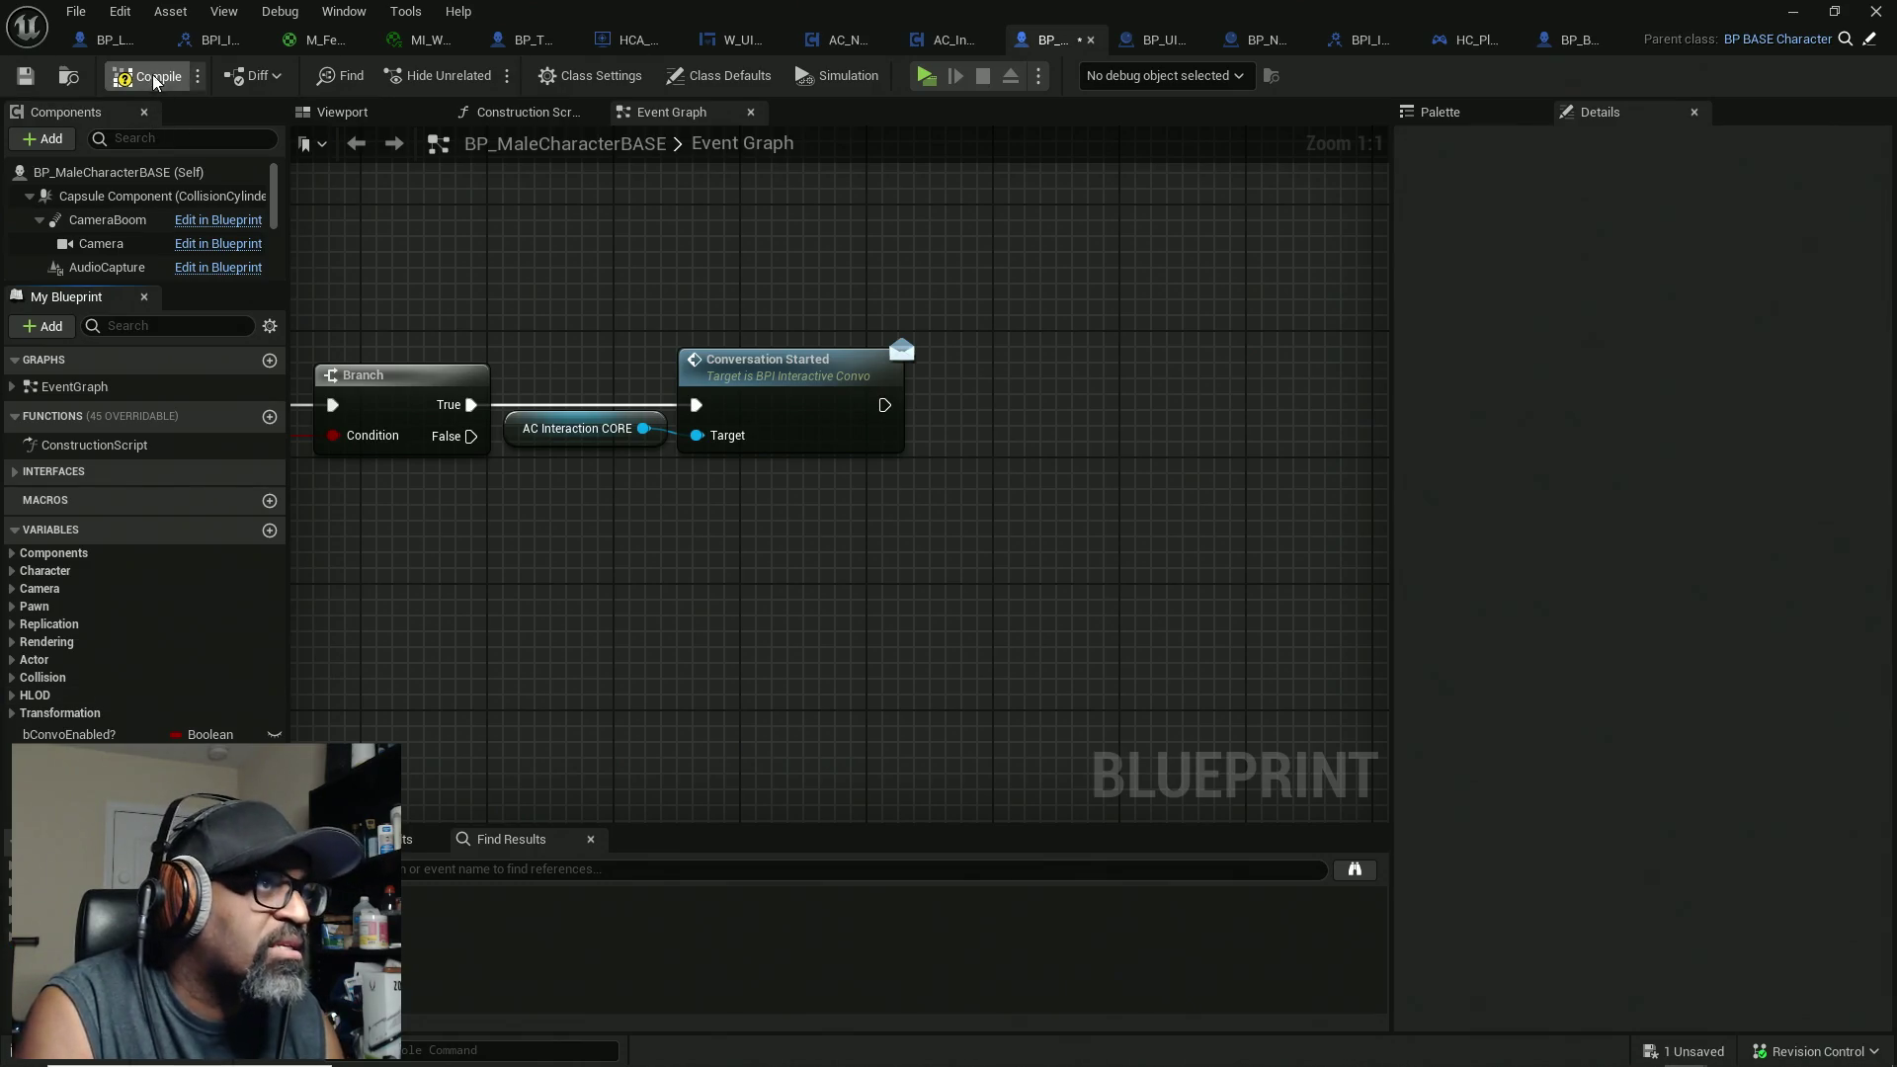
key(ctrl+s)
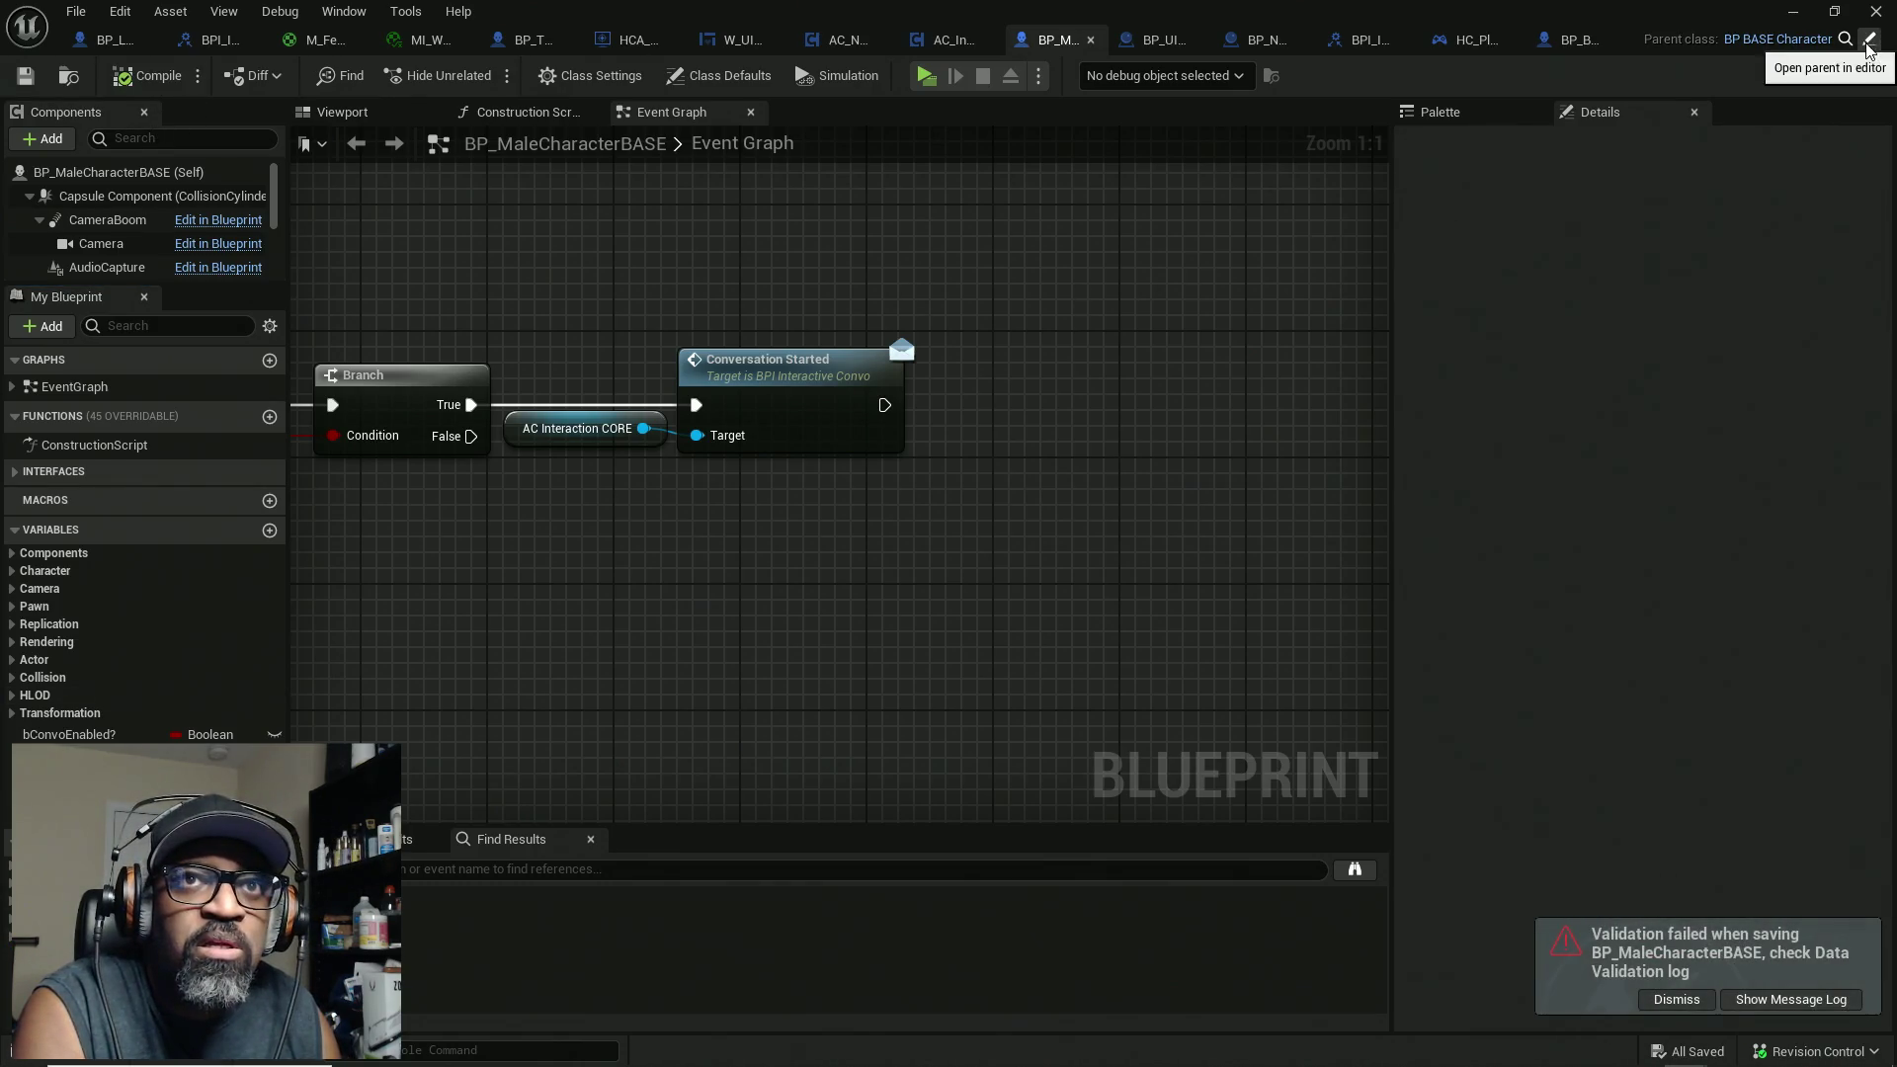
Step: Add a StartConvoCam event dispatcher to BP_BASE_Character, then compile, check out, save and close it
click(1868, 40)
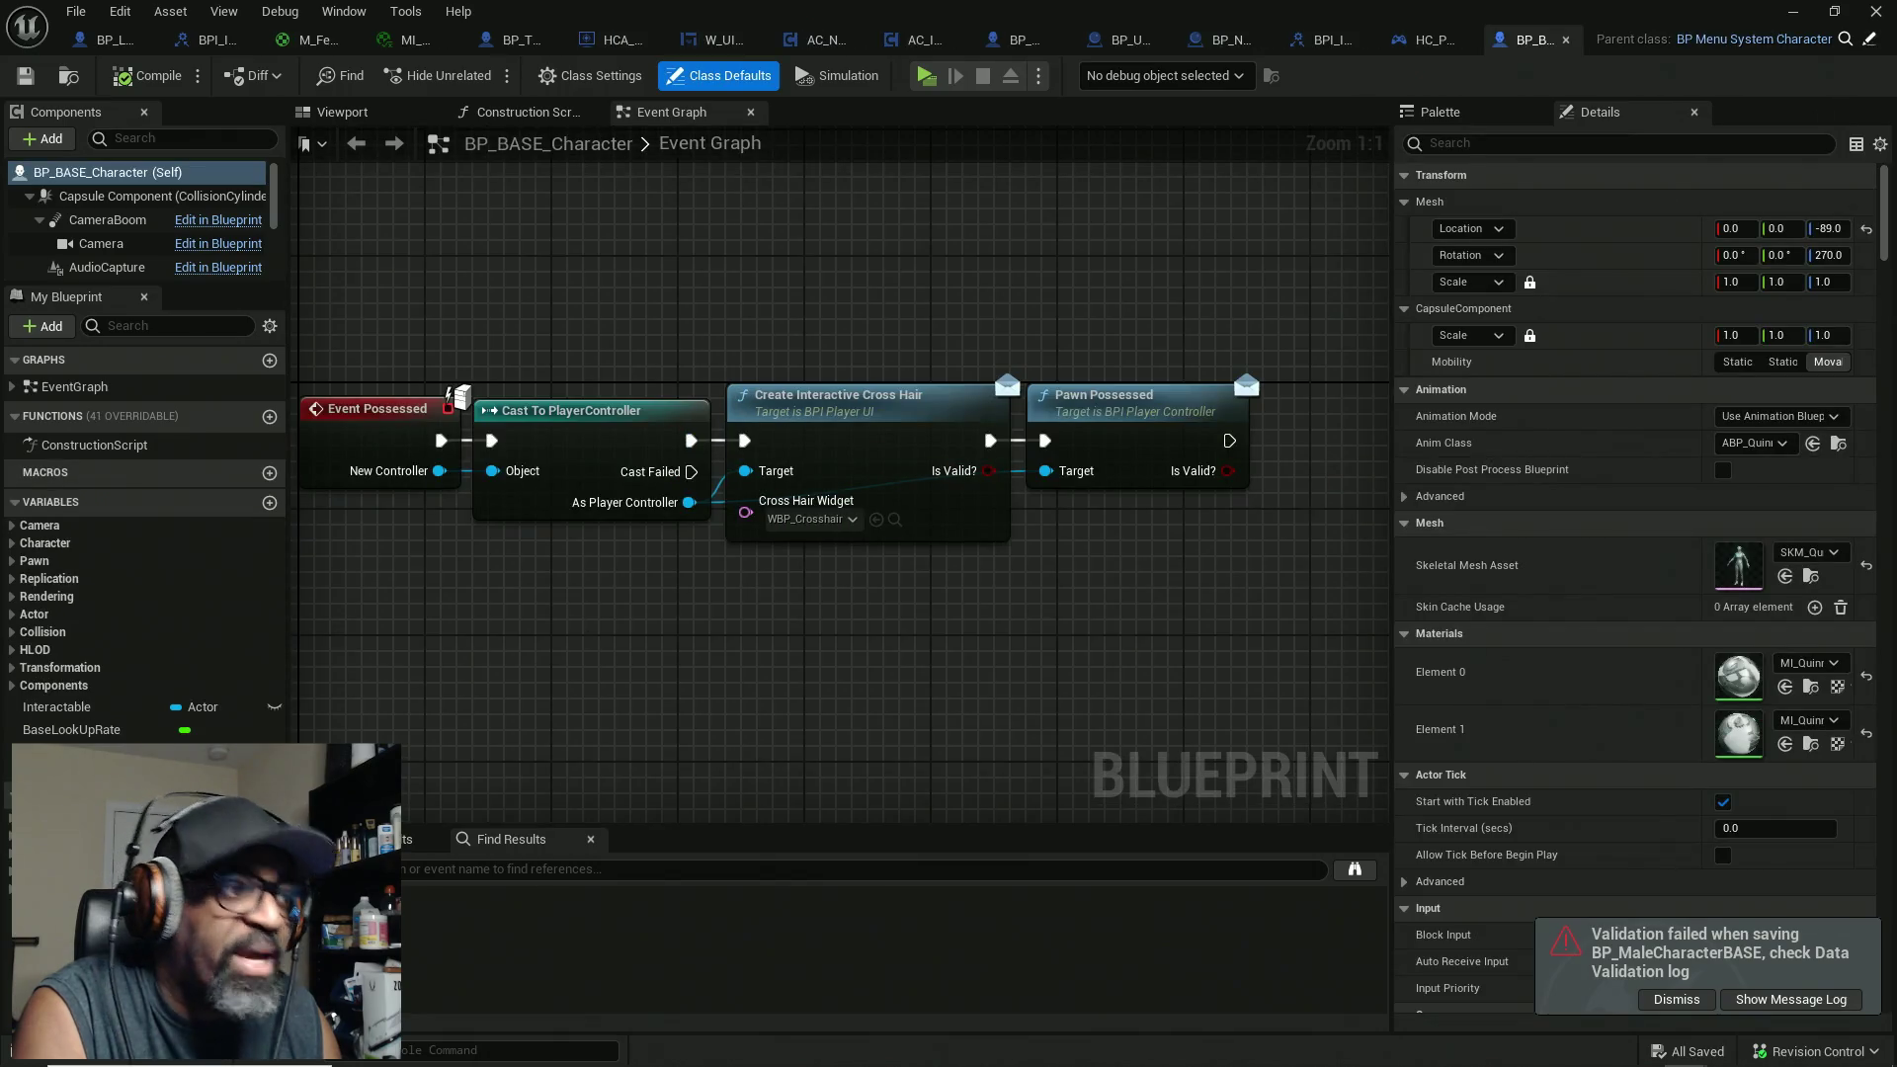
click(270, 781)
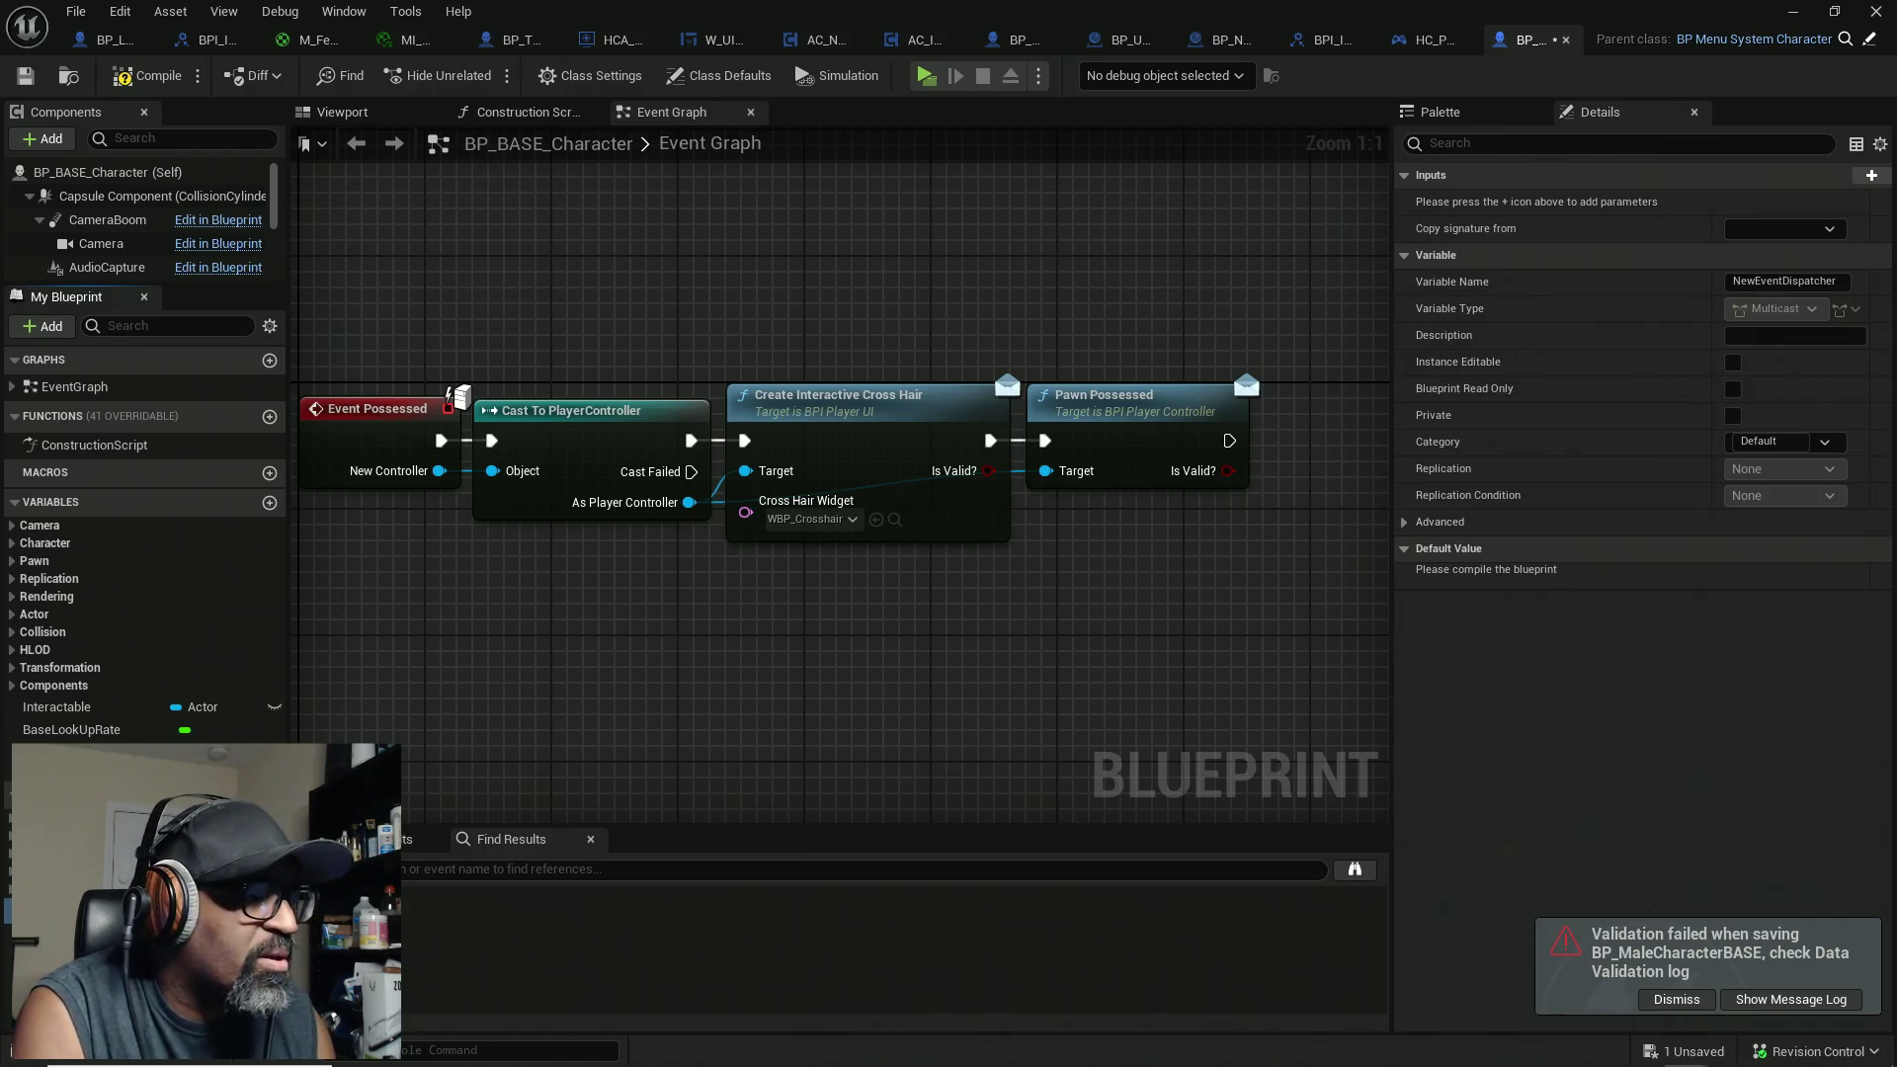
key(Return)
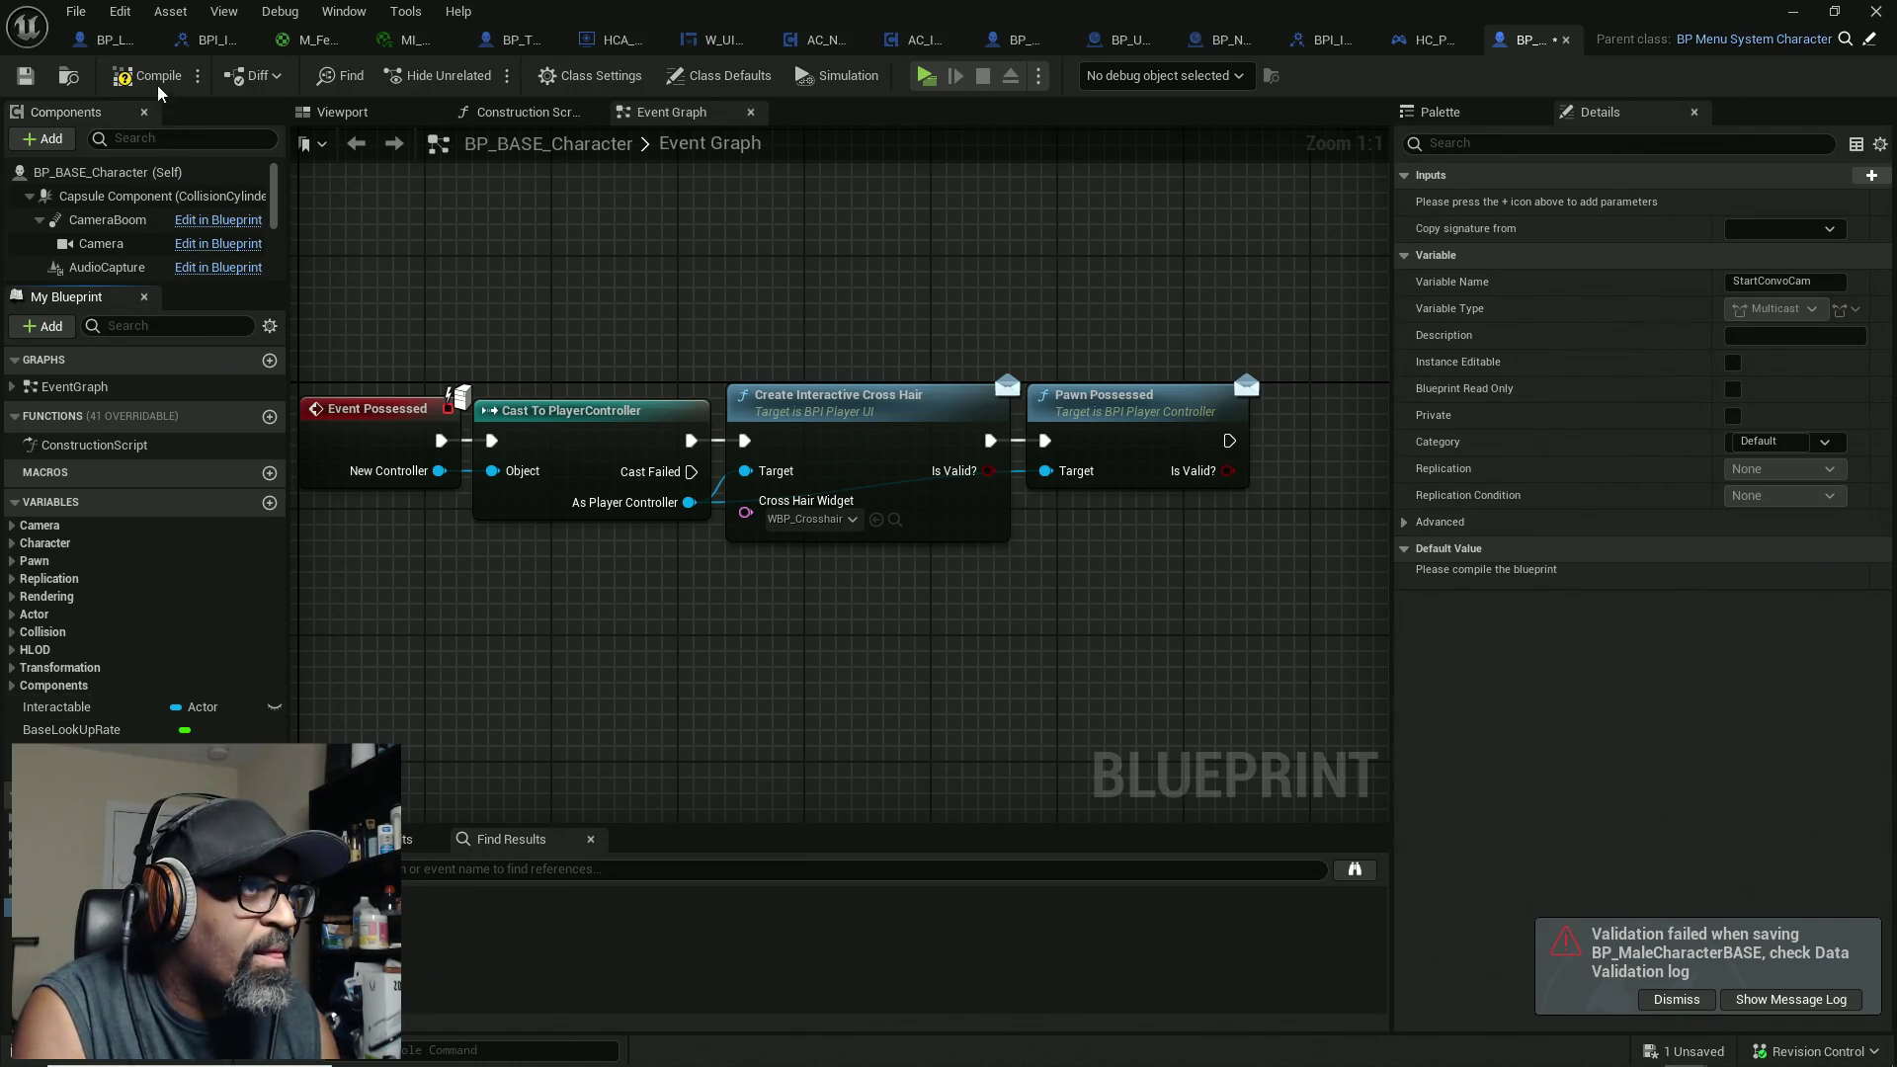
key(ctrl+s)
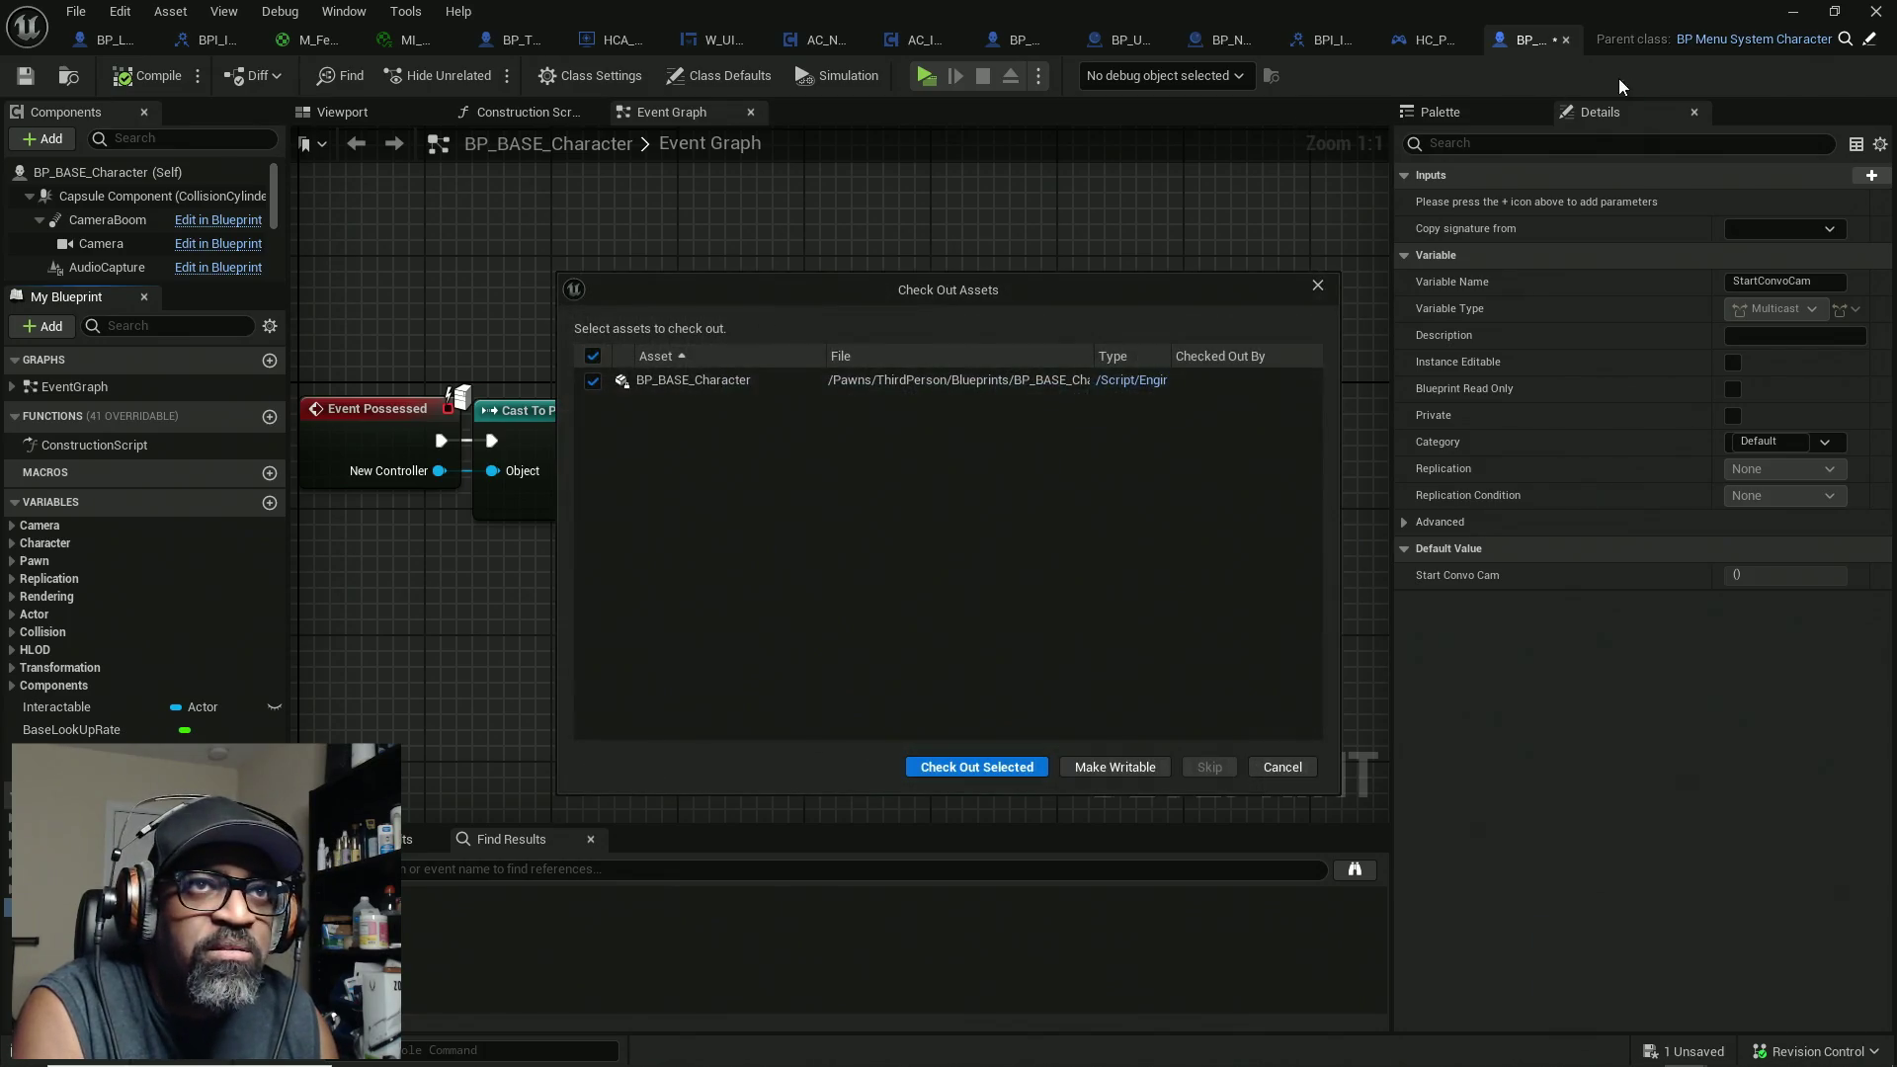
click(963, 770)
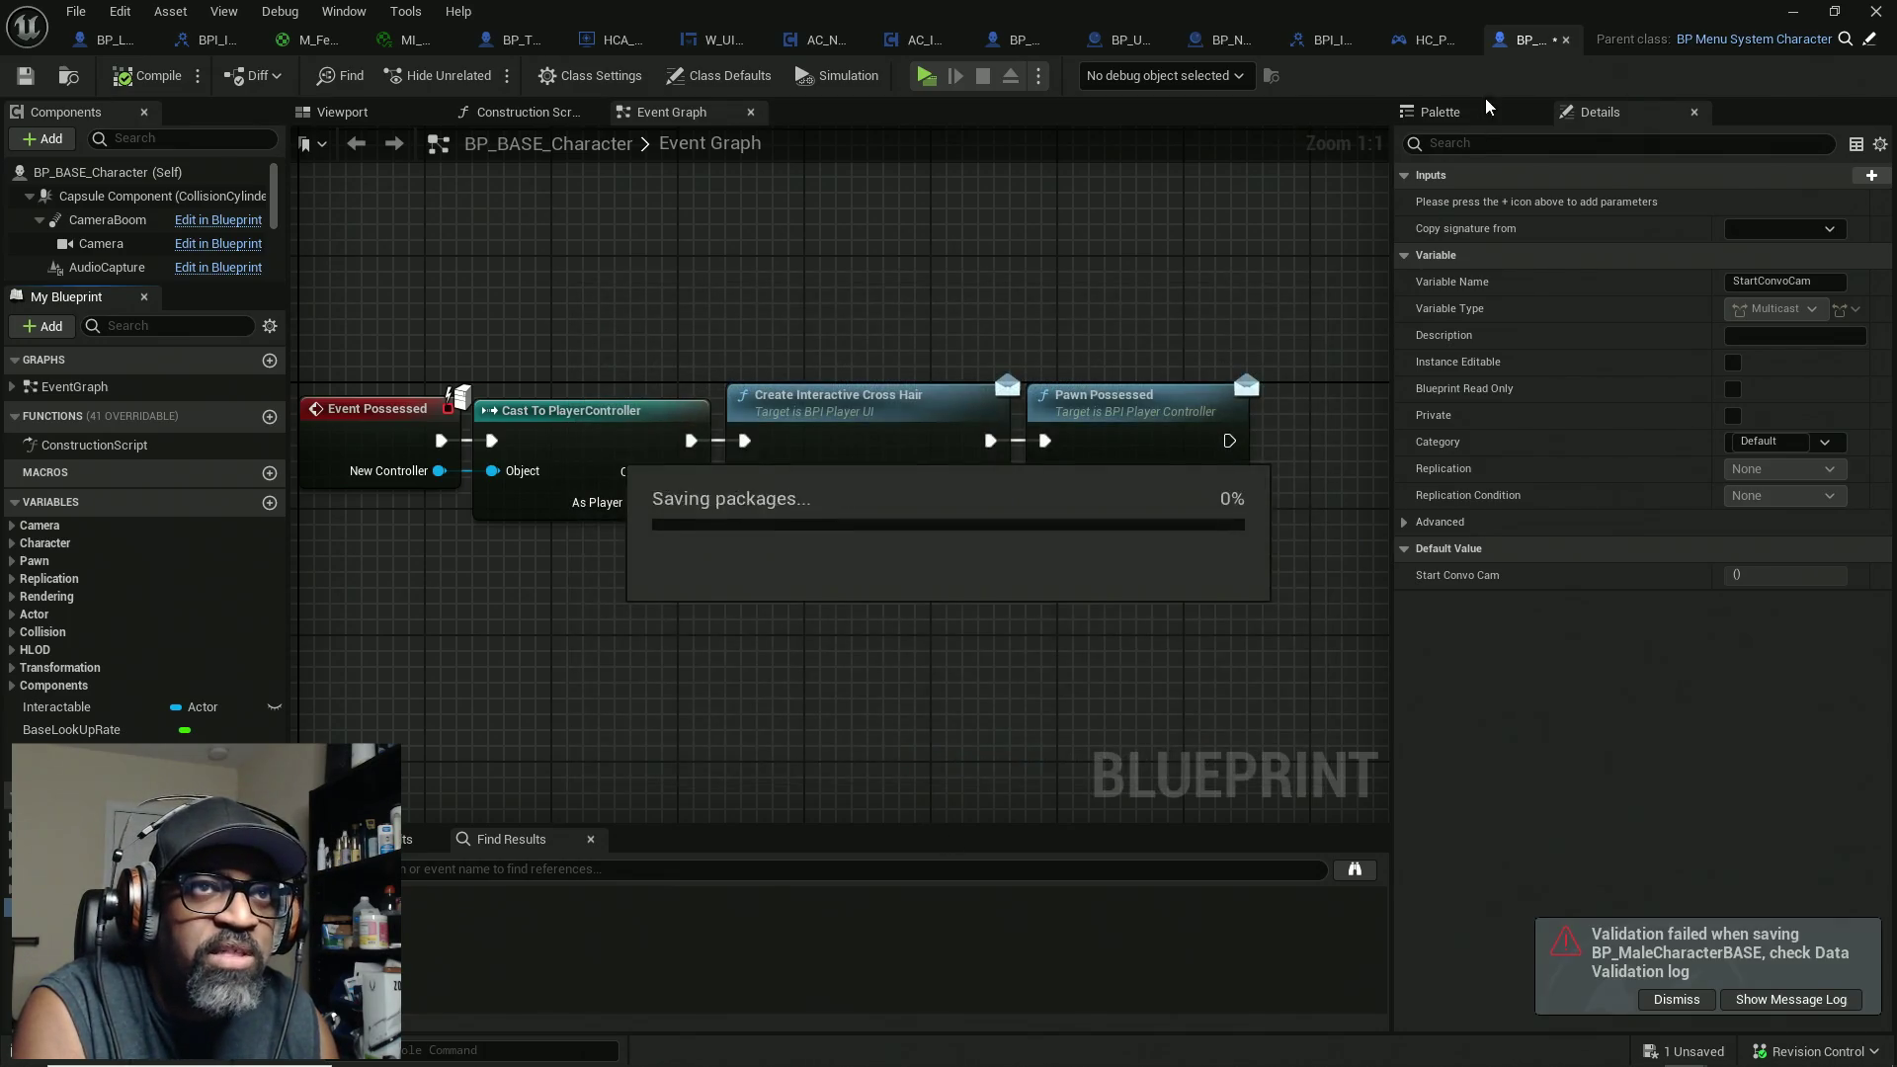
click(1567, 40)
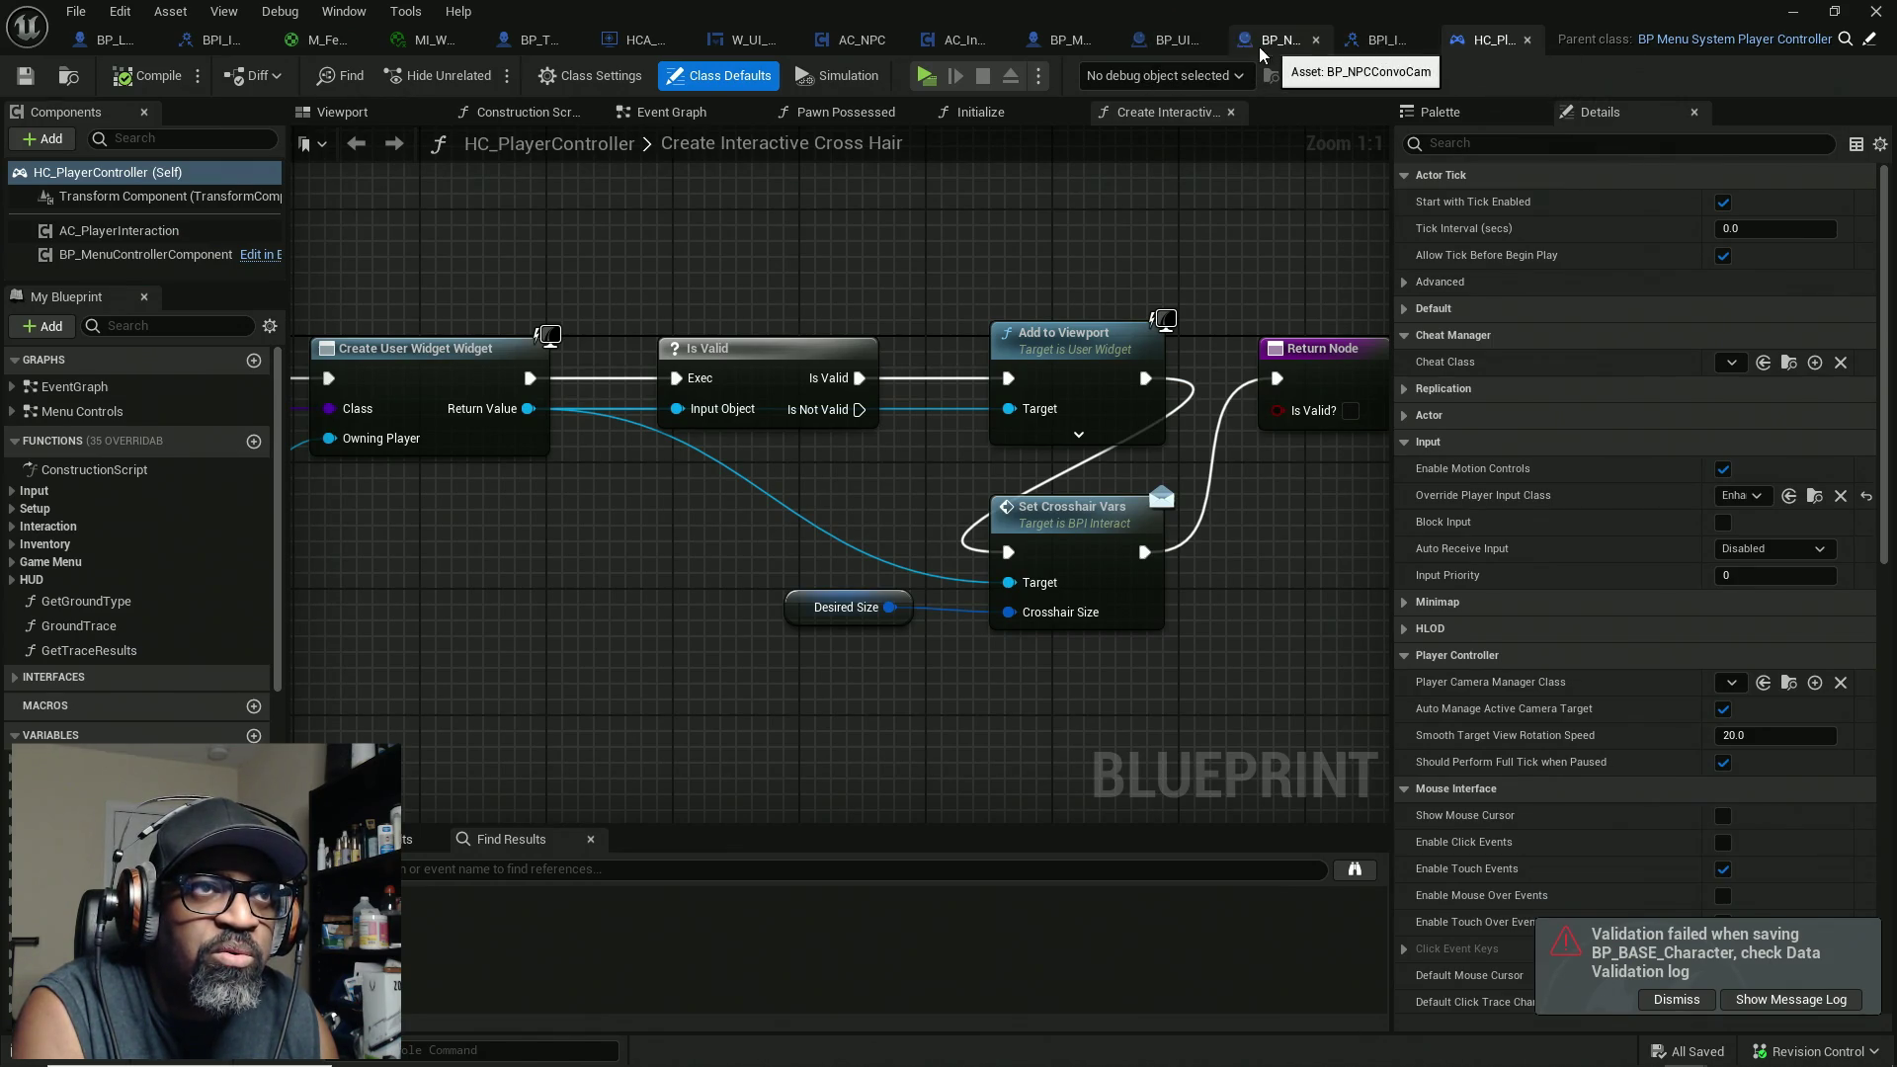
Step: Make BP_MaleCharacterBASE's Conversation Started call the Start Convo Cam dispatcher and save the blueprint
click(1047, 45)
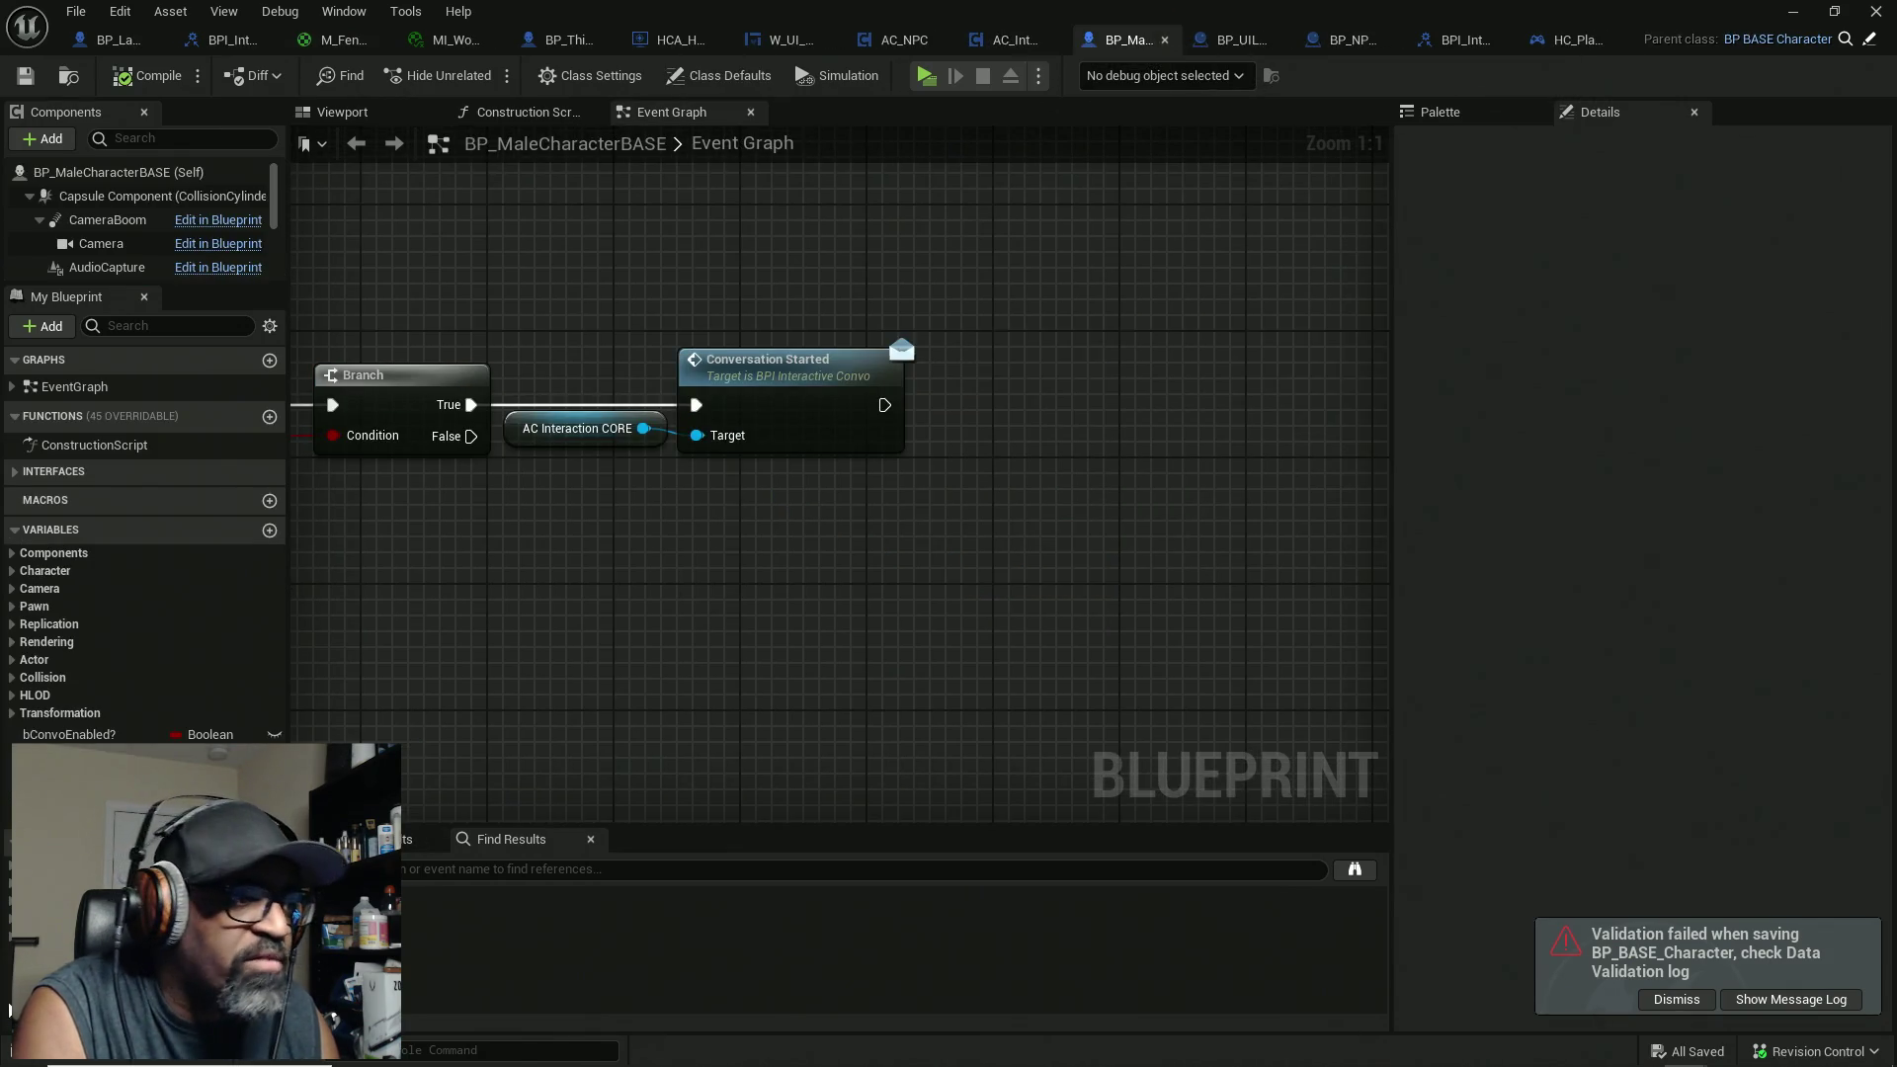
click(8, 954)
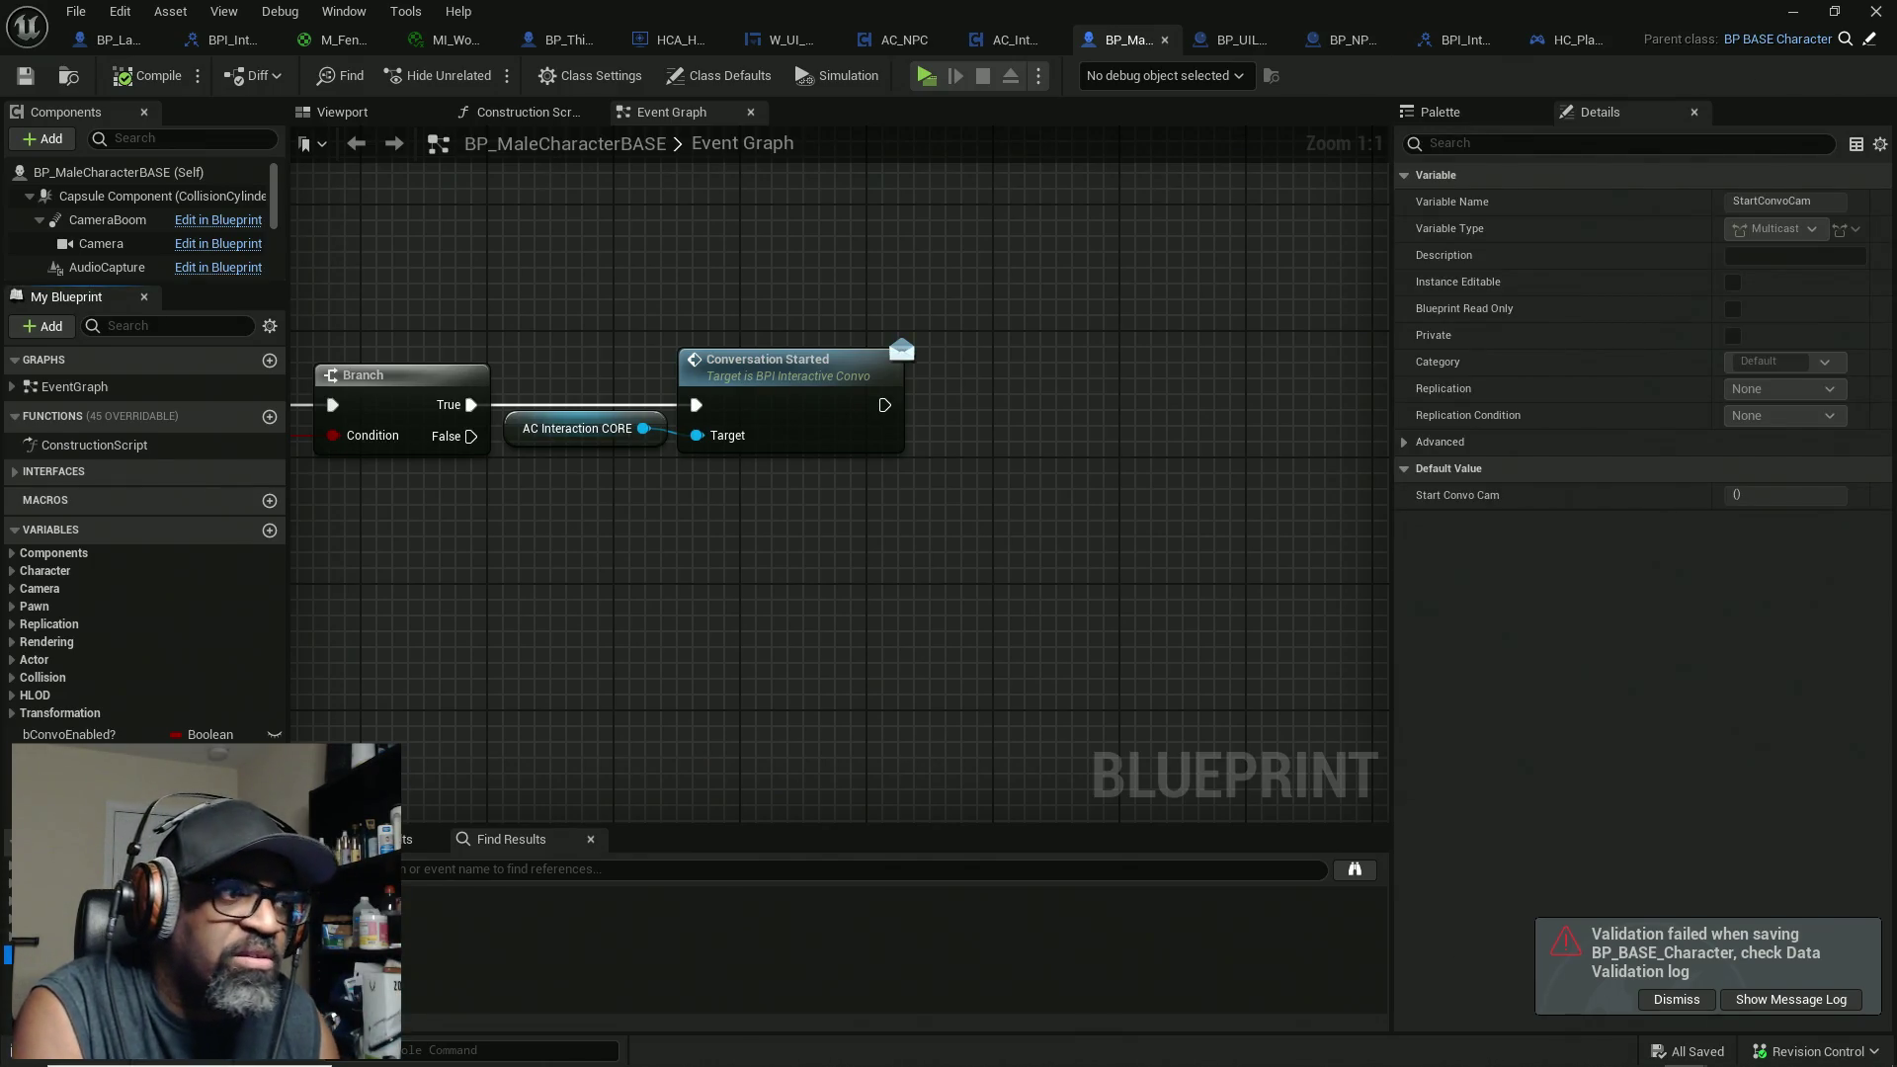
mouse_move(8, 955)
mouse_down()
mouse_move(987, 554)
mouse_move(982, 411)
mouse_move(933, 431)
mouse_move(980, 437)
mouse_move(1012, 392)
mouse_up()
click(1013, 441)
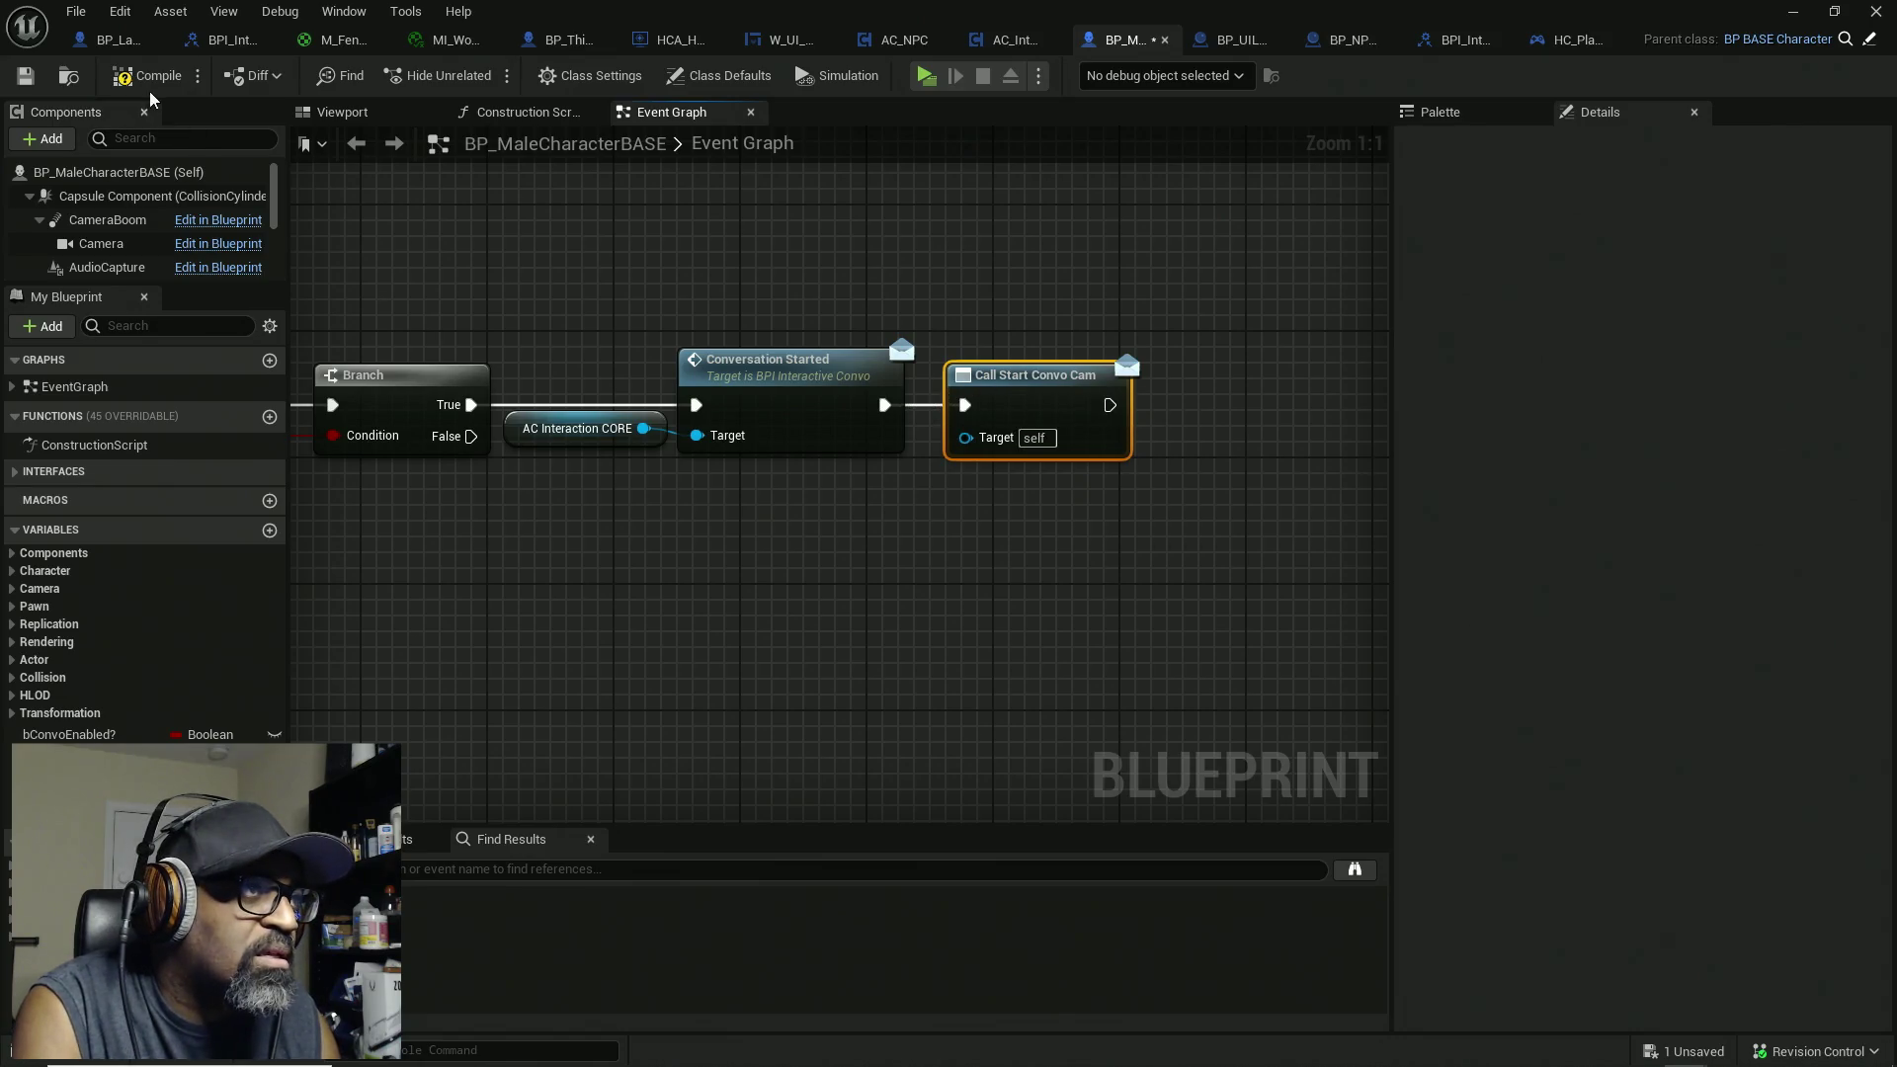
key(ctrl+s)
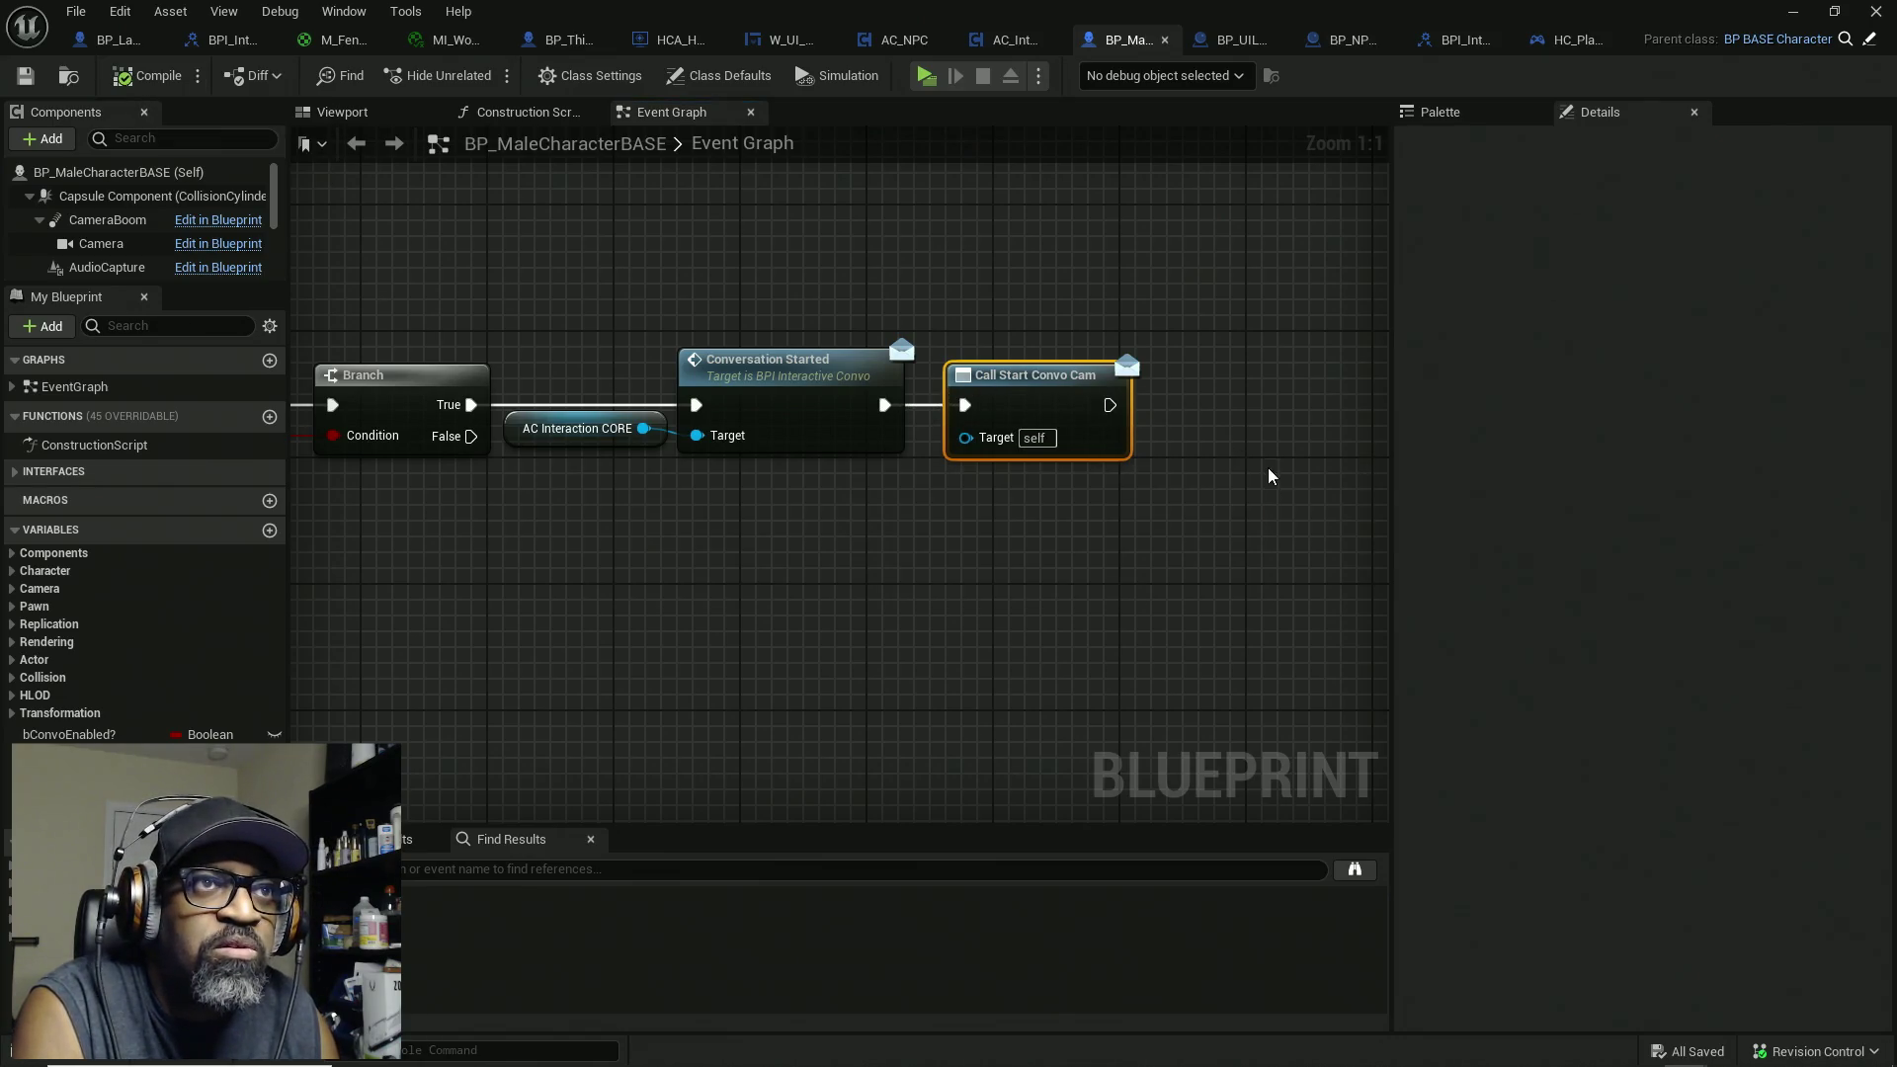
click(1337, 49)
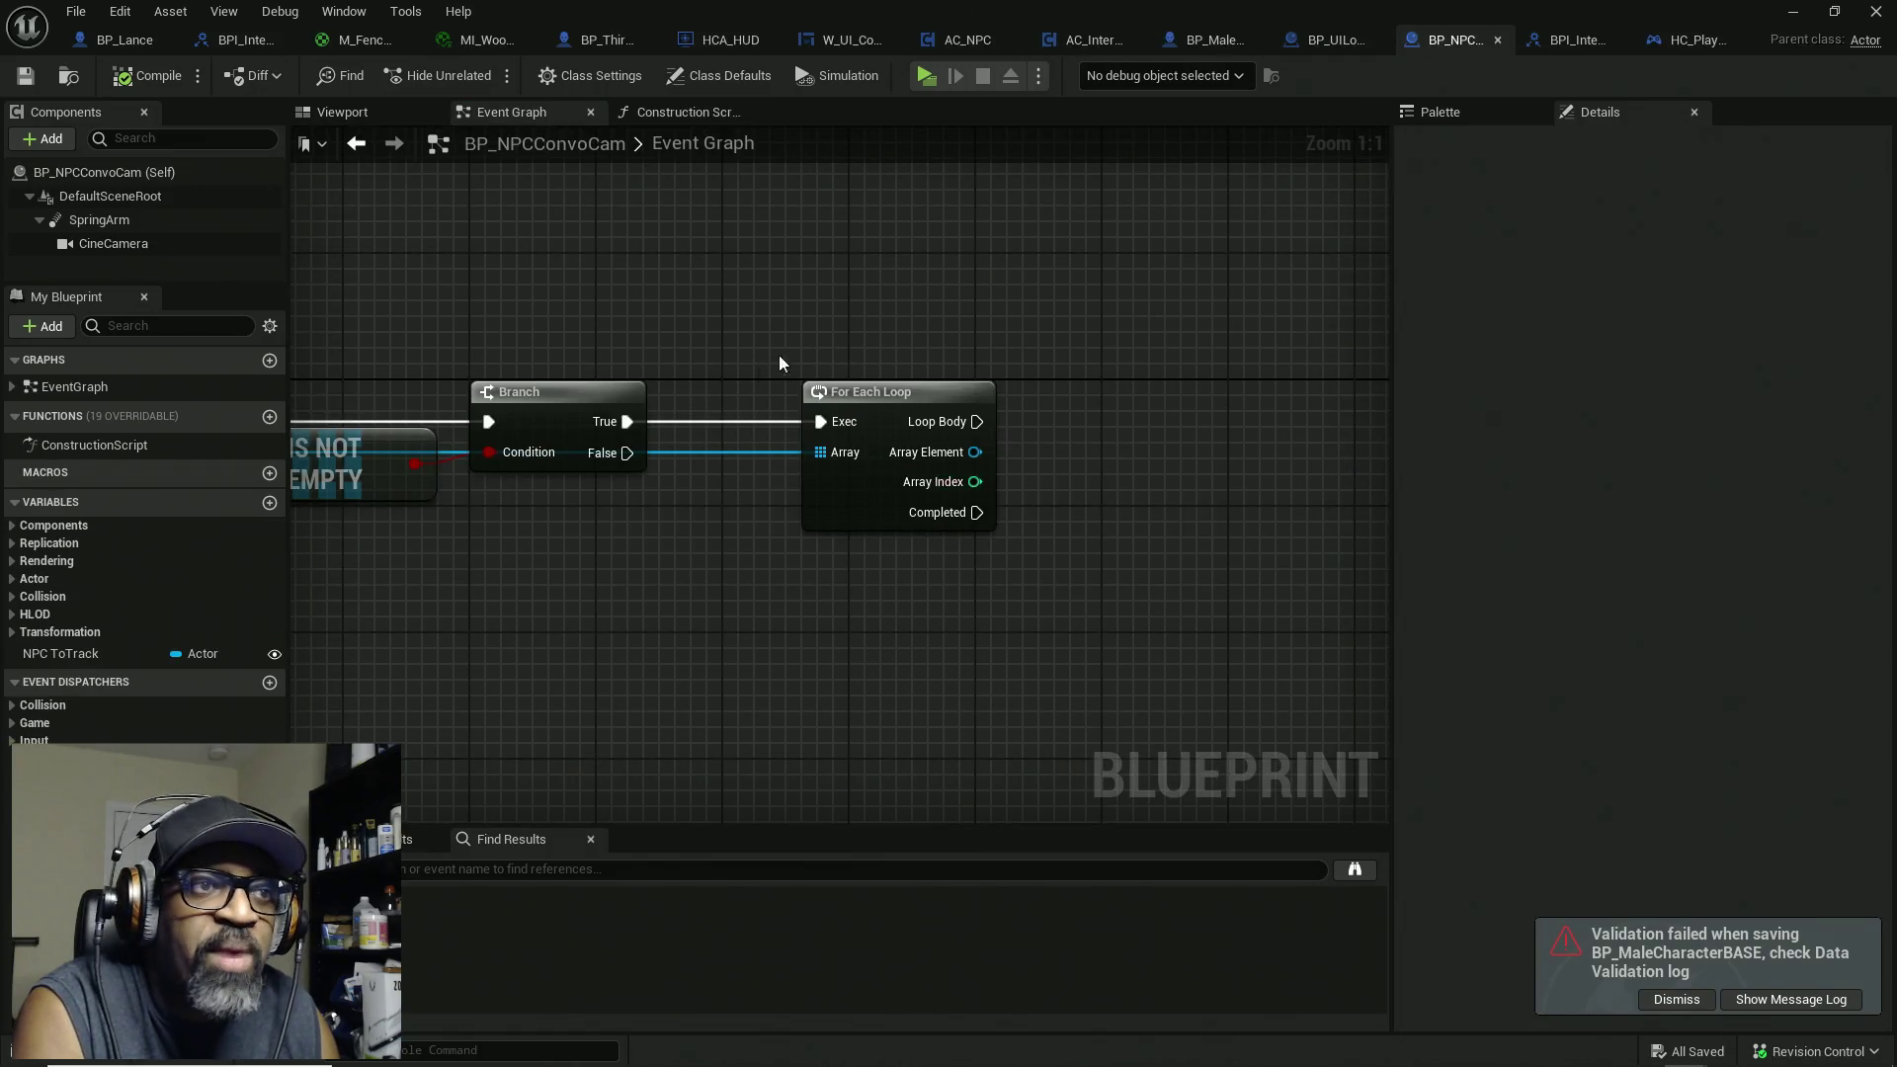
Step: Search Array Element's actions for StartConvoCam and bind, toggling Context Sensitive off and back on
drag(972, 453, 1150, 447)
text(StartConvoCam)
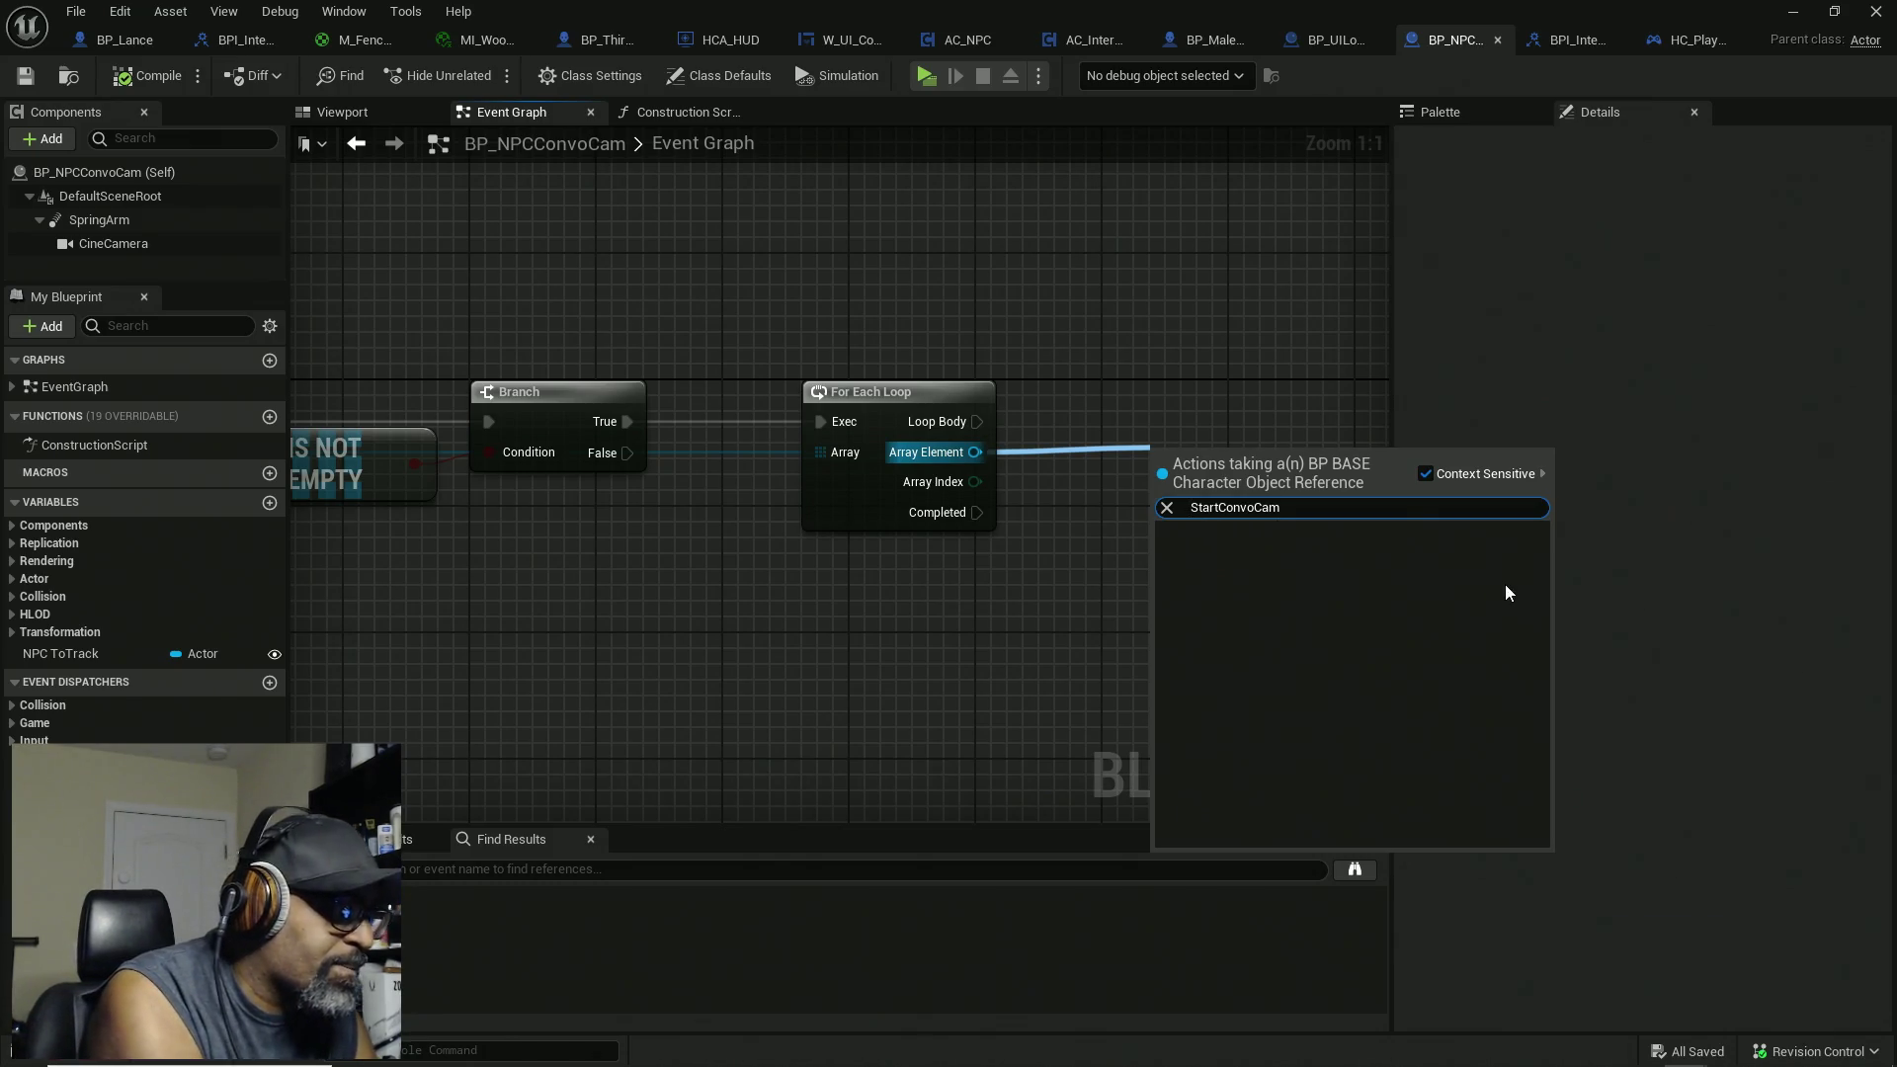
text(b)
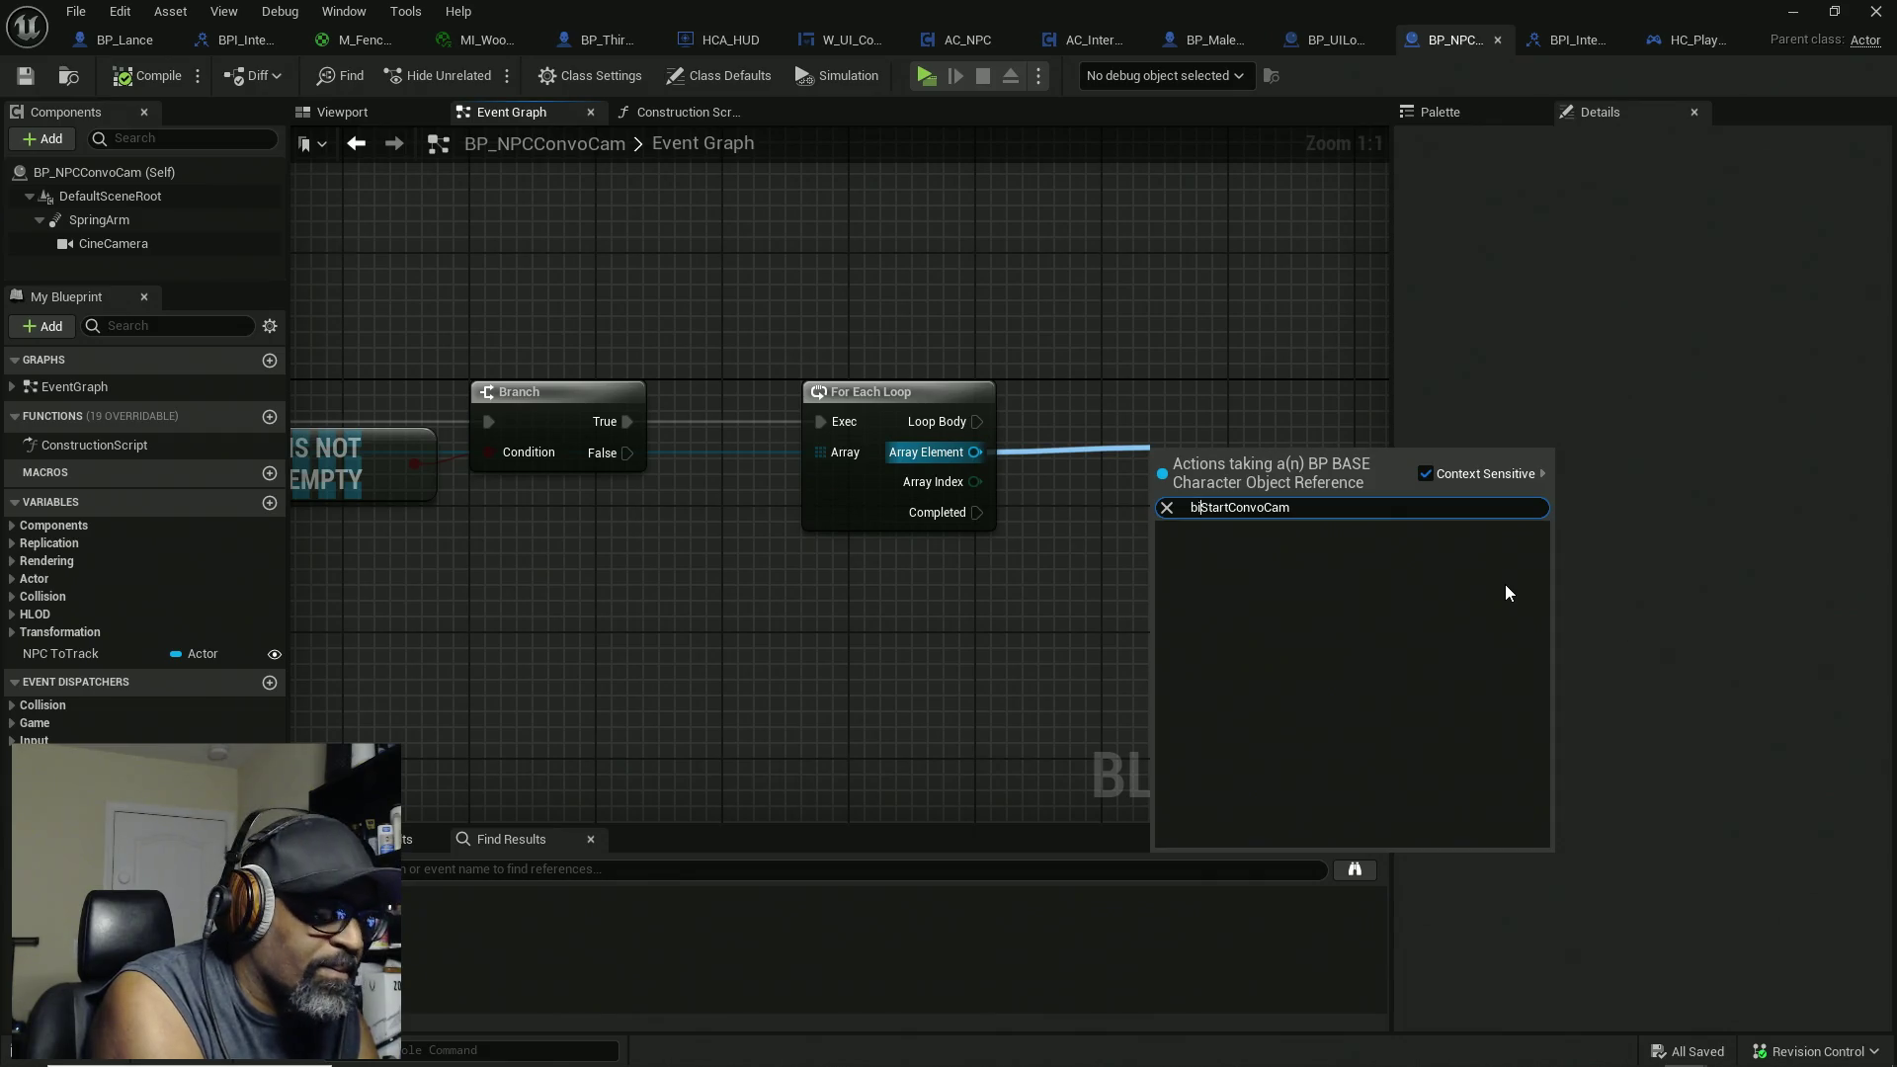
text(ind)
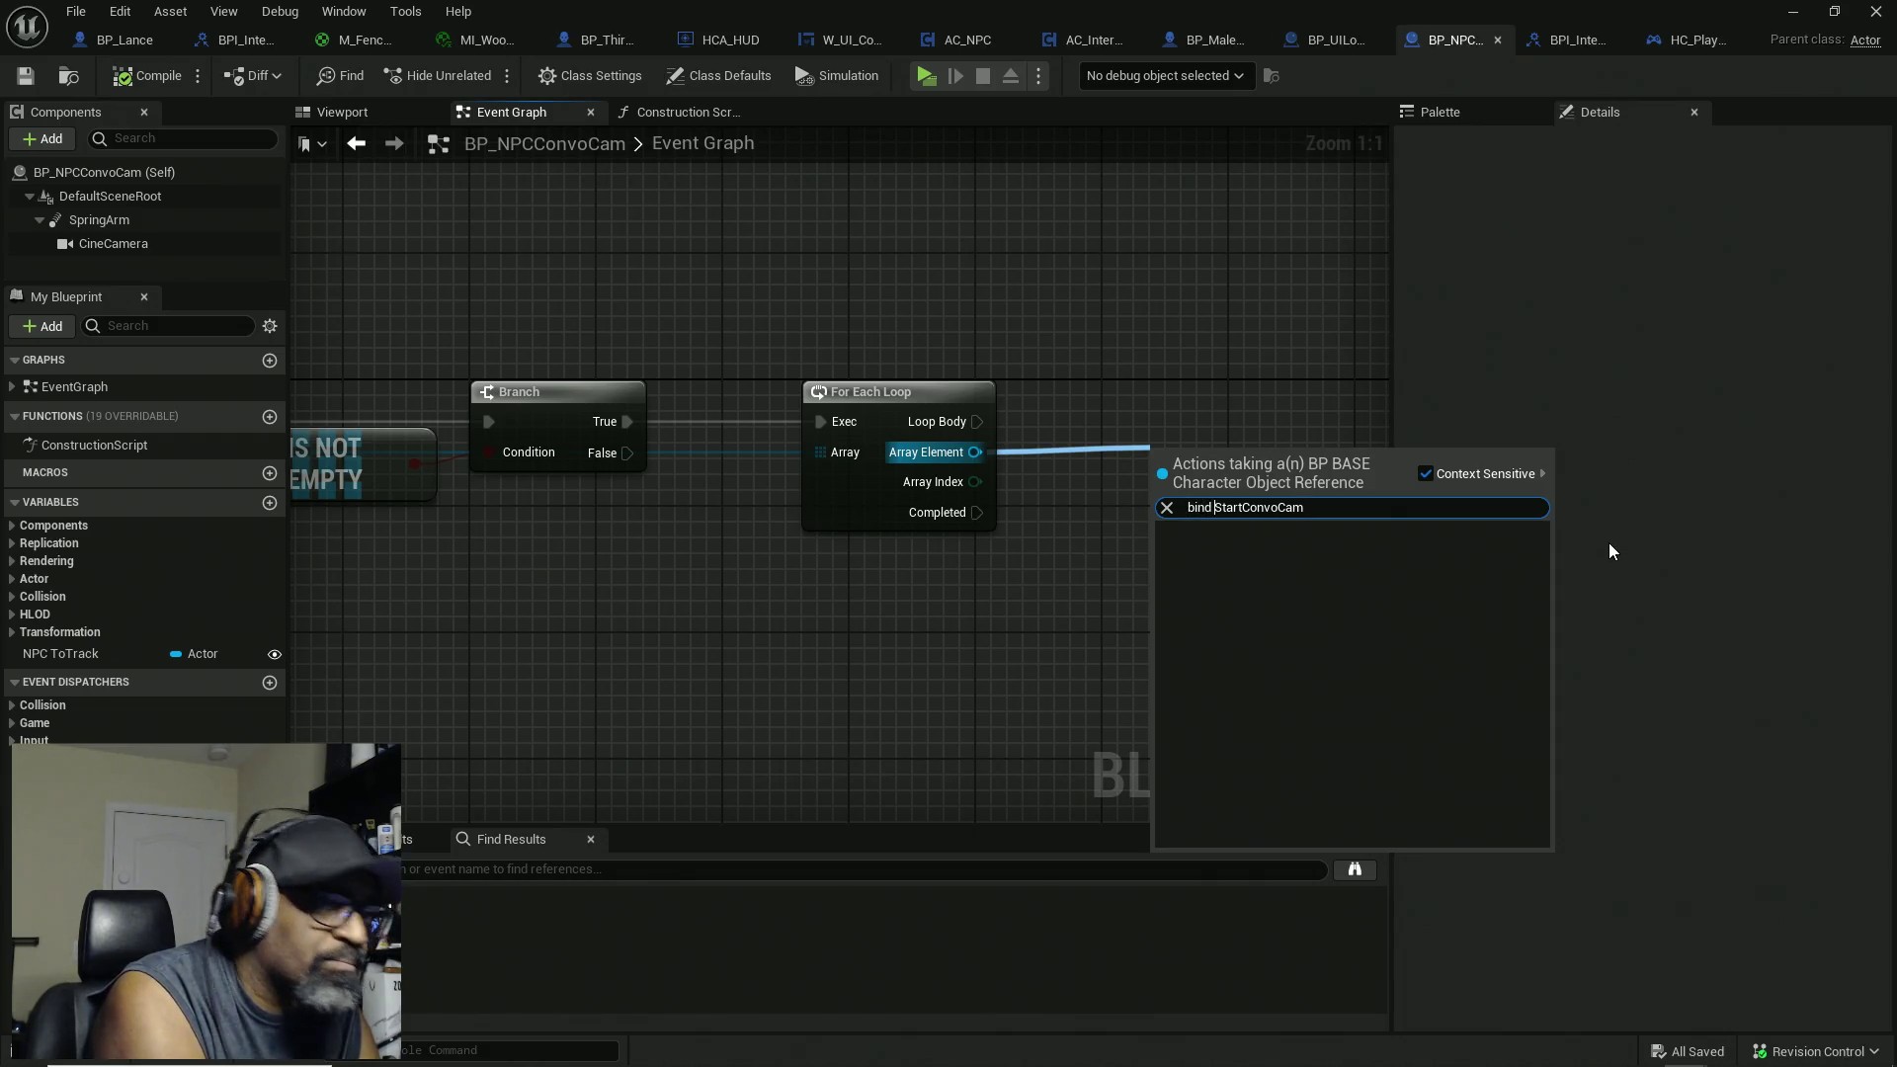
click(1426, 472)
click(1223, 389)
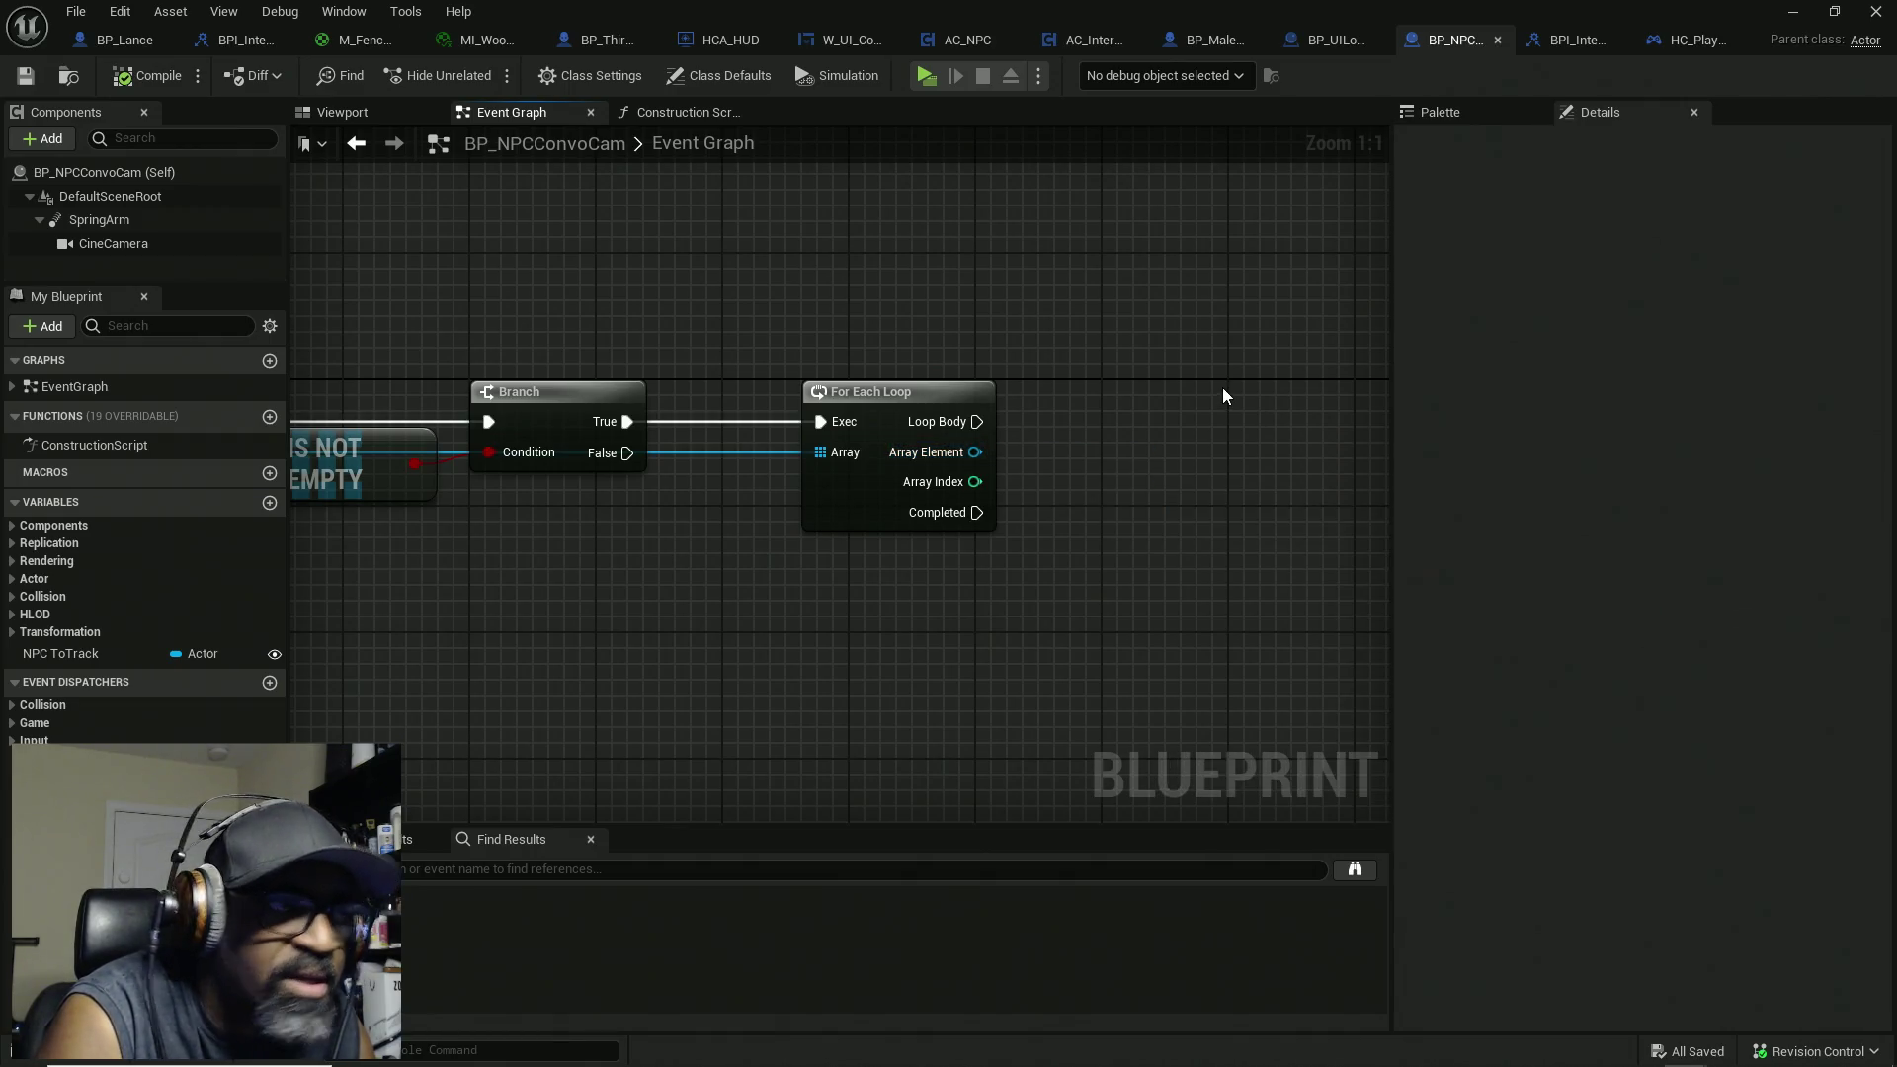
drag(952, 452, 1069, 444)
click(1352, 460)
Step: Find the Start Convo Cam dispatcher by searching StartConvoCam in the Palette
click(1472, 163)
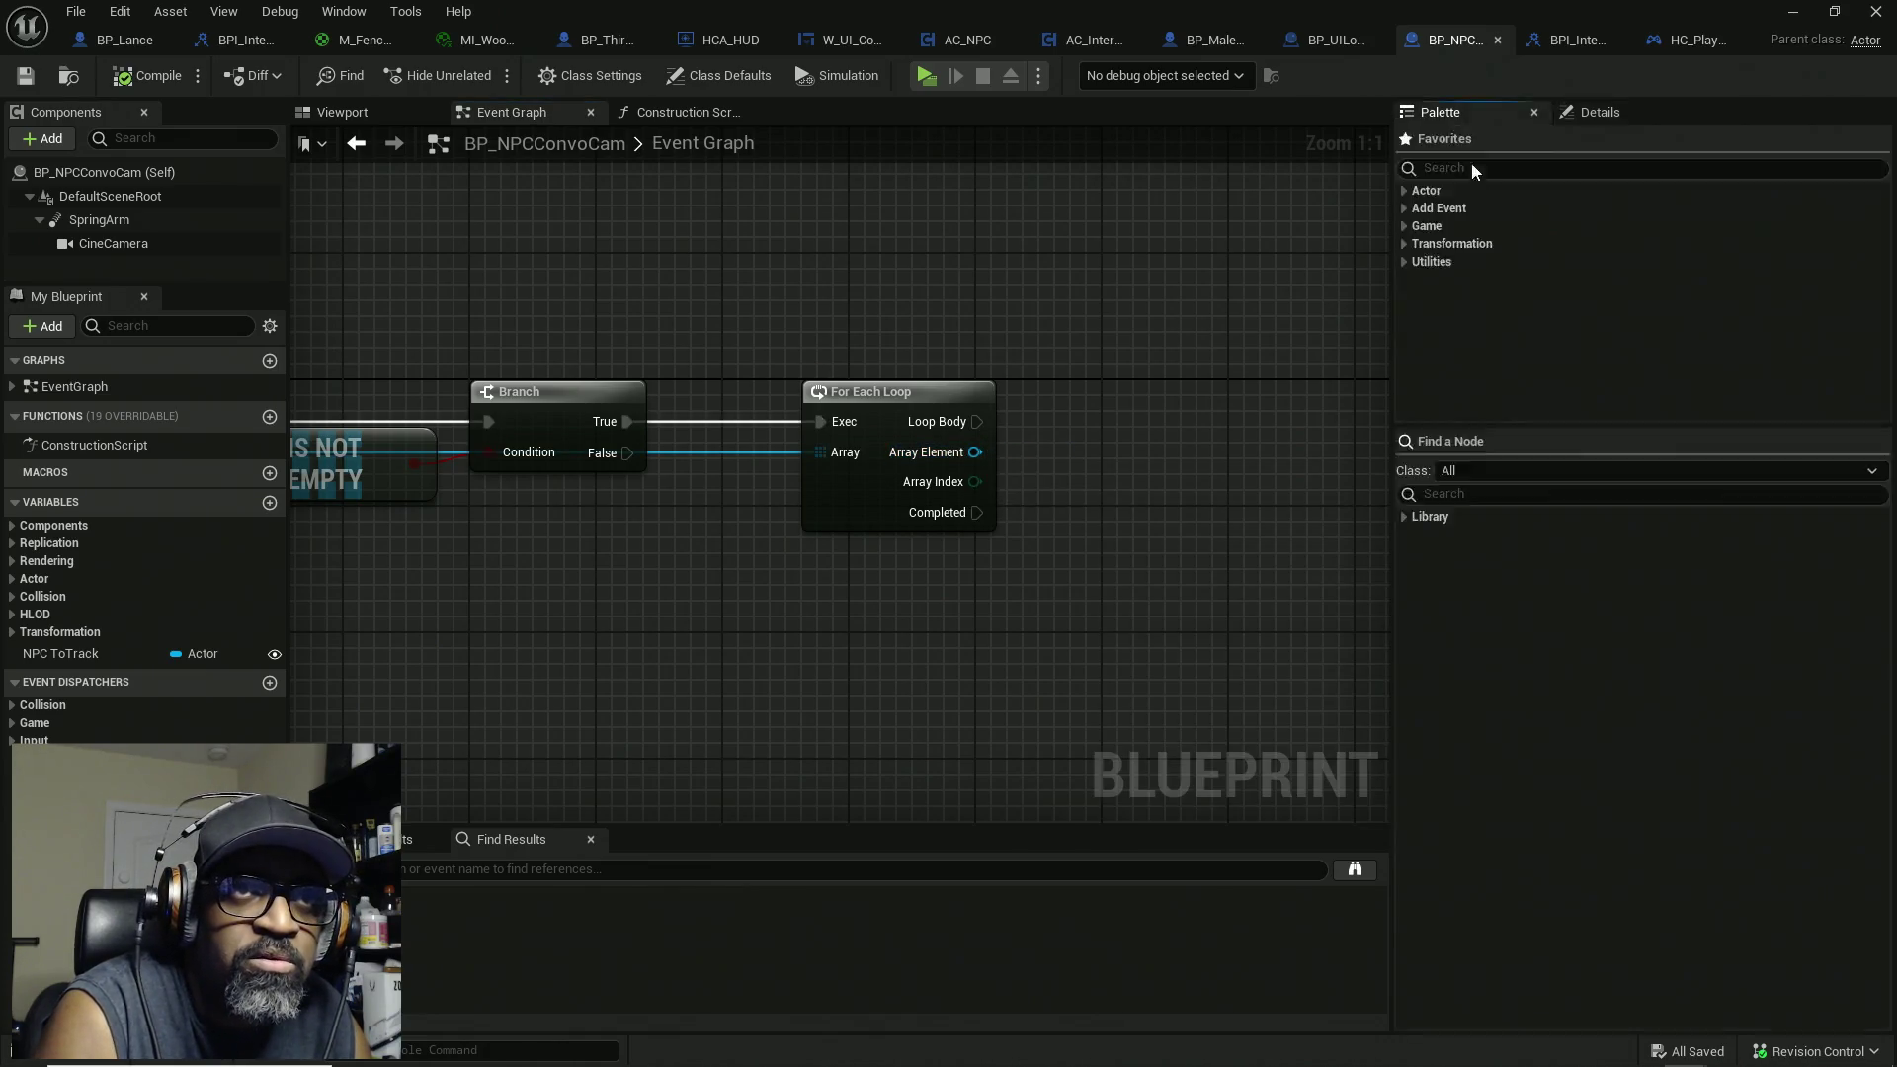
click(1535, 494)
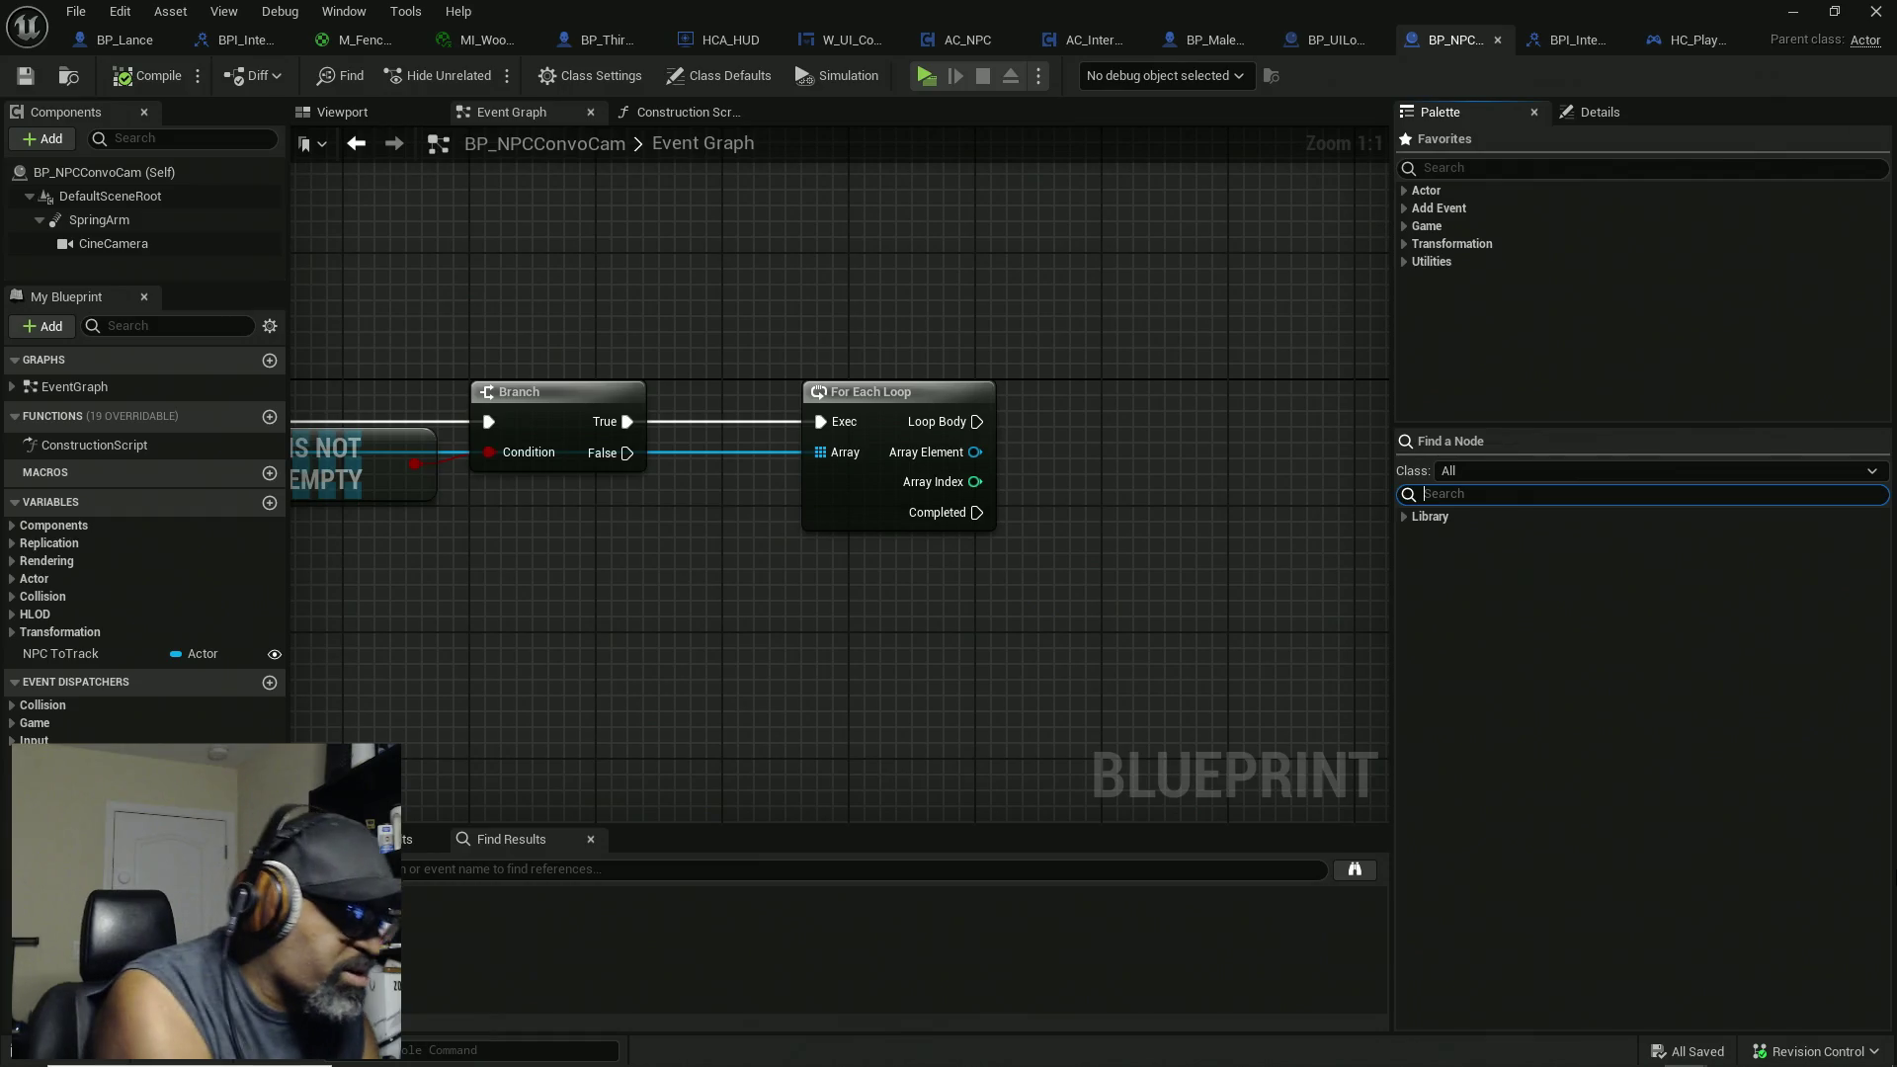
text(Bind to StartConvoCam)
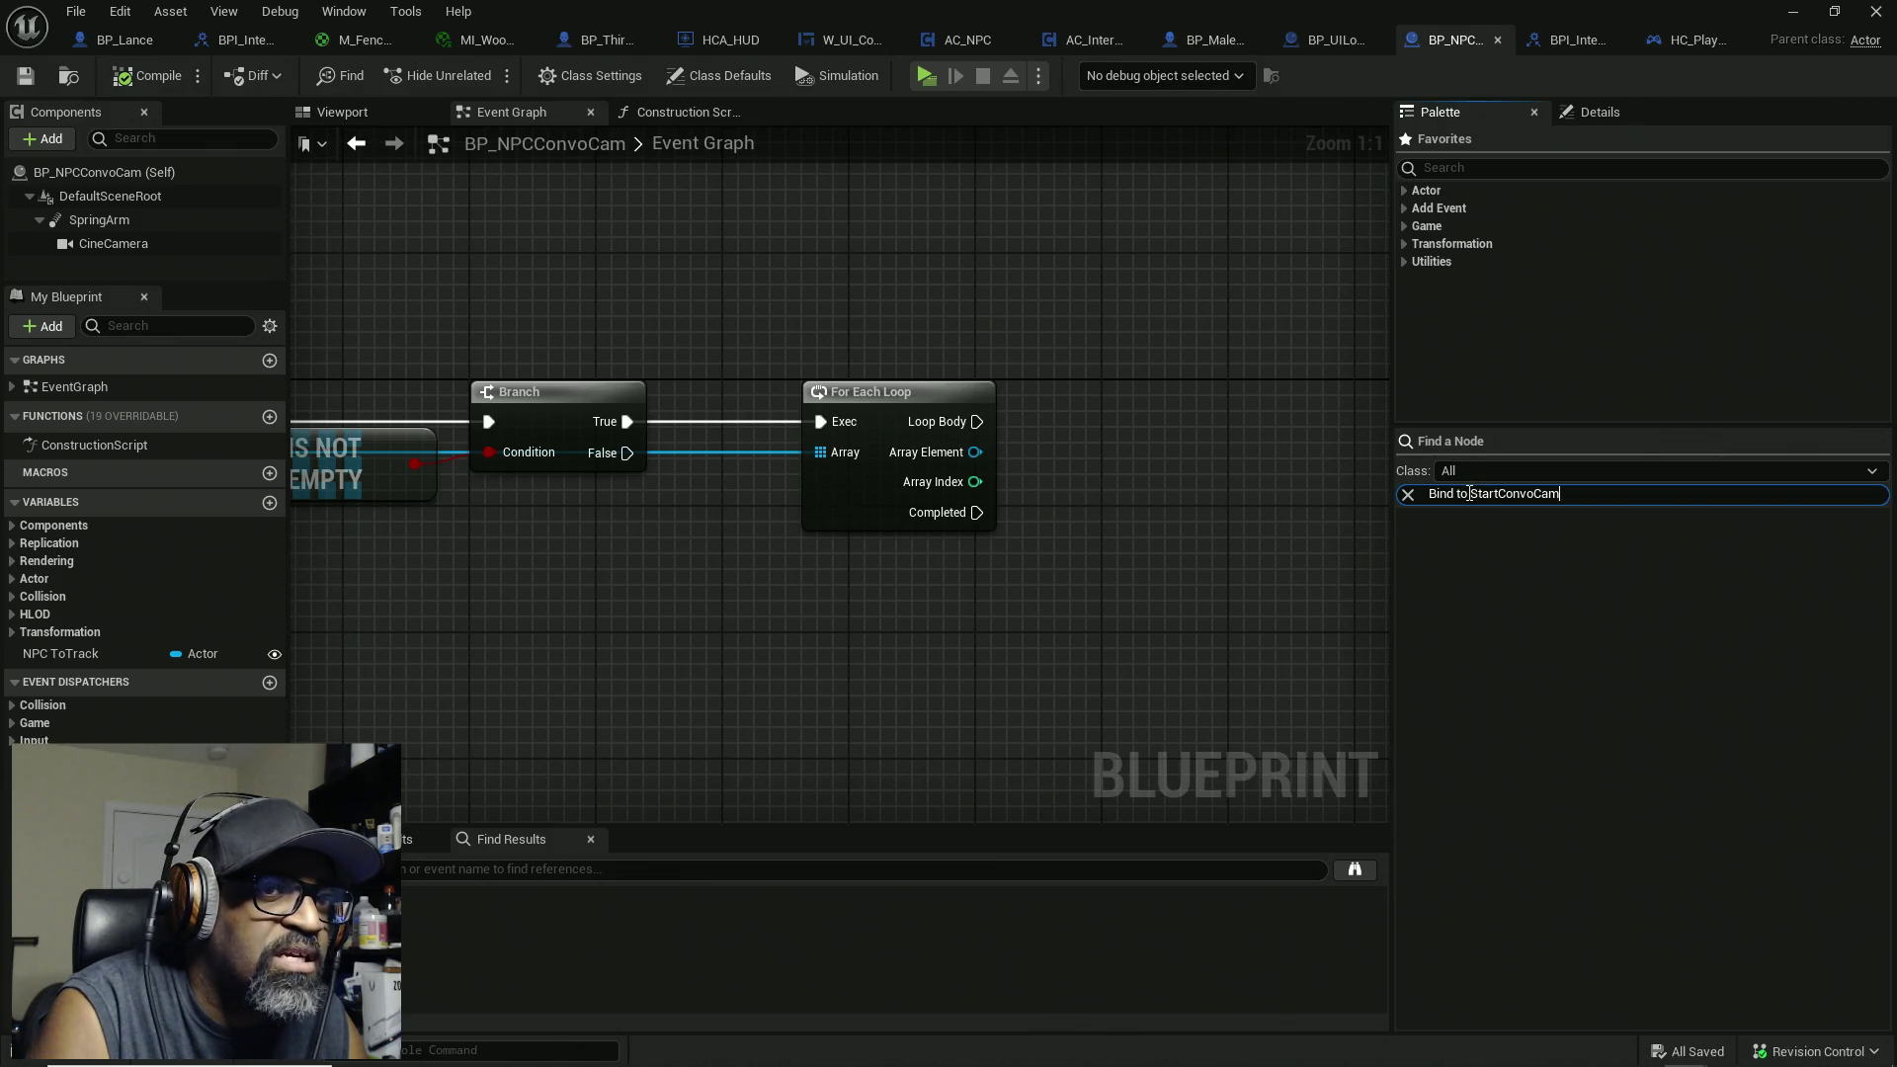
drag(1474, 499, 1362, 524)
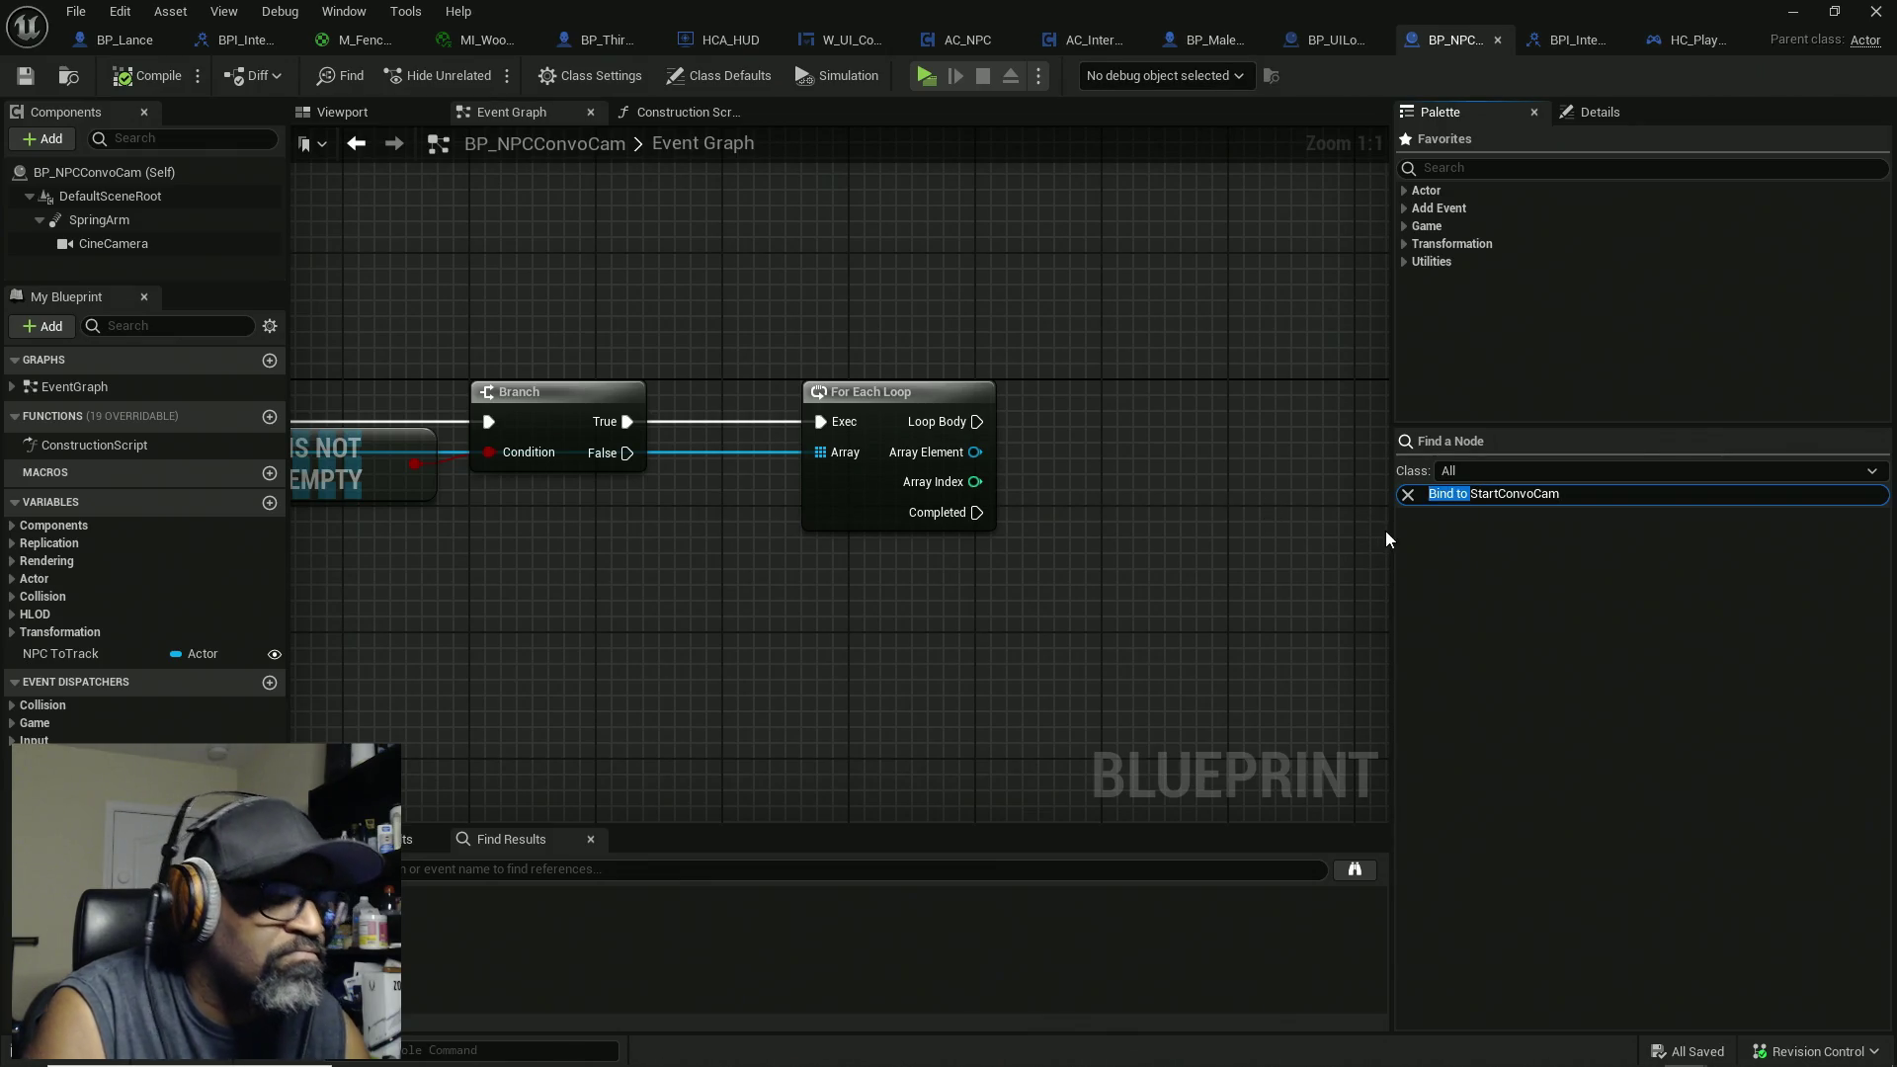
key(BackSpace)
click(1497, 559)
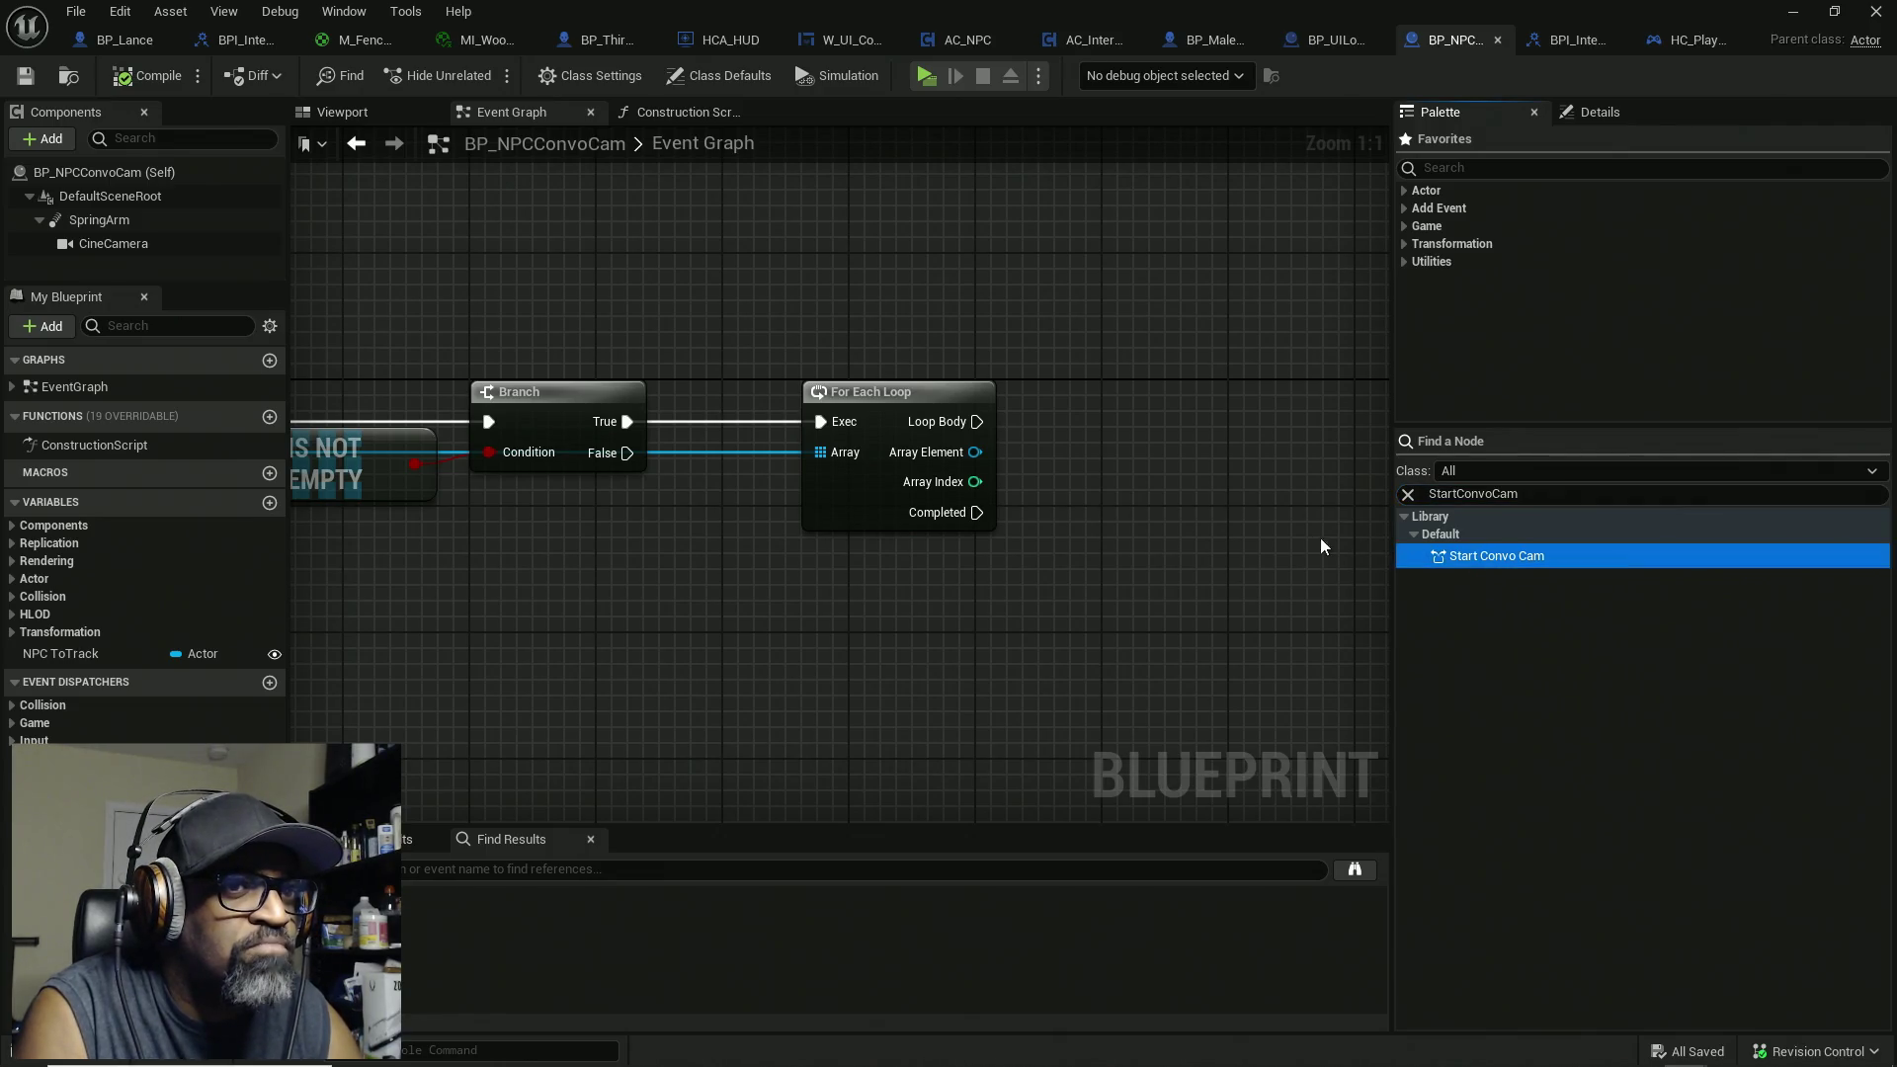
Step: Add a Bind Event to Start Convo Cam node, wired to Loop Body and Array Element
drag(1078, 420, 1079, 420)
click(1132, 476)
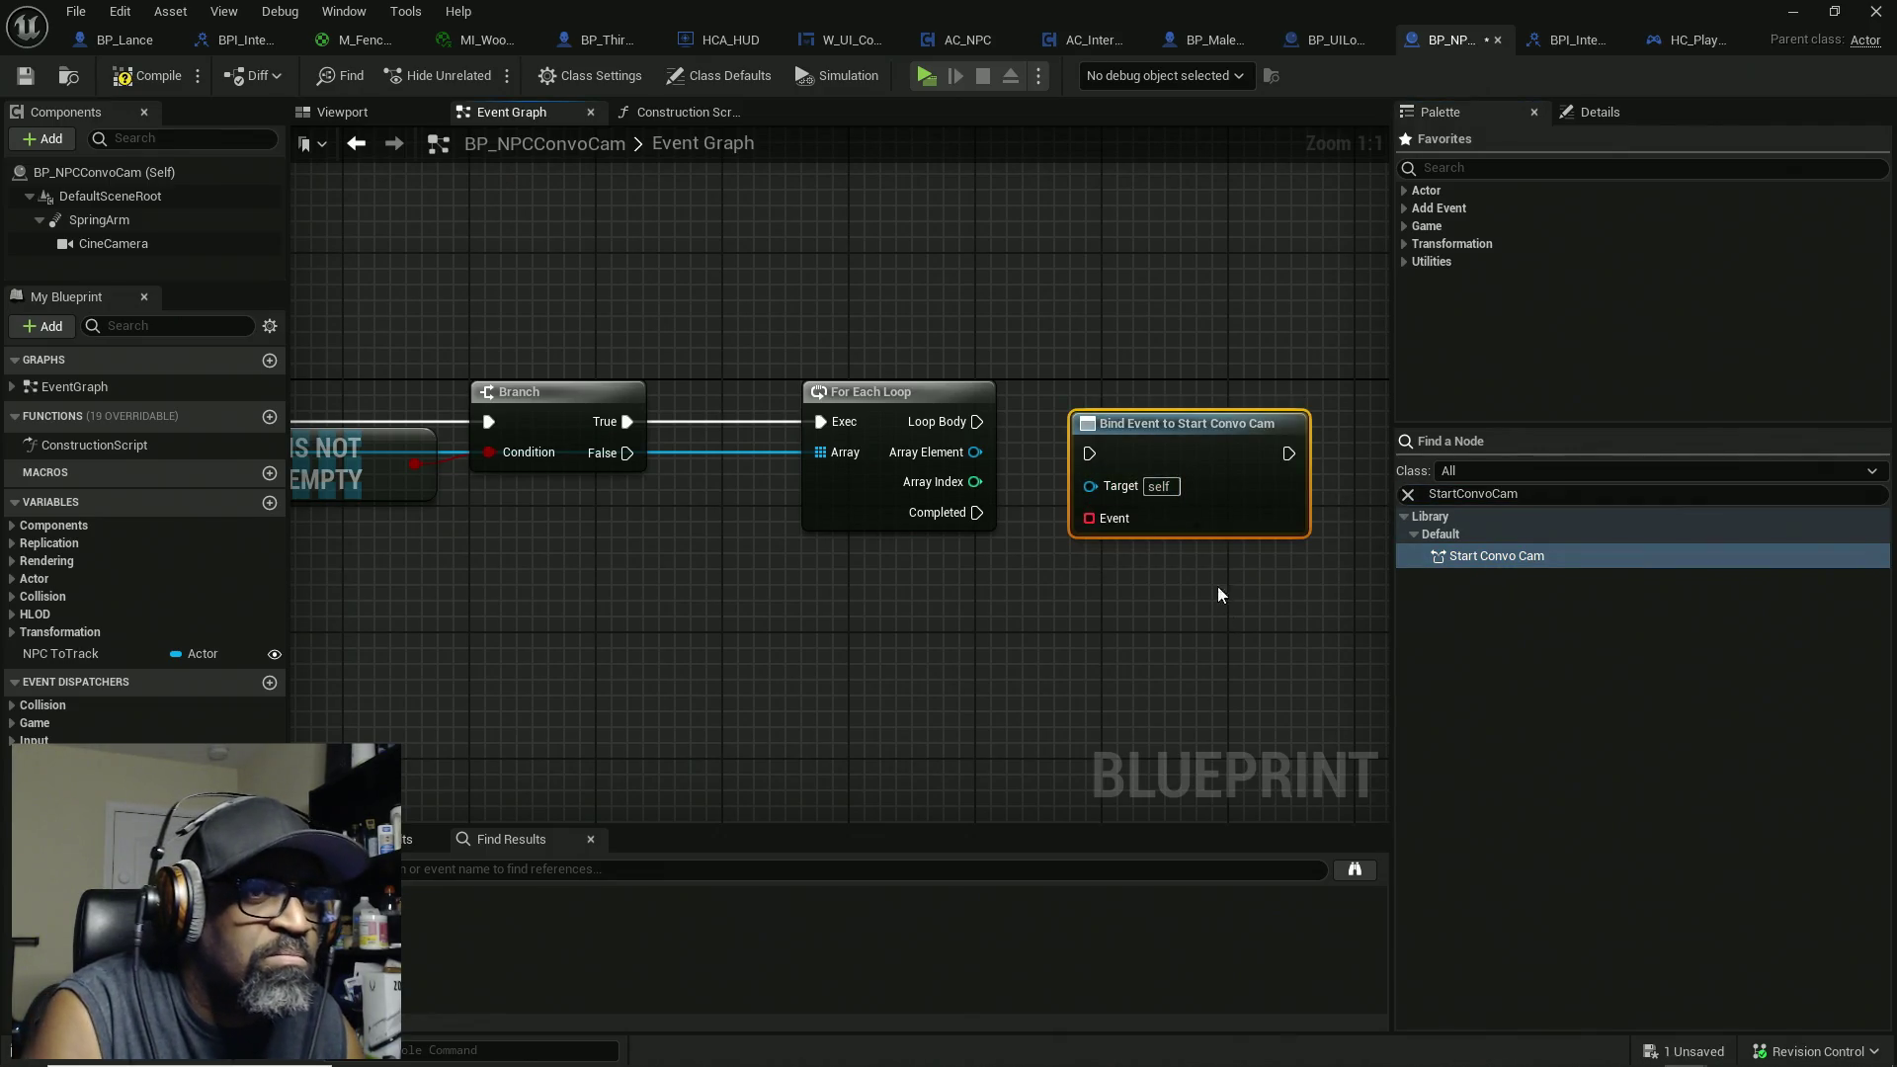
mouse_move(976, 421)
mouse_down()
mouse_move(1089, 454)
mouse_move(1235, 419)
mouse_move(976, 452)
mouse_up()
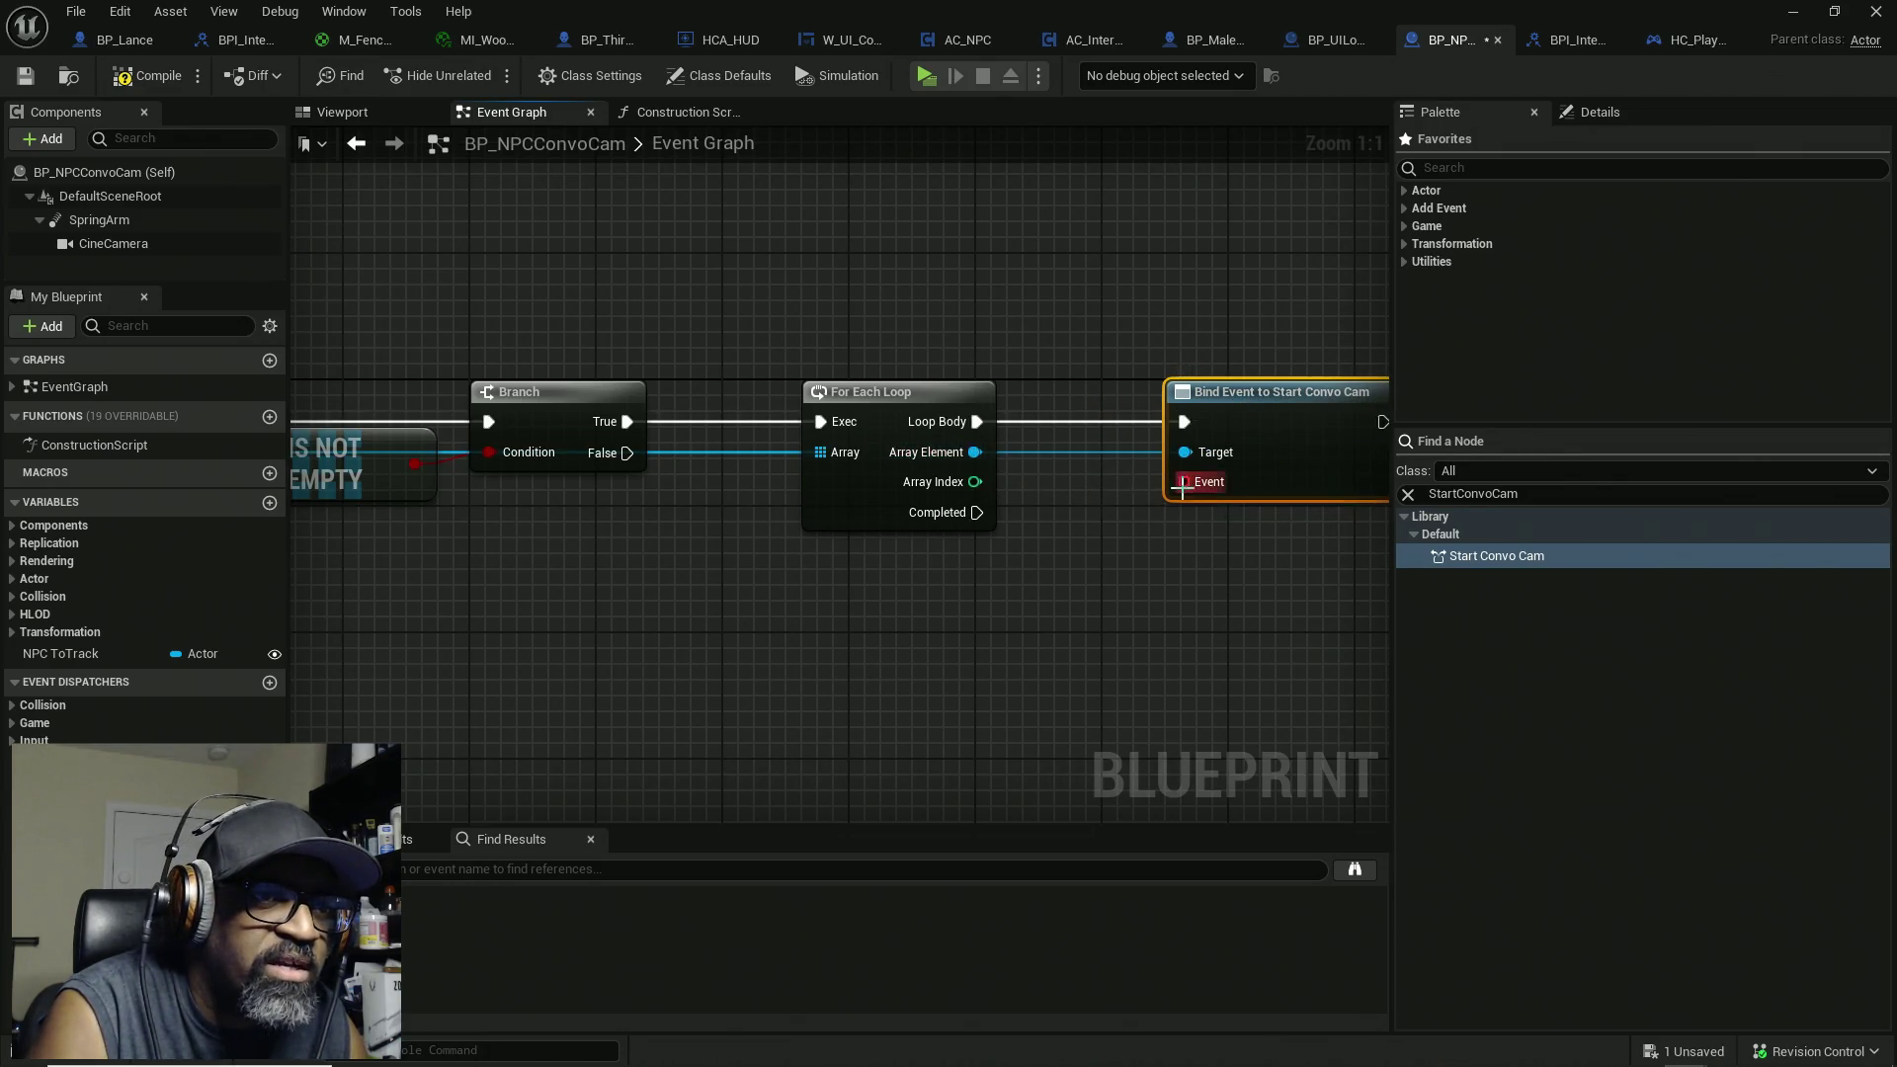
mouse_move(1120, 440)
mouse_down()
mouse_move(1266, 440)
mouse_move(1152, 435)
mouse_up()
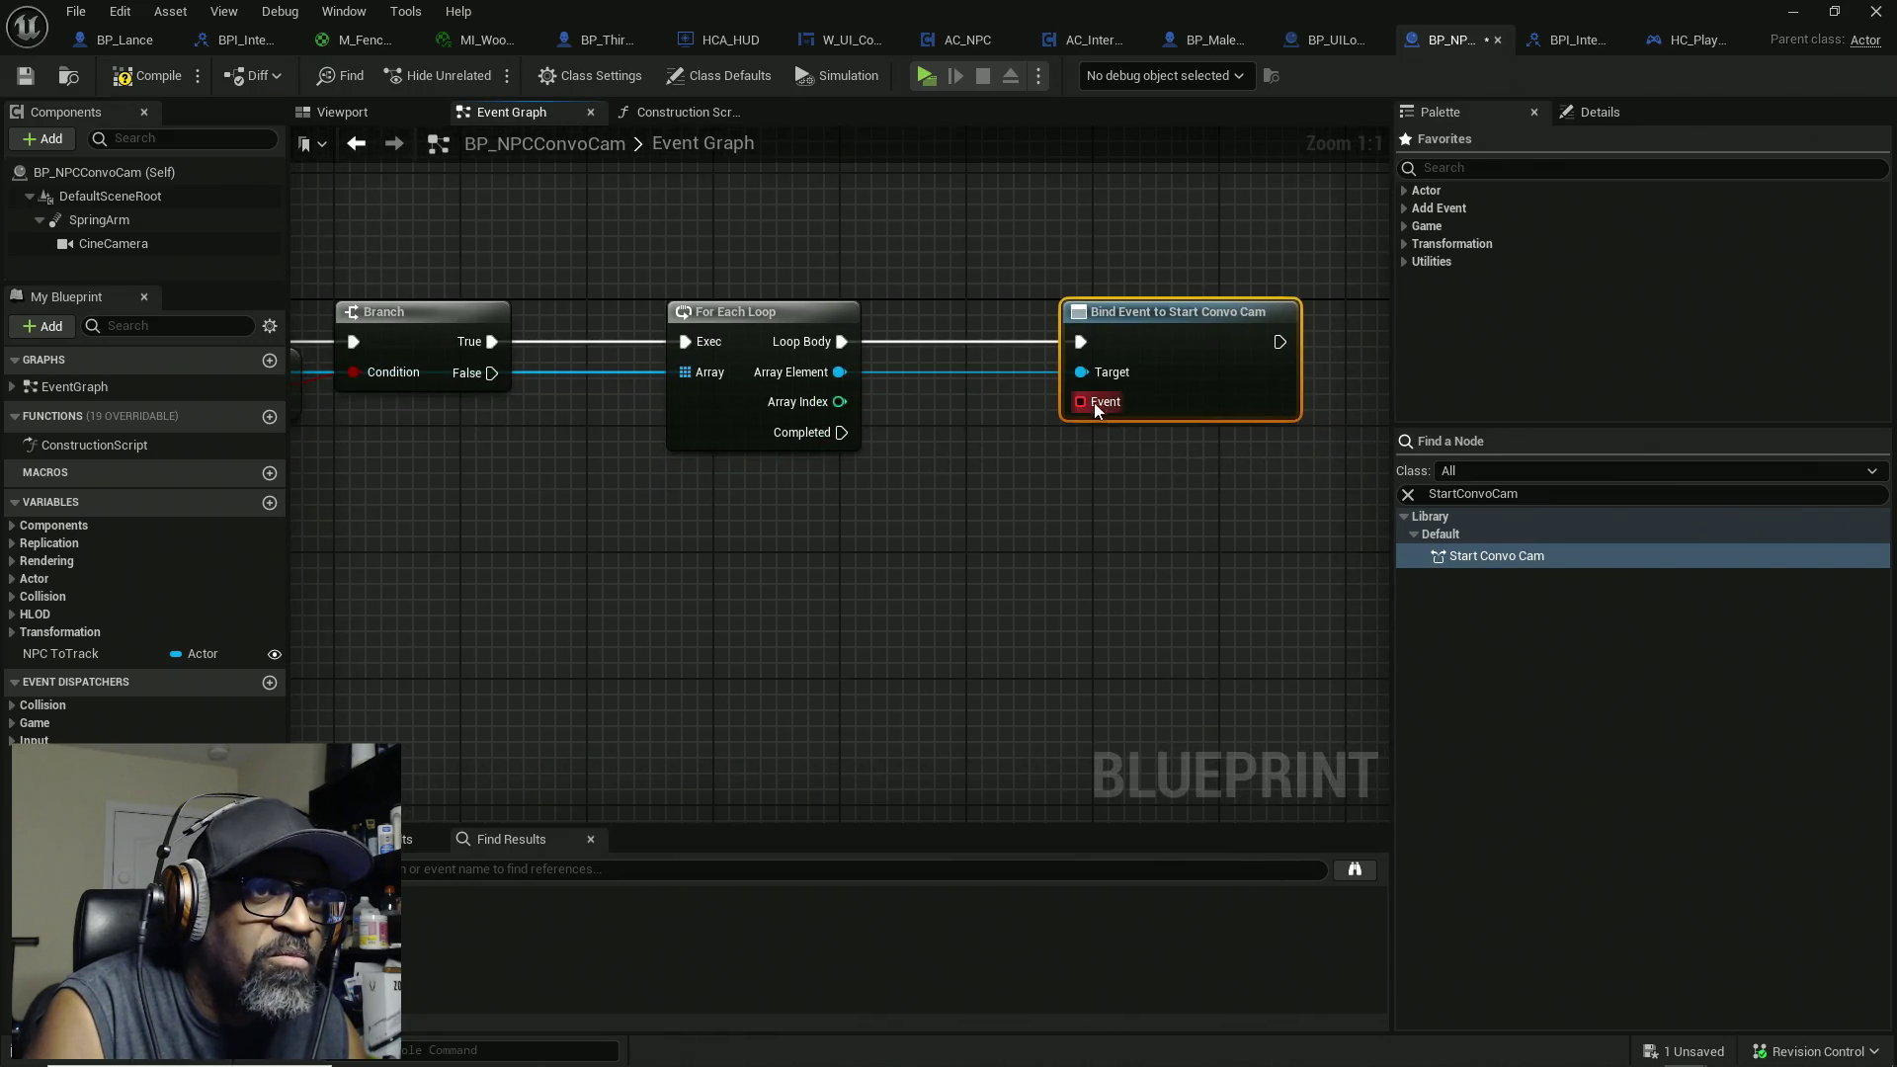
mouse_move(996, 352)
mouse_down()
mouse_move(1081, 381)
mouse_move(953, 437)
mouse_up()
Step: Add a Create Event node feeding the bind node's Event pin and arrange the two nodes
text(cre)
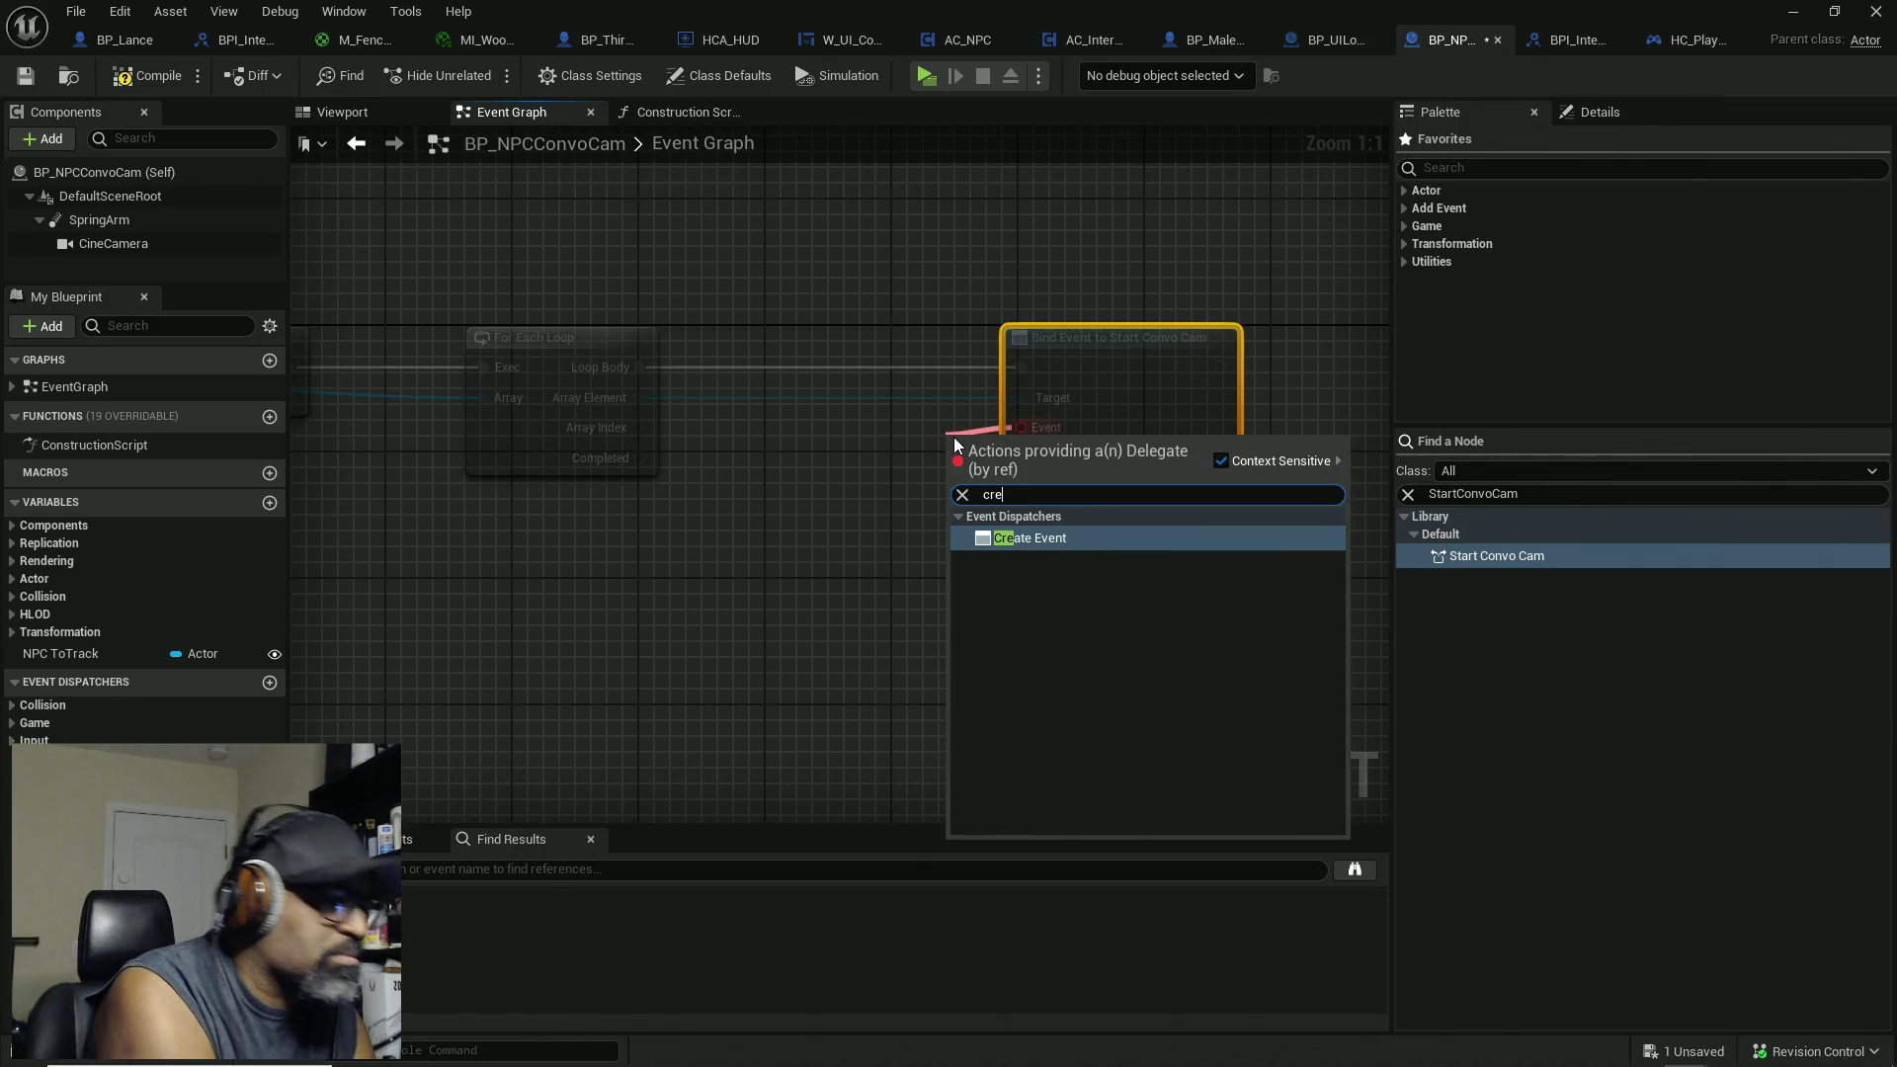
text(ate)
key(Return)
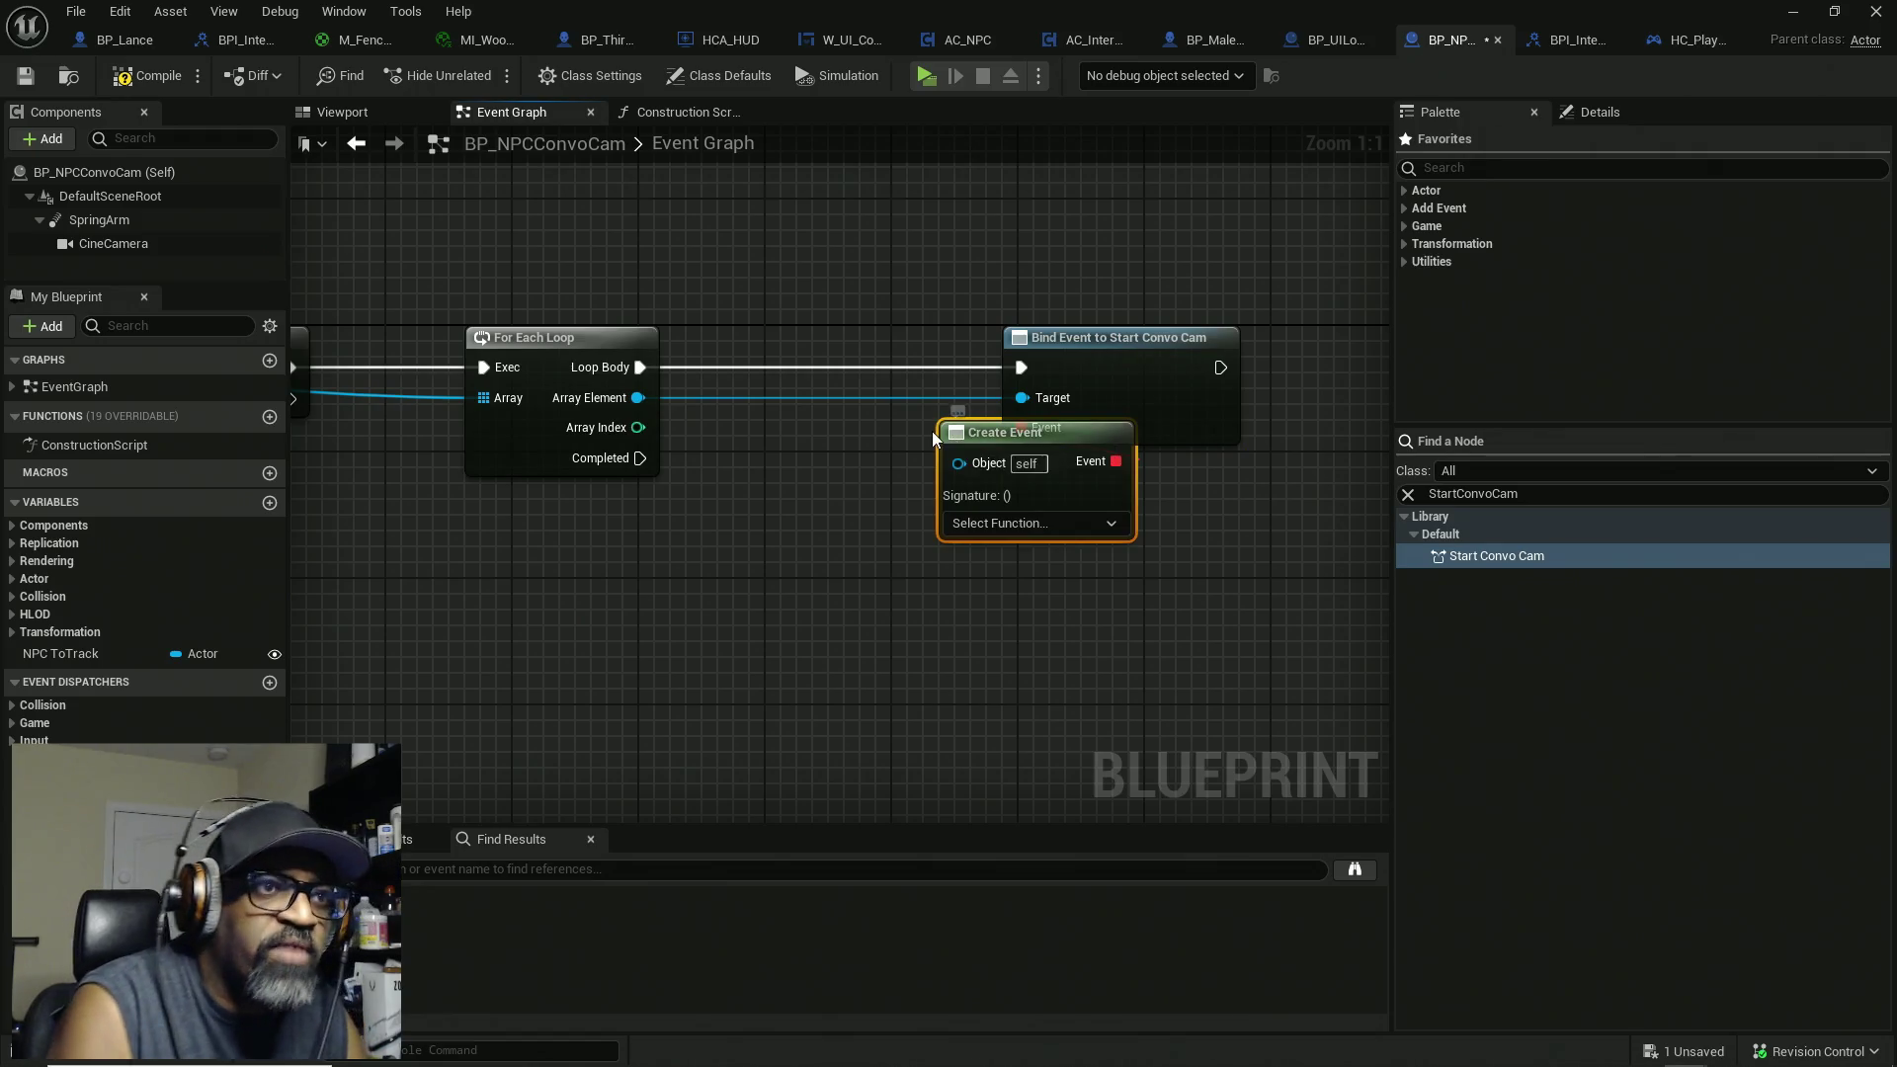
drag(999, 433, 726, 397)
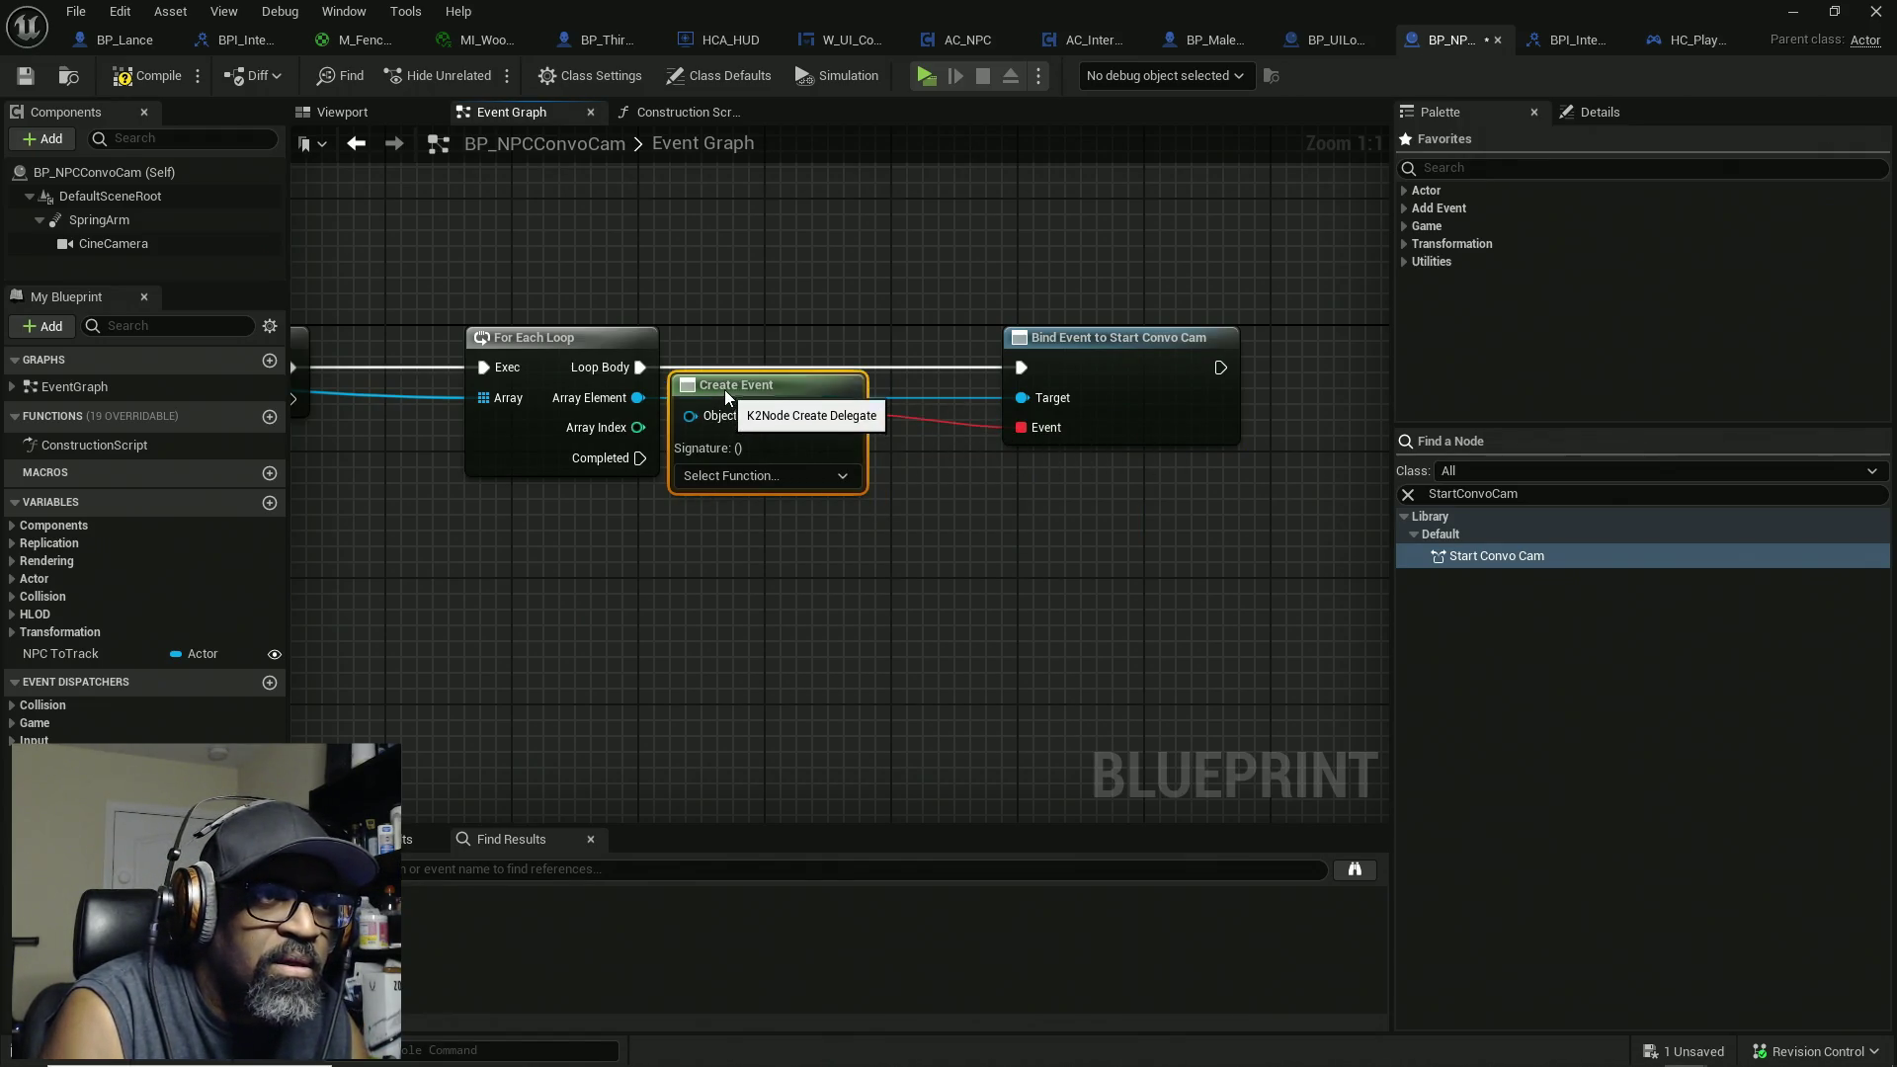
drag(1107, 354, 999, 354)
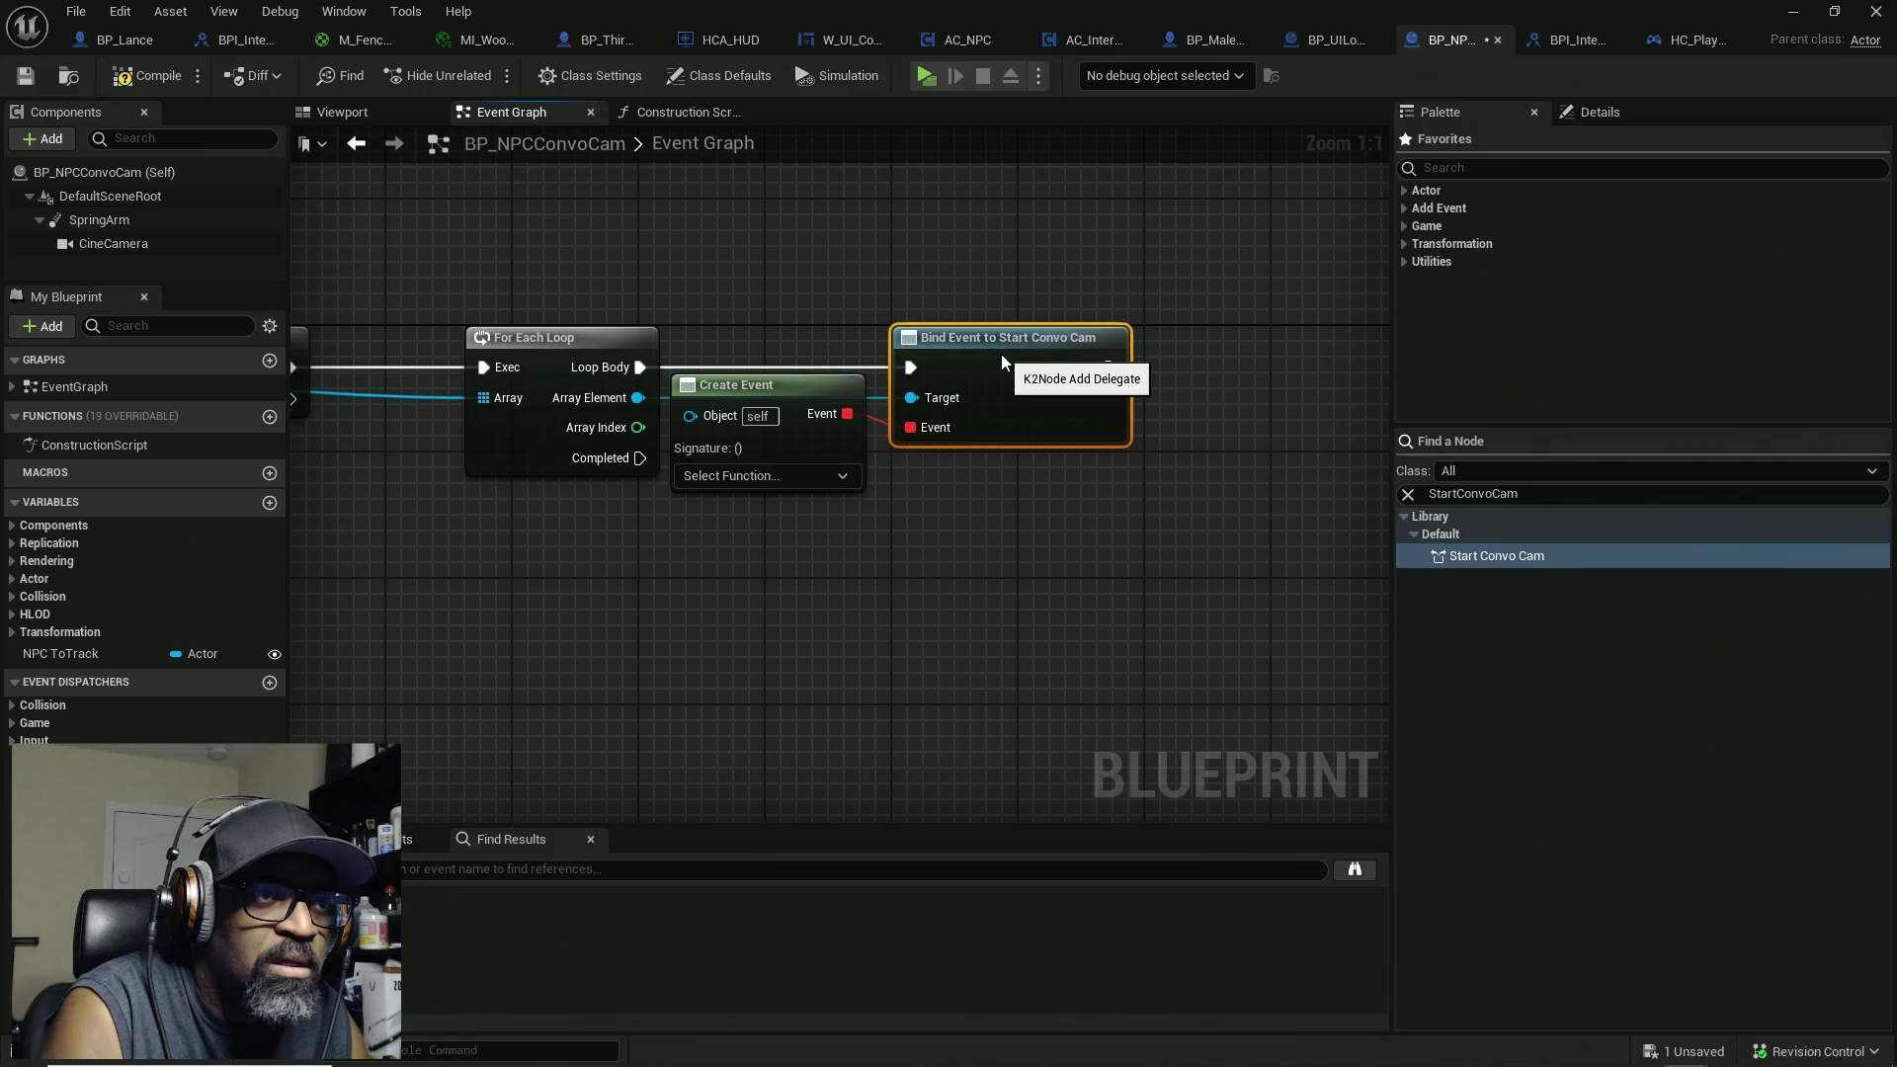
Step: Generate a matching custom event named StartConvoCam, place it below the loop, and save
click(843, 477)
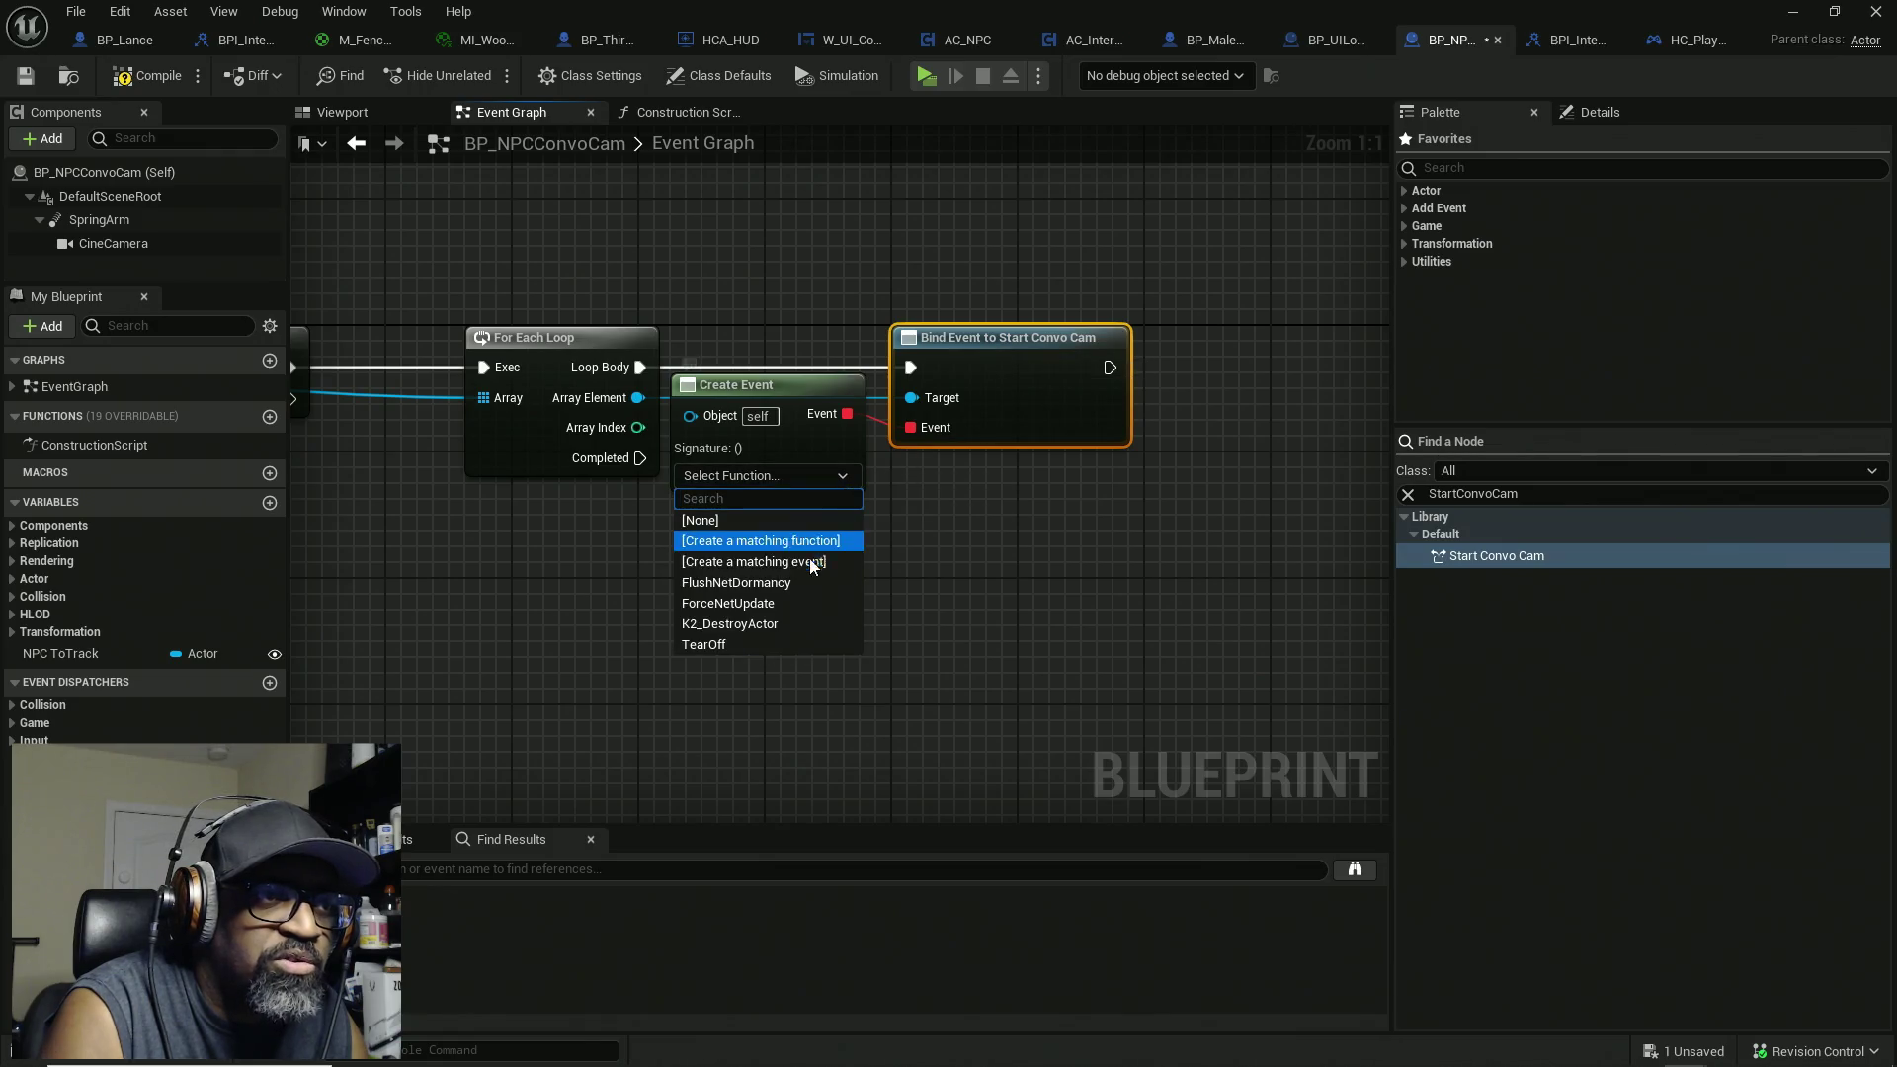
click(755, 561)
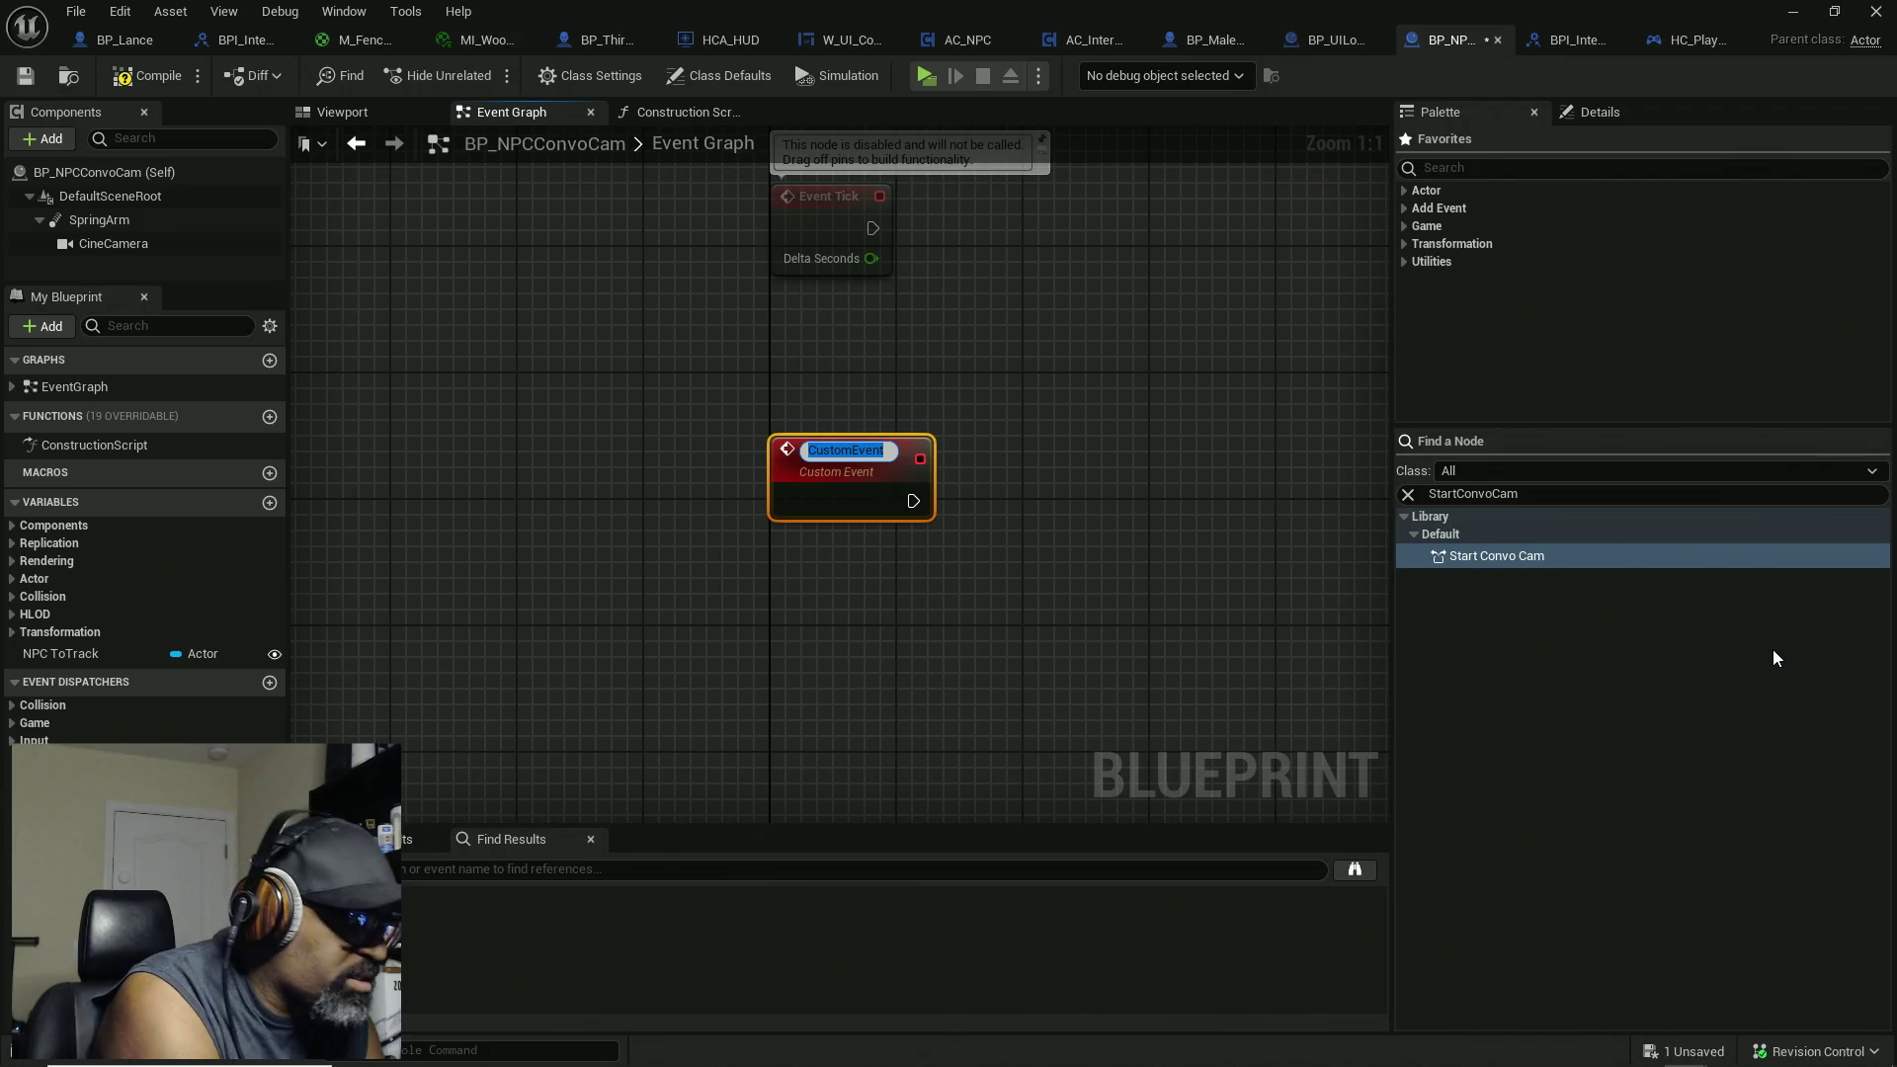
text(StartC)
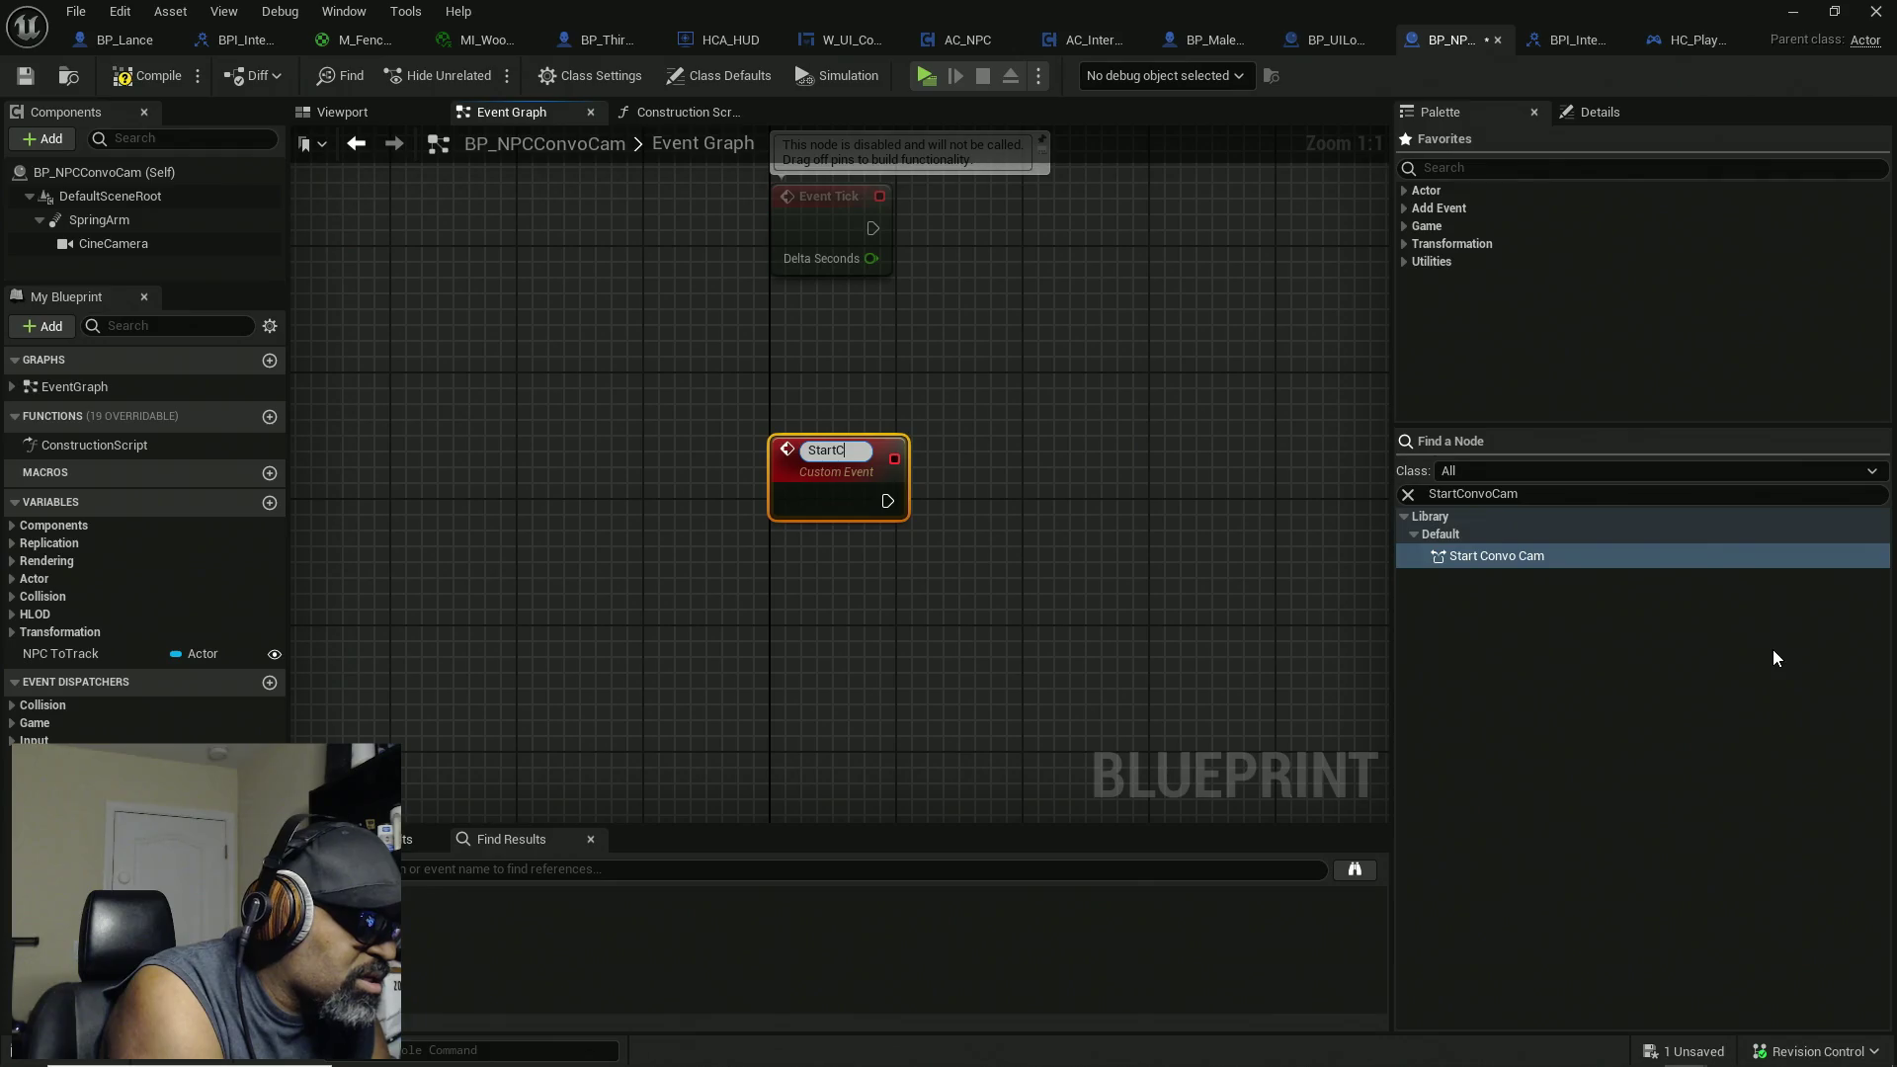
text(onvoCam)
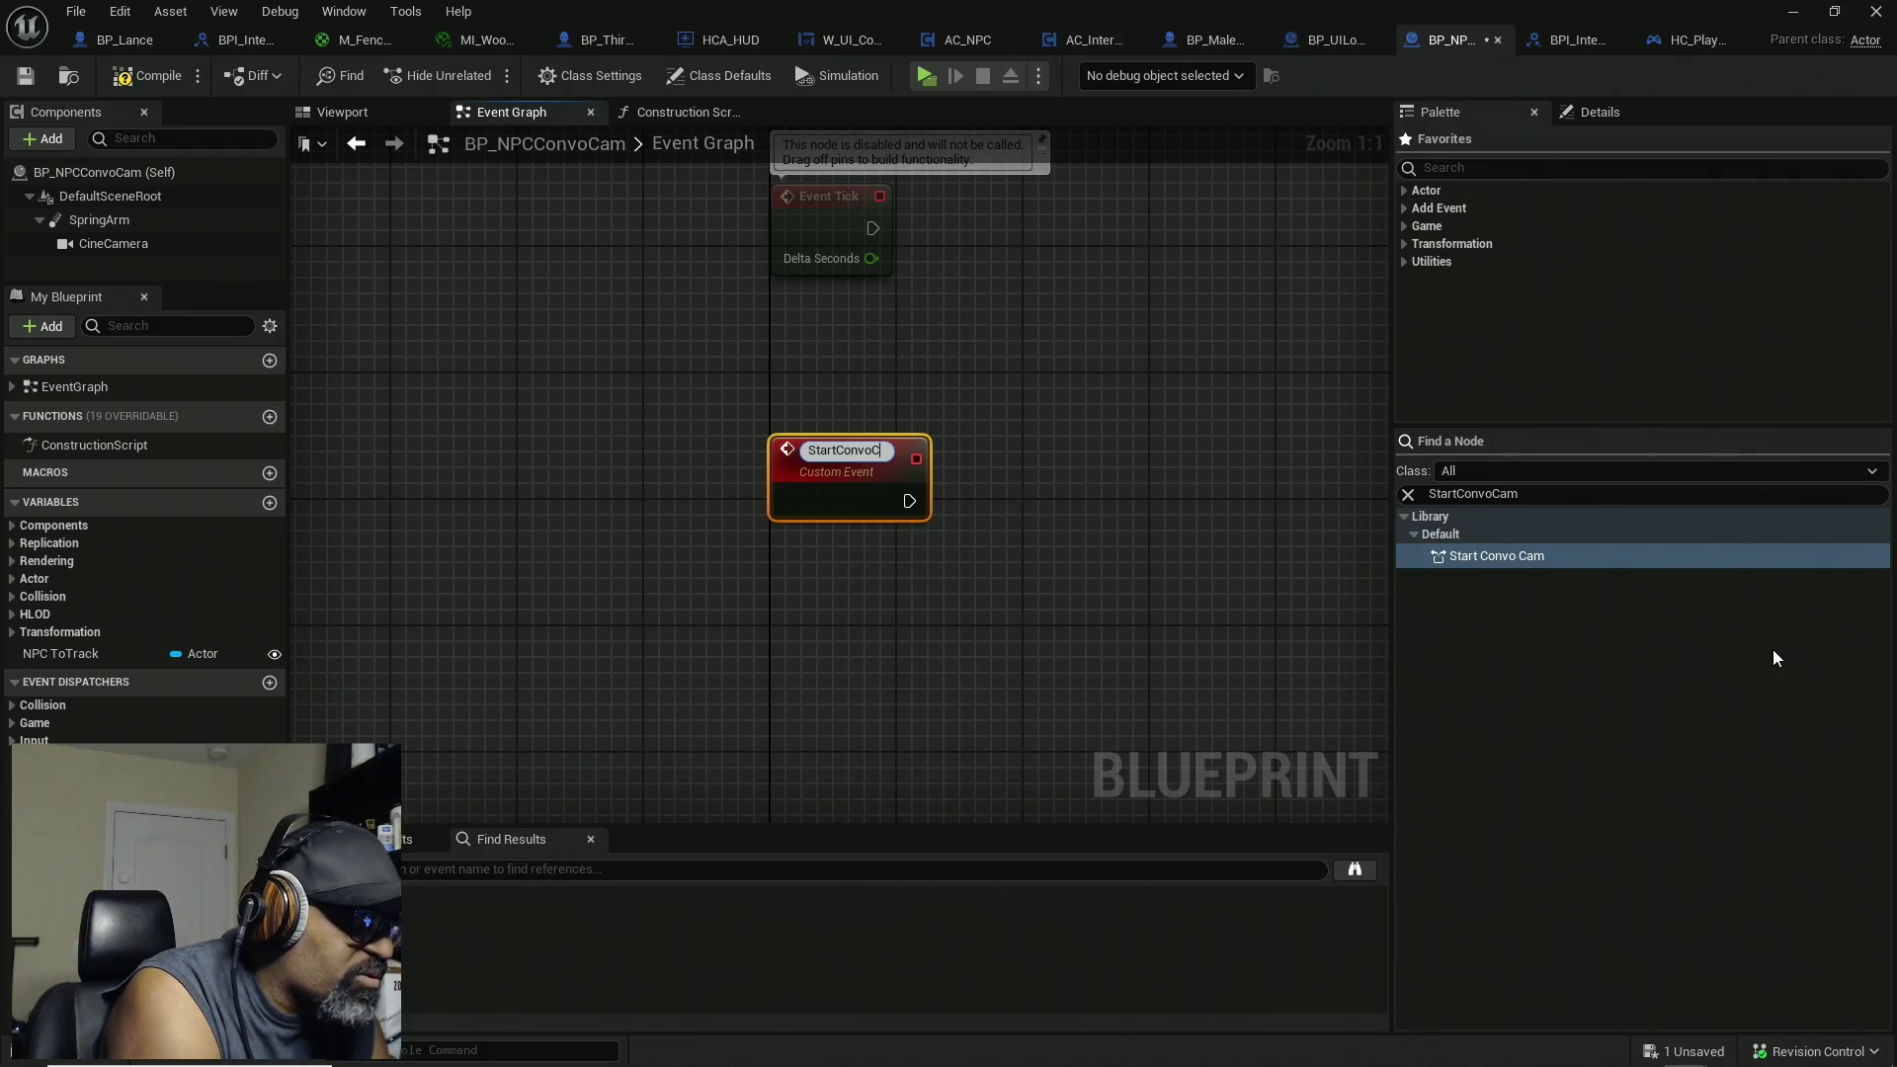
key(Return)
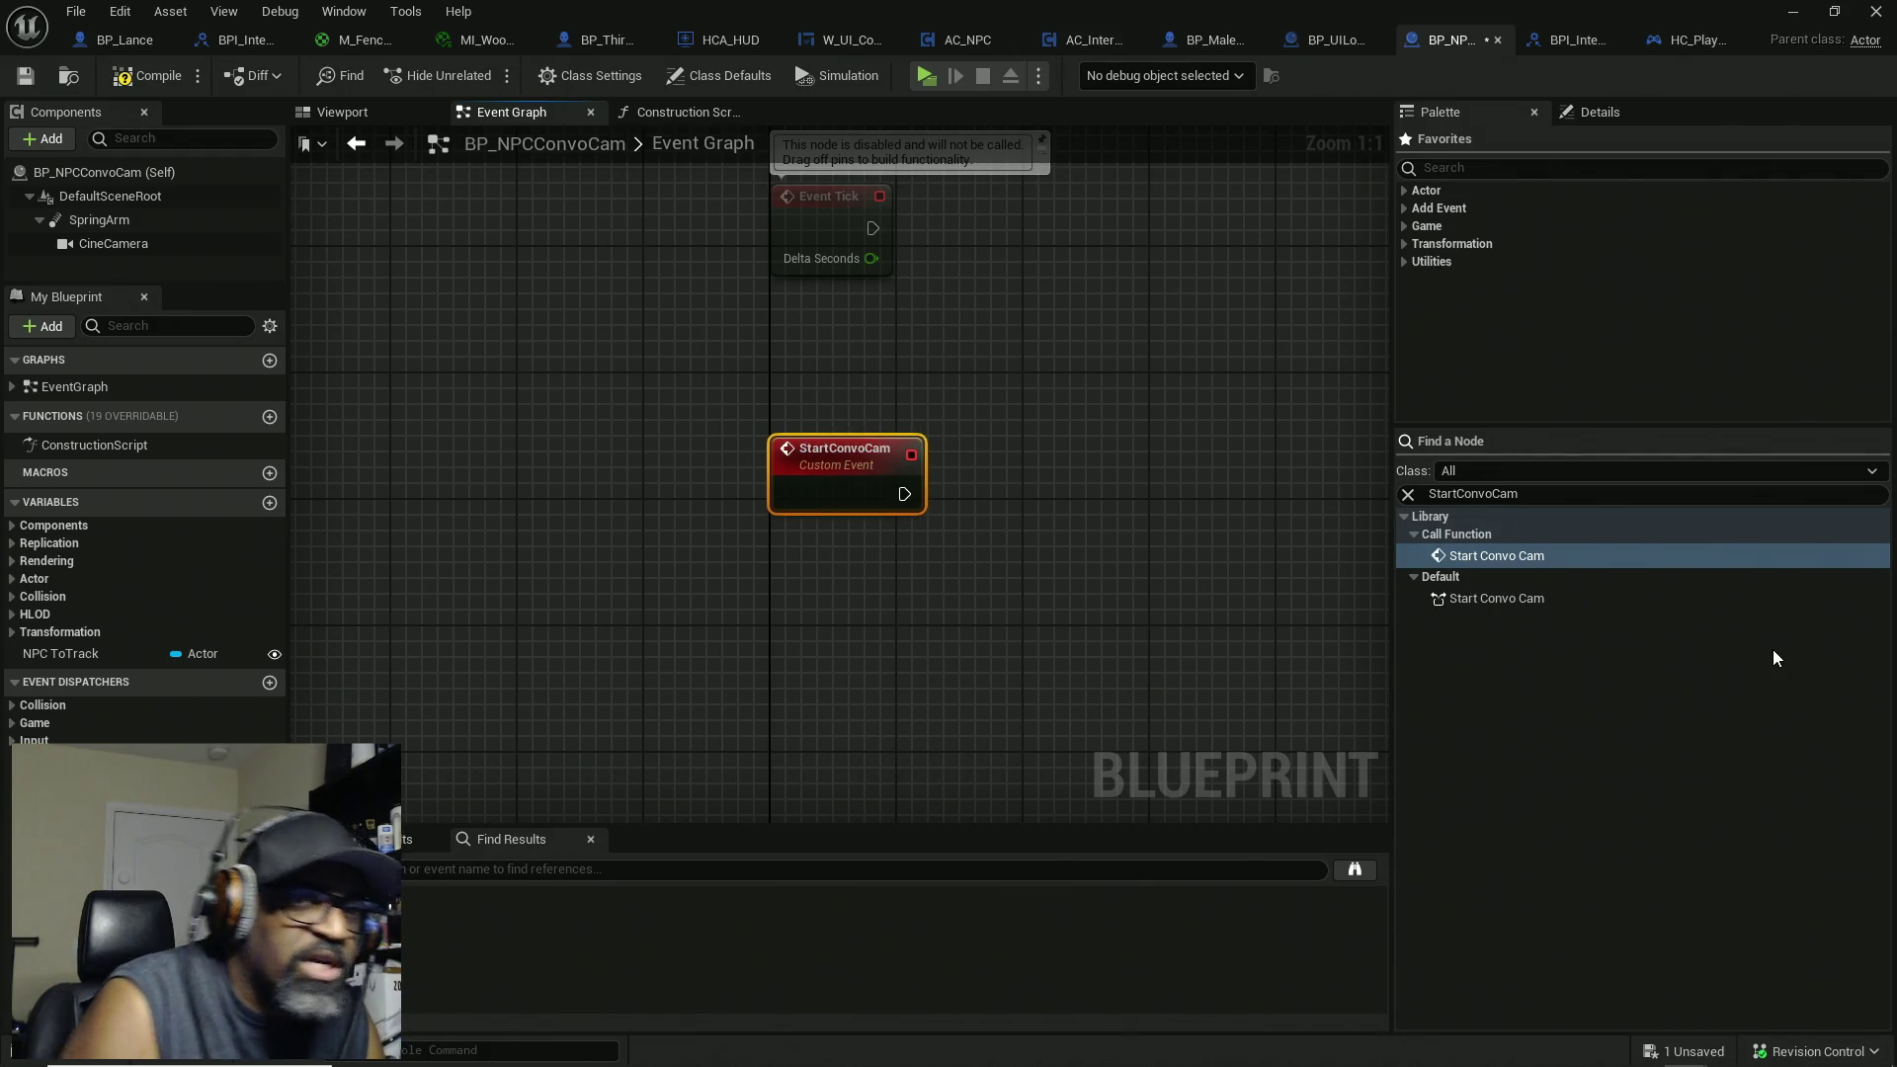
drag(1061, 542, 880, 690)
scroll(695, 637, down, 2)
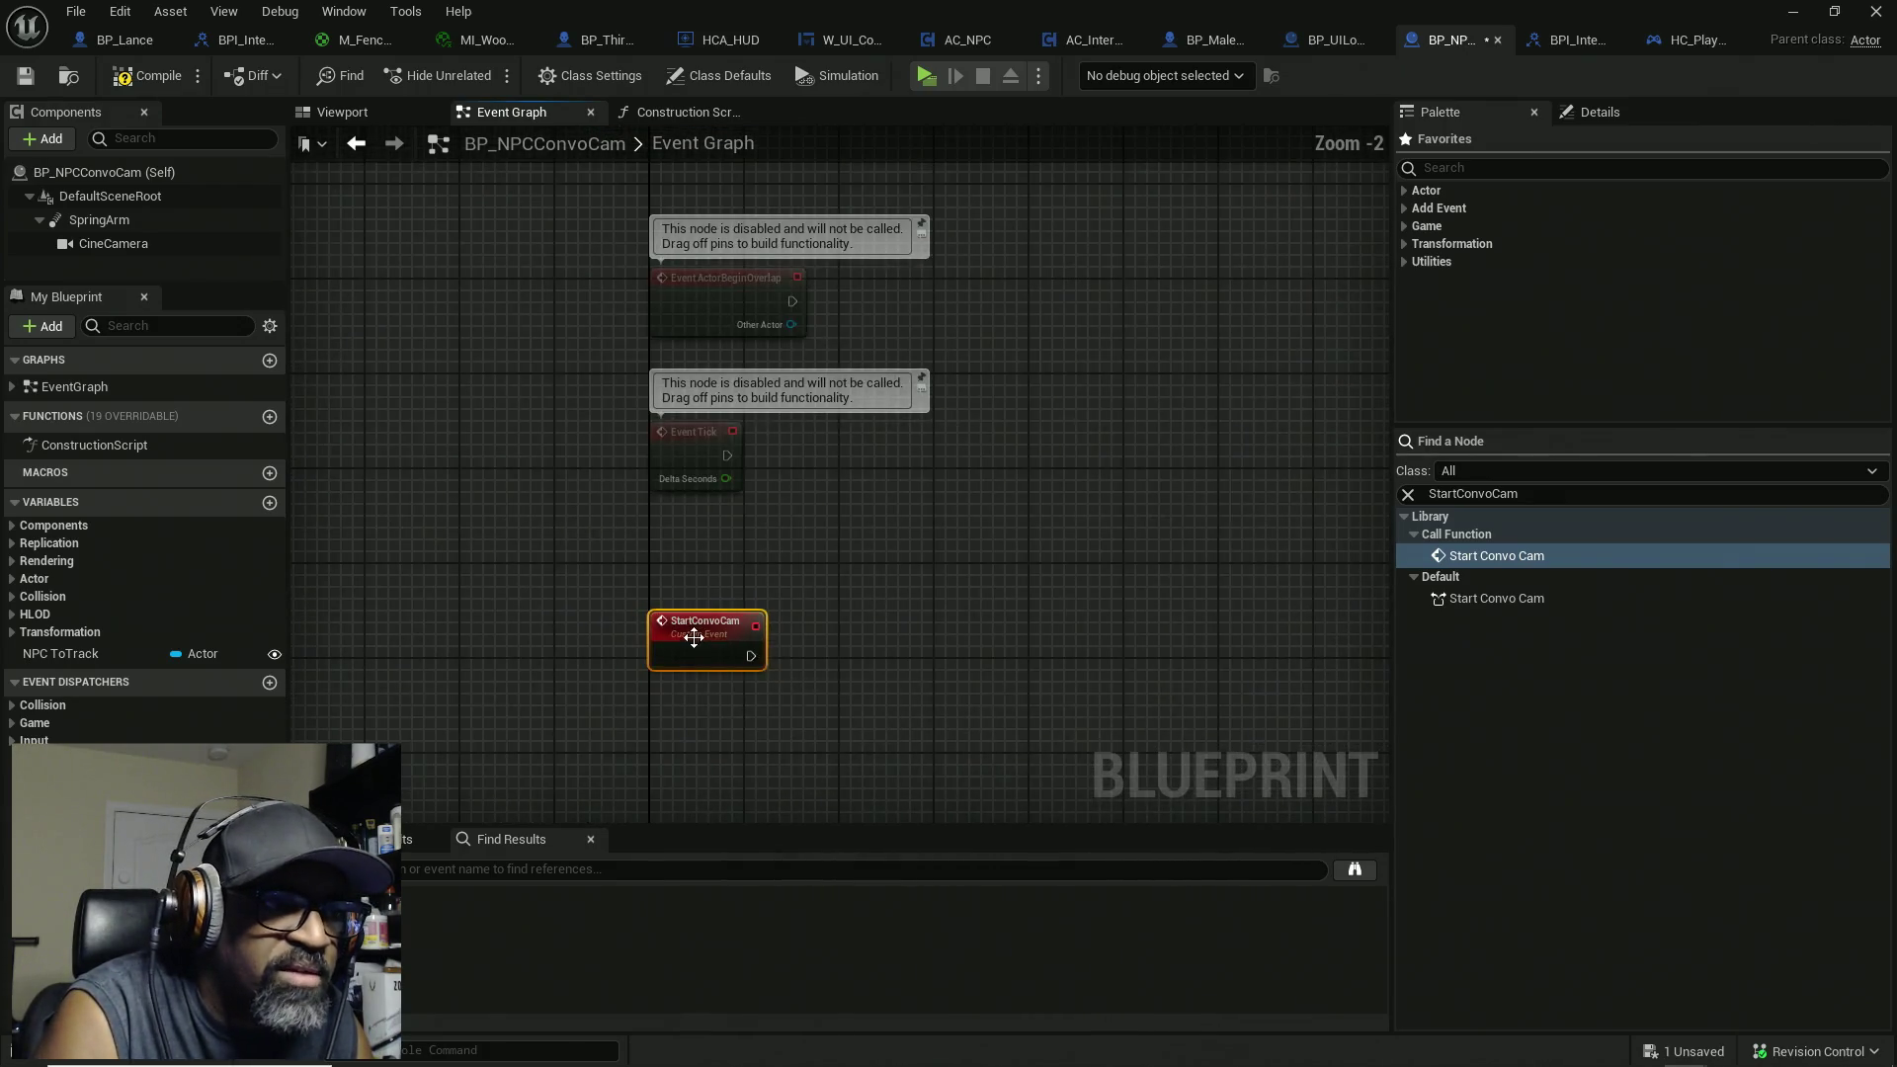
mouse_move(695, 637)
mouse_down()
mouse_move(1043, 341)
mouse_move(904, 523)
mouse_move(820, 578)
mouse_move(1035, 580)
mouse_move(561, 514)
mouse_move(952, 560)
mouse_up()
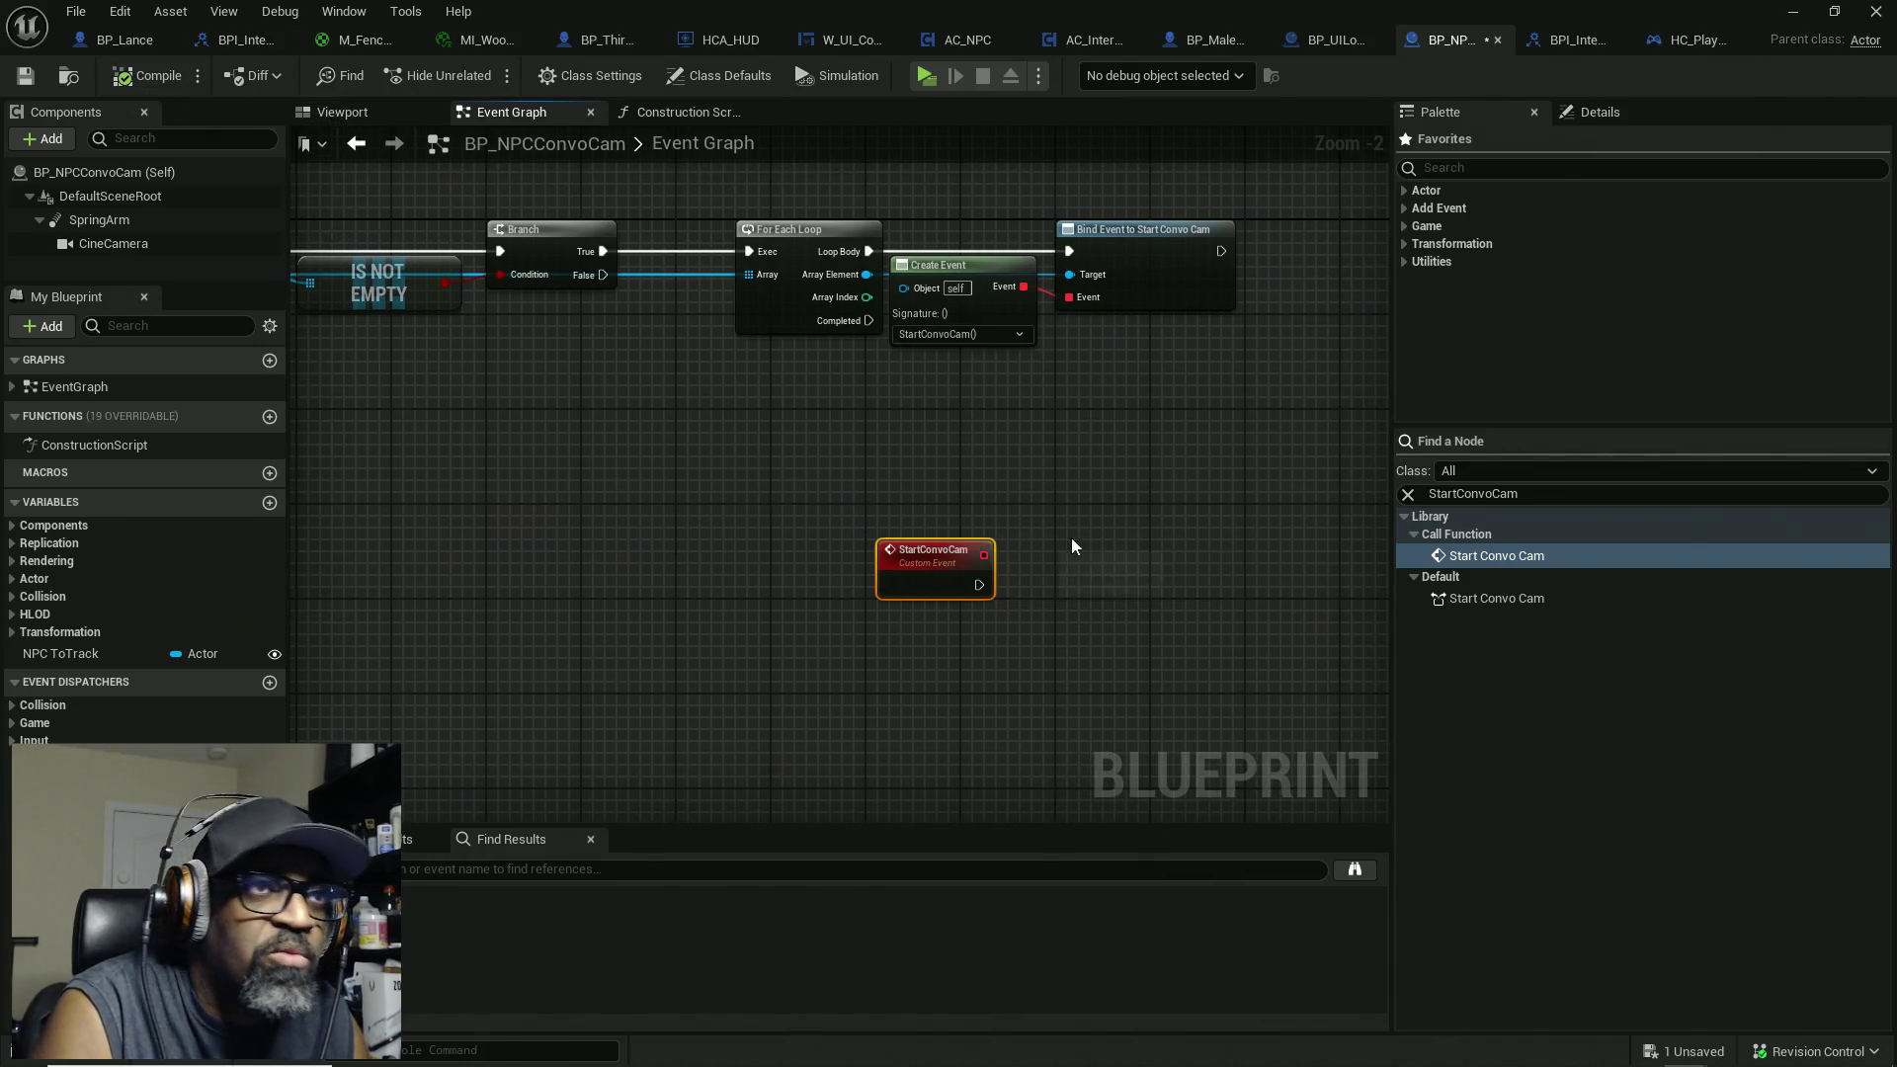
key(ctrl+s)
mouse_move(1141, 567)
mouse_down()
mouse_move(1109, 487)
mouse_move(1083, 490)
mouse_up()
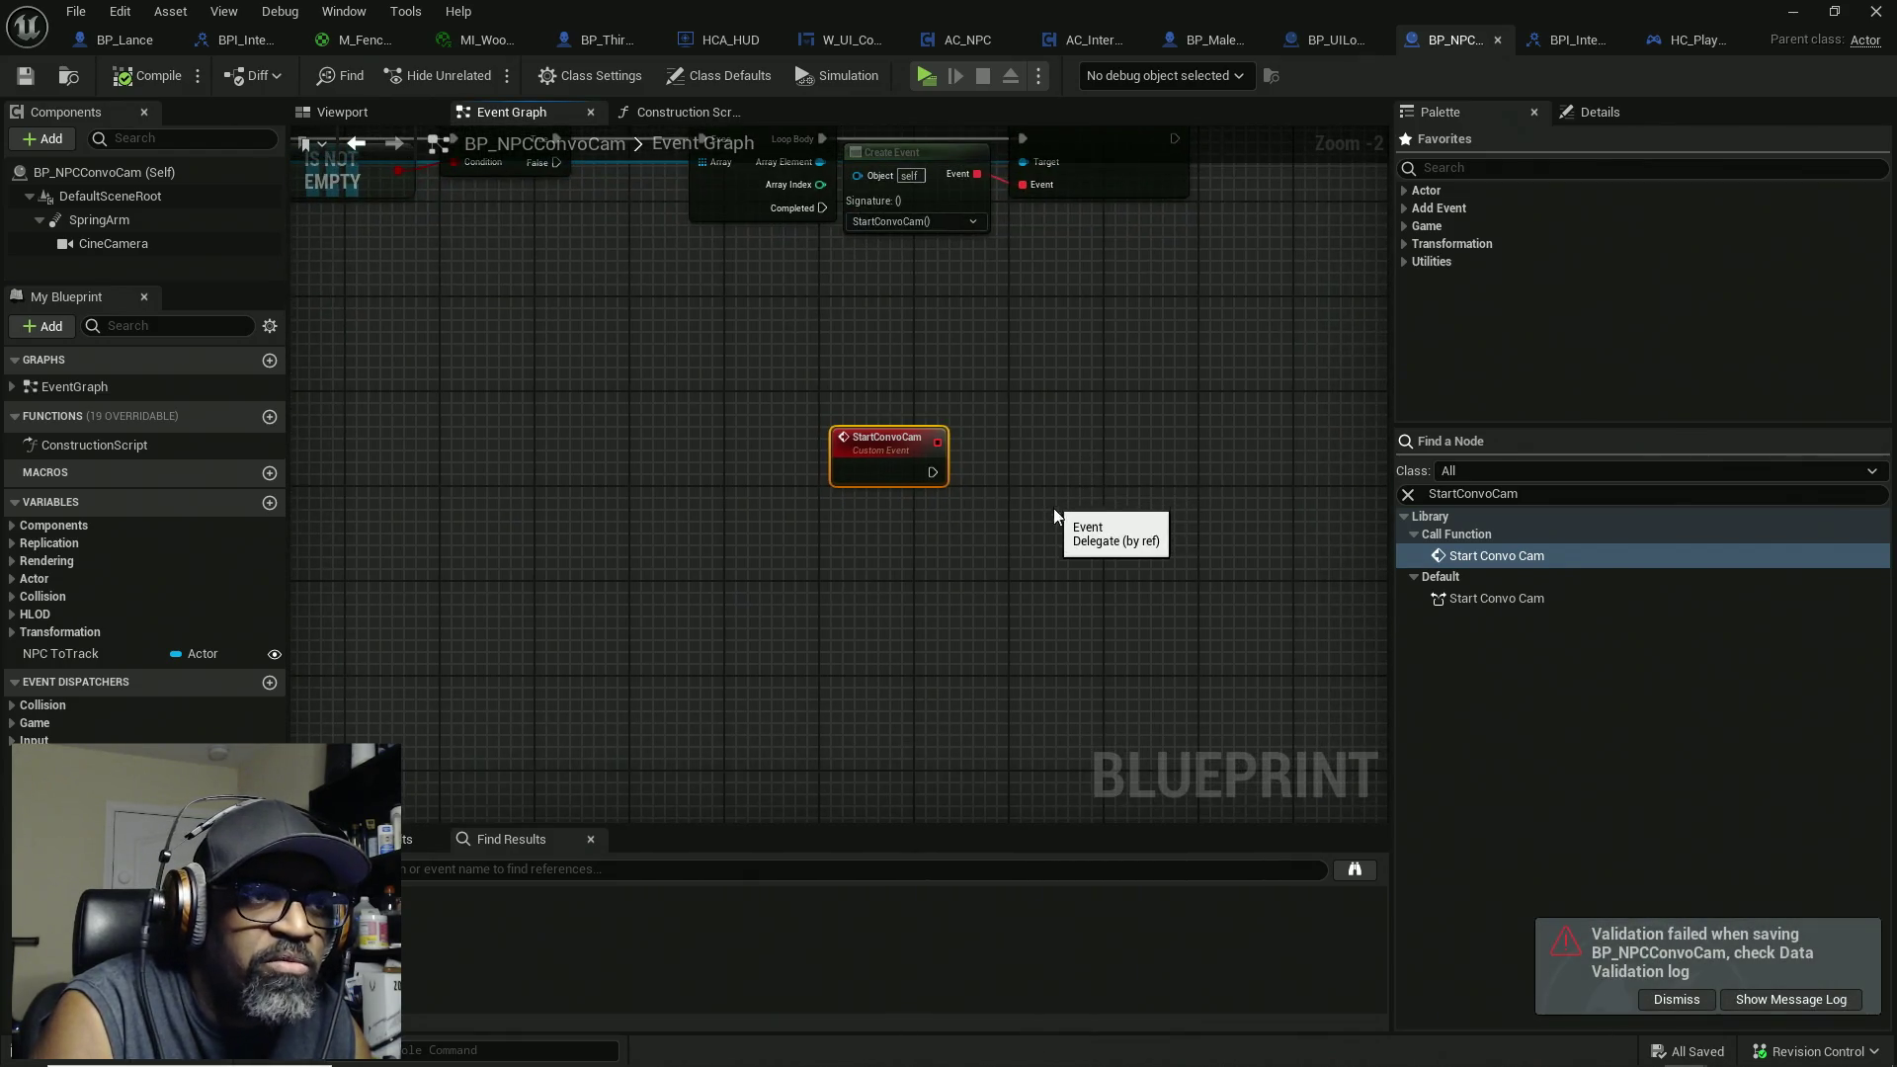
drag(995, 406, 1024, 508)
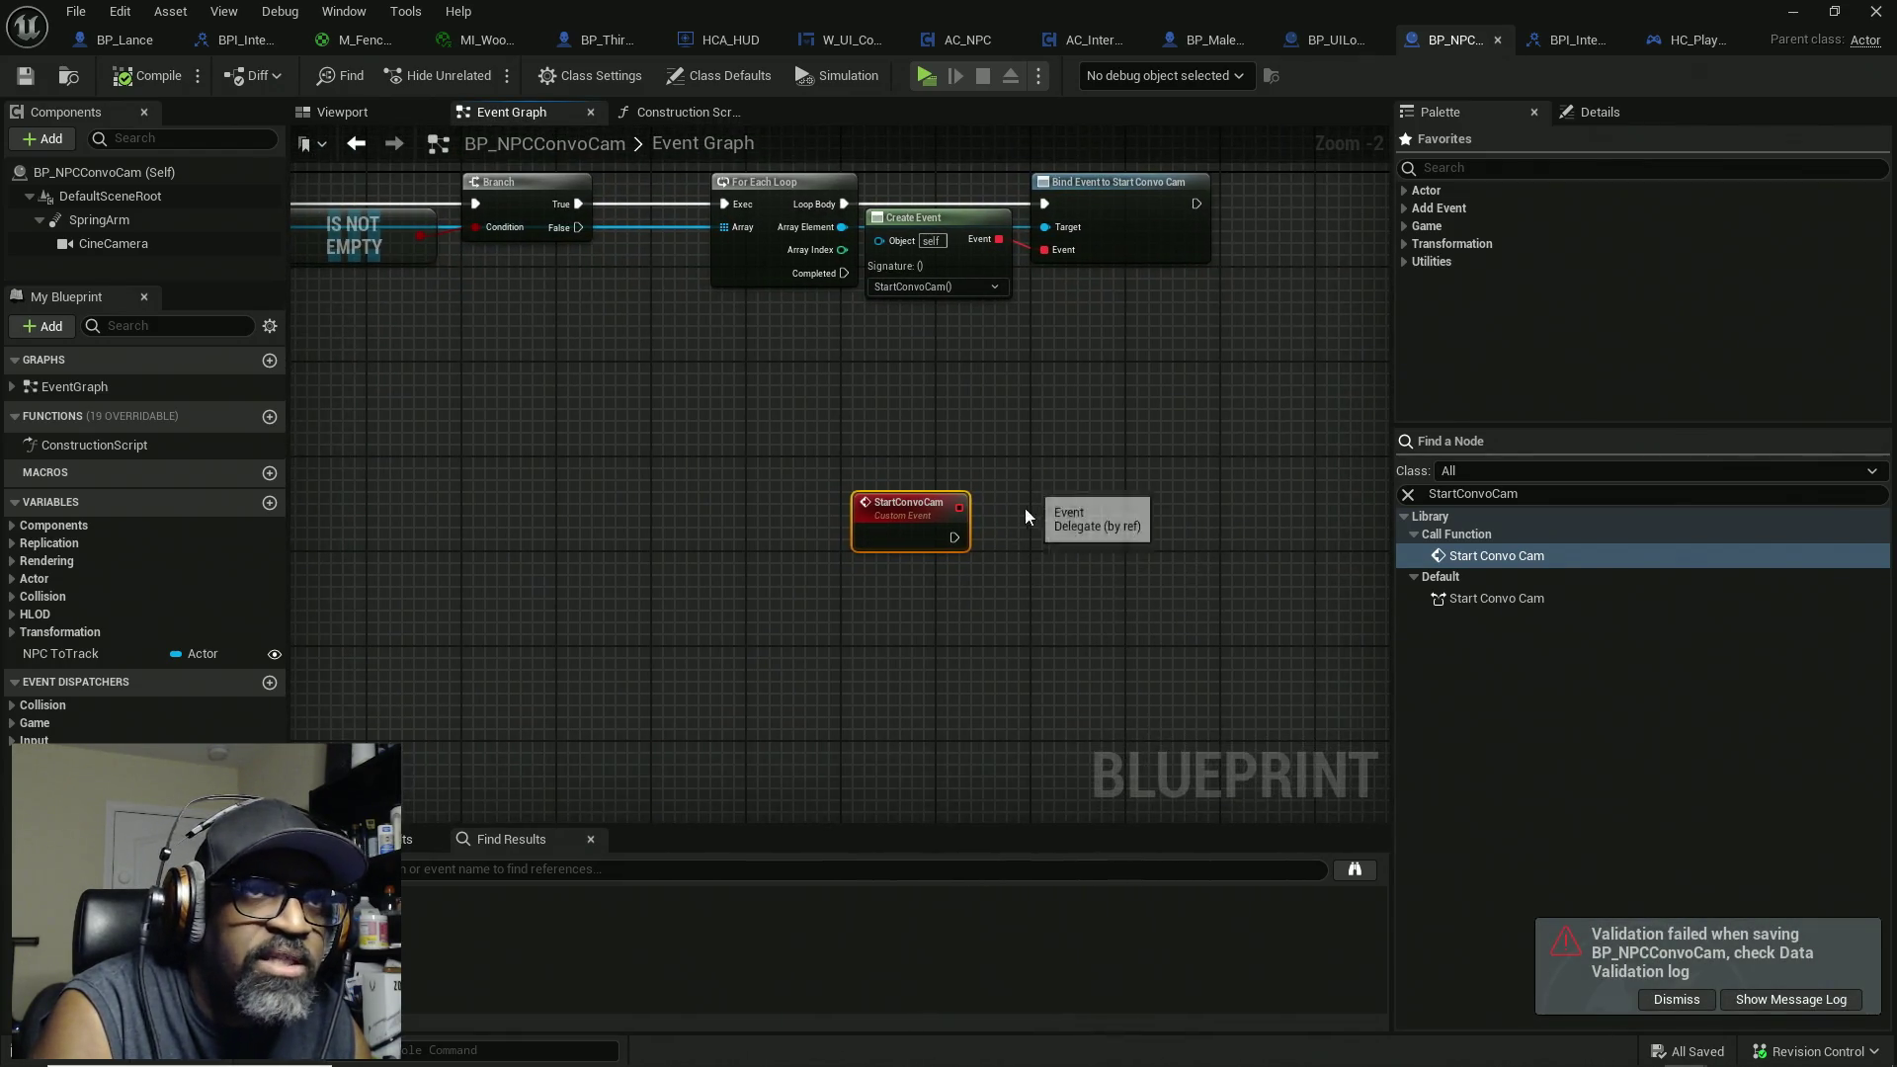
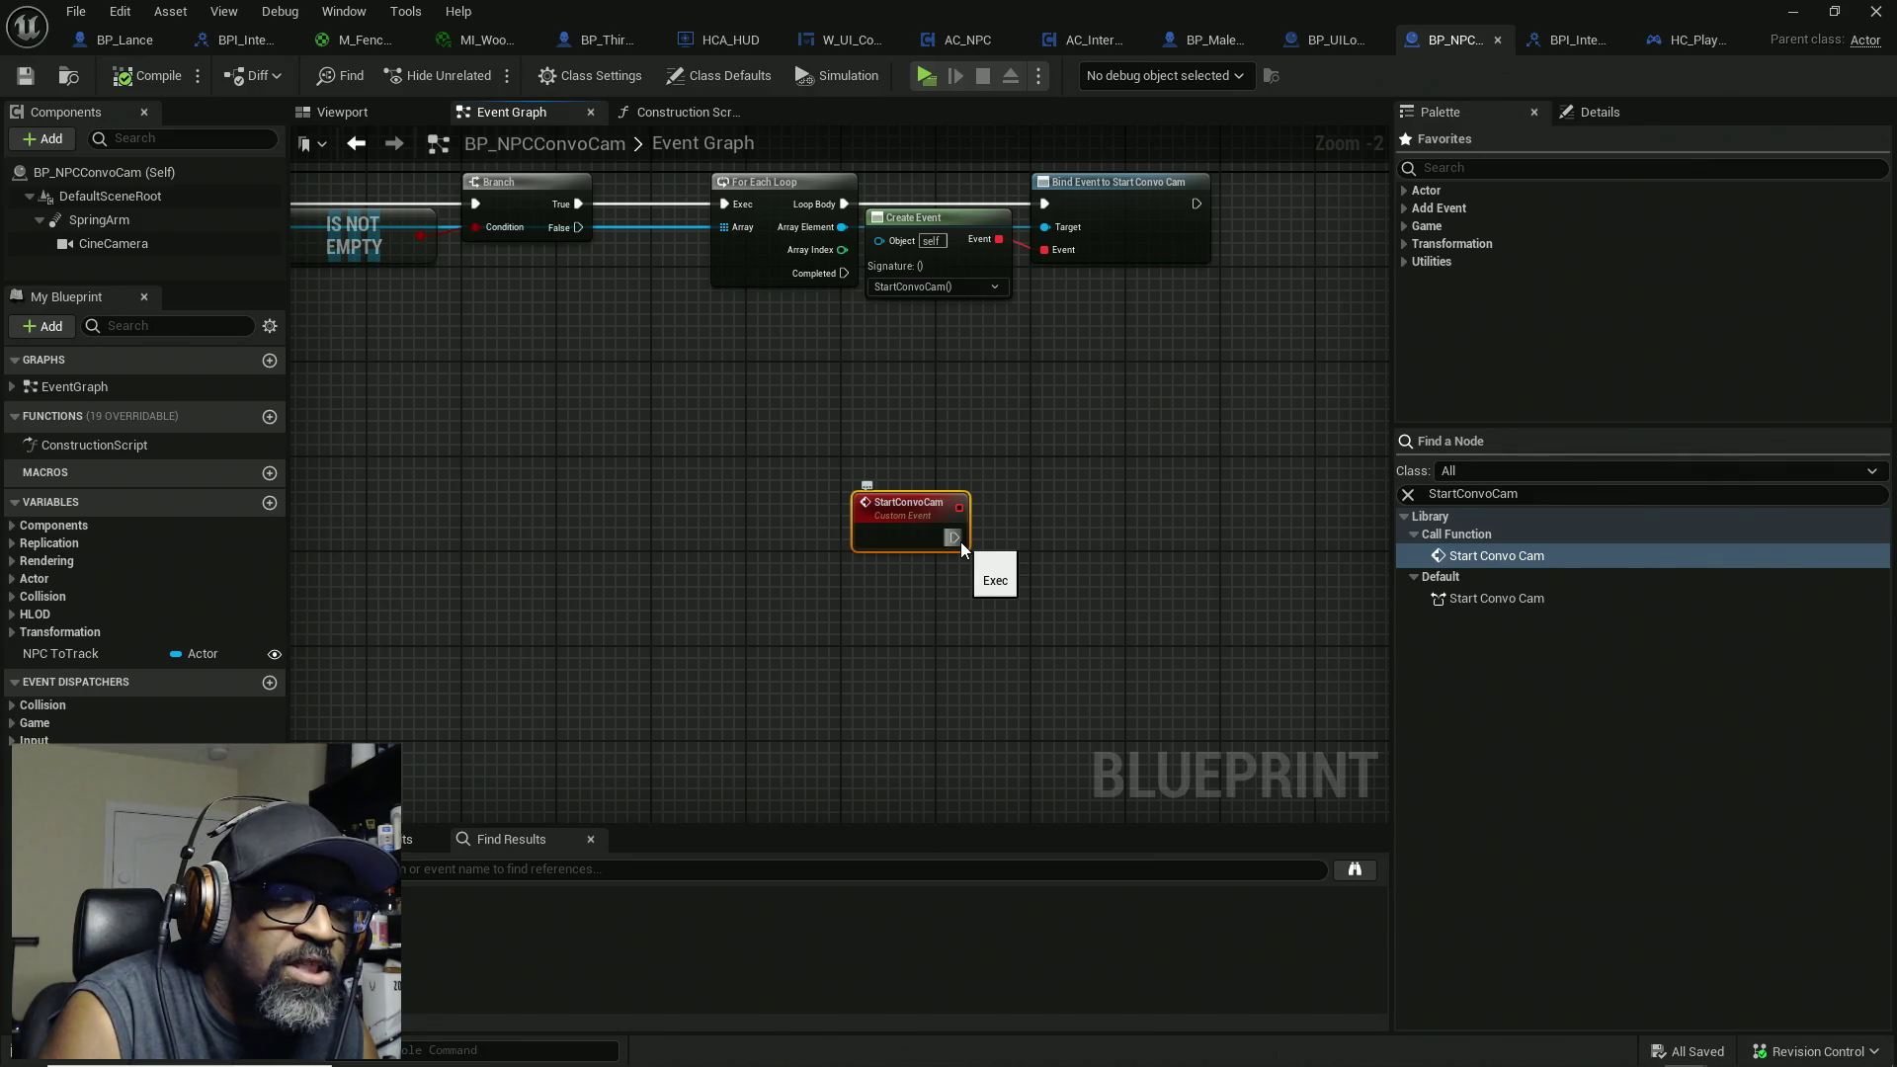
Step: Add a Get Player Controller node below the StartConvoCam event
mouse_move(960, 542)
mouse_down()
mouse_move(1095, 549)
mouse_move(1000, 437)
mouse_move(962, 459)
mouse_move(1135, 502)
mouse_move(971, 551)
mouse_move(933, 520)
mouse_up()
key(Escape)
right_click(922, 510)
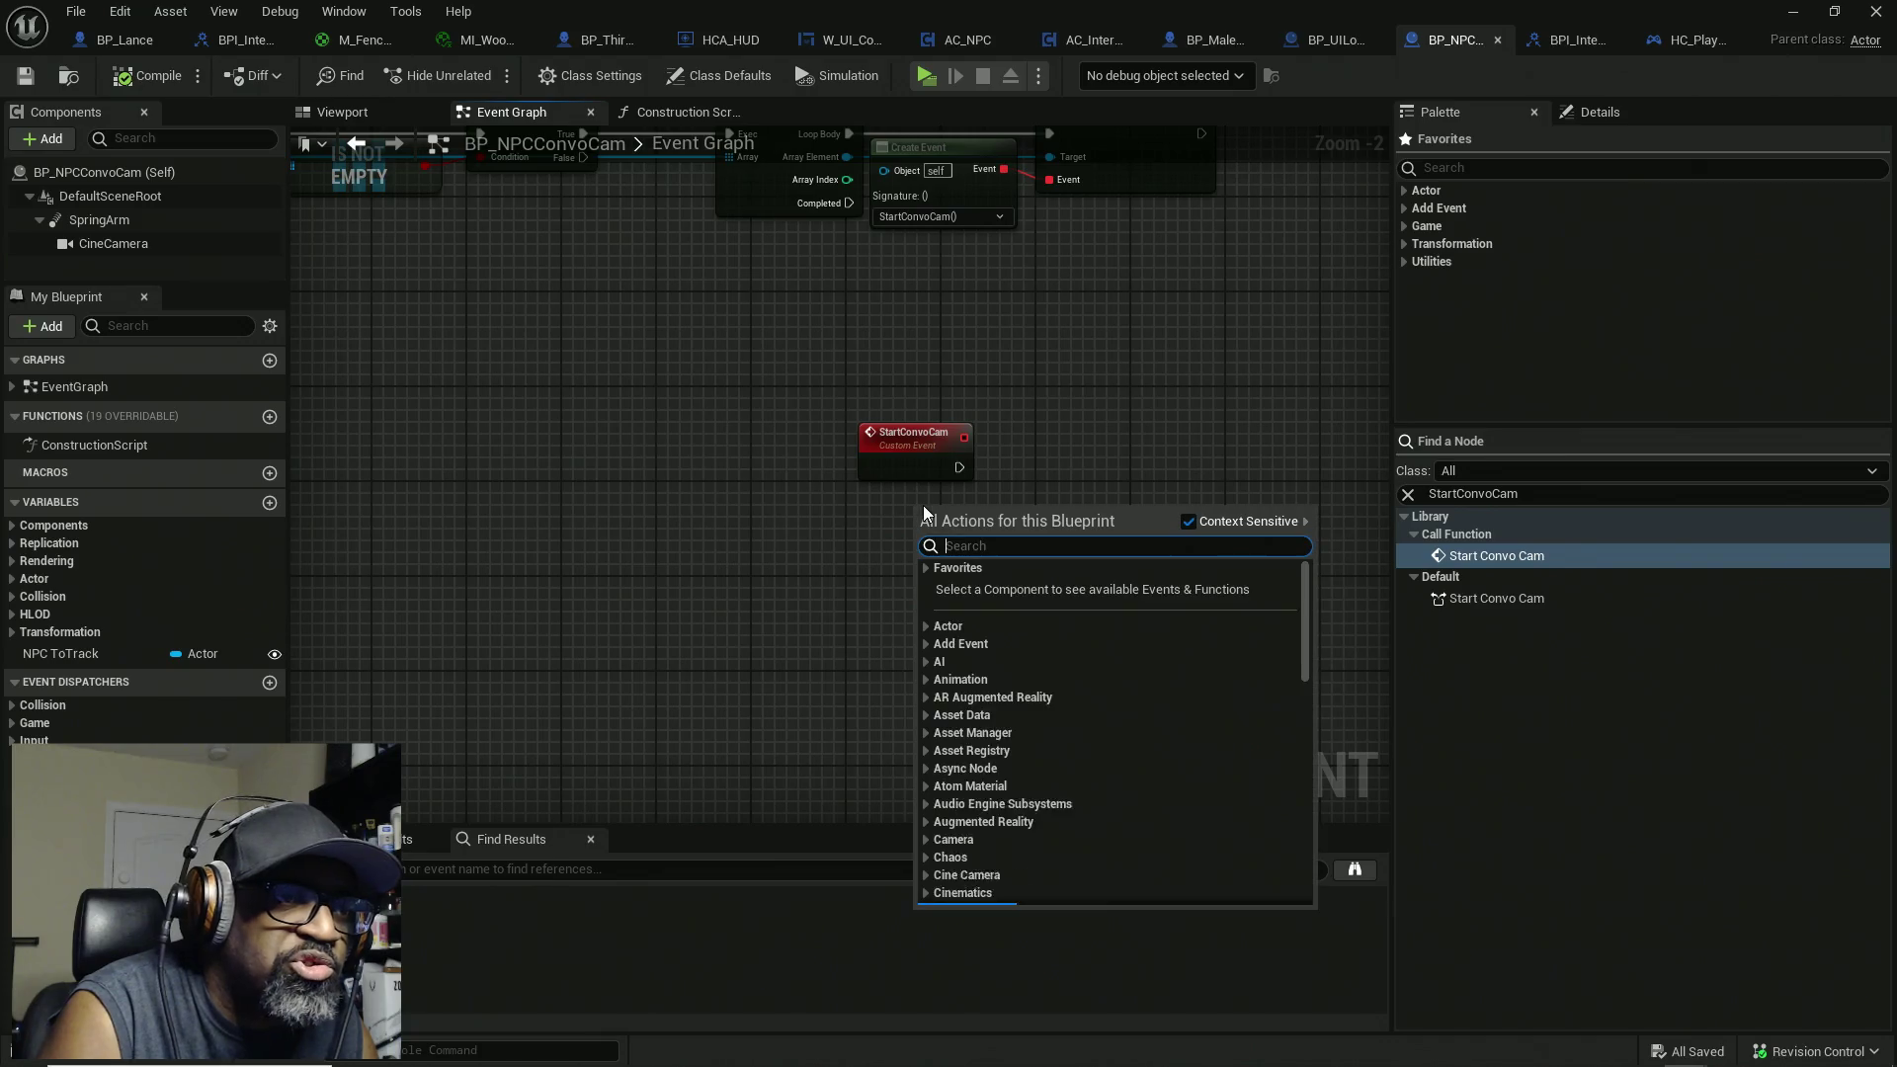
text(get )
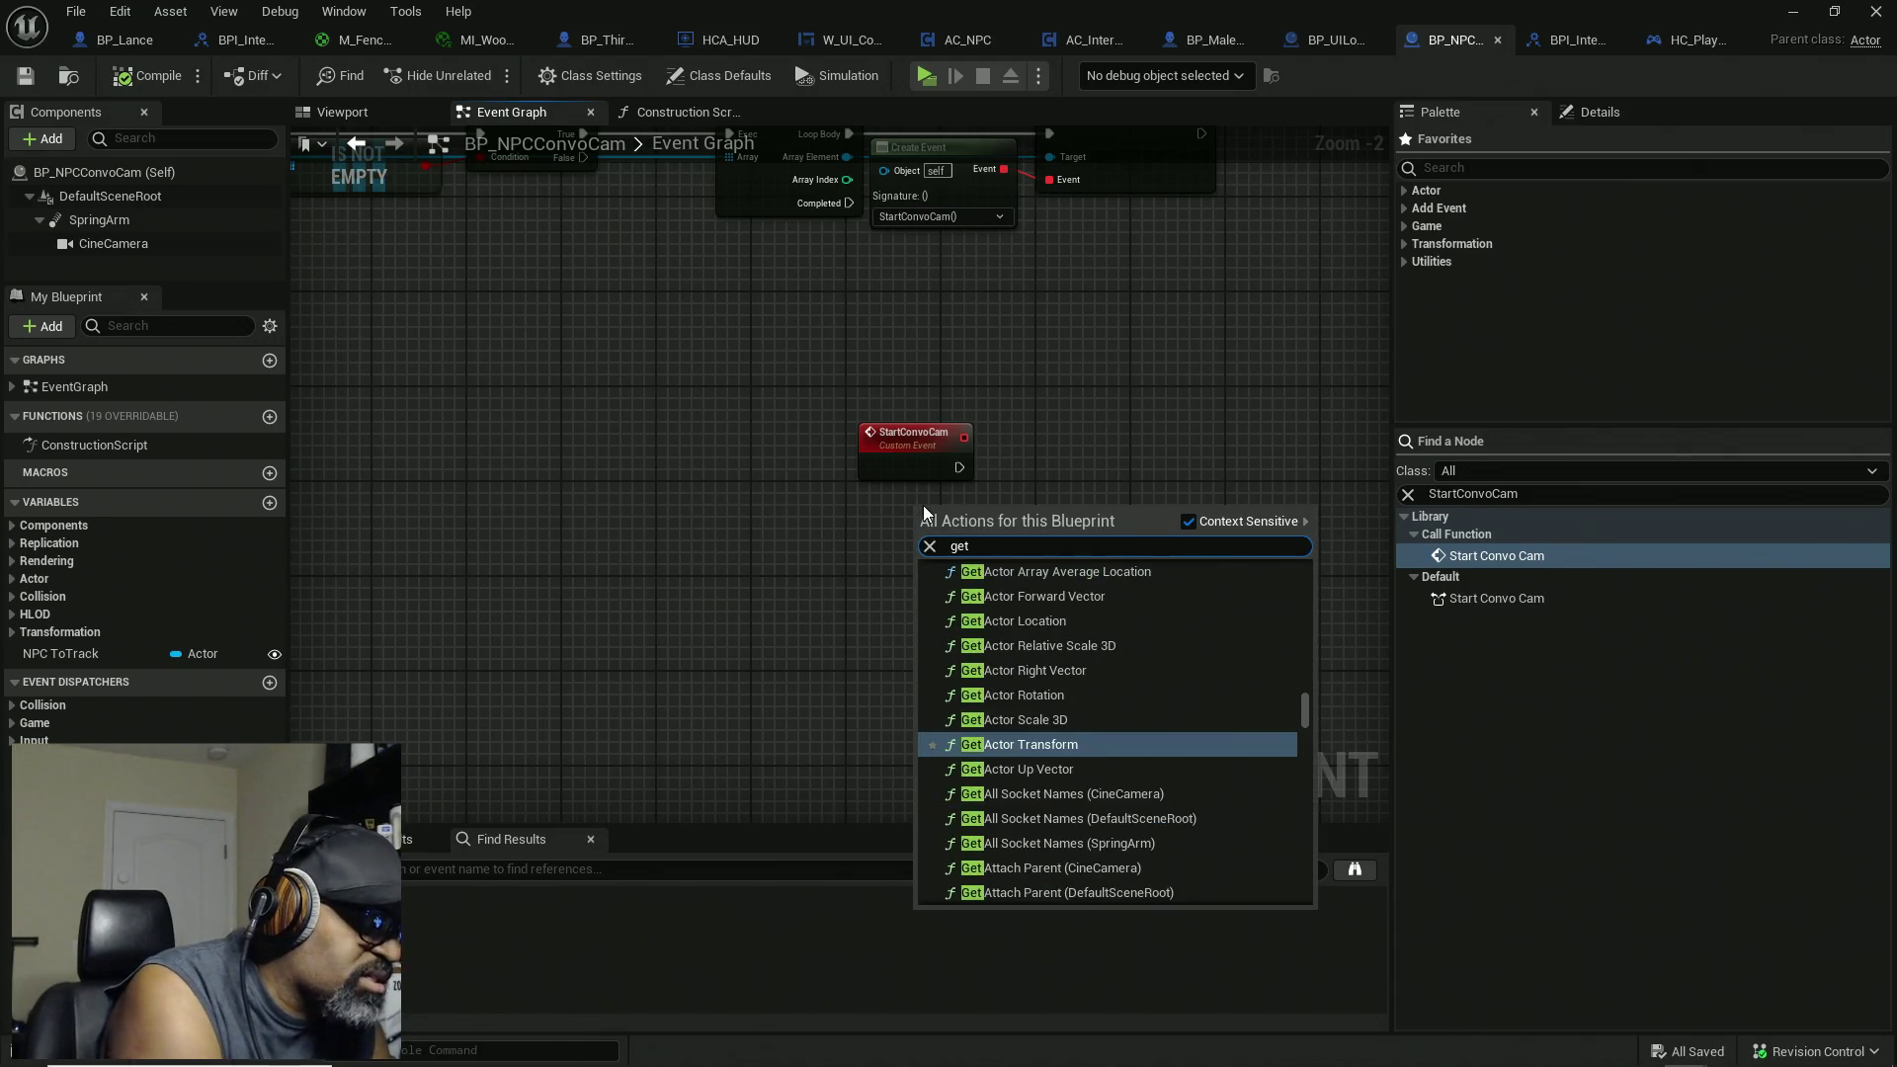
text(player )
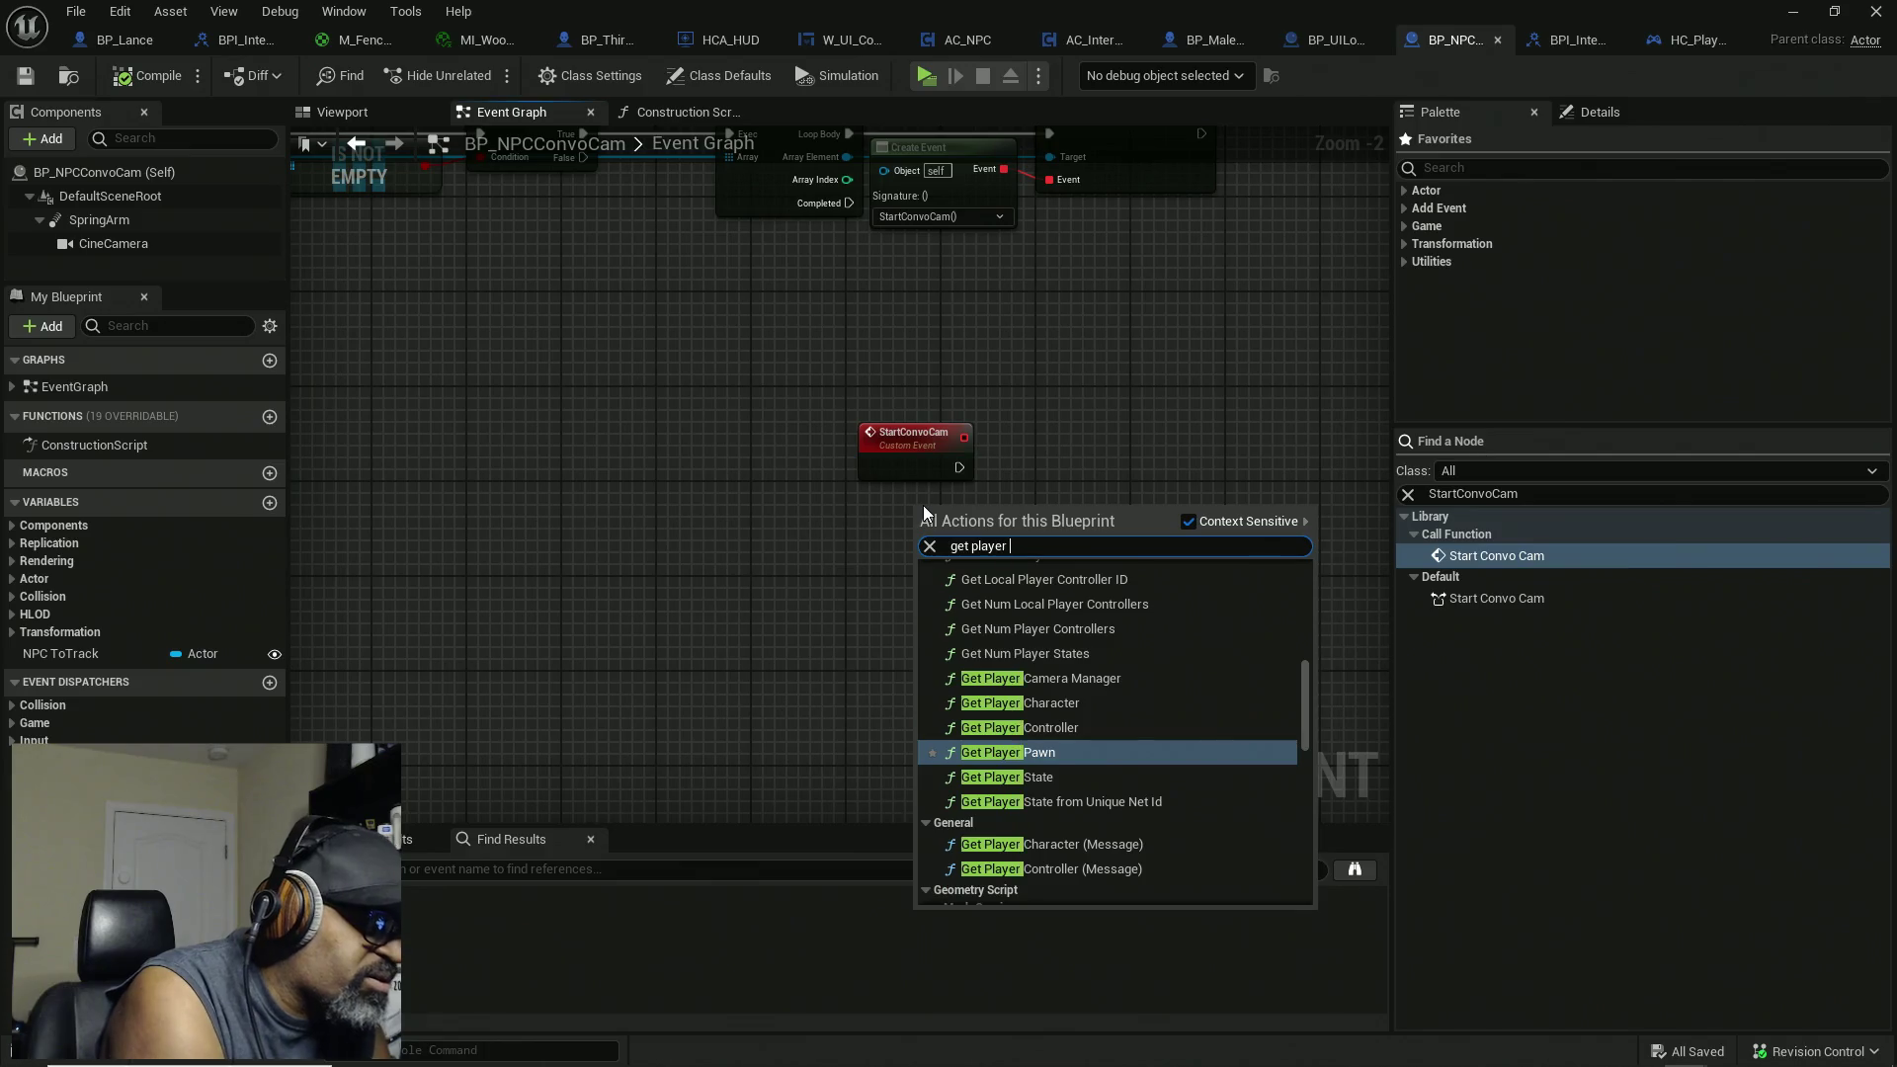
text(controller)
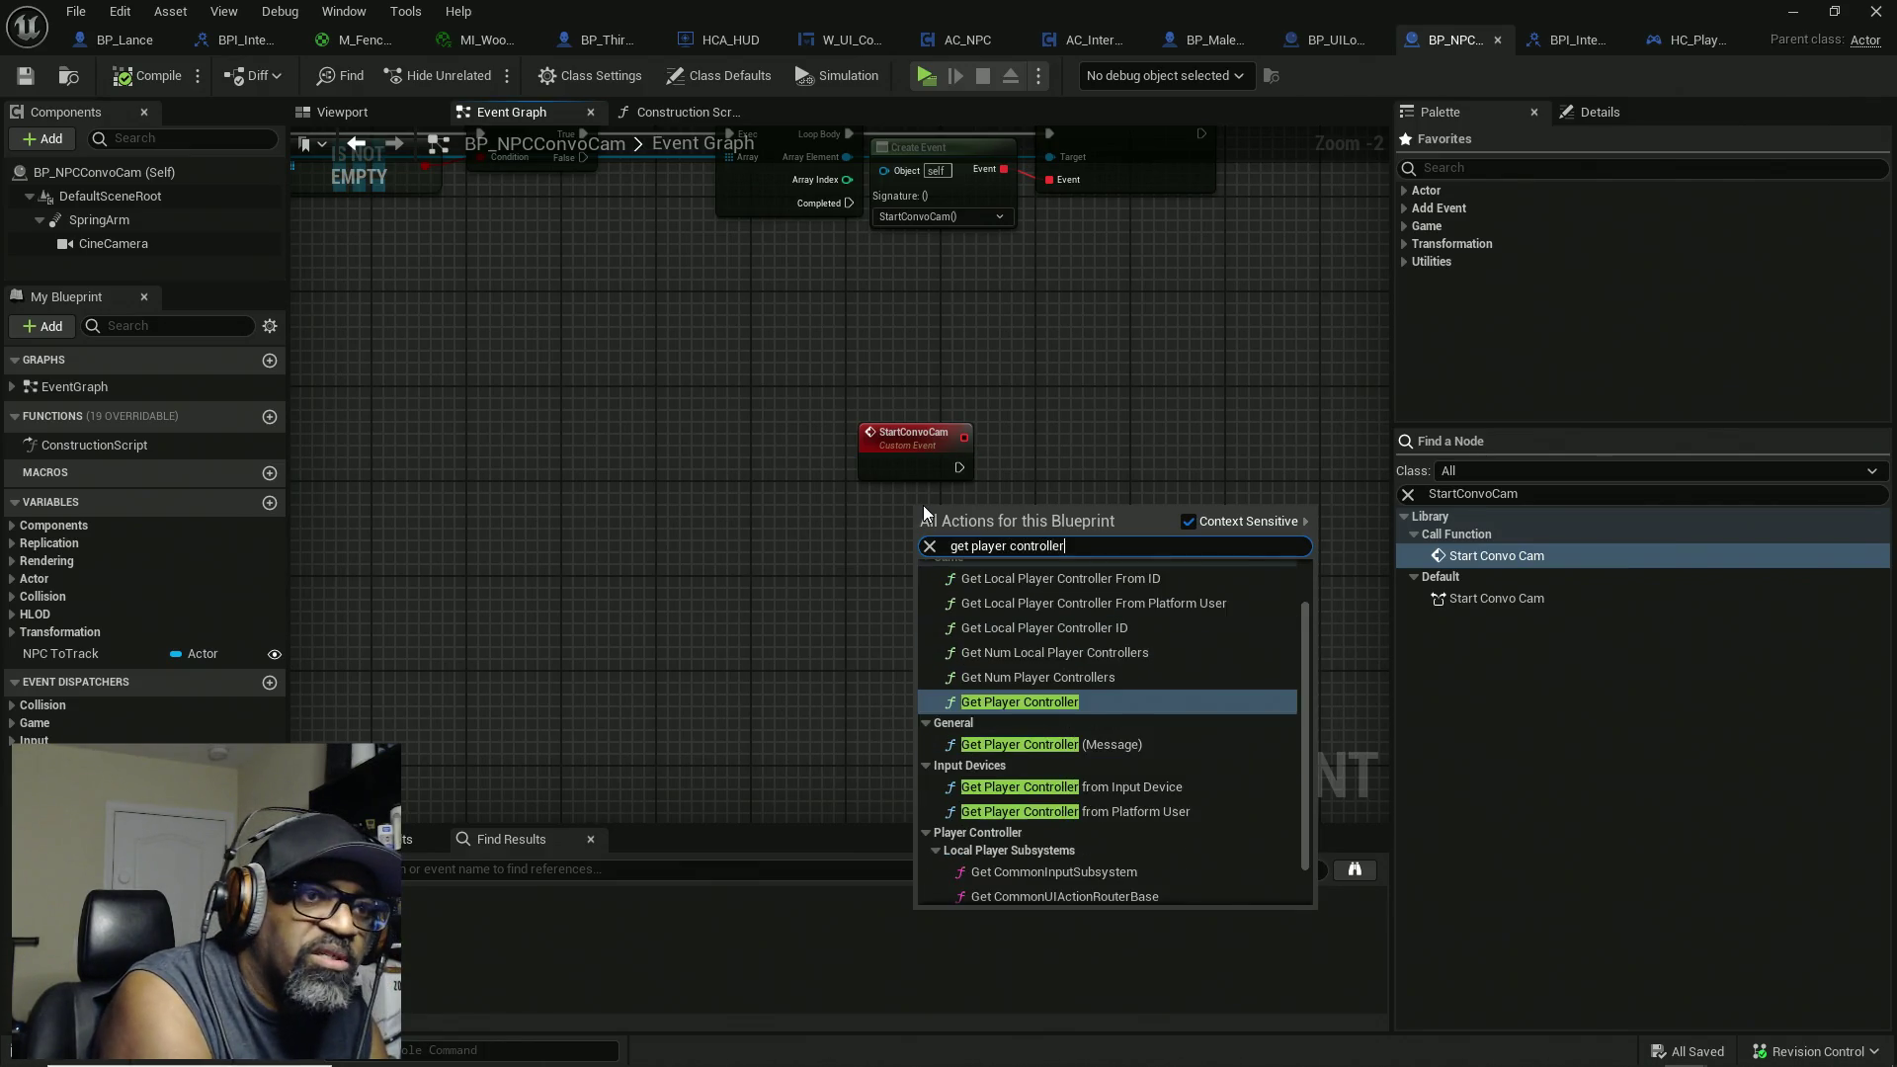
key(Return)
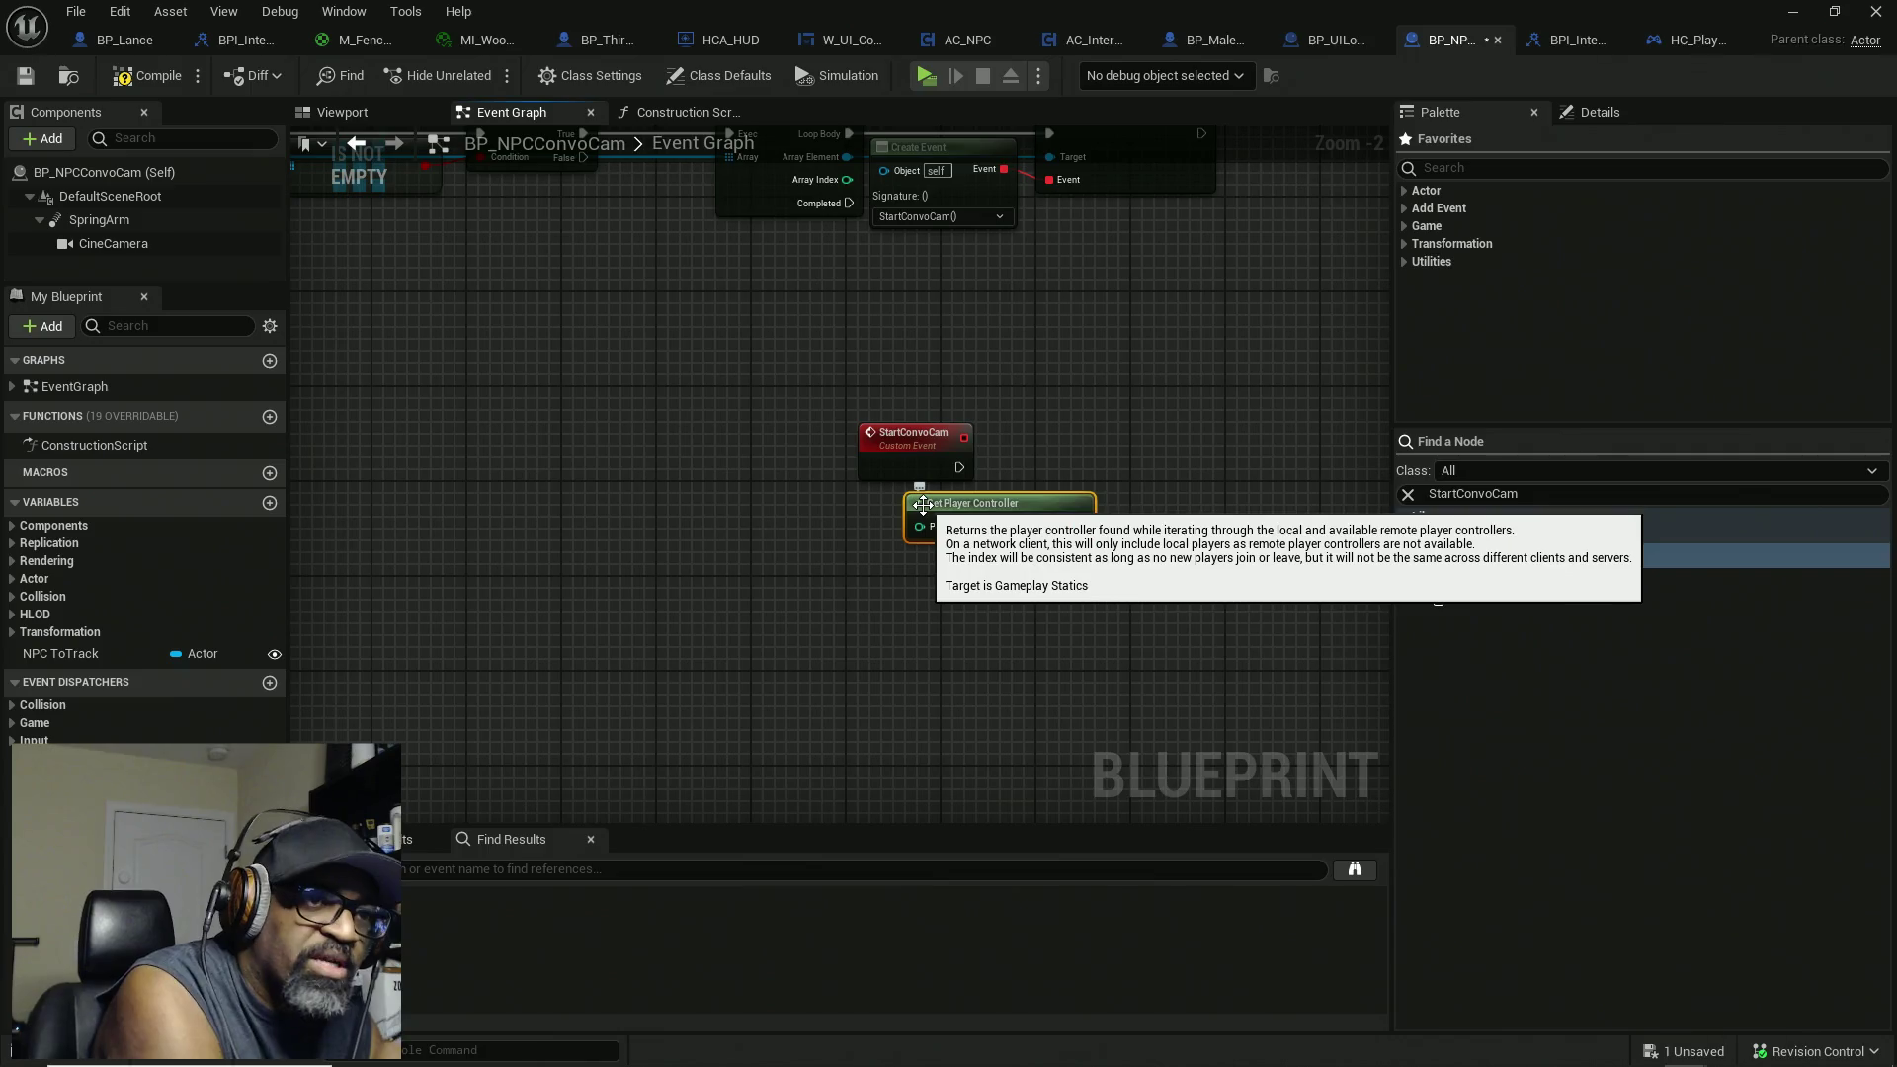
drag(922, 505, 792, 517)
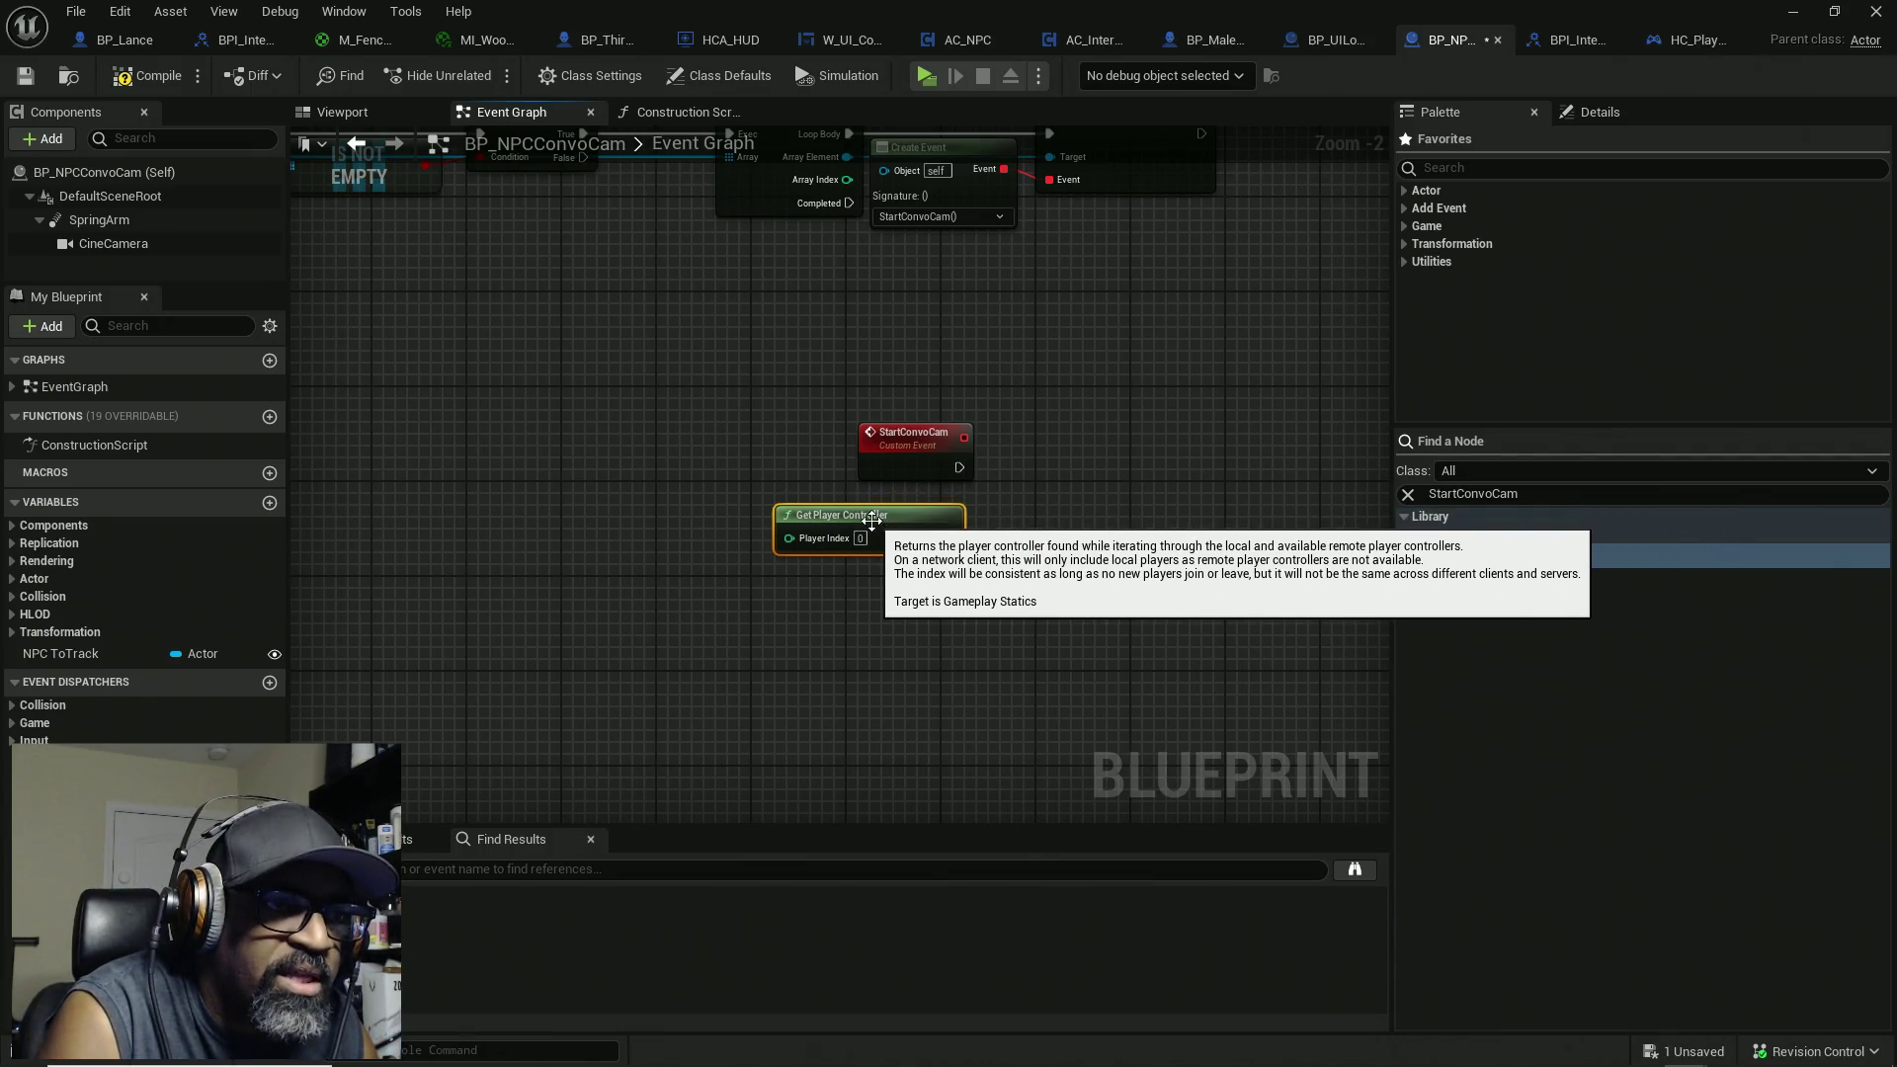
Step: Wire the controller's Return Value into a new Set View Target with Blend node
drag(947, 537, 1162, 535)
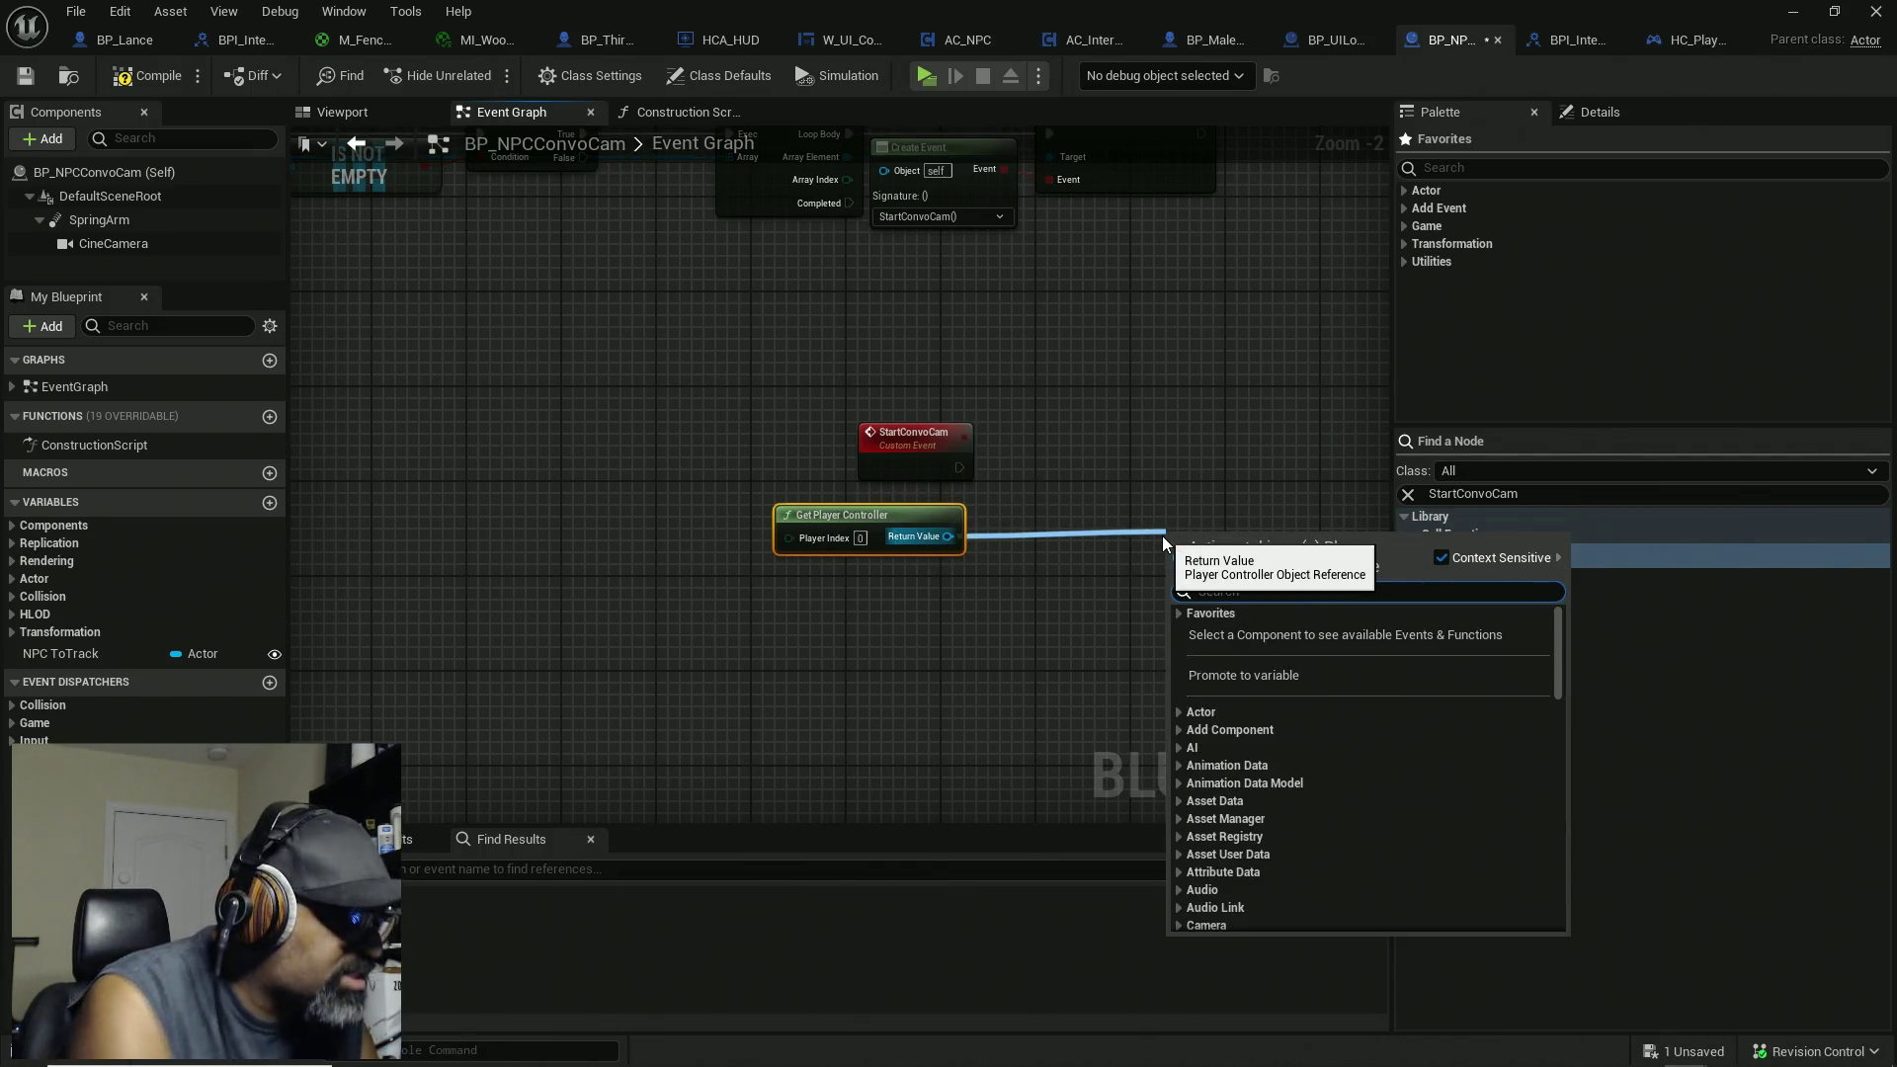
text(set)
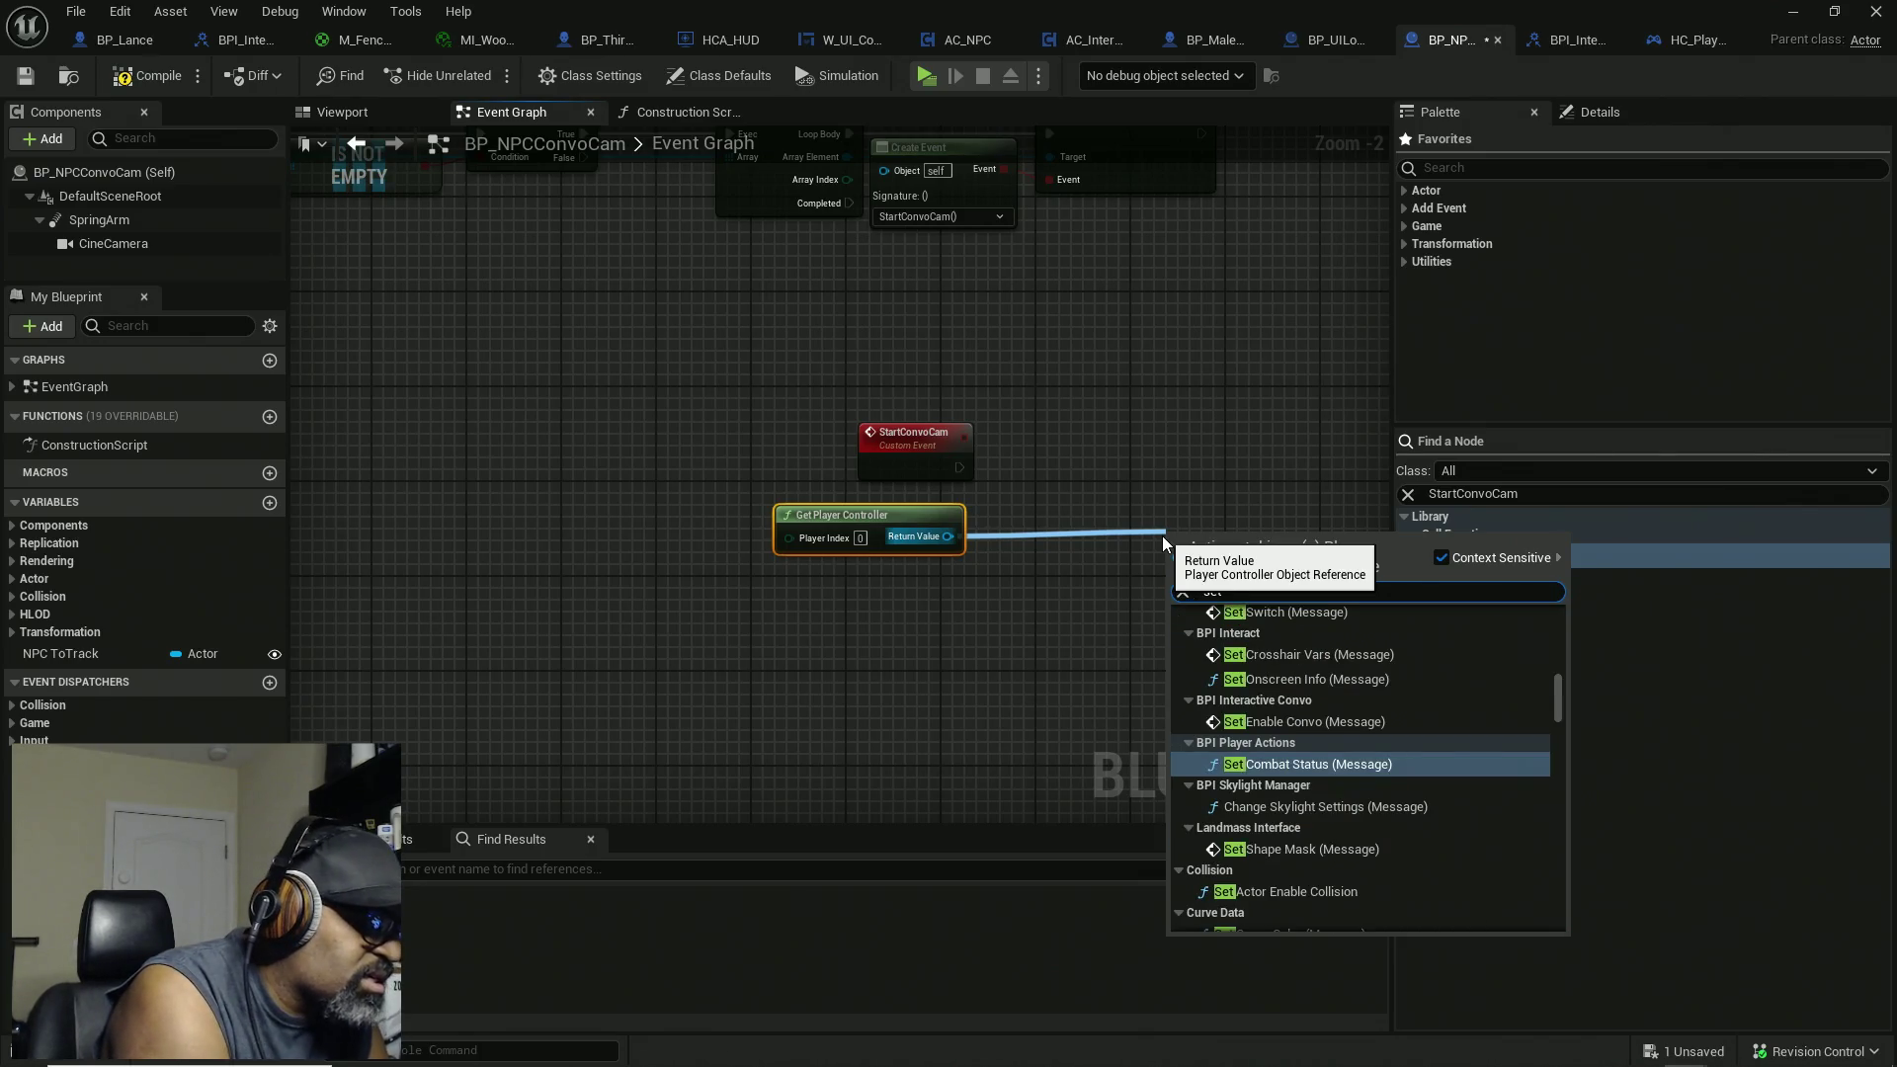
text( view)
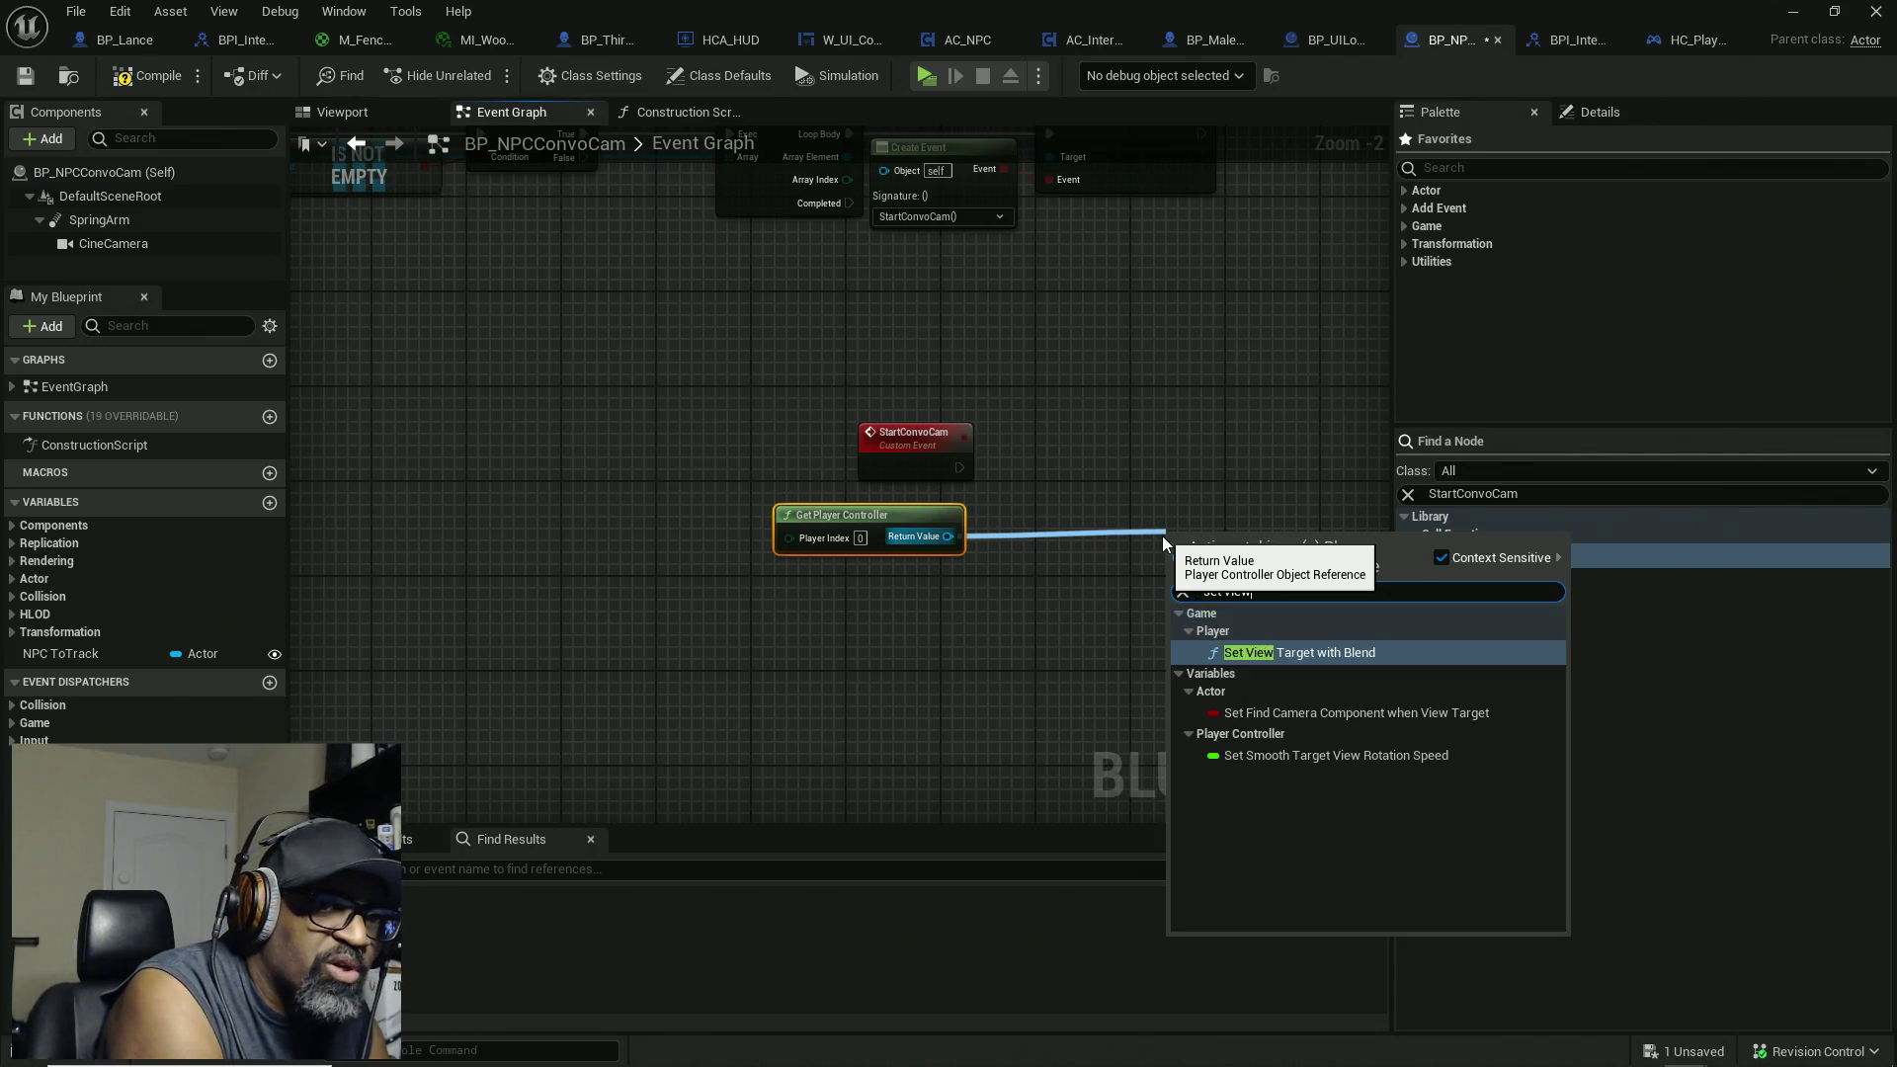
click(1237, 654)
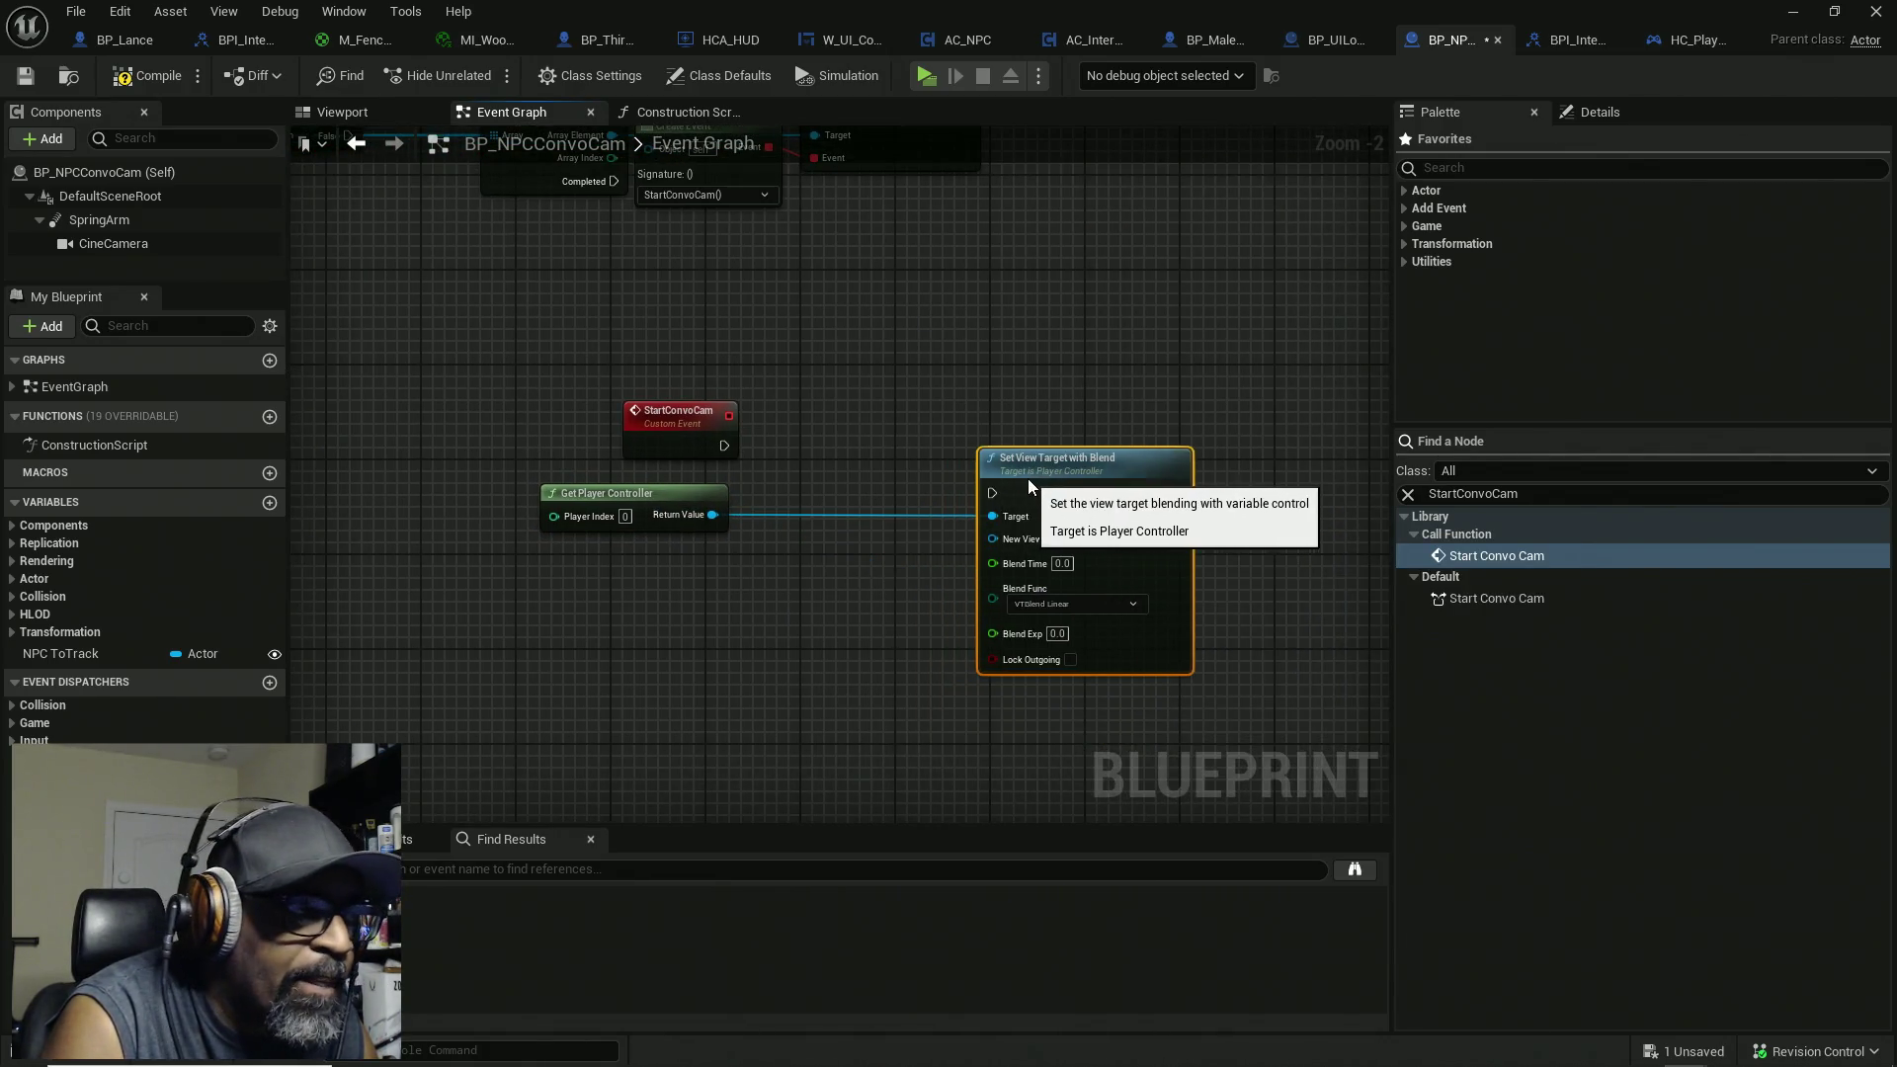
Step: Place a Cine Camera reference, then wire a Self node into New View Target
click(119, 243)
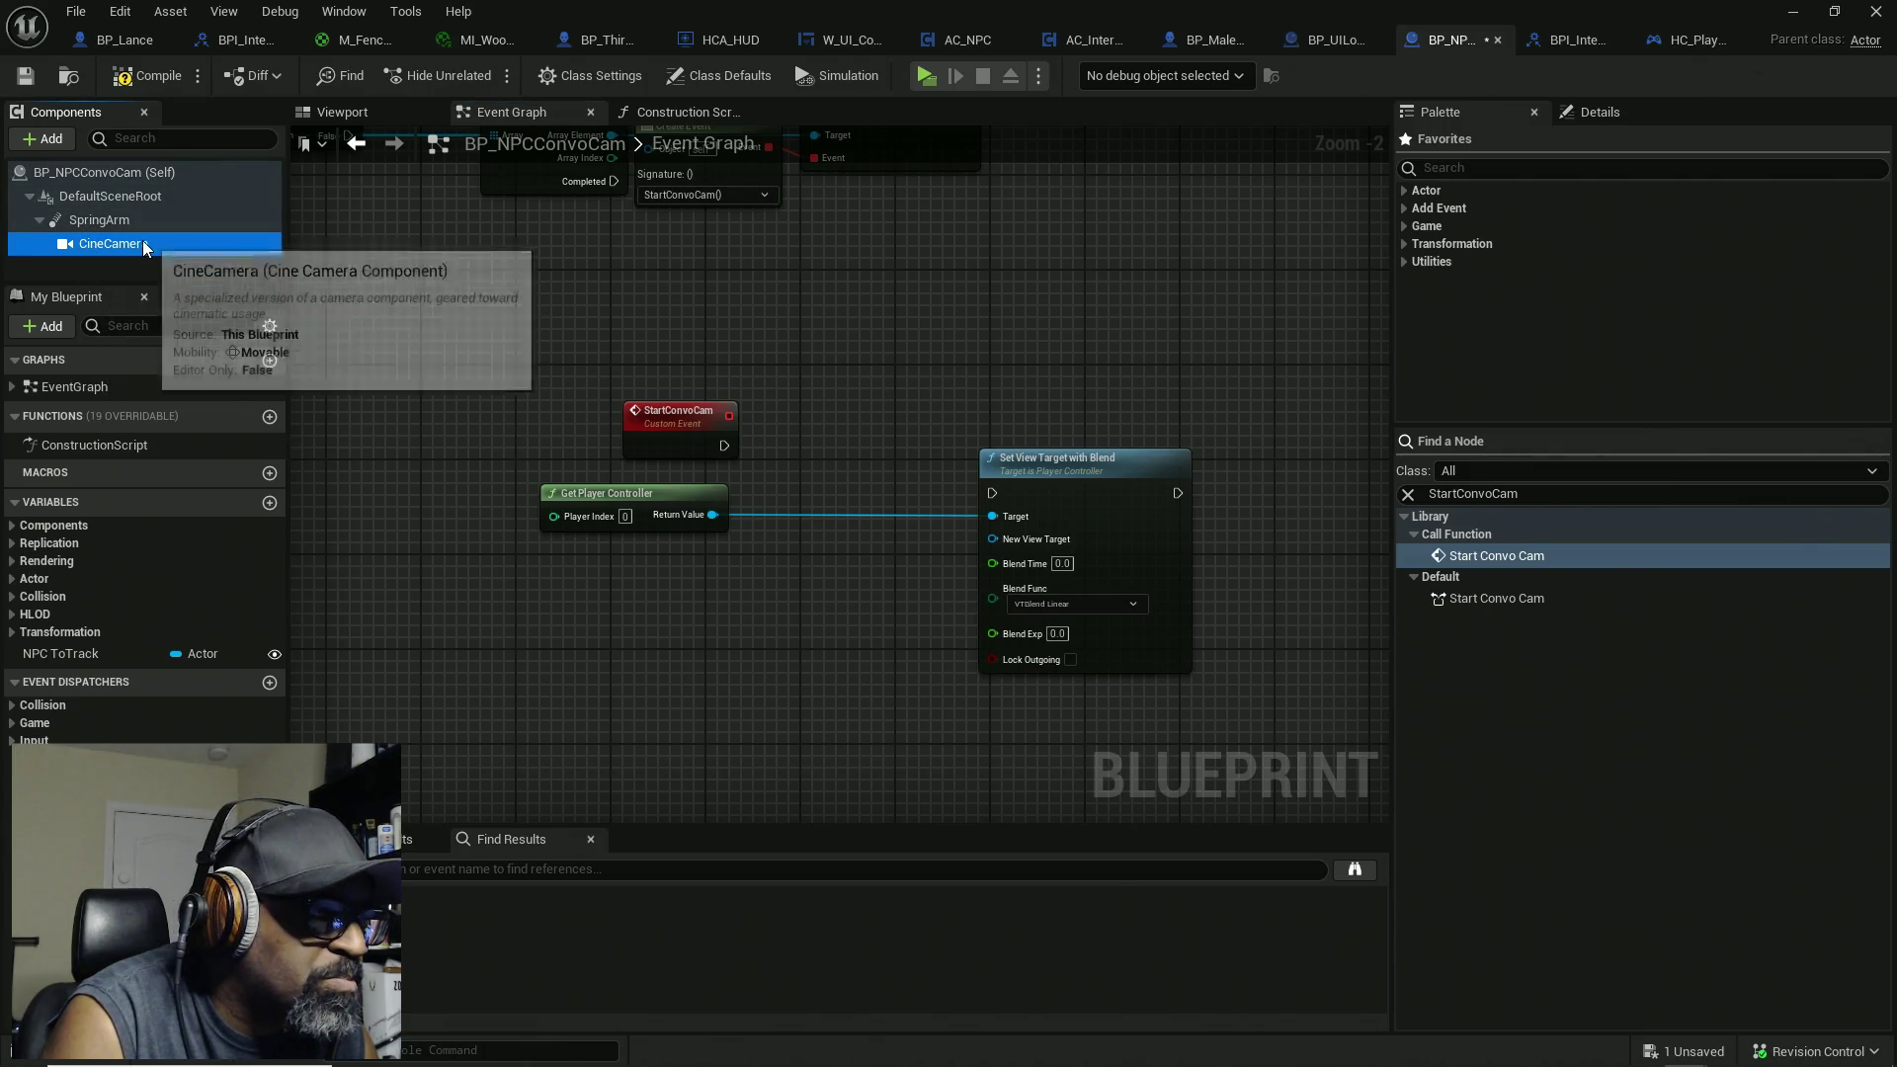
mouse_move(143, 240)
mouse_down()
mouse_move(336, 297)
mouse_move(739, 591)
mouse_move(731, 573)
mouse_move(994, 542)
mouse_up()
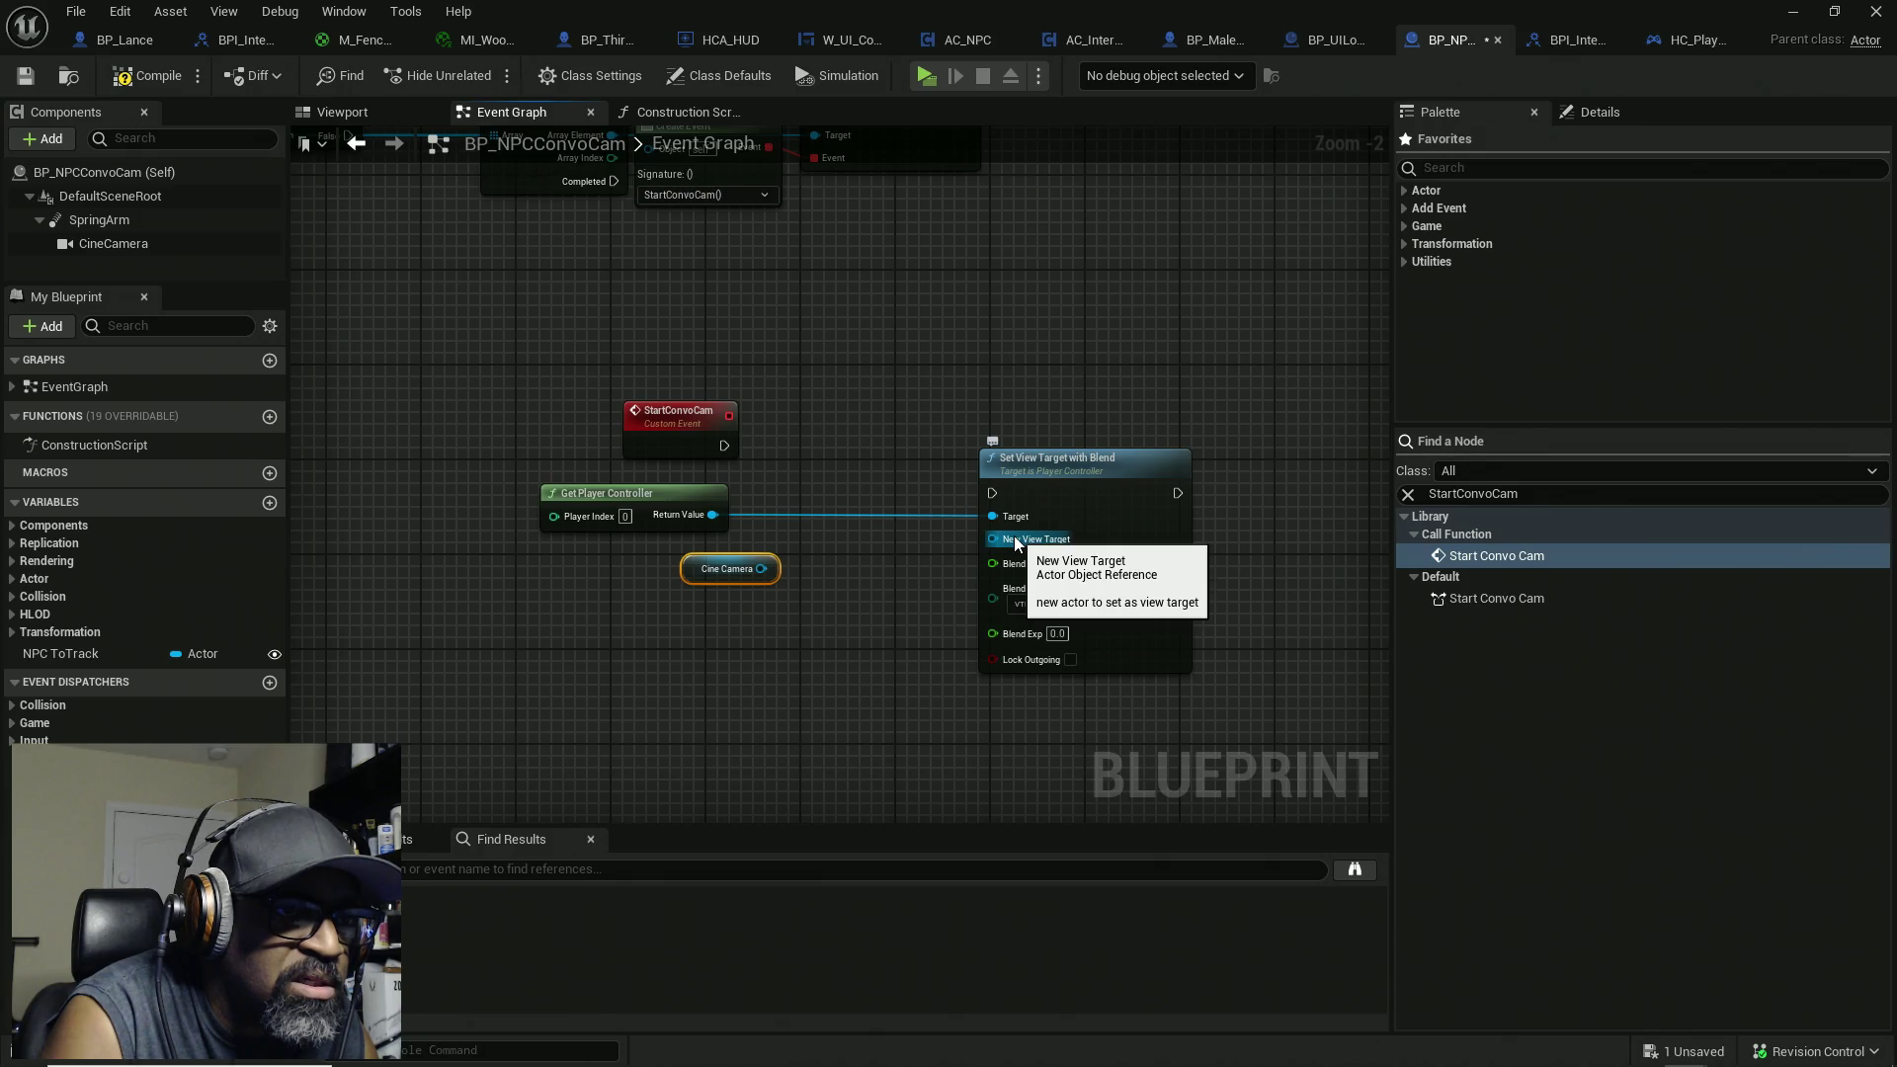
drag(1016, 541, 917, 591)
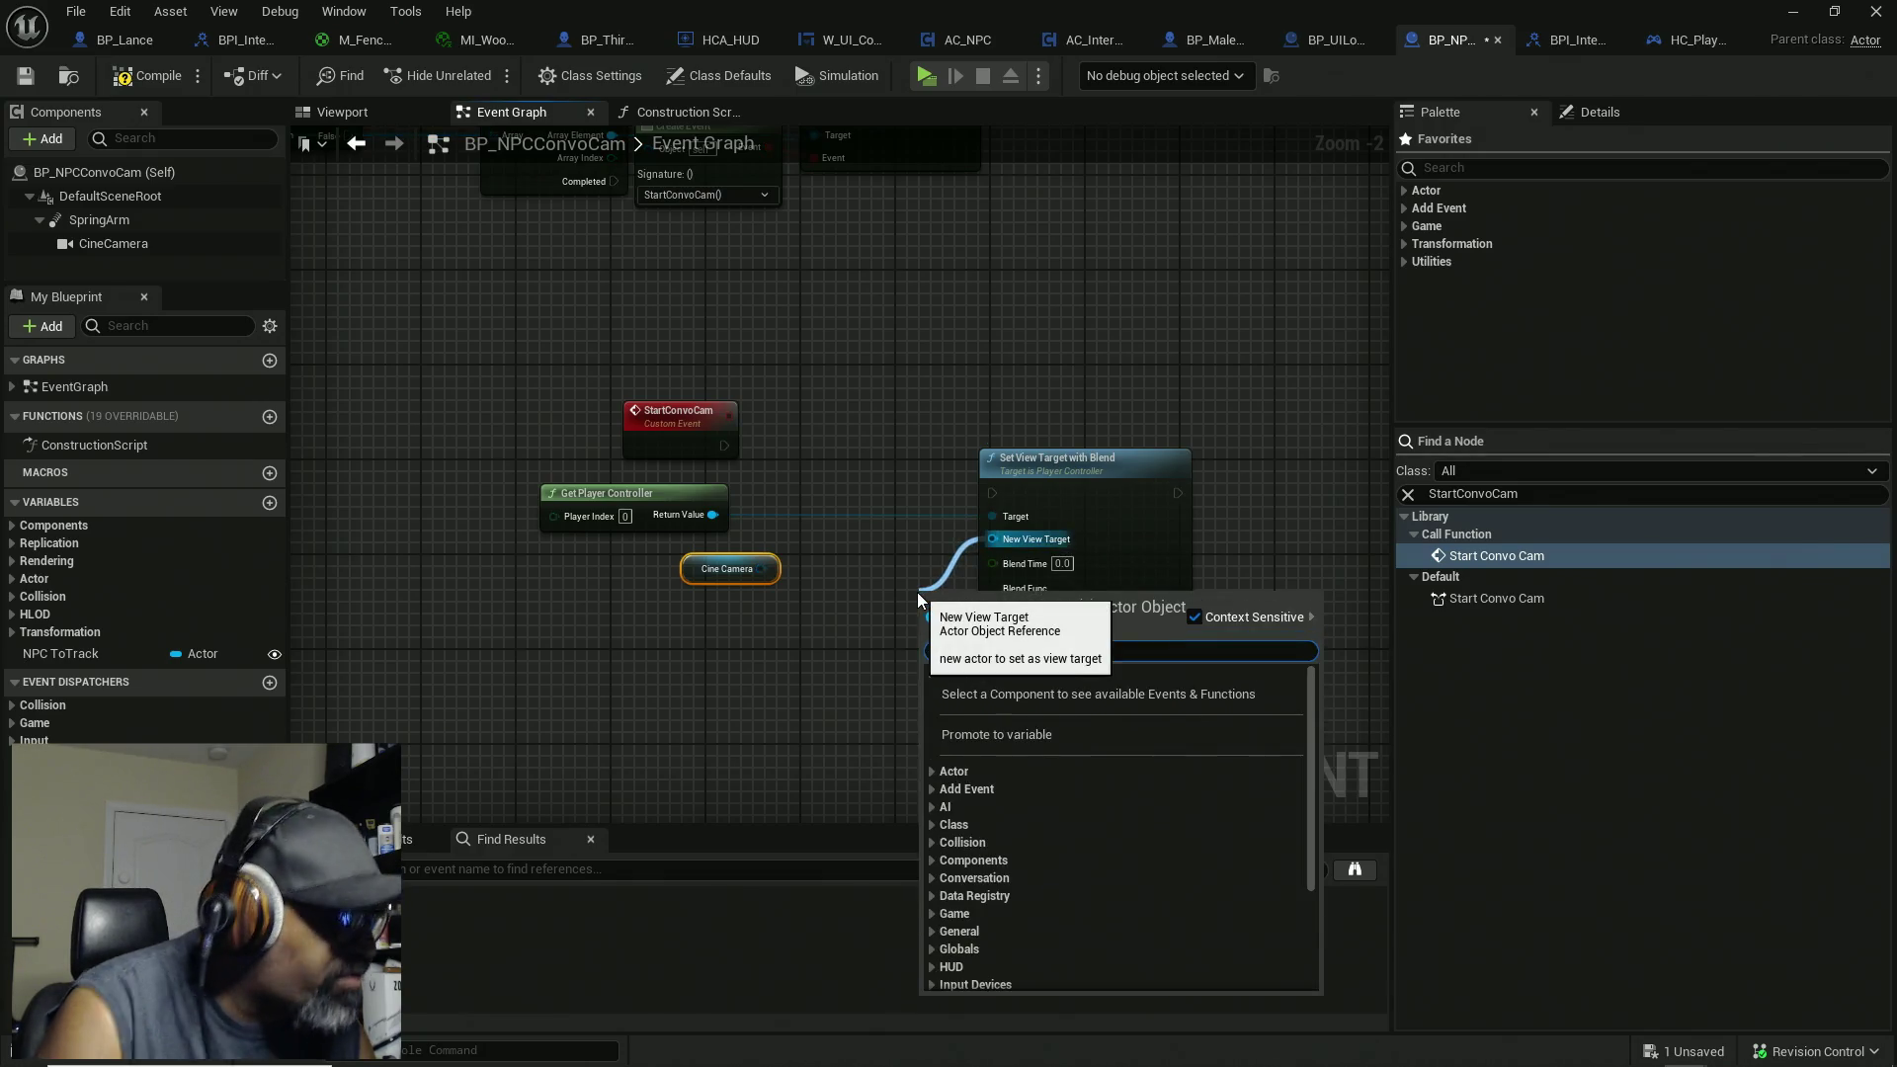
text(self)
key(Return)
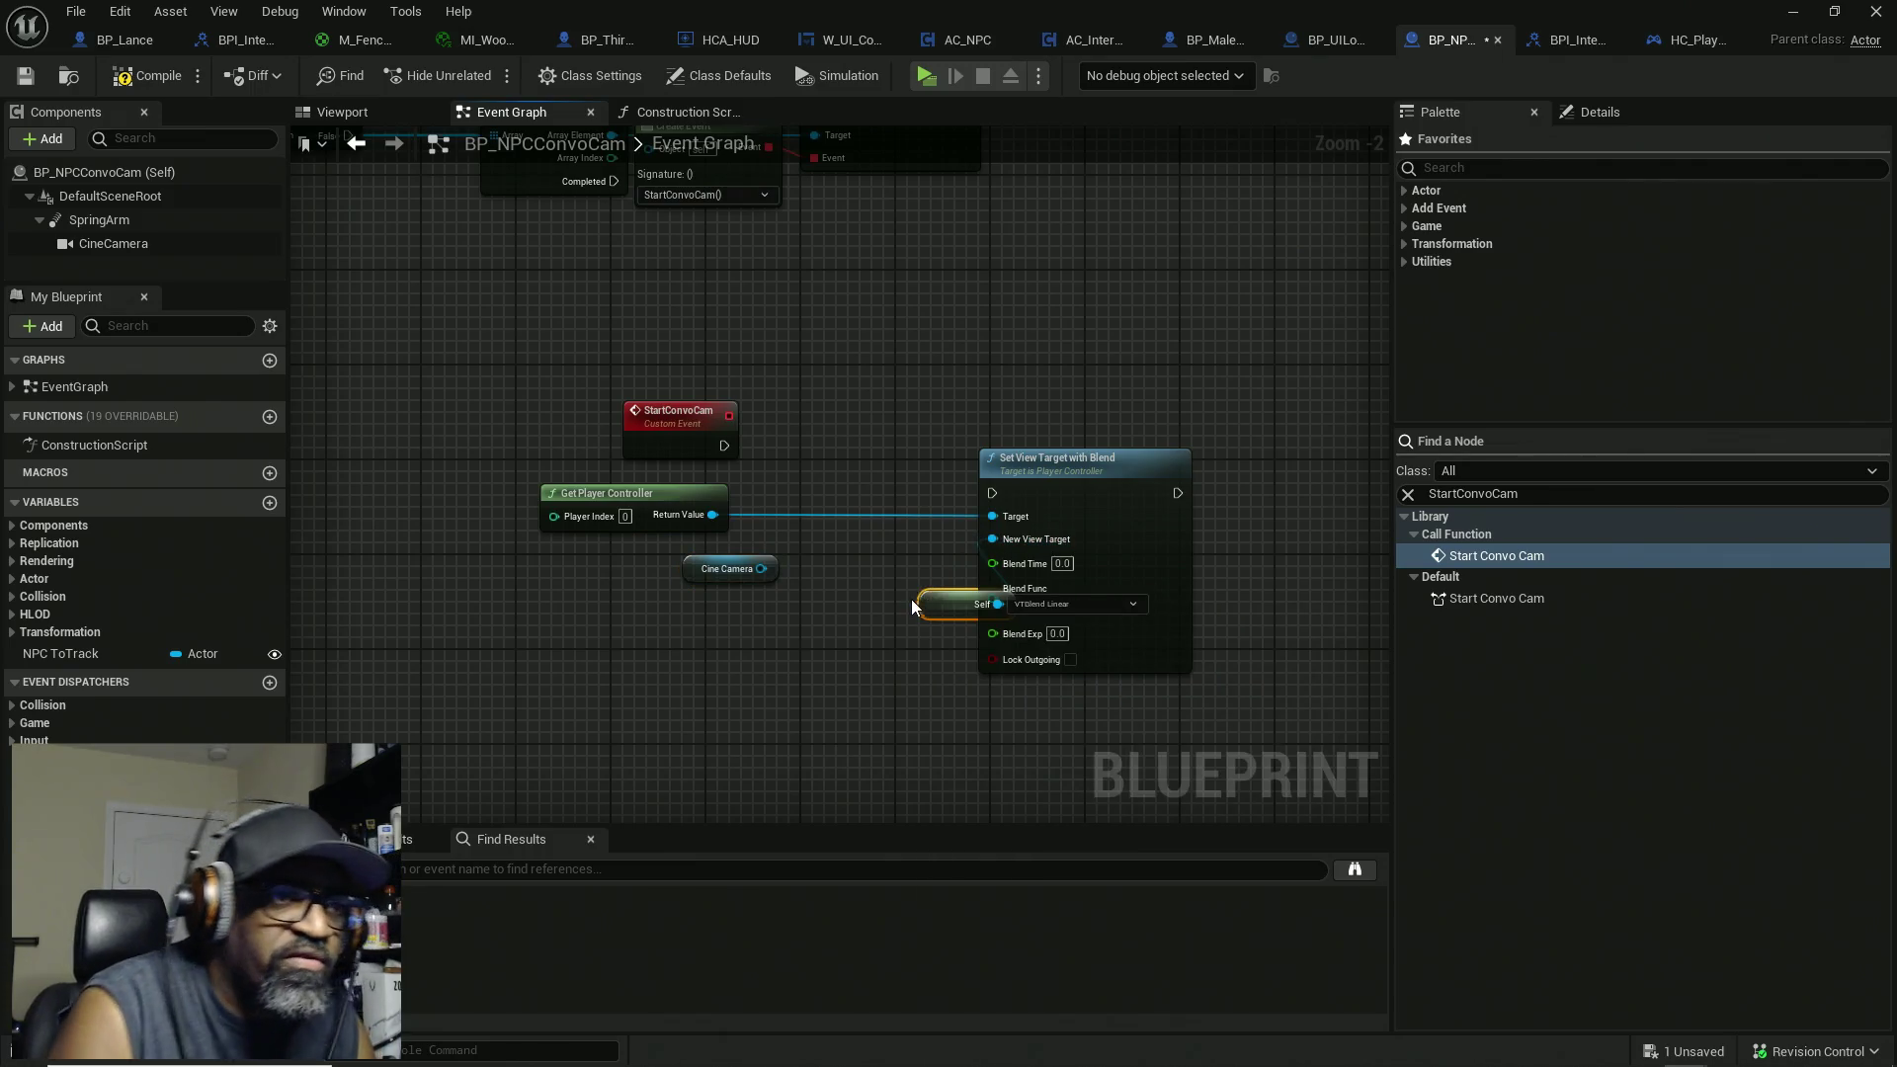
drag(947, 610, 882, 540)
Step: Delete the unused Cine Camera node and show the blueprint's Class Defaults
click(736, 570)
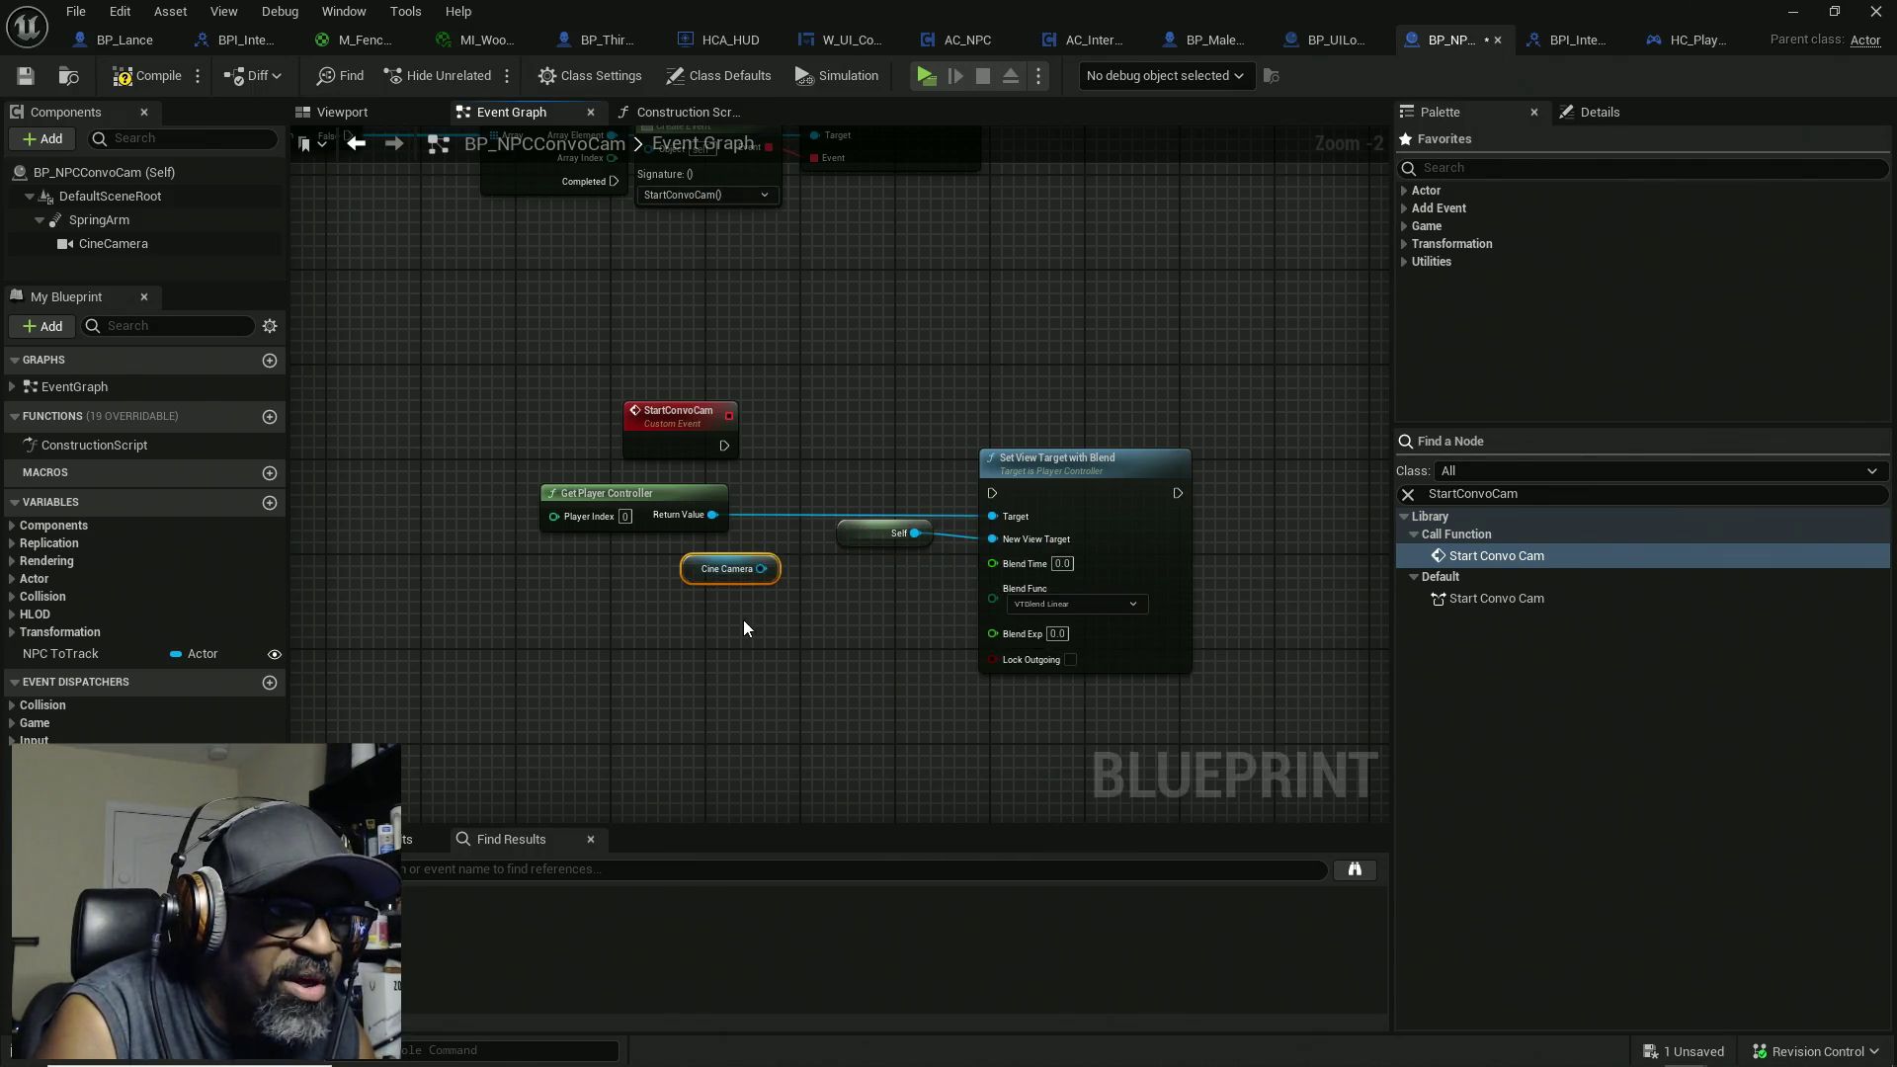
key(Delete)
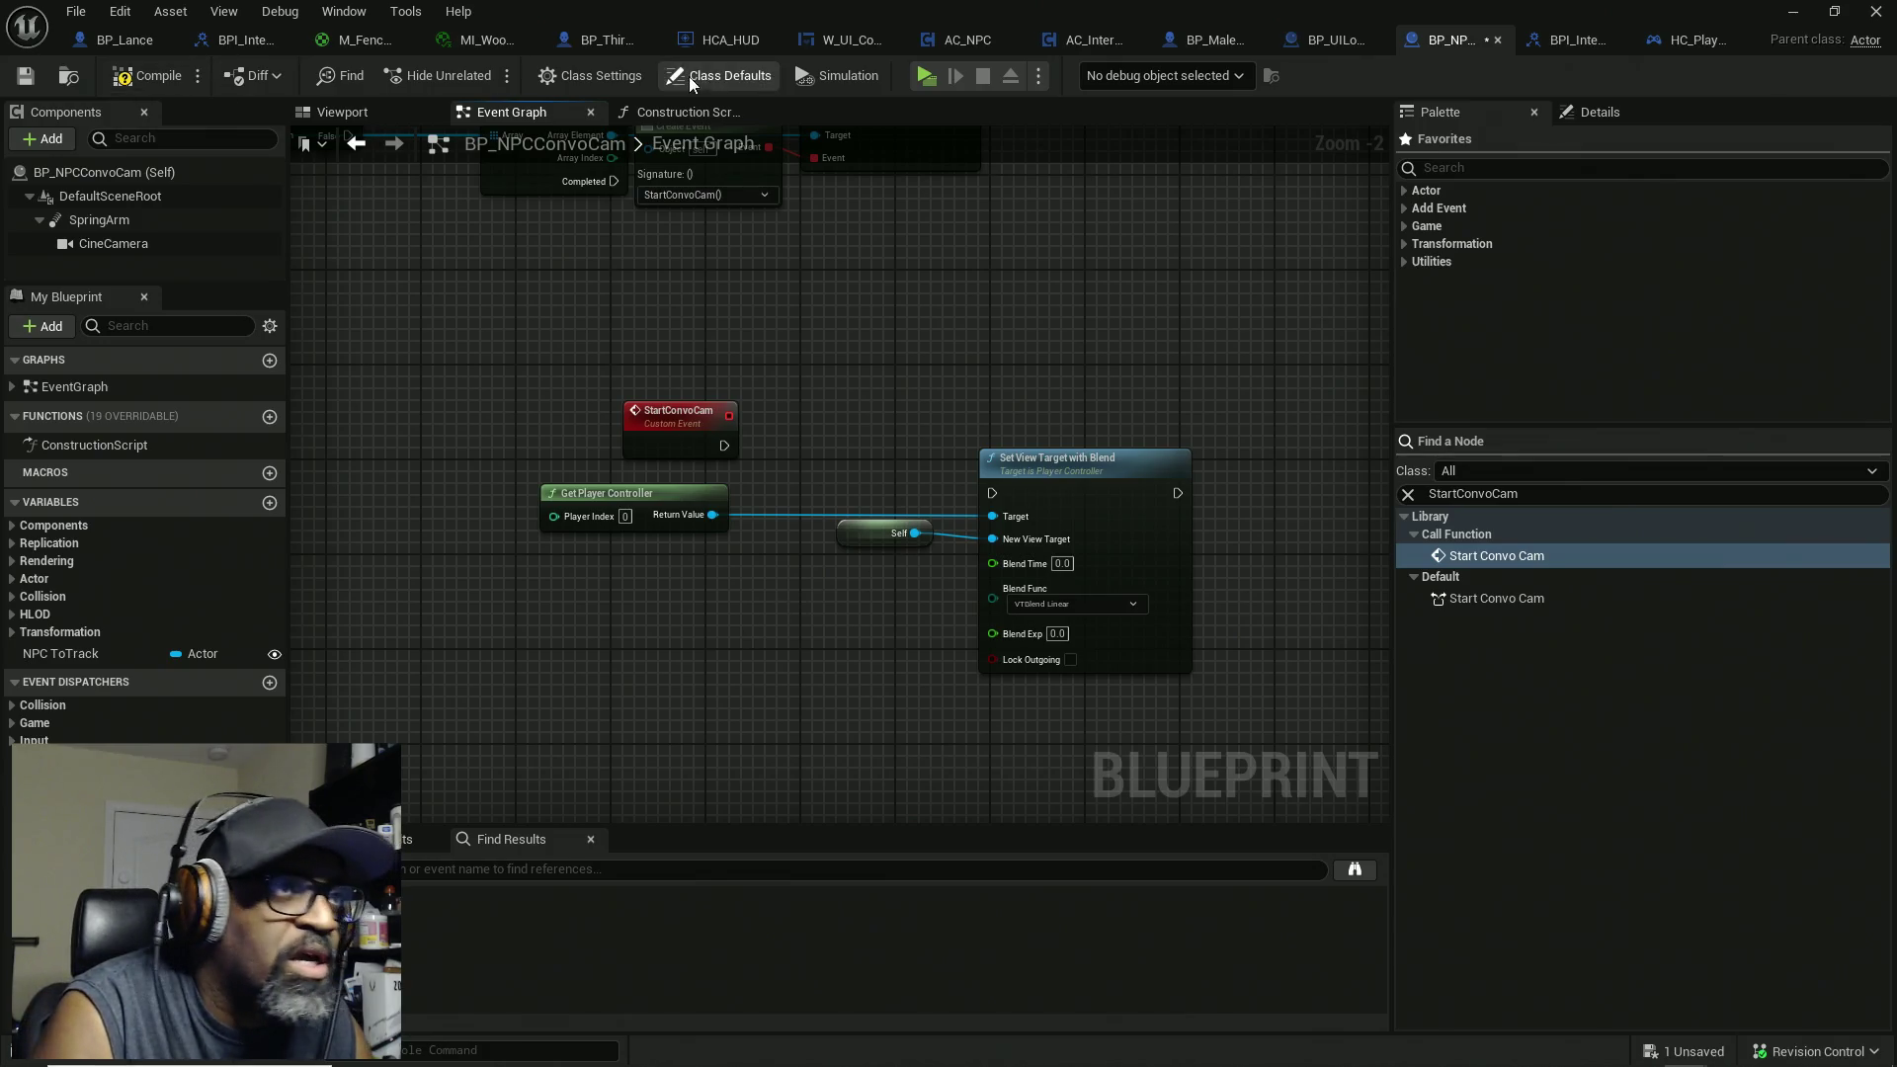
click(721, 75)
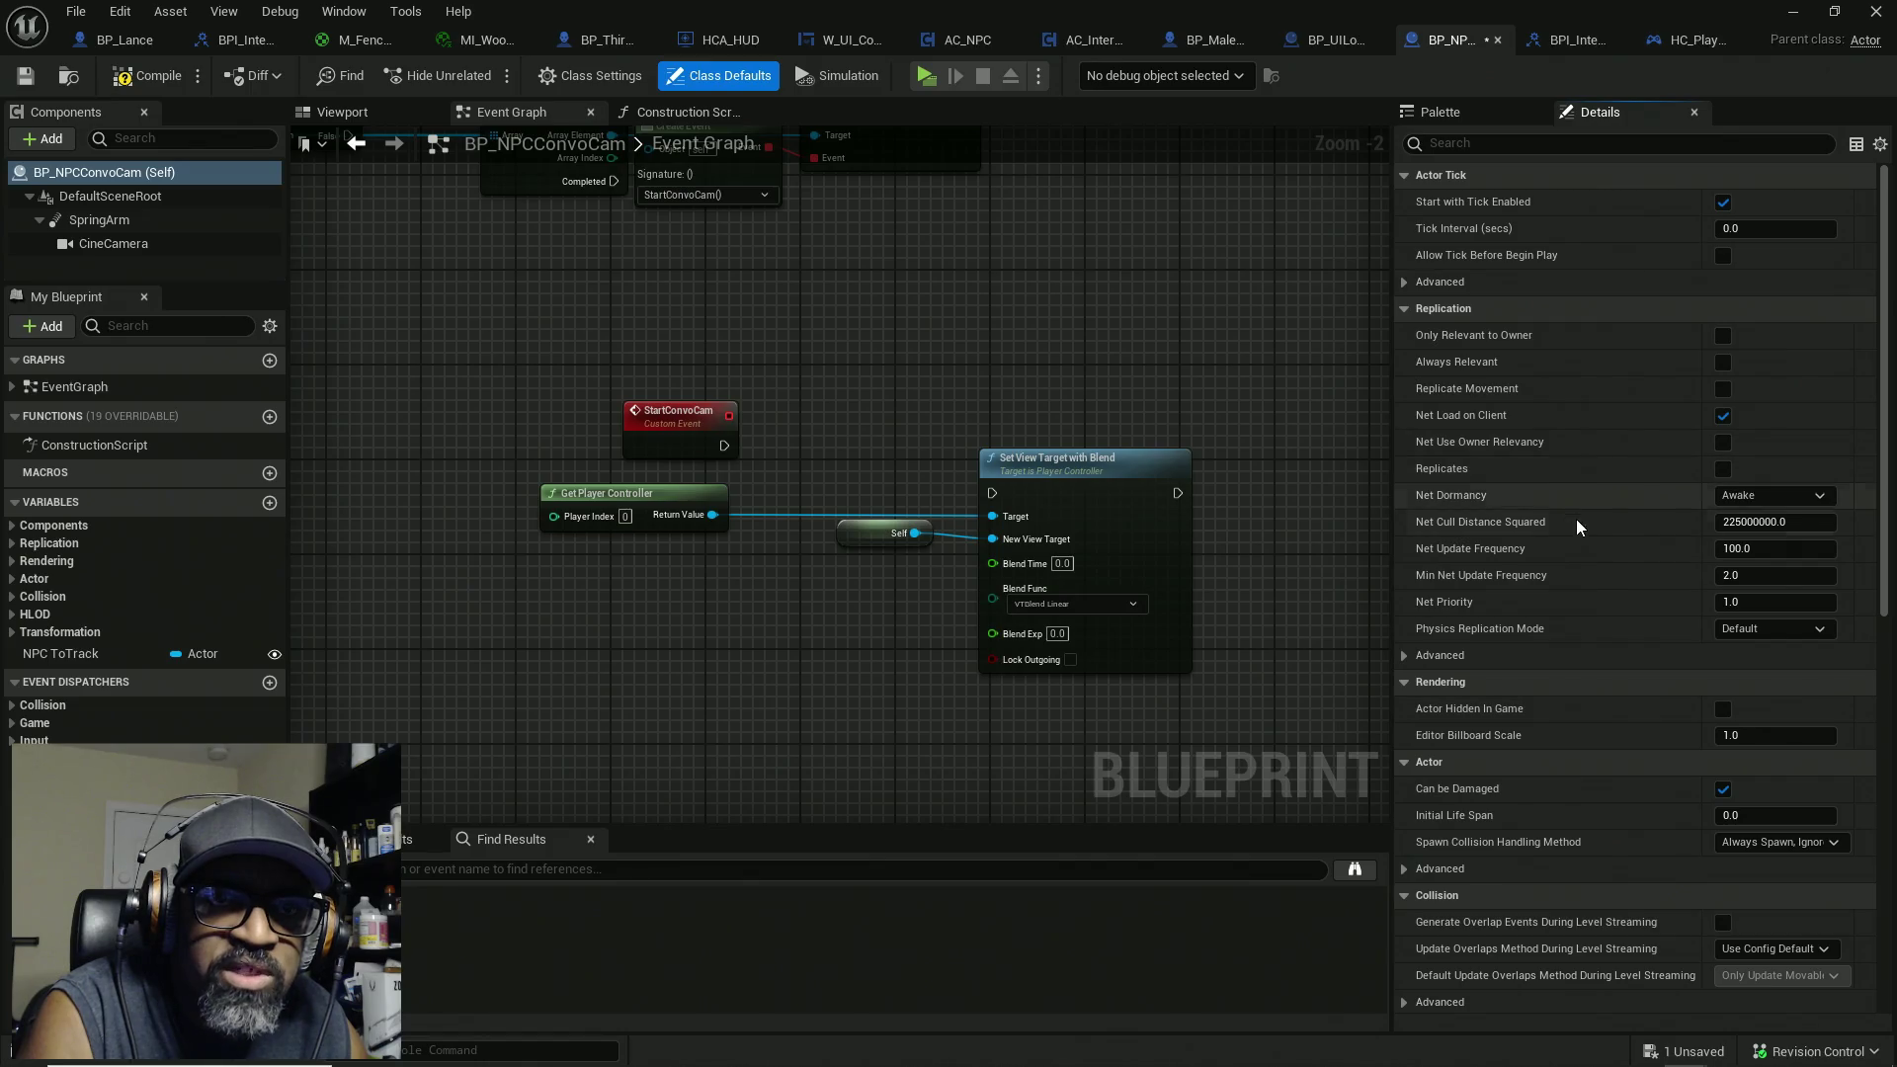
Step: Expand the Actor section's advanced options to reveal Find Camera Component when View Target
scroll(1577, 544, down, 3)
scroll(1580, 573, down, 3)
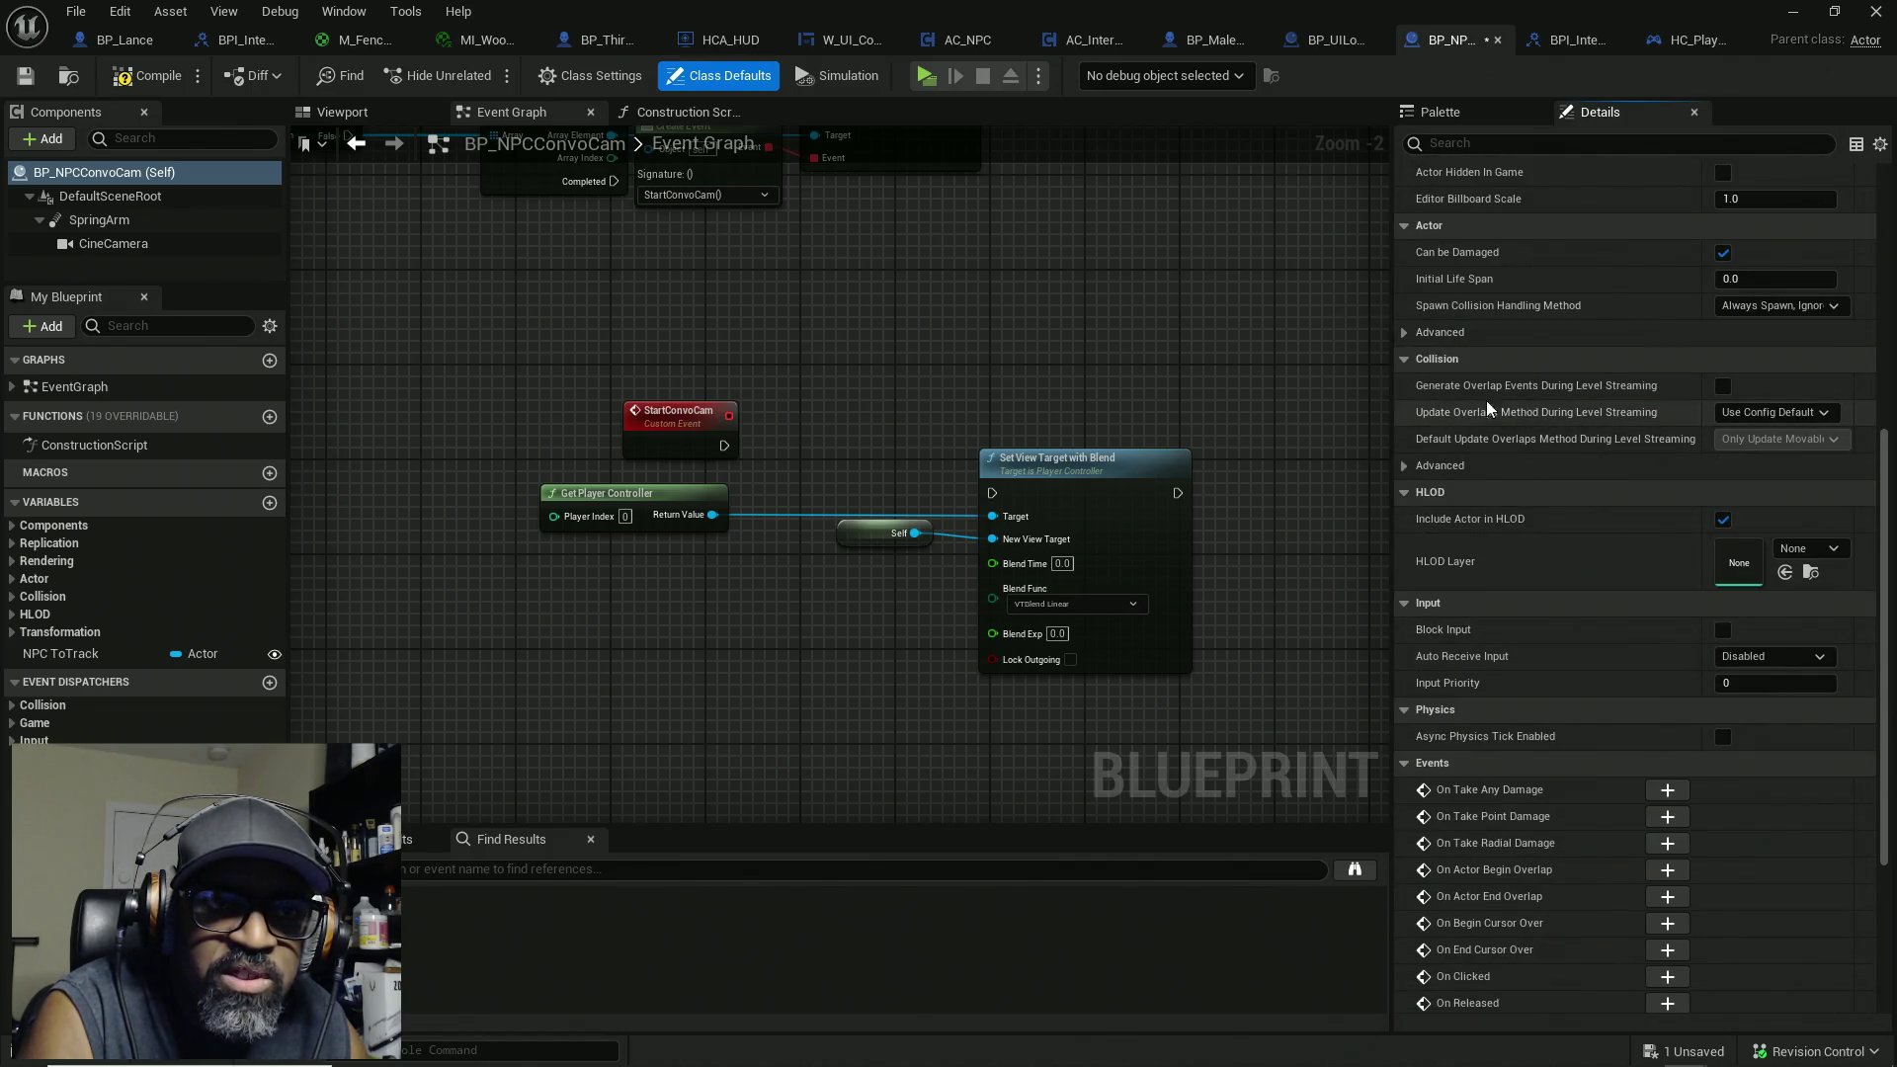
click(1431, 332)
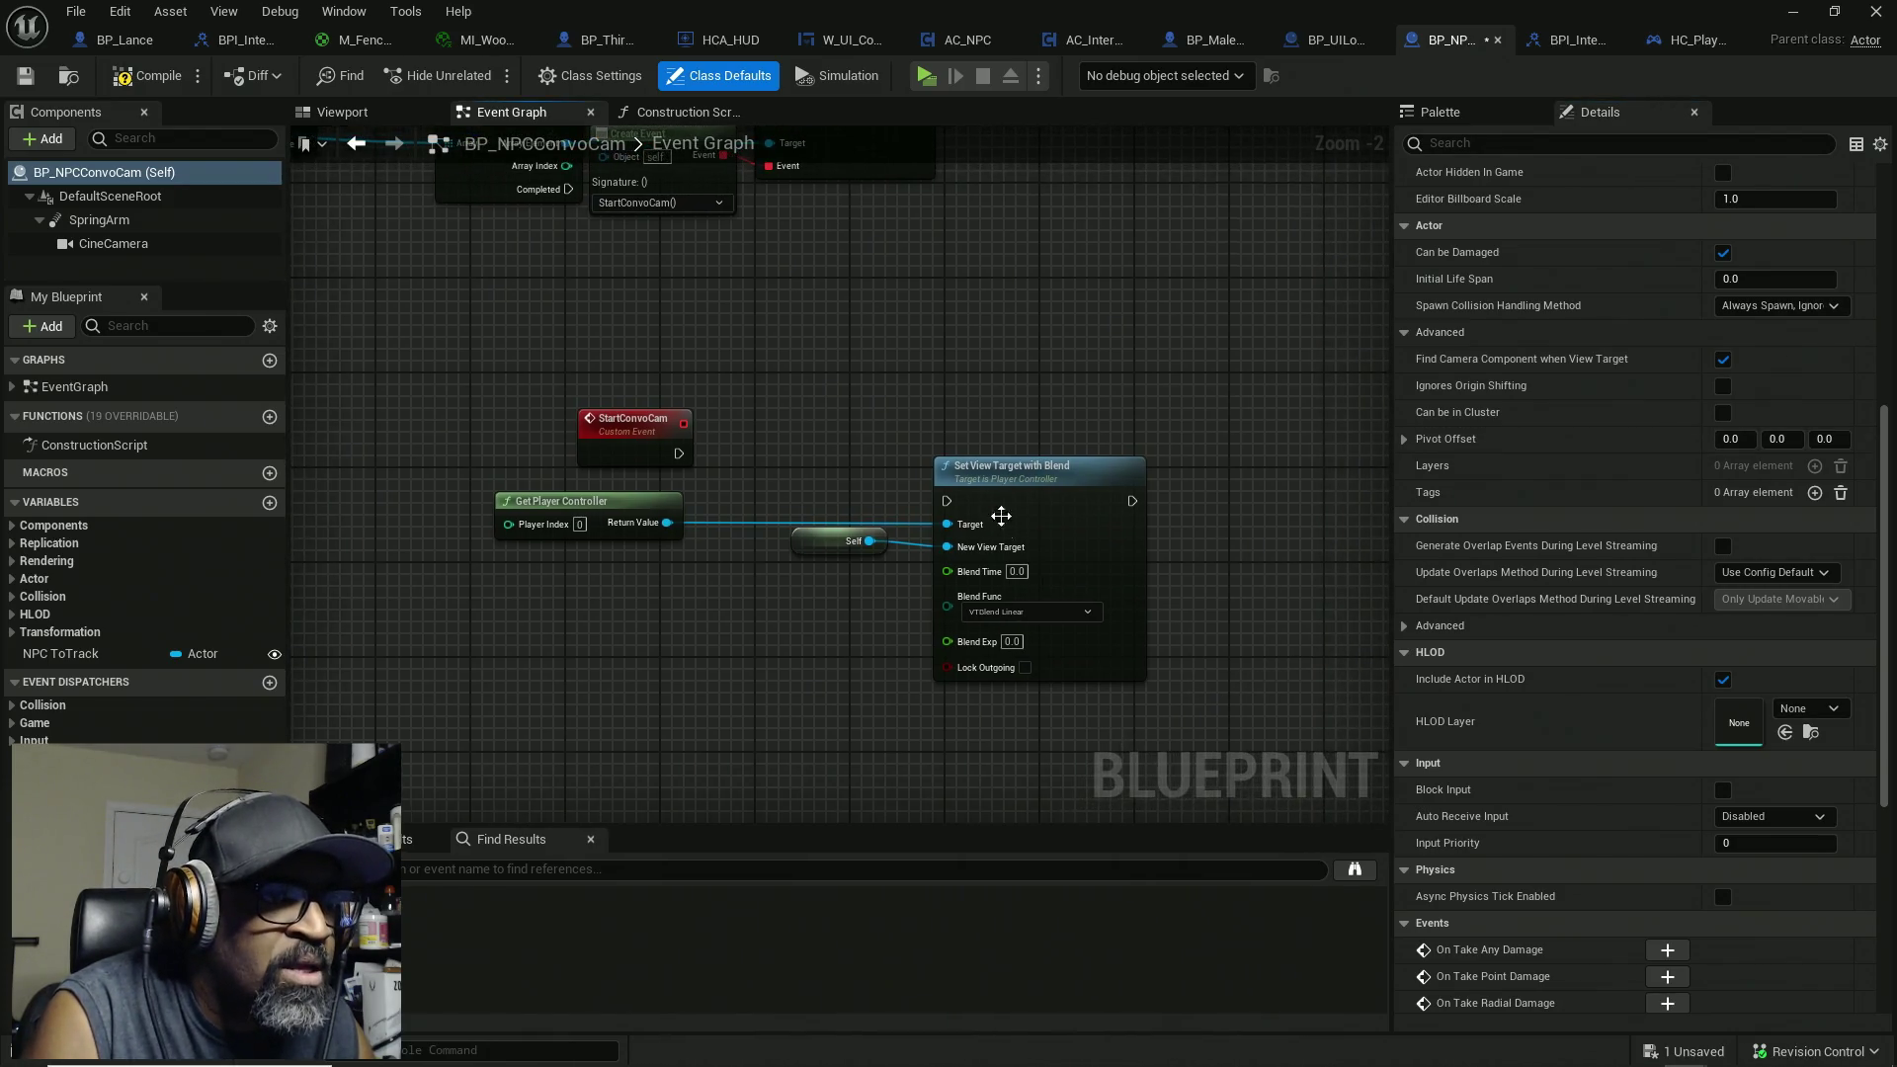
mouse_move(946, 501)
mouse_down()
mouse_move(783, 441)
mouse_move(678, 457)
mouse_up()
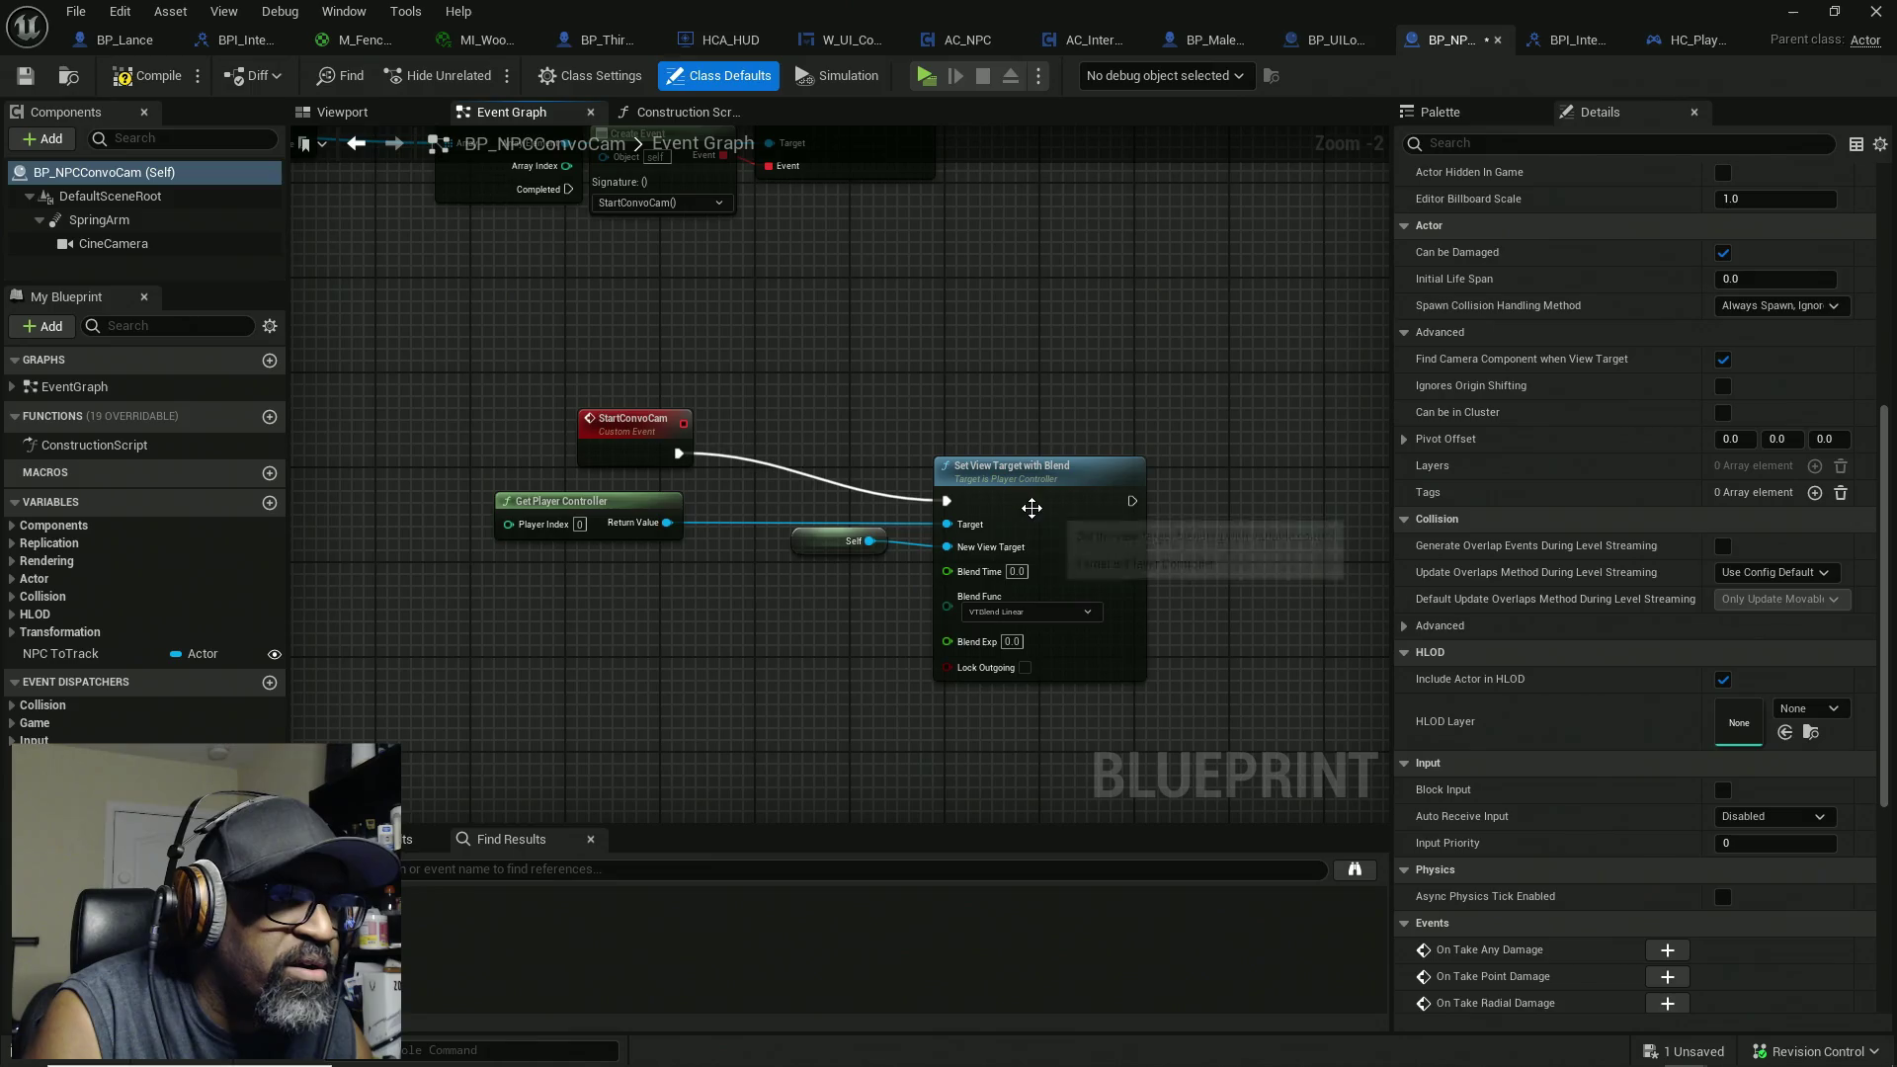
Step: Connect StartConvoCam's execution to Set View Target with Blend and tidy the nodes together
mouse_move(1031, 516)
mouse_down()
mouse_move(1031, 468)
mouse_move(1136, 466)
mouse_up()
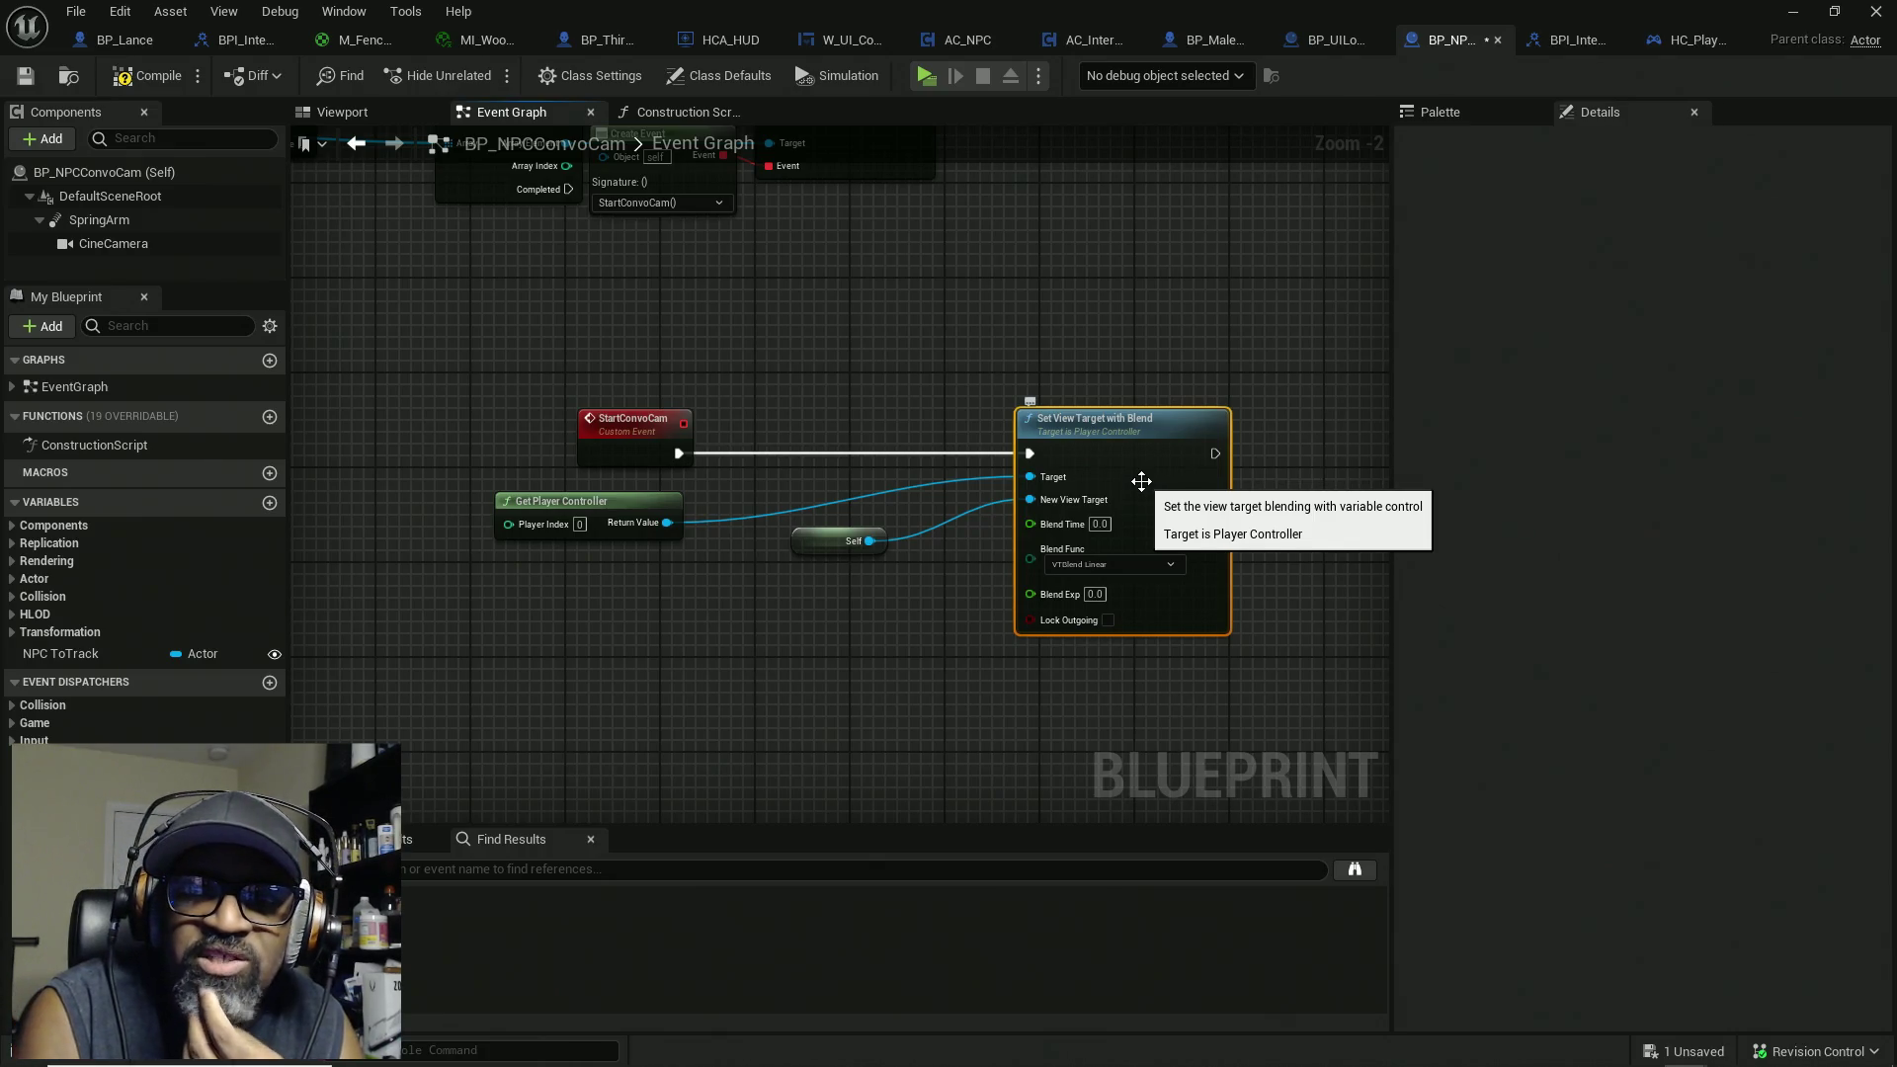
drag(618, 504, 843, 468)
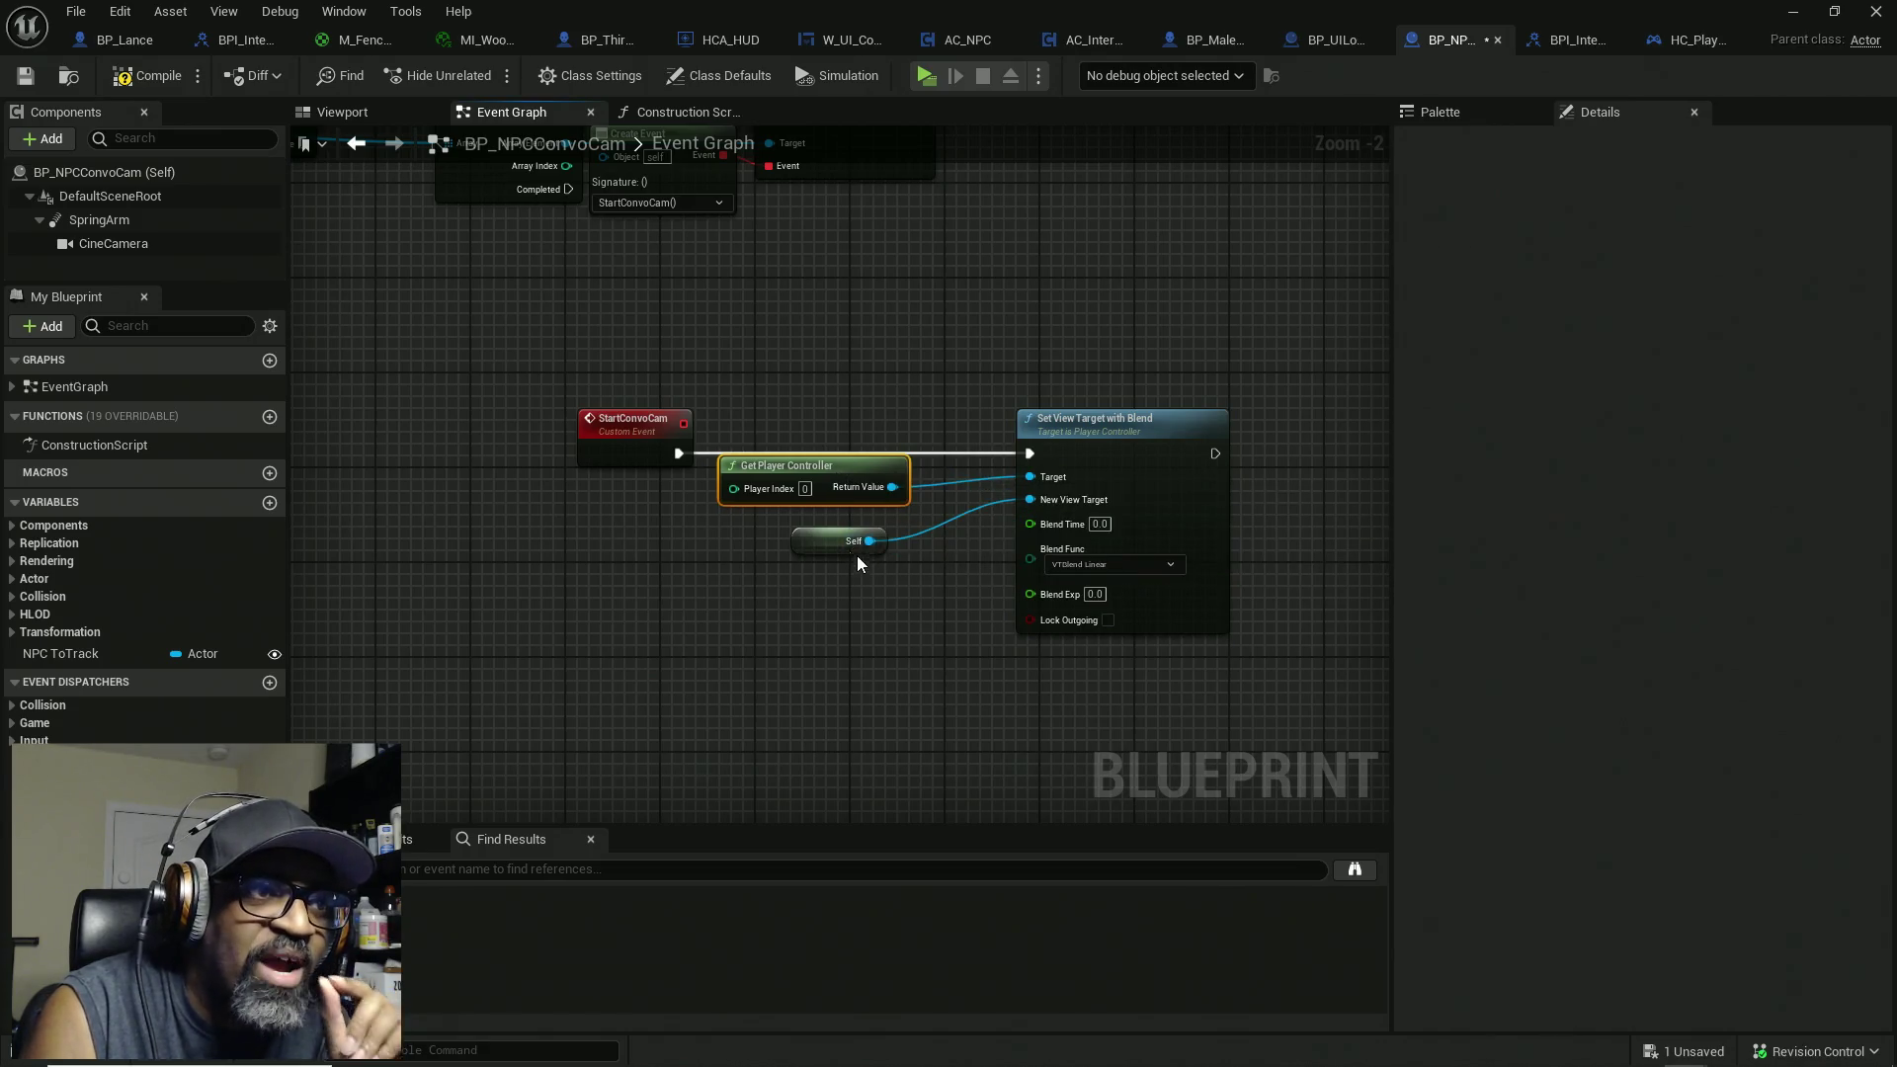
mouse_move(827, 538)
mouse_down()
mouse_move(852, 526)
mouse_move(828, 533)
mouse_up()
drag(1138, 449, 1077, 453)
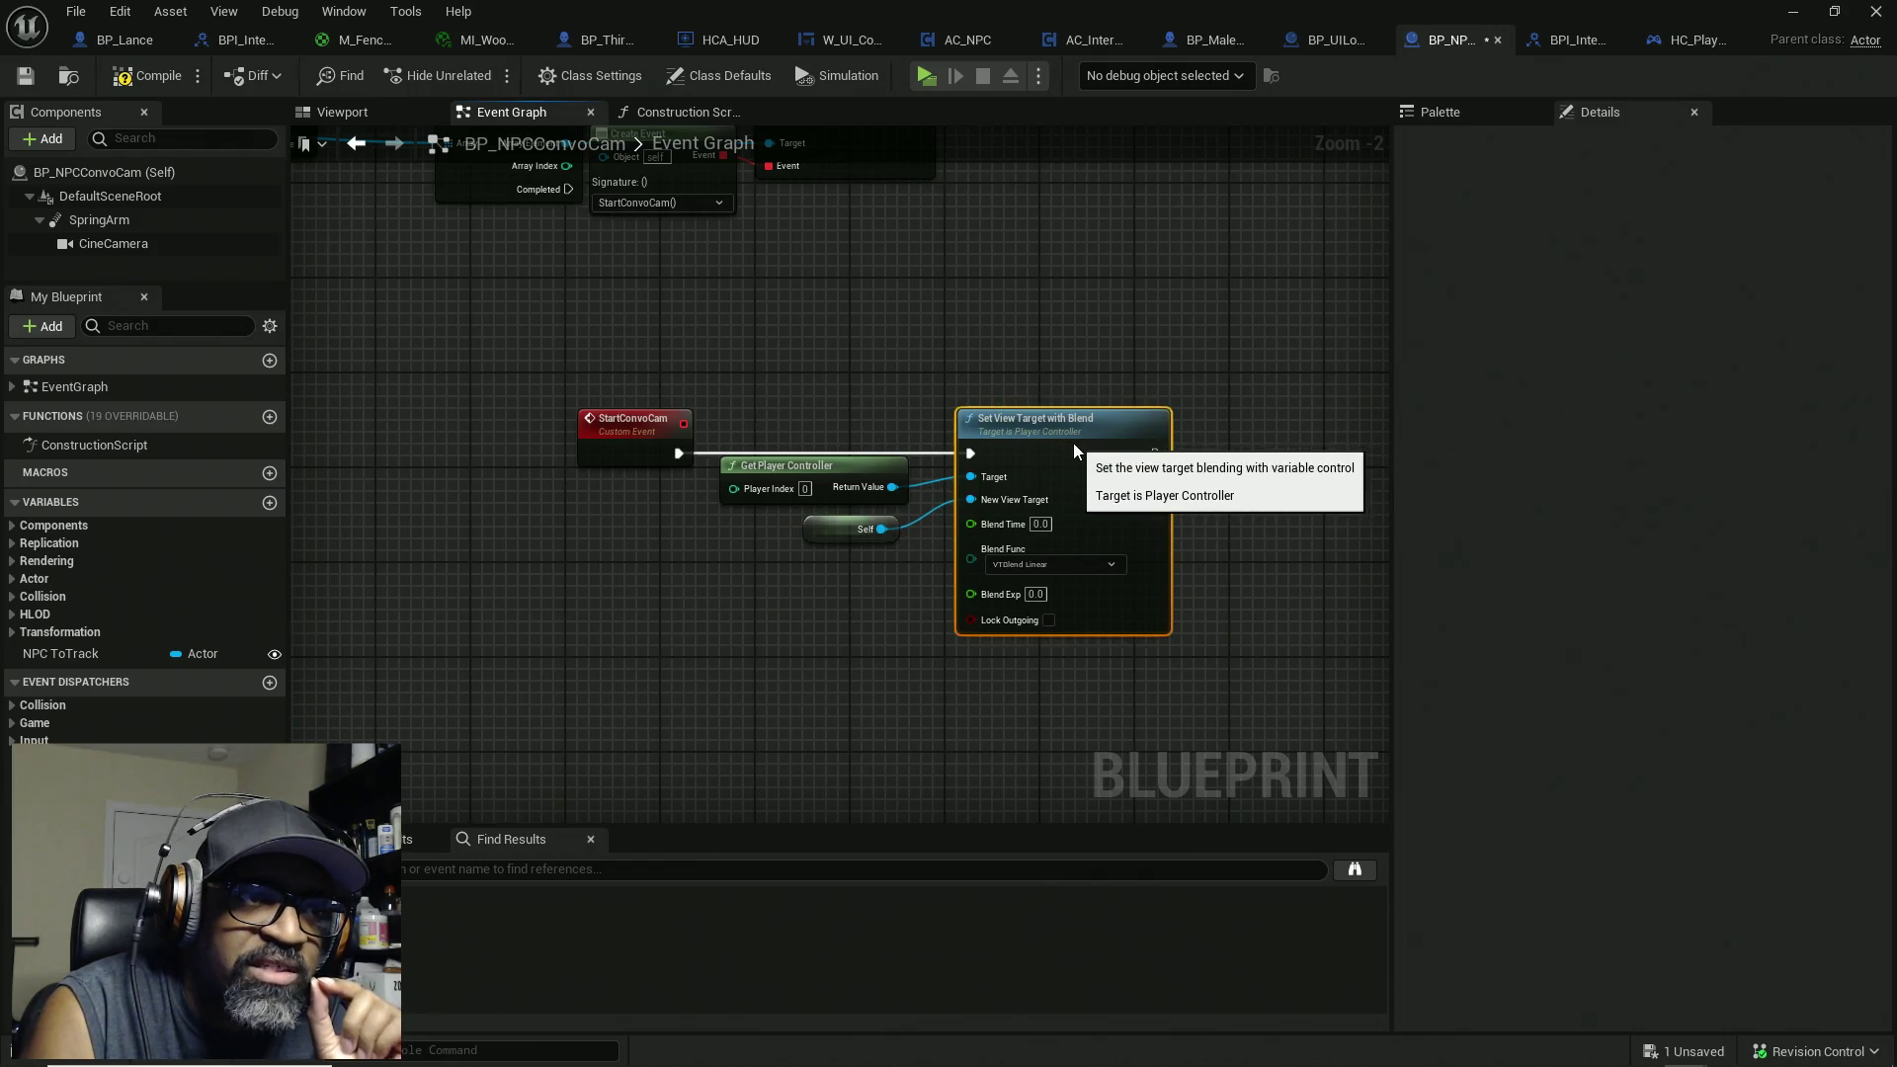
Step: Check the Blend Func options, keeping VTBlend Linear with Blend Time 0.0
scroll(1097, 558, up, 2)
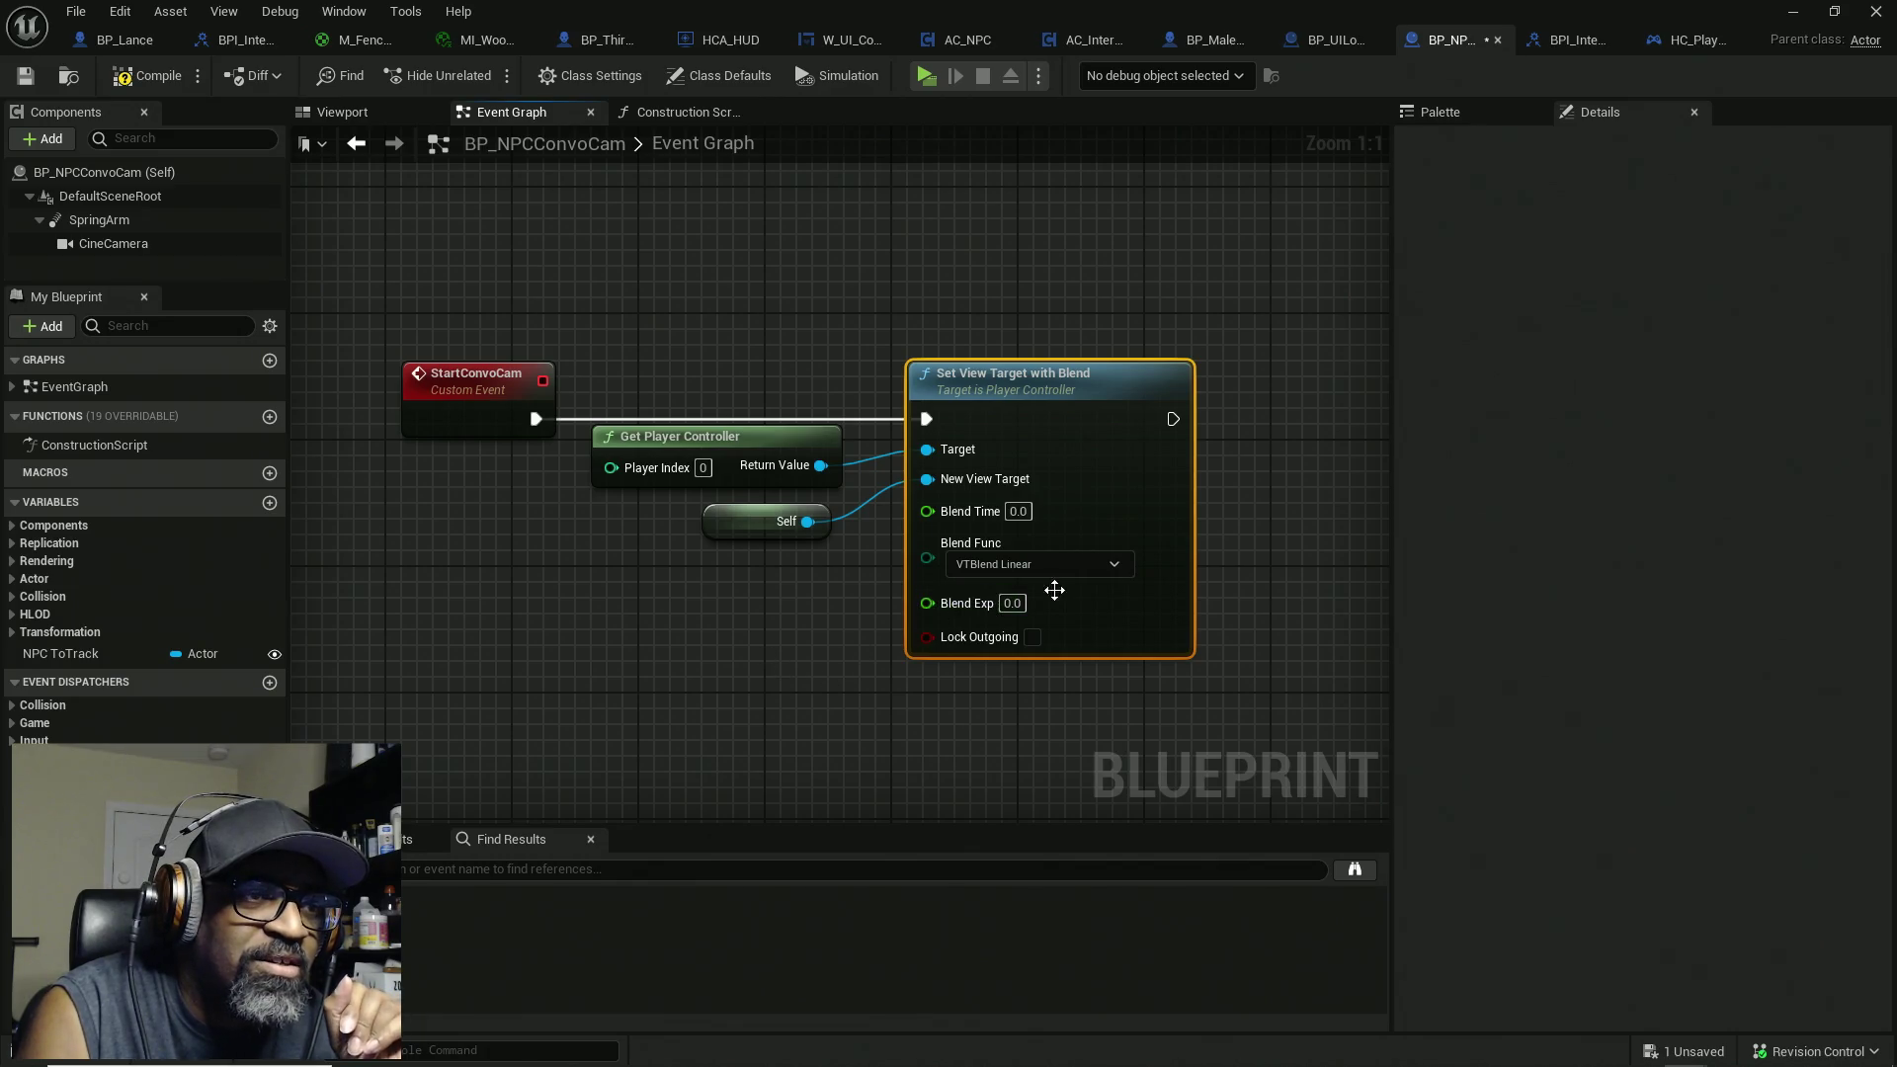
click(1107, 571)
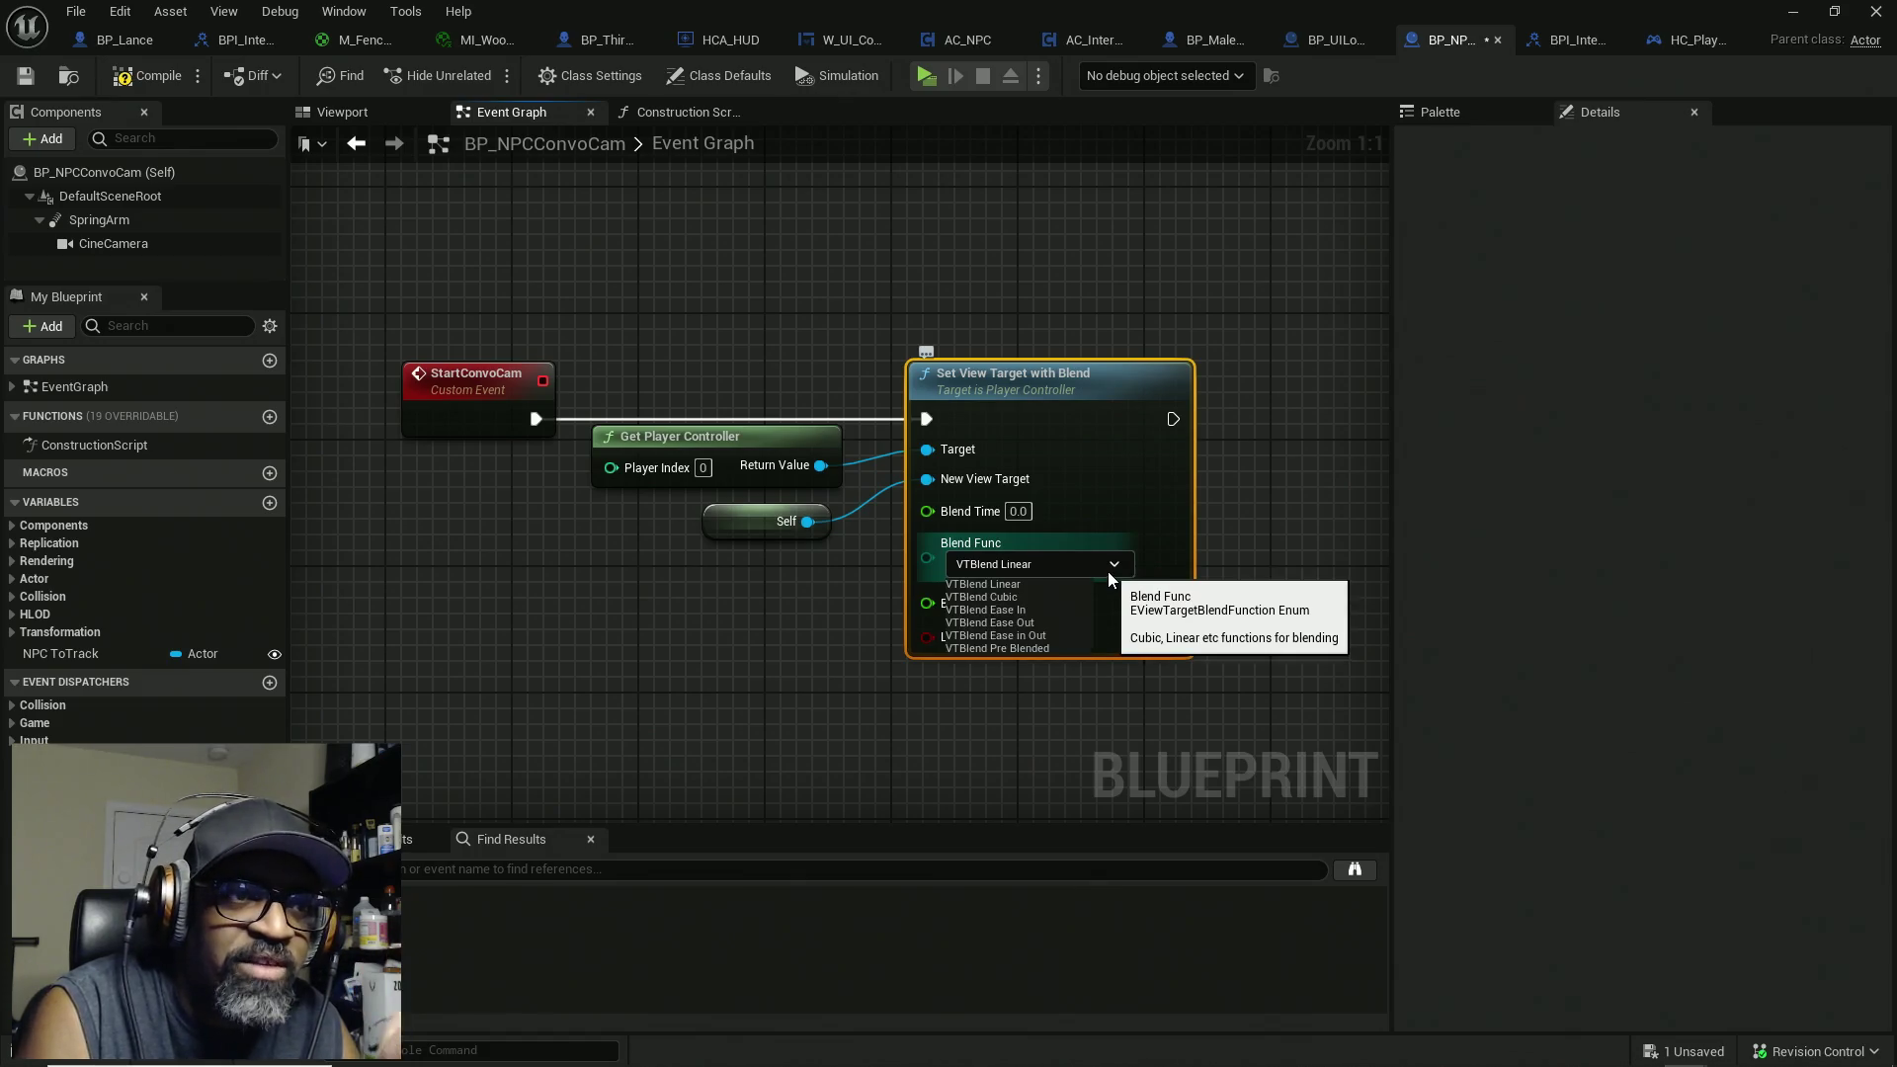
click(1044, 732)
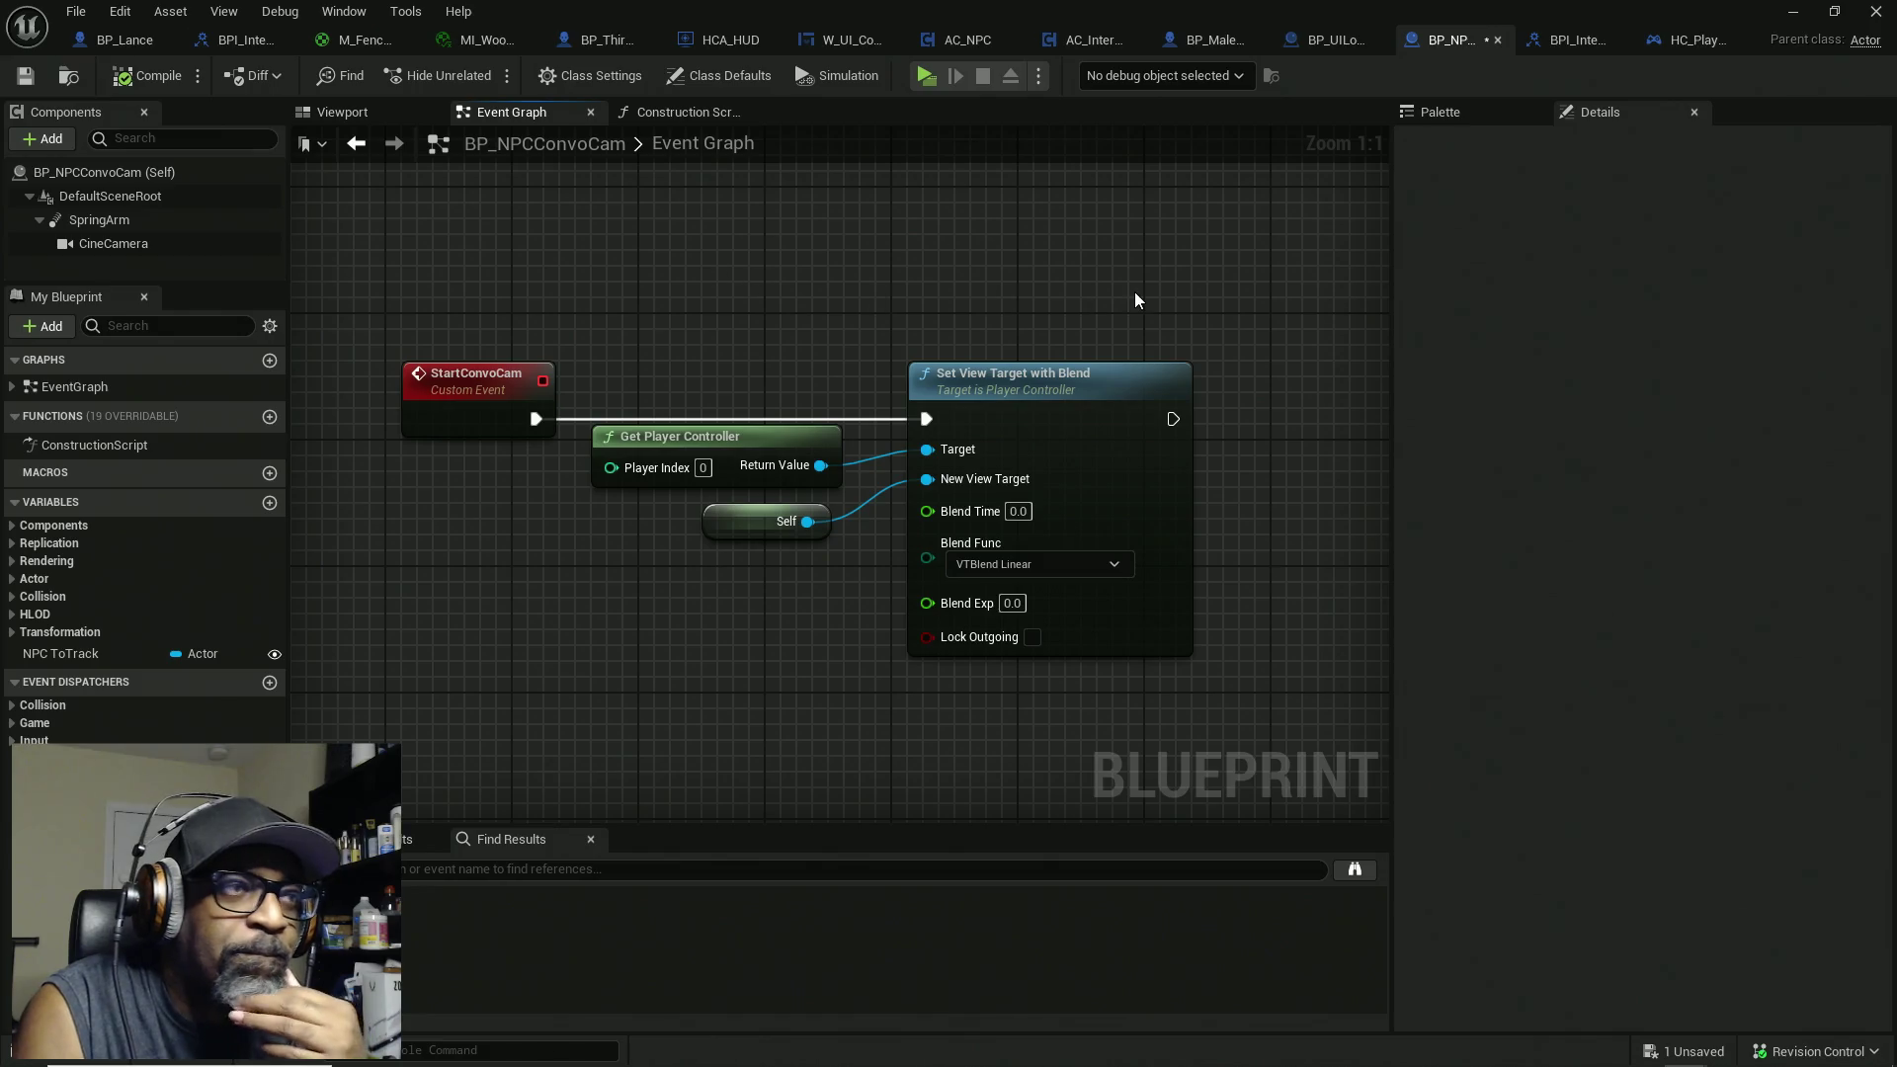
drag(1135, 294, 1017, 332)
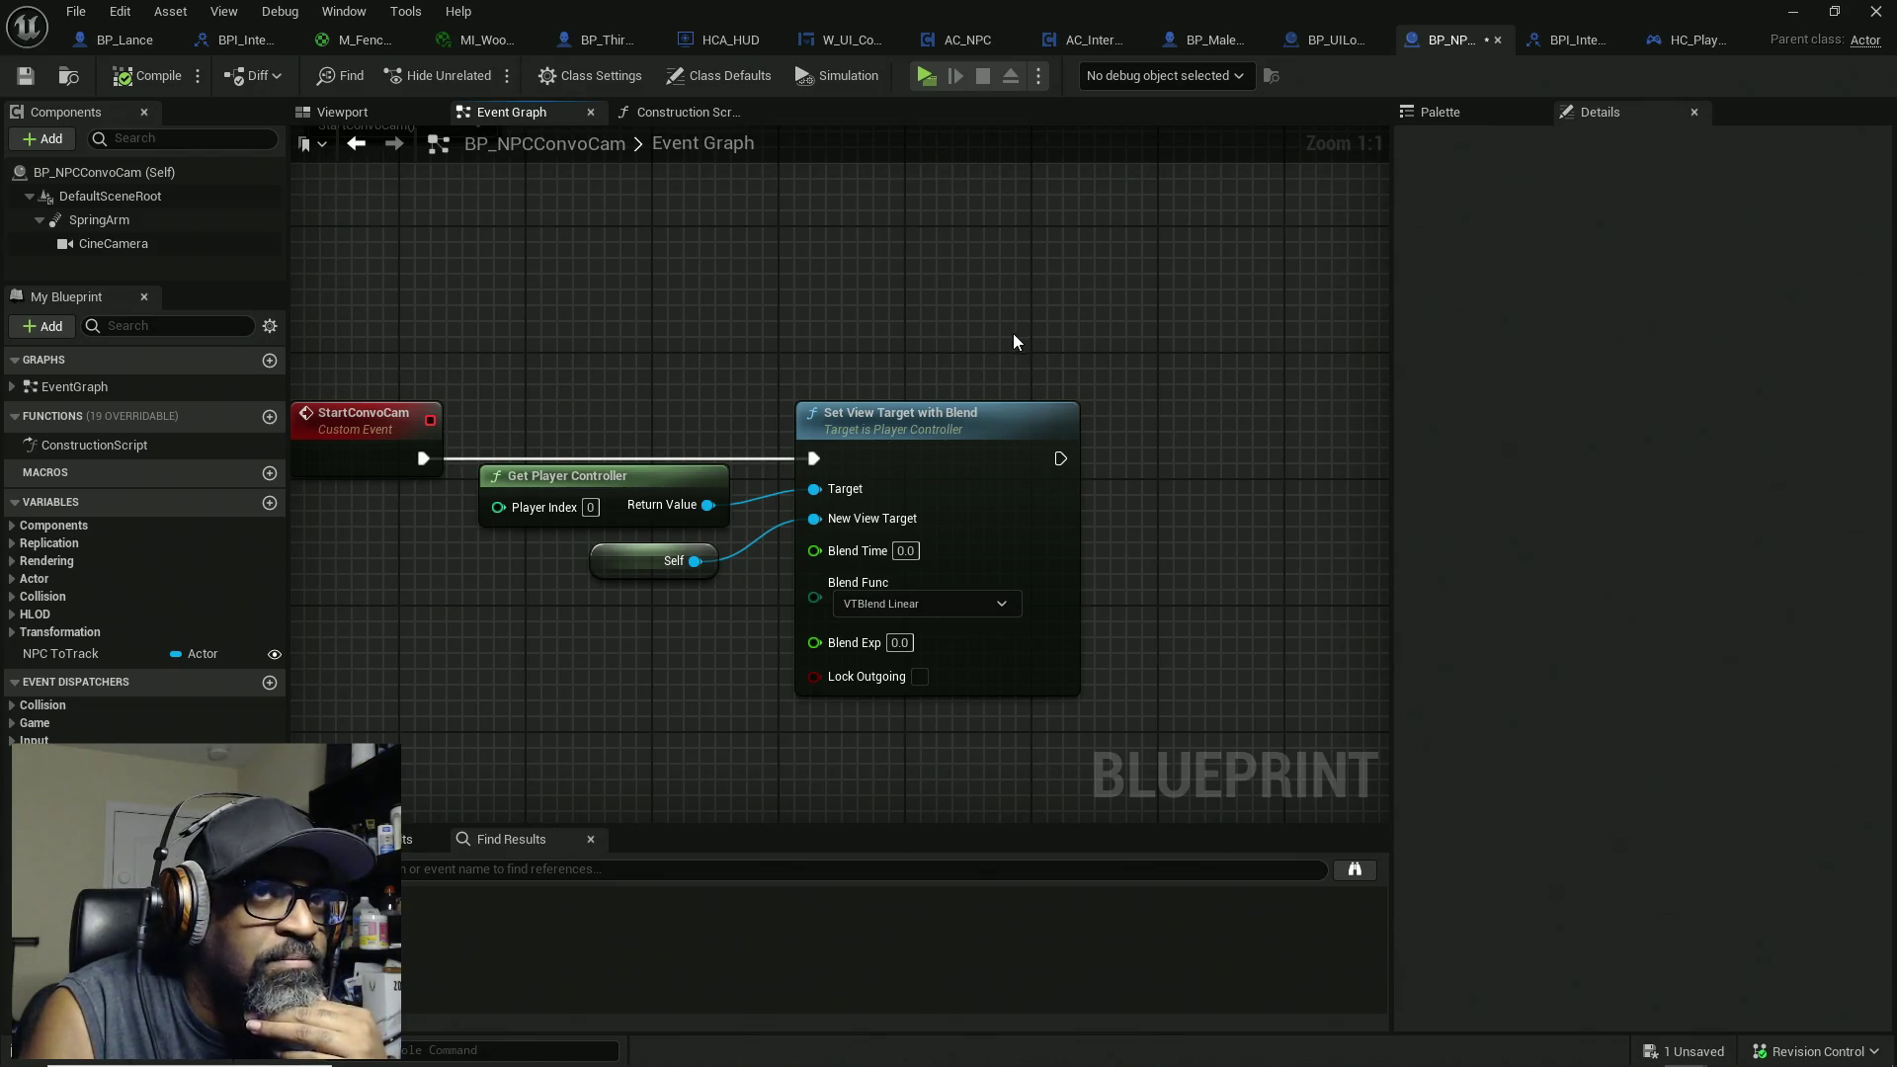
Step: Save BP_NPCConvoCam, dismiss the validation failure notice, and switch to BP_MaleCharacterBASE
click(25, 75)
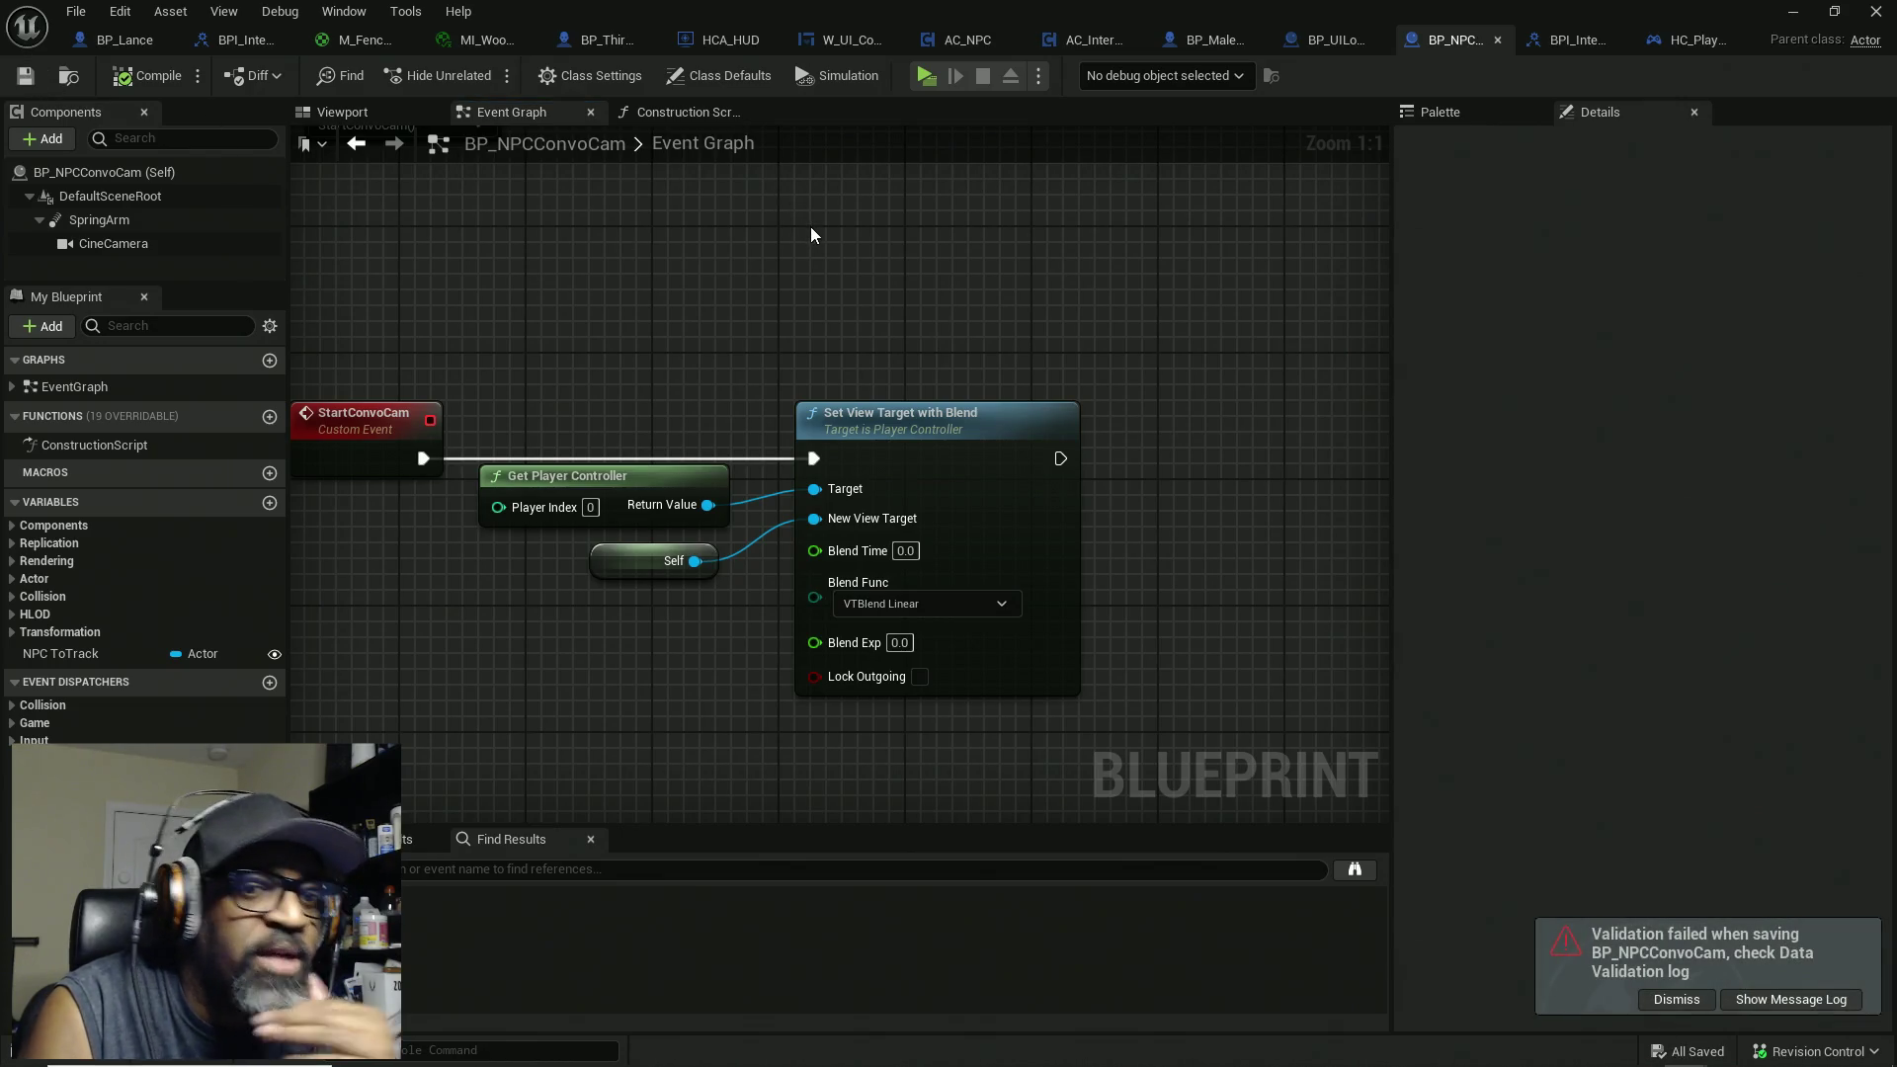
click(1675, 999)
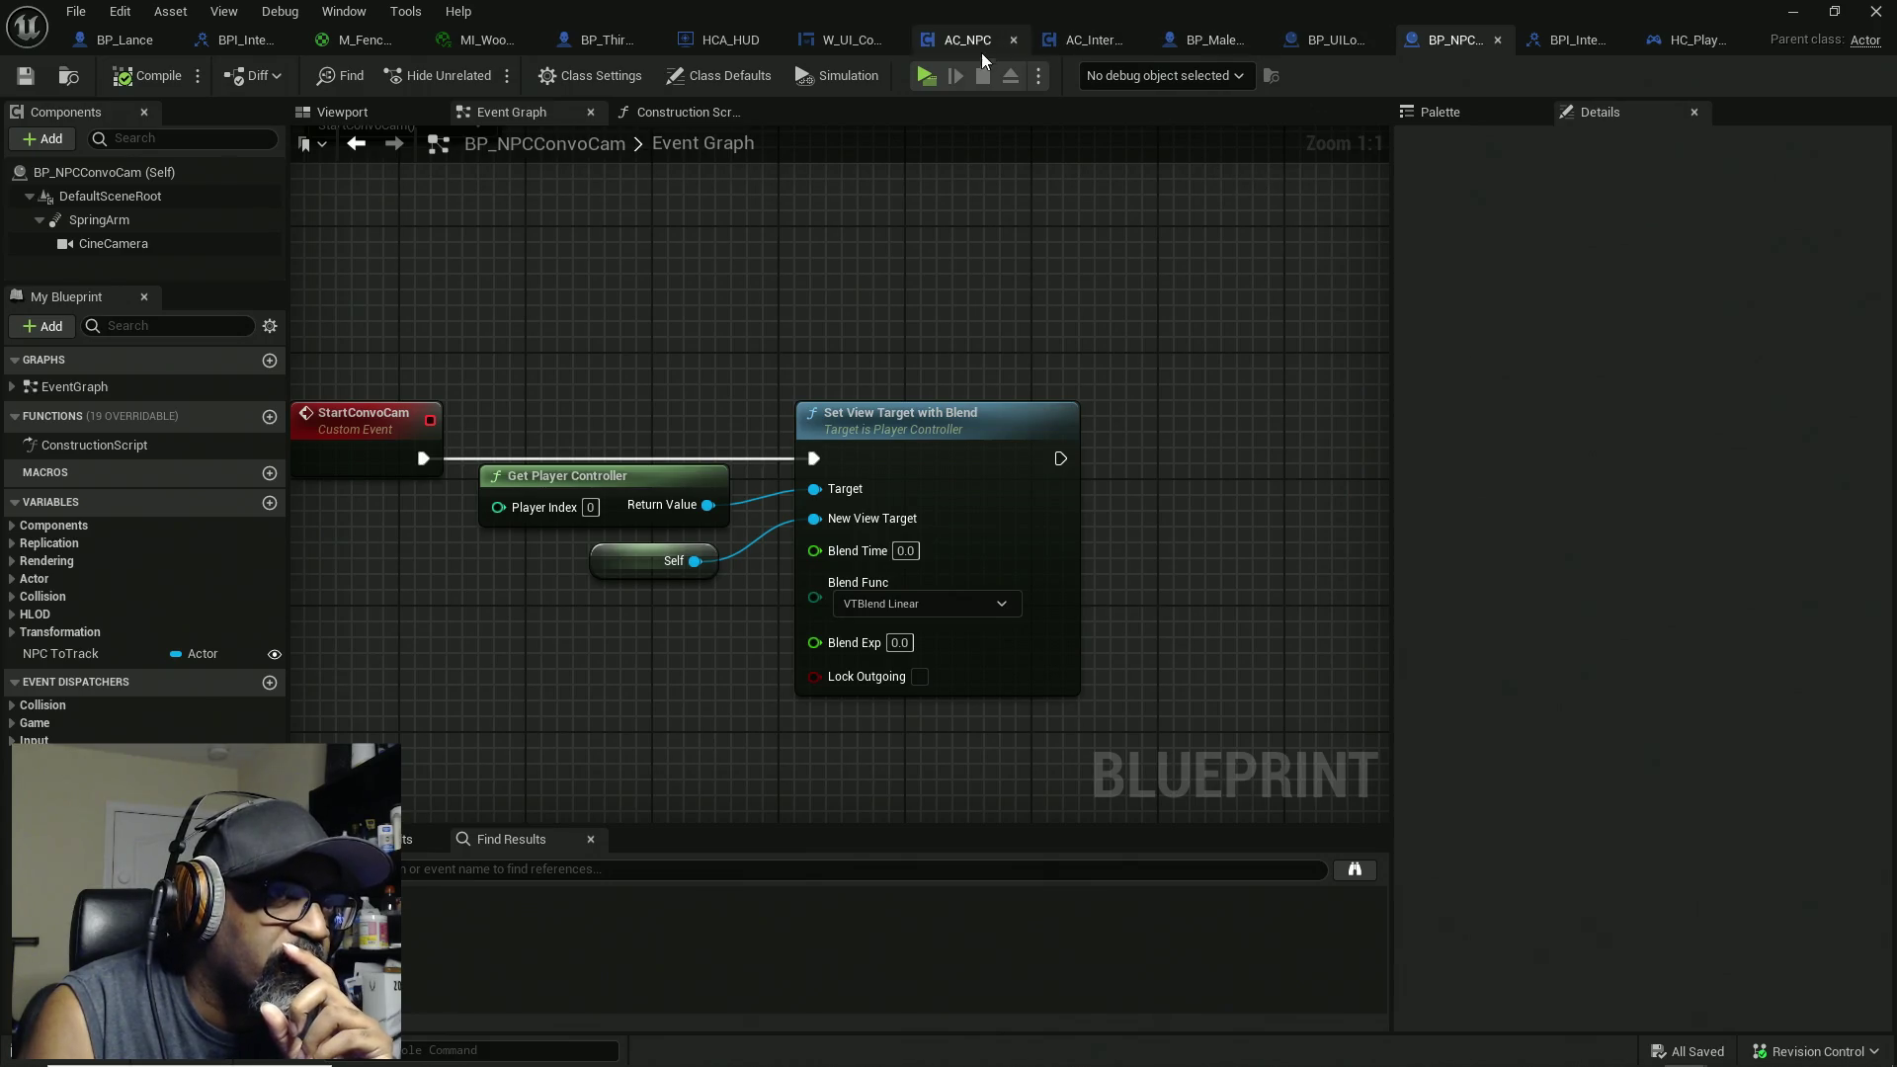
click(1198, 42)
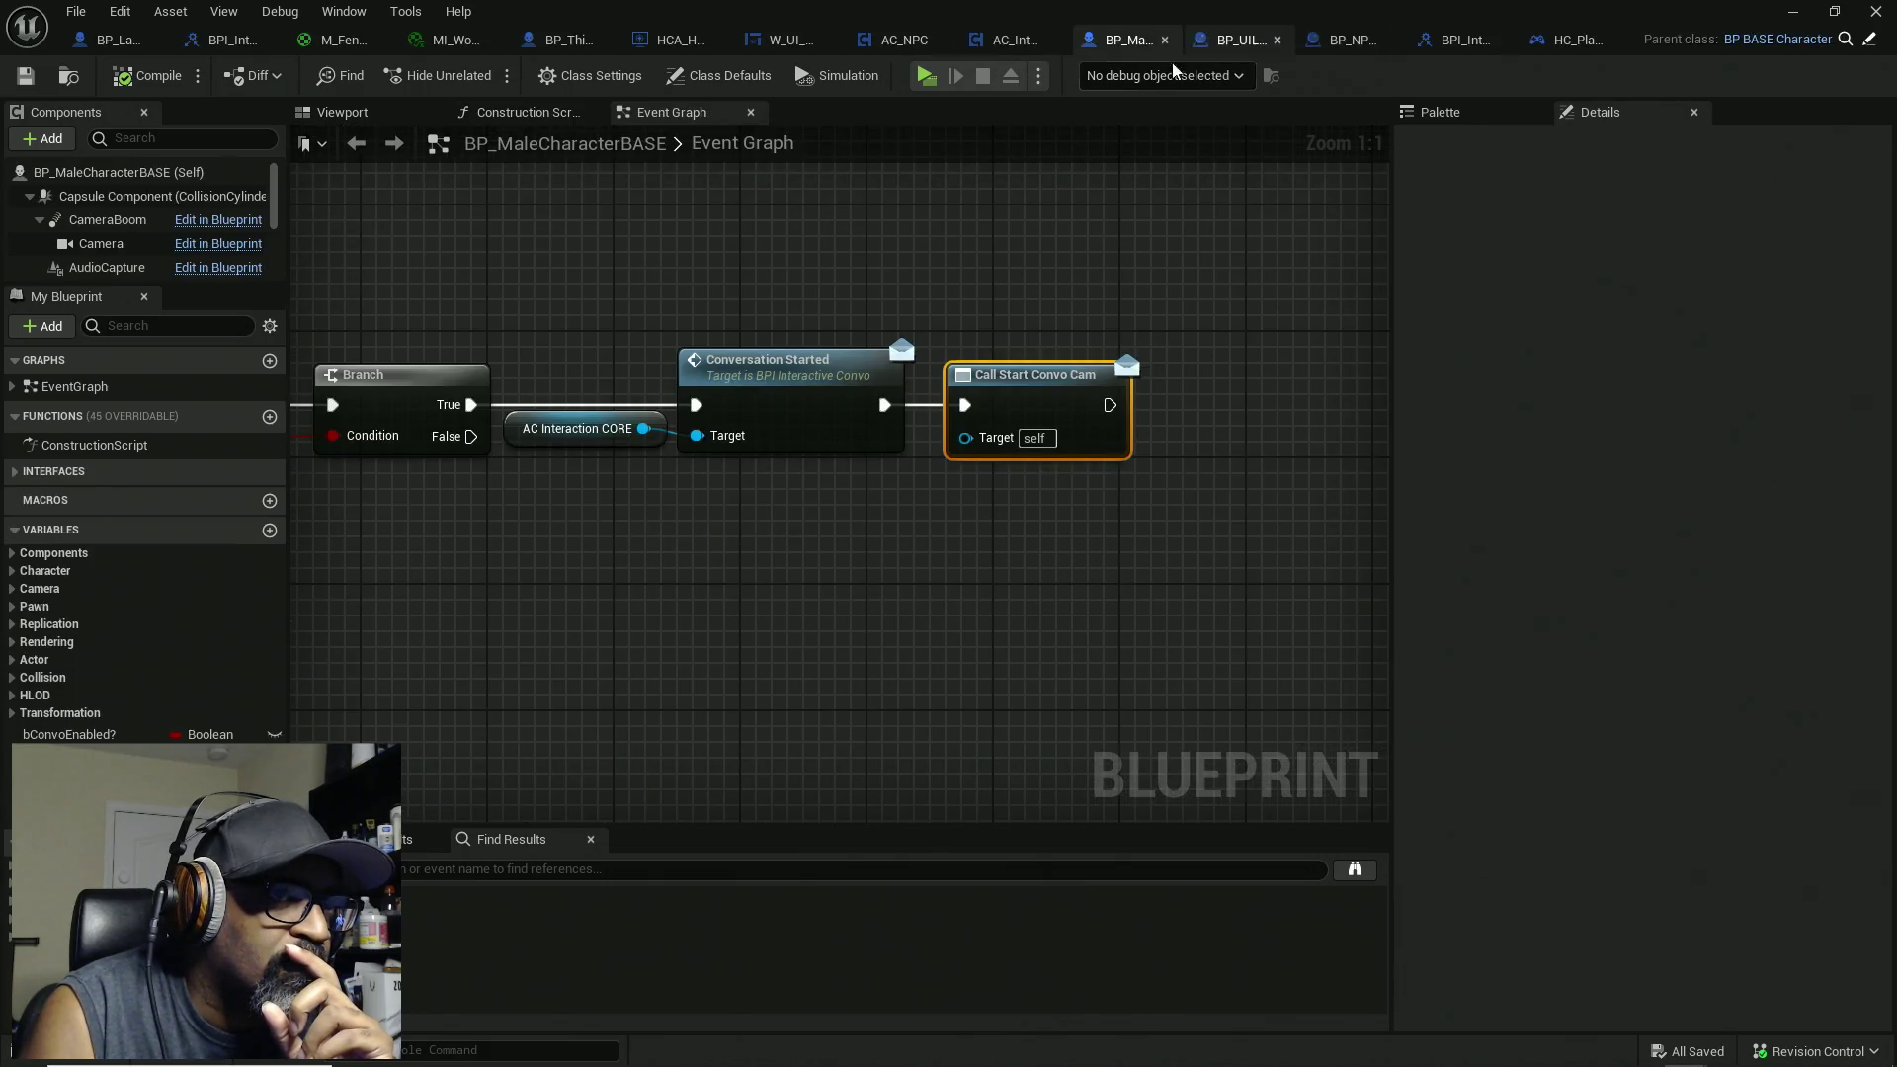
drag(478, 276, 606, 728)
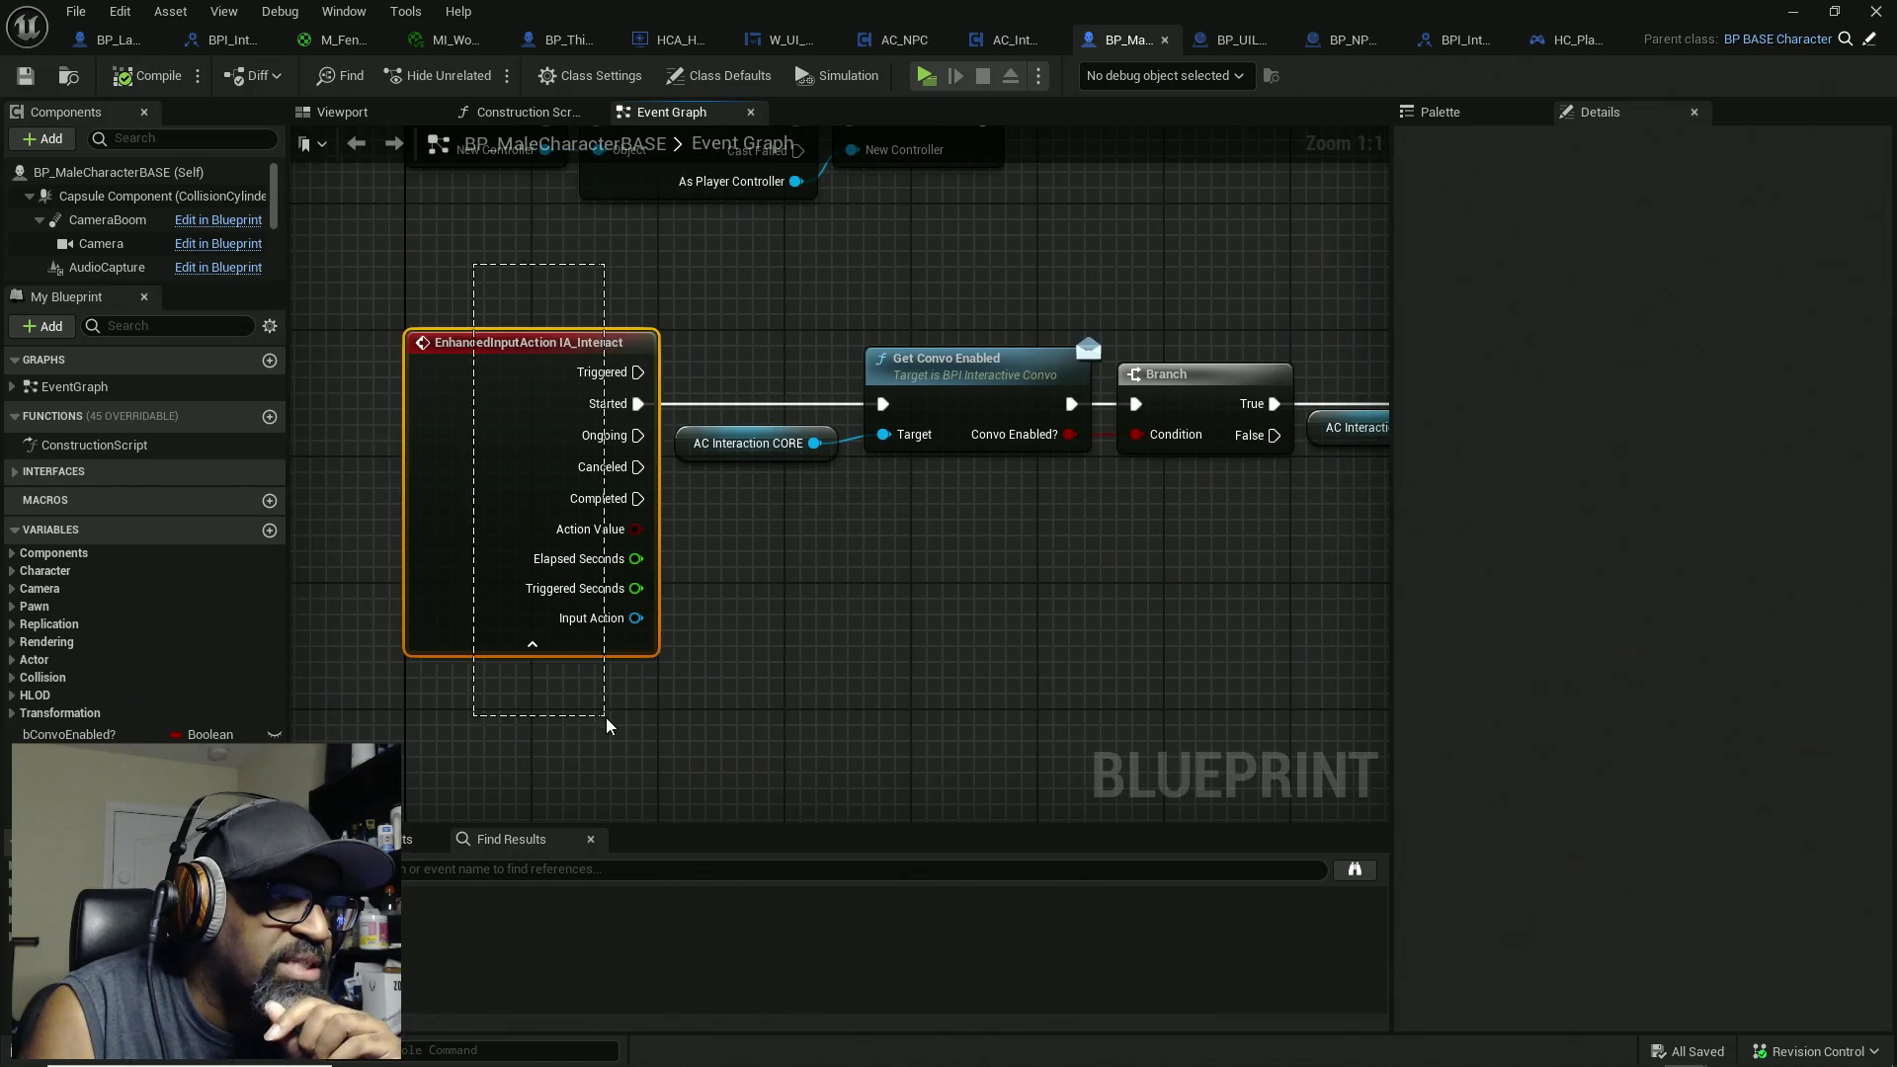
mouse_move(460, 277)
mouse_down()
mouse_move(803, 557)
mouse_move(803, 613)
mouse_up()
drag(987, 277, 1020, 635)
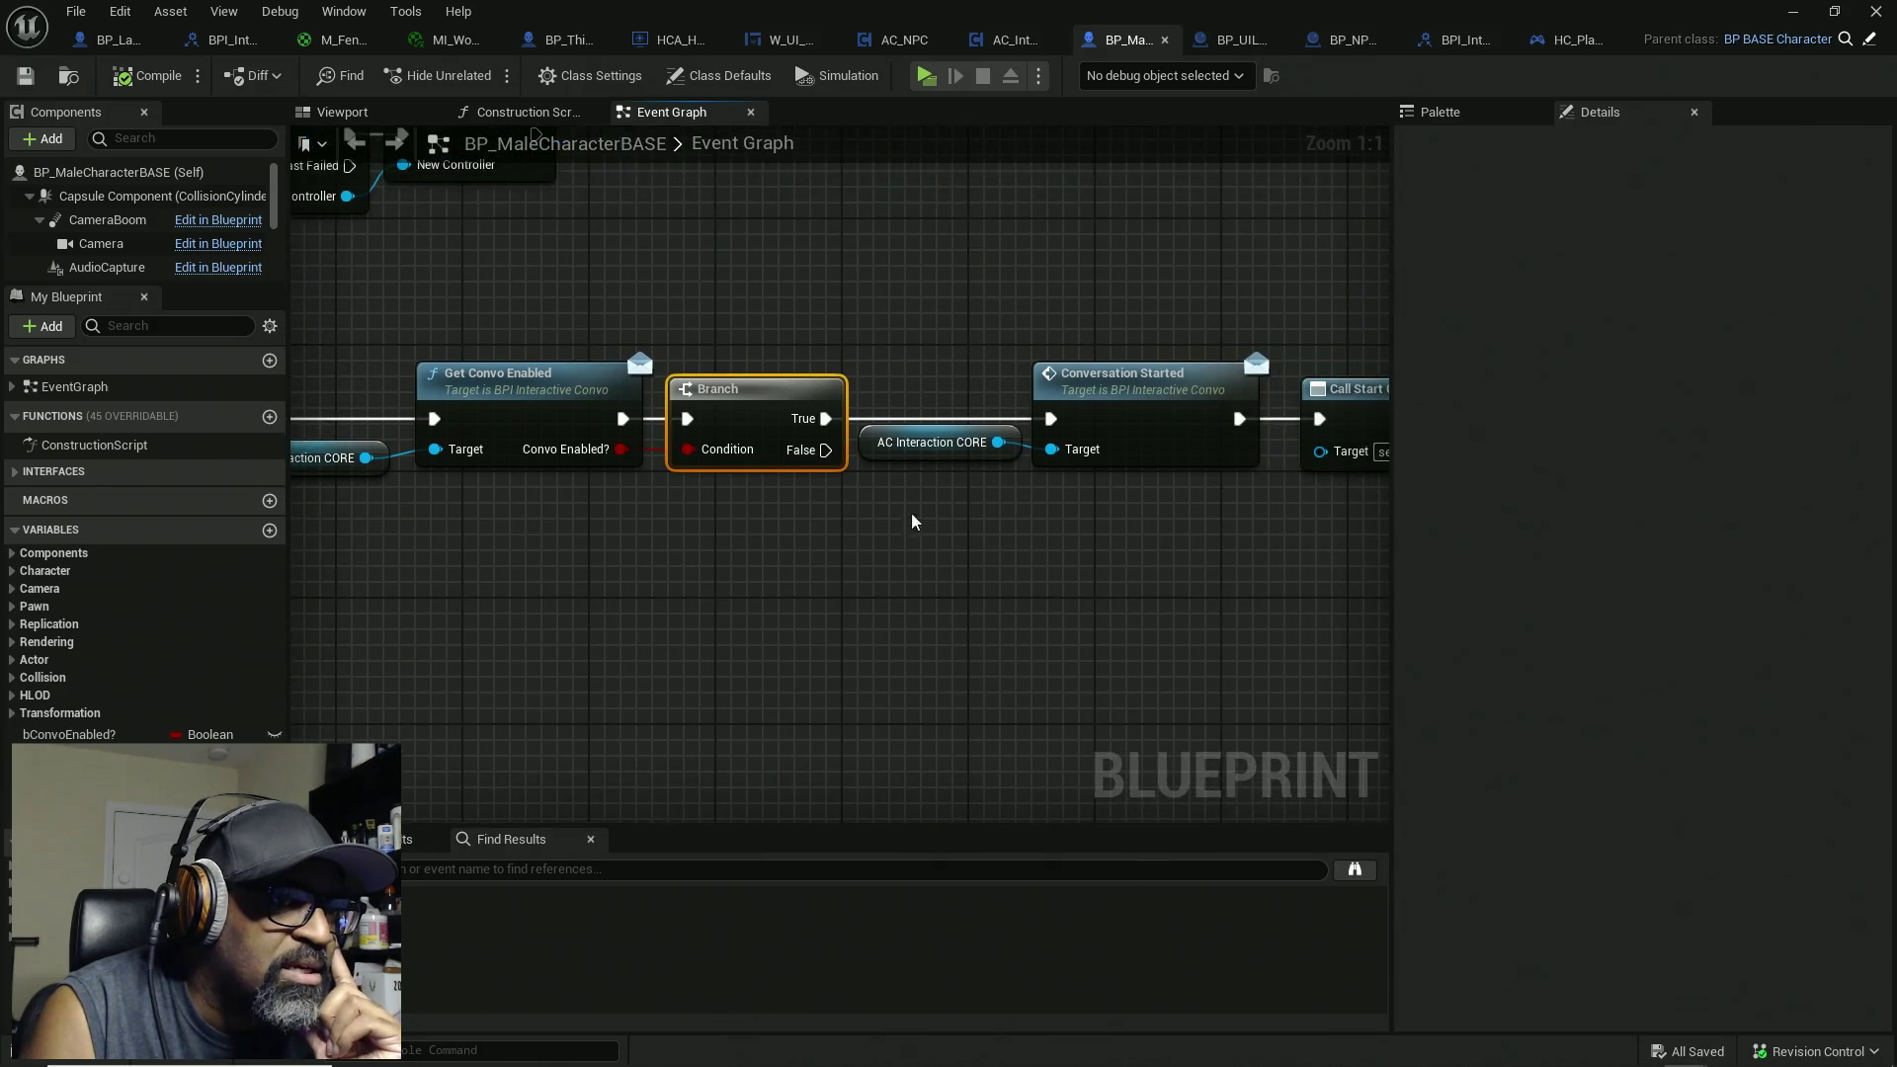
mouse_move(914, 252)
mouse_down()
mouse_move(1071, 521)
mouse_move(1217, 693)
mouse_up()
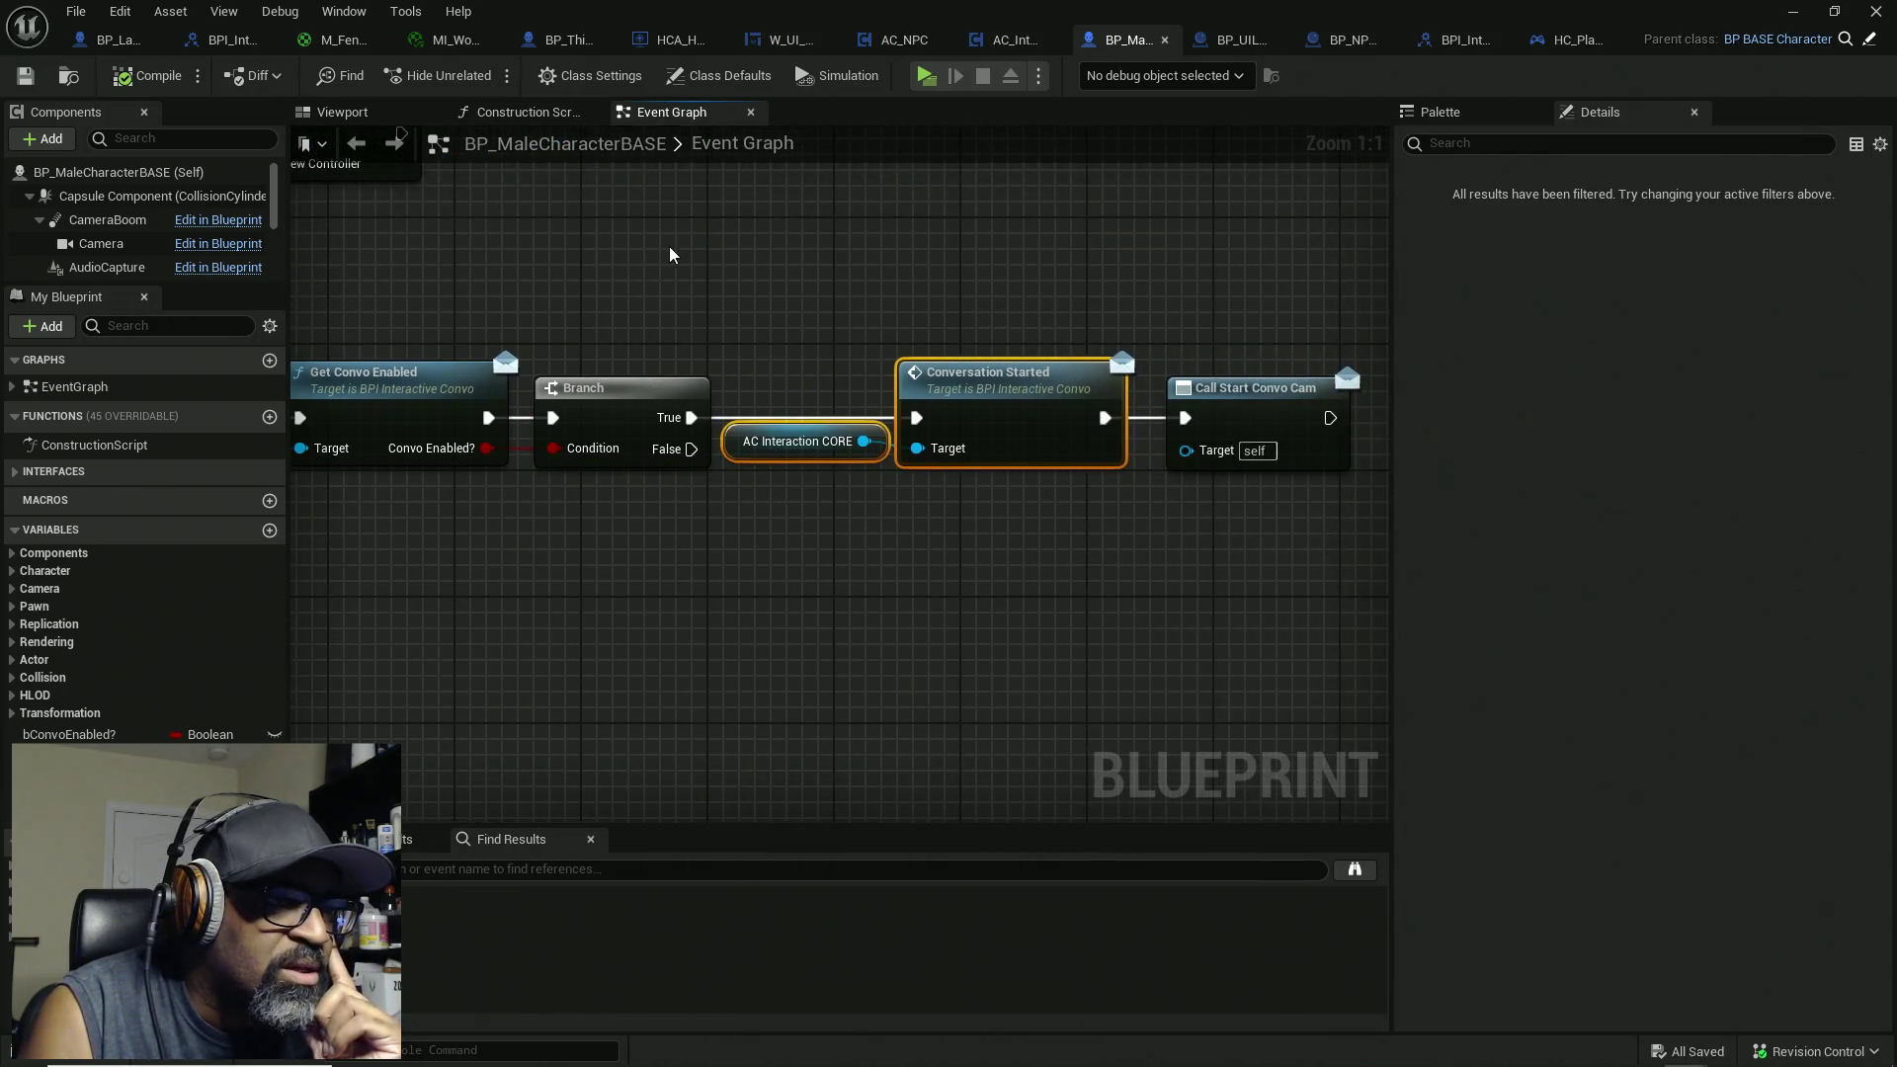
mouse_move(729, 238)
mouse_down()
mouse_move(828, 371)
mouse_move(979, 464)
mouse_up()
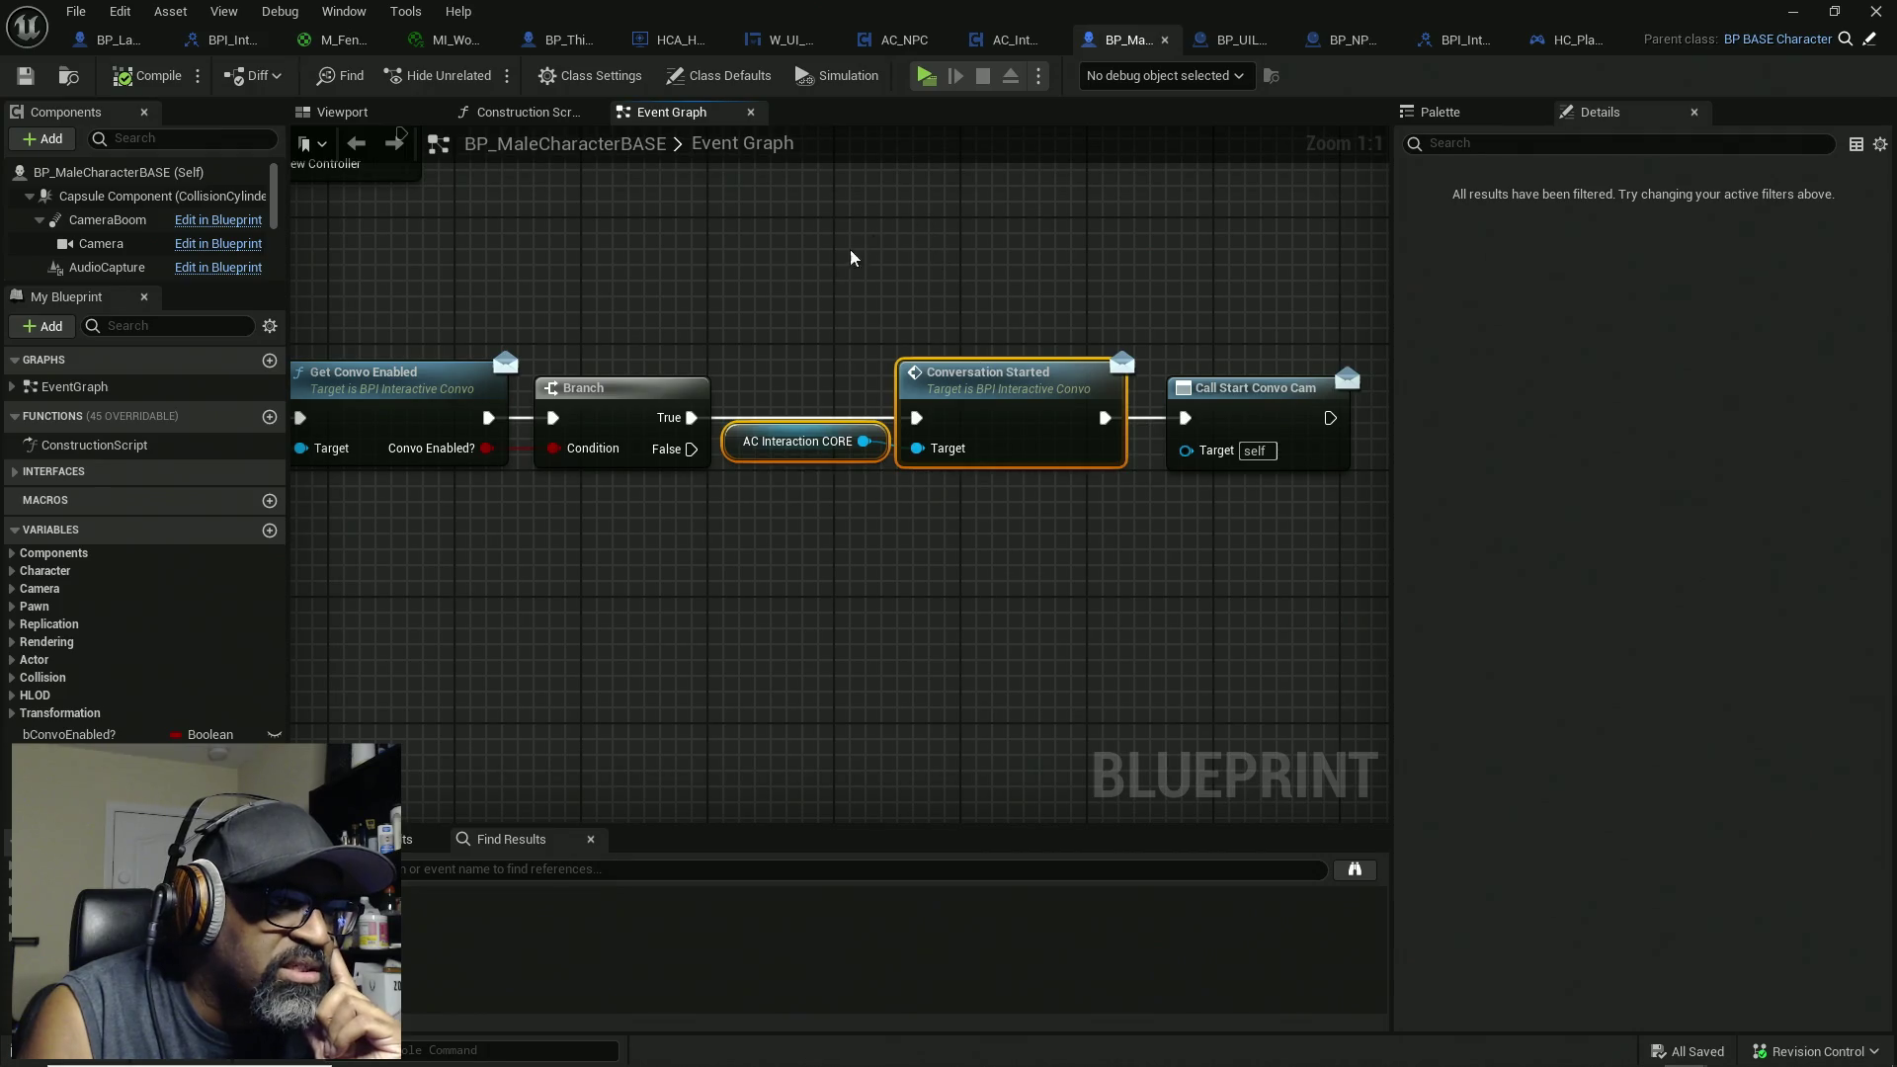
mouse_move(762, 296)
mouse_down()
mouse_move(995, 613)
mouse_move(1138, 610)
mouse_move(852, 601)
mouse_up()
drag(961, 262, 977, 660)
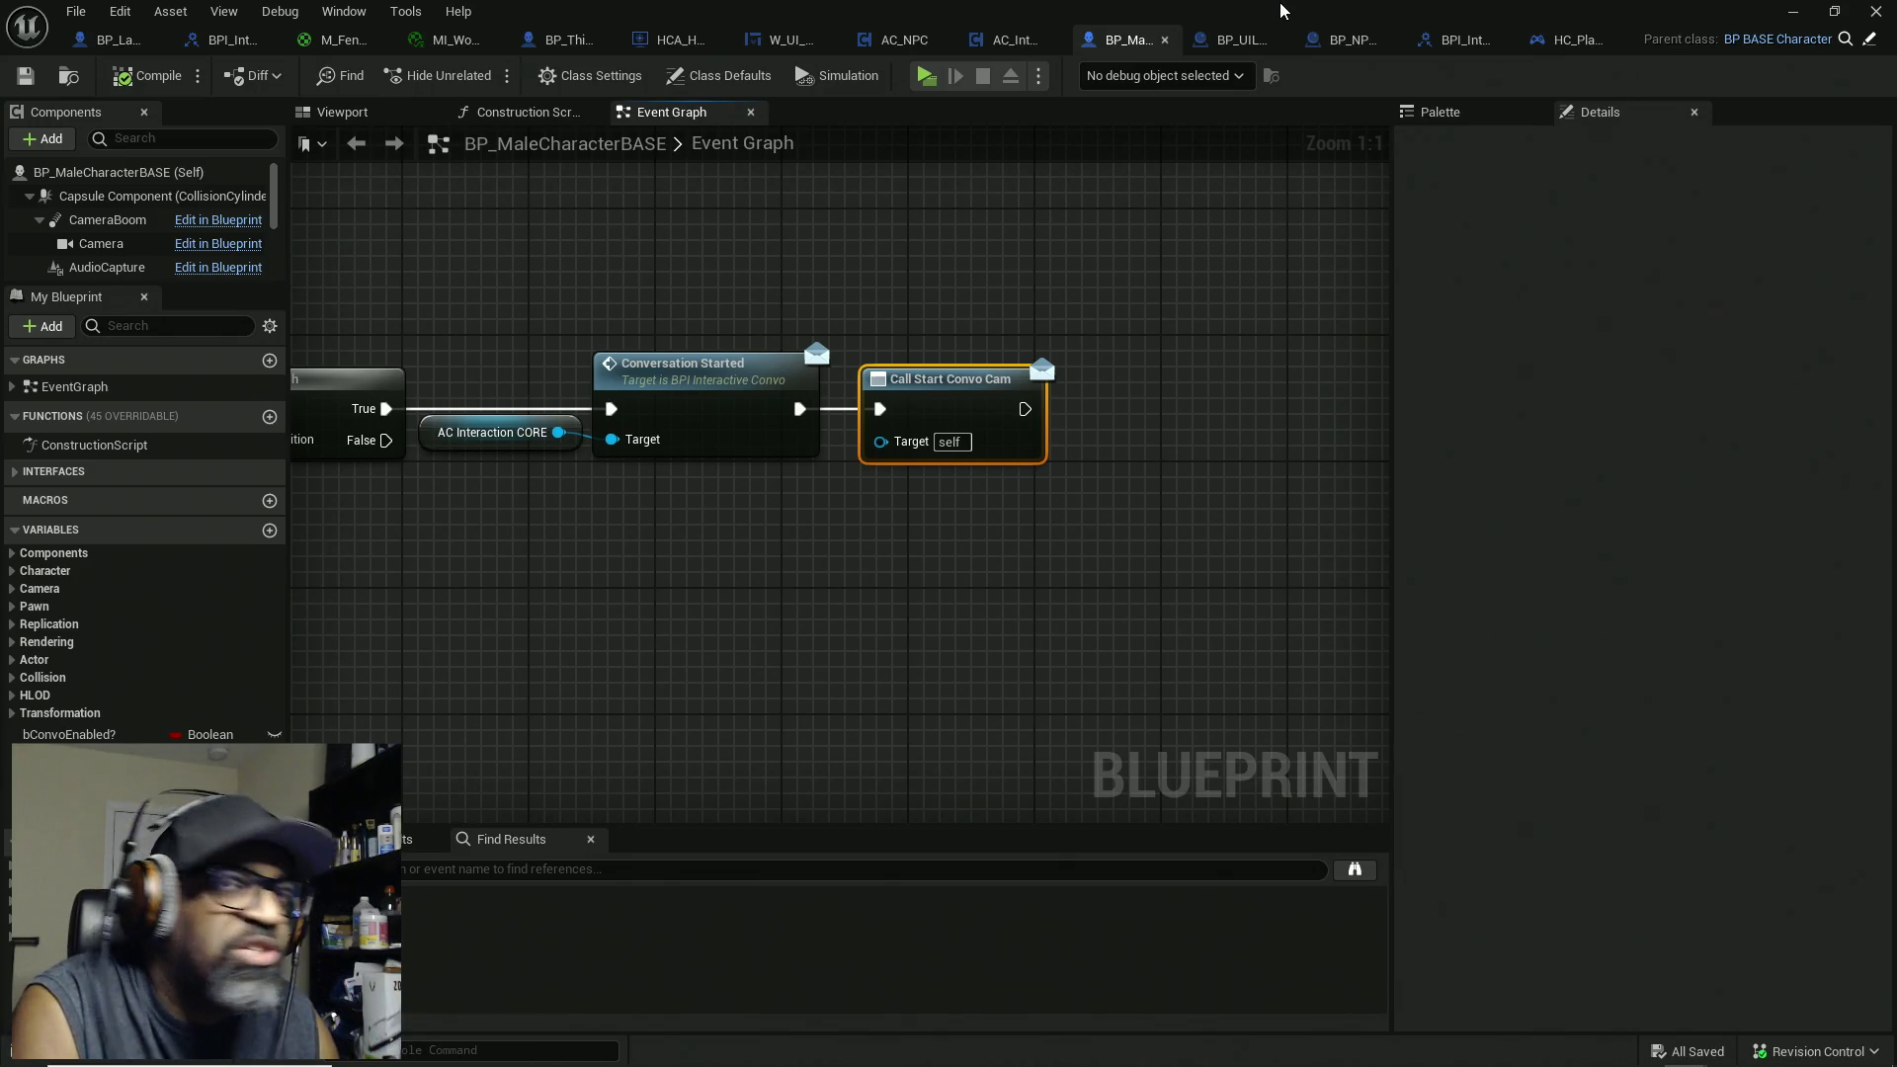
key(alt+Tab)
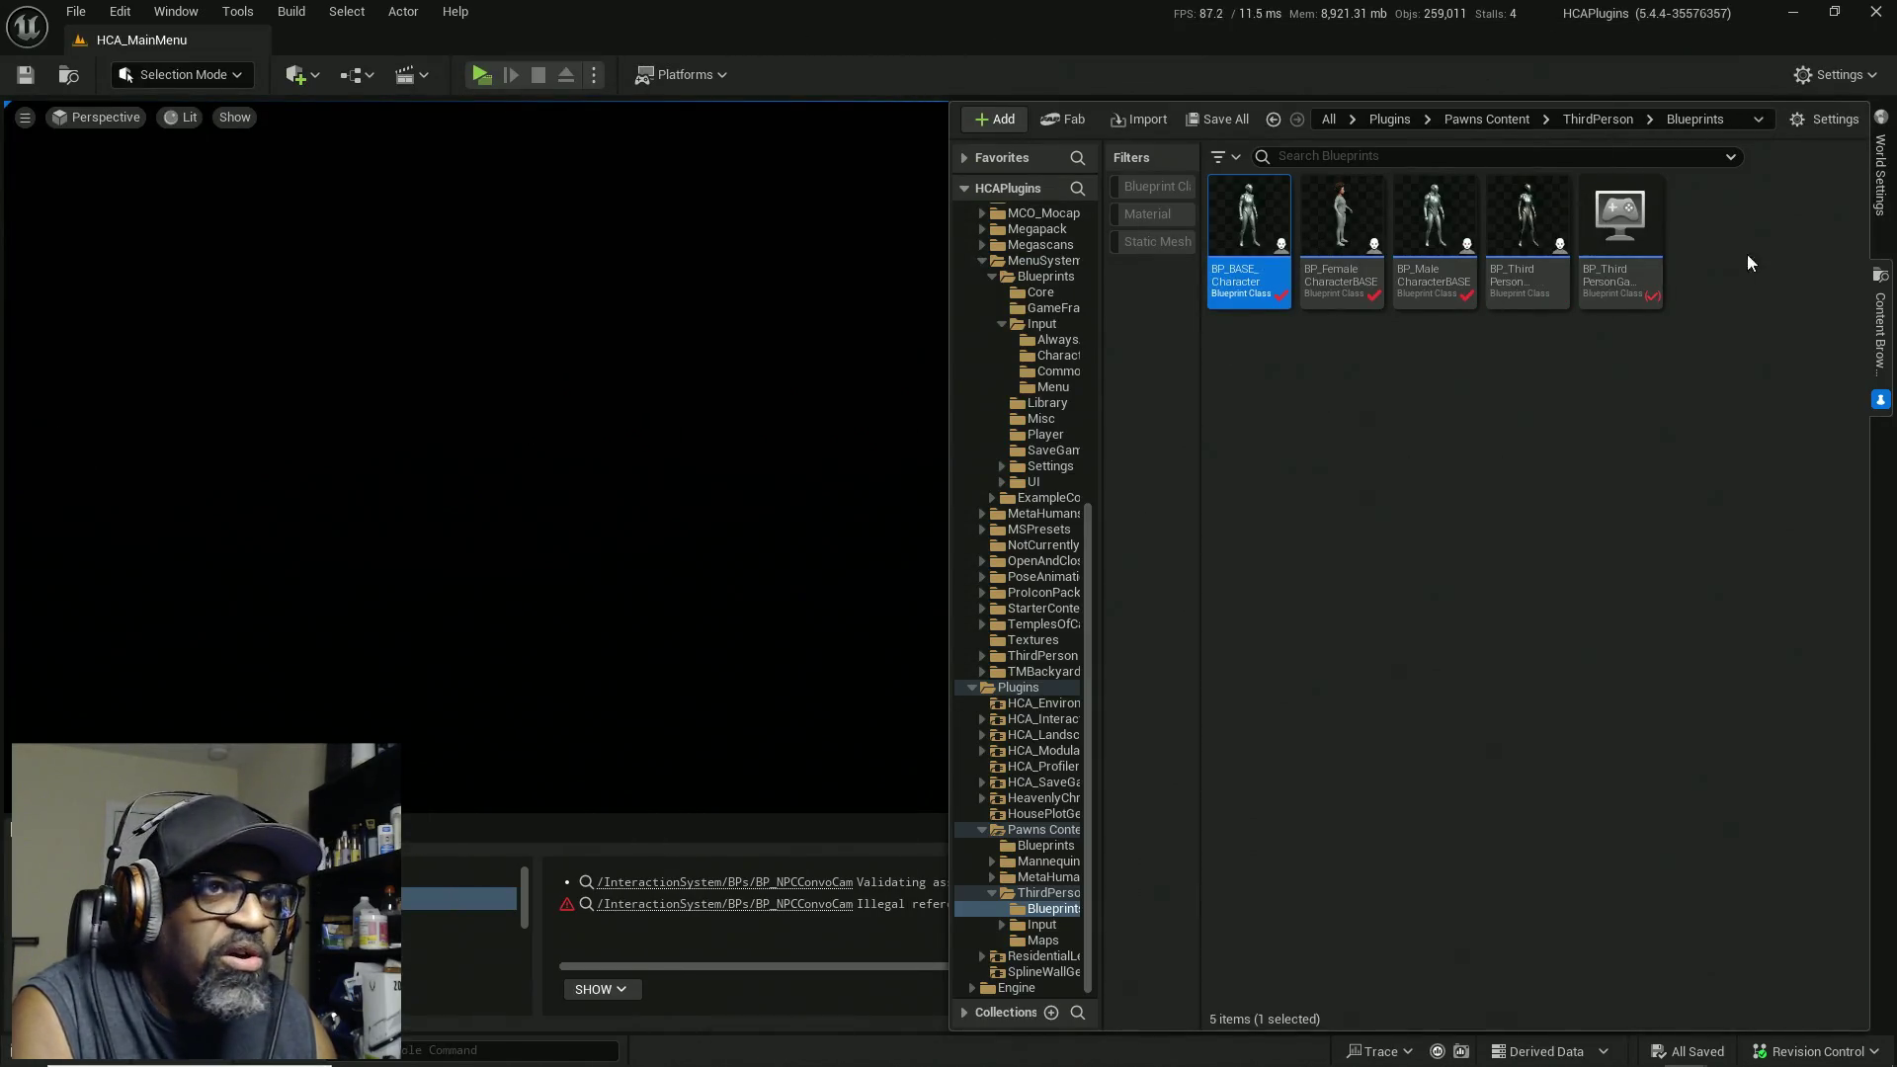
Step: Browse Developers > DivineDevWorkstation to Downtown_West > Maps and open the DemoEnvironment level
scroll(1016, 406, up, 5)
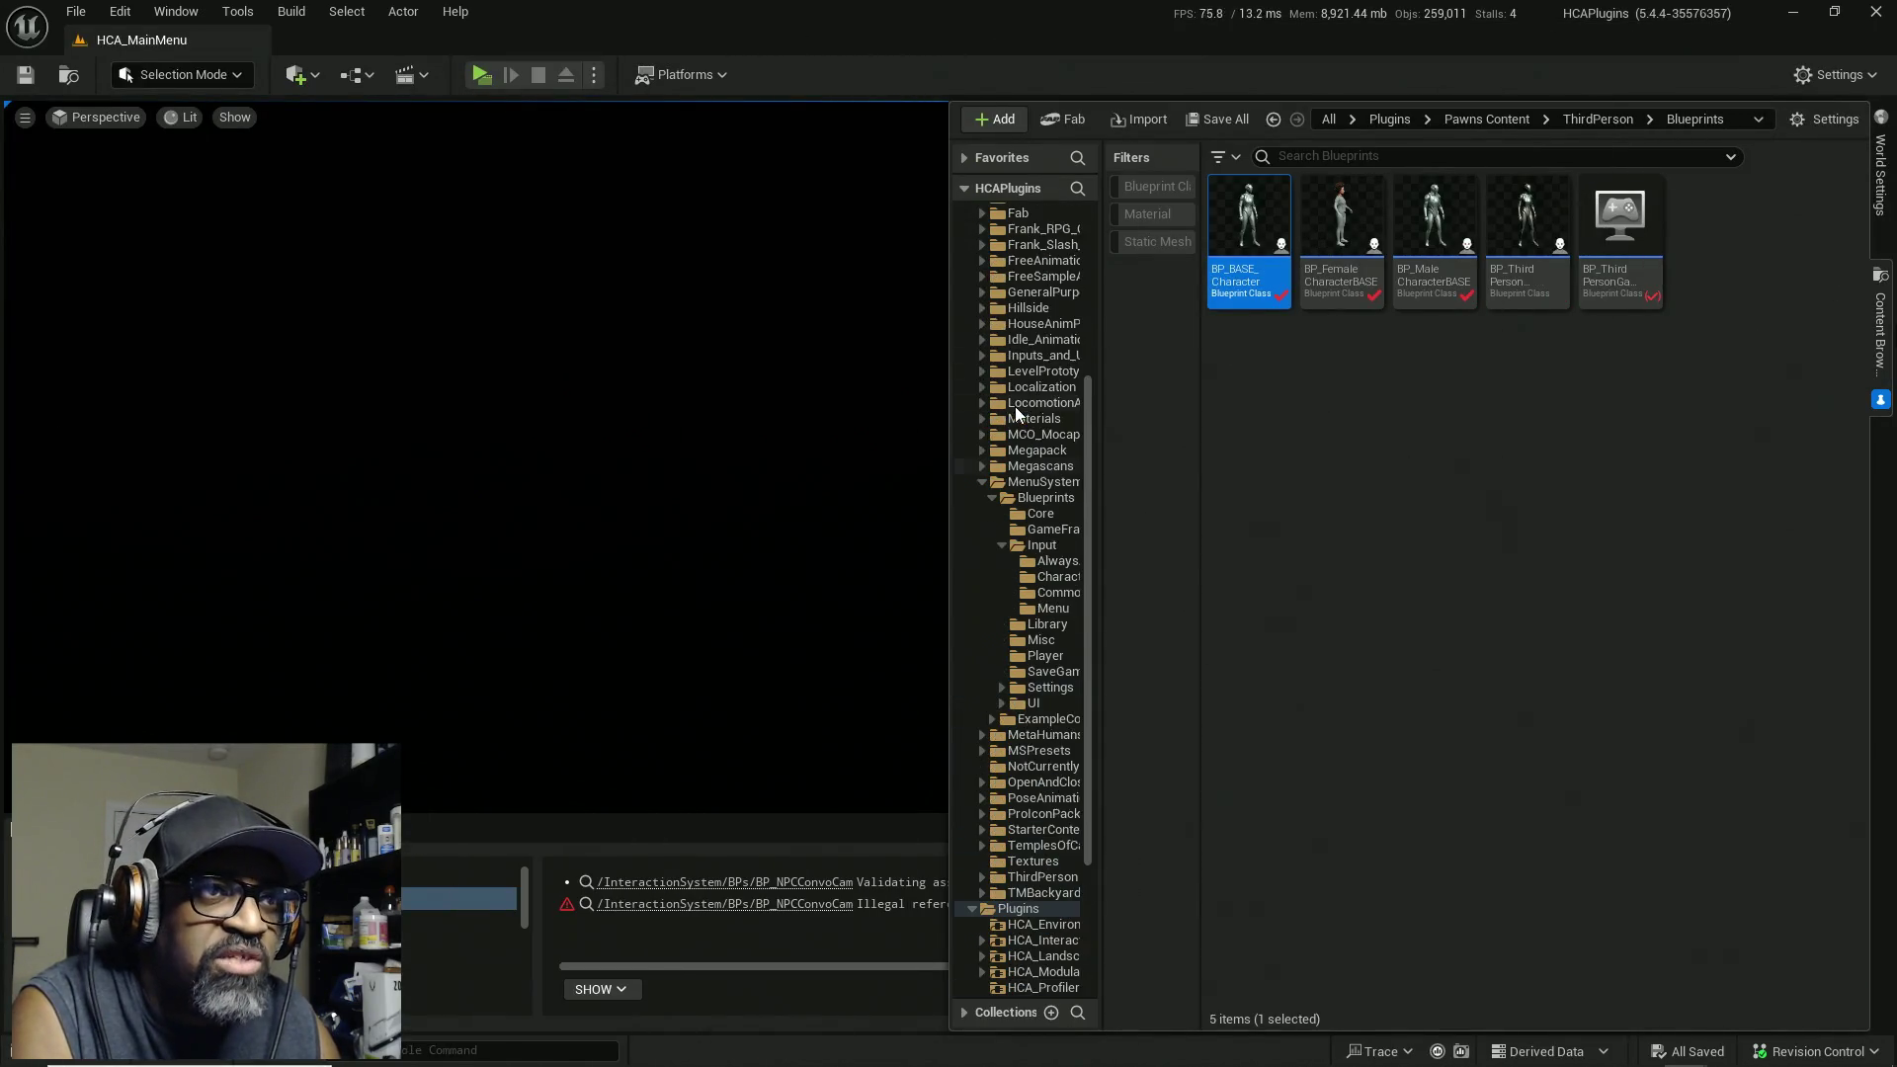
scroll(992, 269, up, 1)
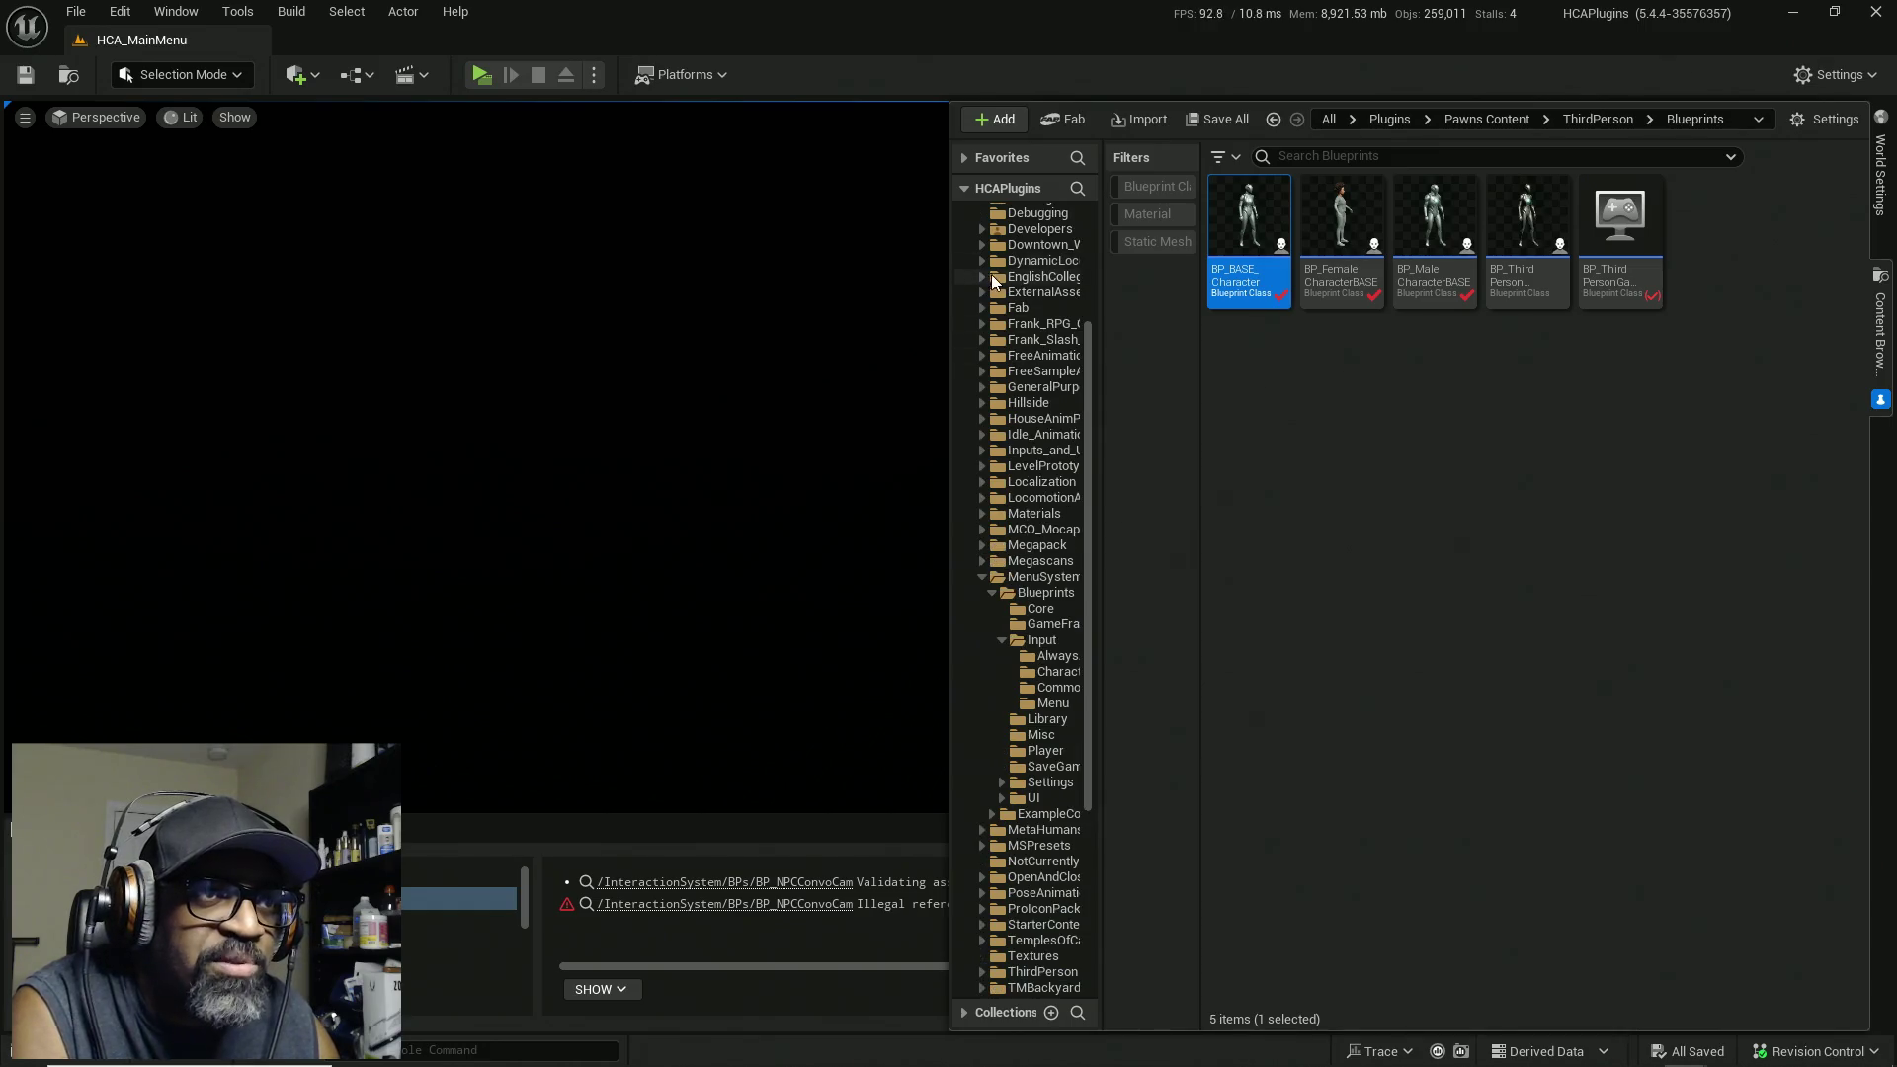
click(981, 229)
click(992, 260)
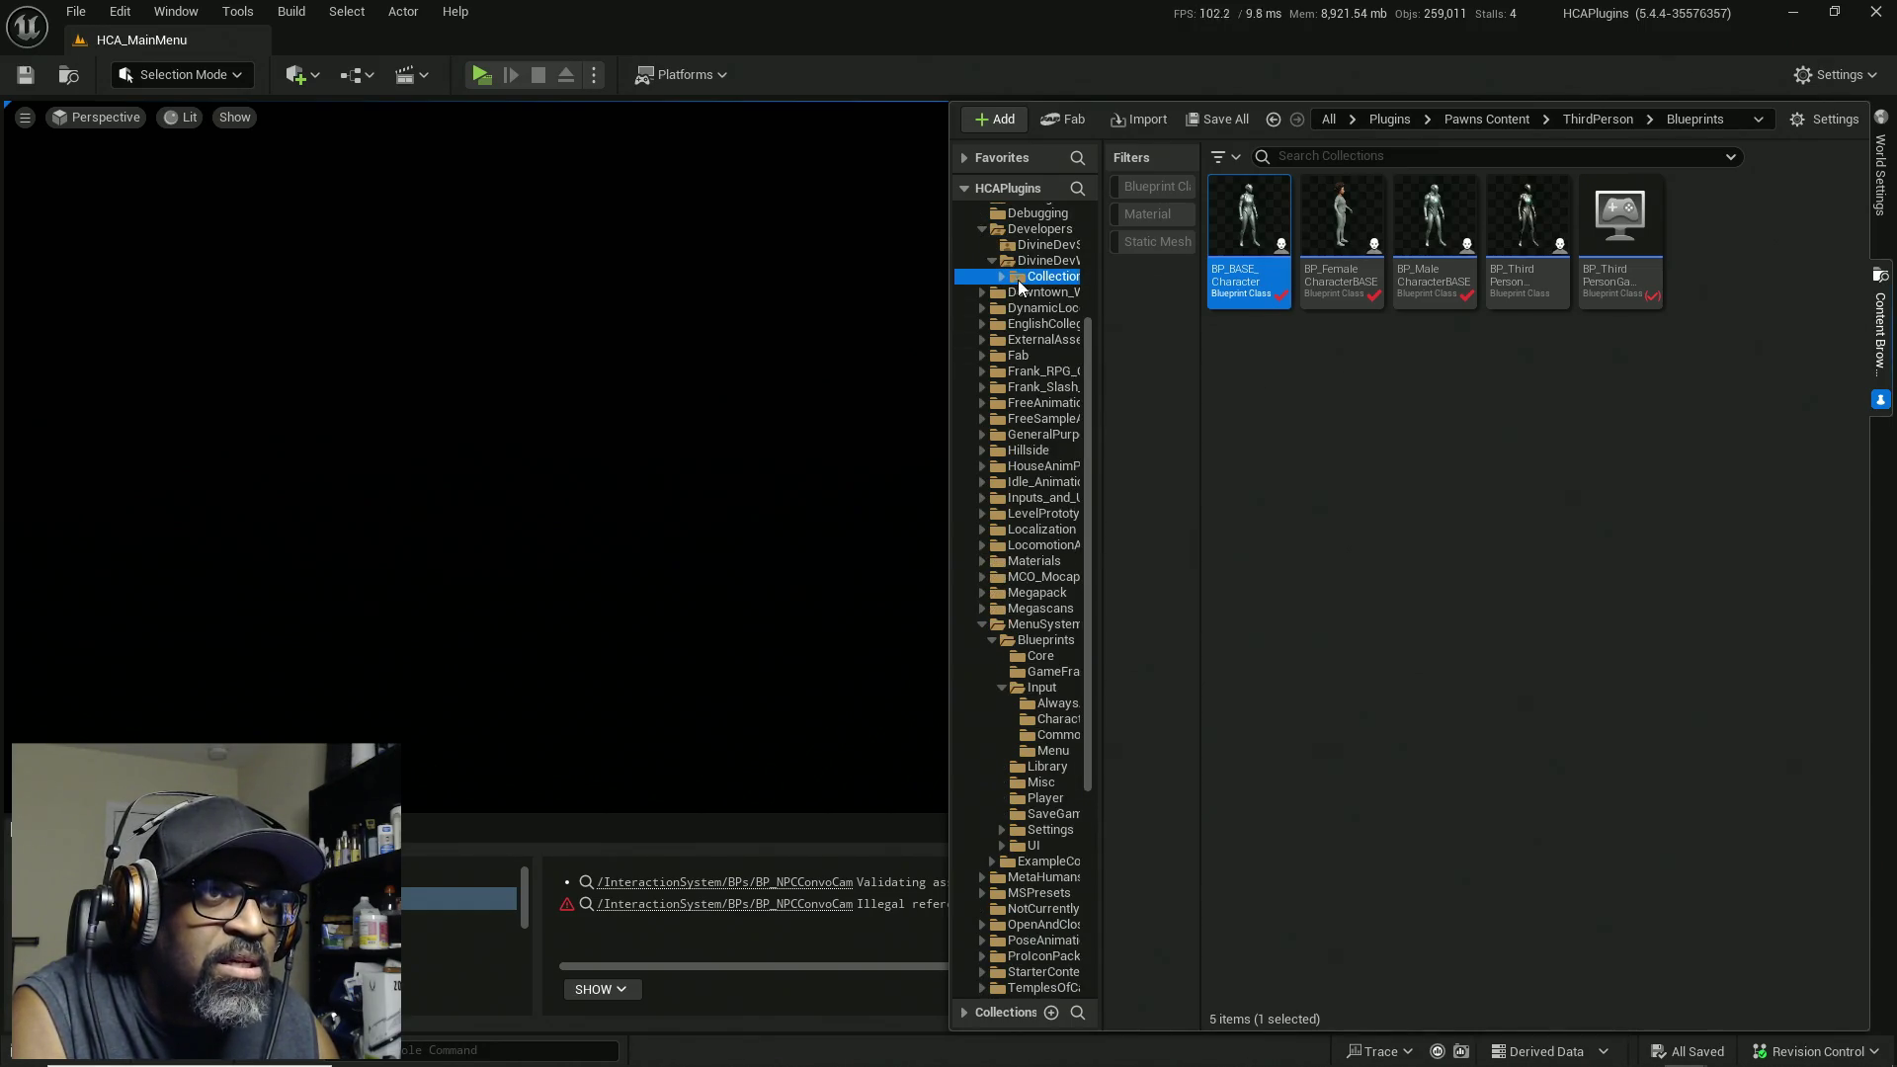
click(1018, 277)
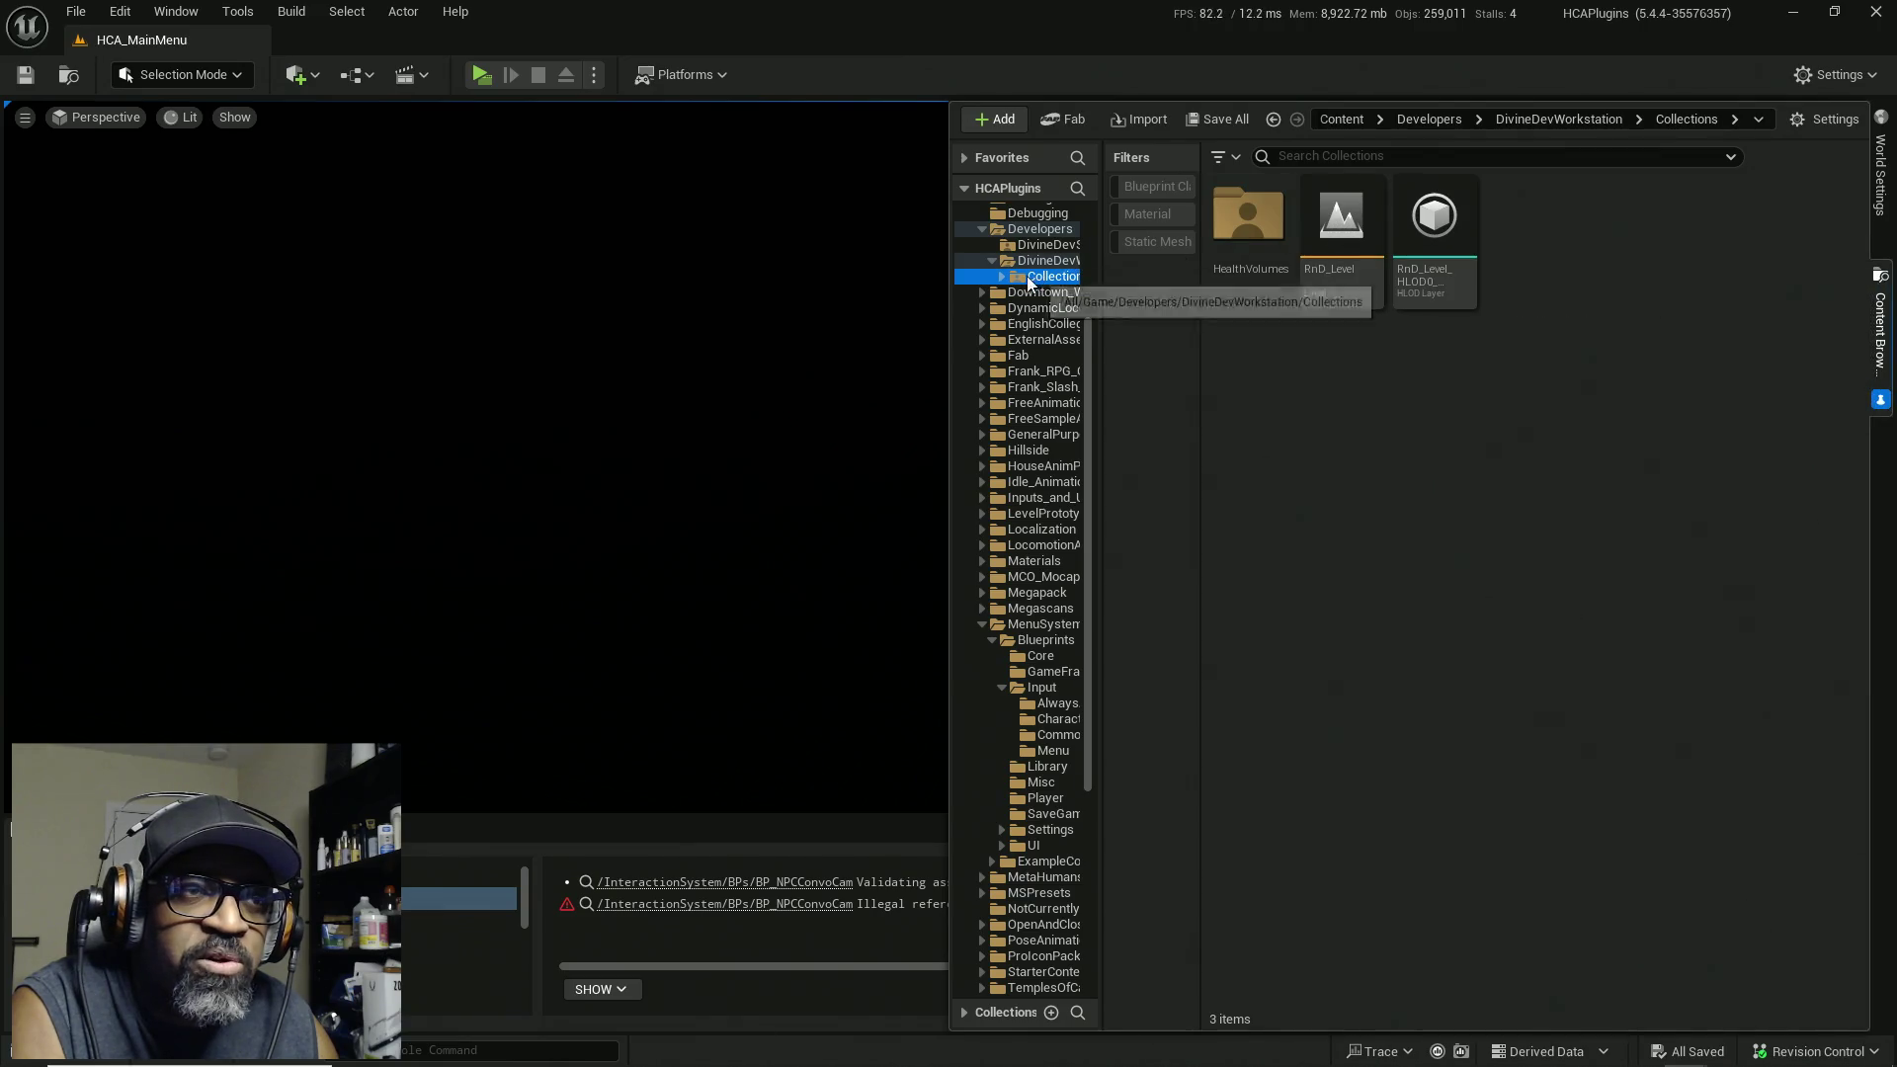
click(1018, 293)
double_click(1341, 247)
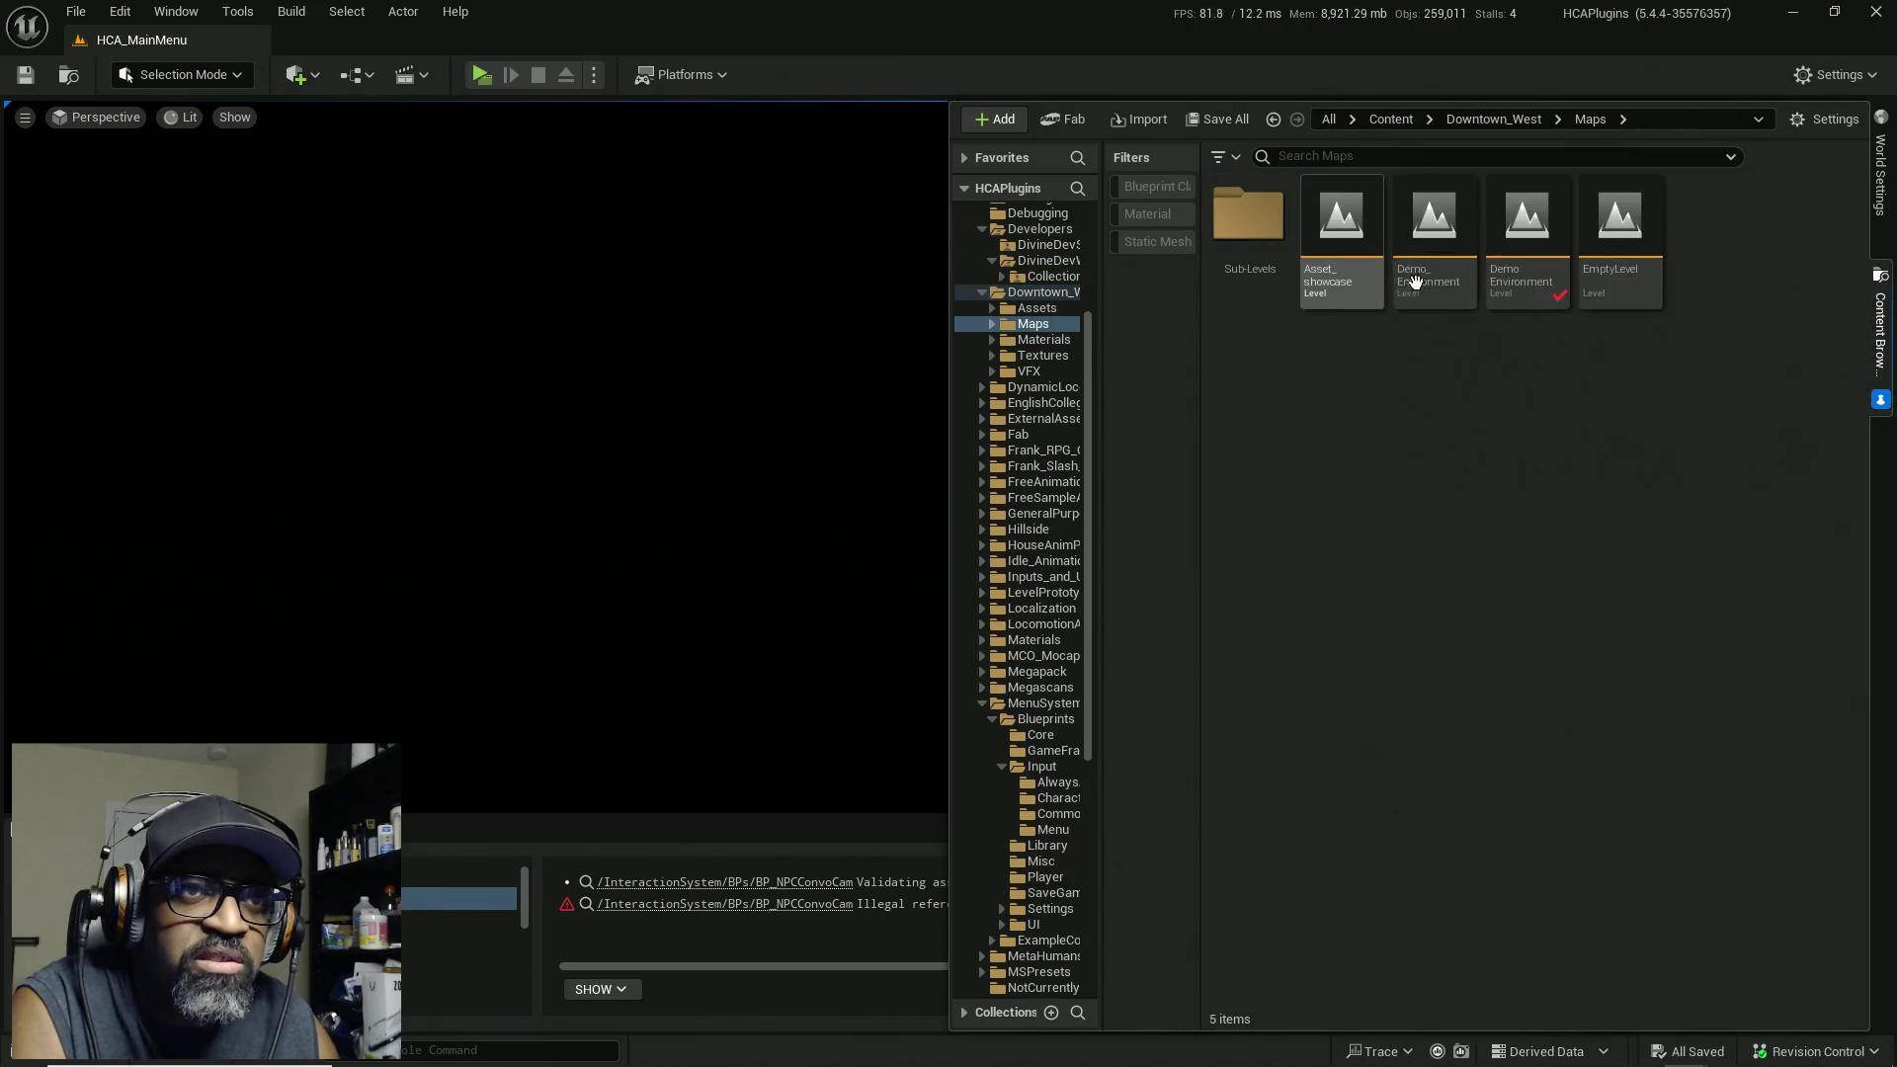
double_click(1554, 245)
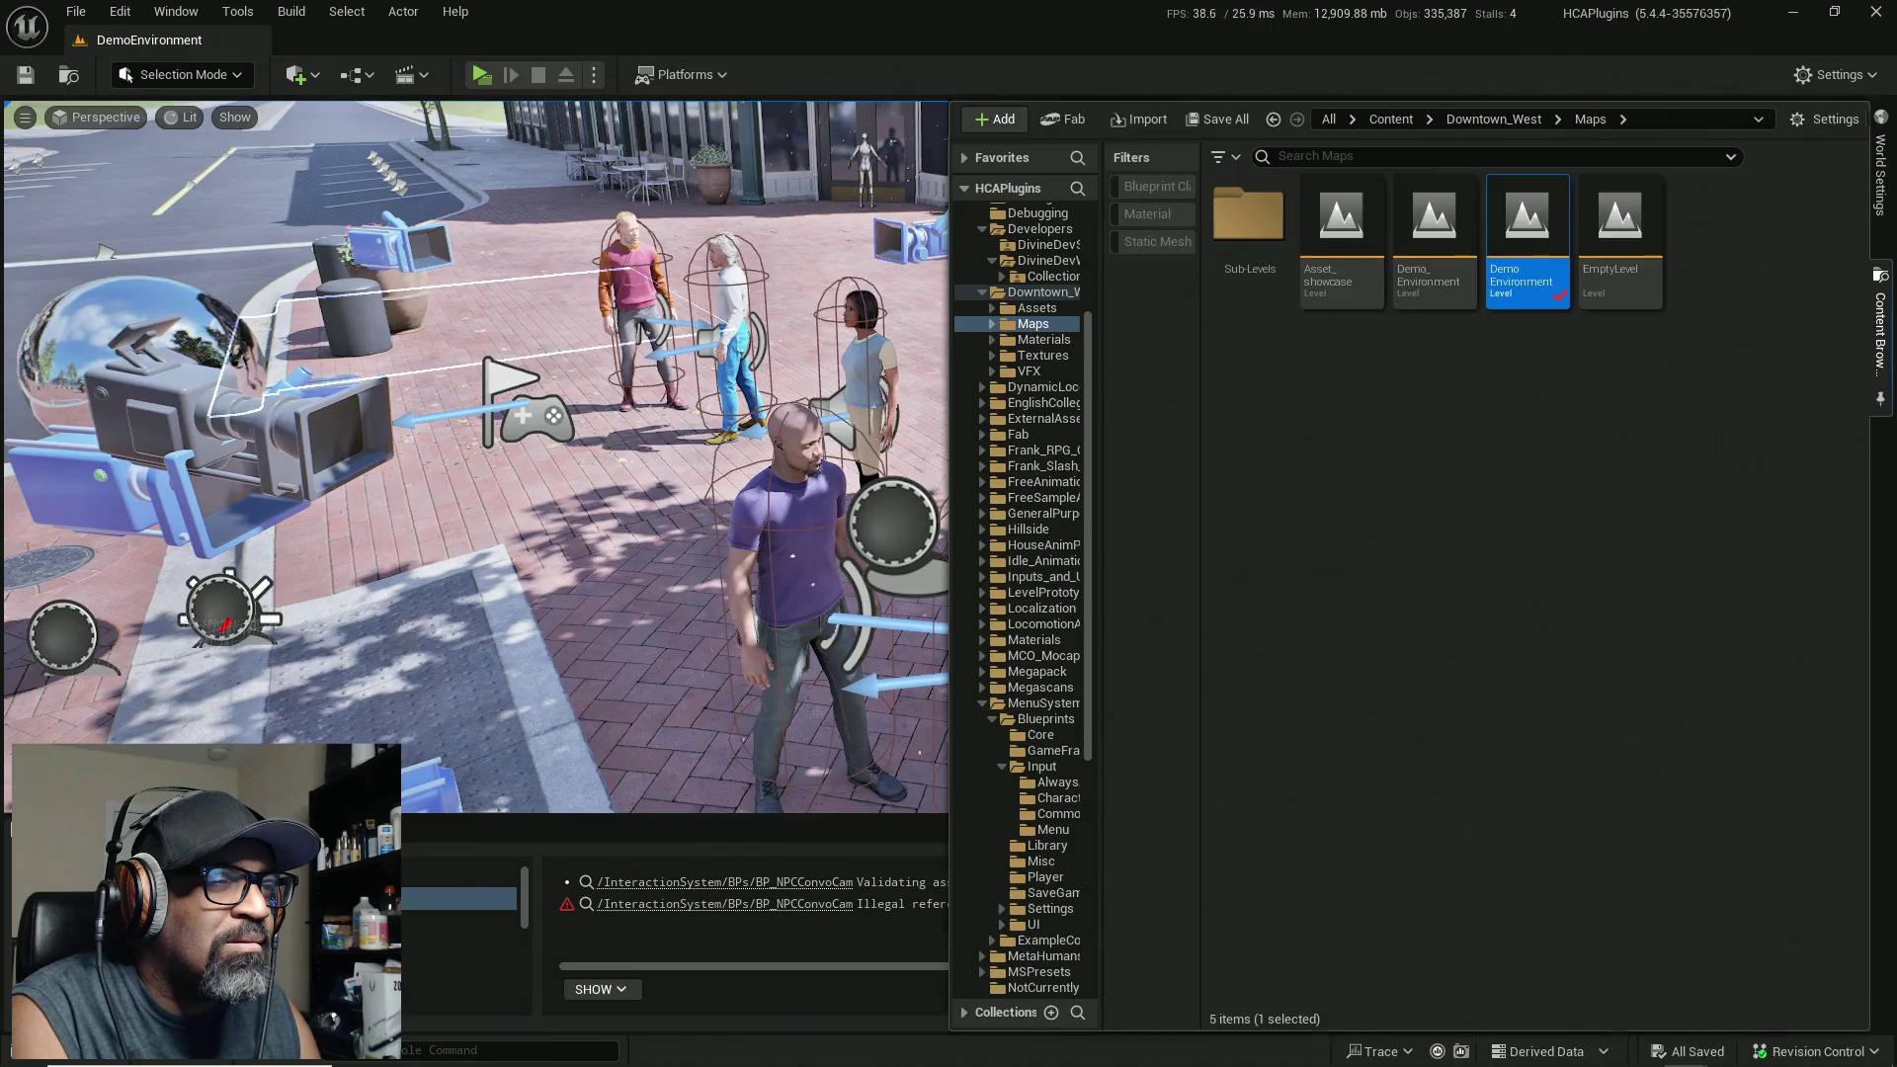
Step: Hide the Content Drawer, tilt the view over the plaza, and reopen it at Components
click(1890, 413)
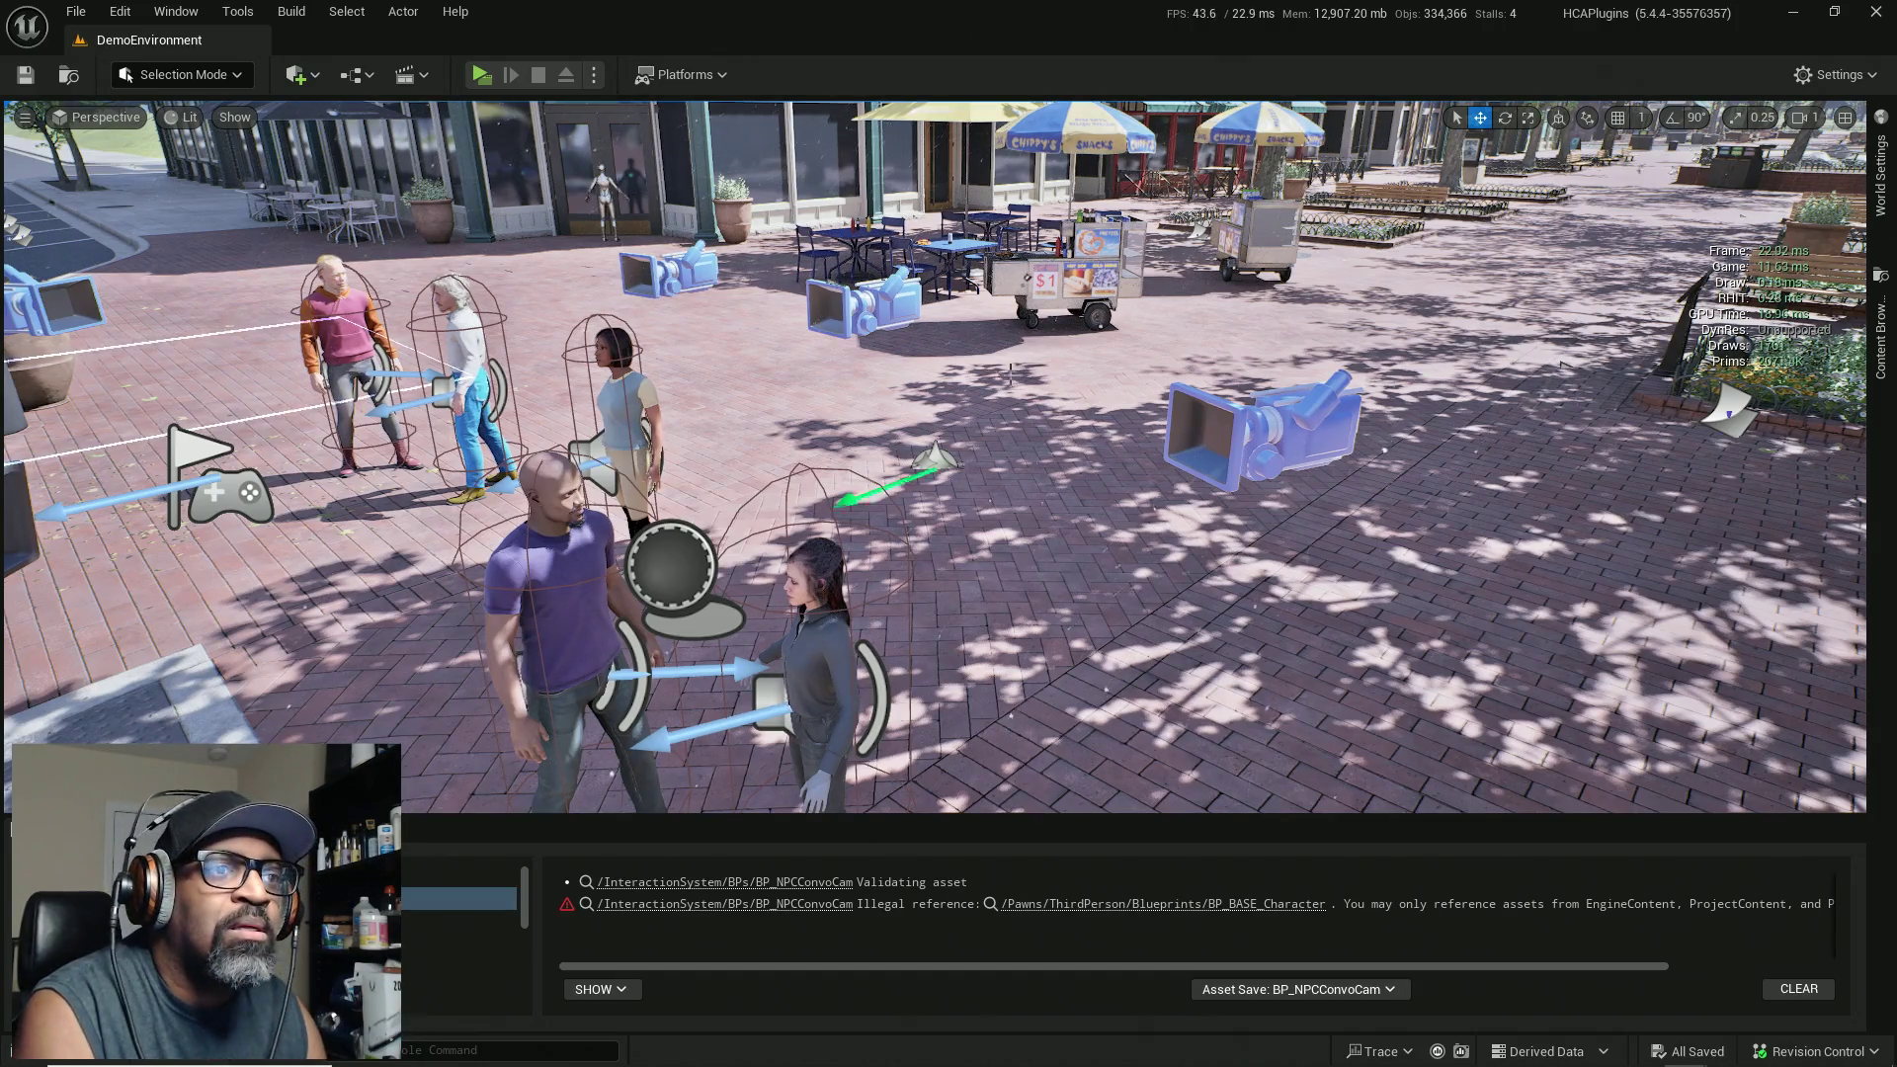
drag(934, 457, 1017, 573)
scroll(1029, 528, down, 6)
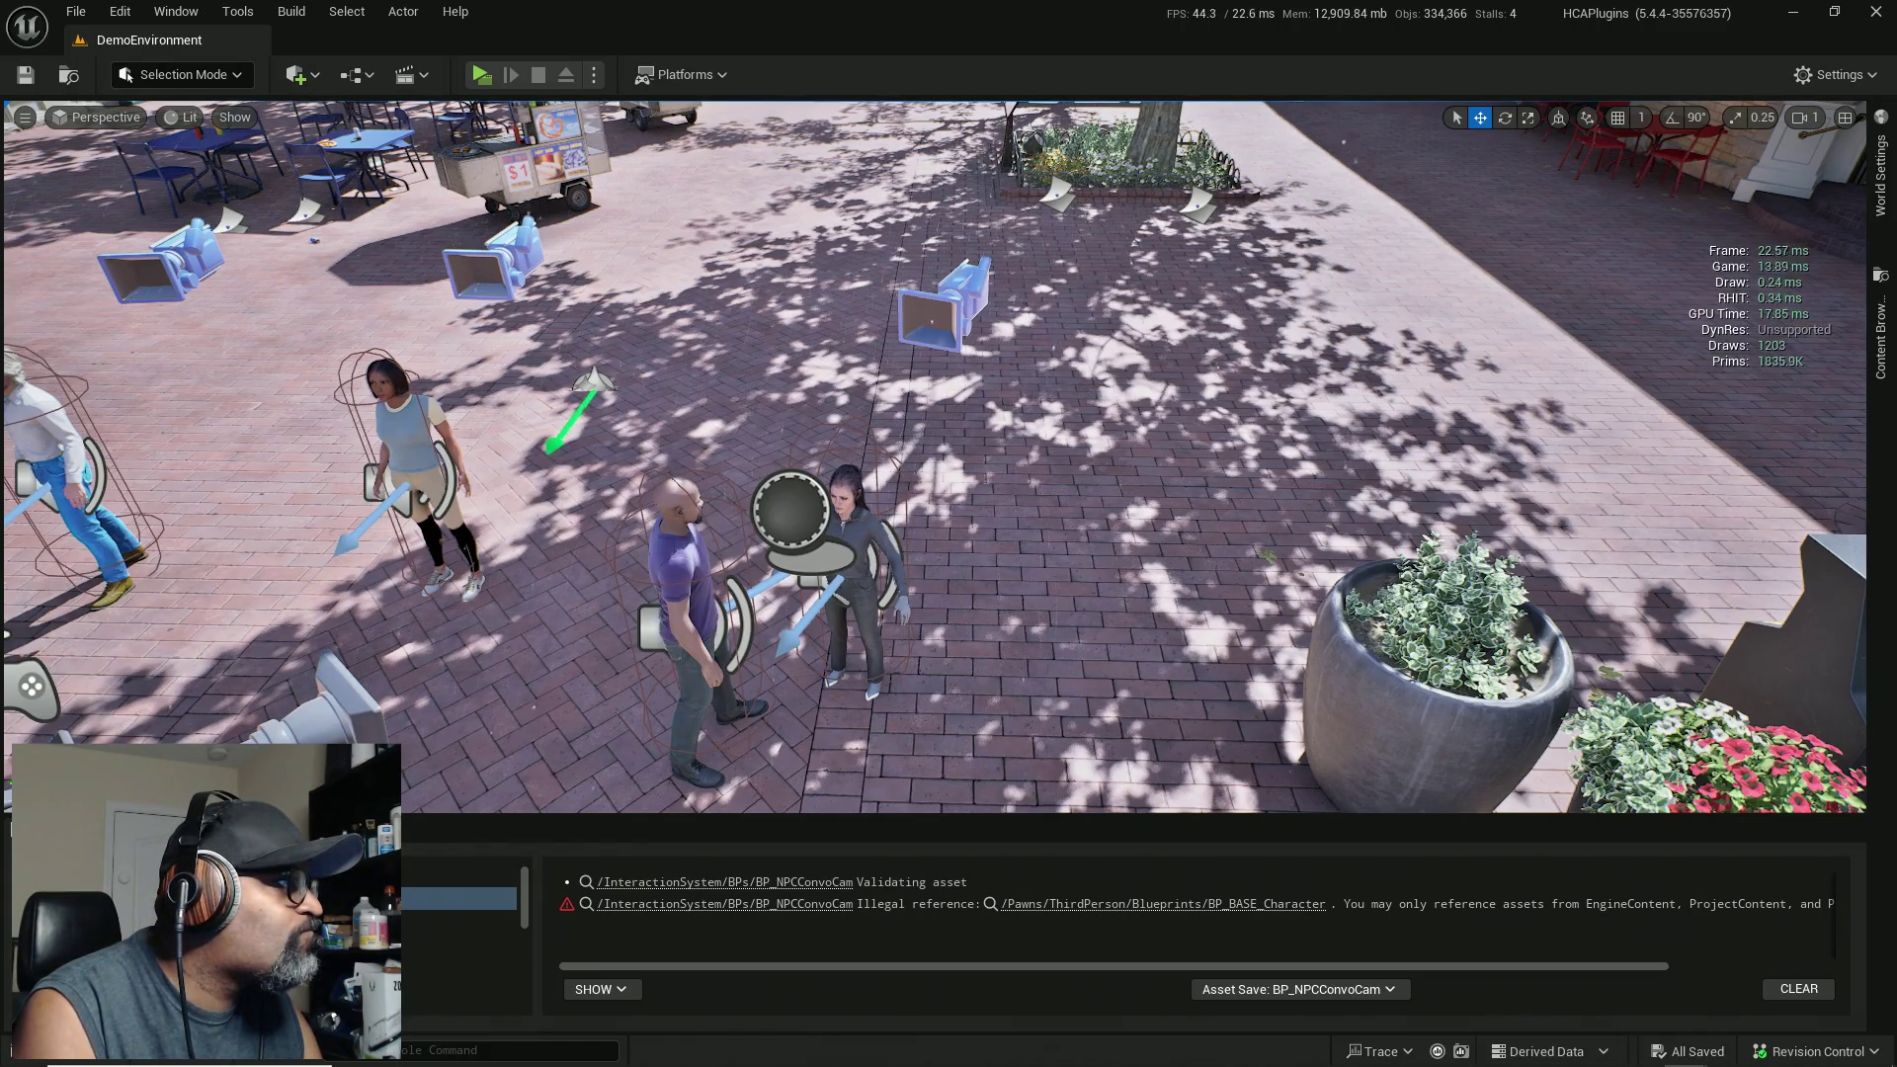
key(ctrl+space)
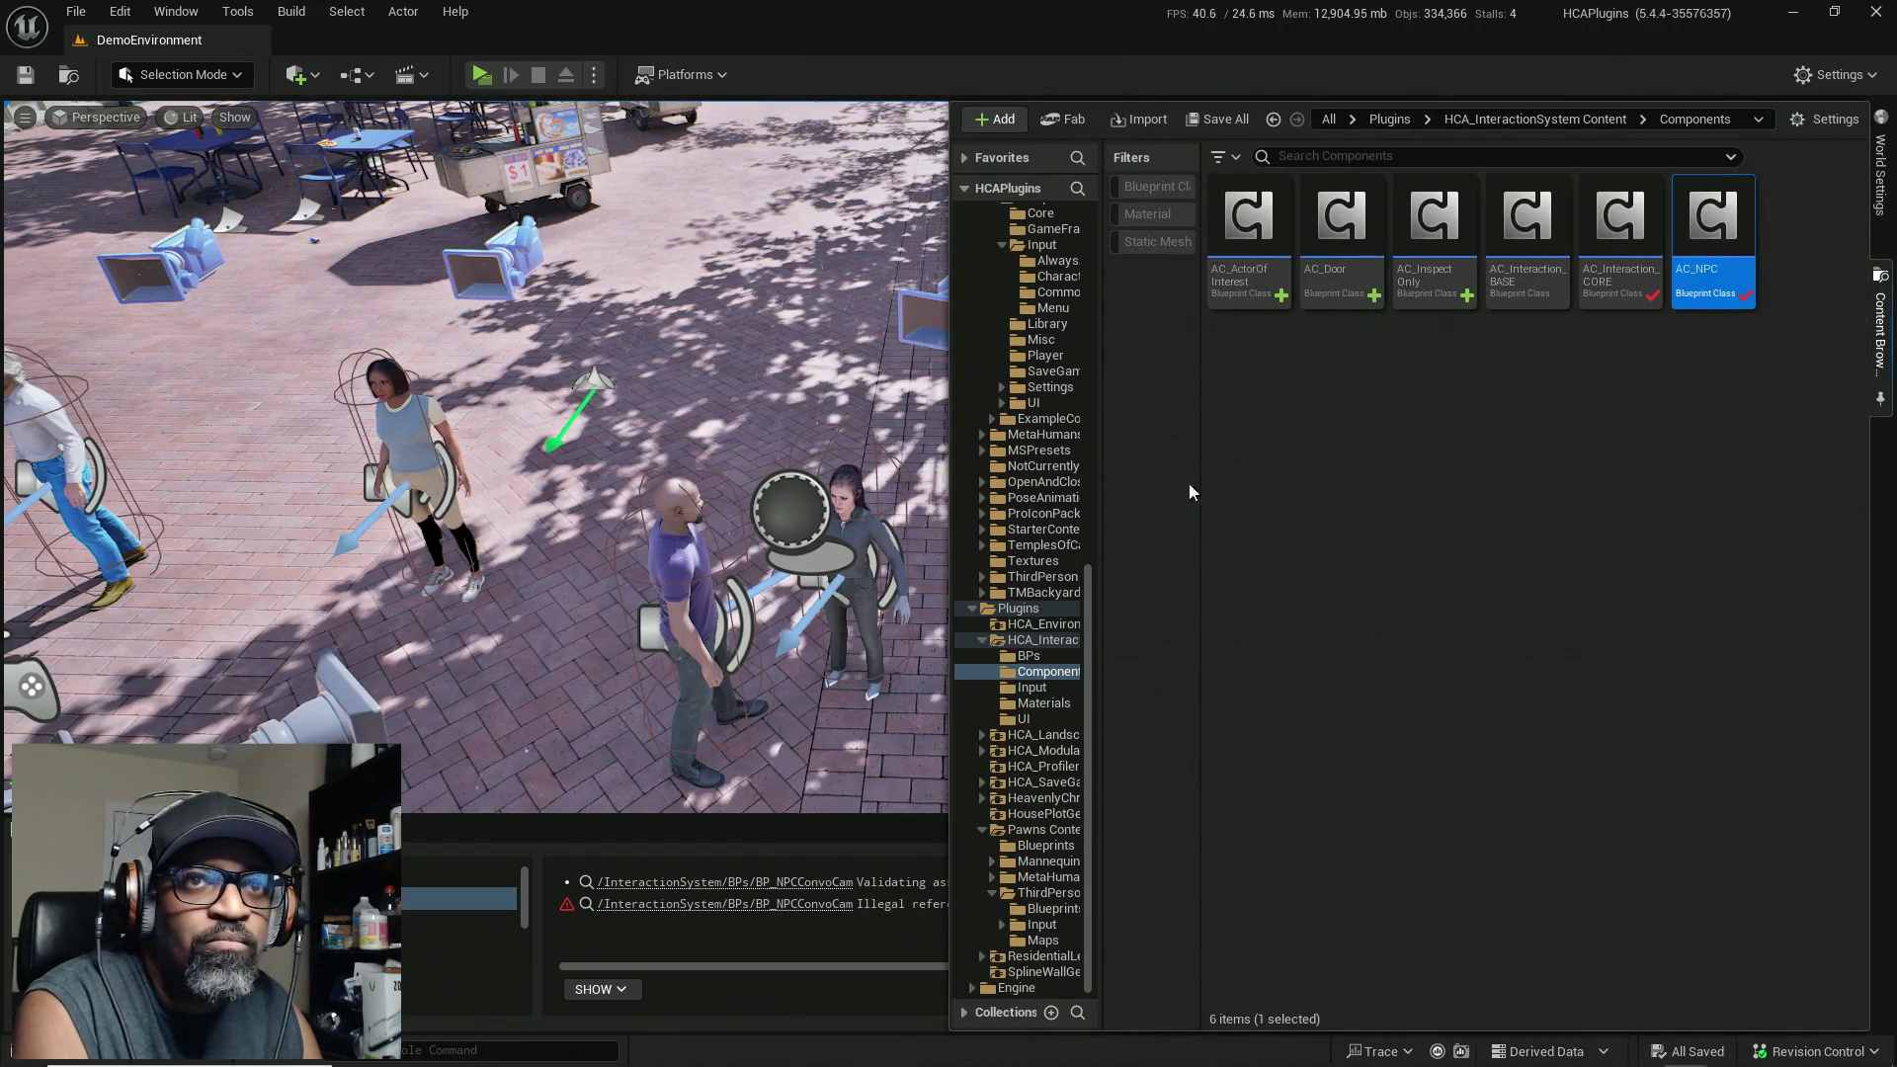
Step: Select BP_Yumi in the plaza and drag AC_NPC into her component list
click(809, 532)
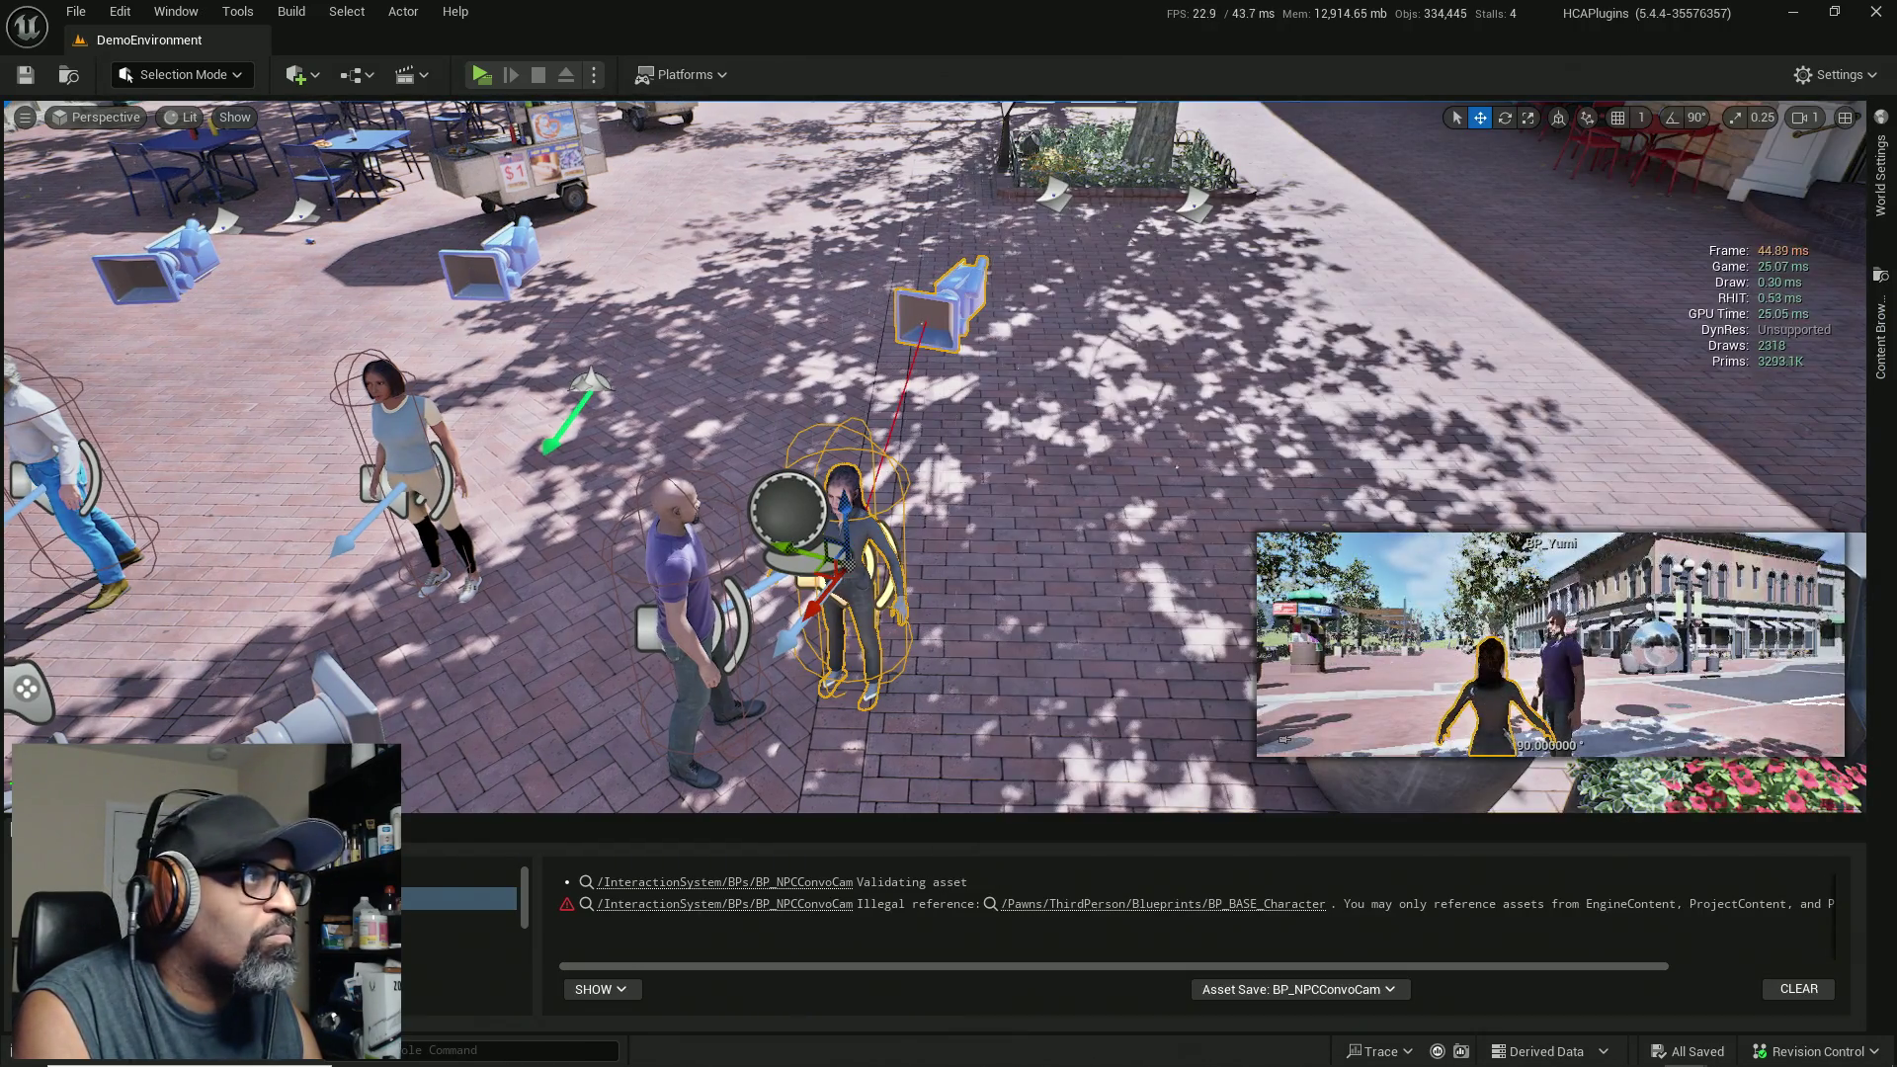
mouse_move(0, 182)
mouse_down()
mouse_move(566, 148)
mouse_move(566, 126)
mouse_up()
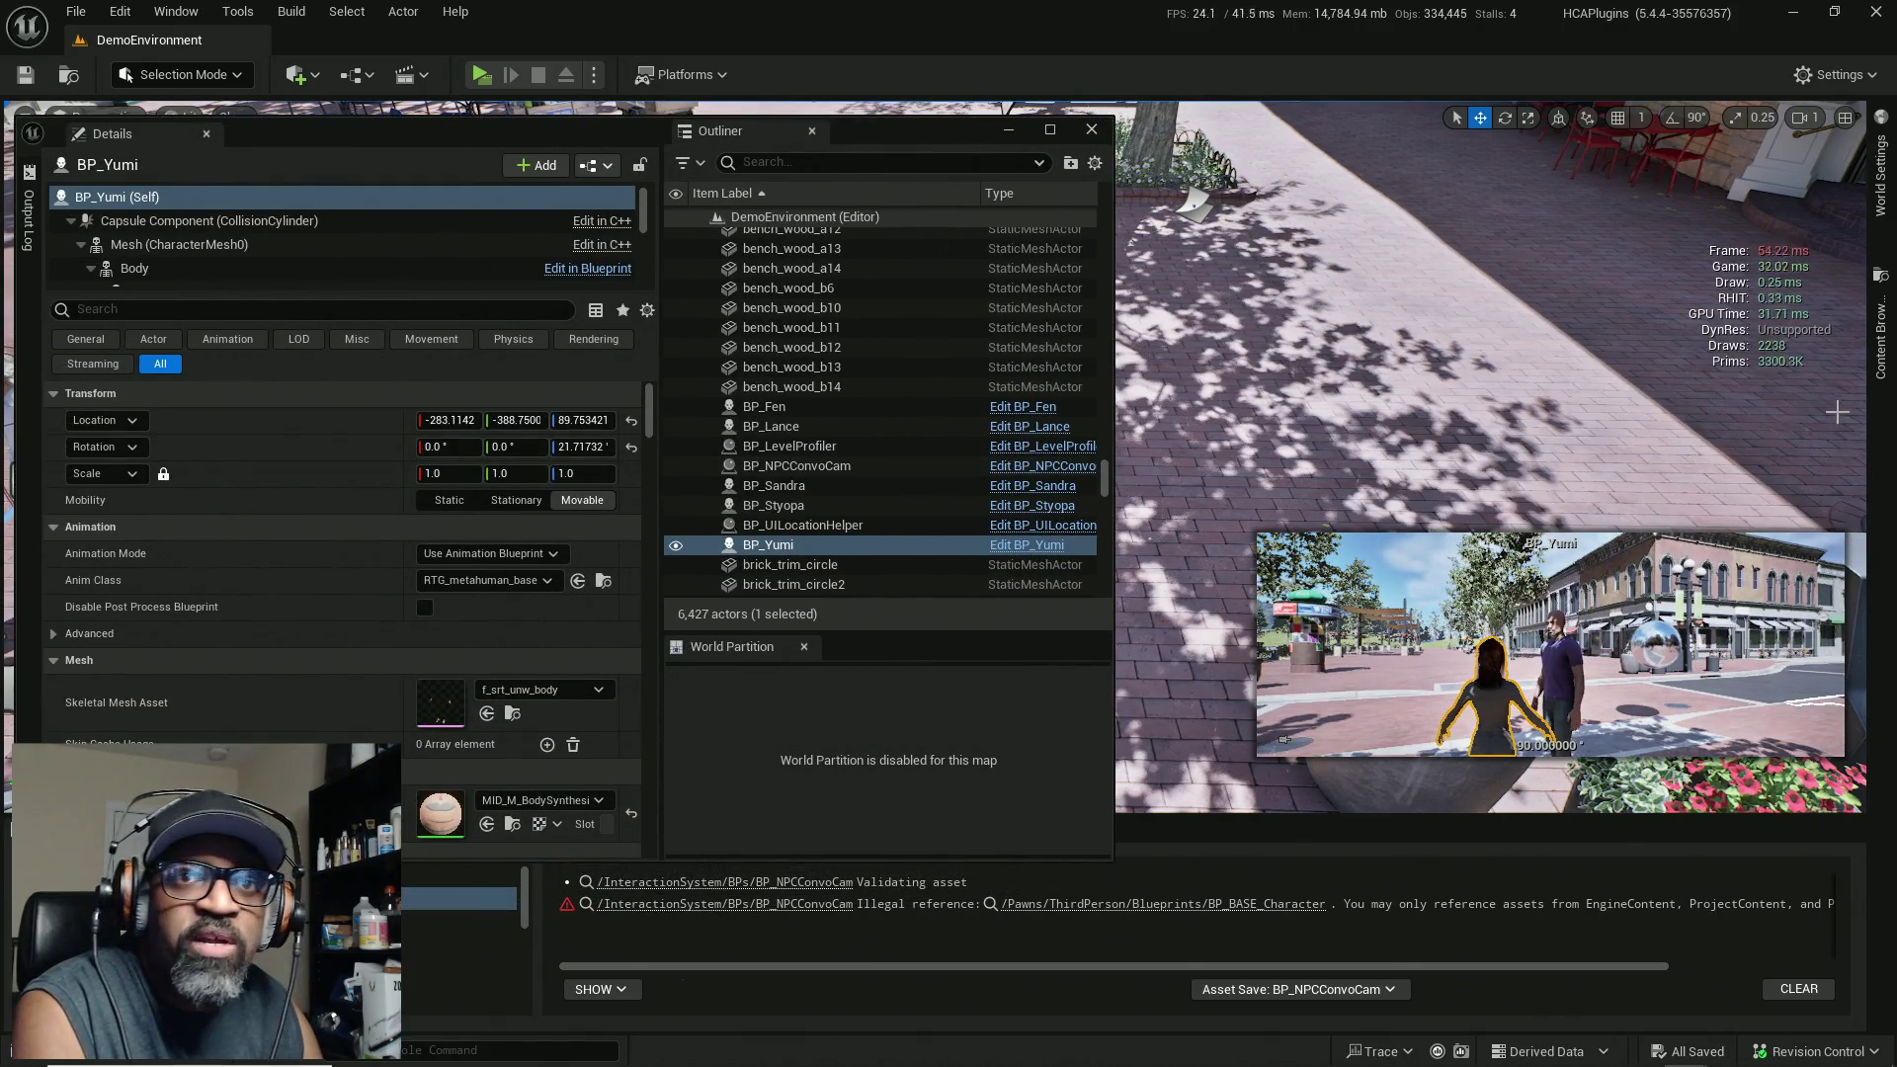
click(1885, 356)
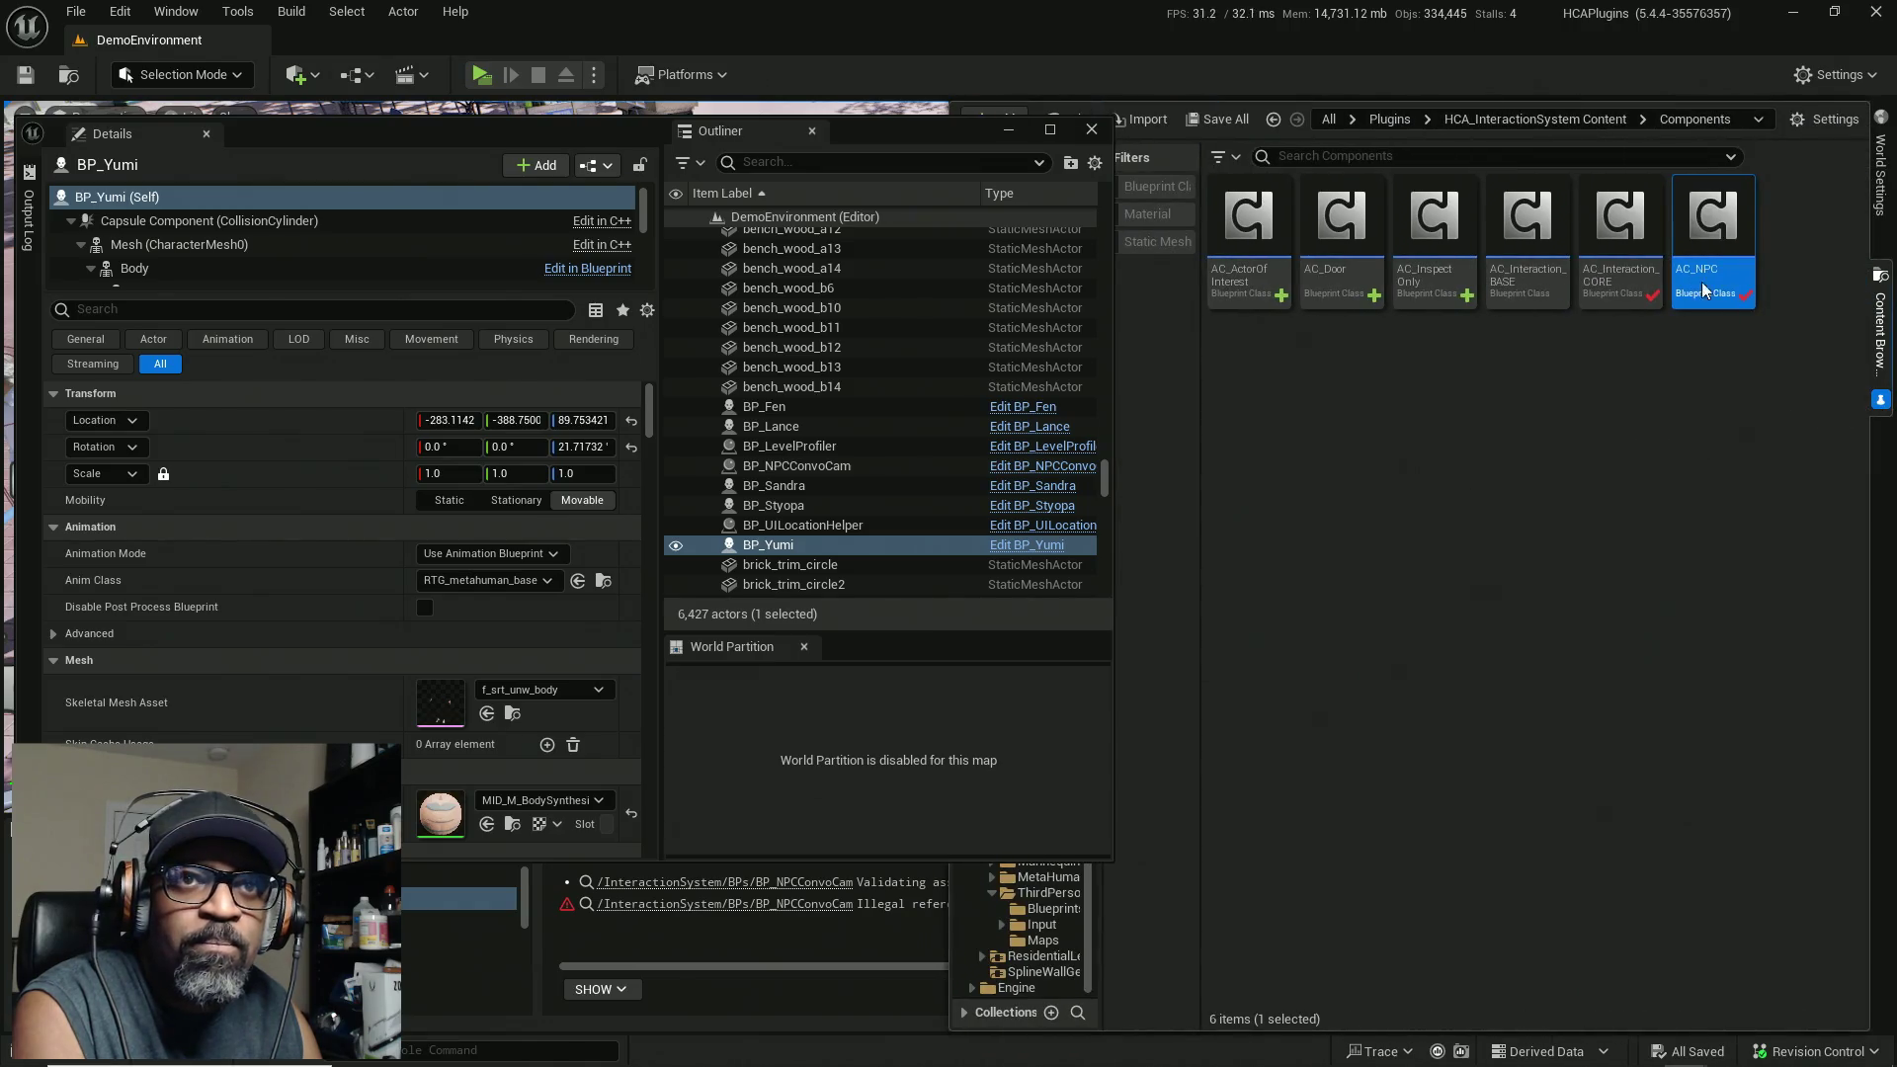
click(71, 221)
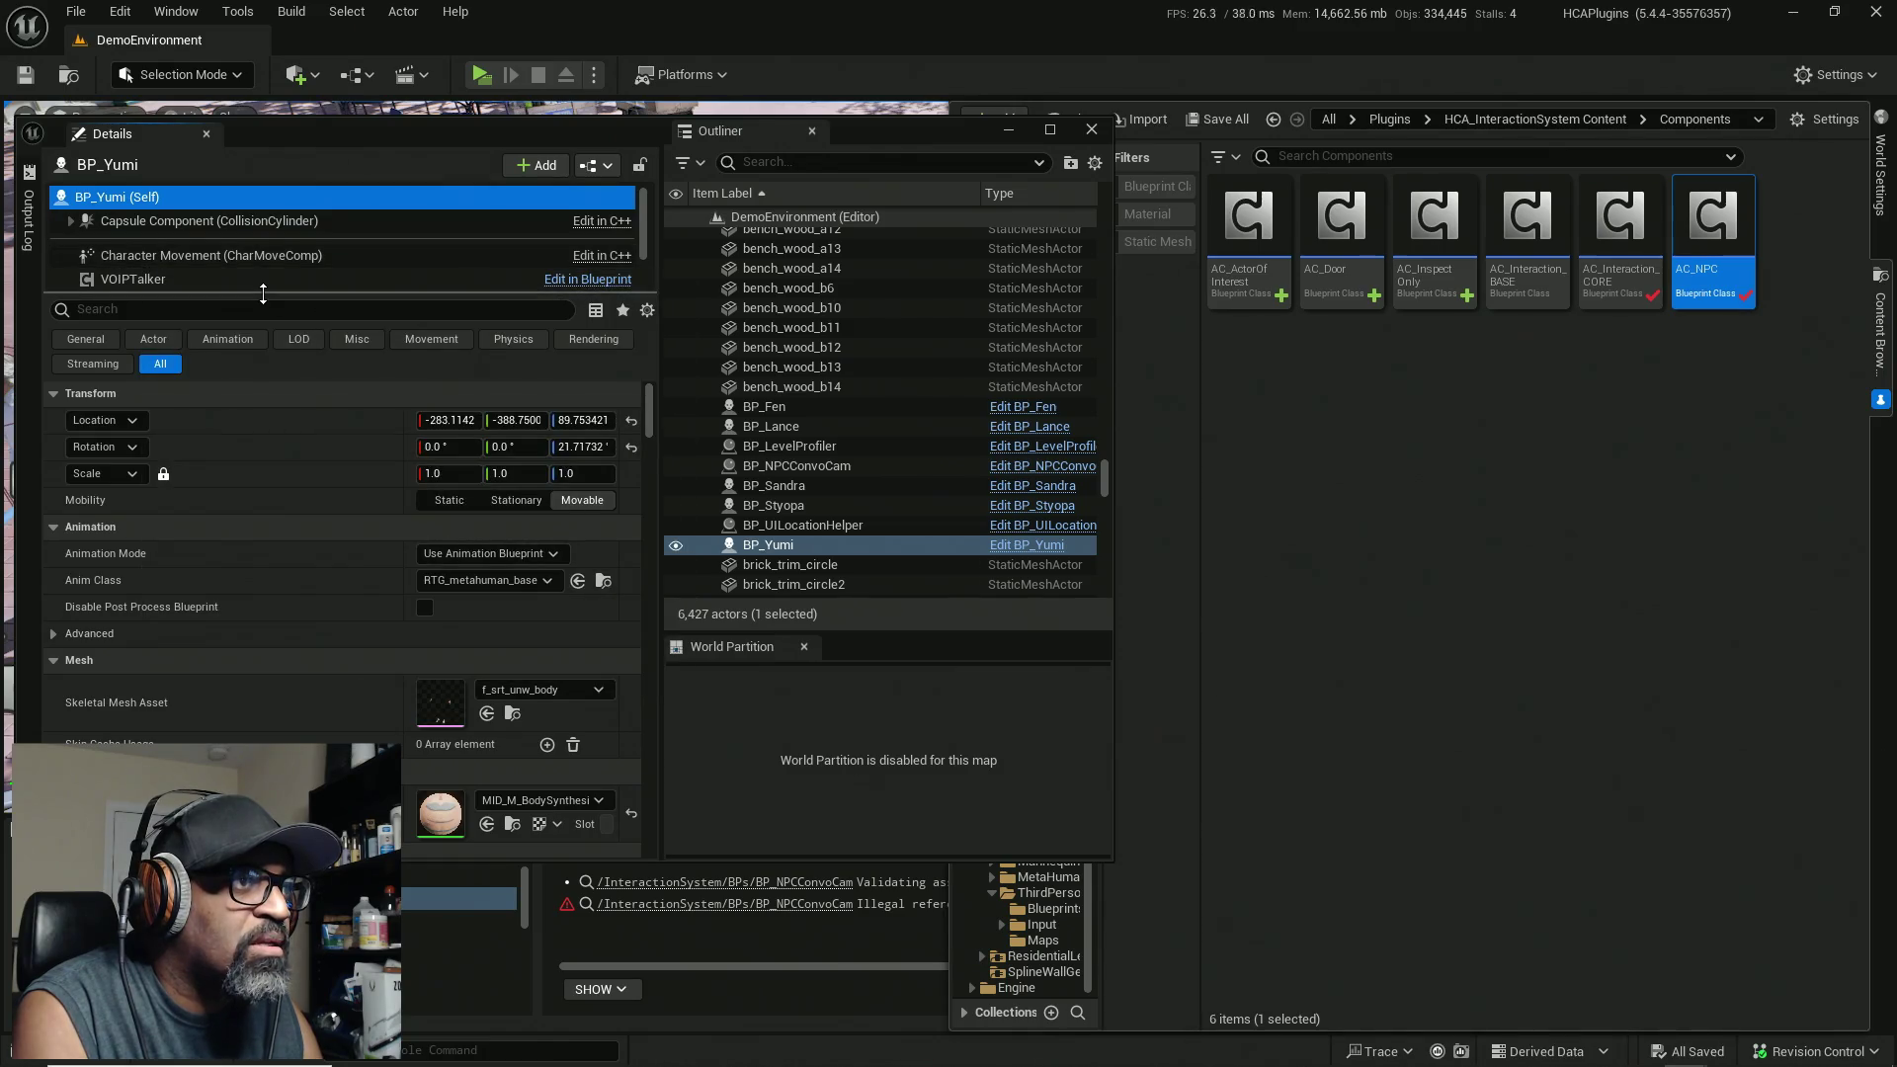
drag(261, 294, 248, 533)
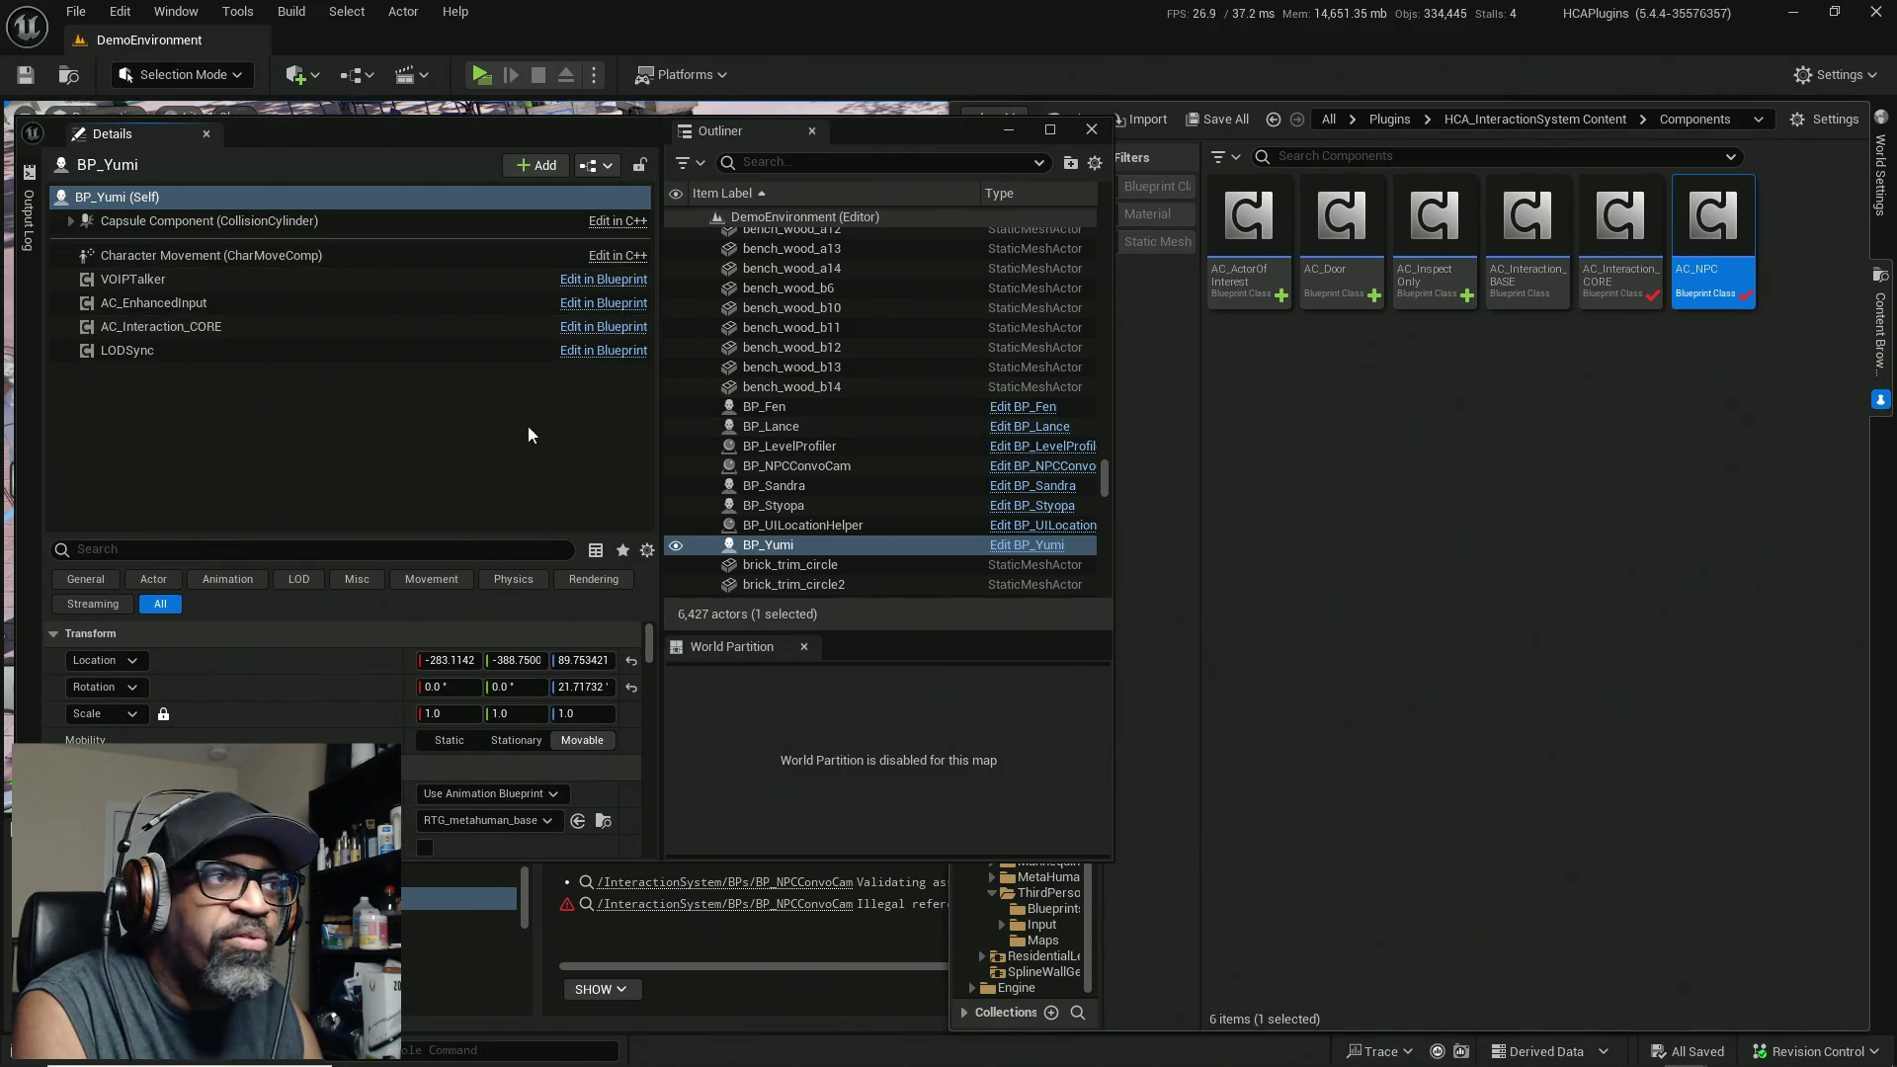
drag(369, 381, 219, 384)
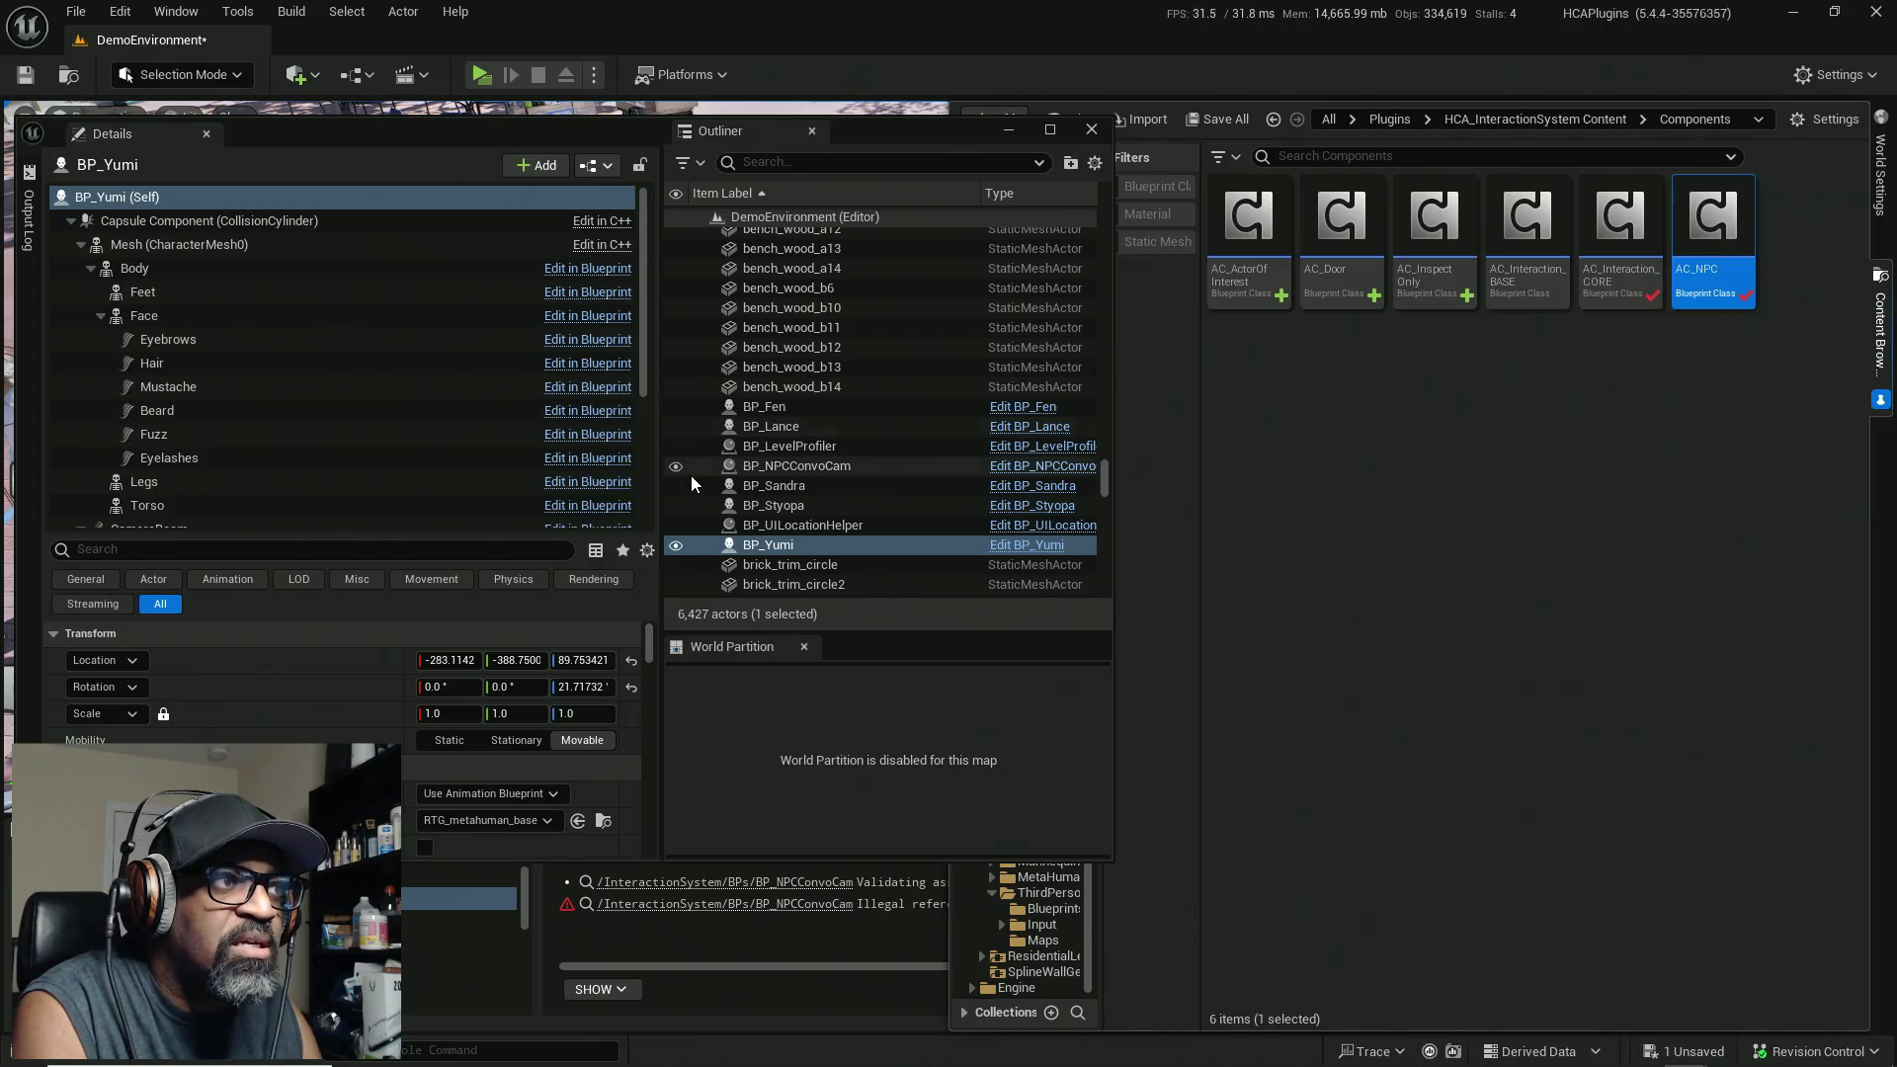
click(71, 219)
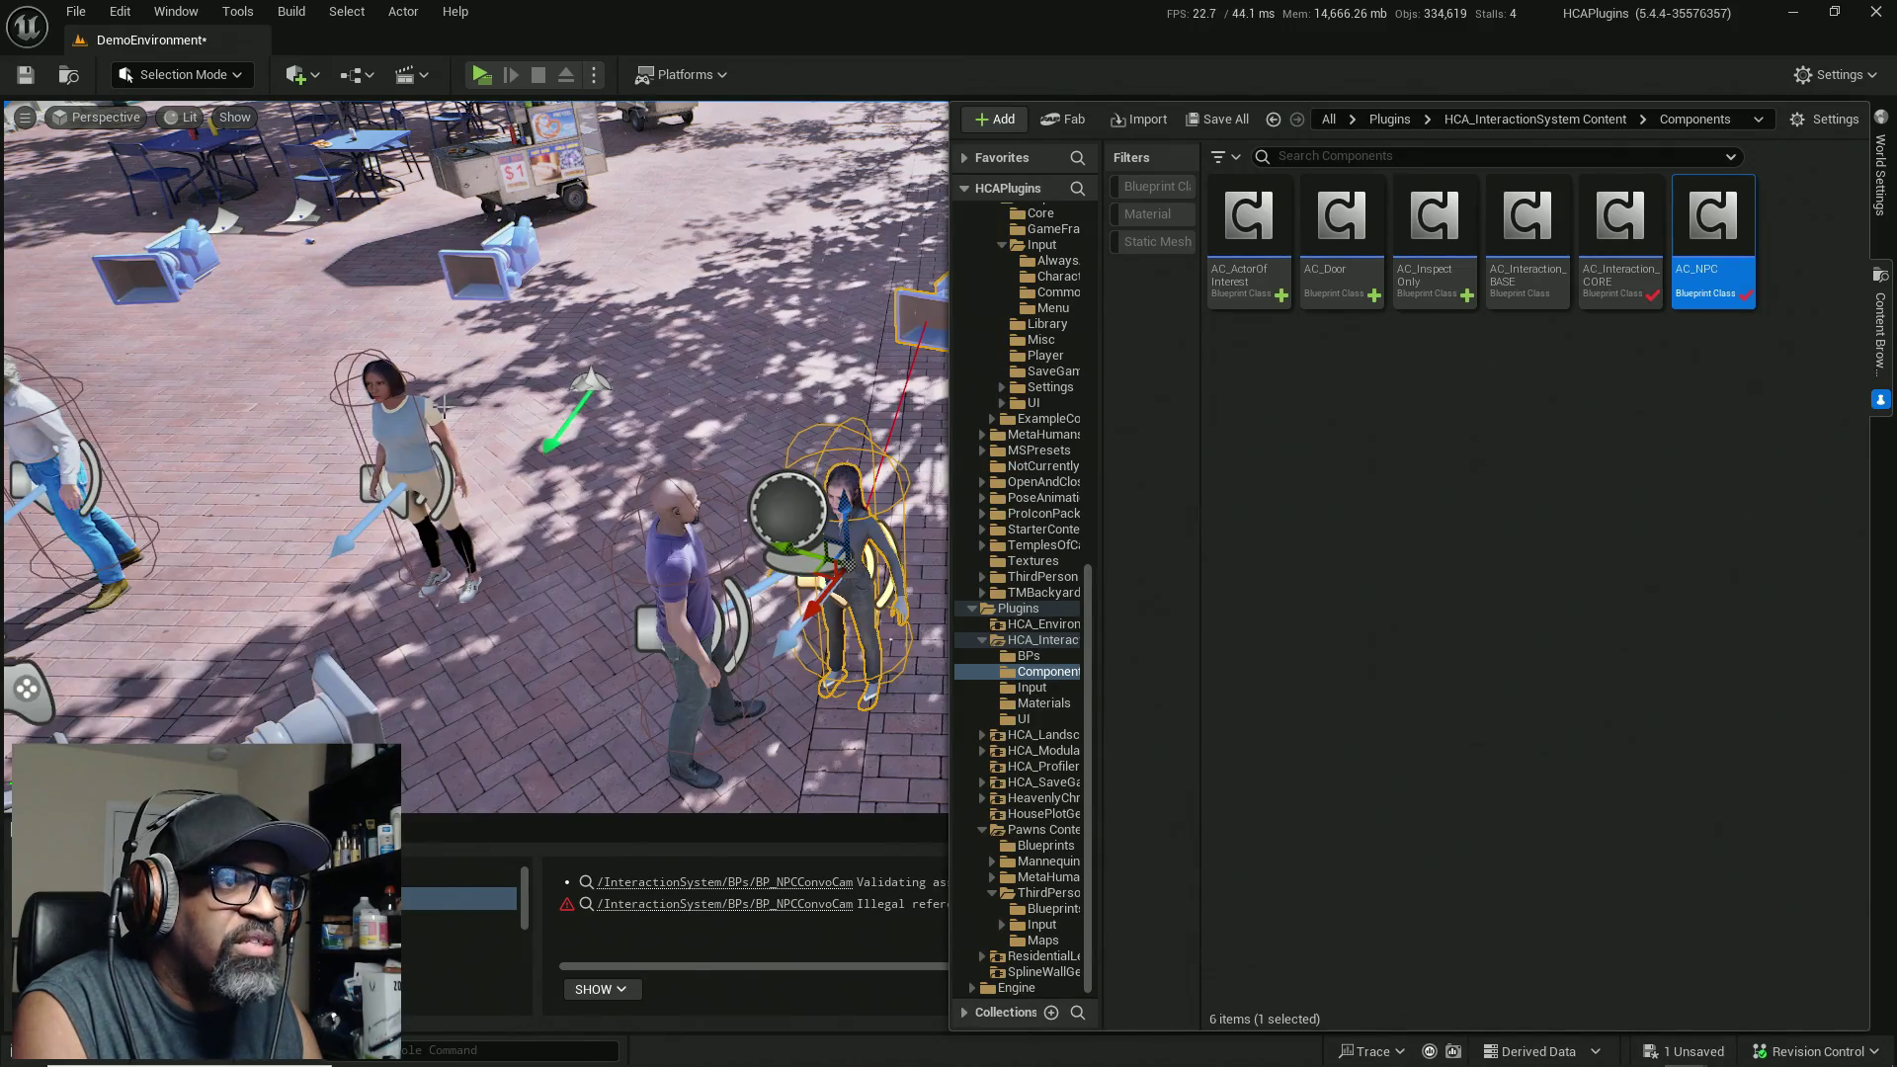
scroll(321, 499, down, 2)
scroll(474, 455, up, 4)
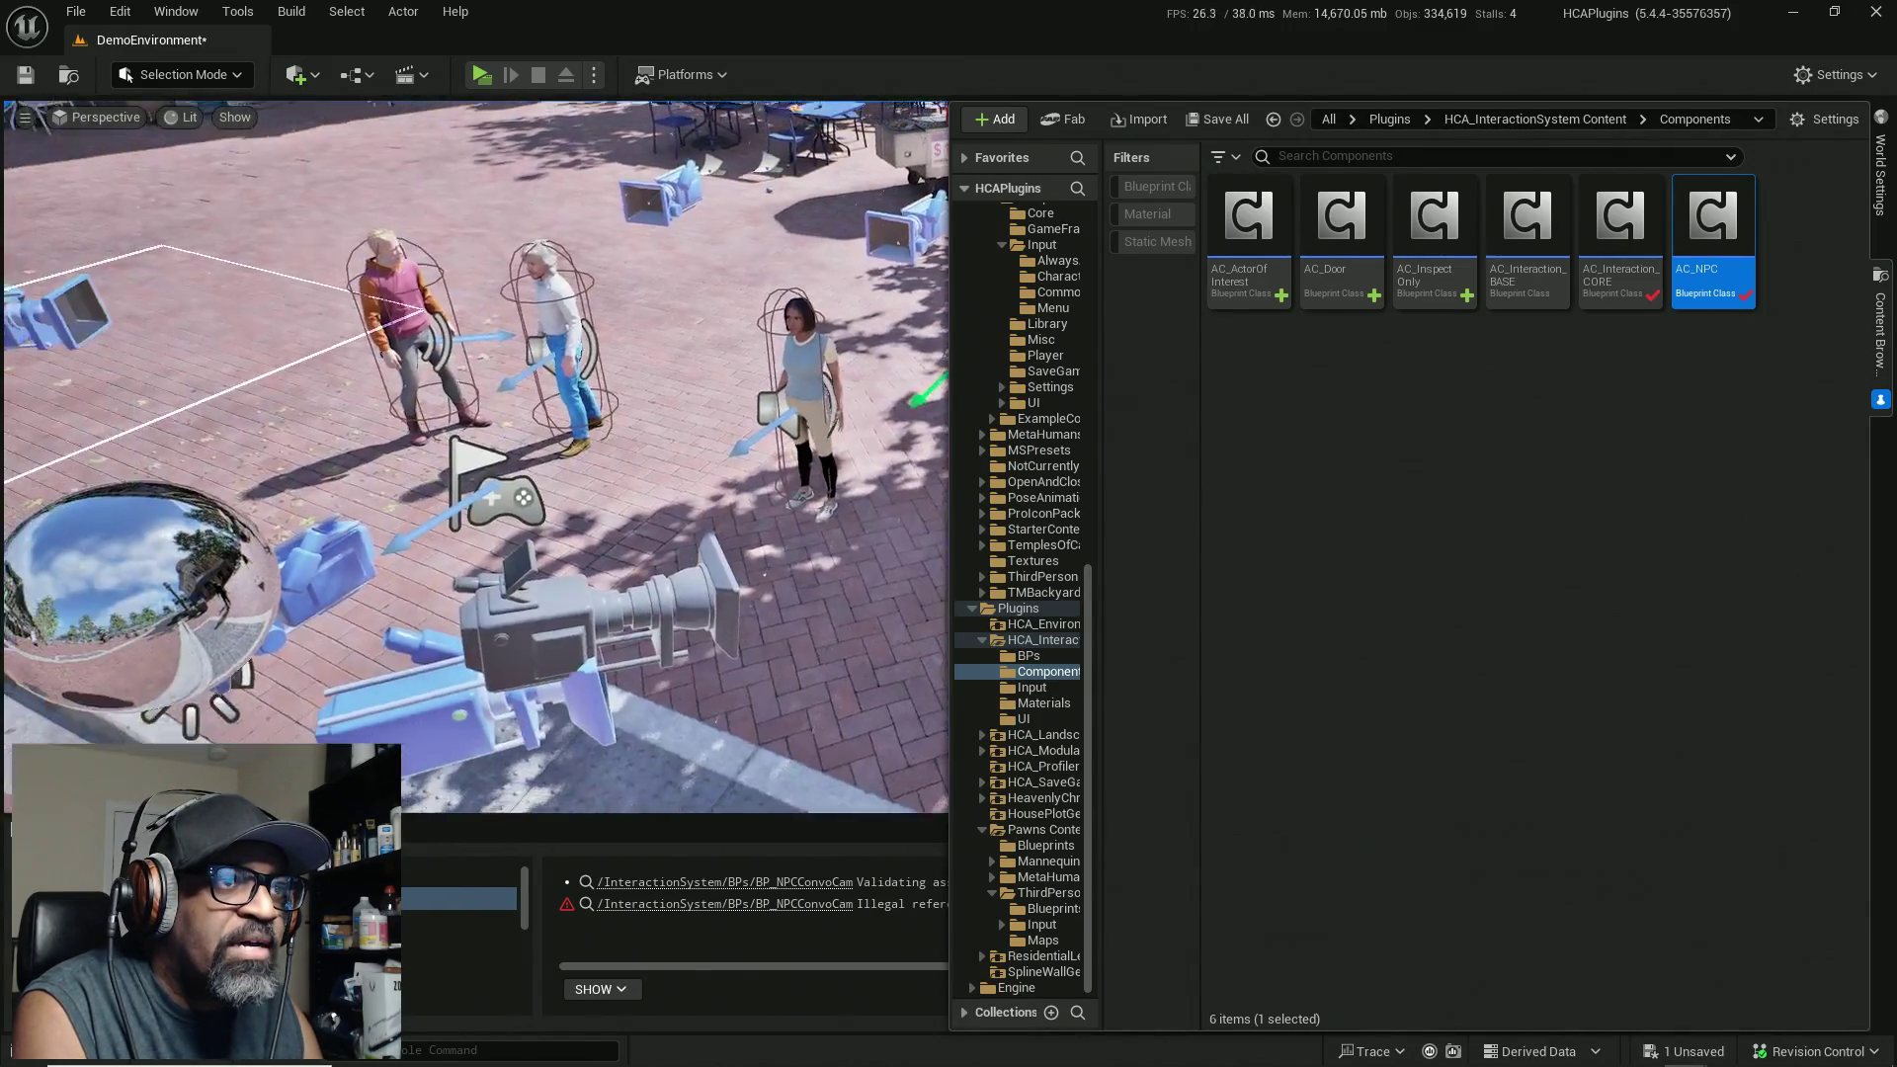
Step: Bring AC_NPC over the dark-haired woman, white-haired man and pink-hoodie man NPCs
mouse_move(1726, 216)
mouse_down()
mouse_move(652, 393)
mouse_move(1619, 357)
mouse_up()
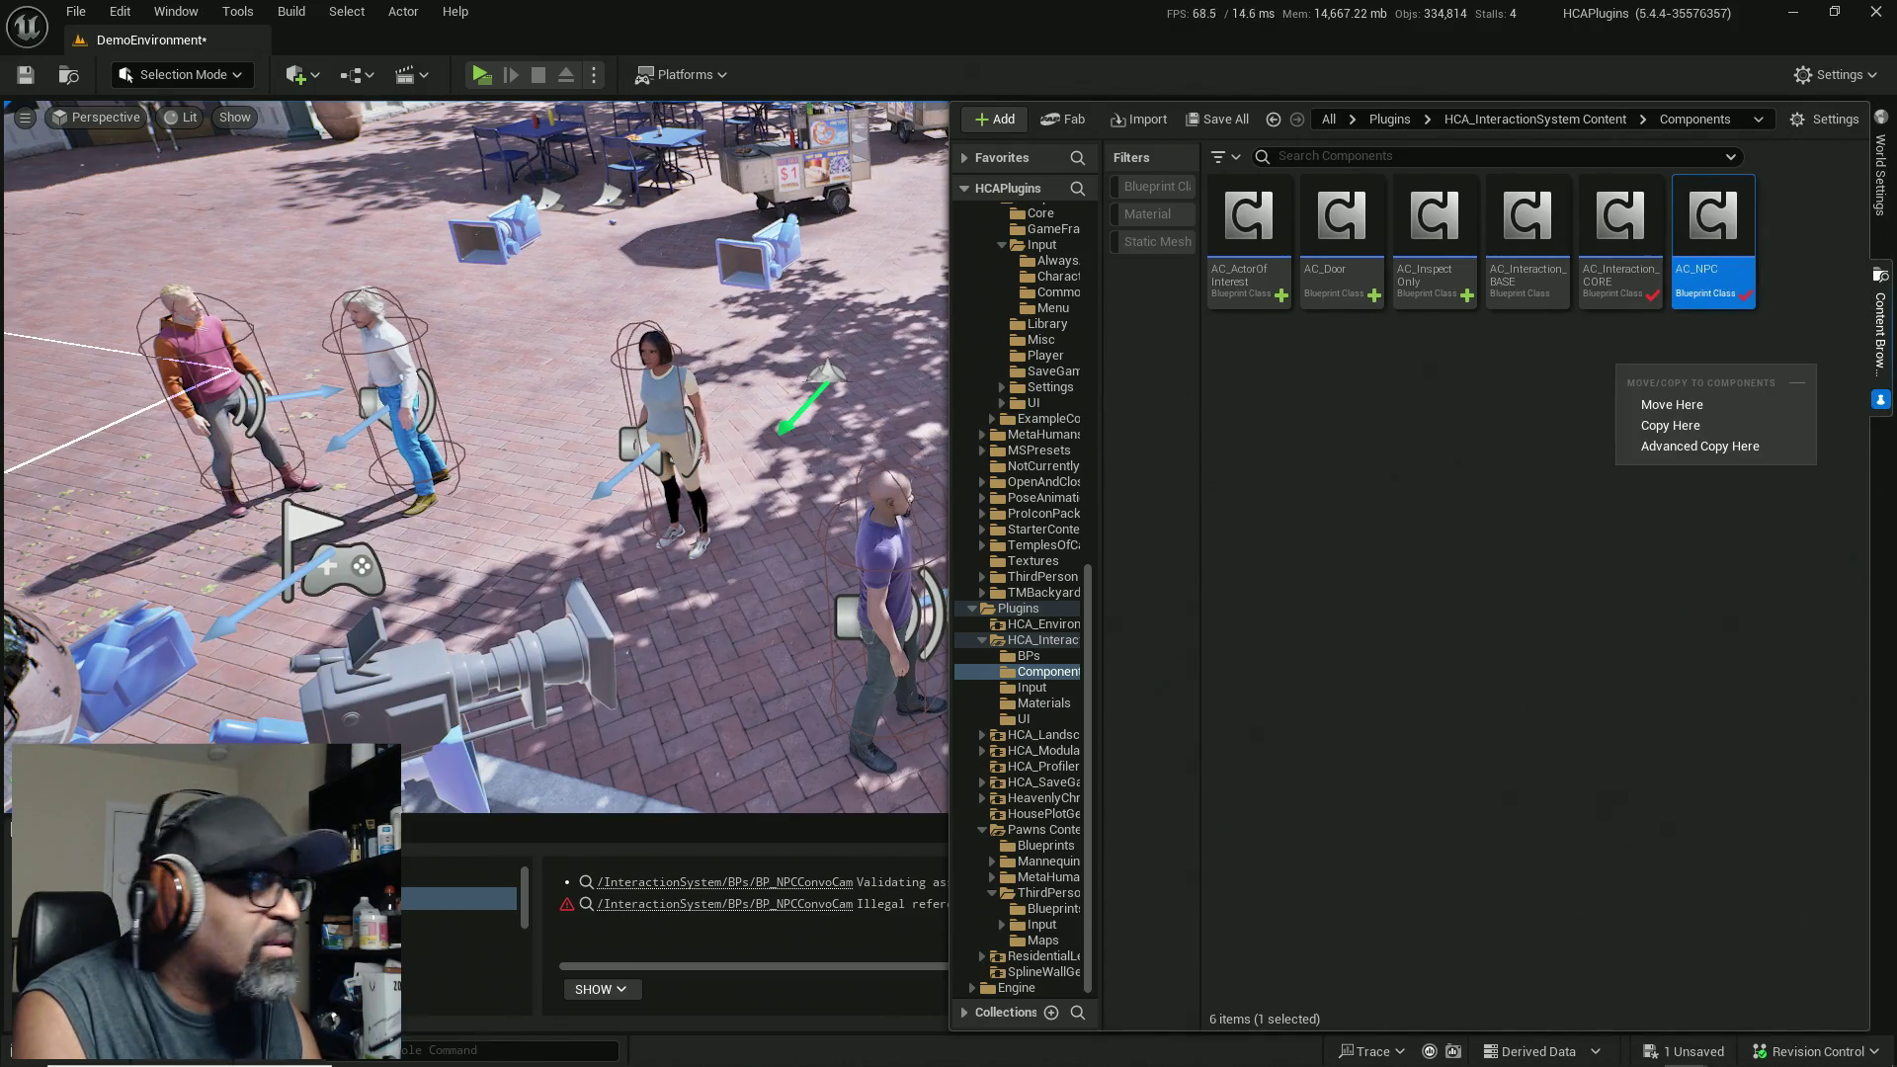
click(638, 422)
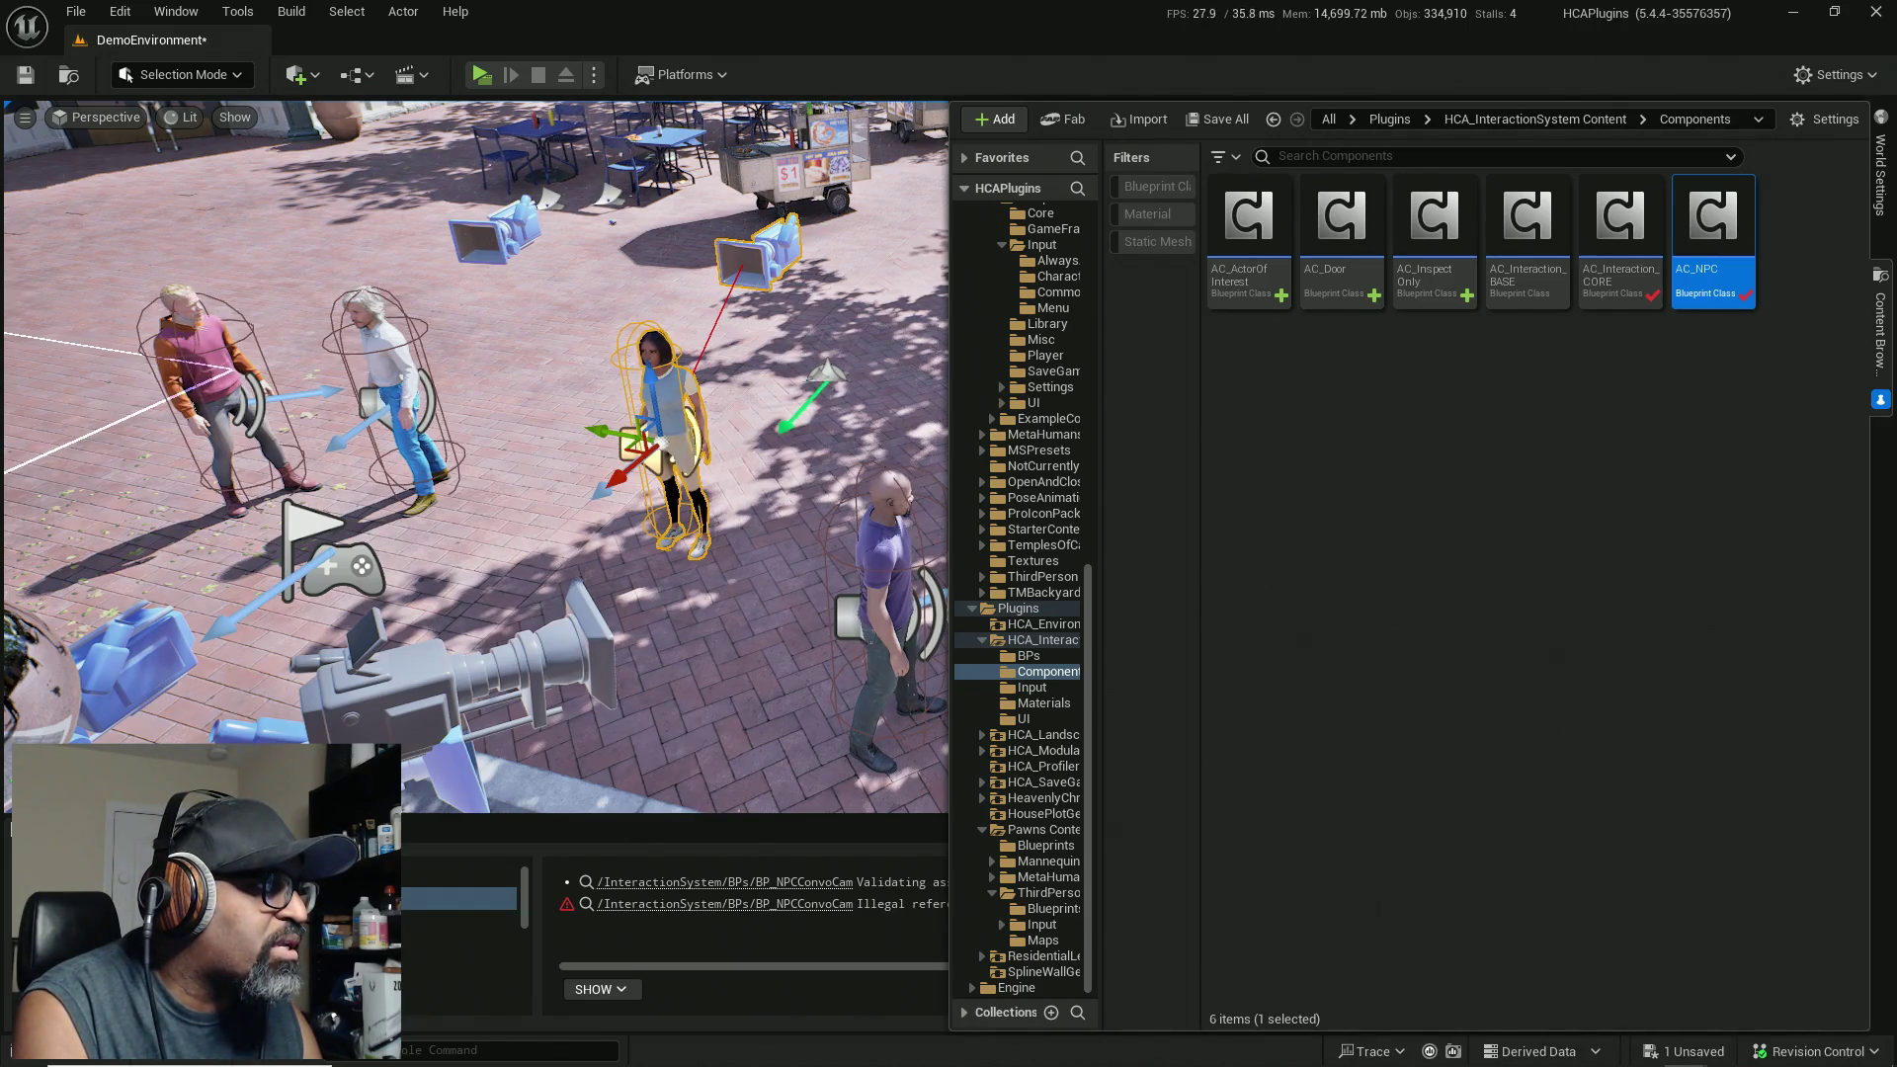
drag(1715, 222, 1114, 453)
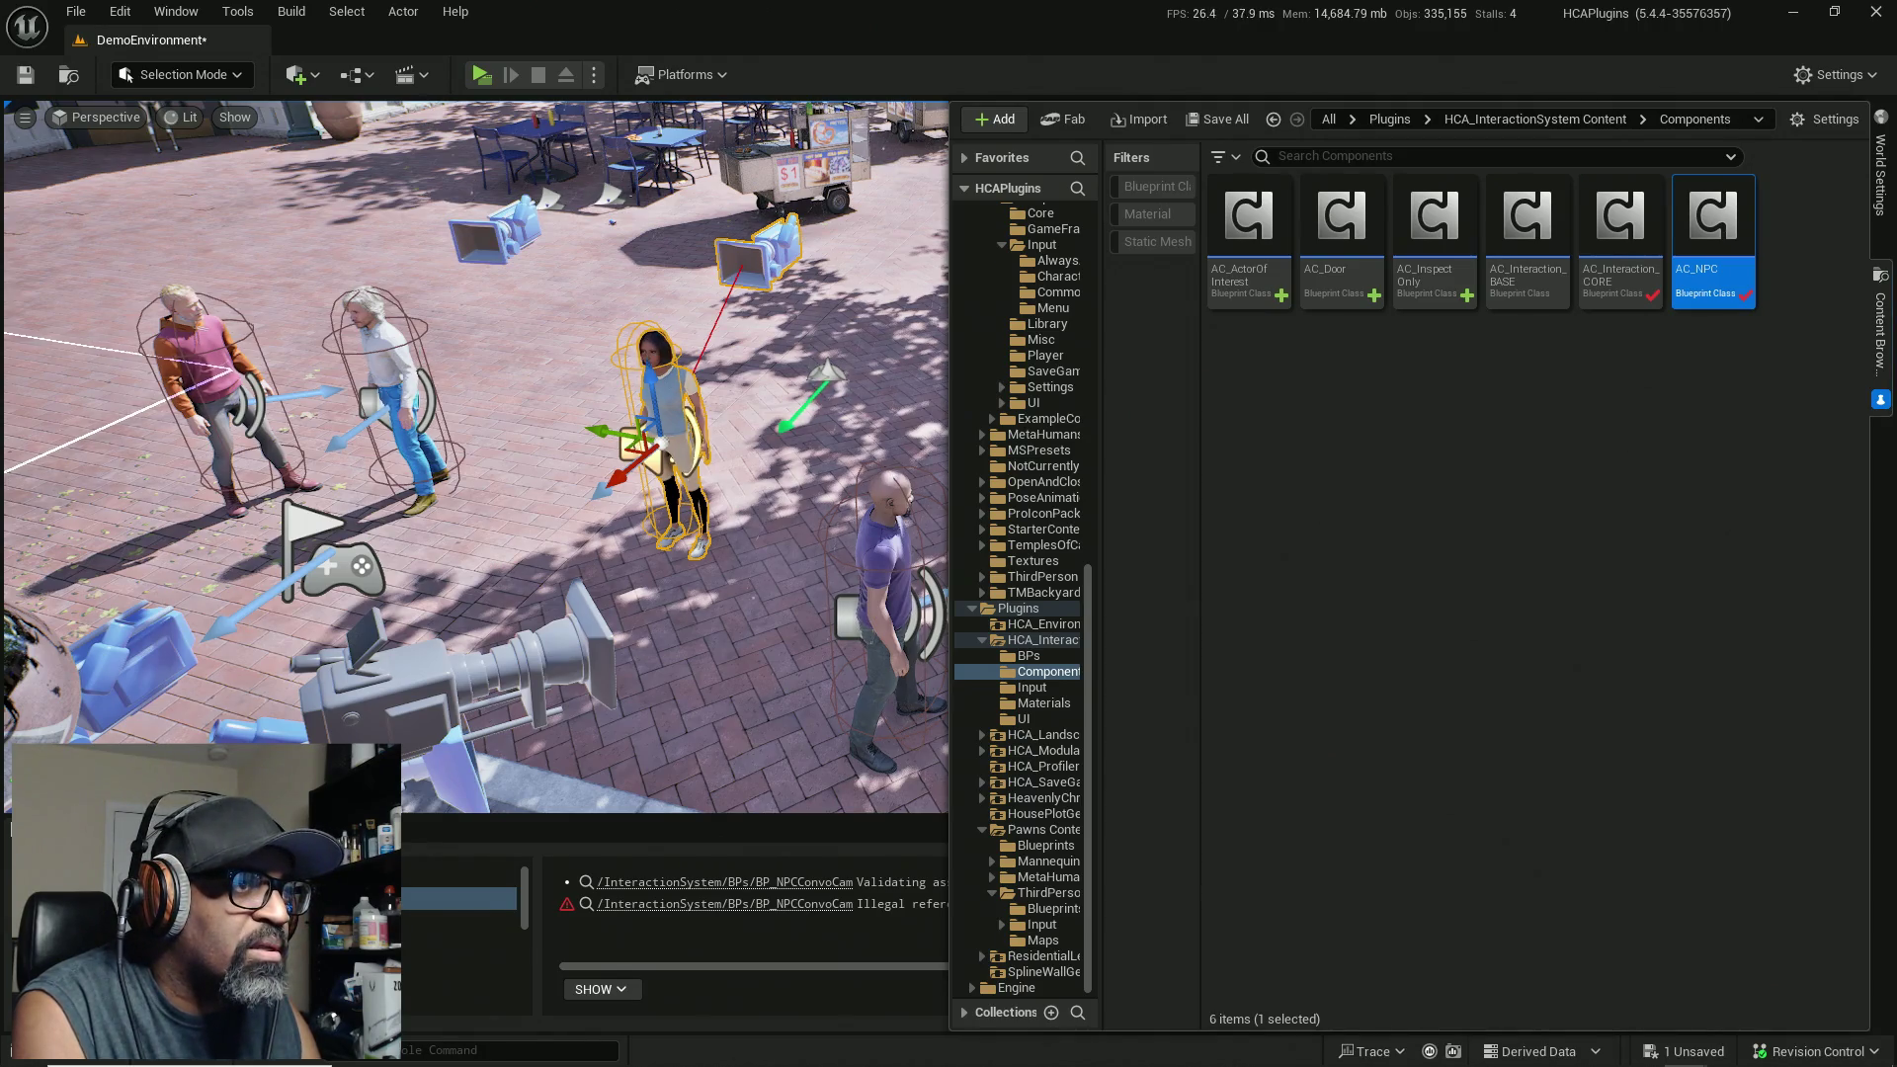
click(387, 415)
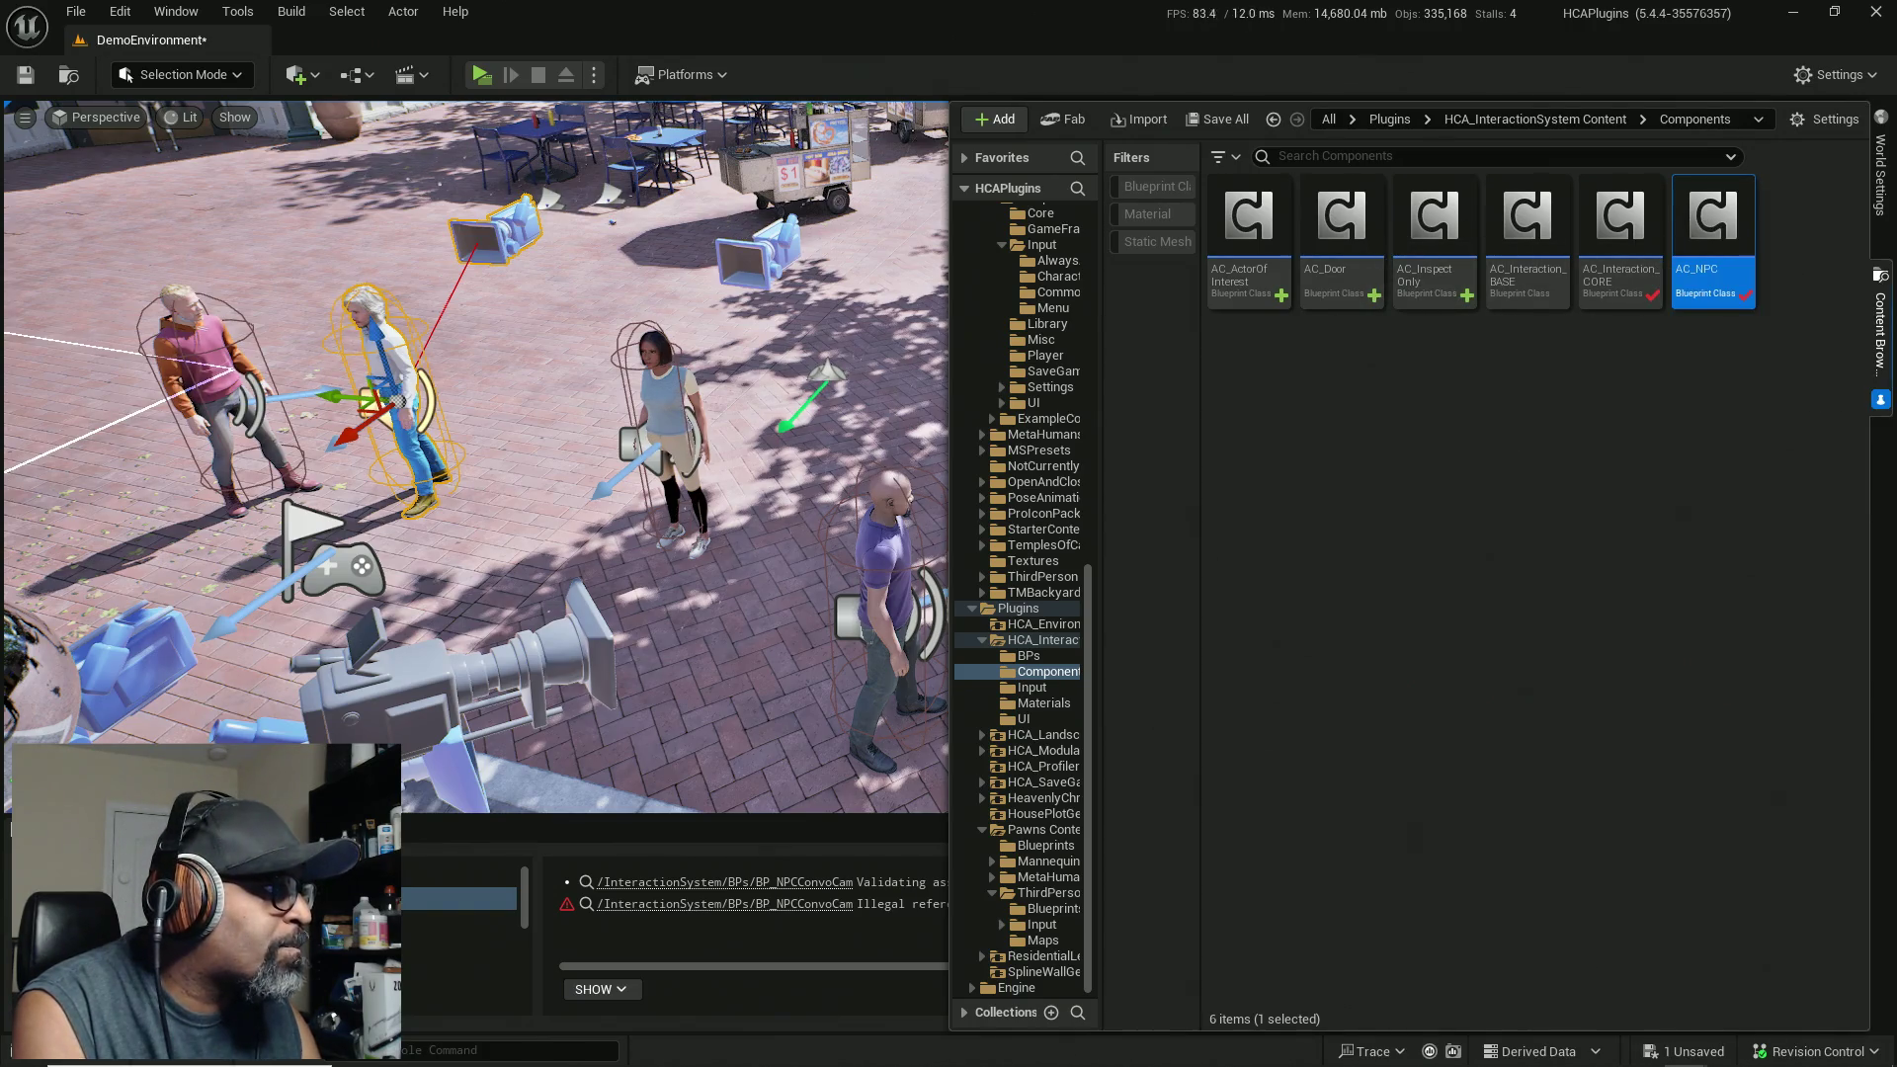
click(213, 435)
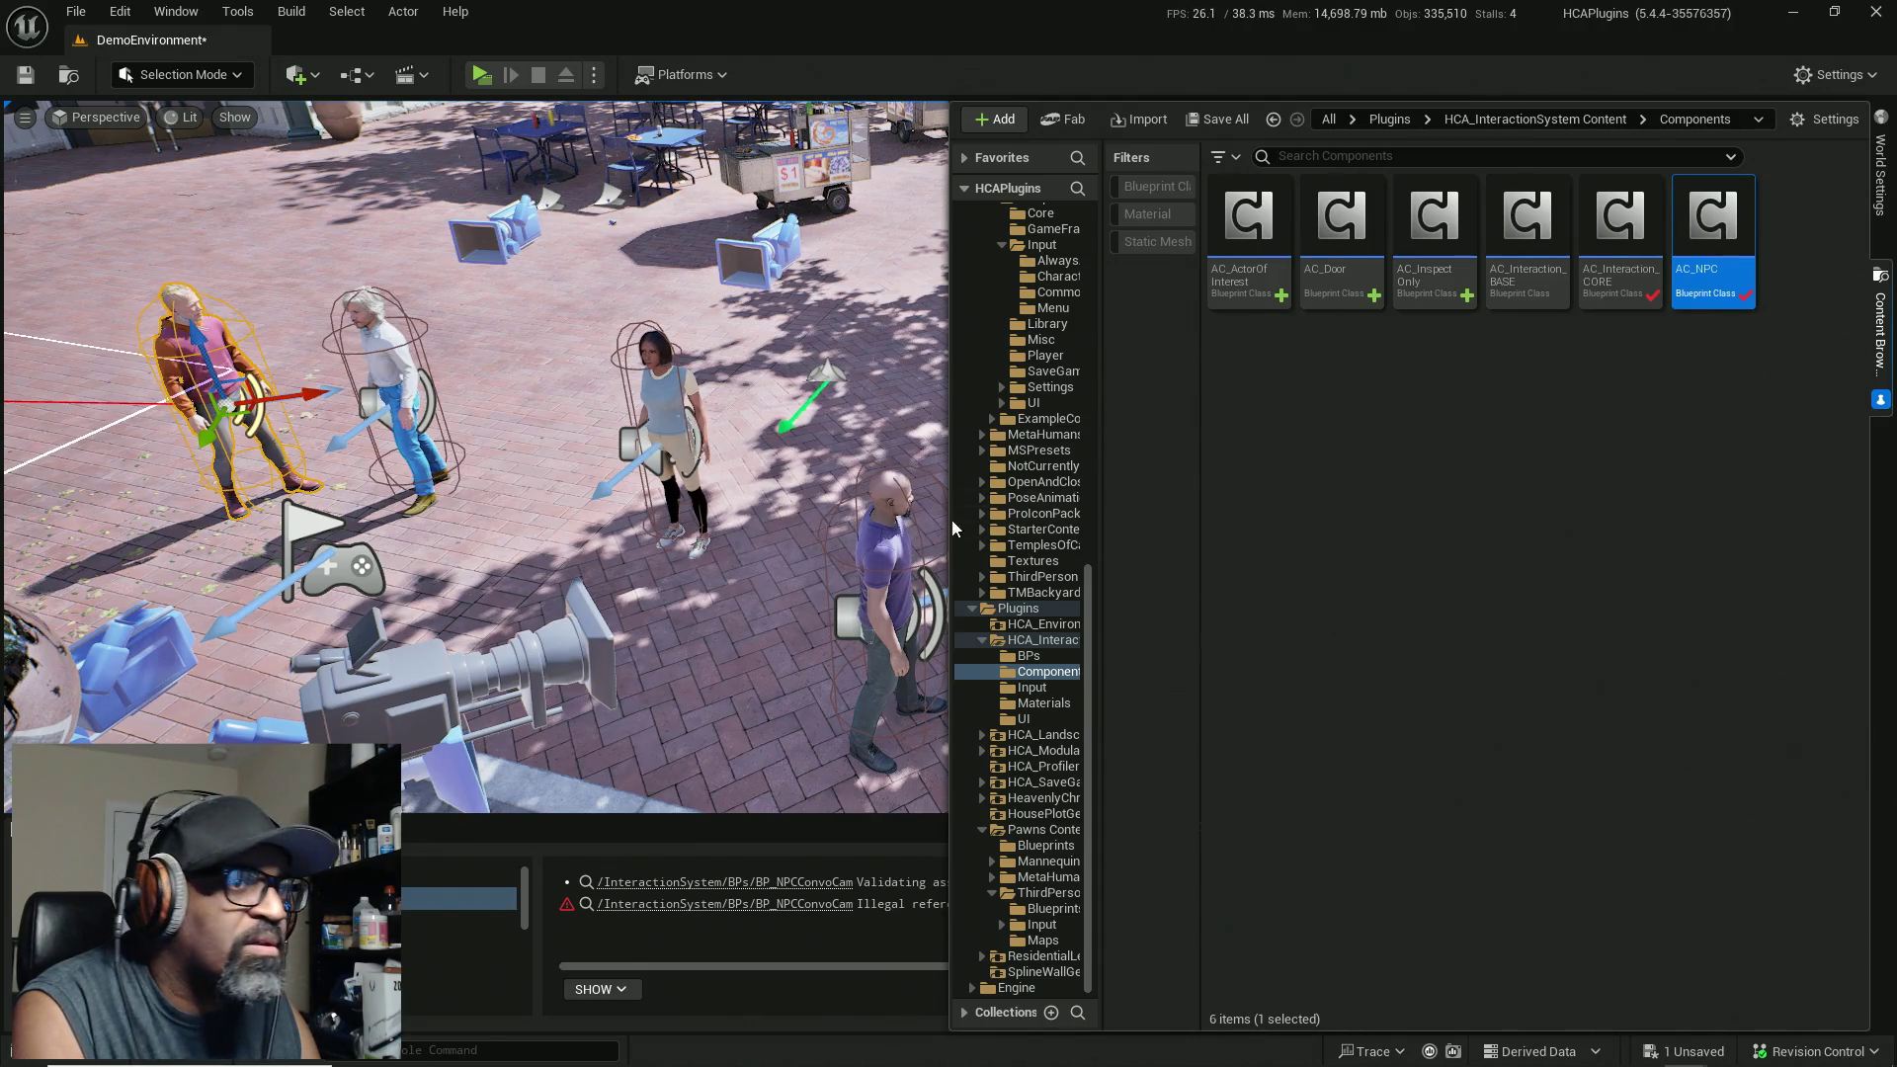
Step: Frame the bald NPC, rotate him to face another way, and save DemoEnvironment
click(875, 565)
key(f)
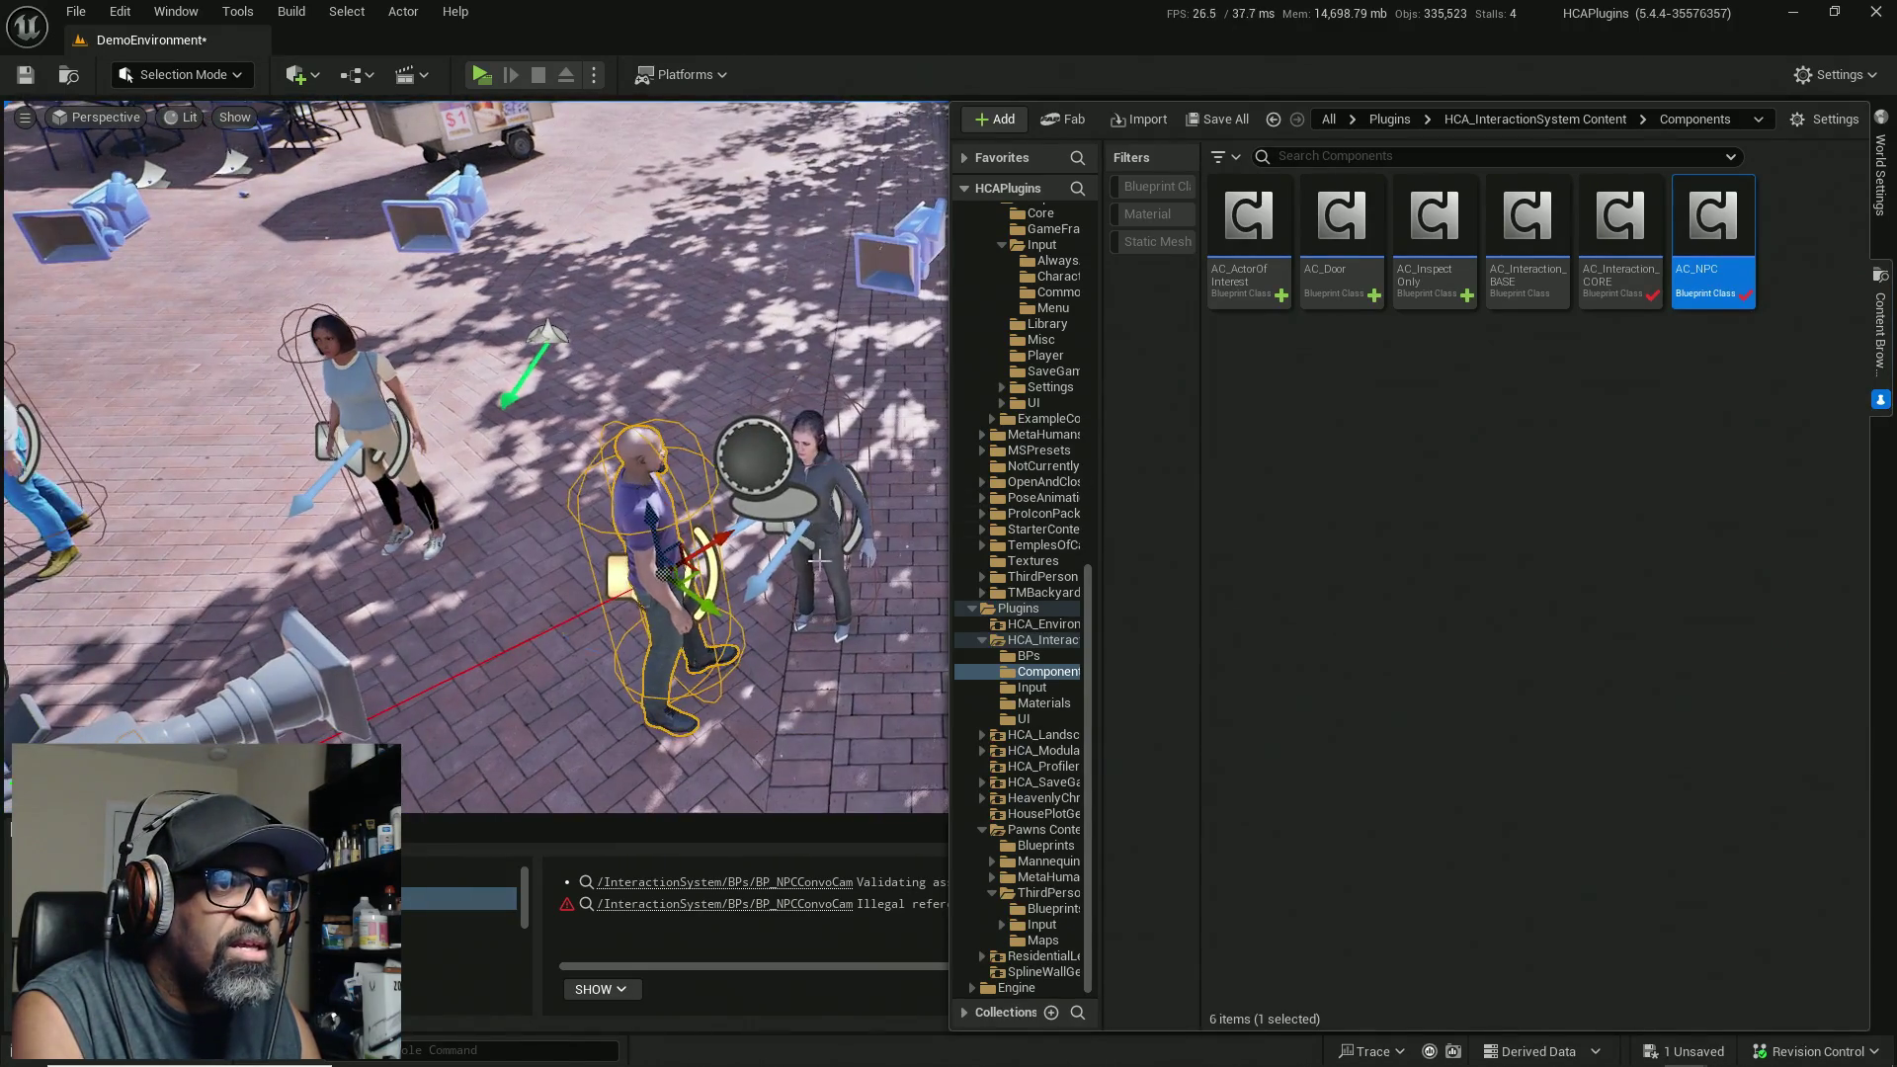
key(e)
mouse_move(665, 648)
mouse_down()
mouse_move(682, 624)
mouse_move(525, 453)
mouse_move(544, 437)
mouse_up()
key(w)
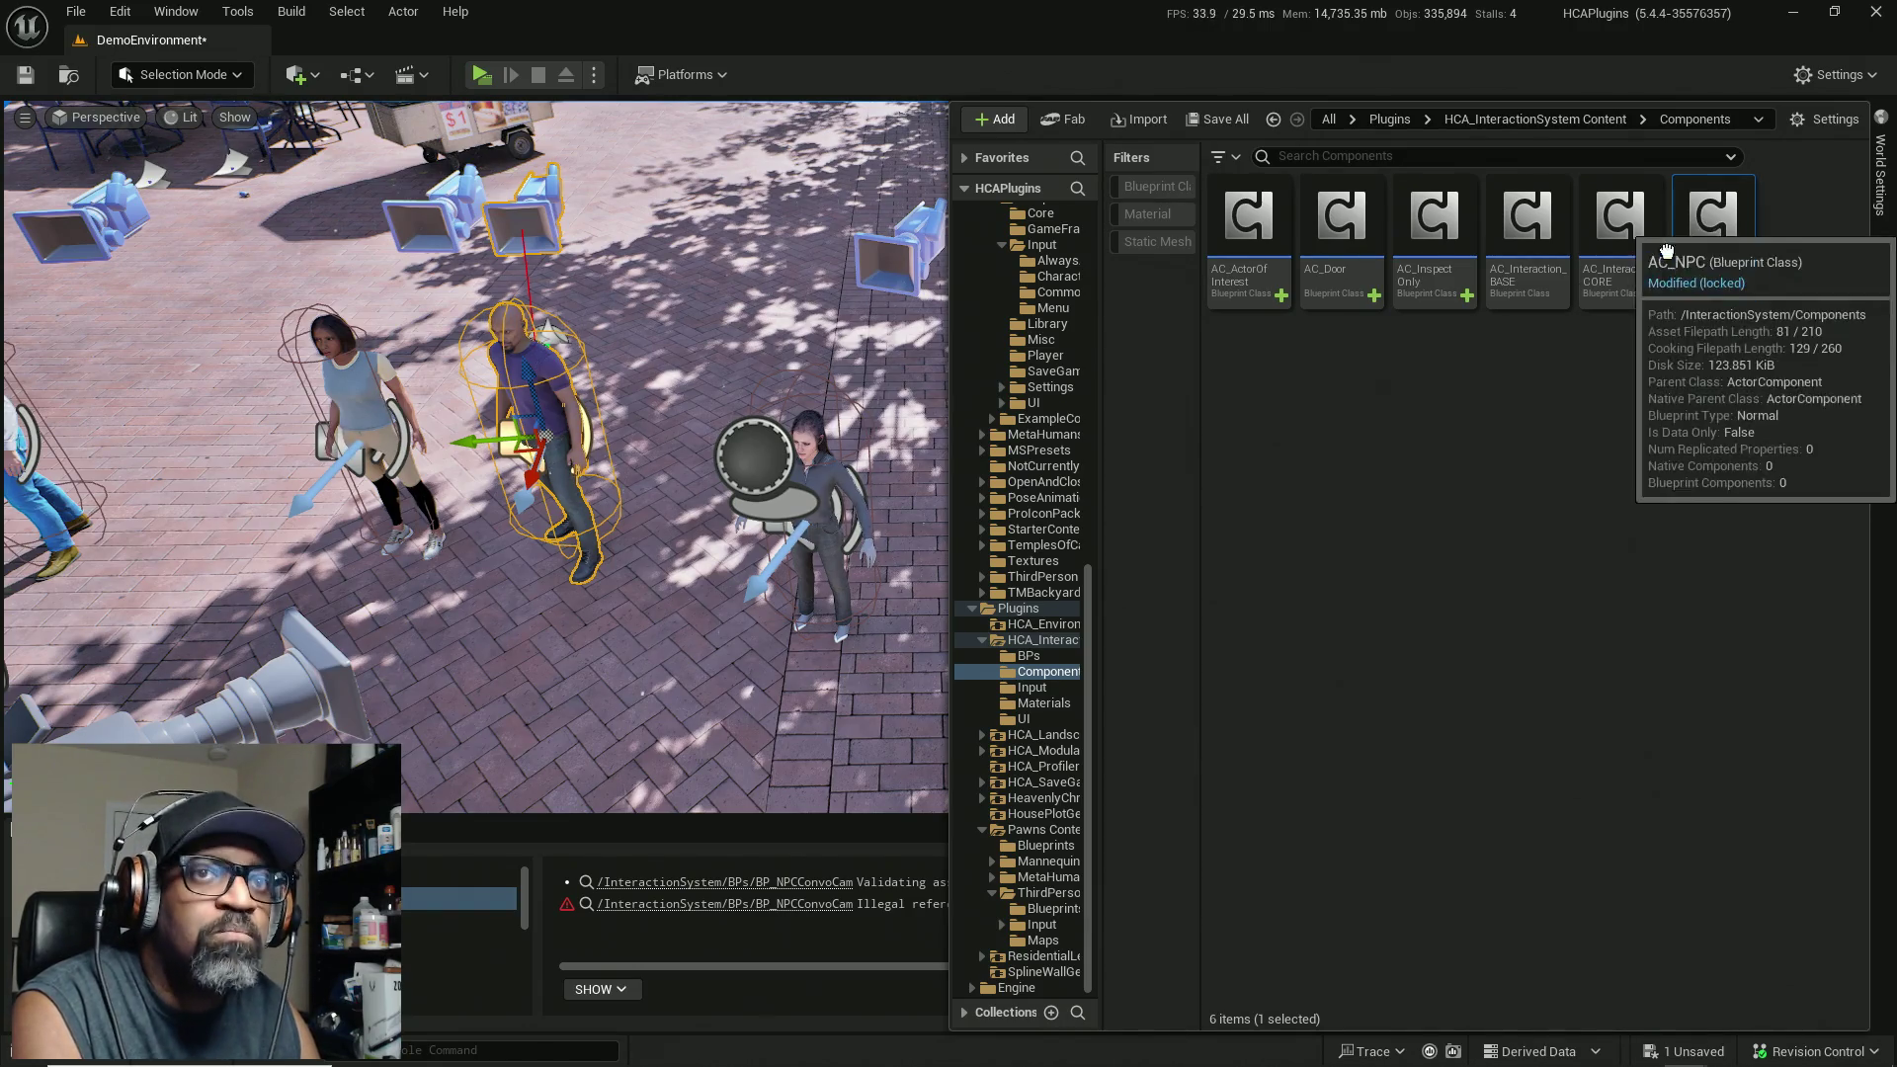
drag(1713, 247, 818, 498)
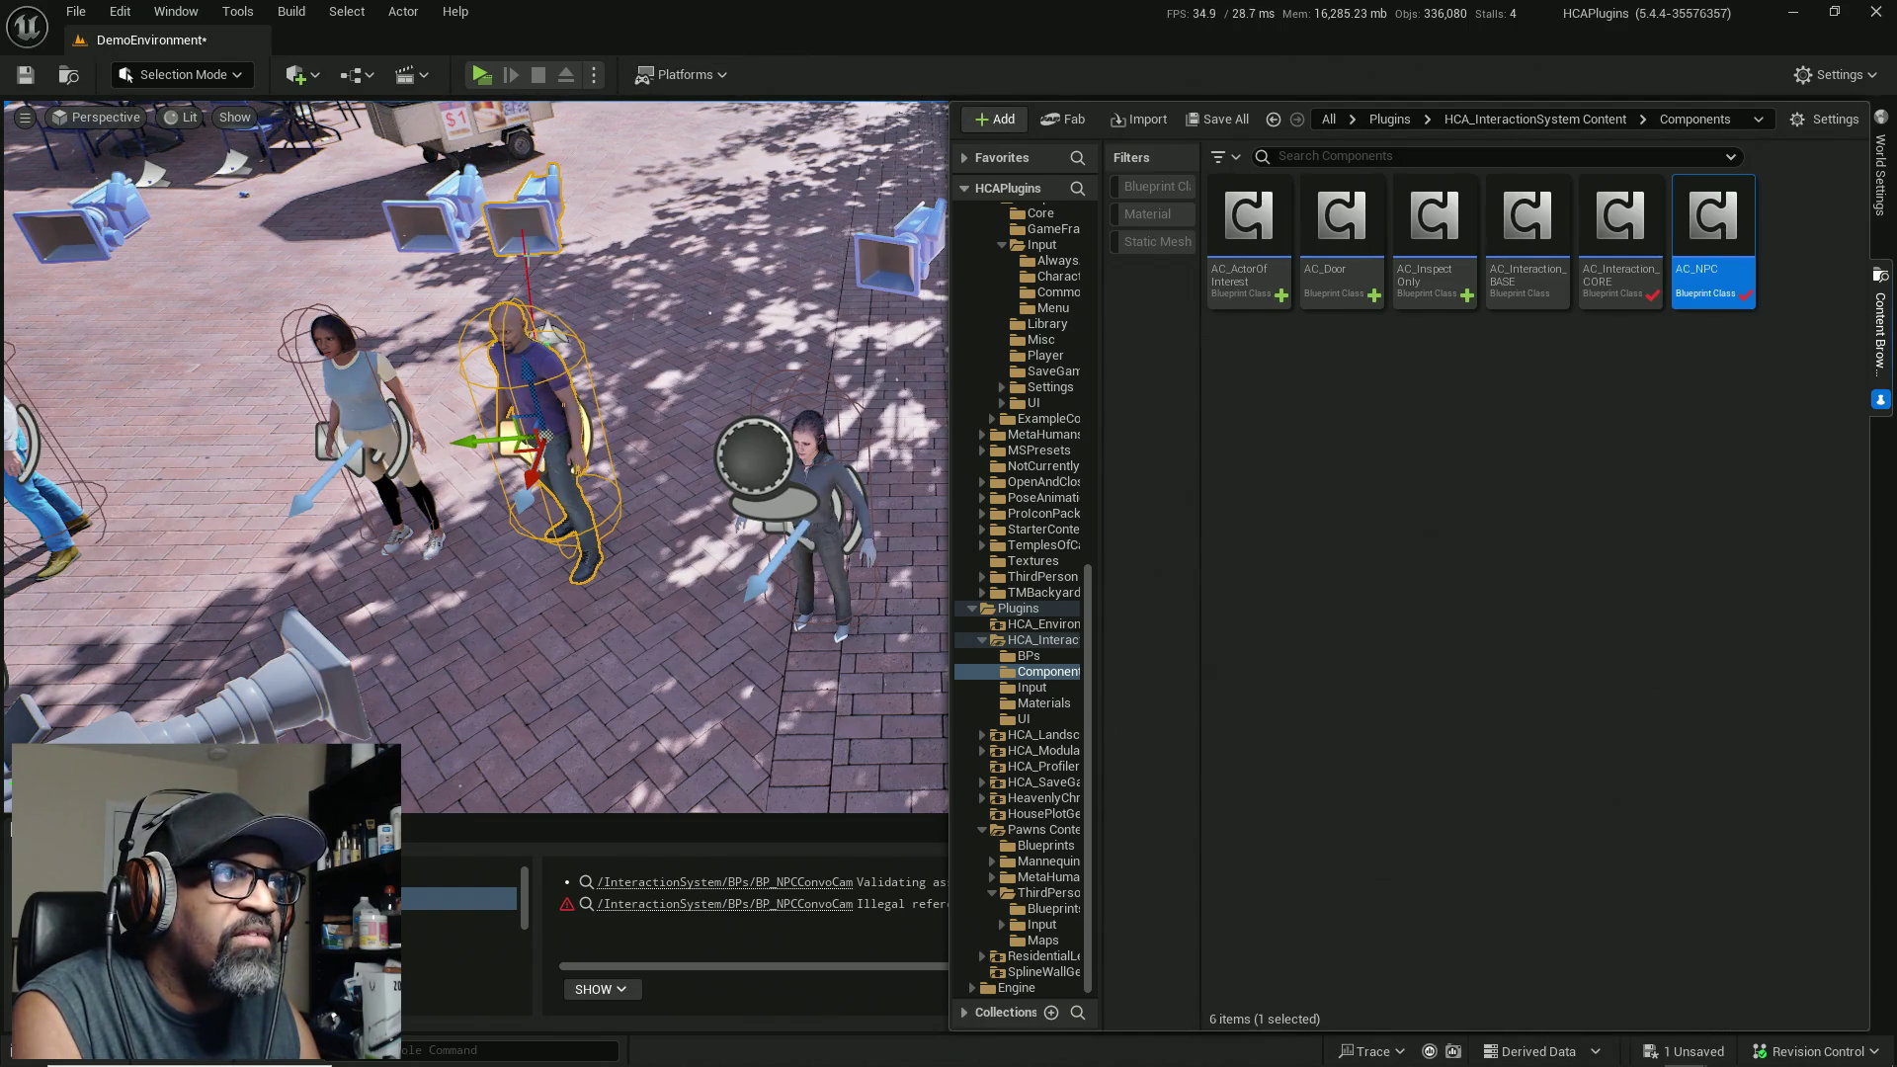
key(ctrl+s)
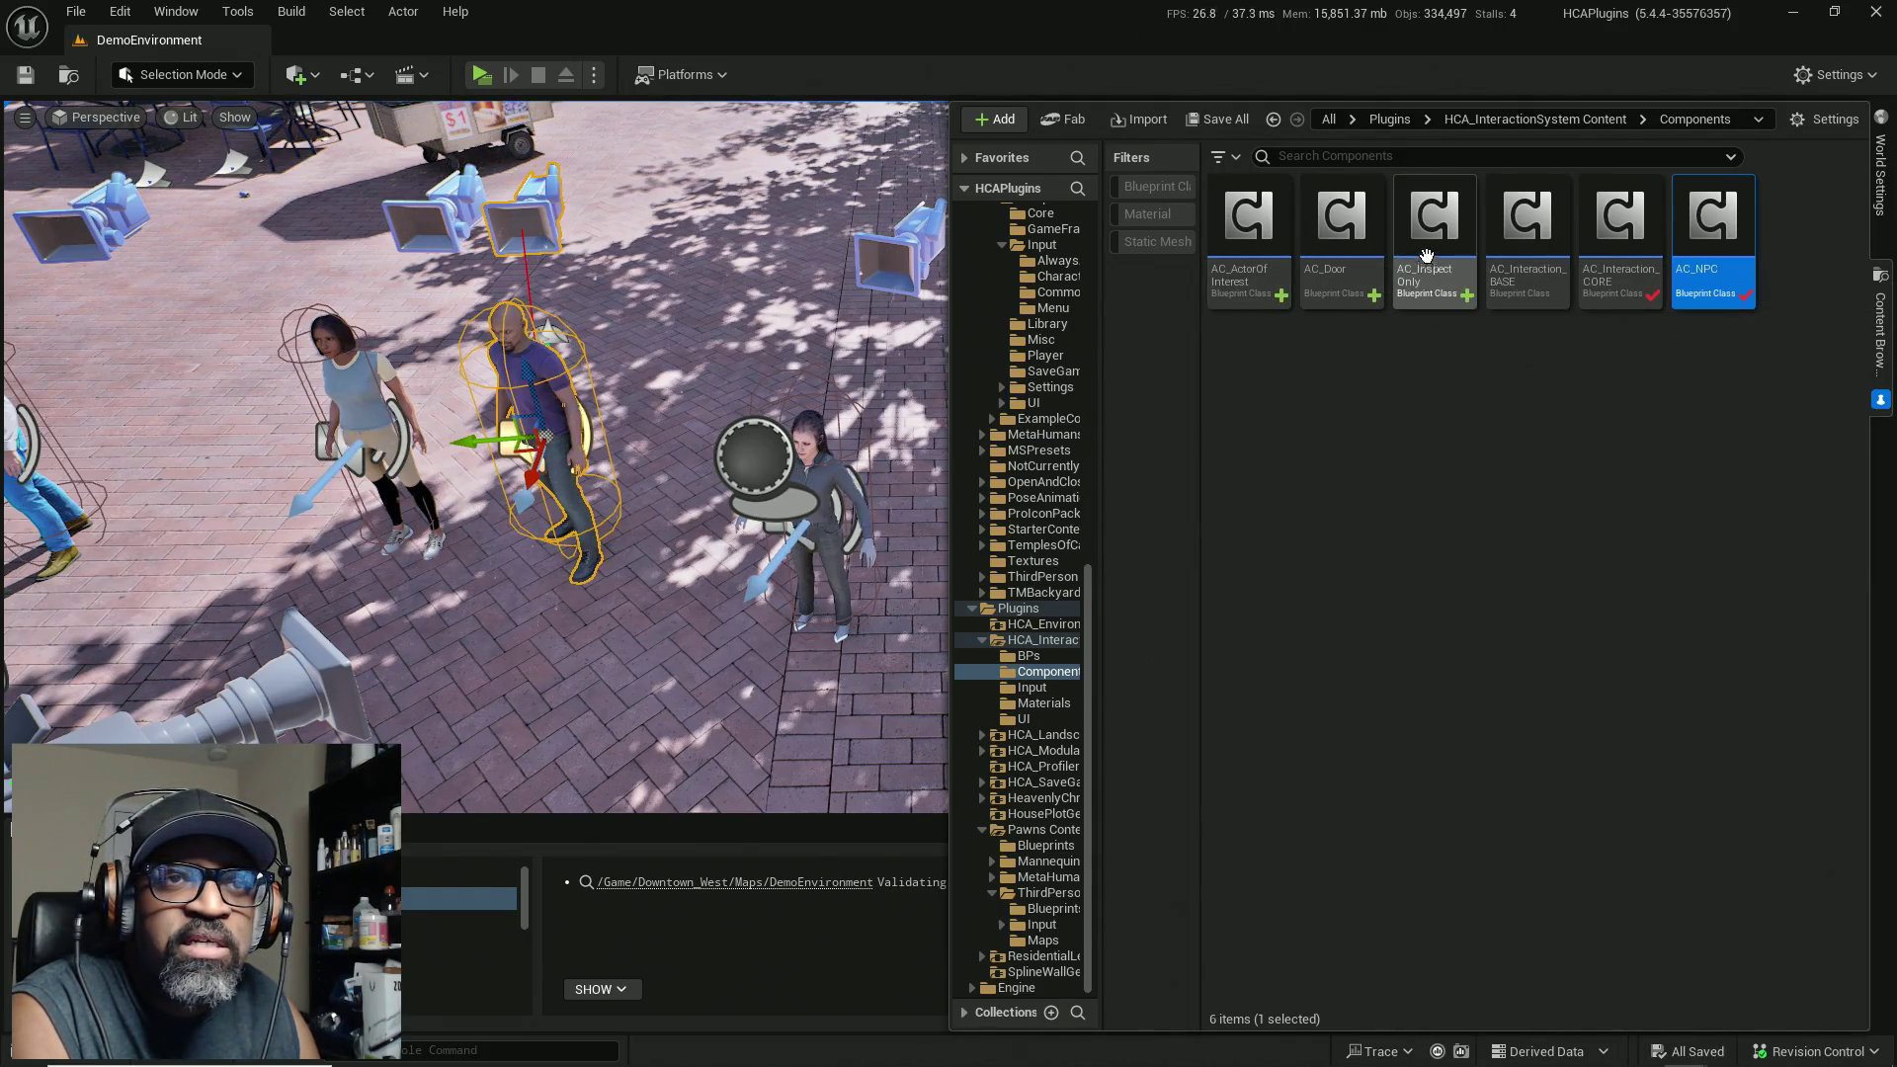
Step: Select the AC_InspectOnly asset, then select BP_Yumi to view her components
mouse_move(1466, 250)
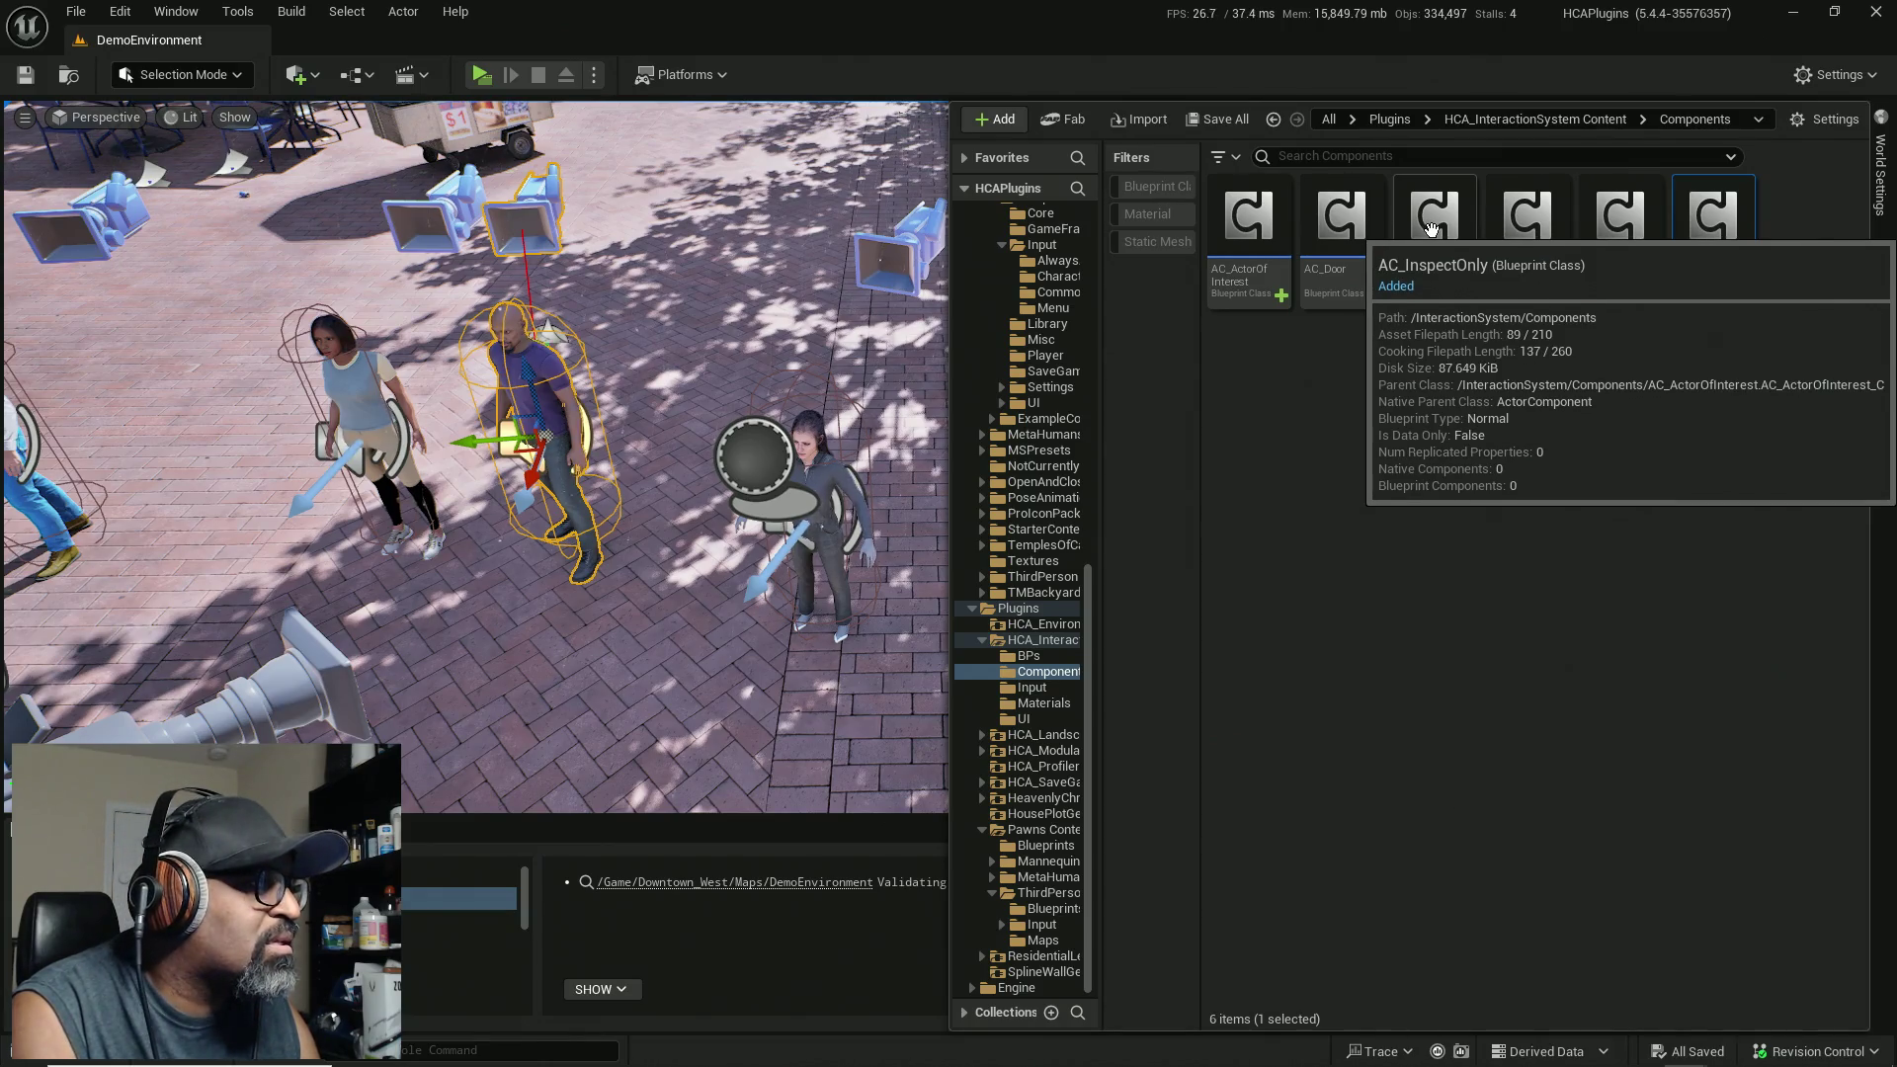
click(1439, 229)
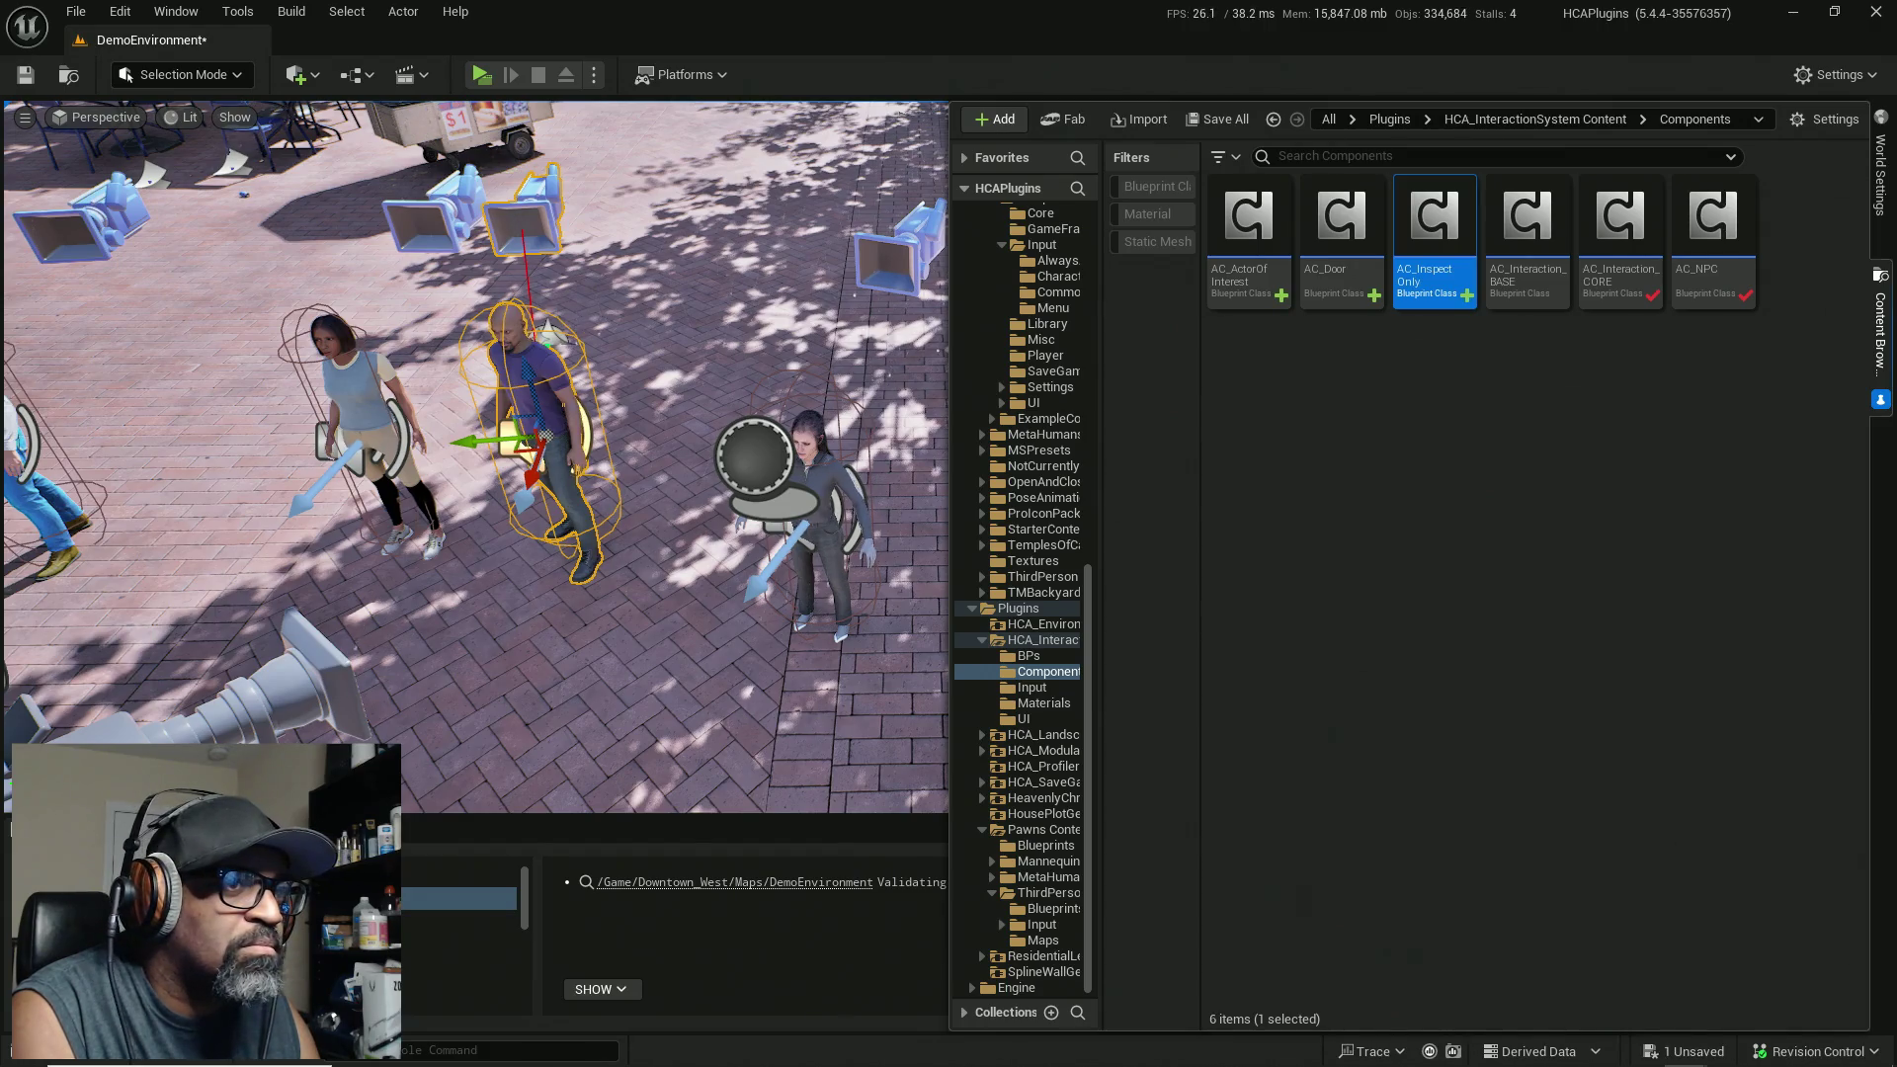
click(820, 514)
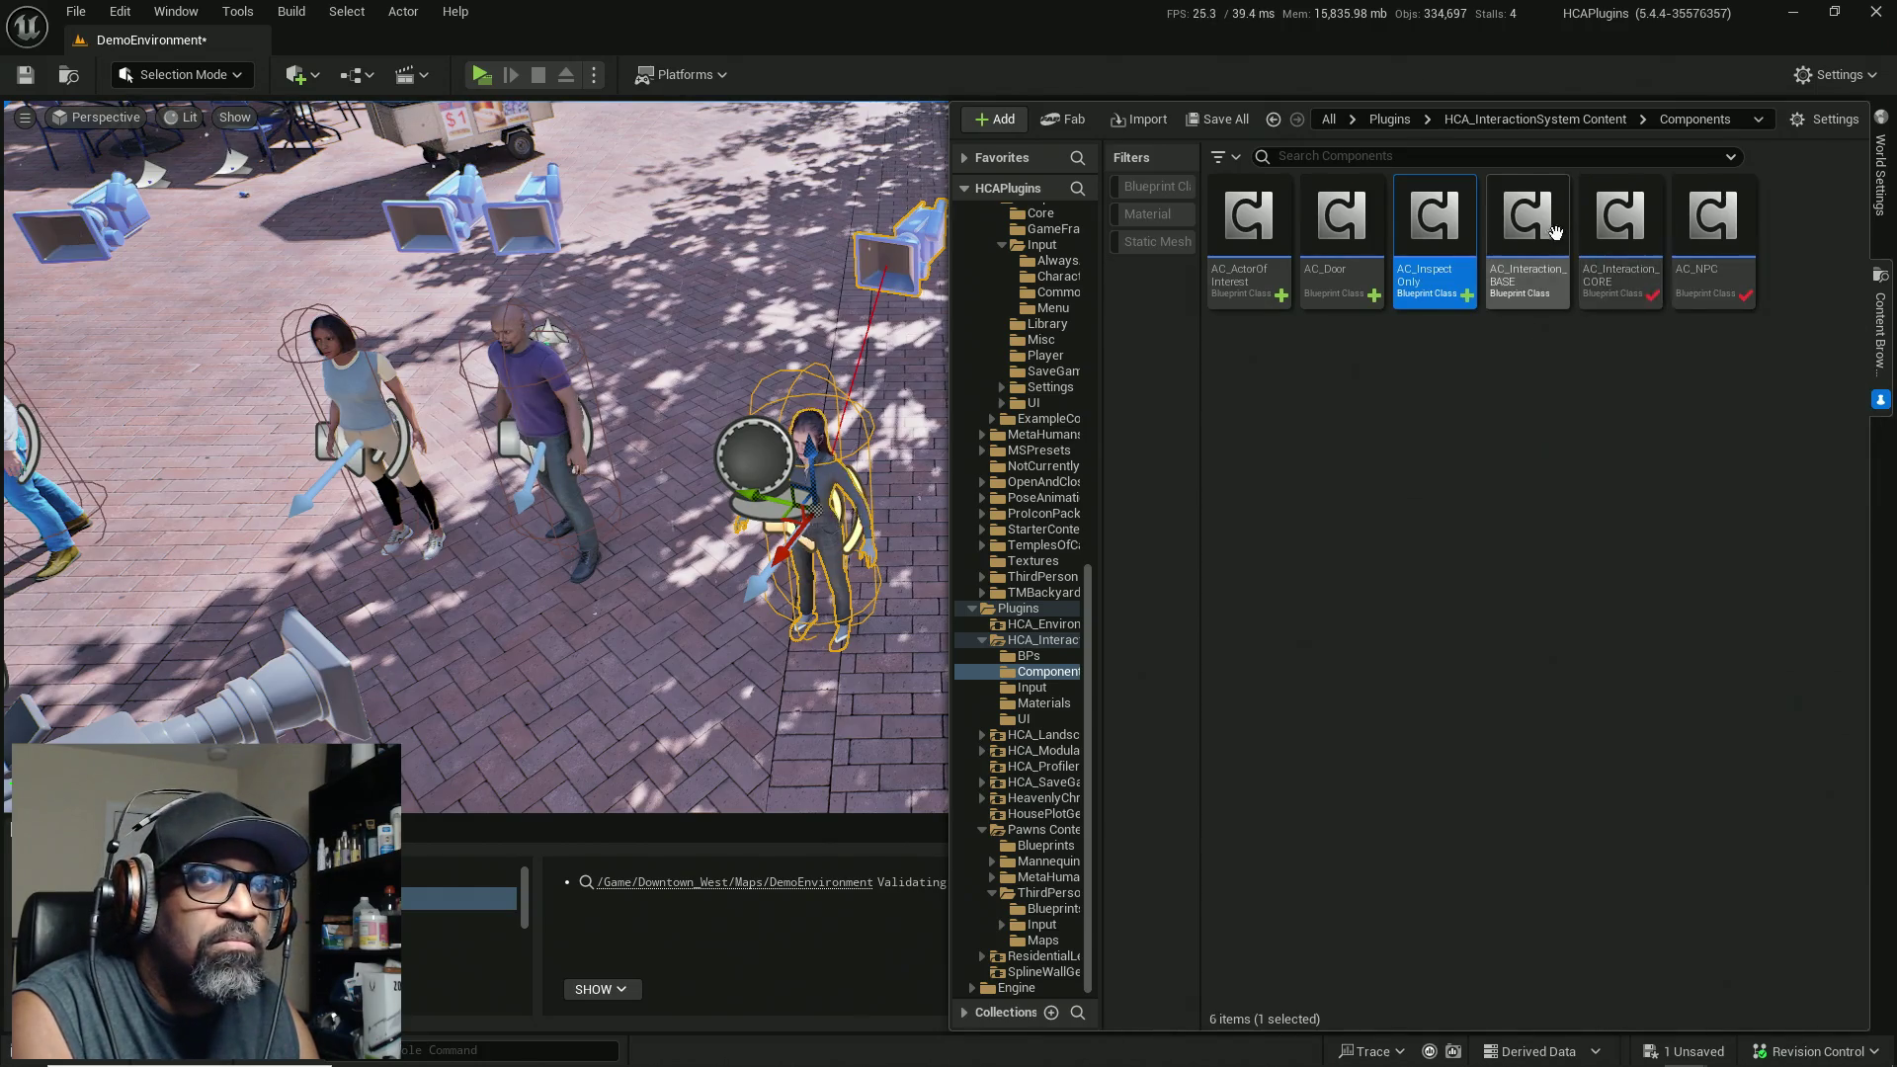
mouse_move(1536, 227)
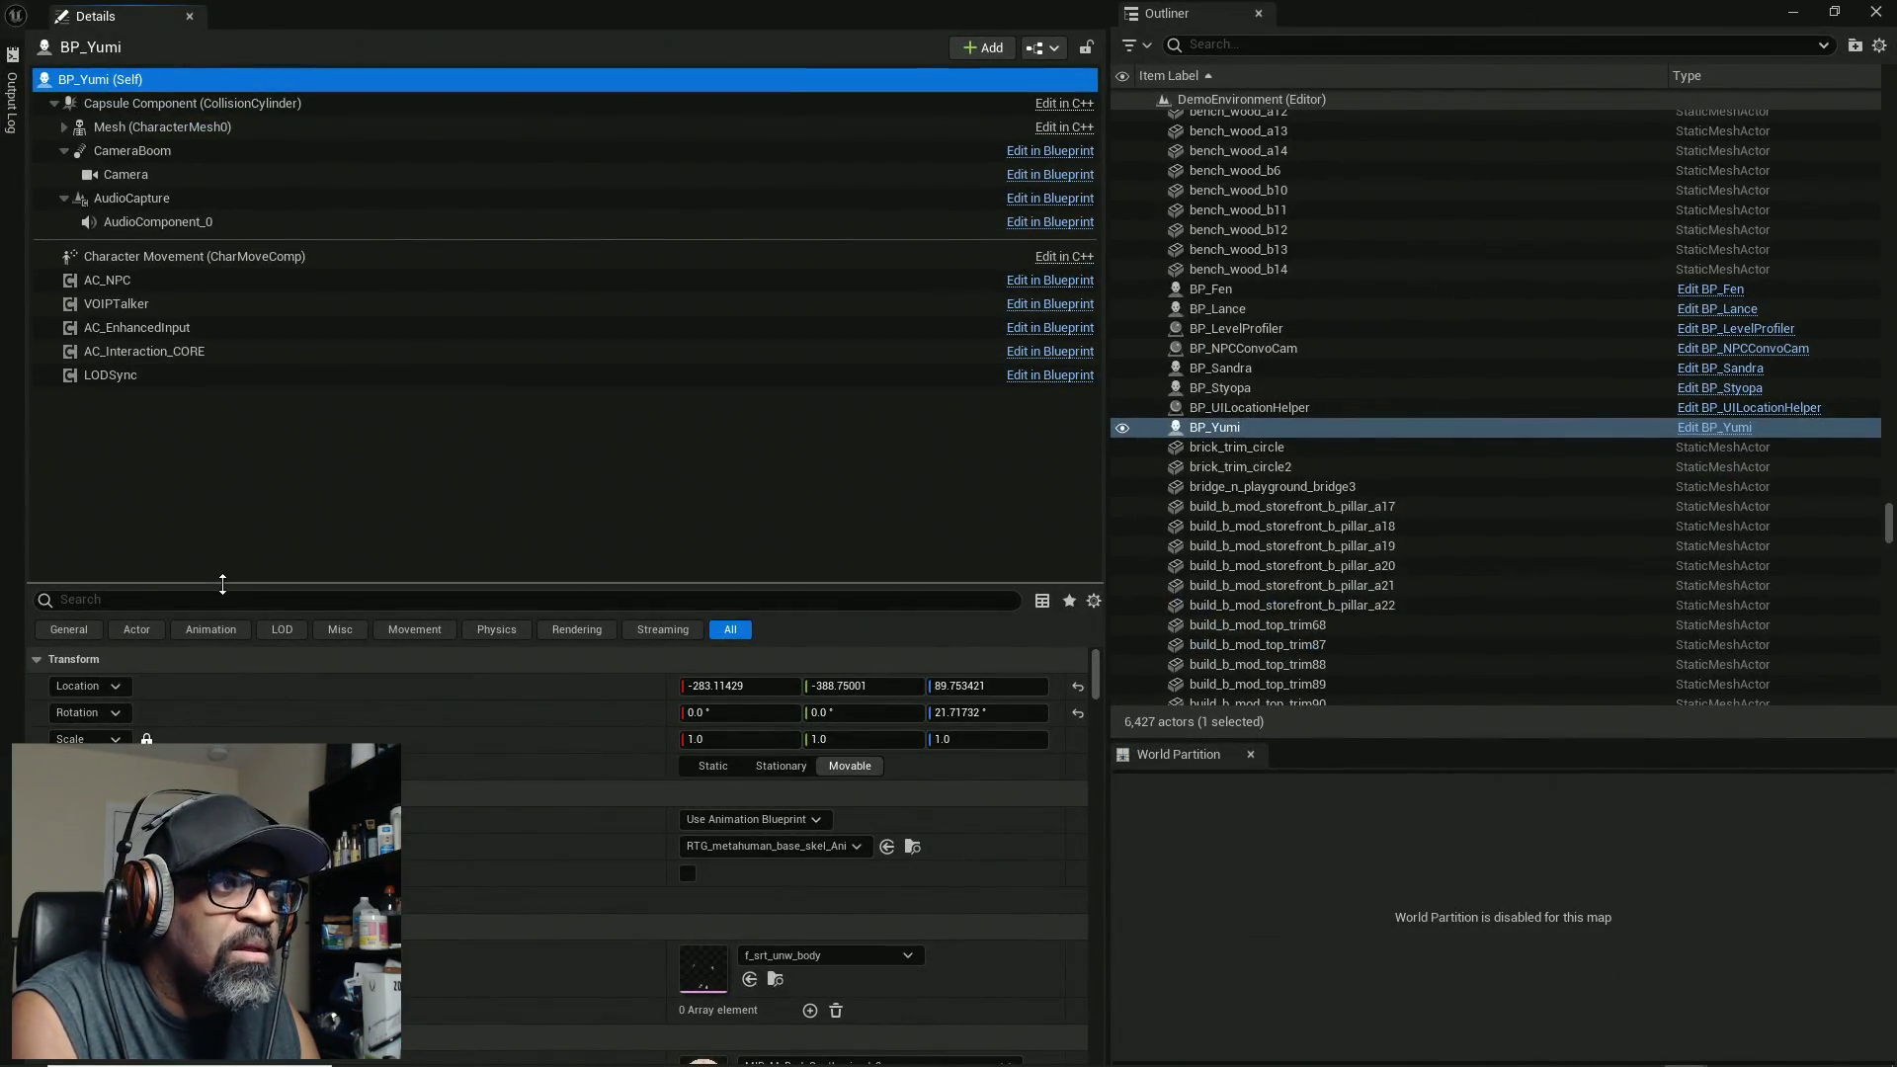
Step: Set BP_Yumi's AC_NPC NPCDisplay Text to Yumi and save the map
drag(257, 586, 260, 403)
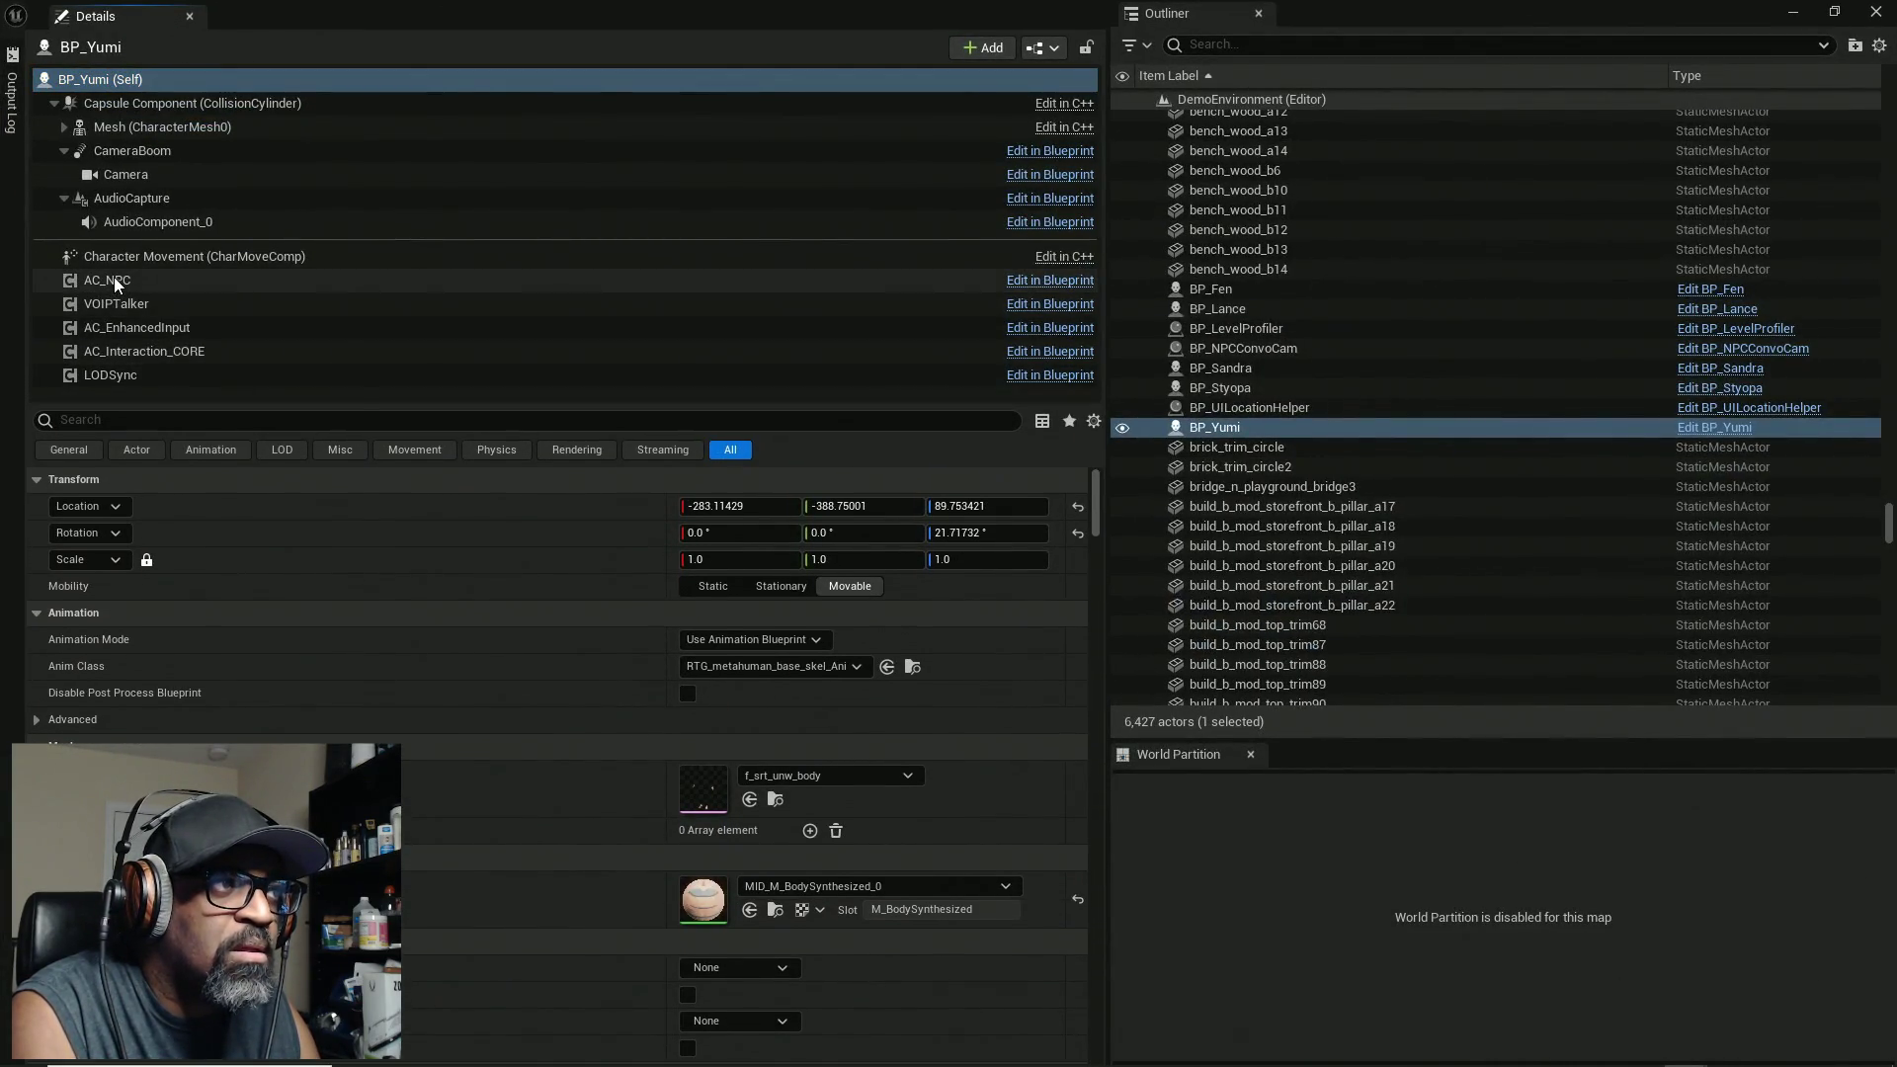
click(139, 280)
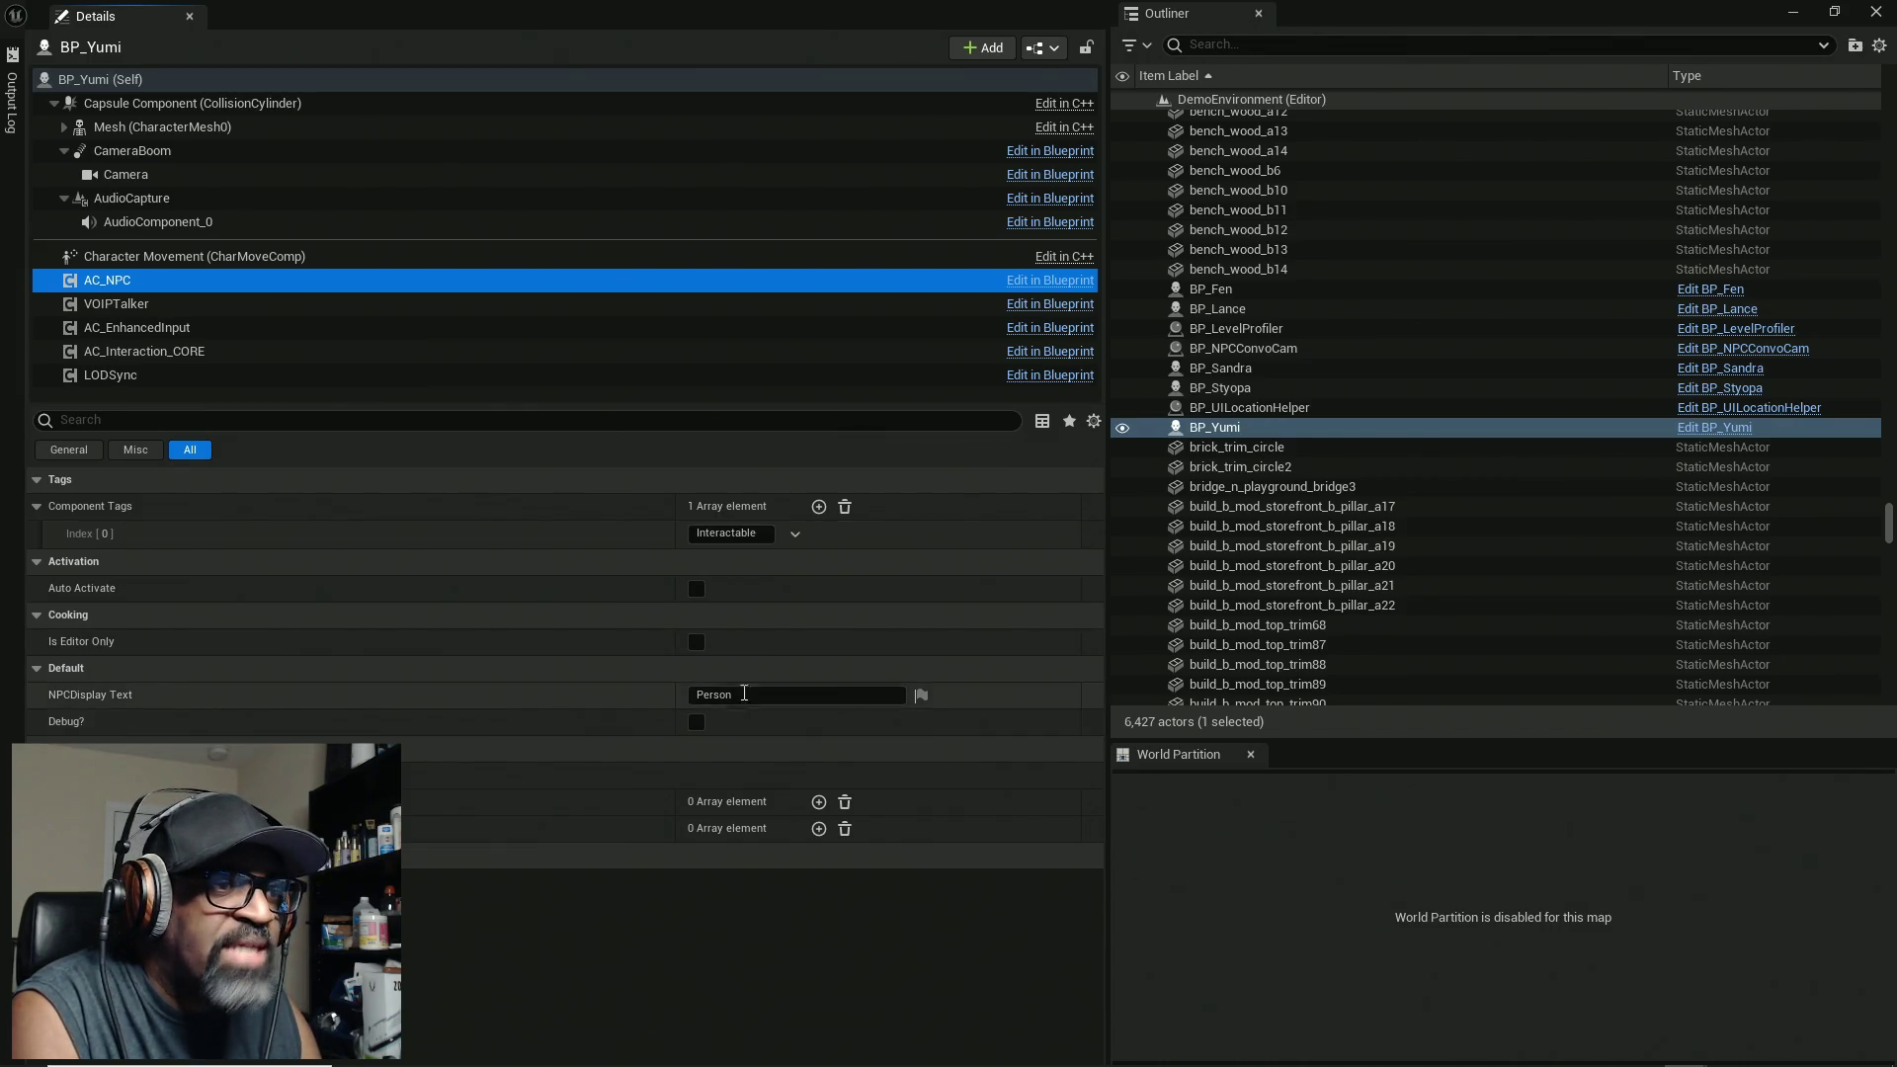
click(795, 695)
mouse_move(1185, 1062)
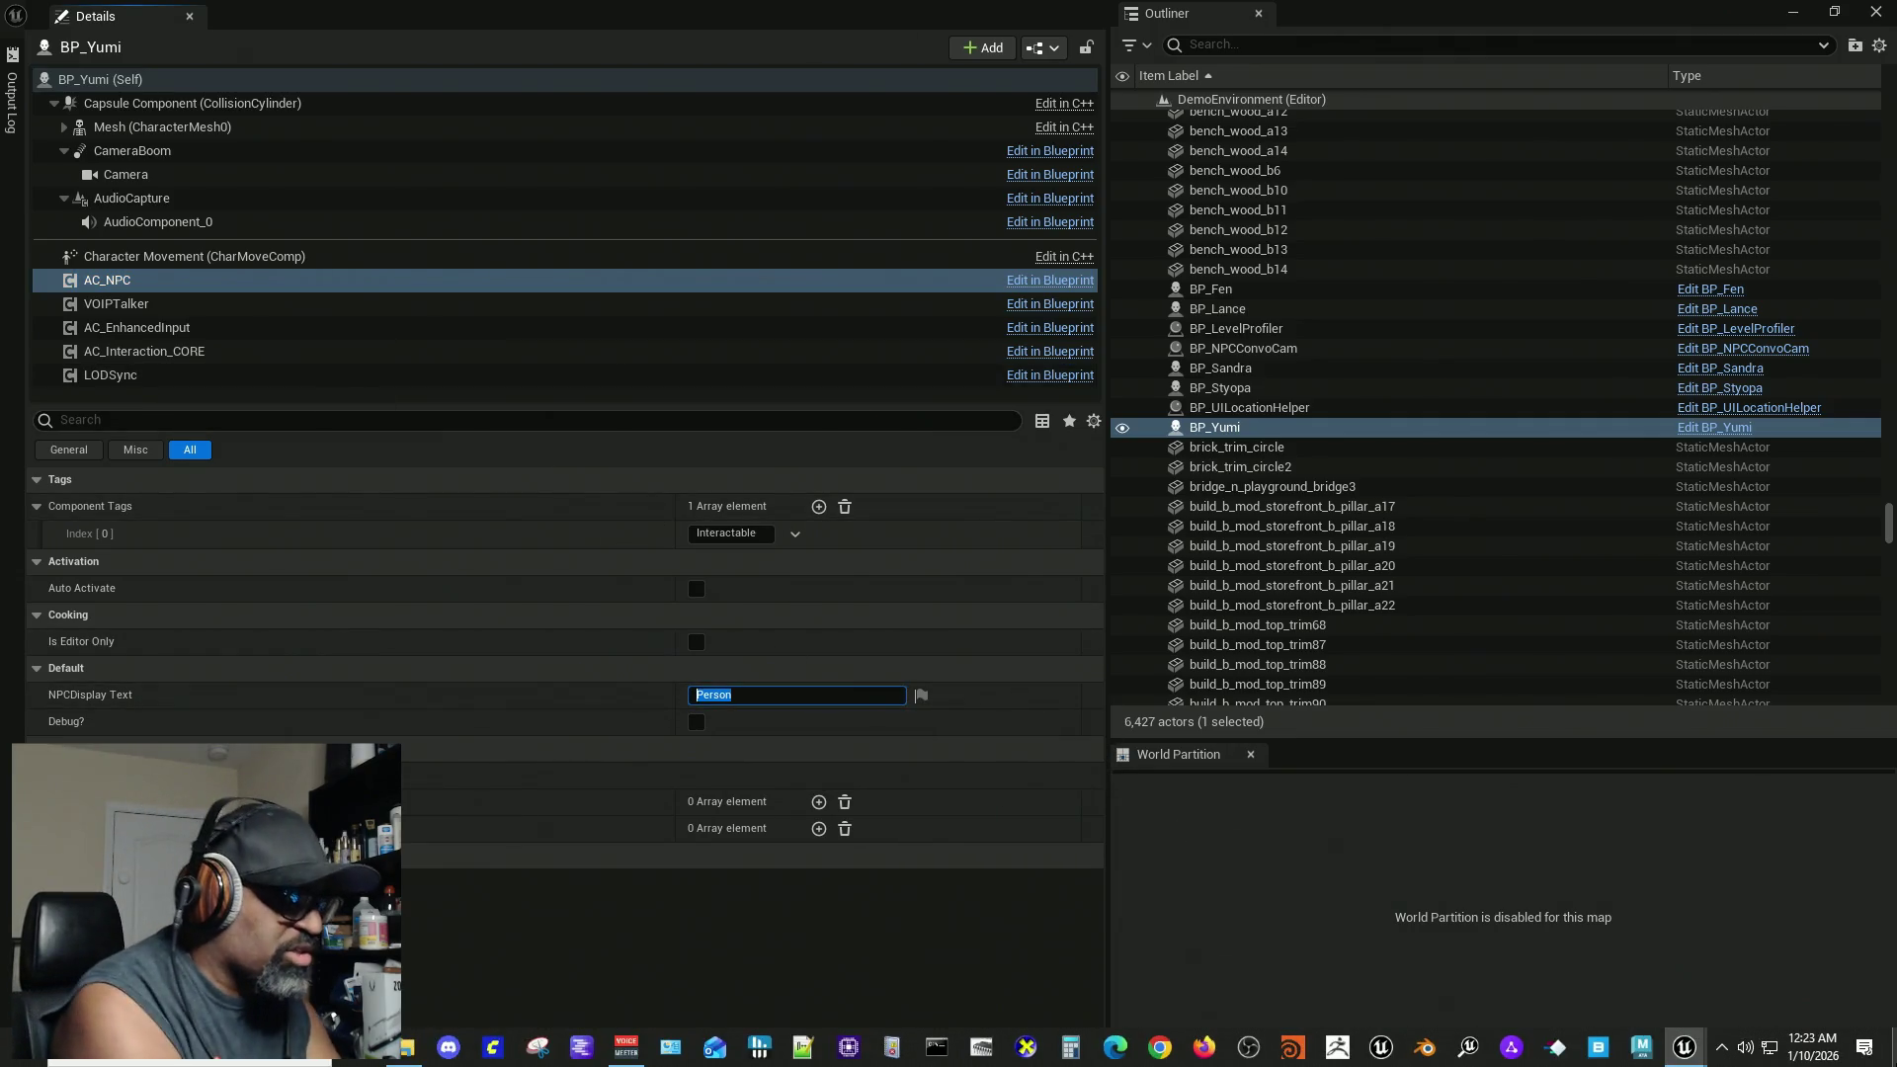
text(Yumi)
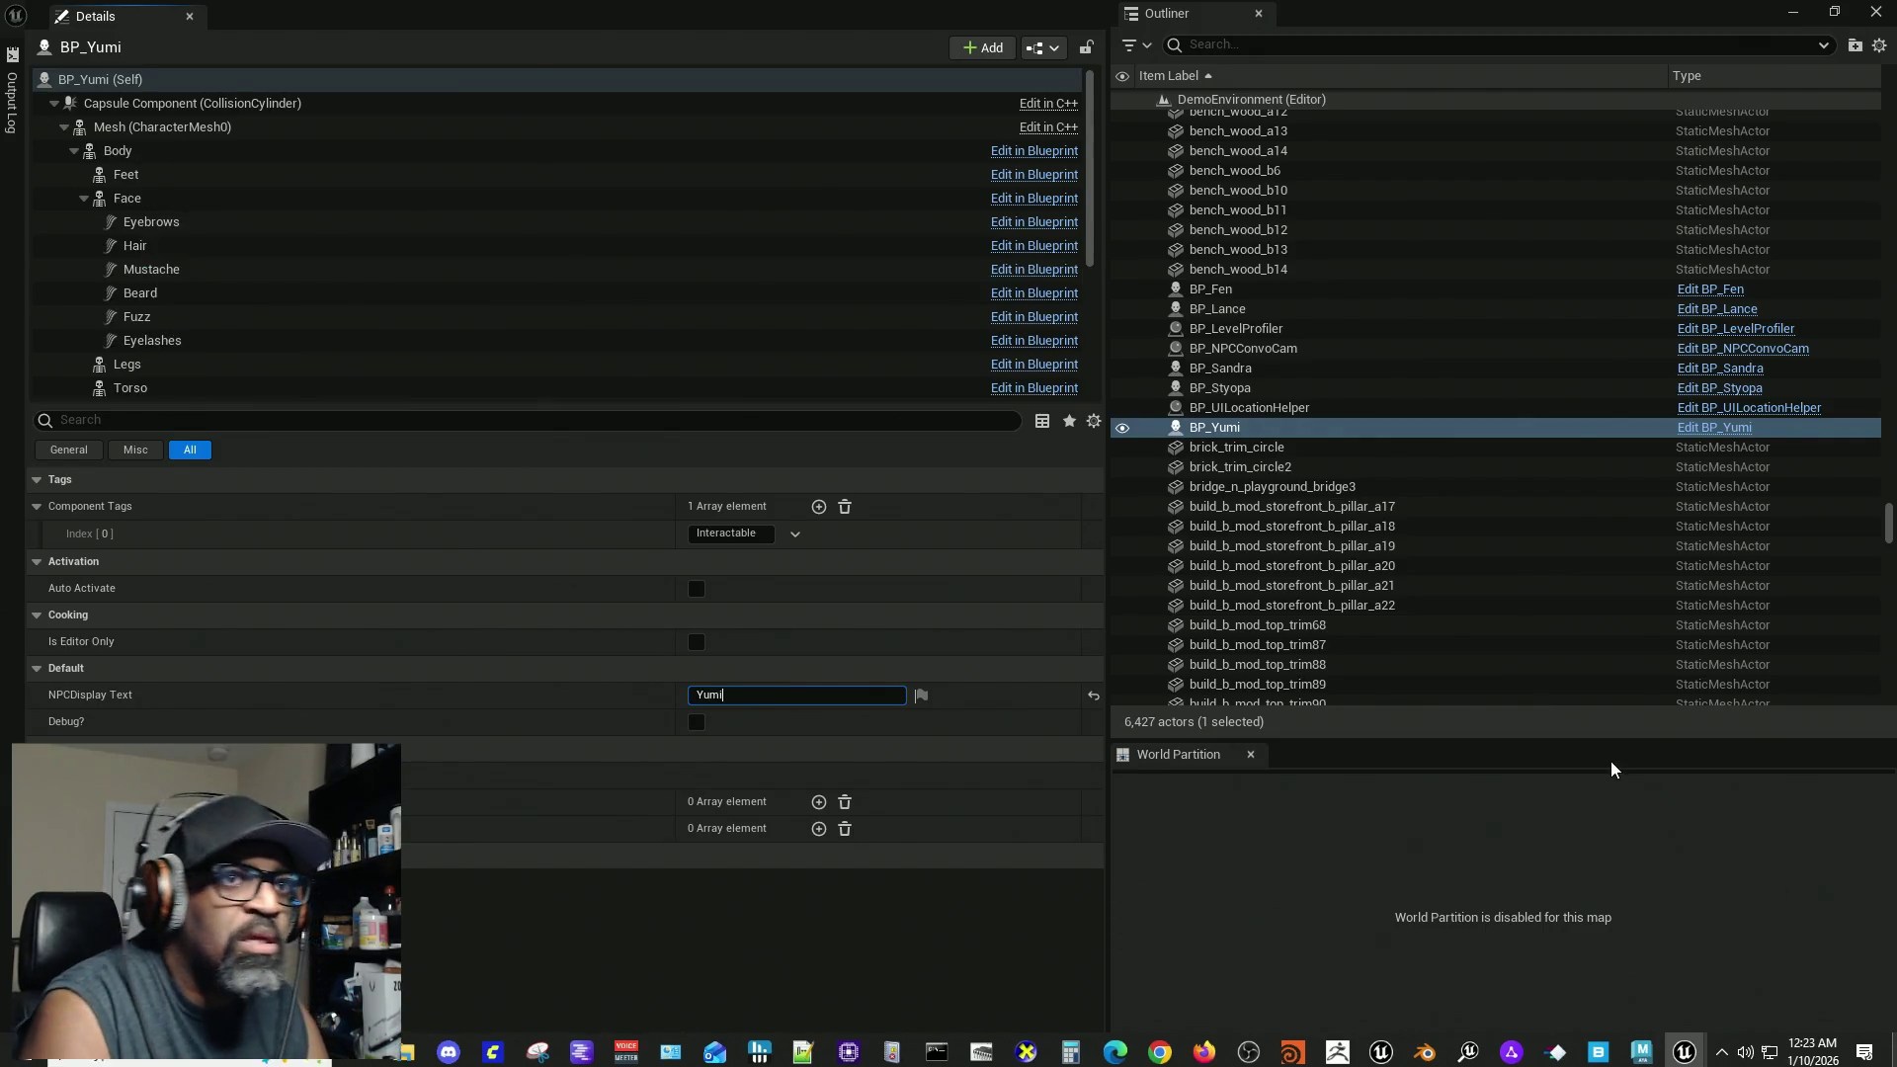
key(ctrl+s)
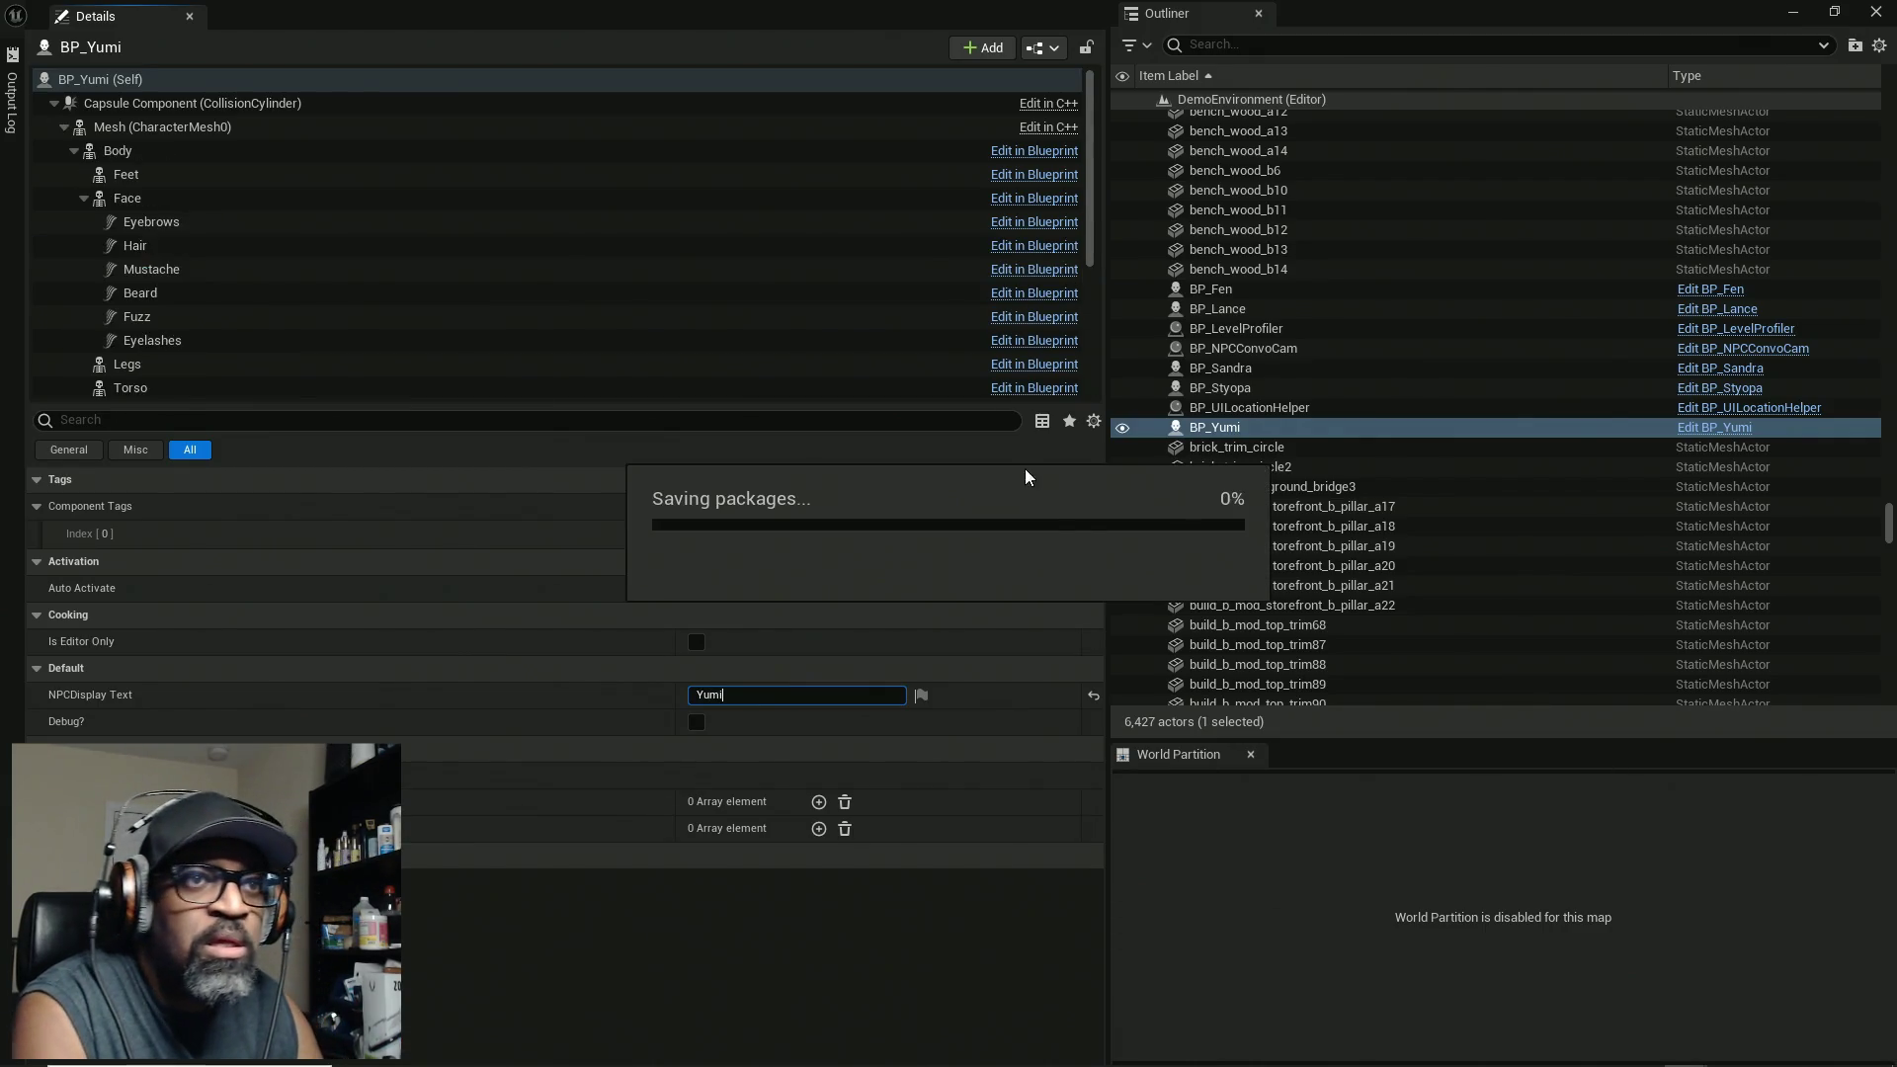
click(1243, 390)
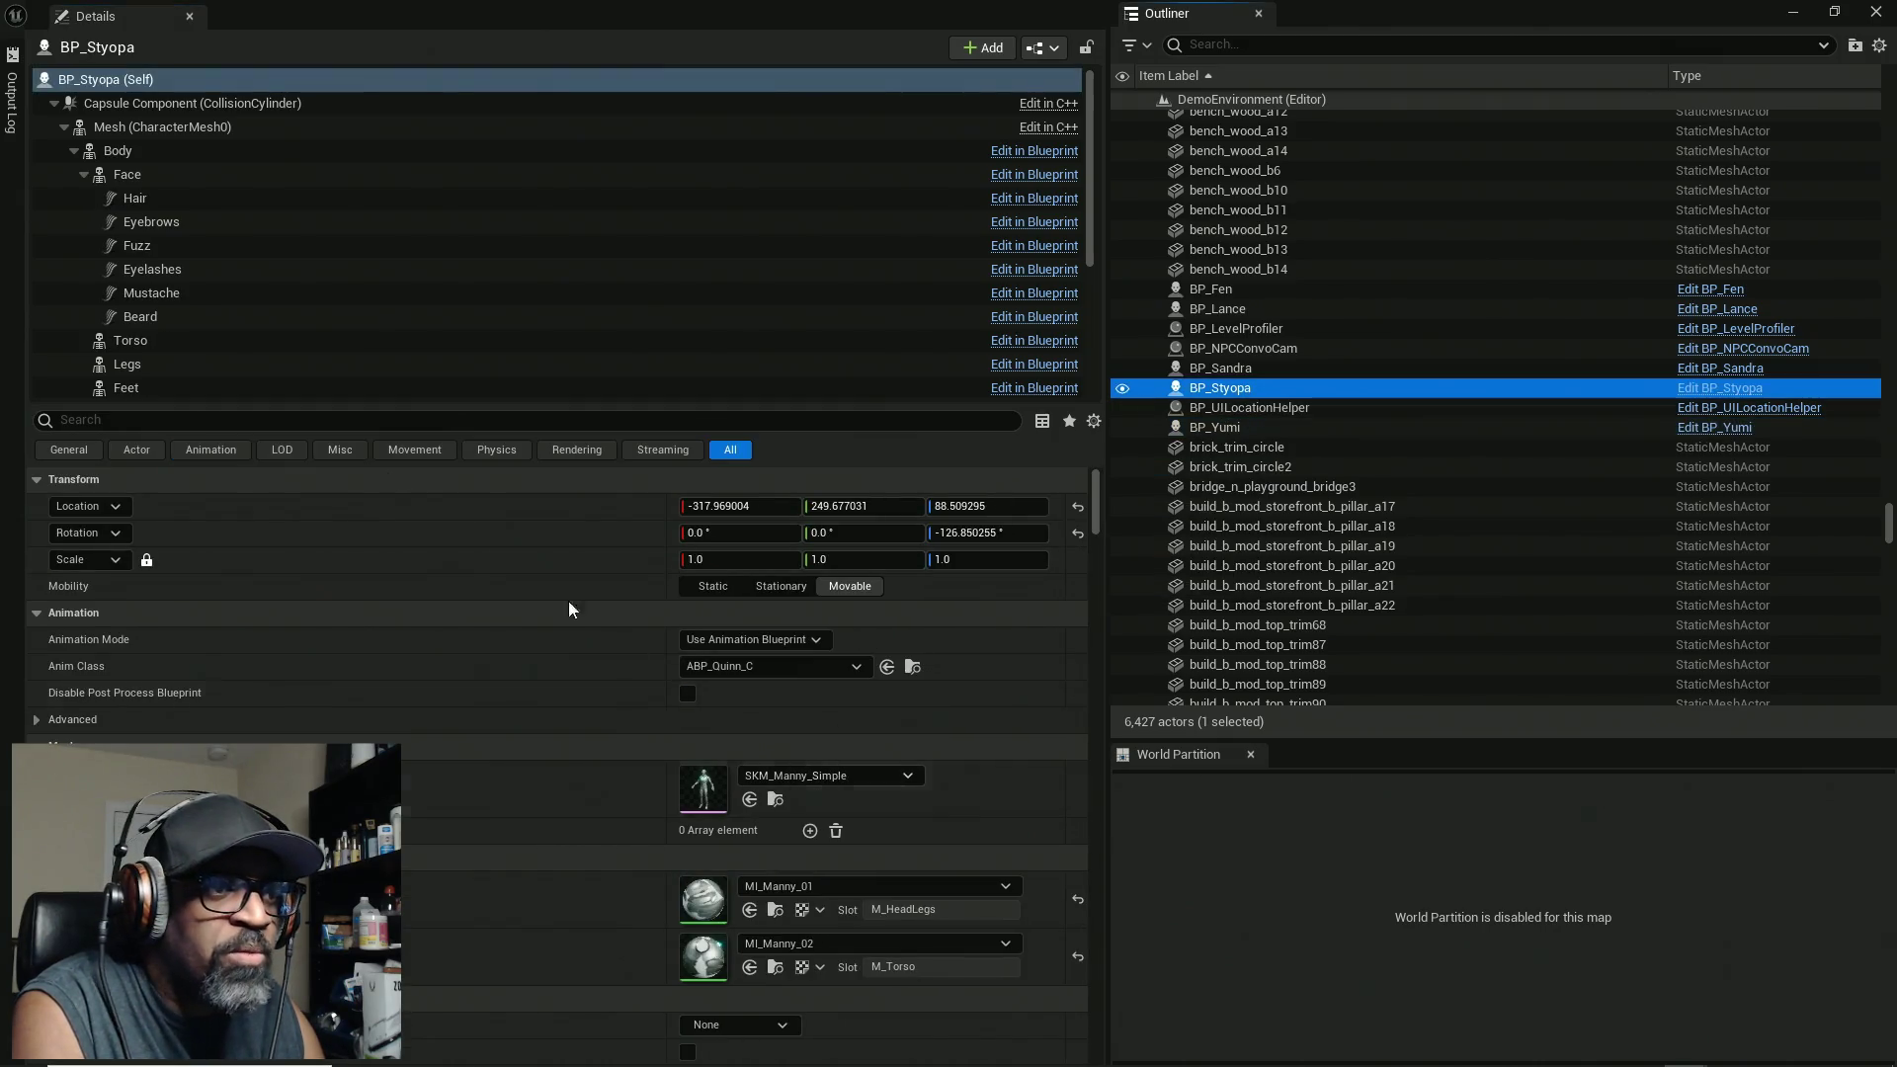
Step: Change BP_Styopa's AC_NPC NPCDisplay Text from Person to Styopa
click(63, 126)
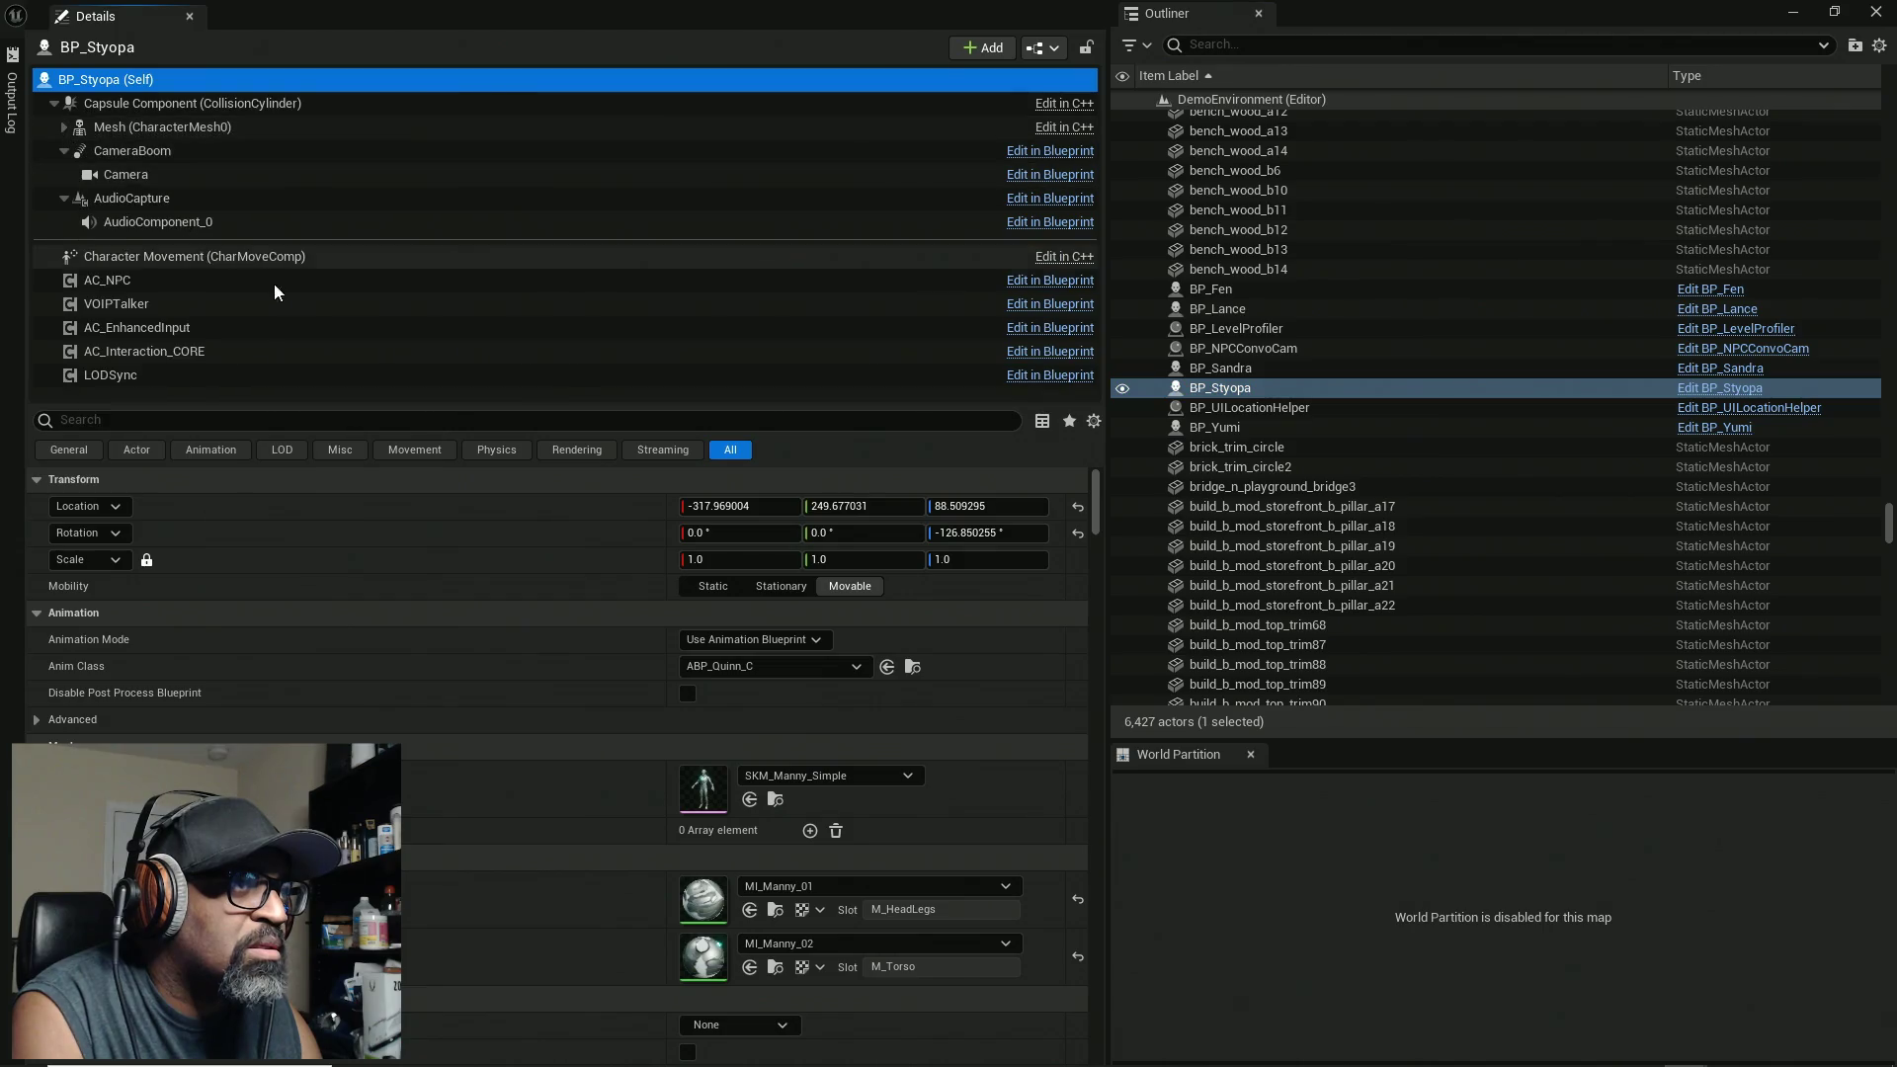
click(157, 282)
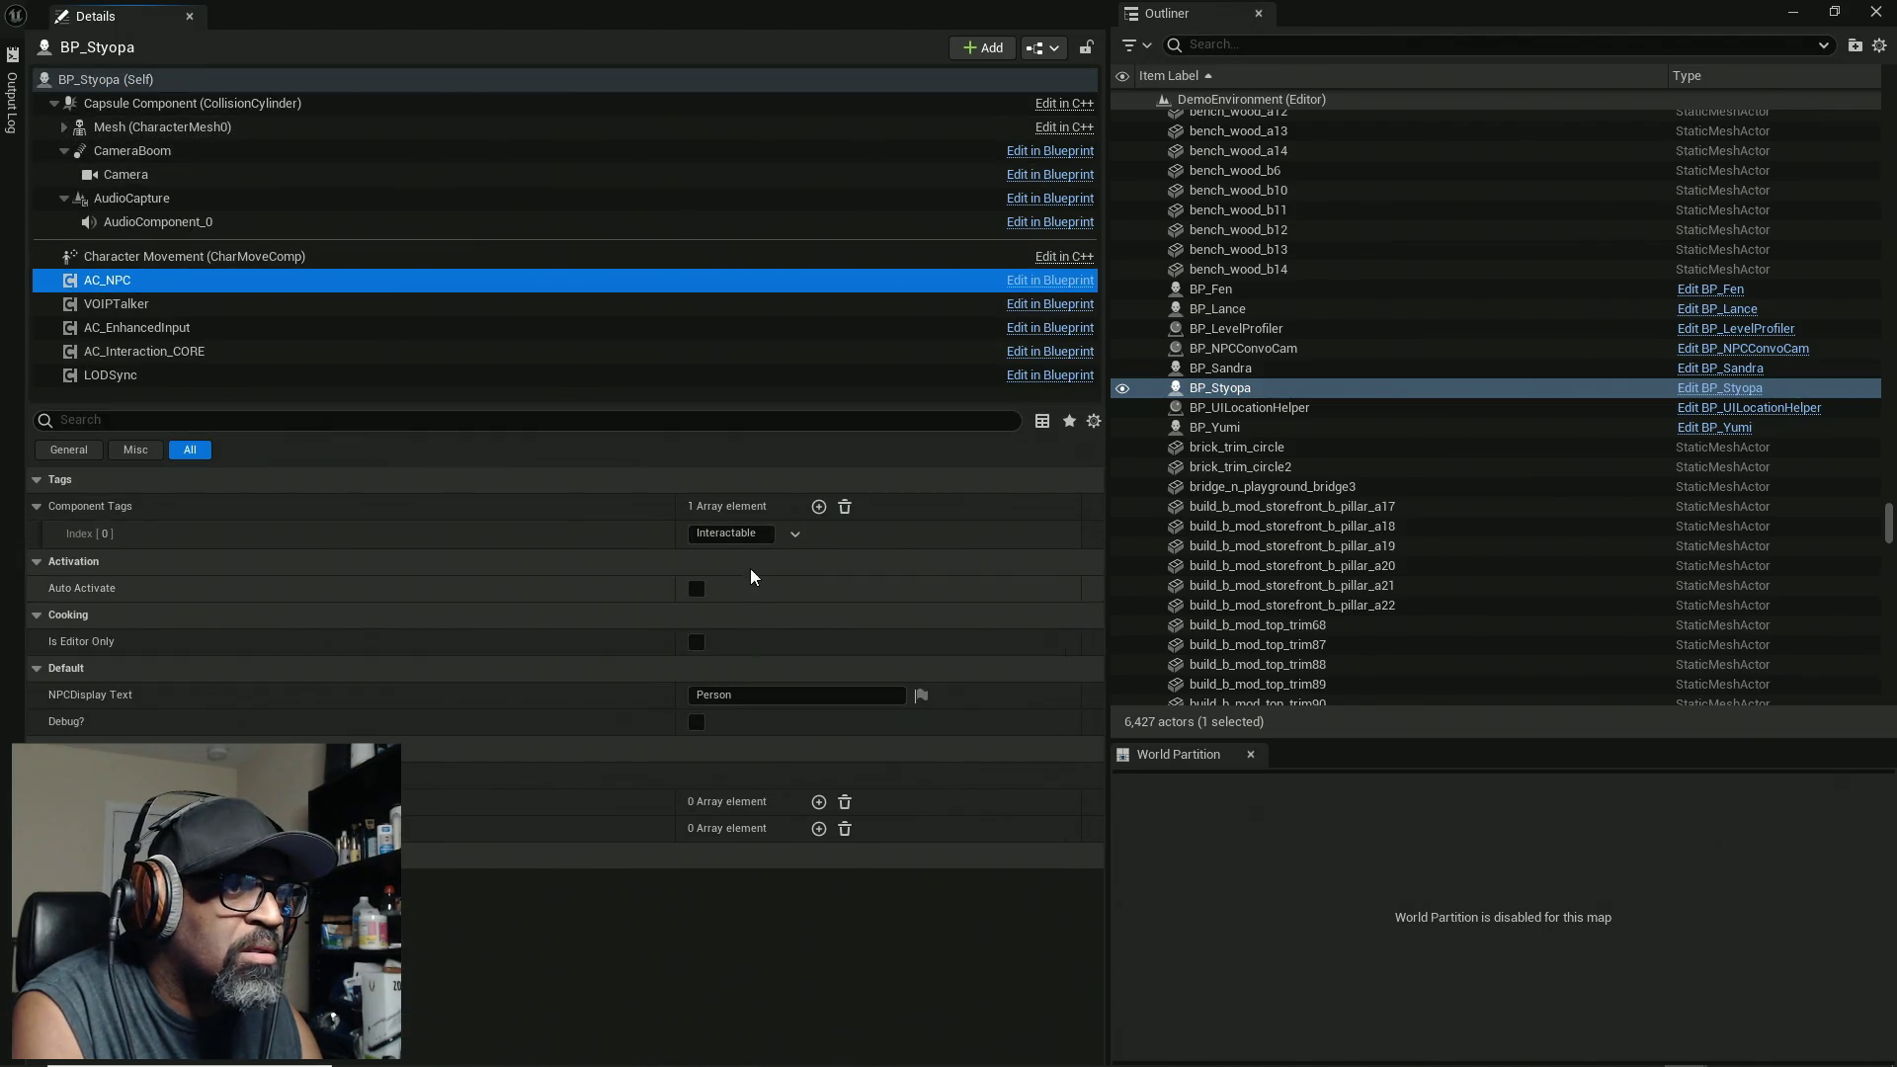
click(751, 696)
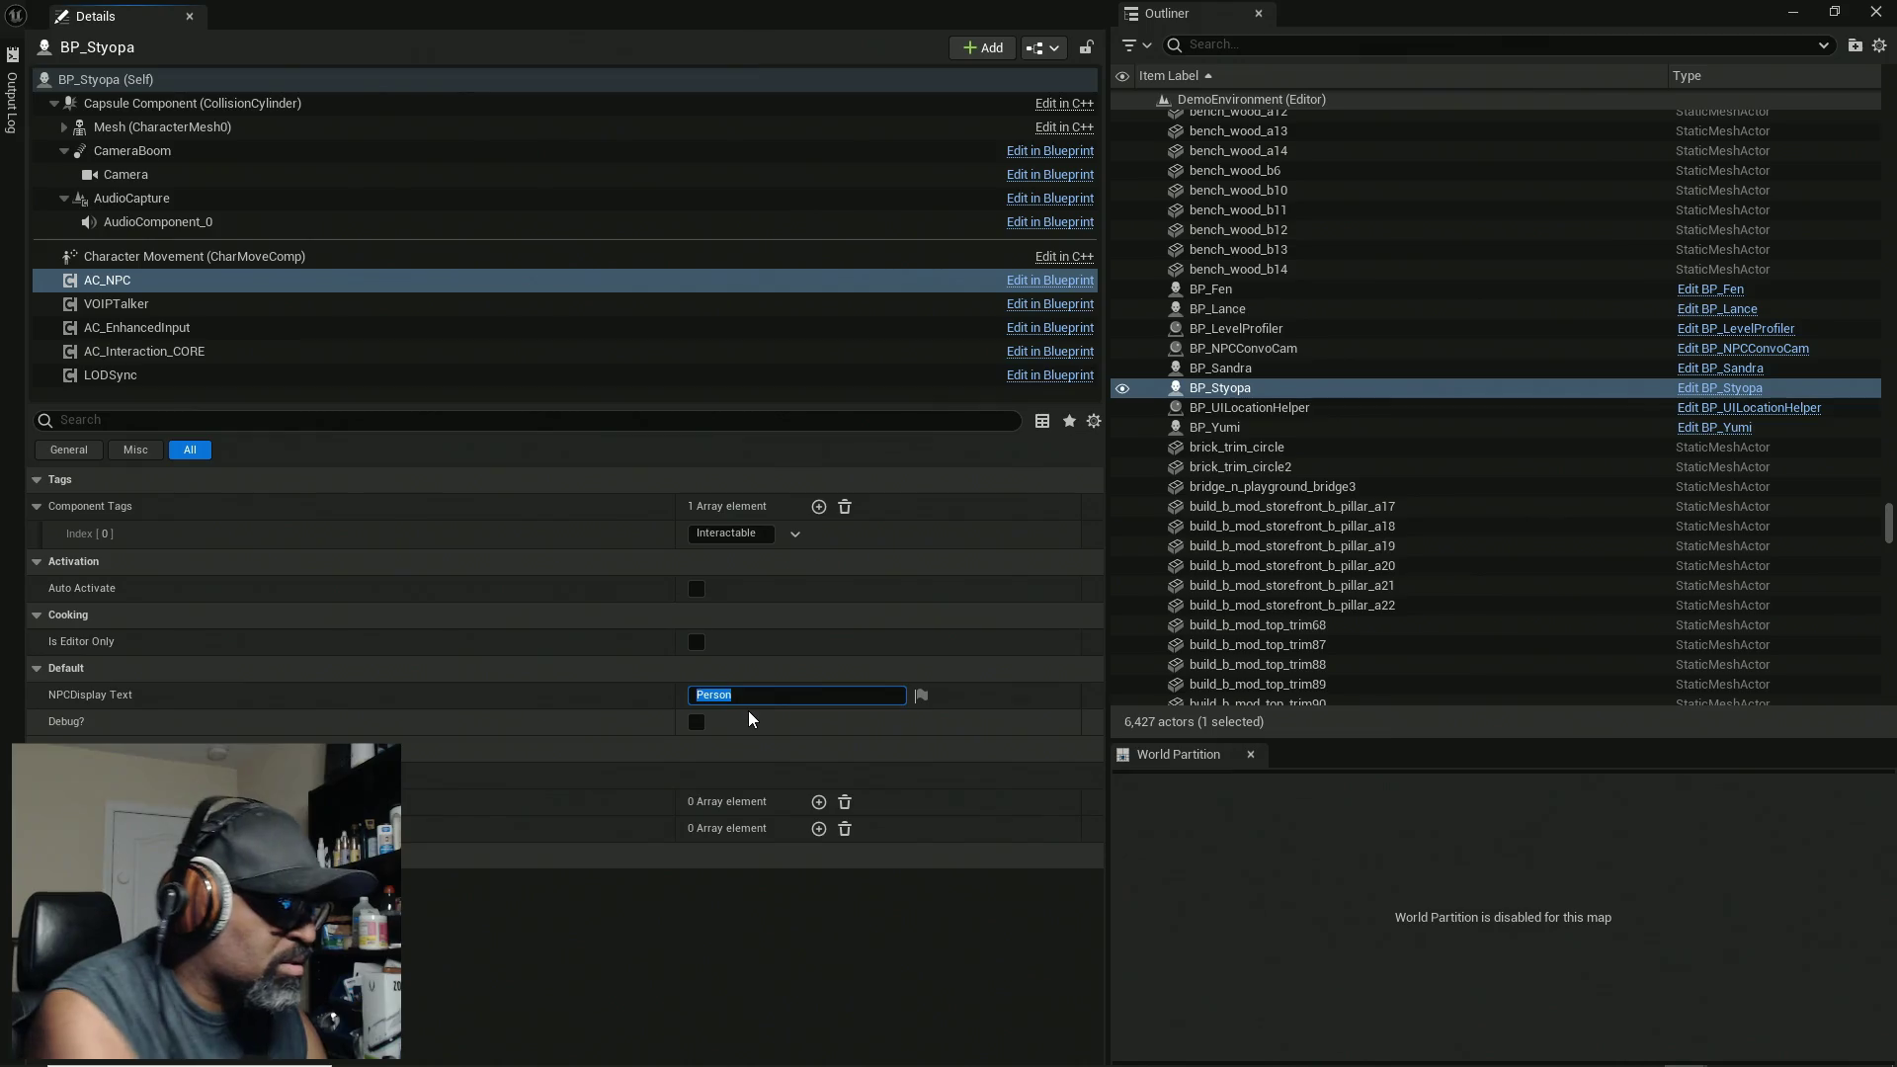
text(Styopa)
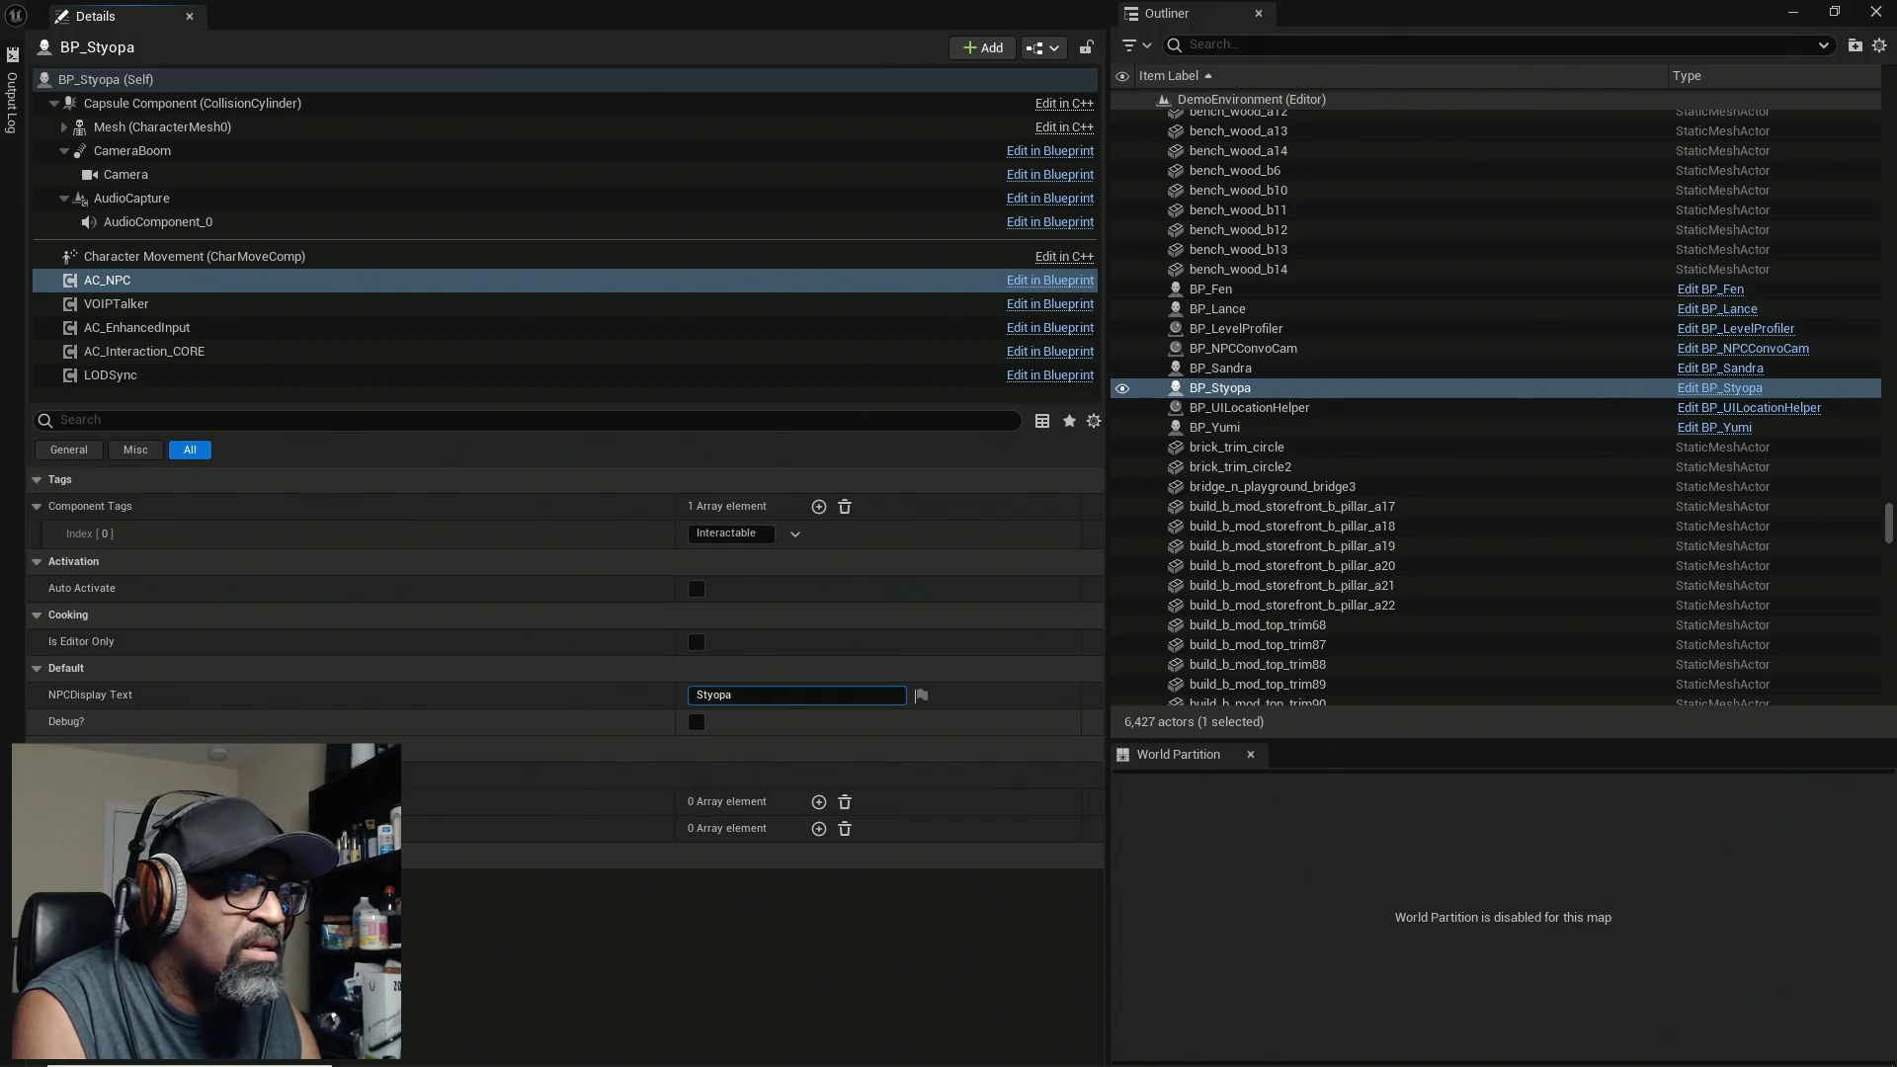
mouse_move(817, 1065)
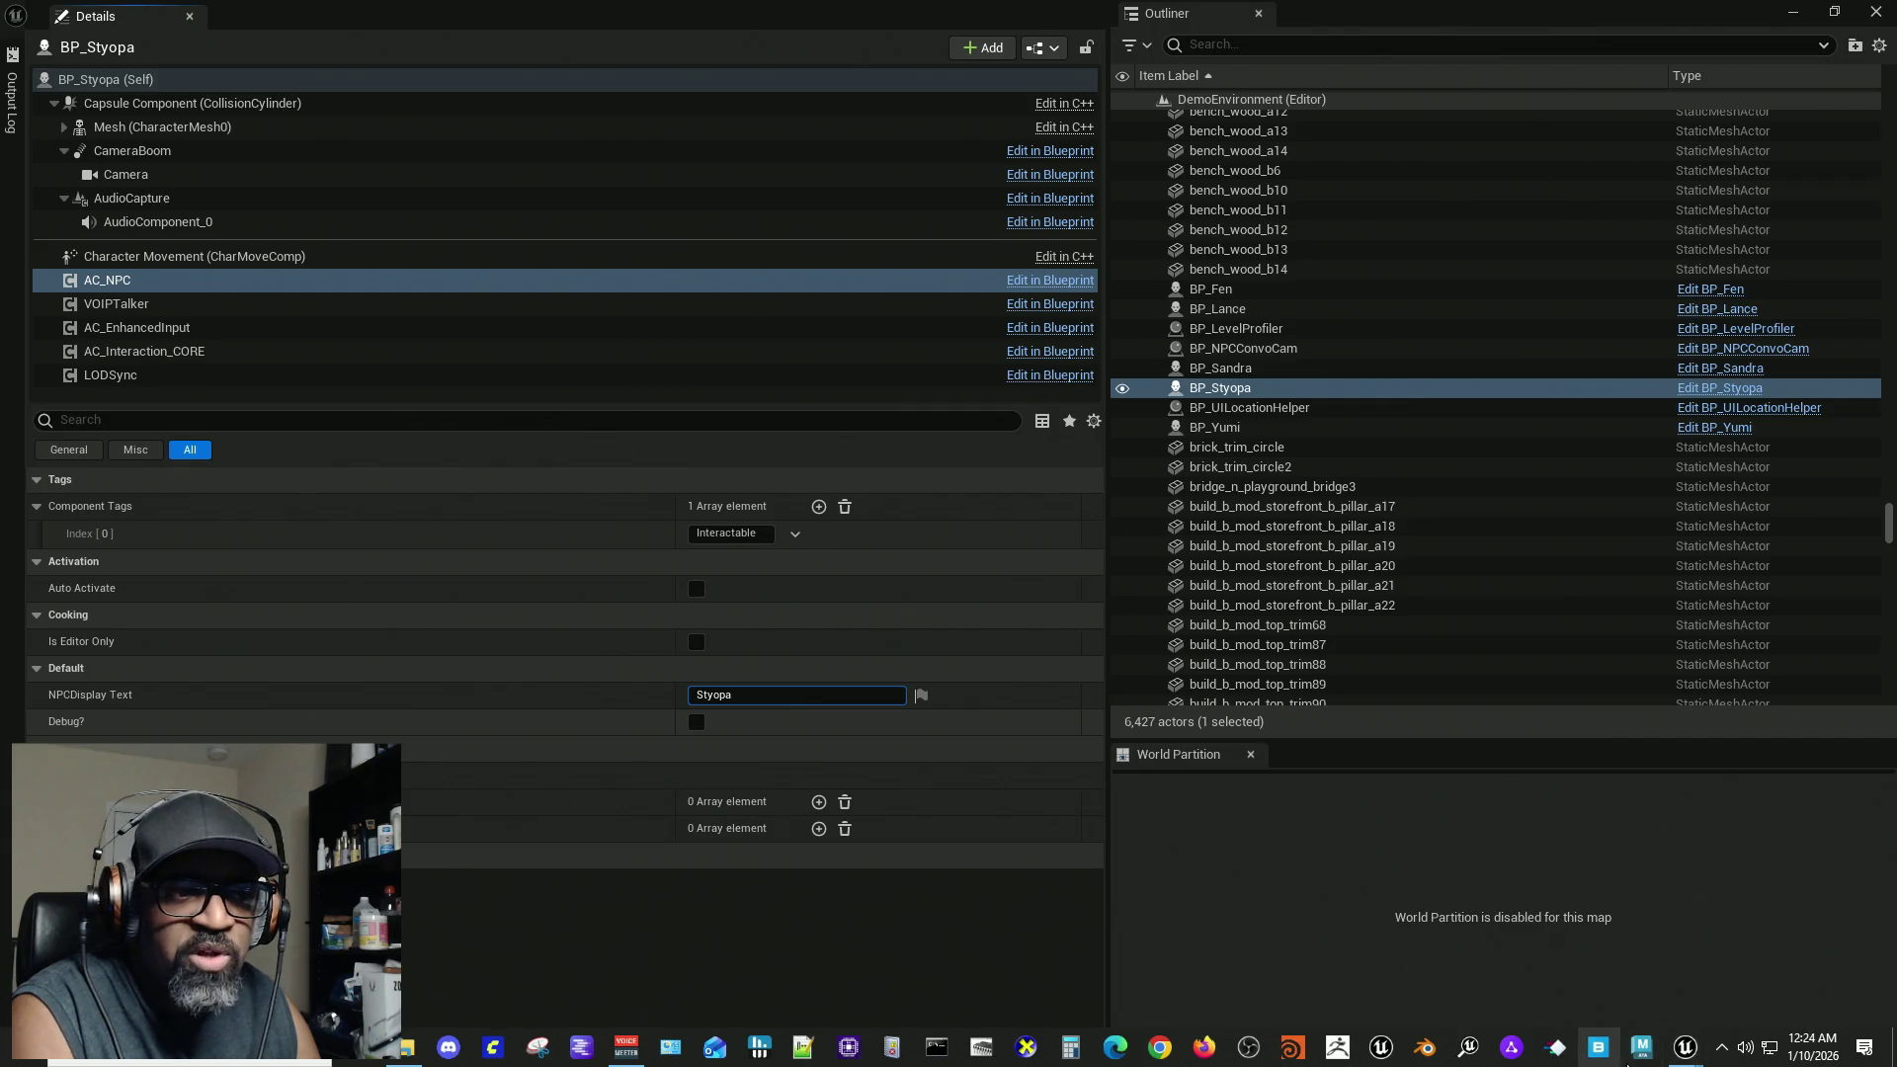
Step: Launch the HCA_MainMenu level as a Standalone Game from the Play options menu
mouse_move(1693, 1059)
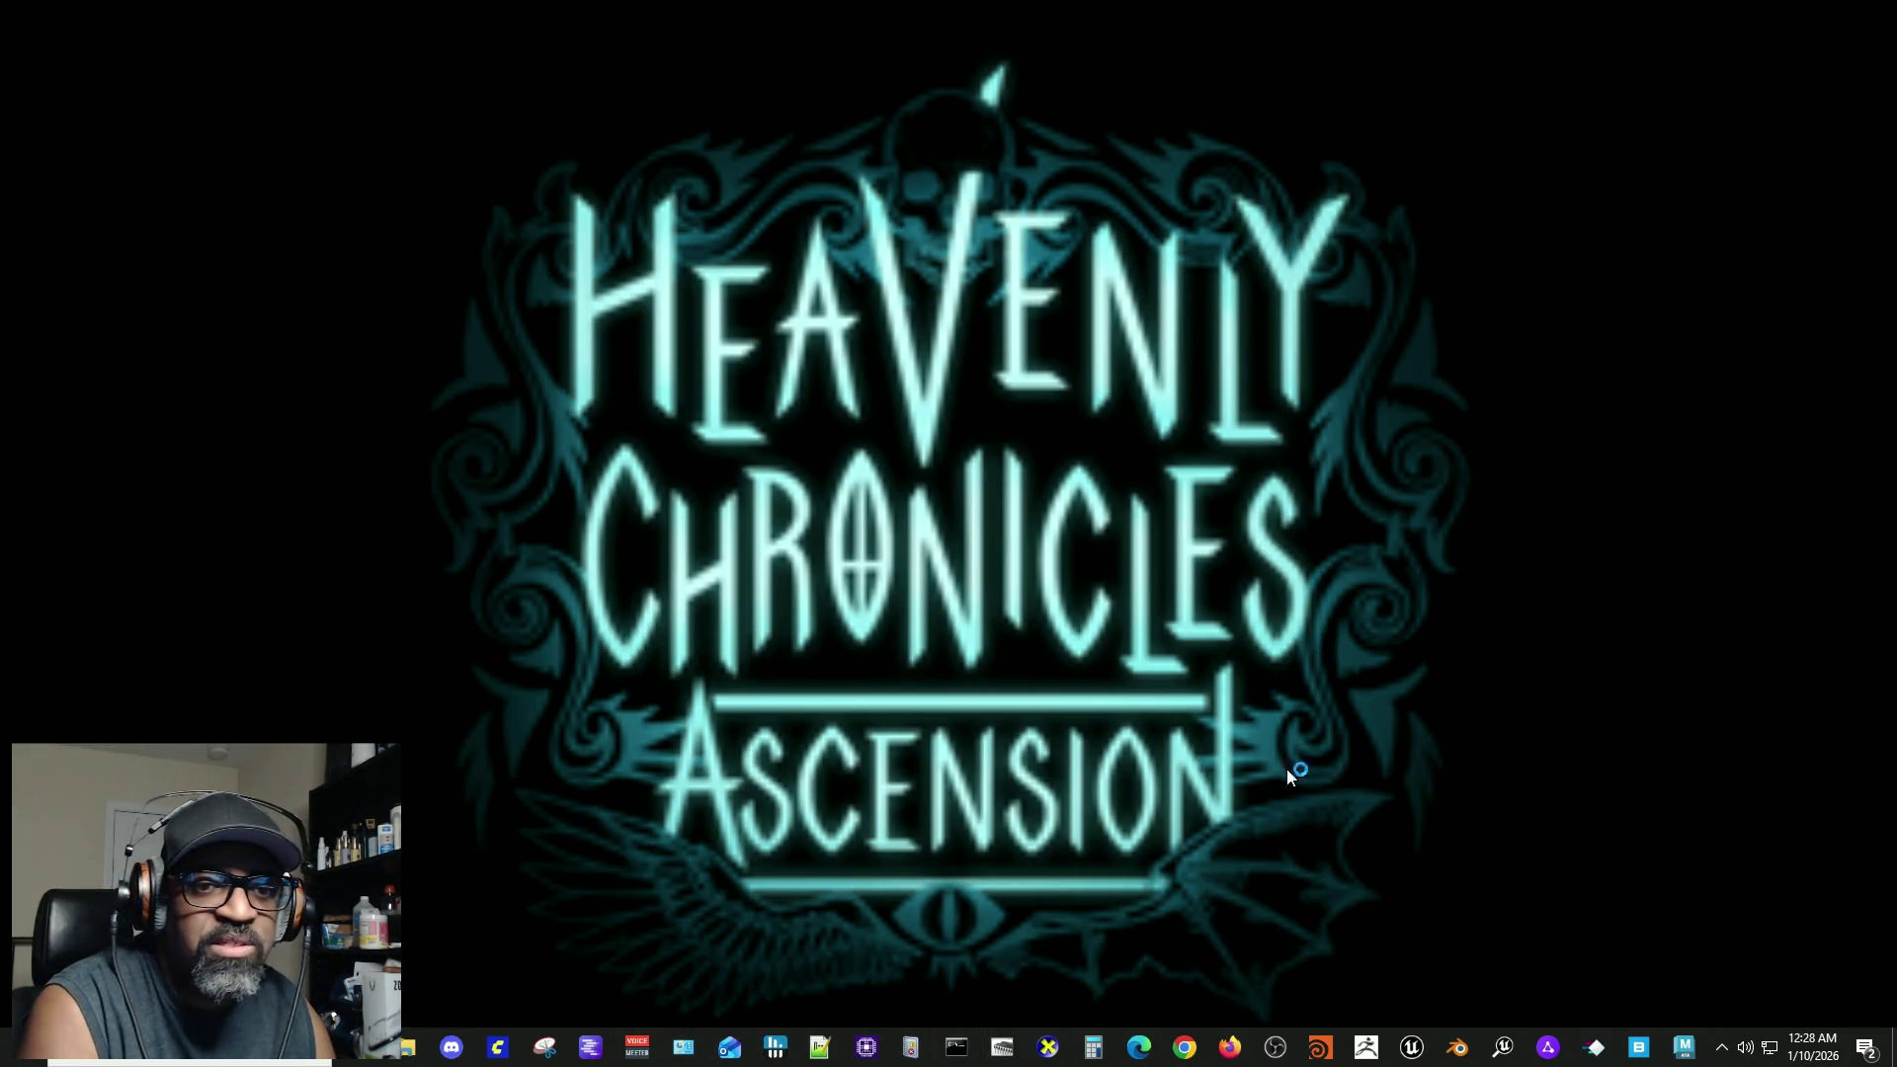
Step: Check CPU and memory usage in Task Manager, then return to the game's title screen
key(ctrl+shift+Escape)
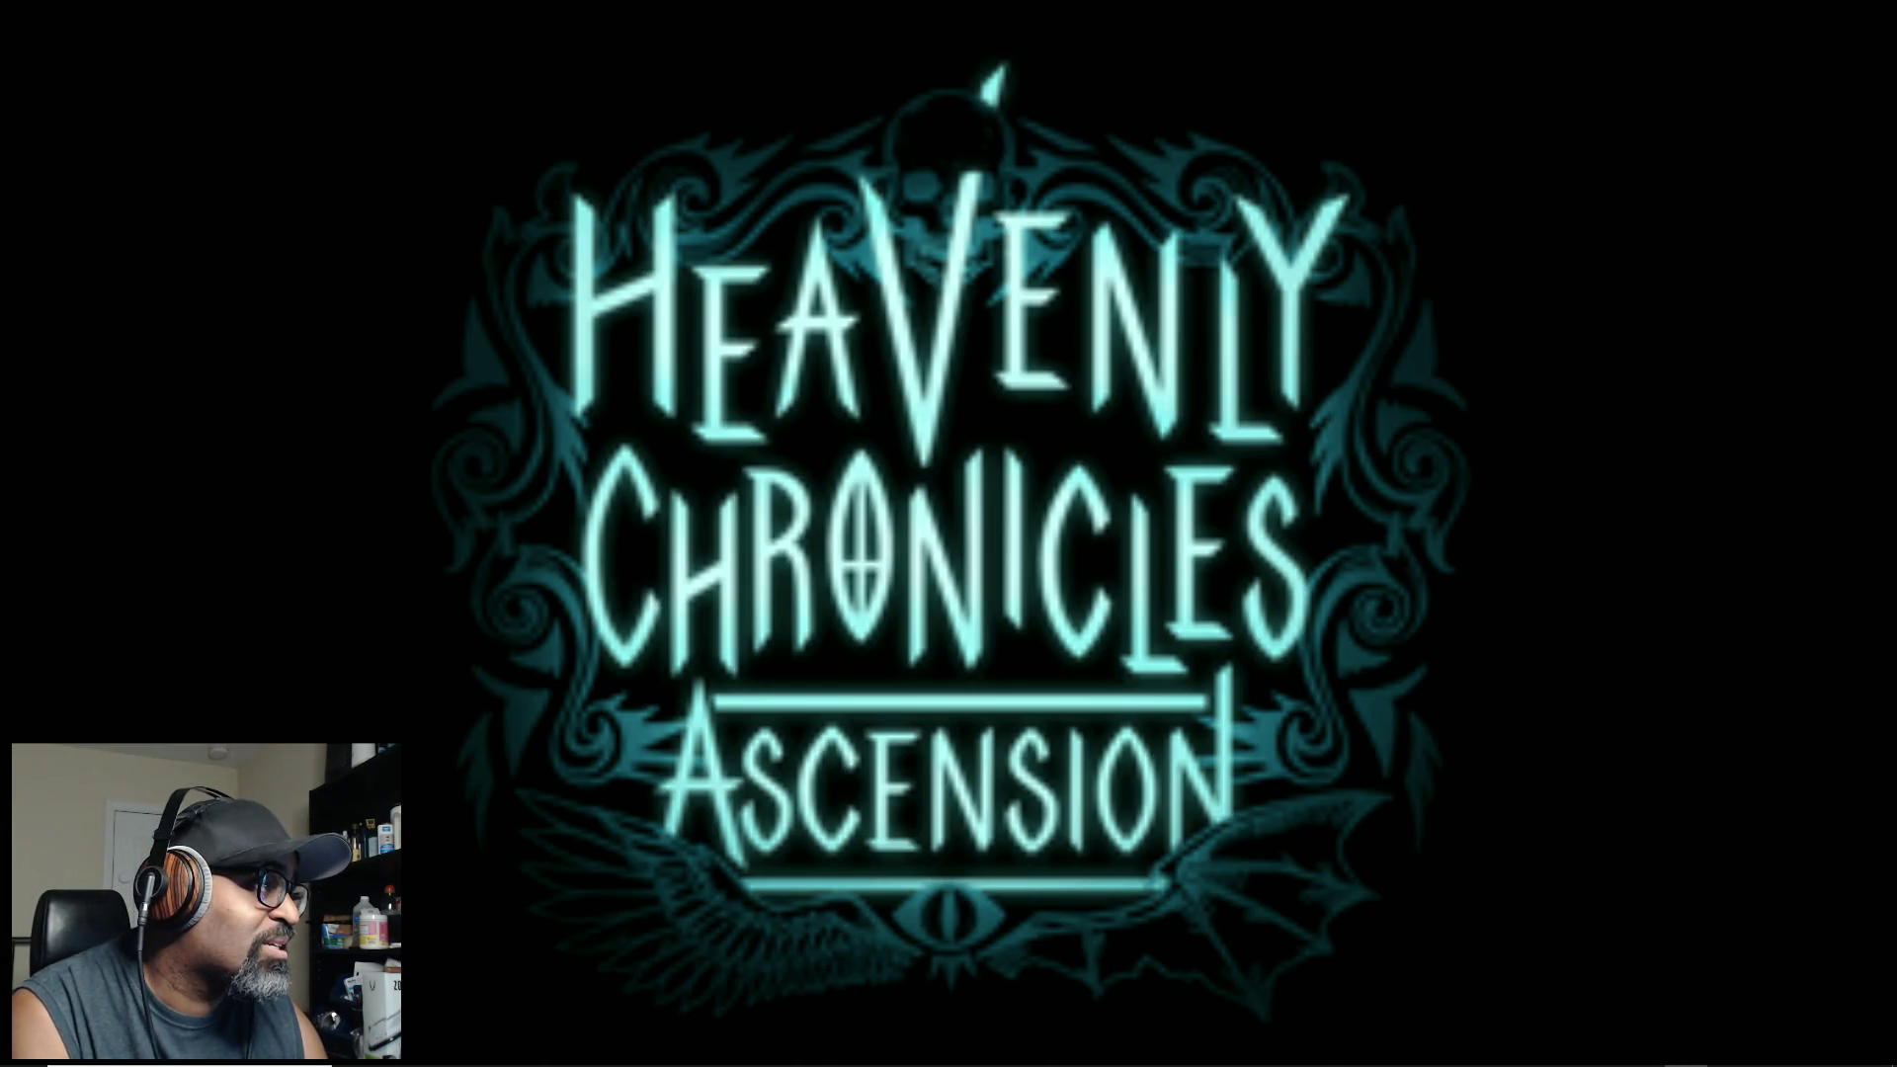
key(ctrl+shift+Escape)
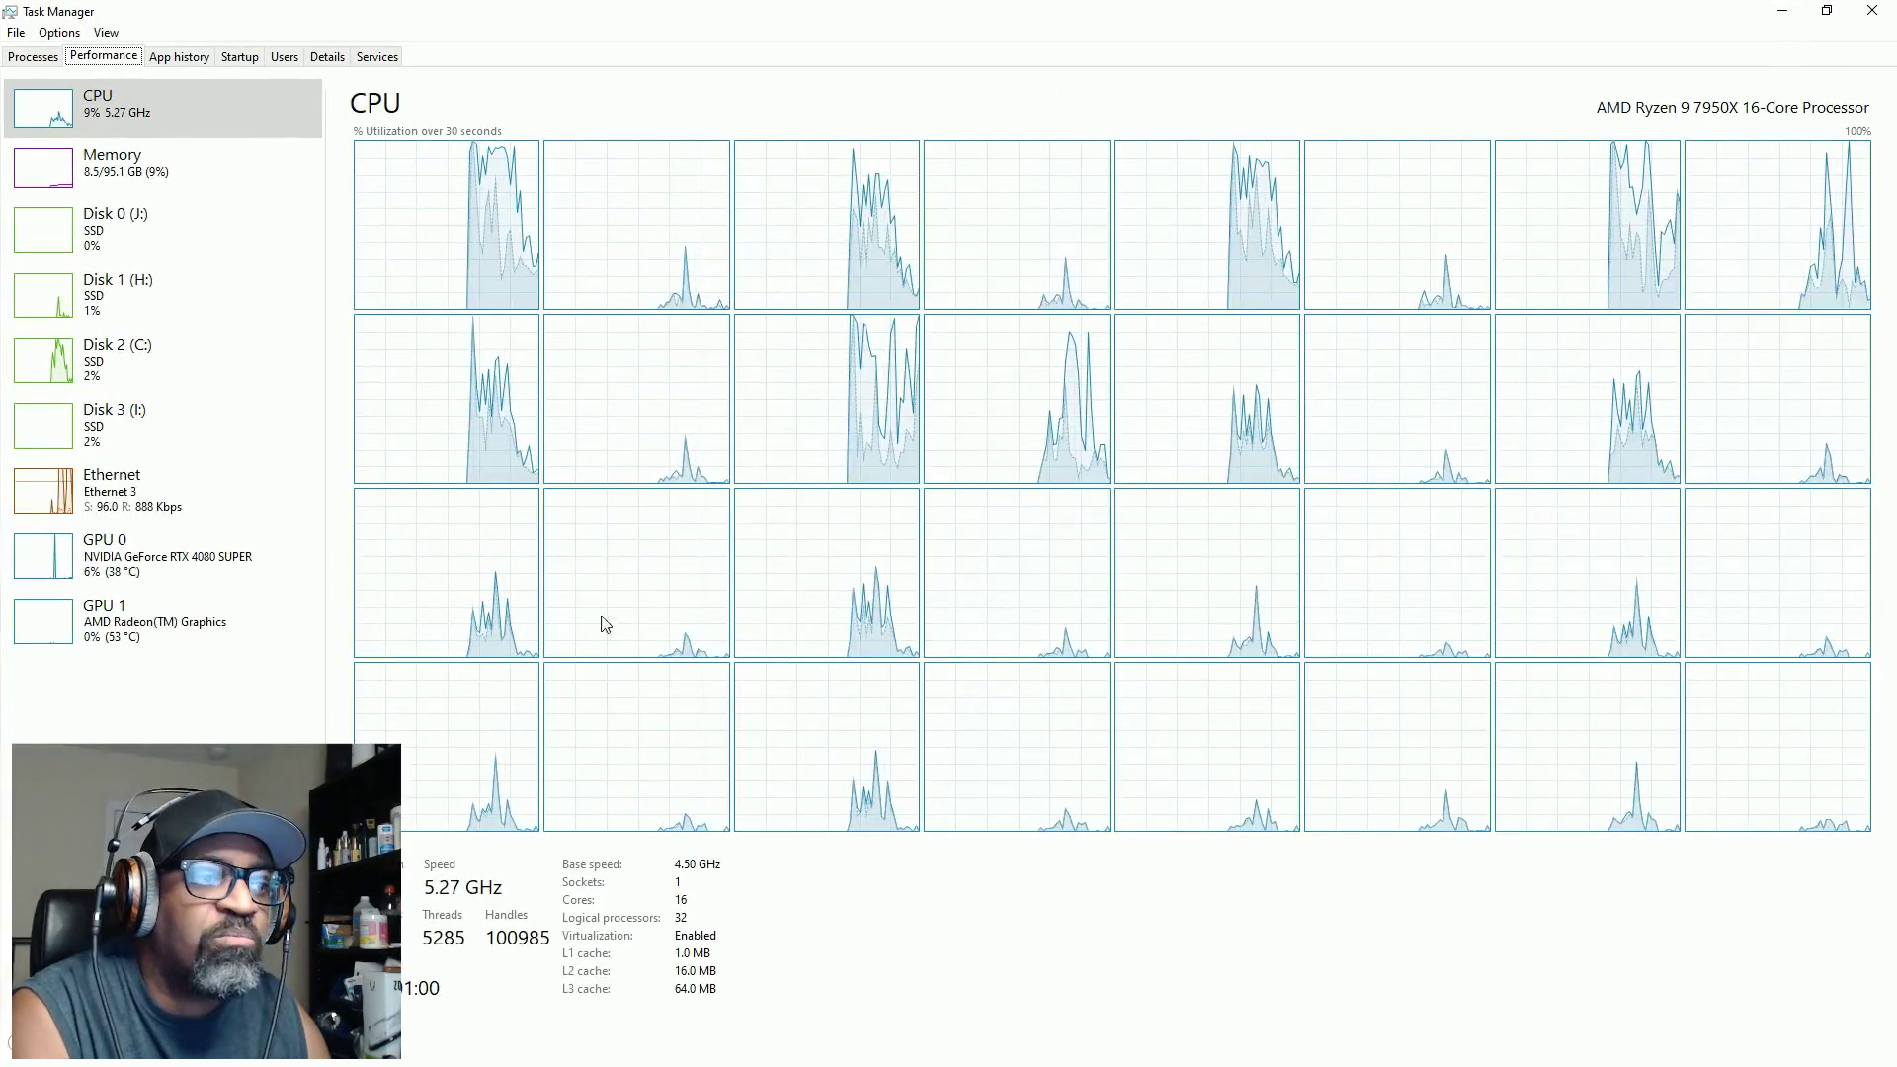
click(65, 170)
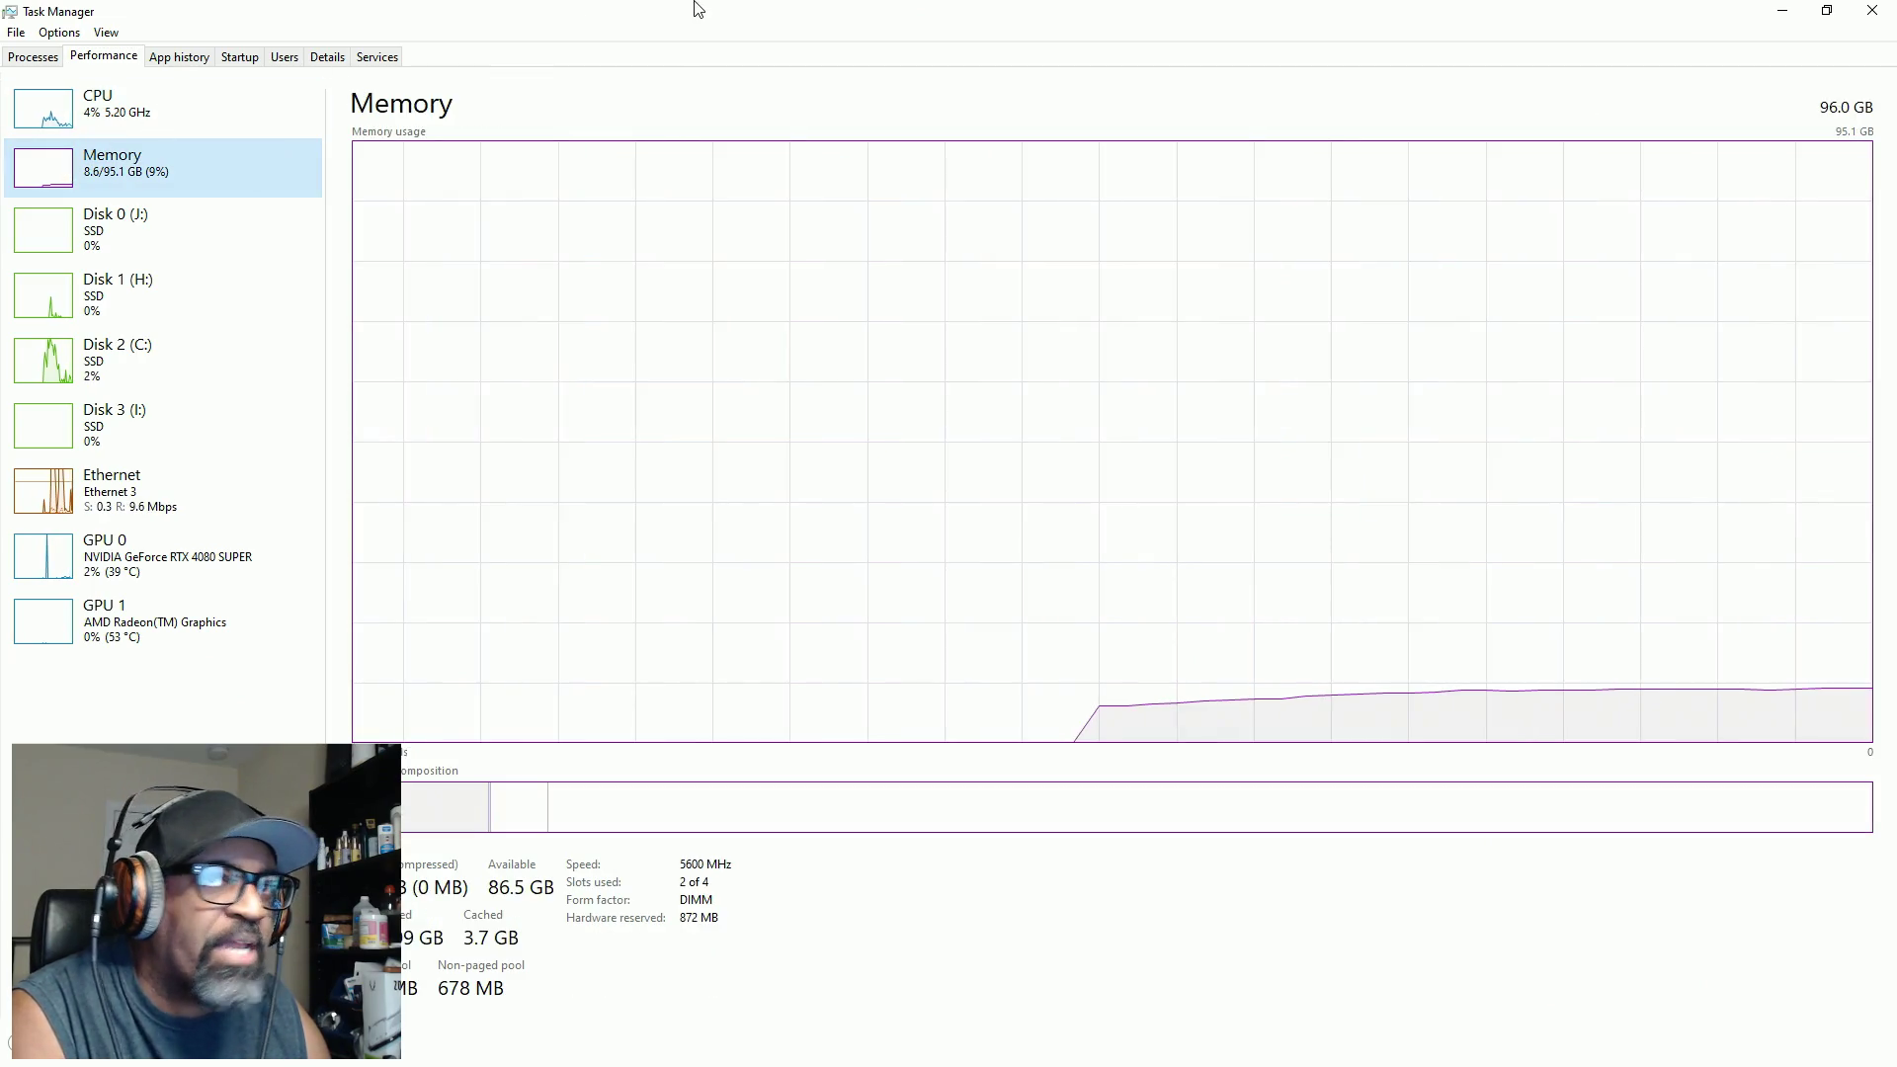
key(alt+Tab)
Step: Dismiss the Samsung Magician notification and start HWiNFO from the taskbar
click(1863, 867)
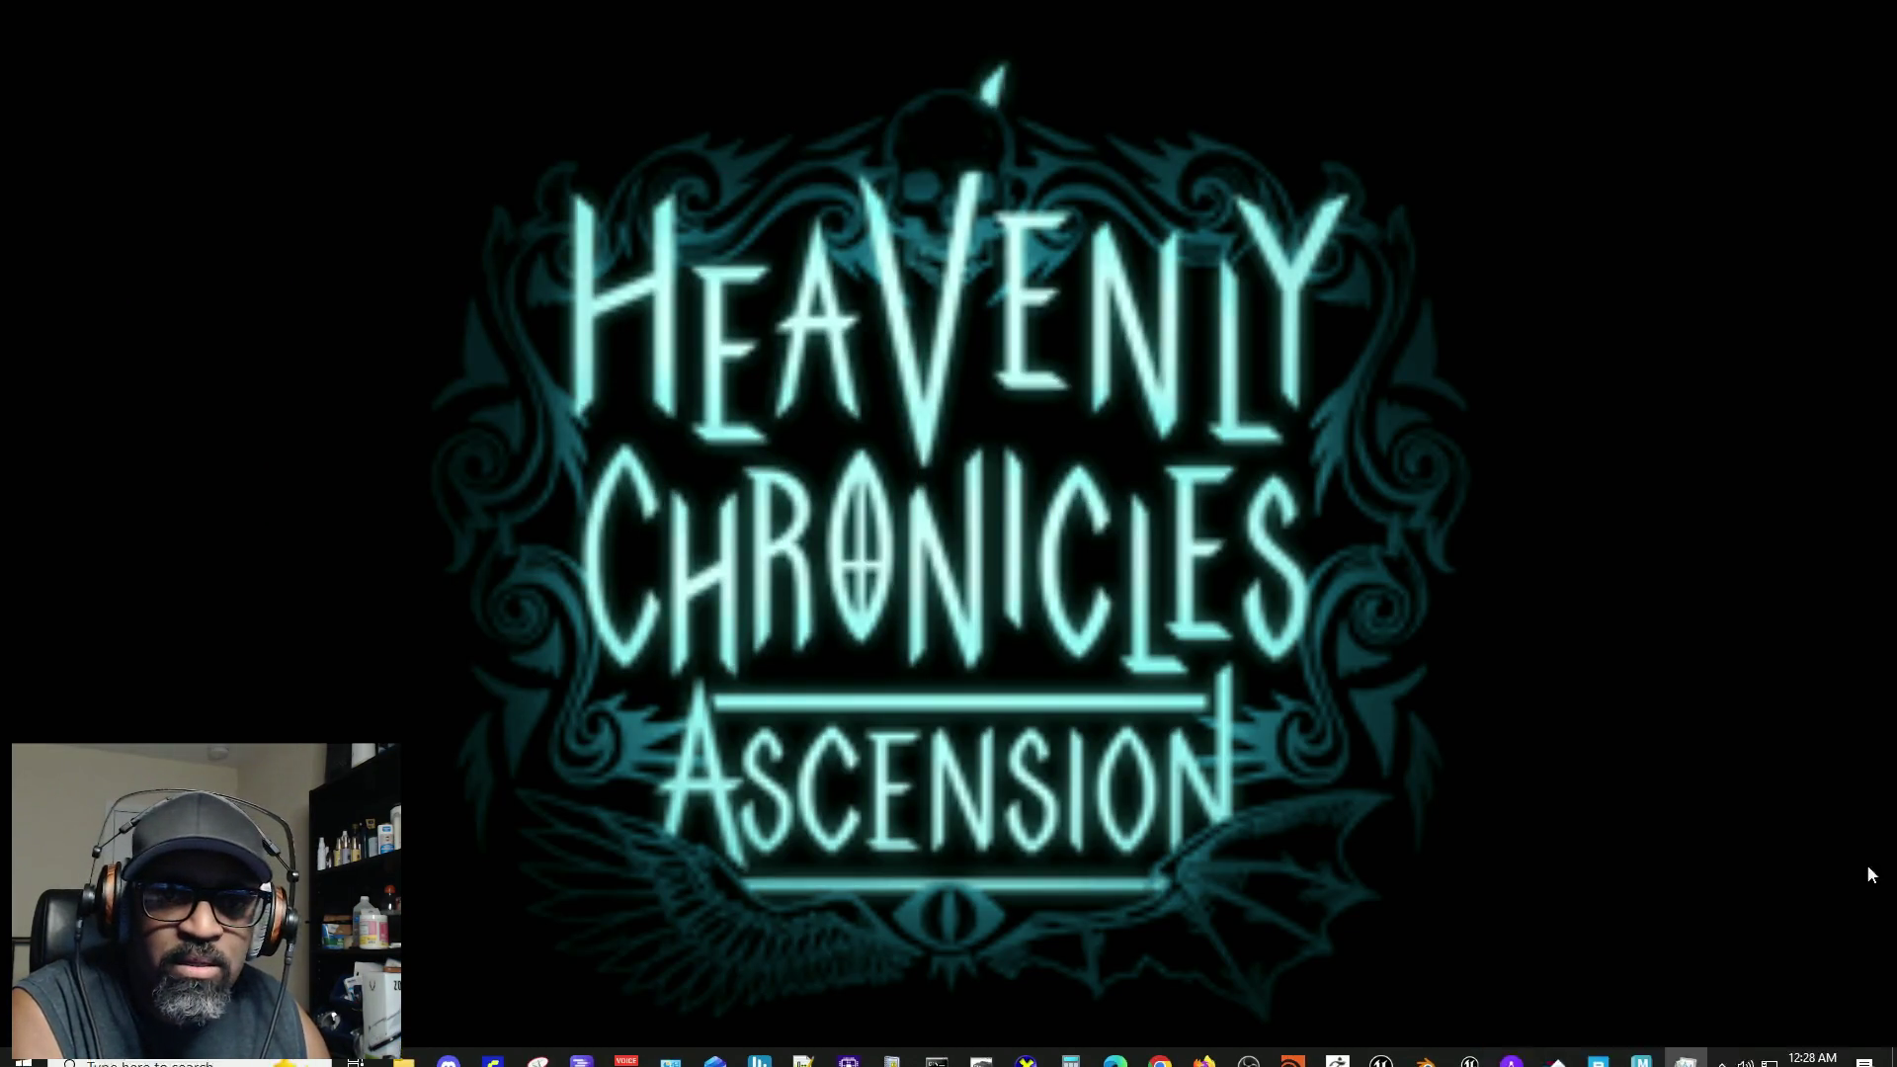
click(756, 1049)
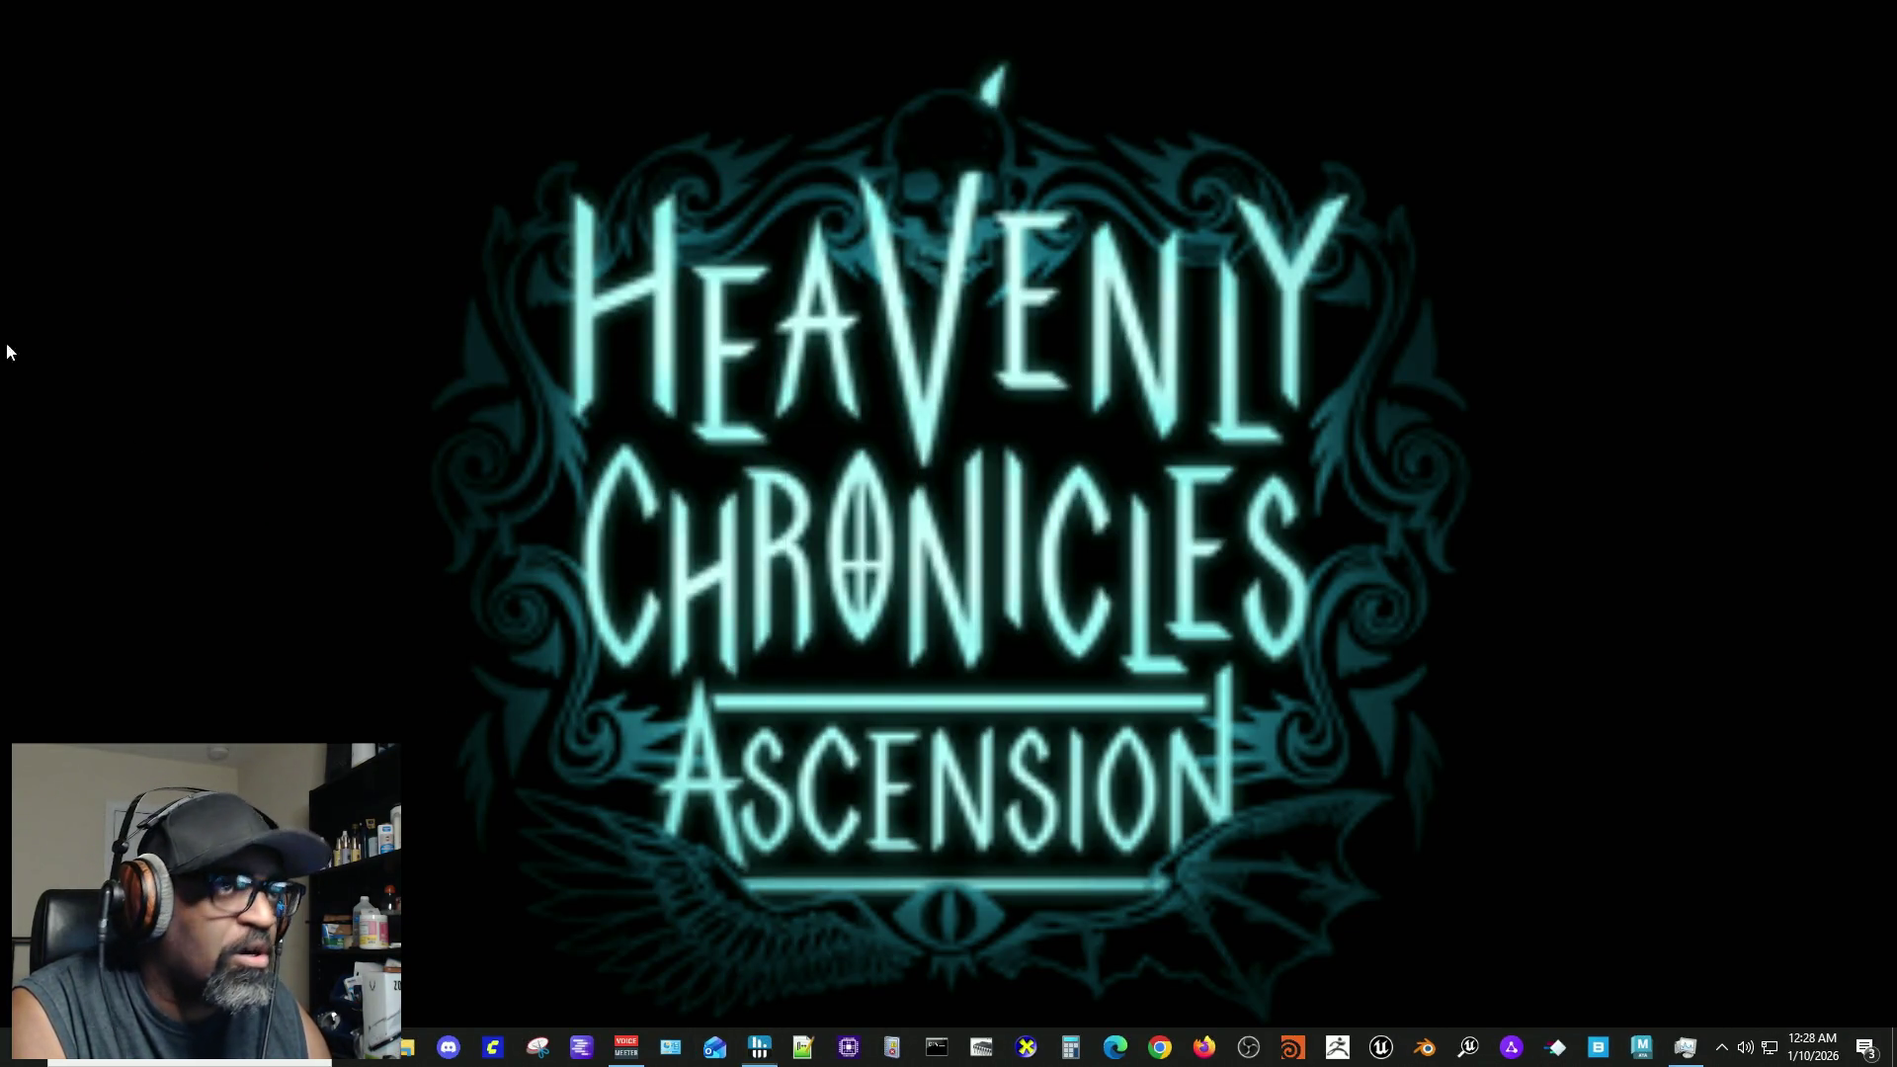
drag(1006, 441, 170, 462)
click(140, 593)
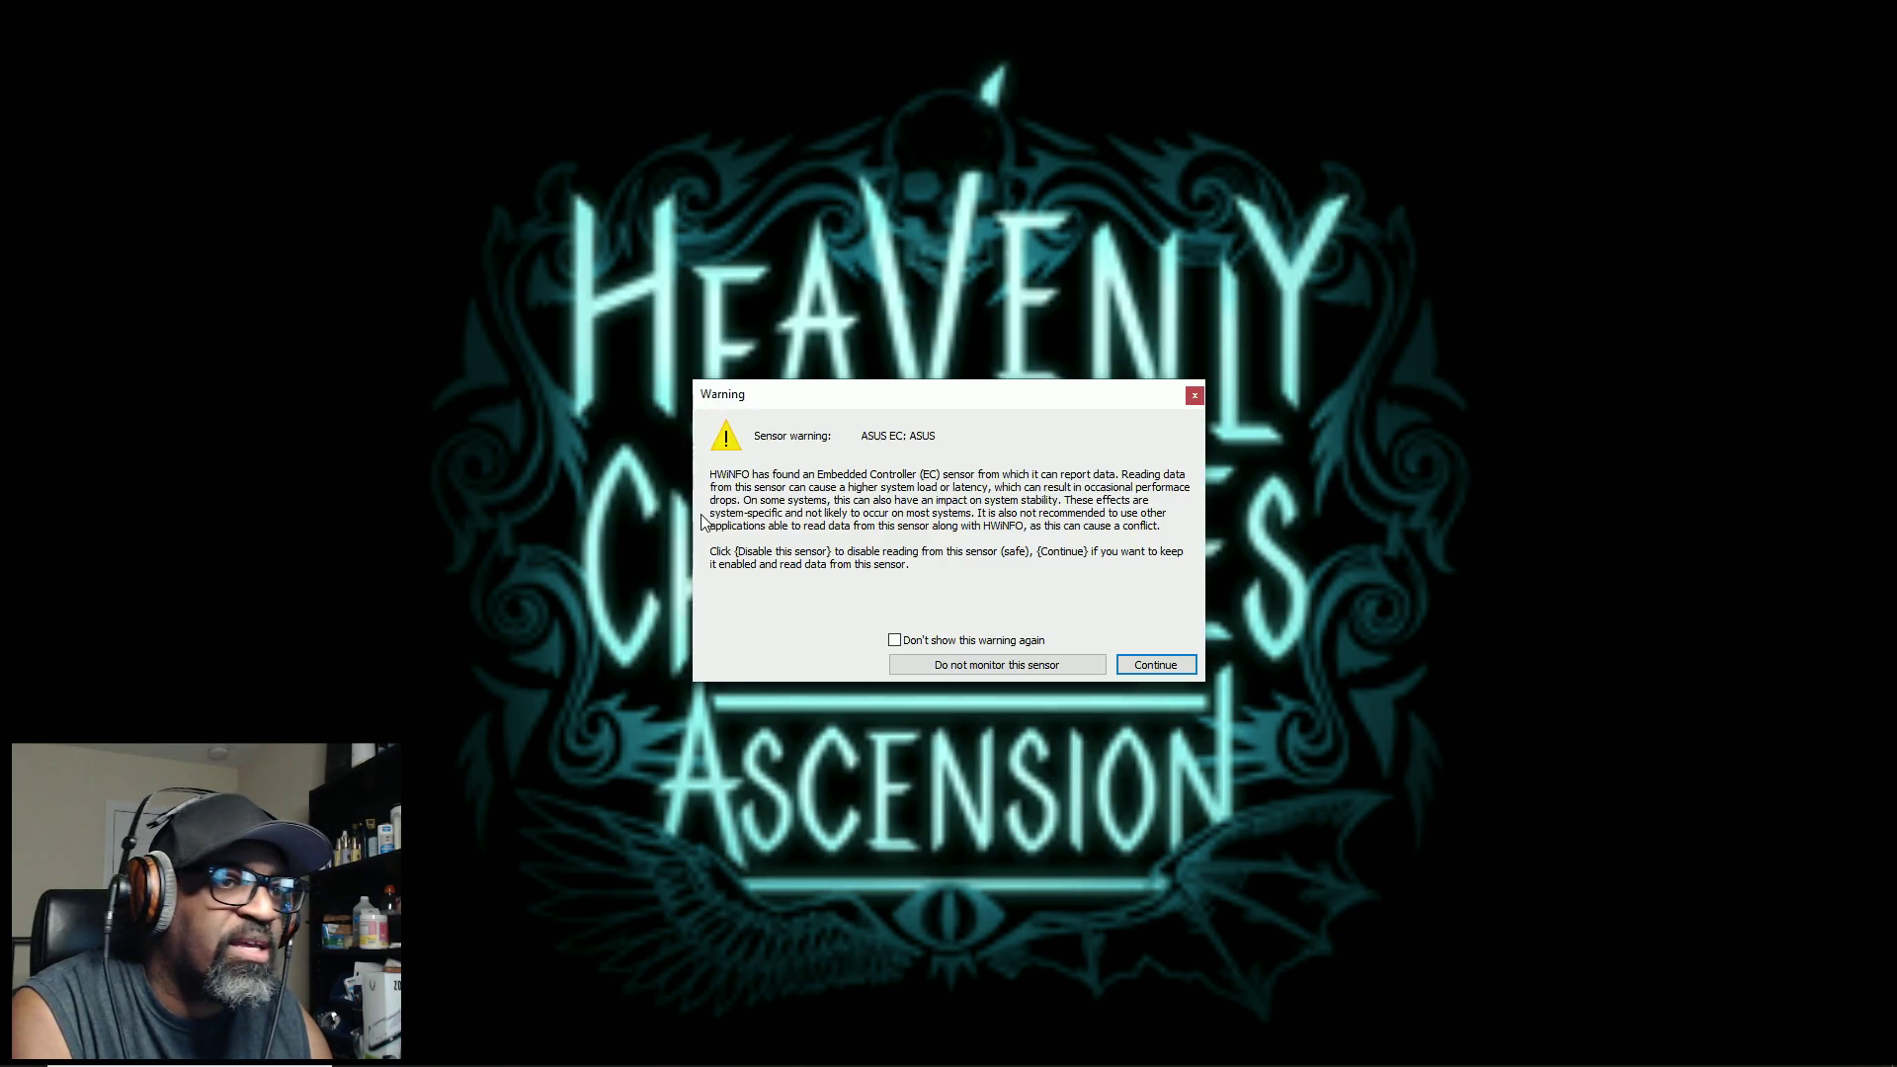
Step: Move the HWiNFO sensor warning aside and bring up Task Manager maximized
drag(1017, 407, 471, 446)
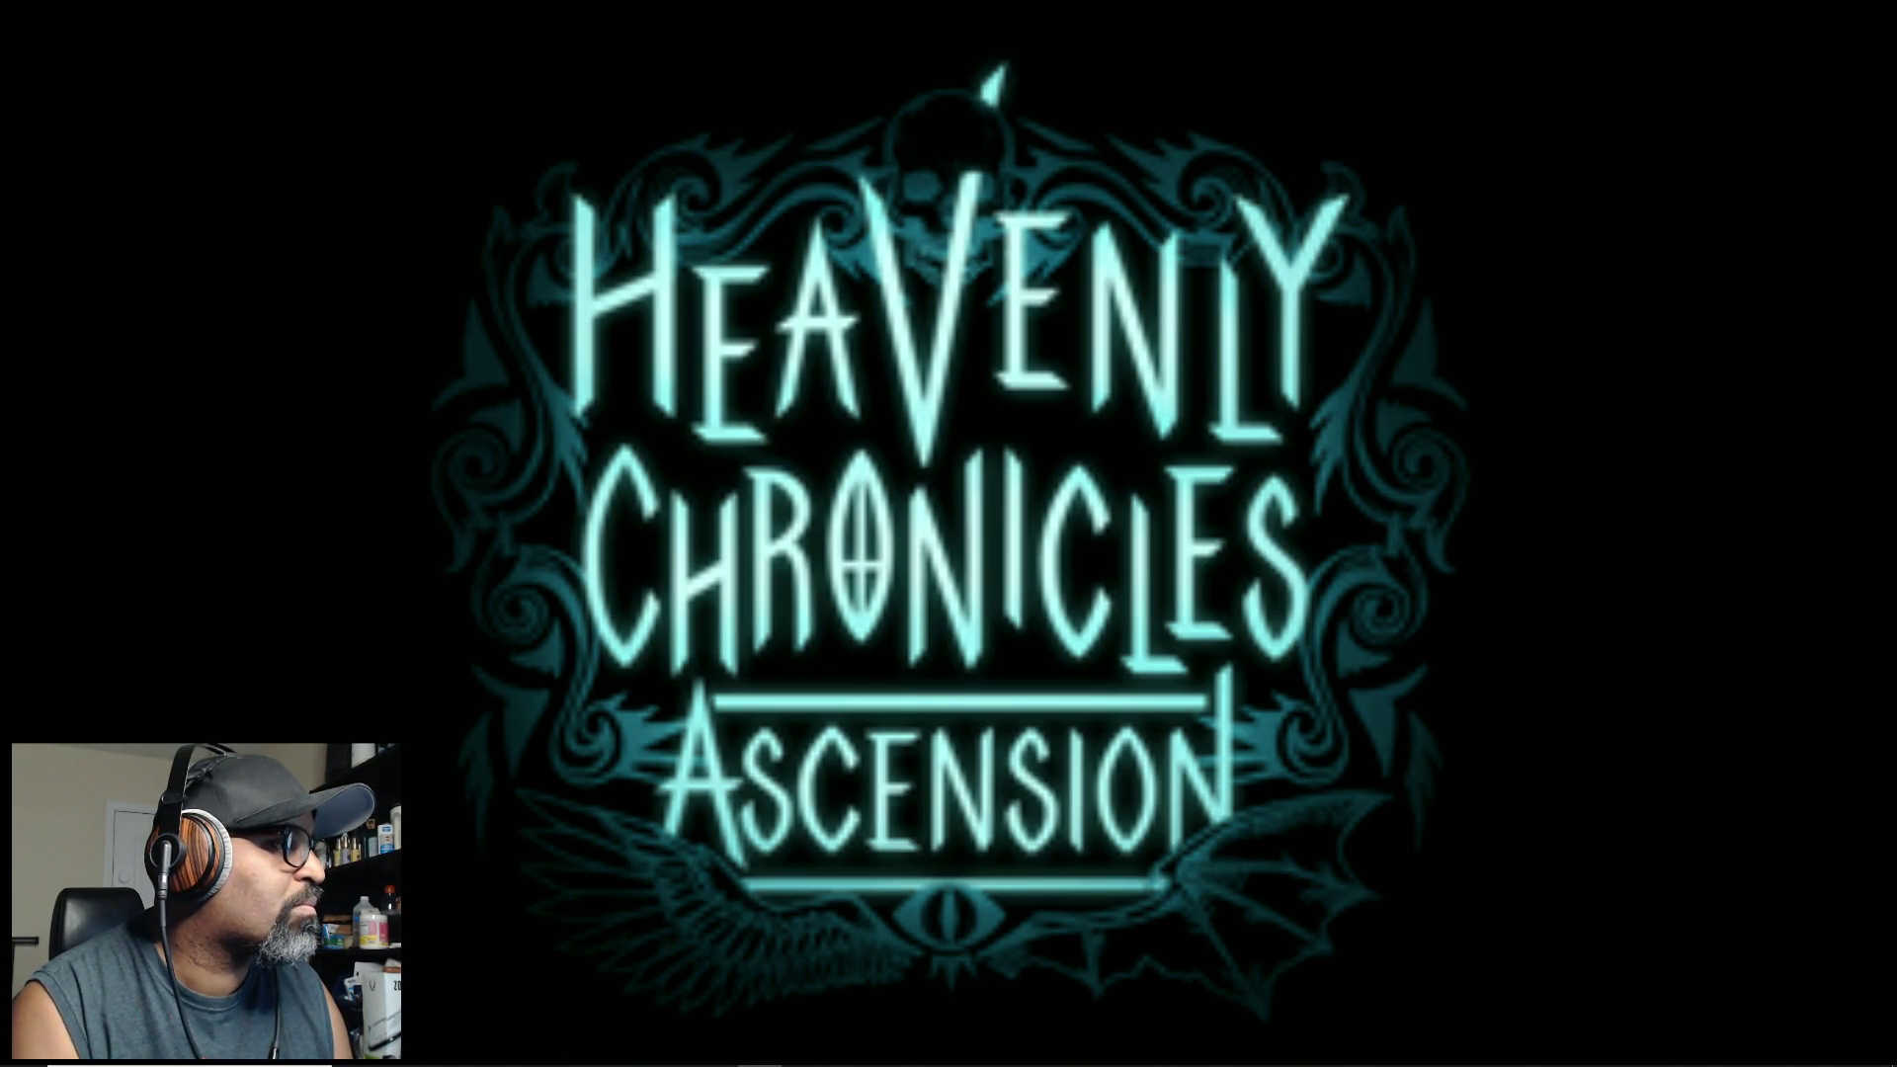
key(ctrl+shift+Escape)
double_click(923, 77)
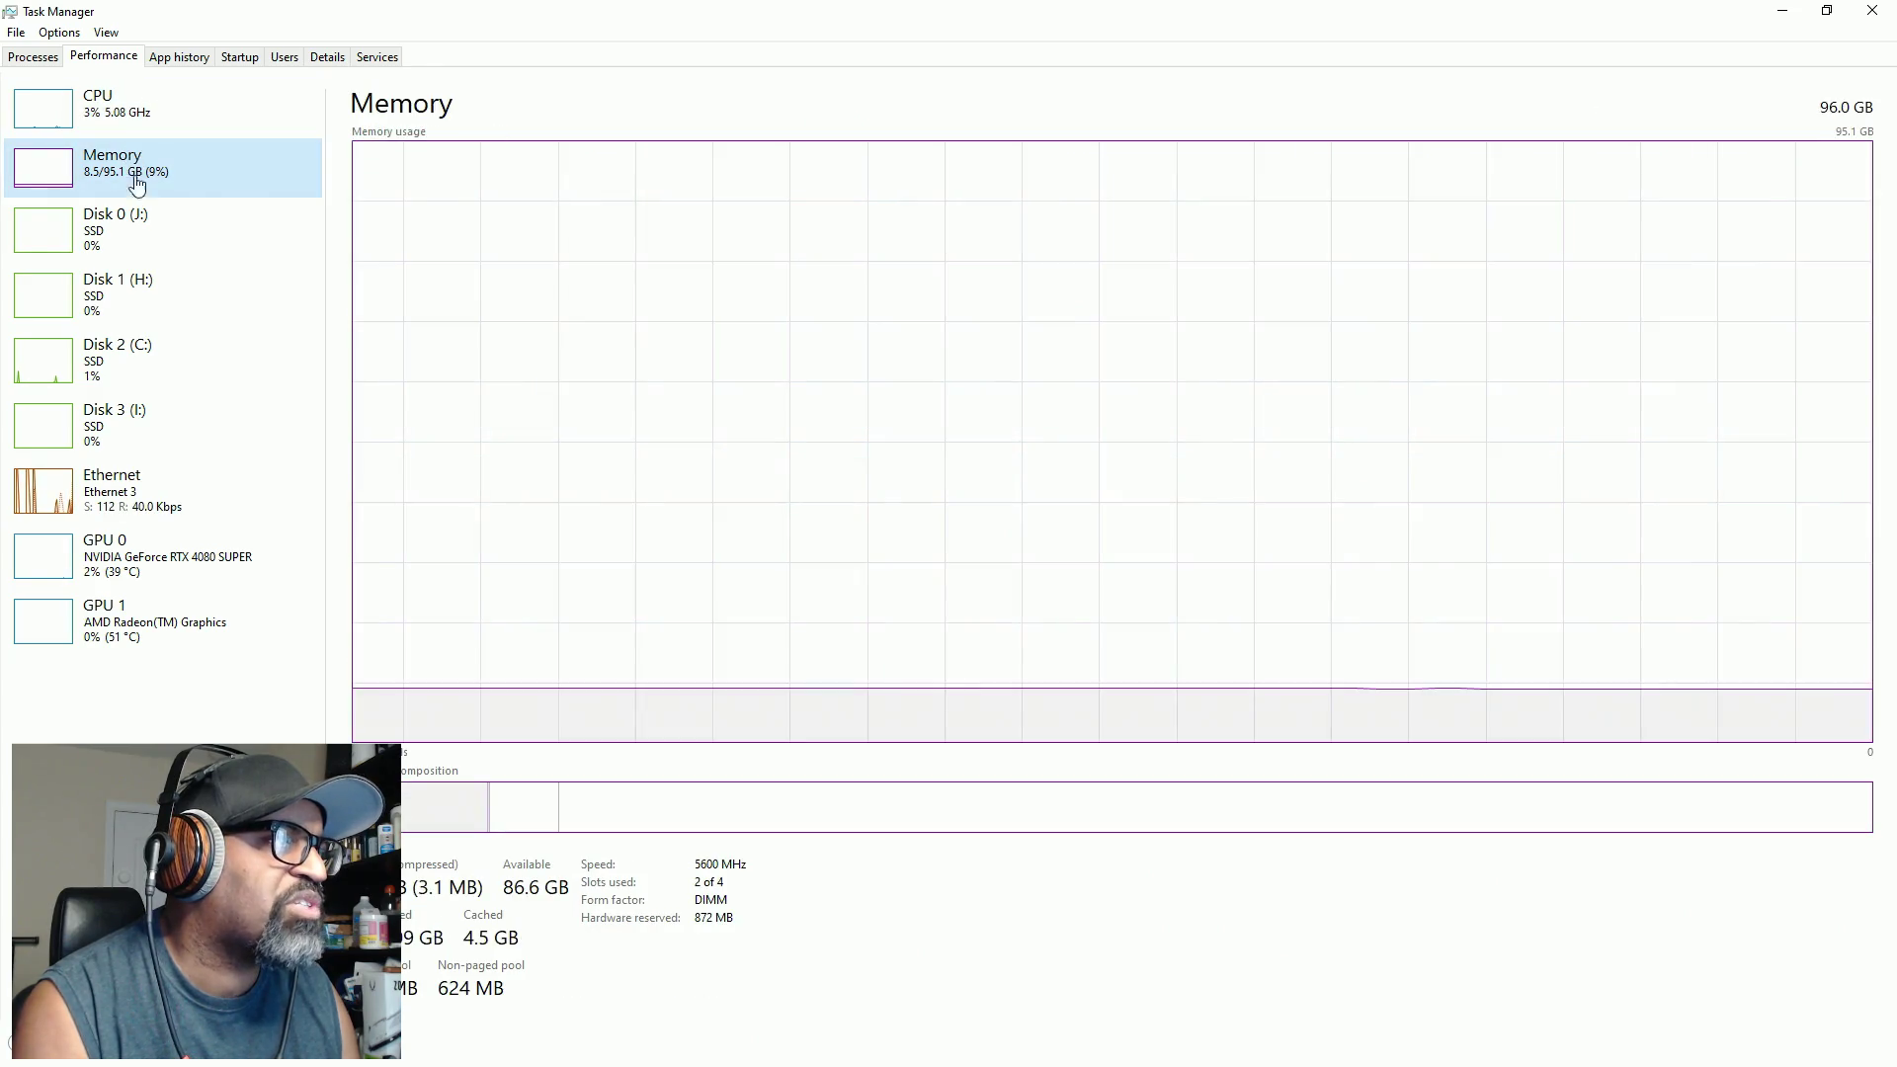
Step: Review the Disk 2 (C:), GPU 0, Disk 3, Memory and CPU performance graphs
click(137, 384)
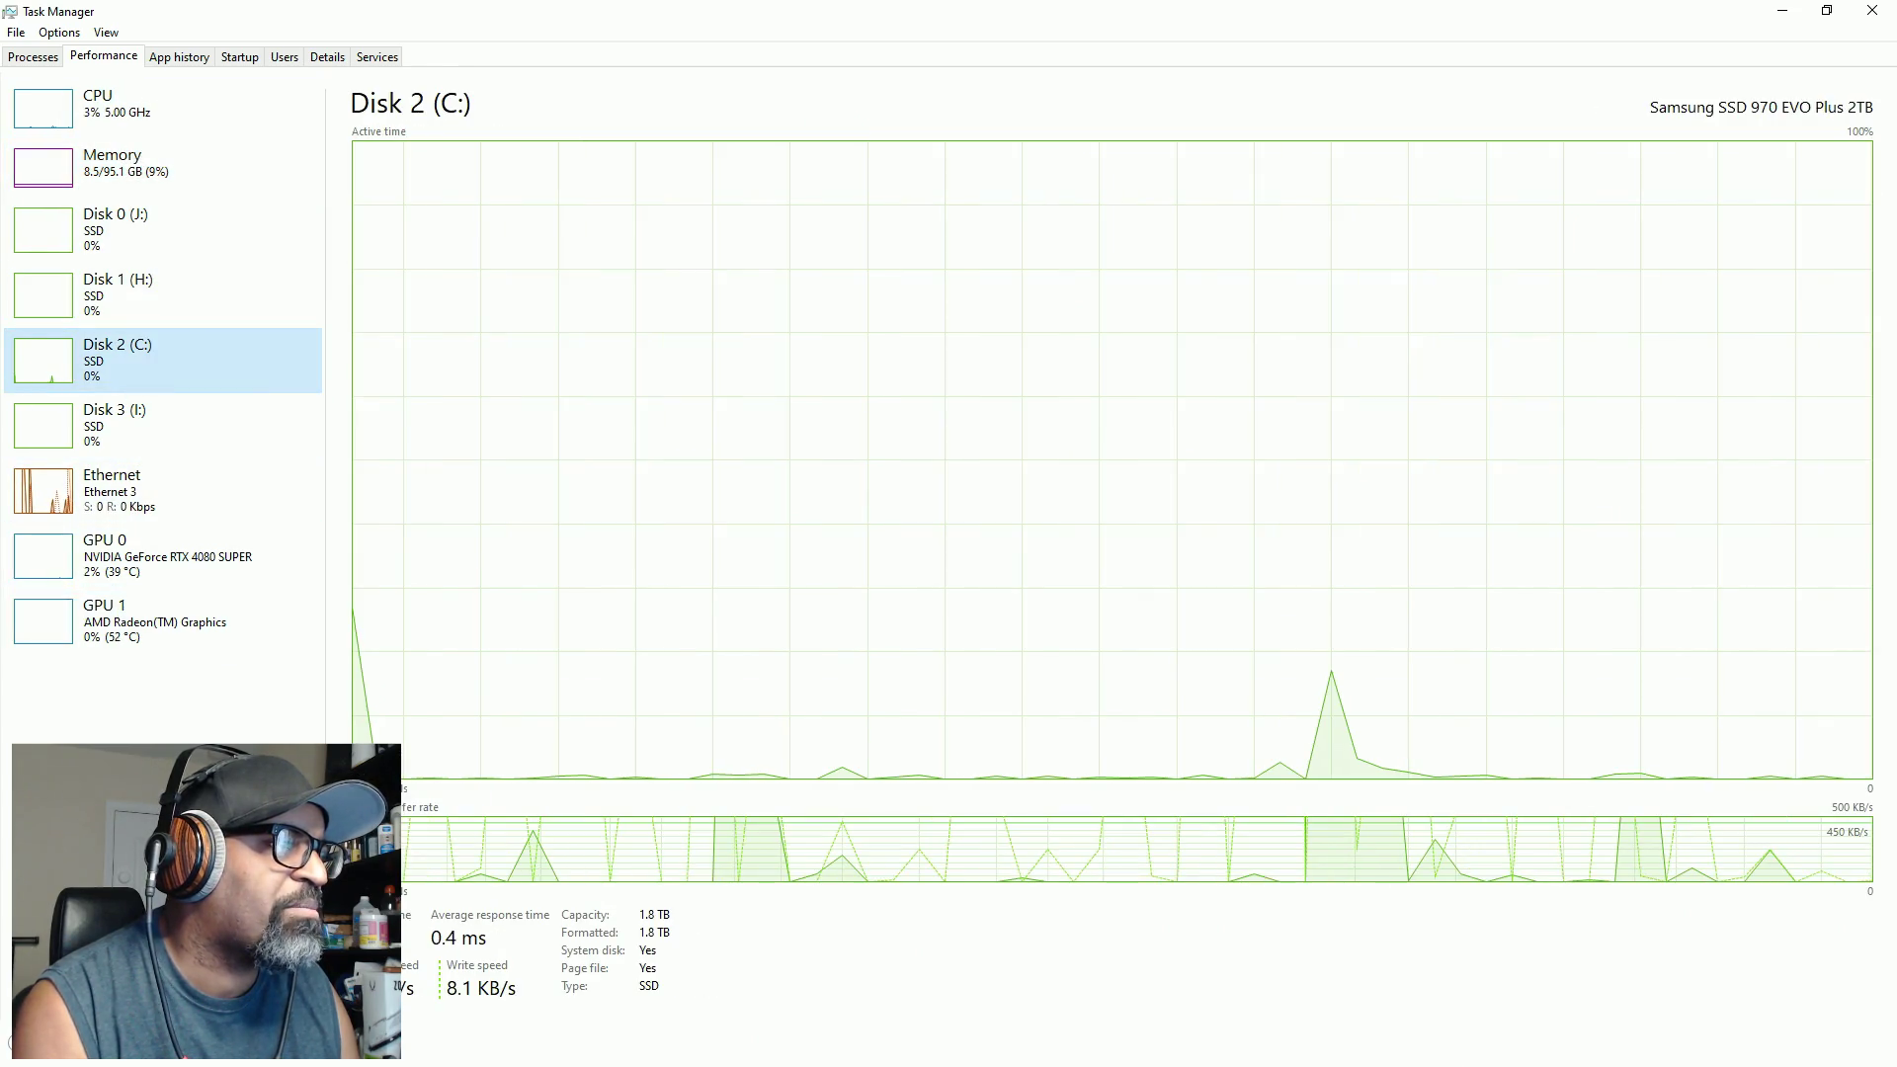
click(151, 541)
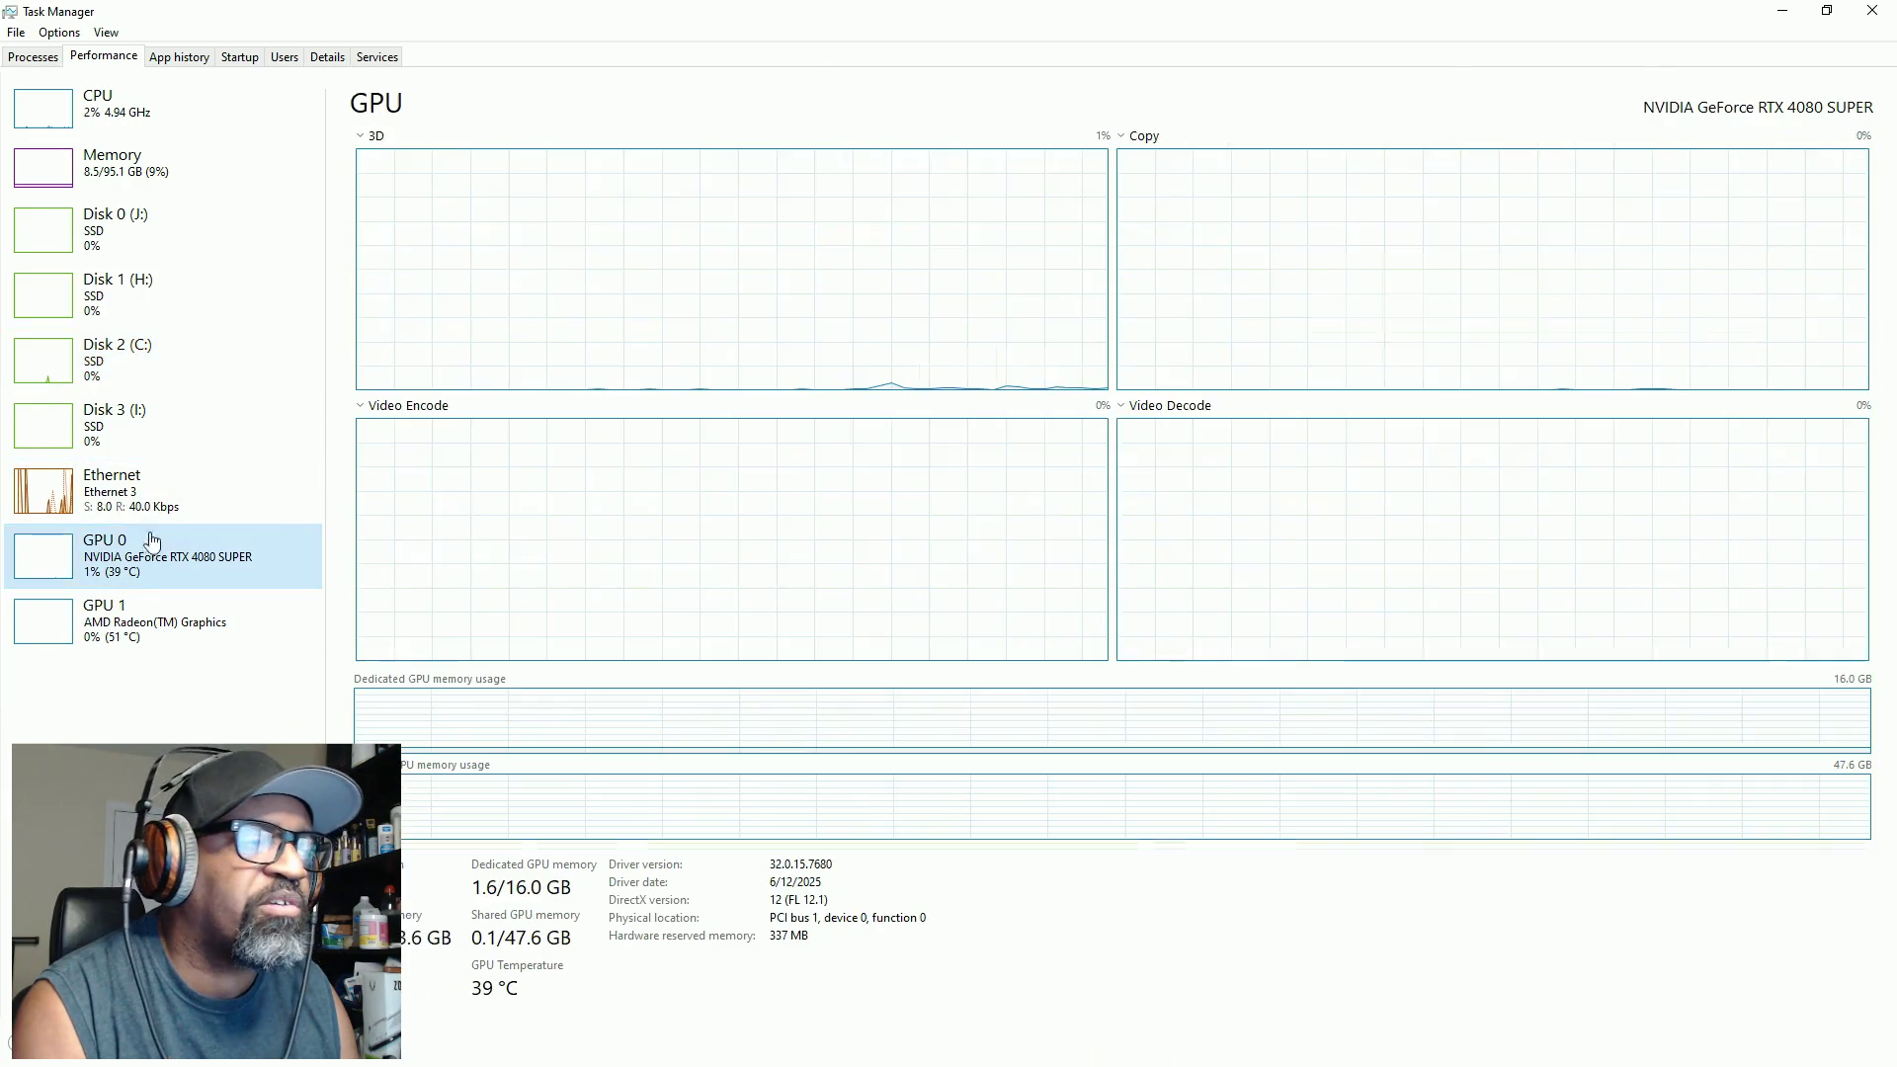
click(143, 425)
click(138, 360)
click(134, 163)
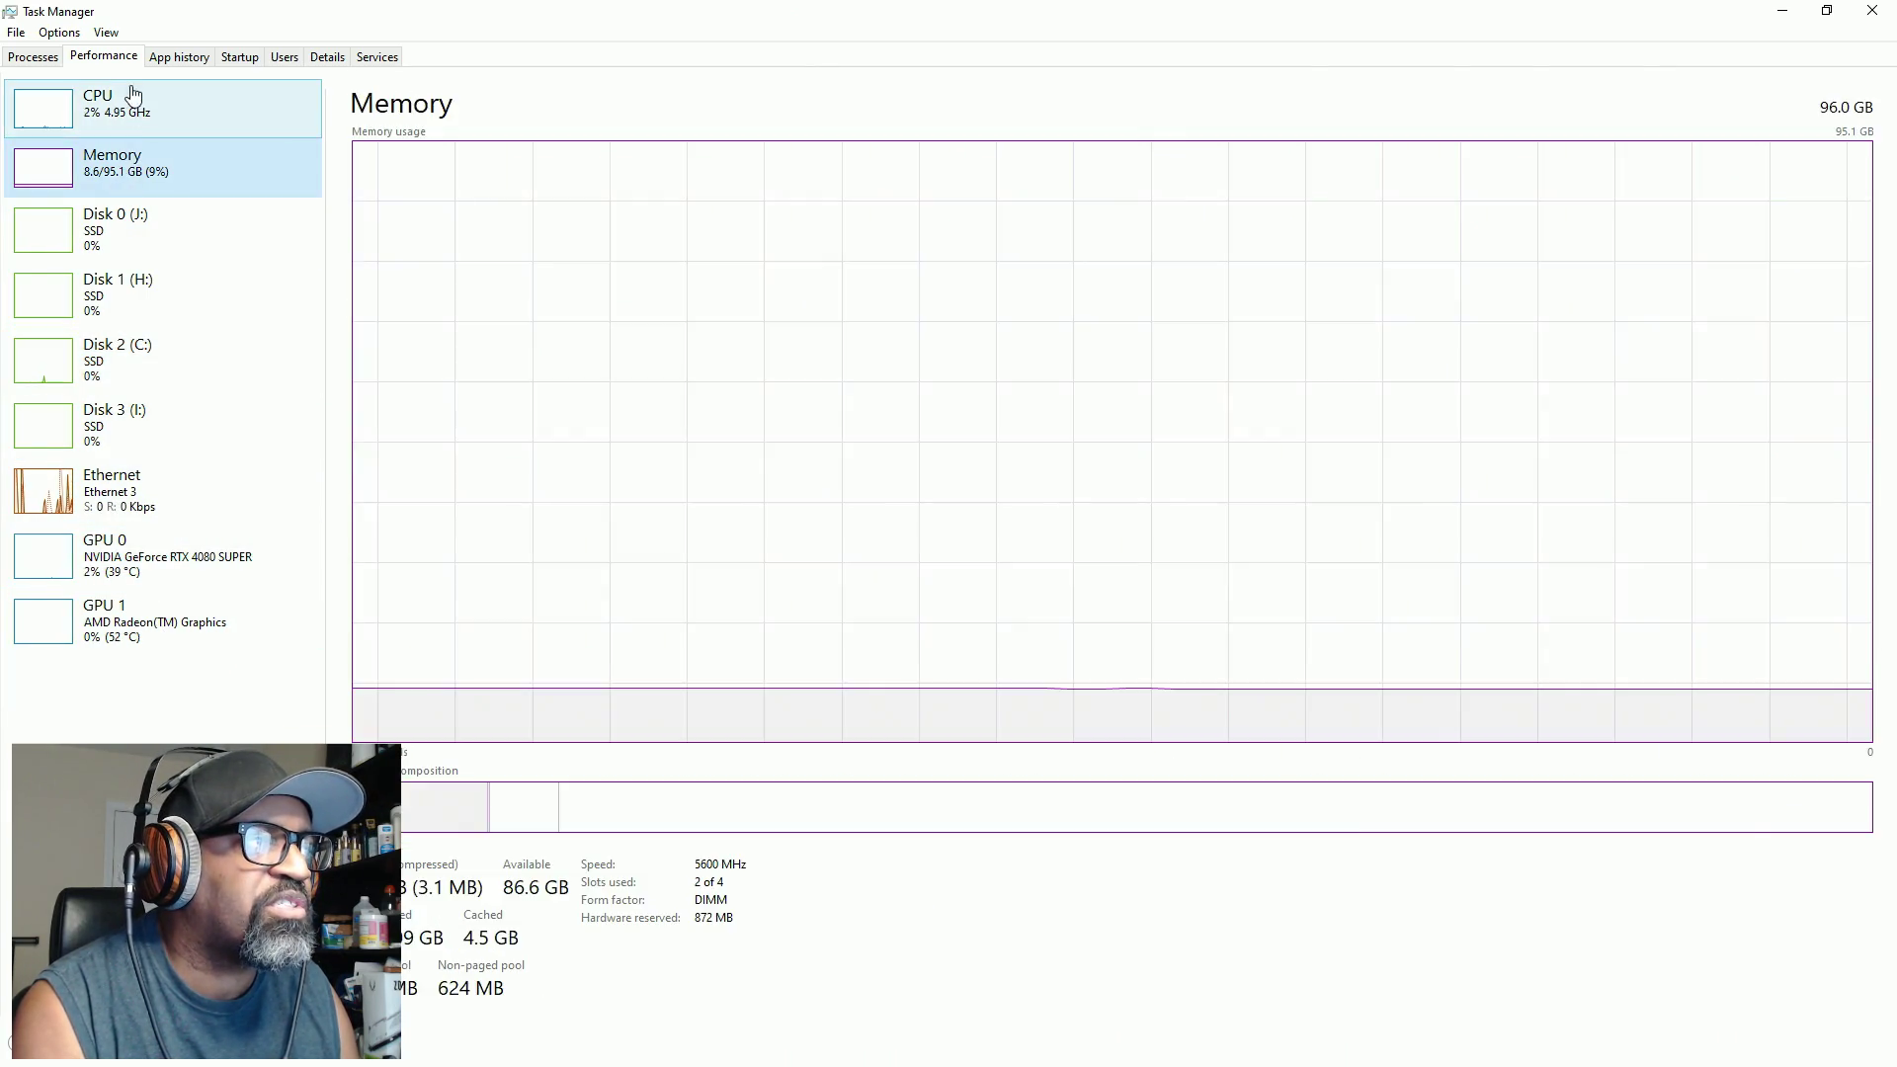
click(133, 94)
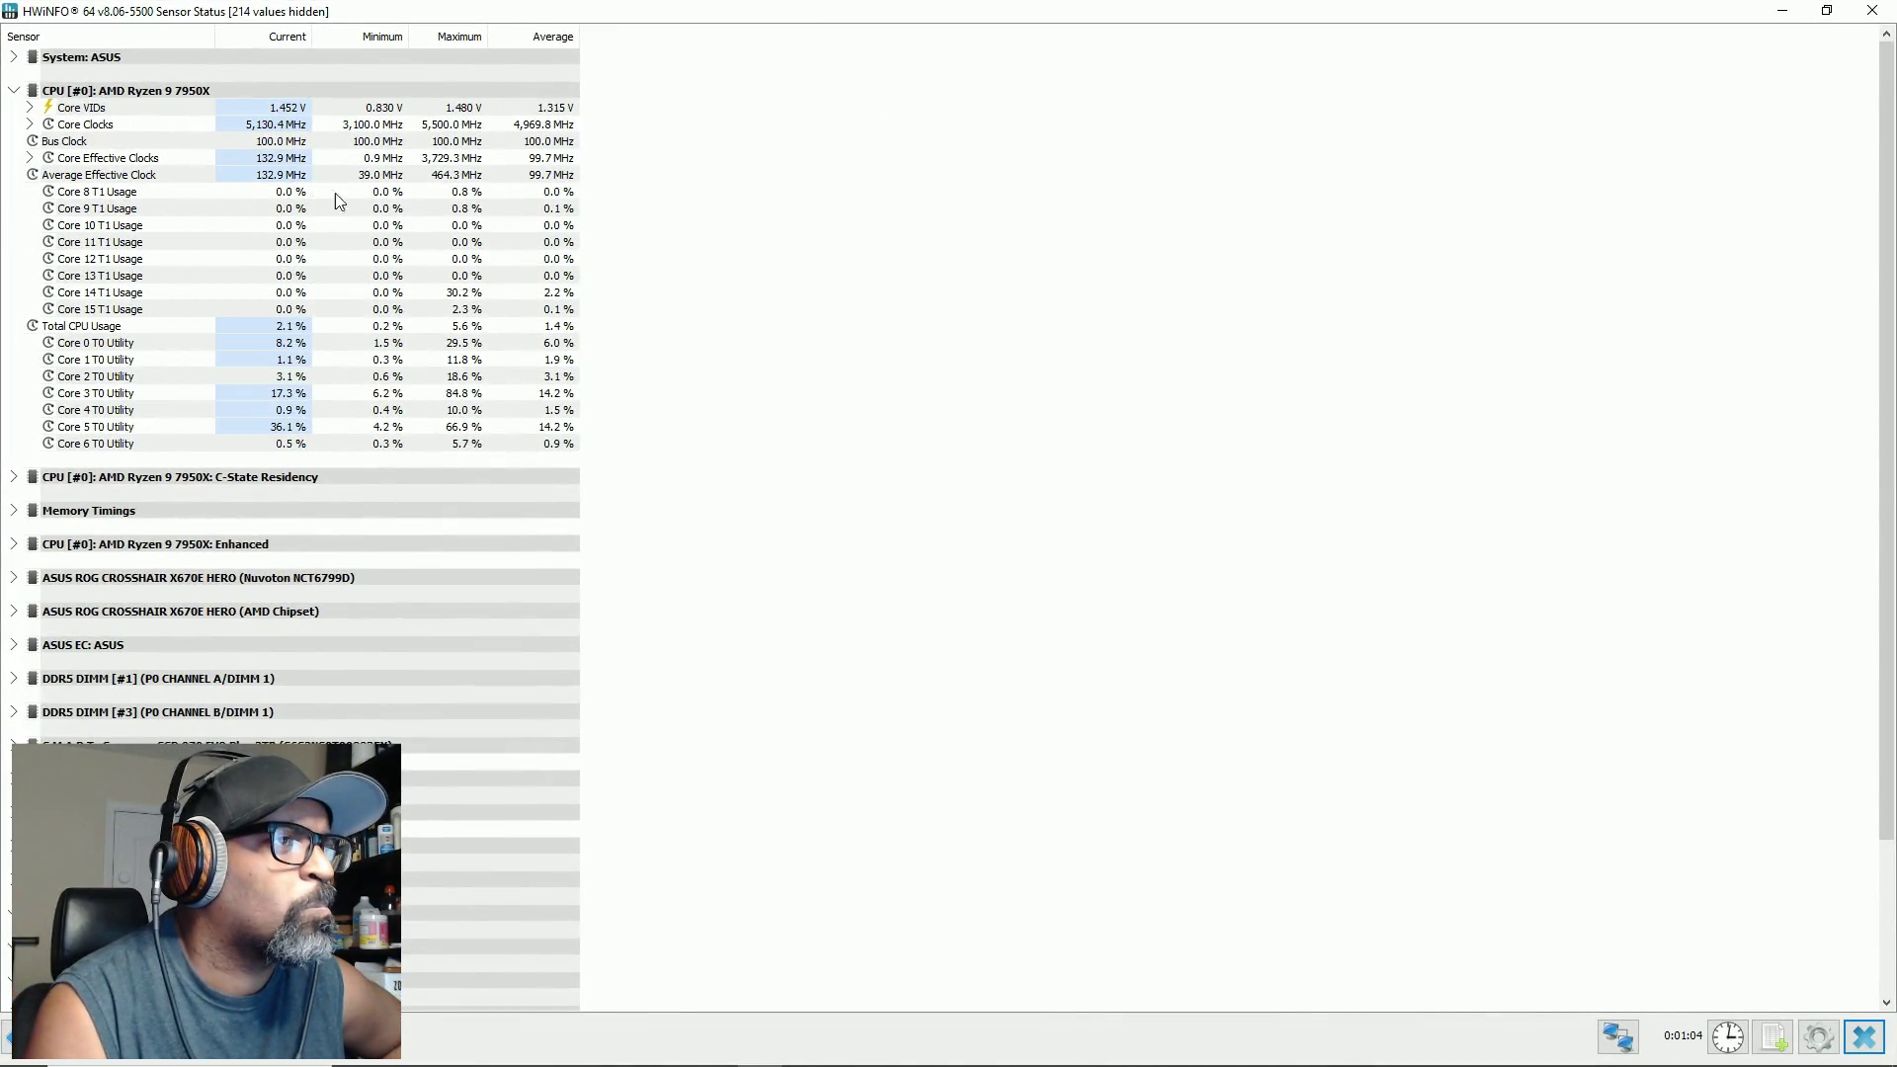
Step: Collapse the Ryzen 9 7950X group, expand C-State Residency and check the sensor row options
click(20, 91)
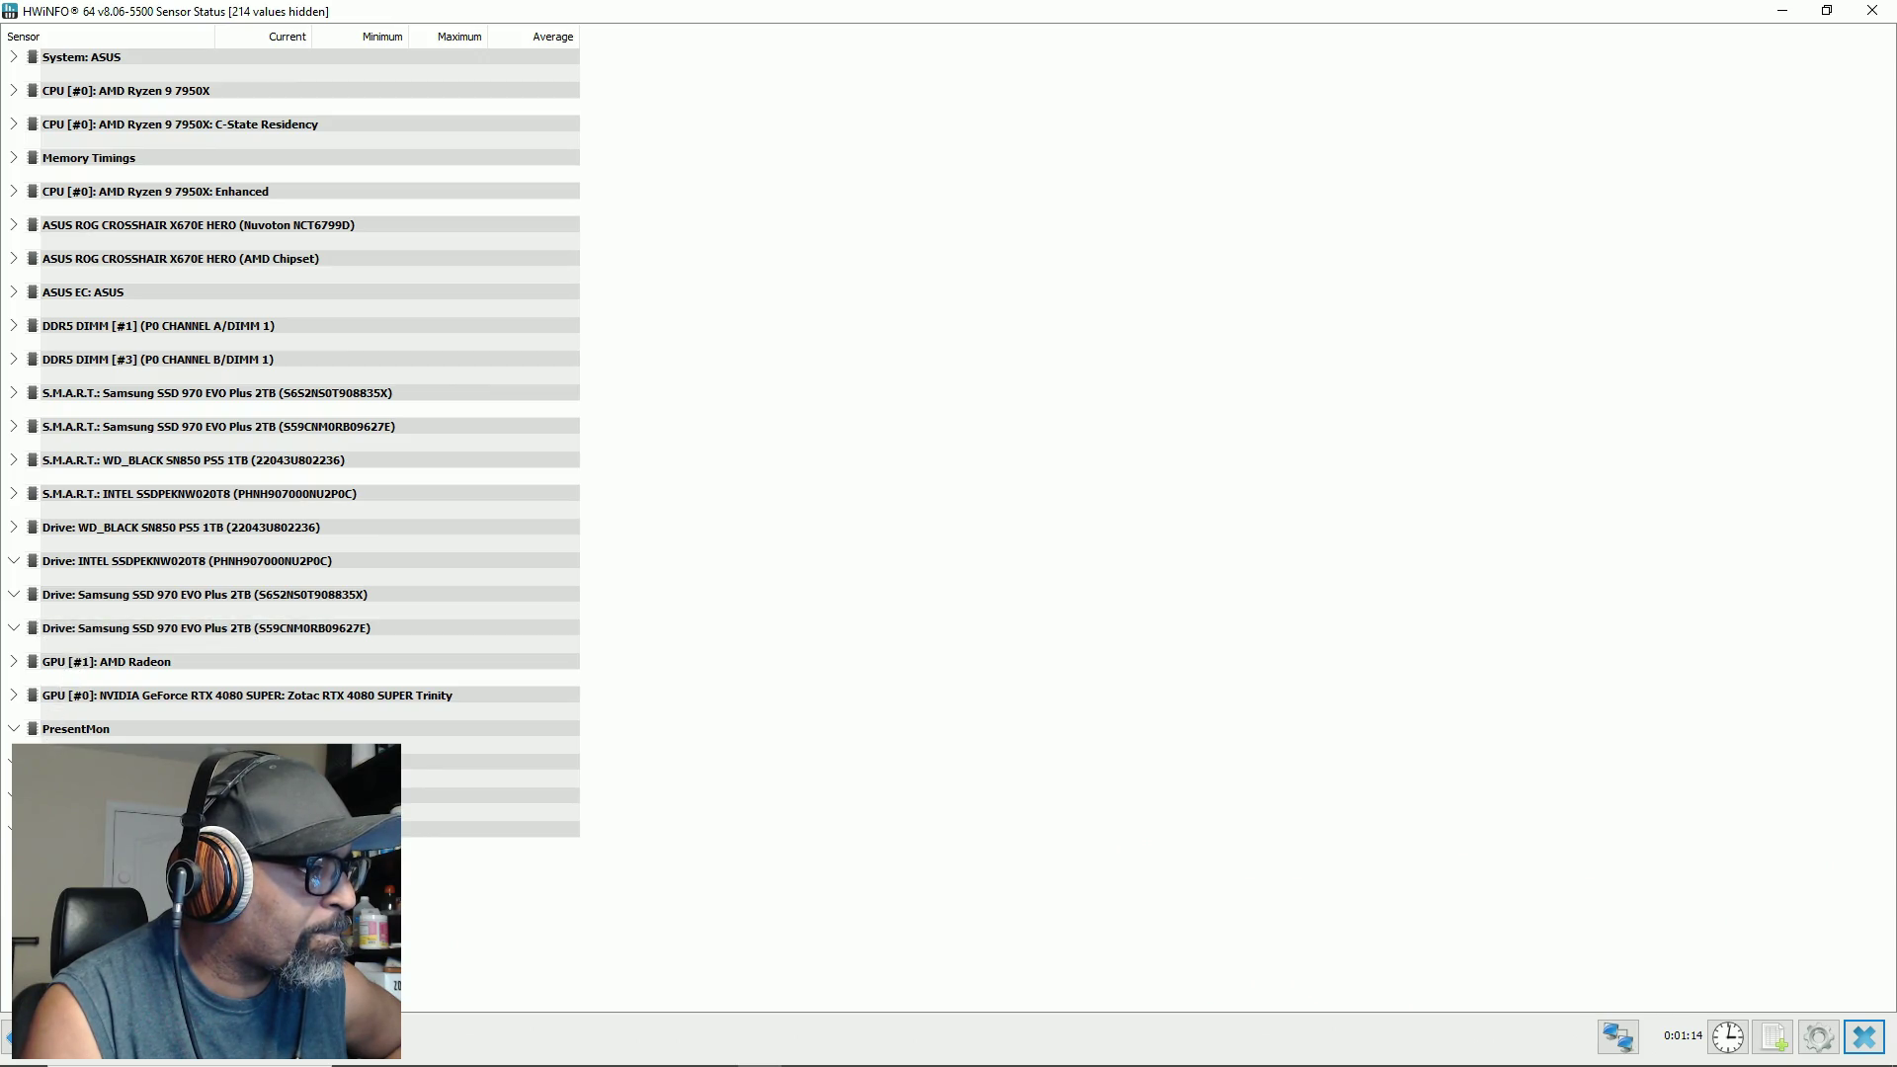
click(16, 124)
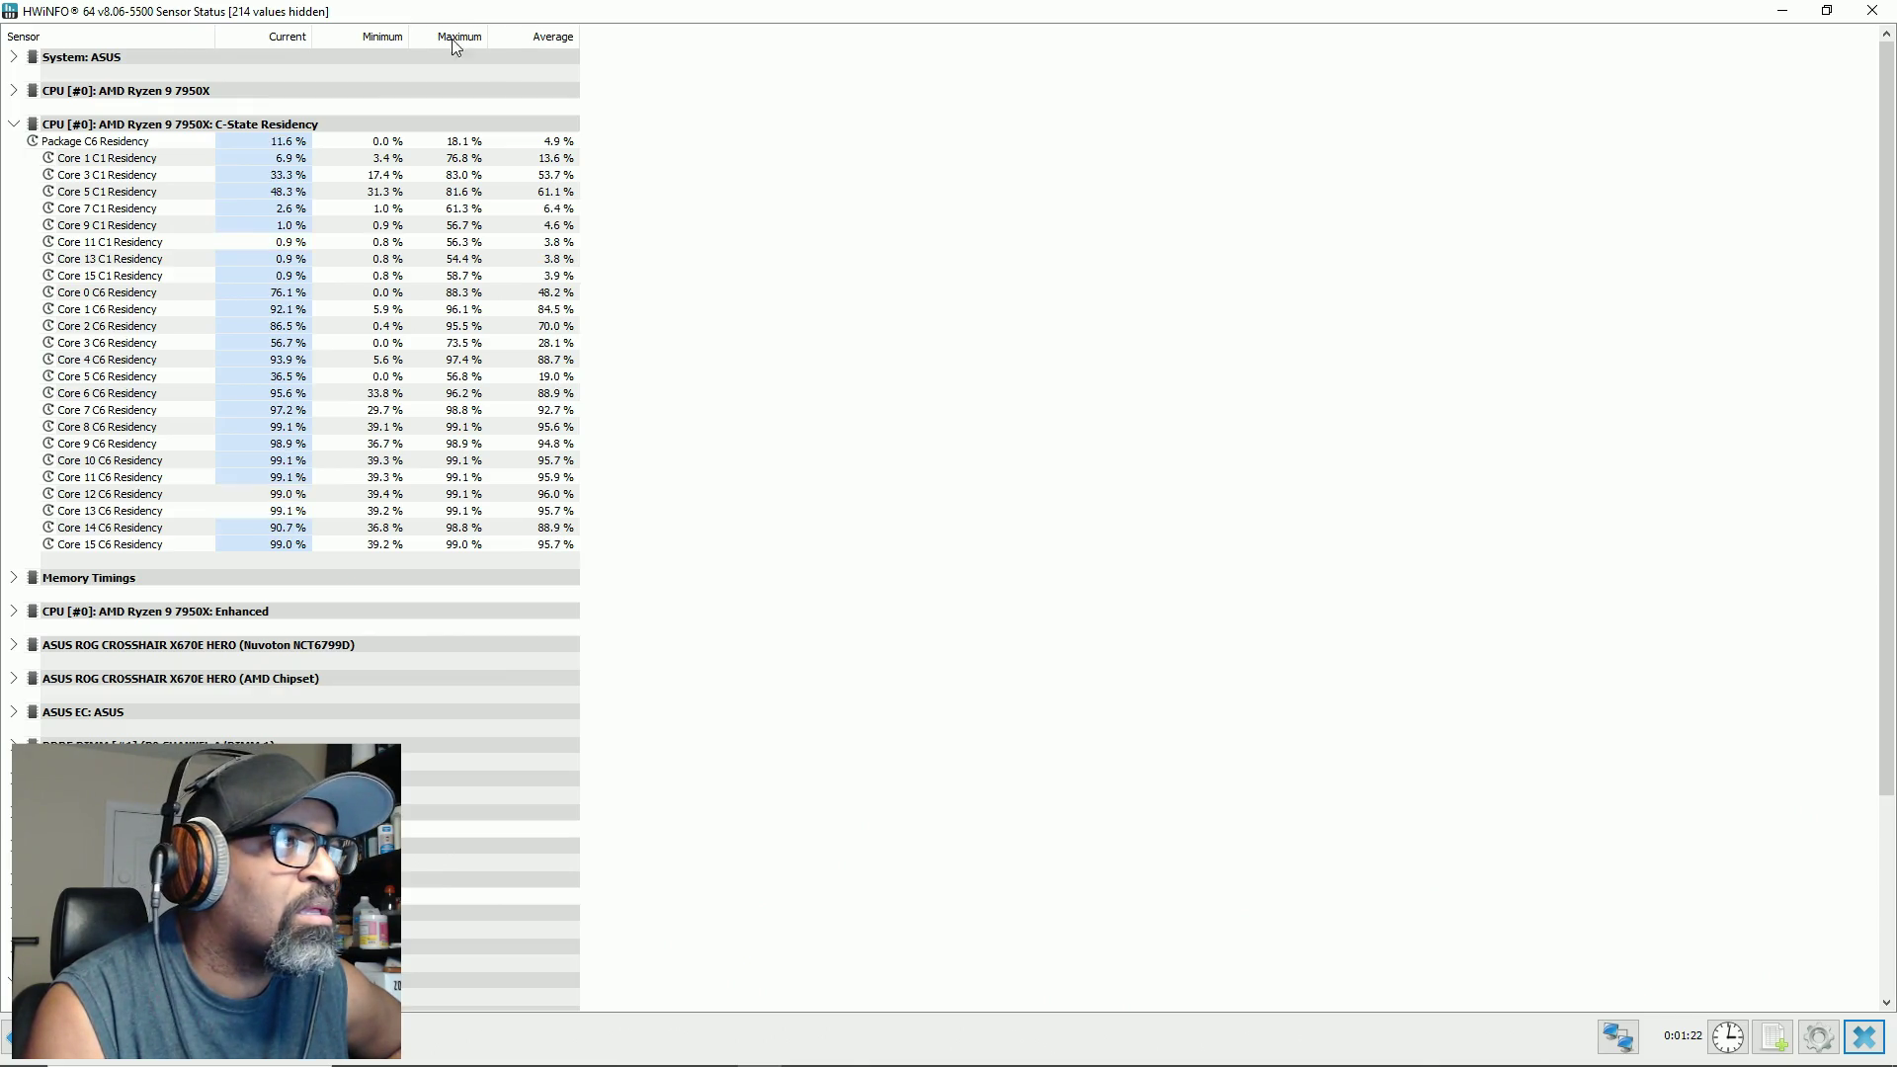
right_click(706, 124)
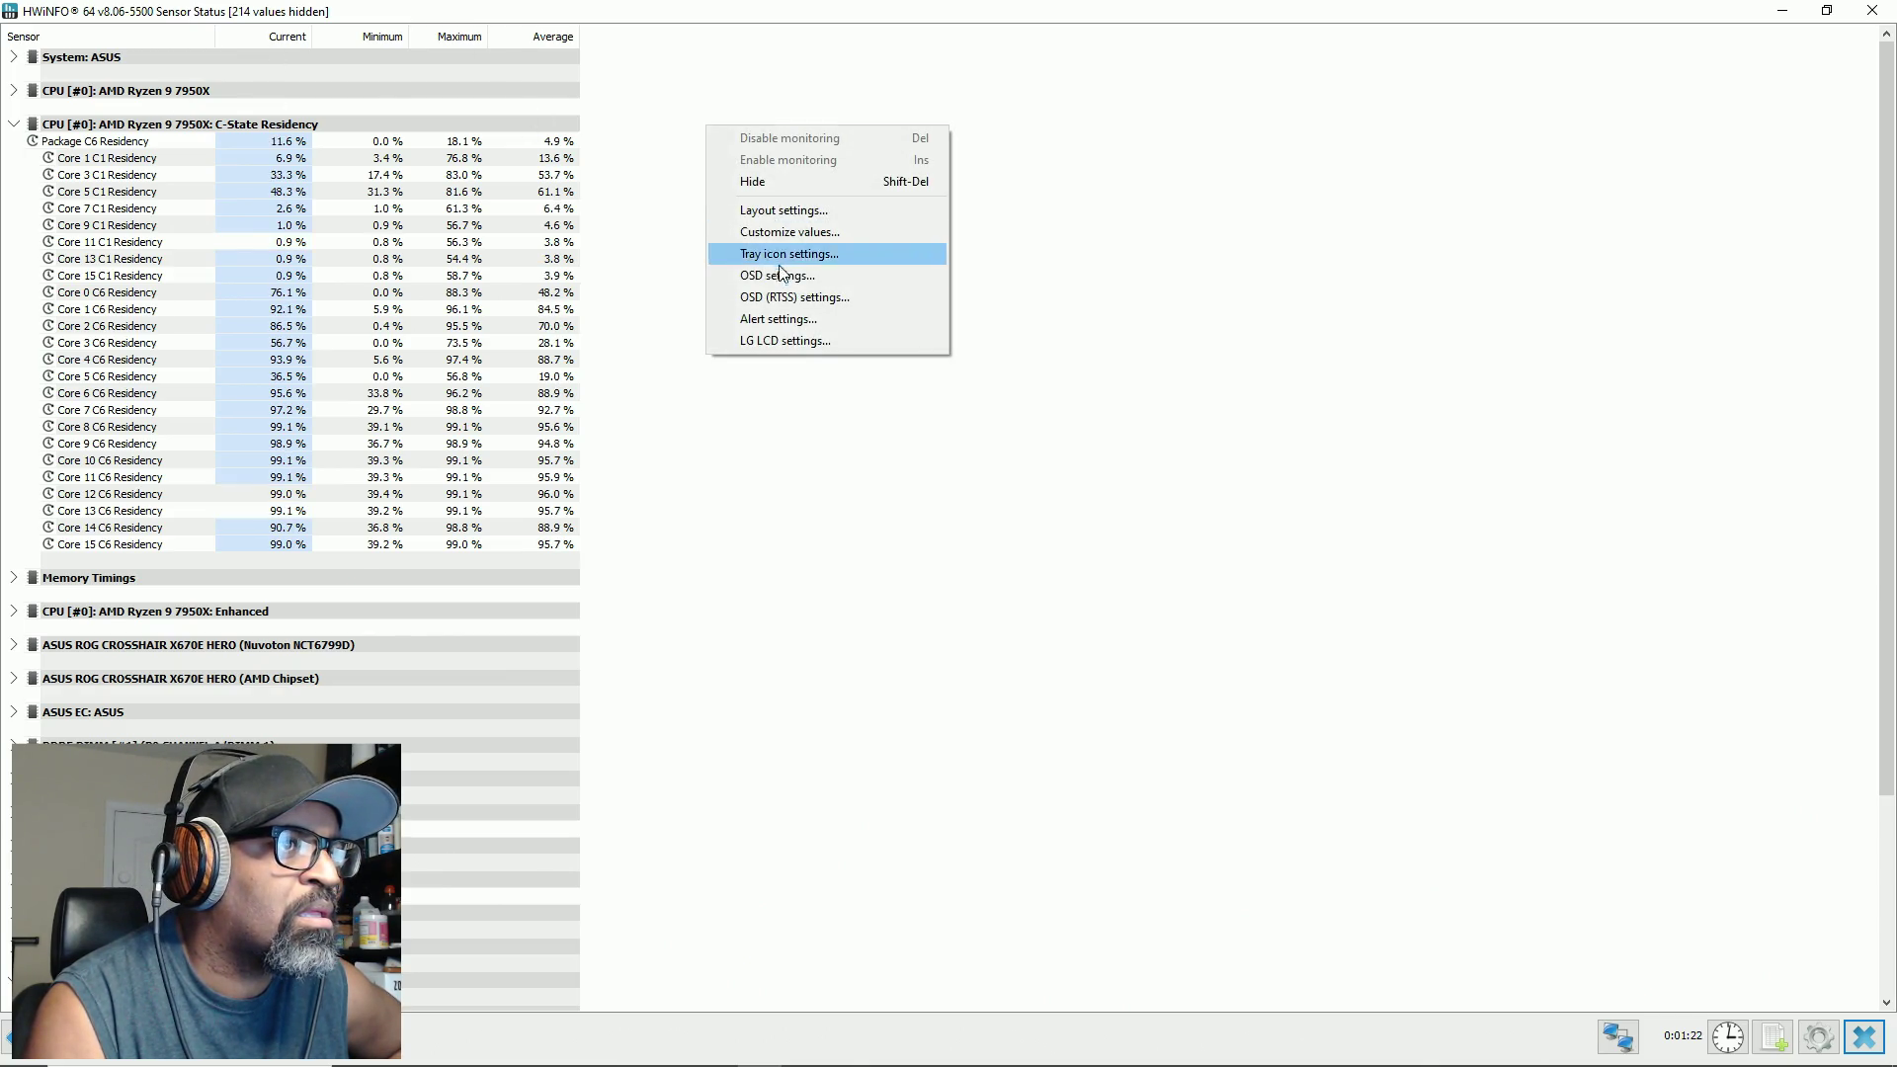
click(748, 439)
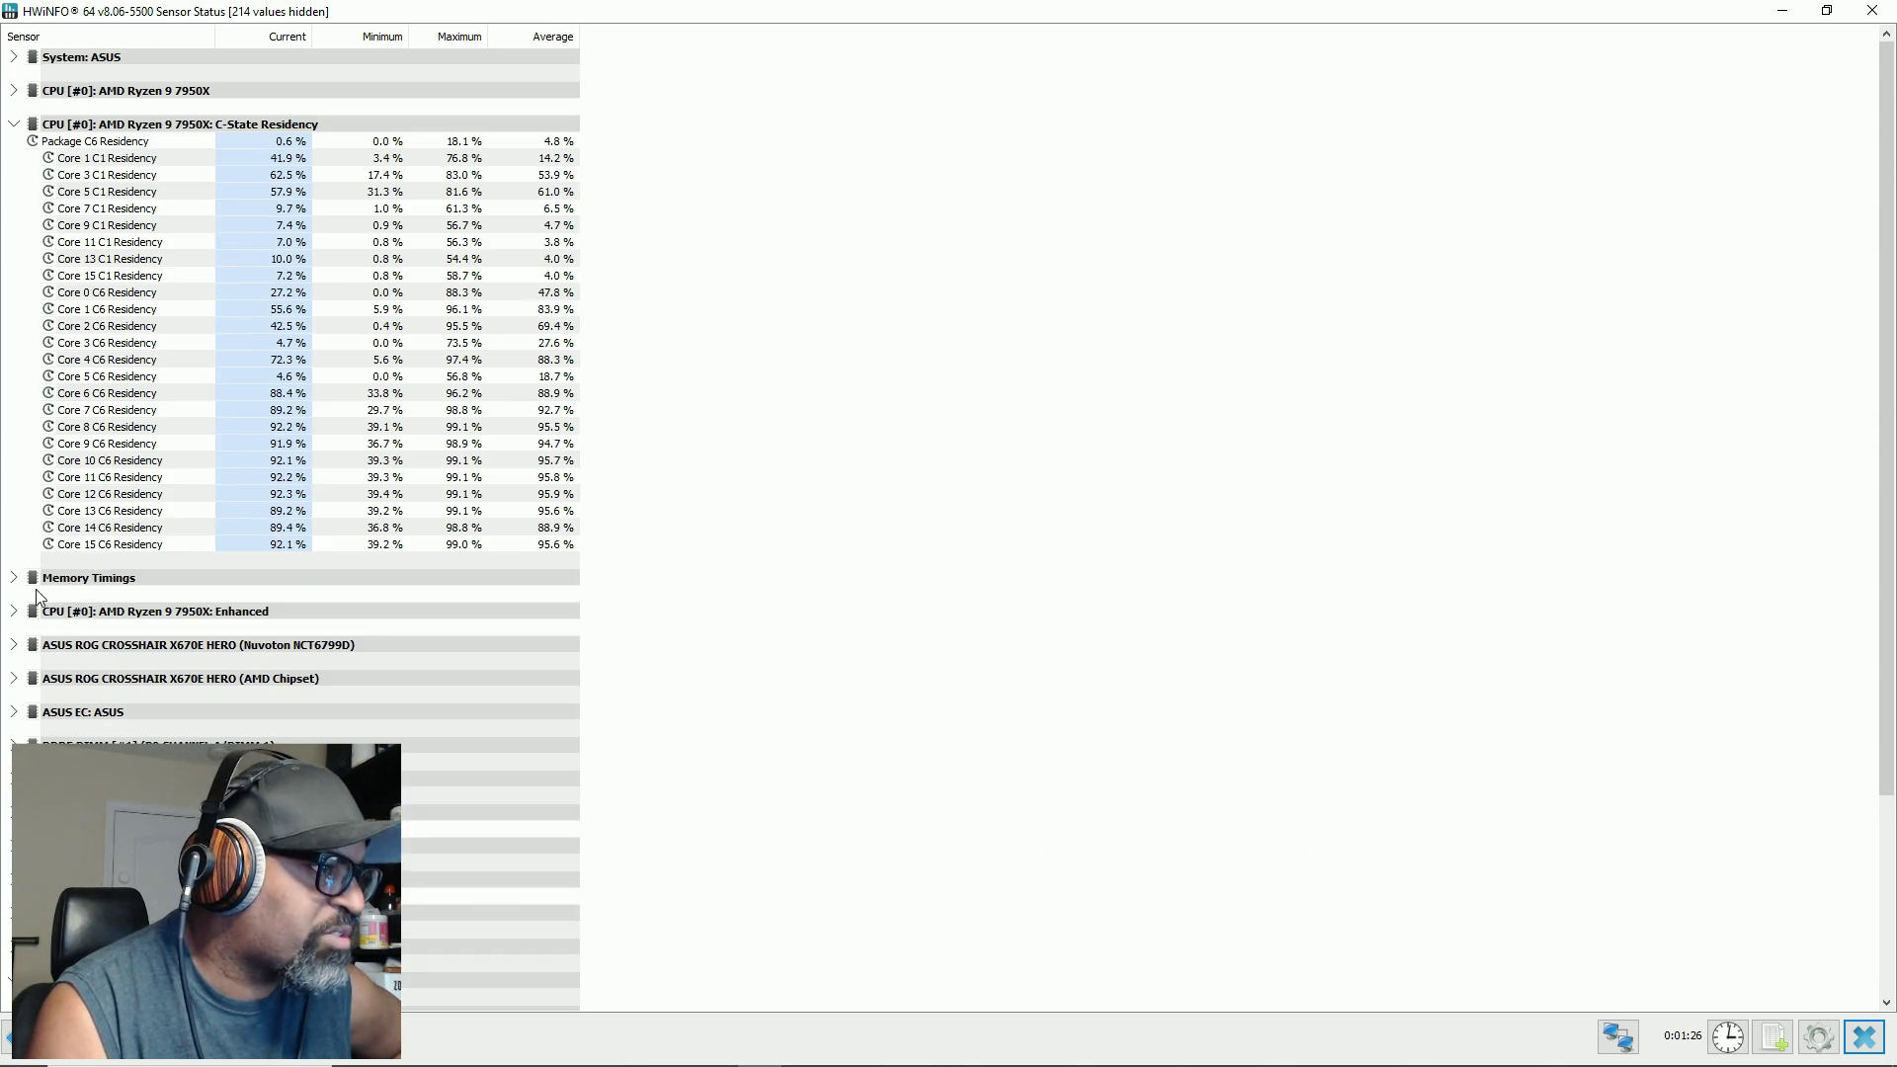
Step: Expand the CPU Enhanced temperature and power sensors, briefly checking Memory Timings
click(15, 124)
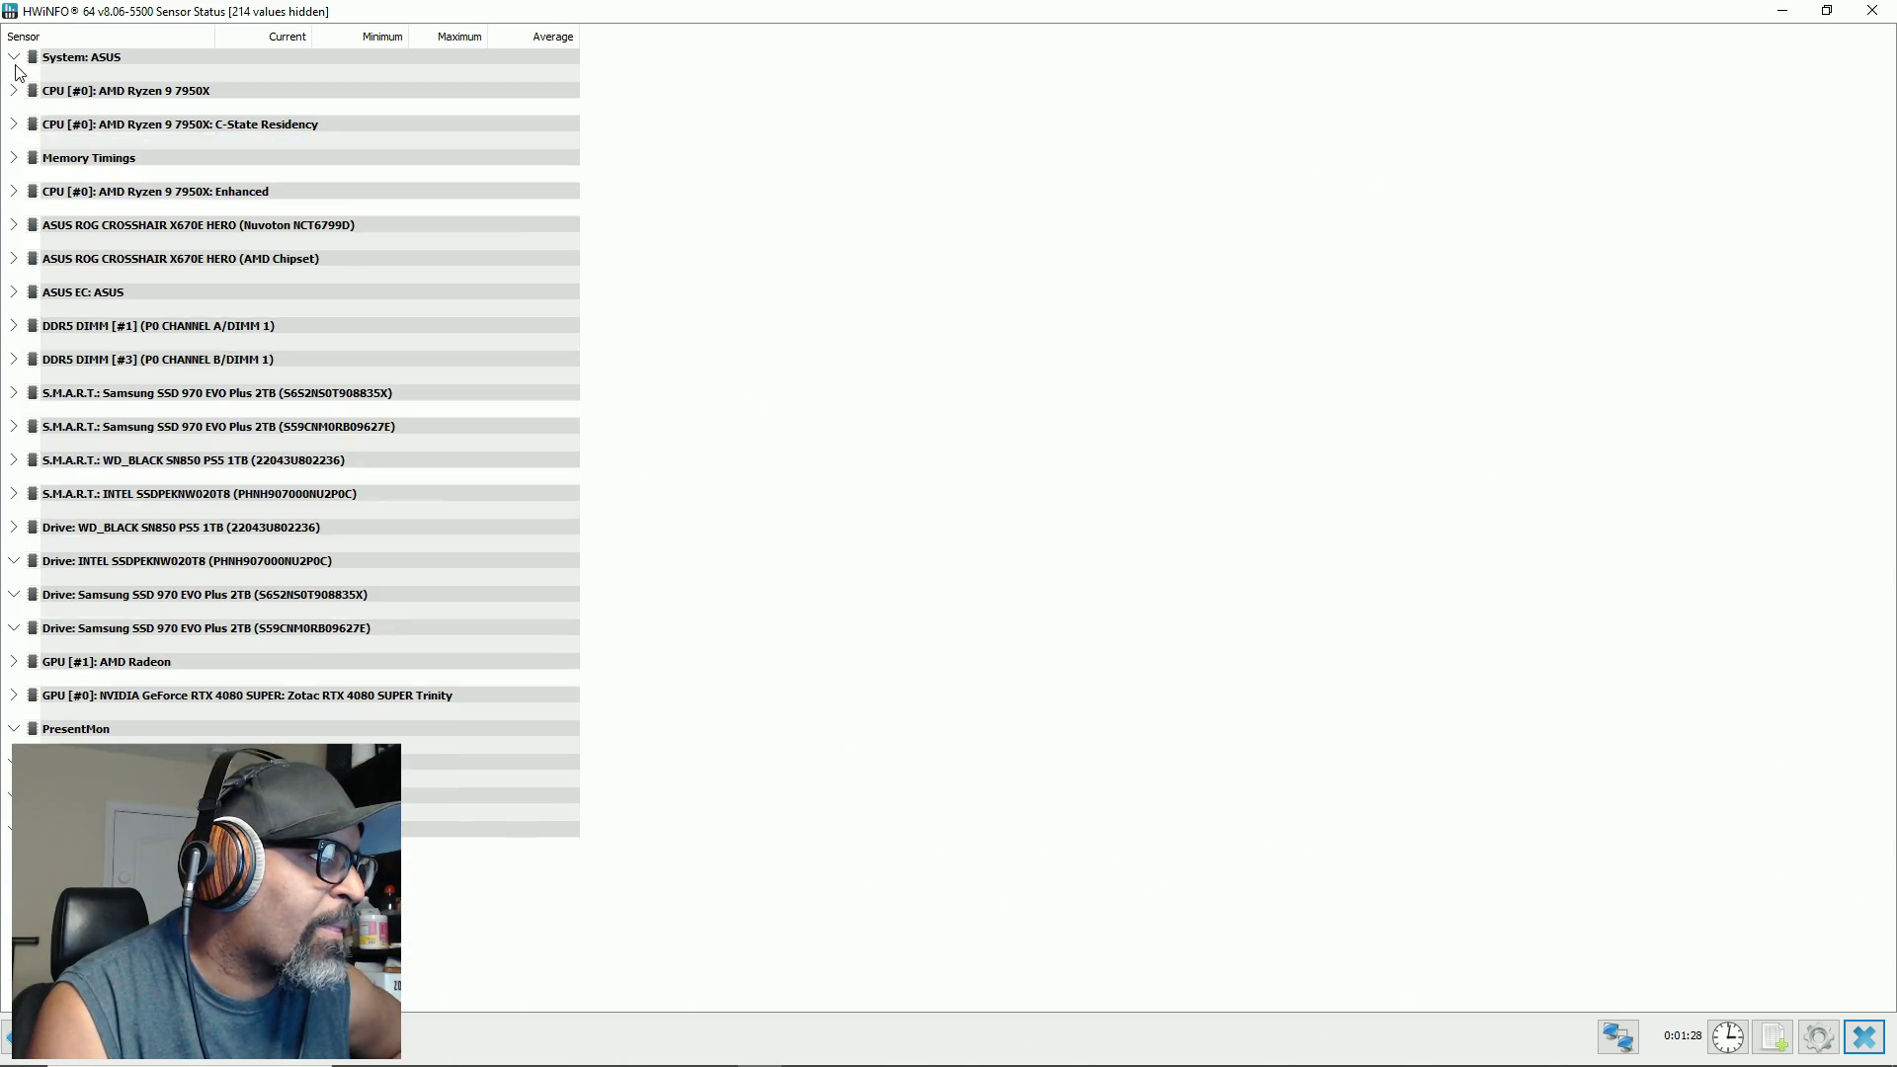
click(14, 91)
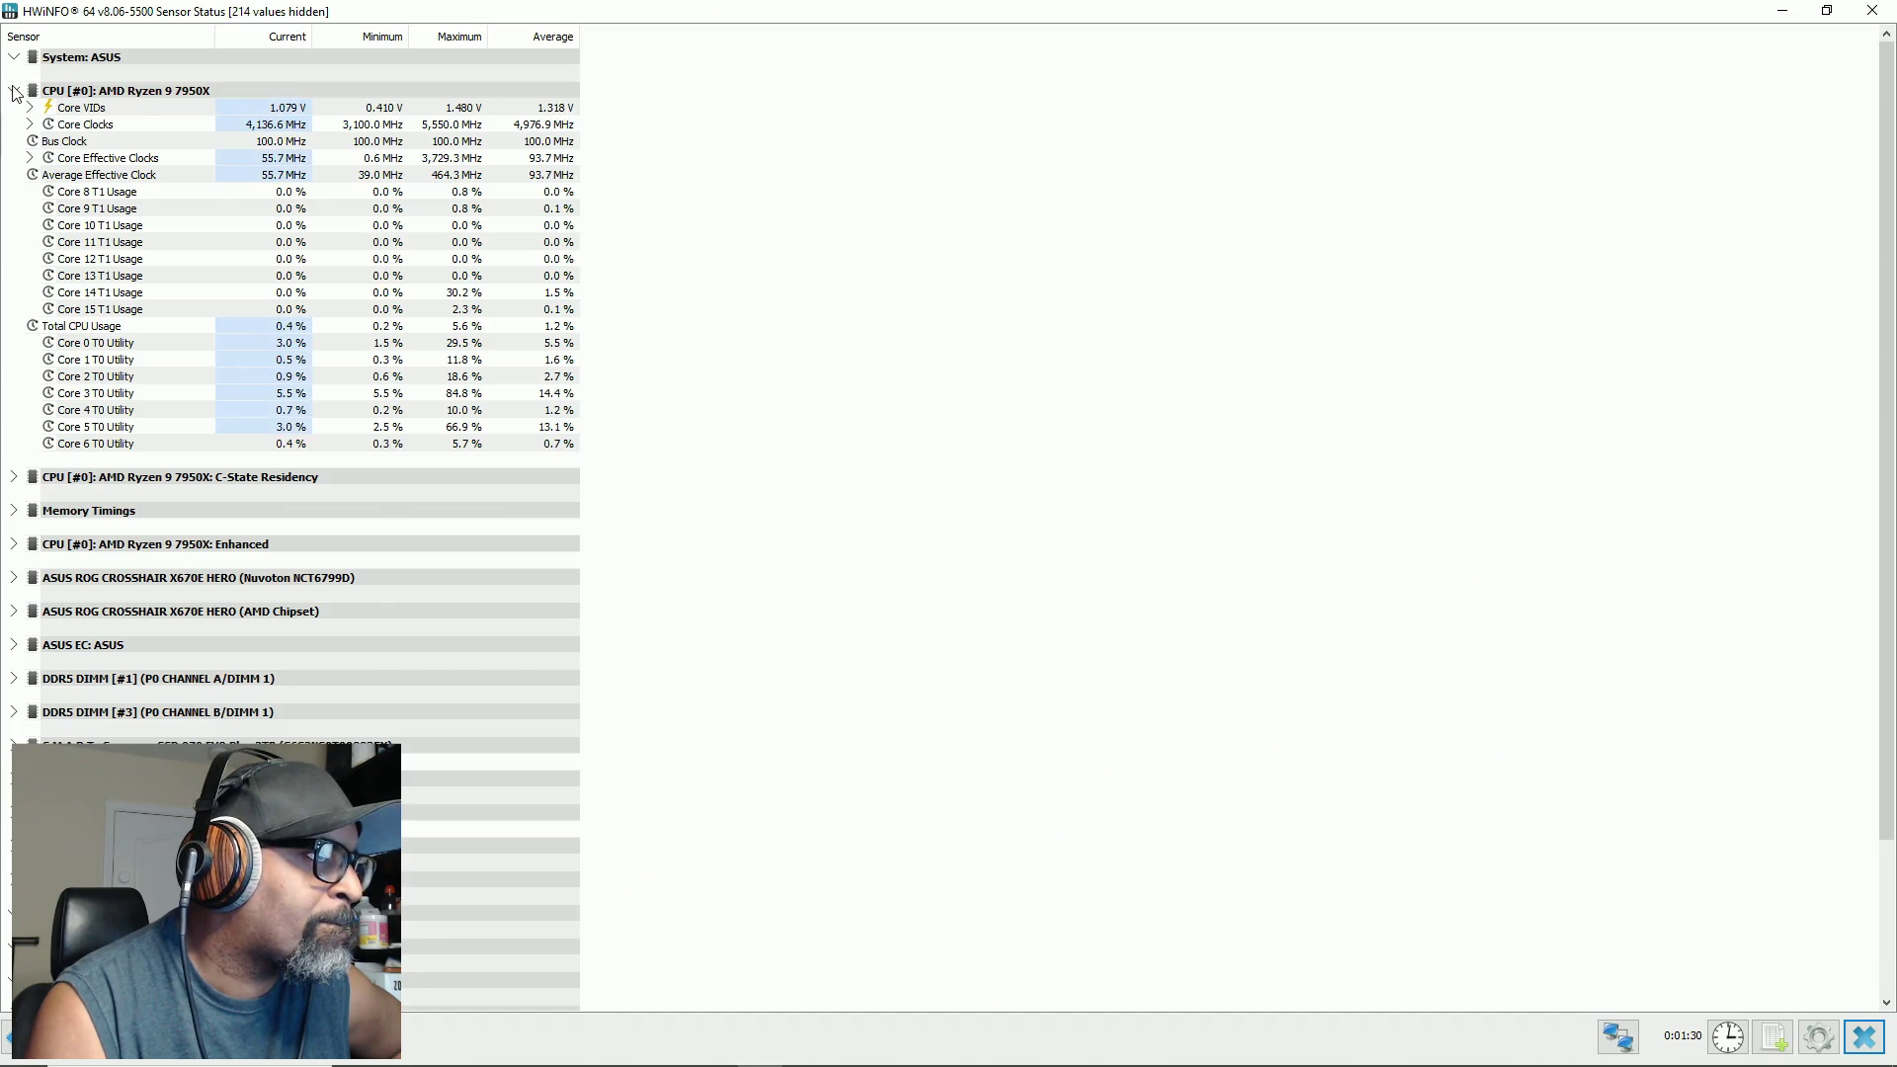
click(14, 91)
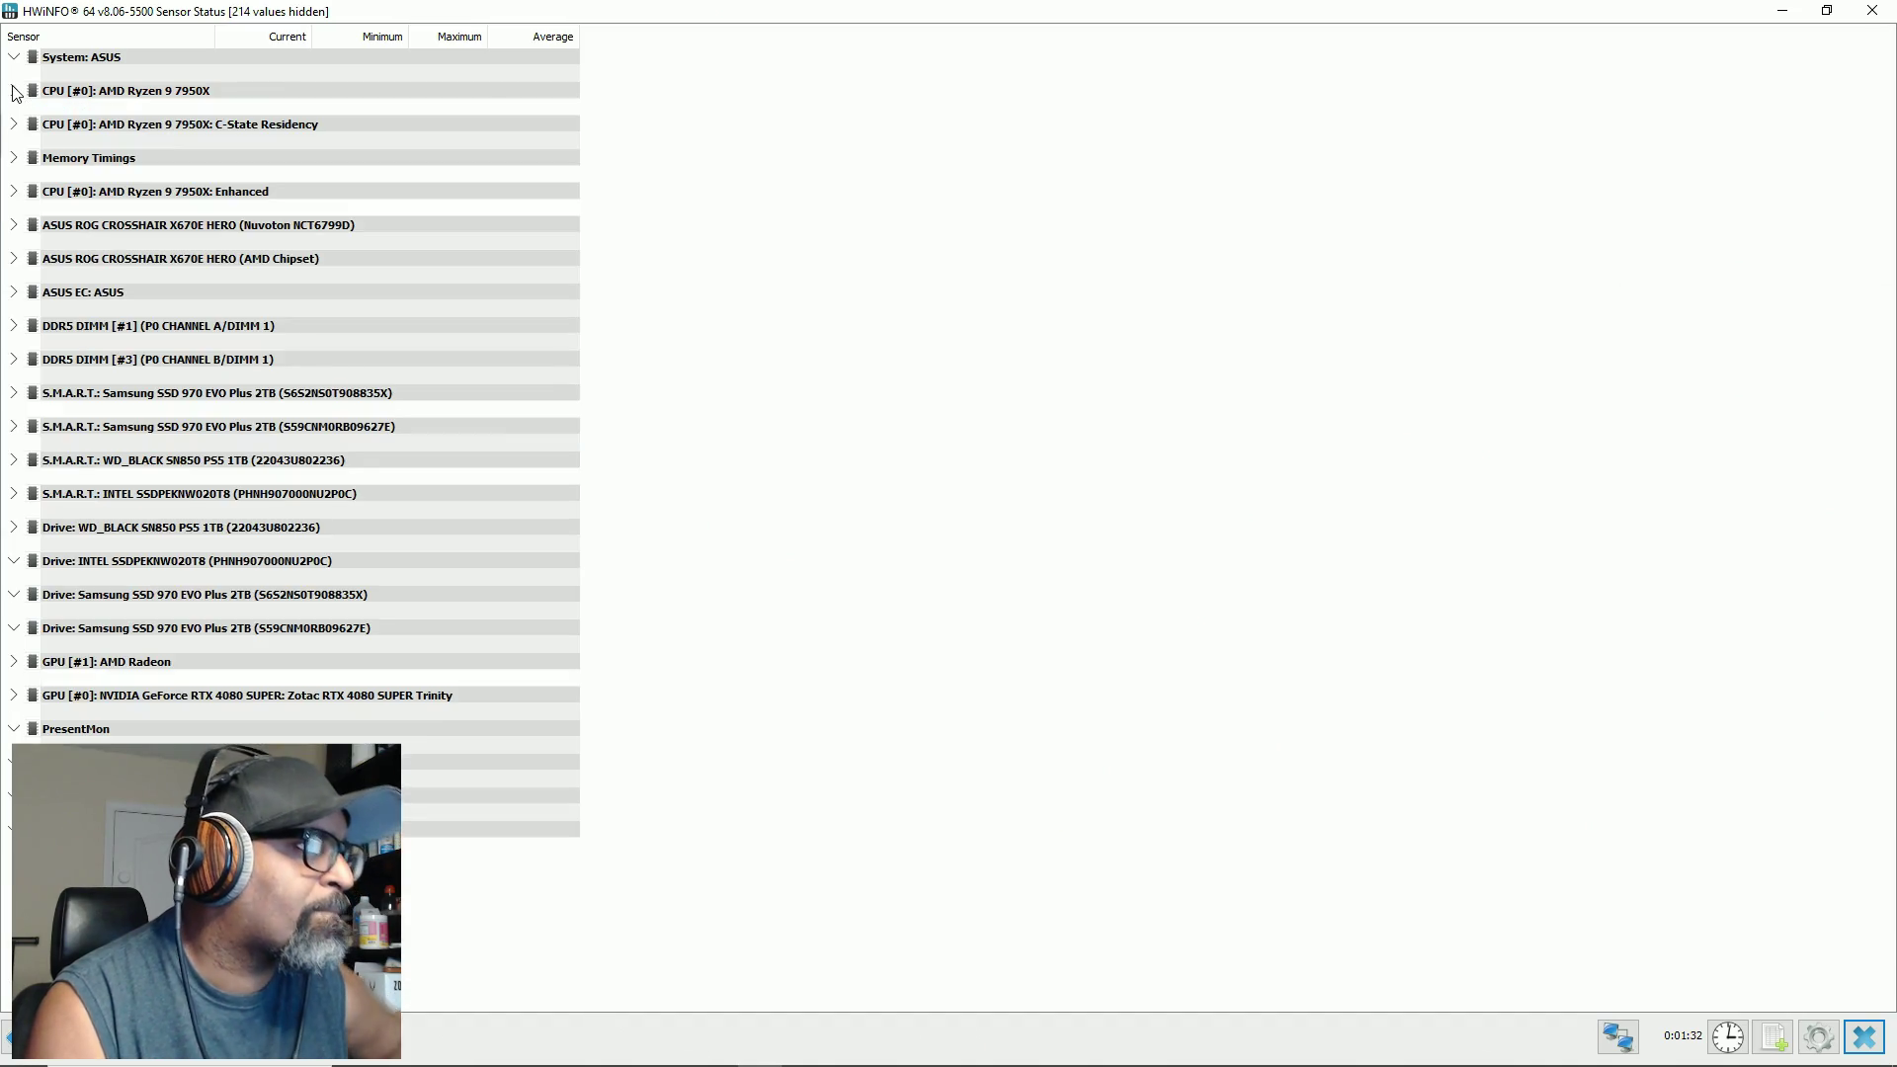
click(13, 193)
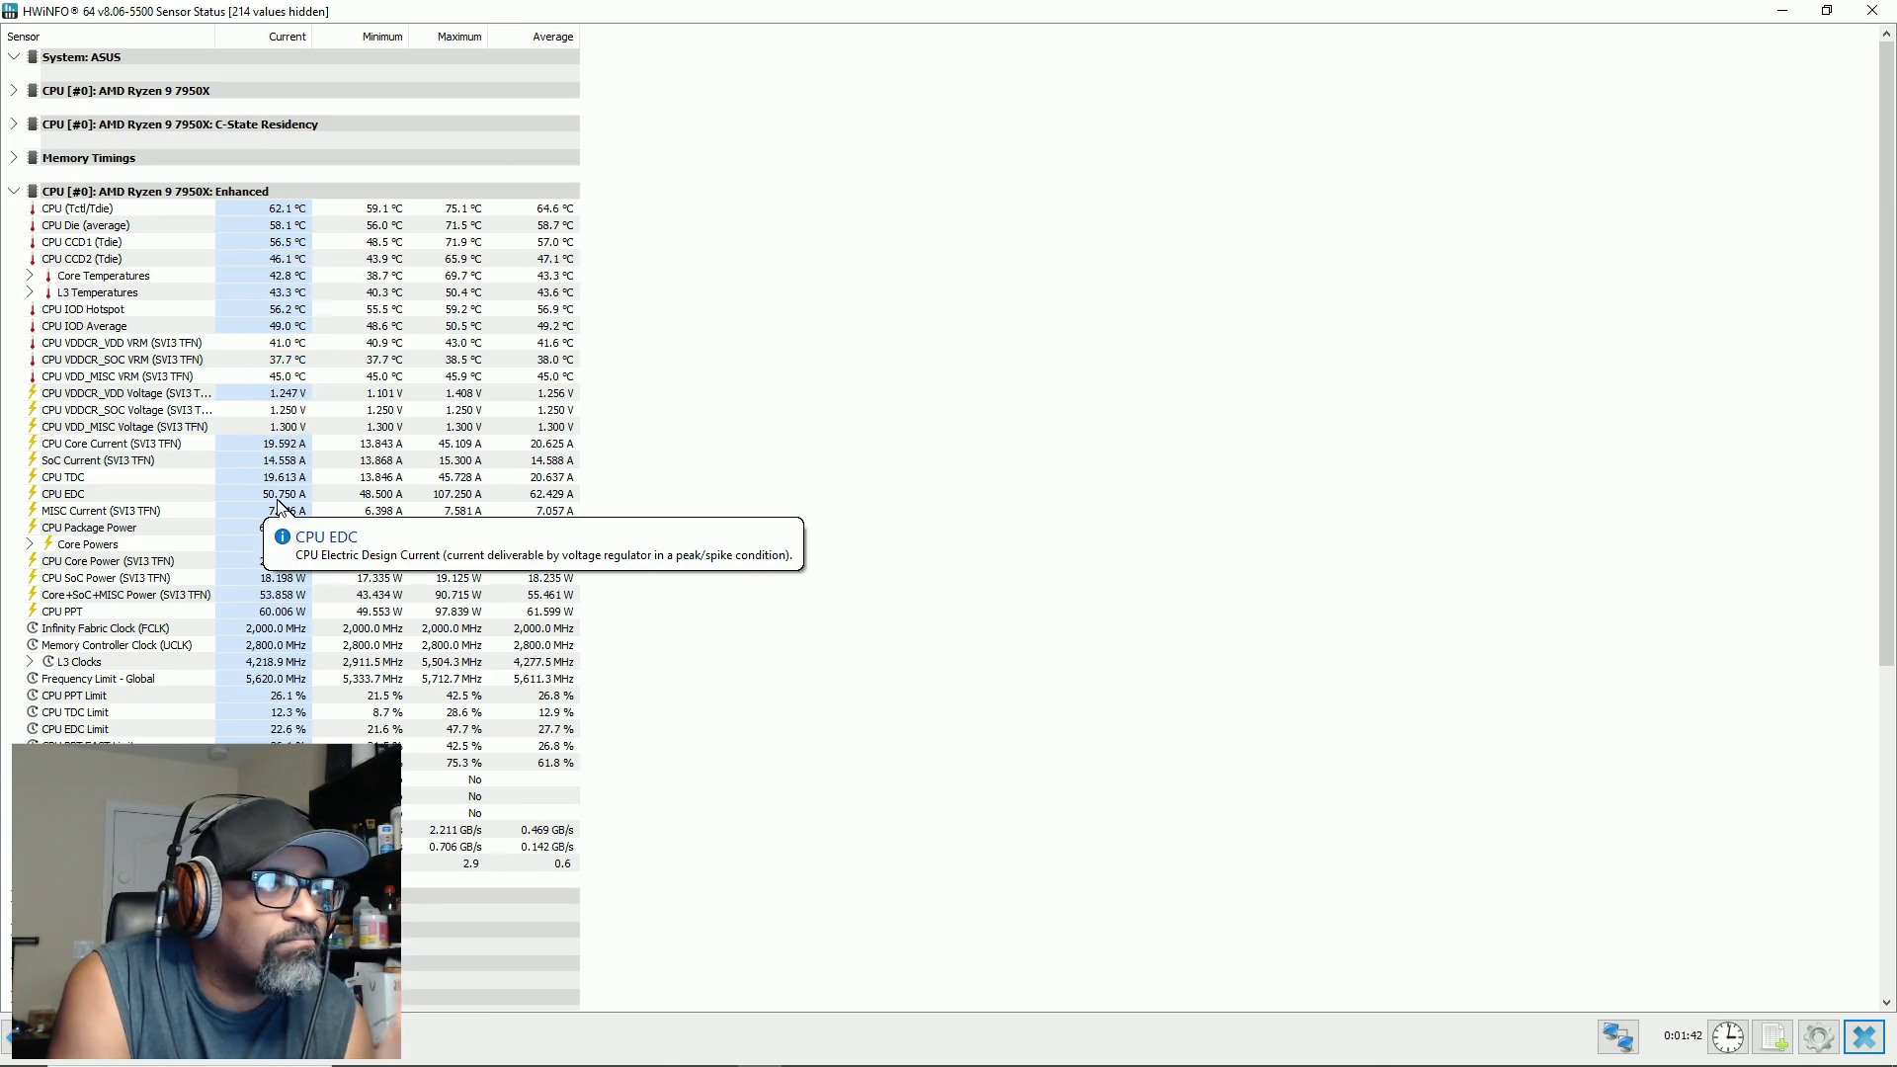
mouse_move(123, 456)
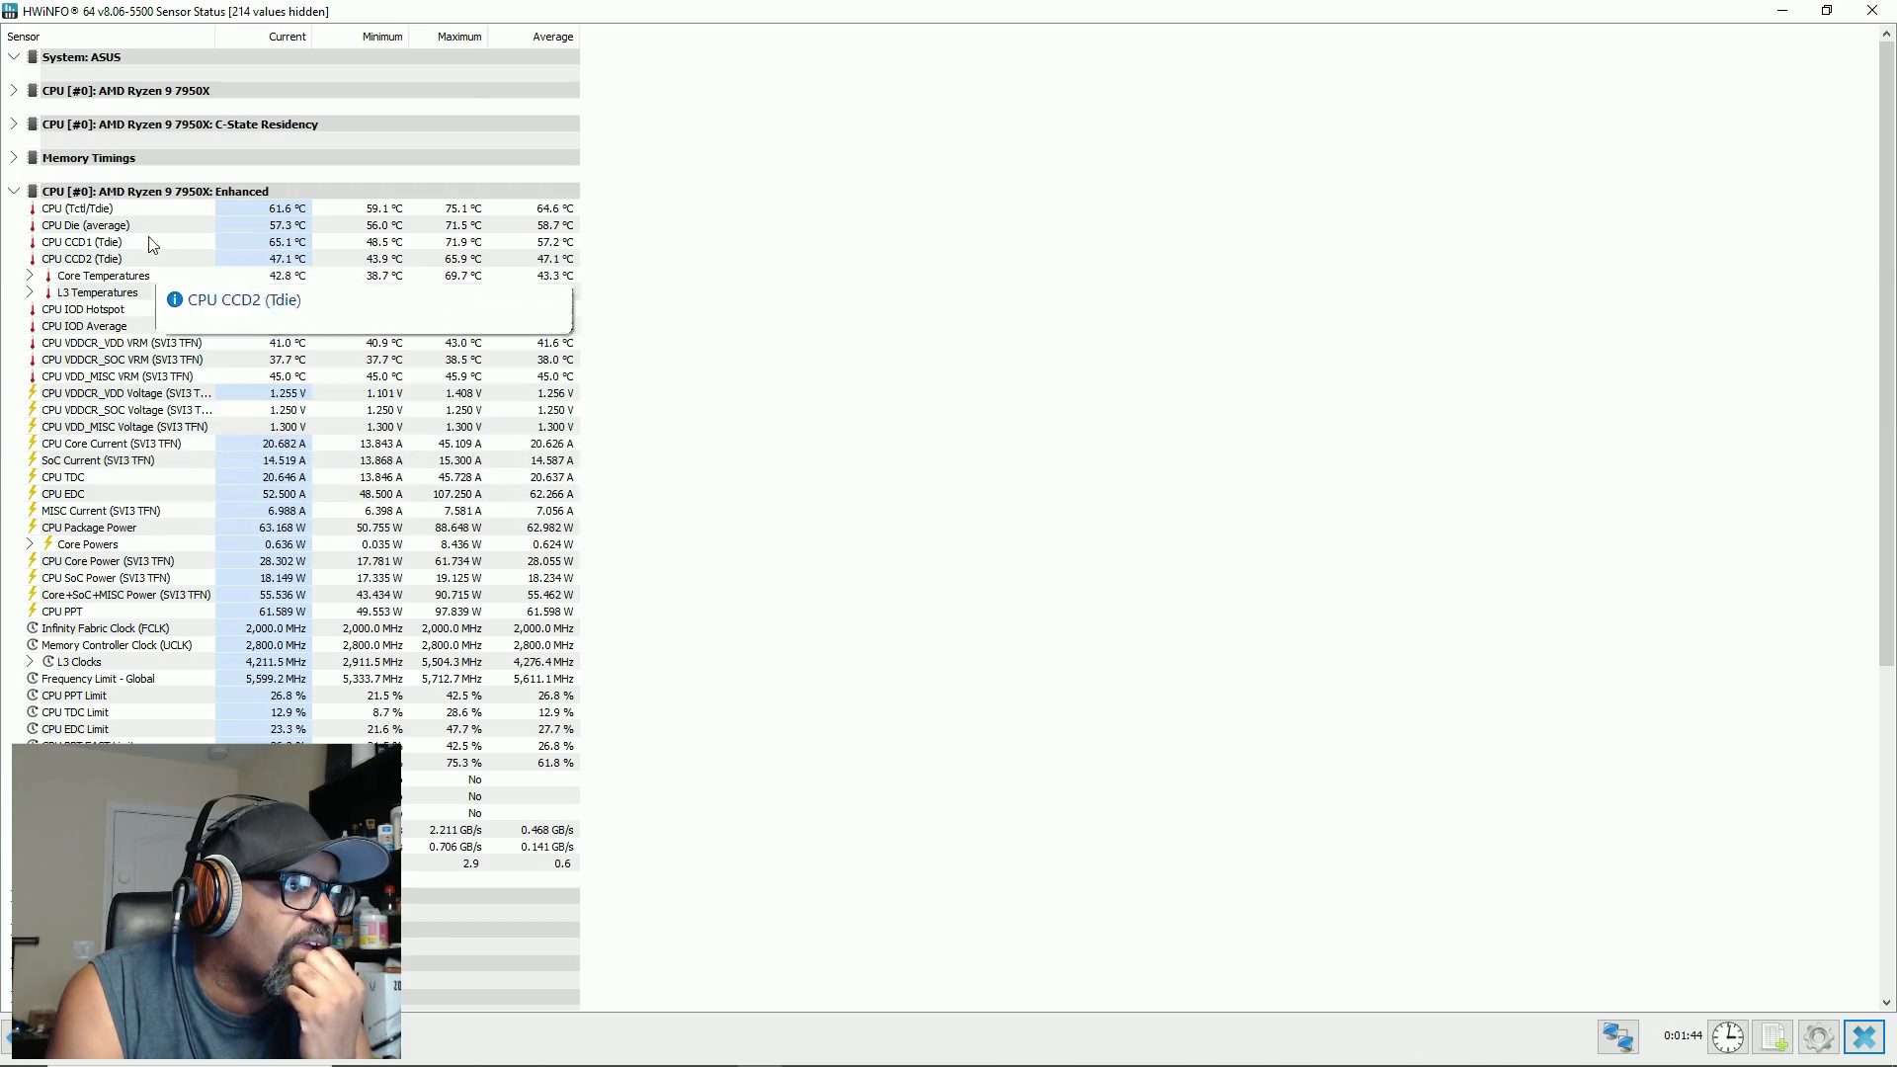
click(16, 158)
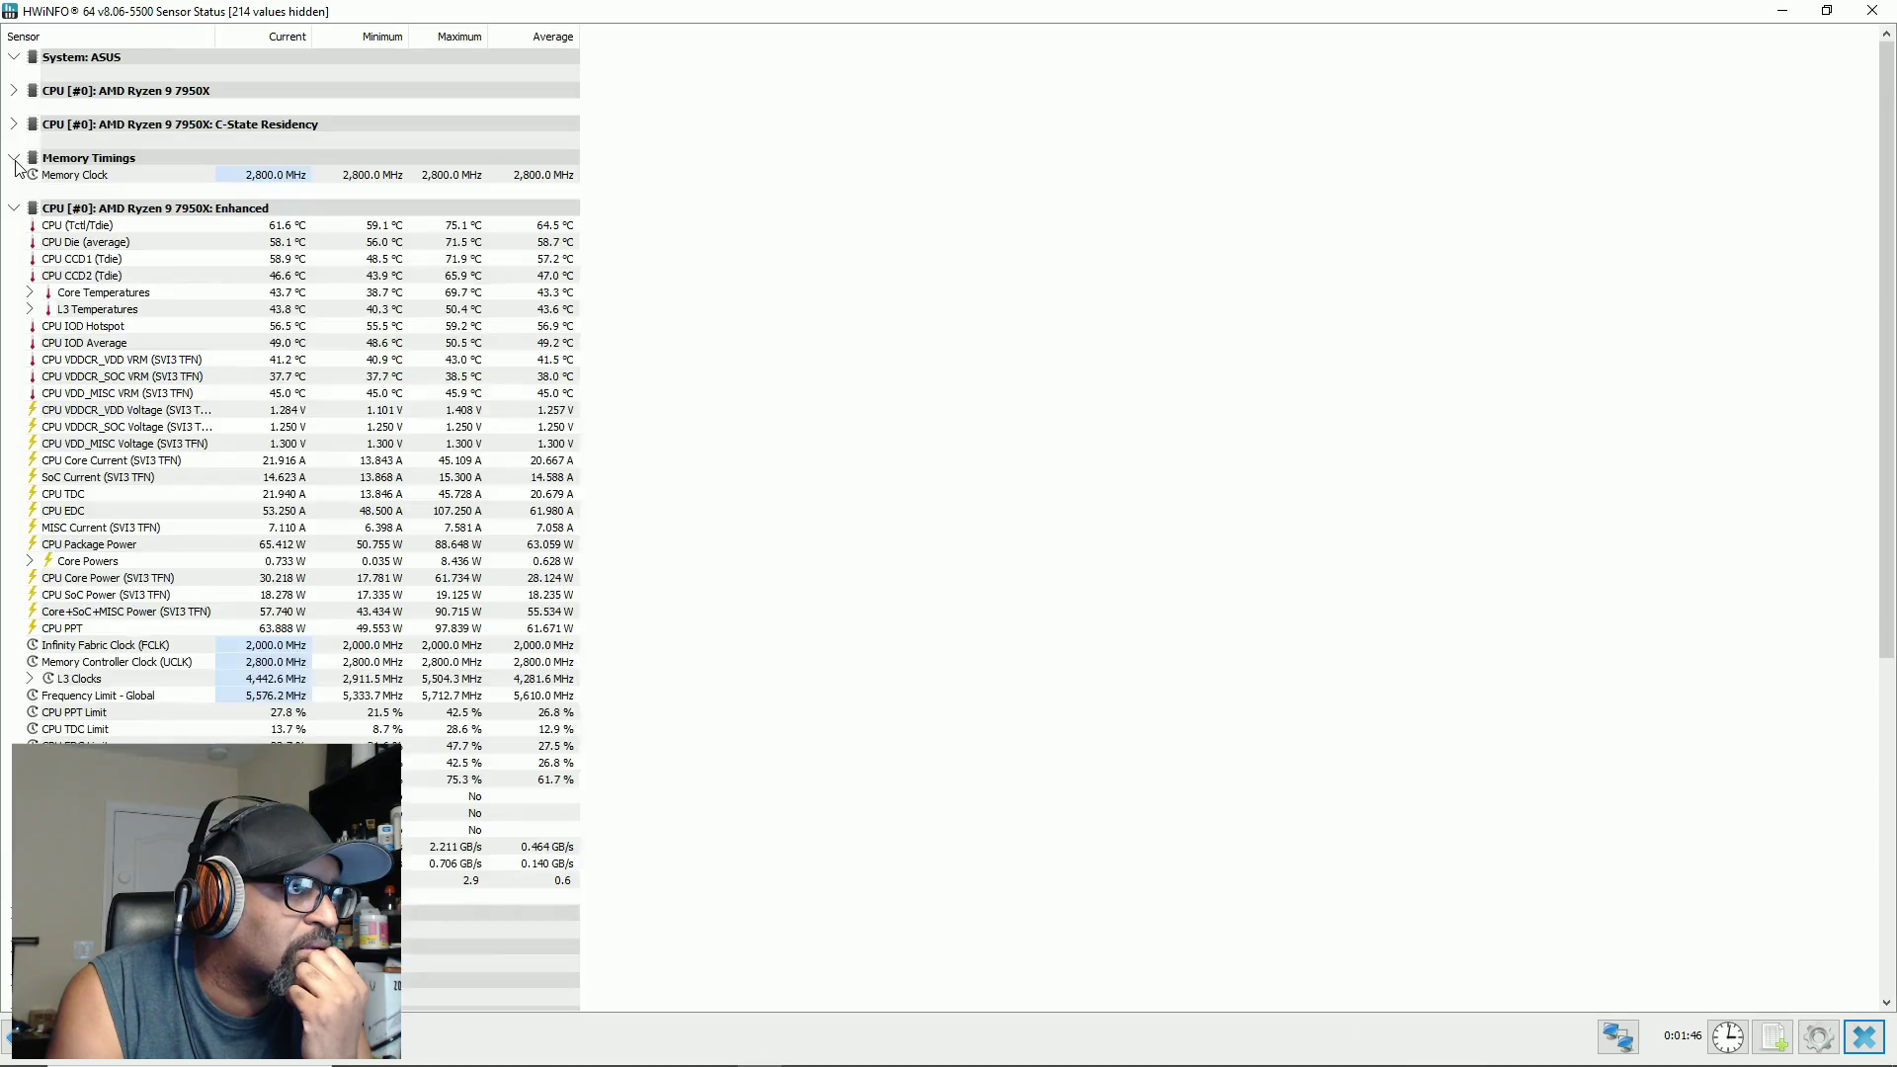
click(14, 159)
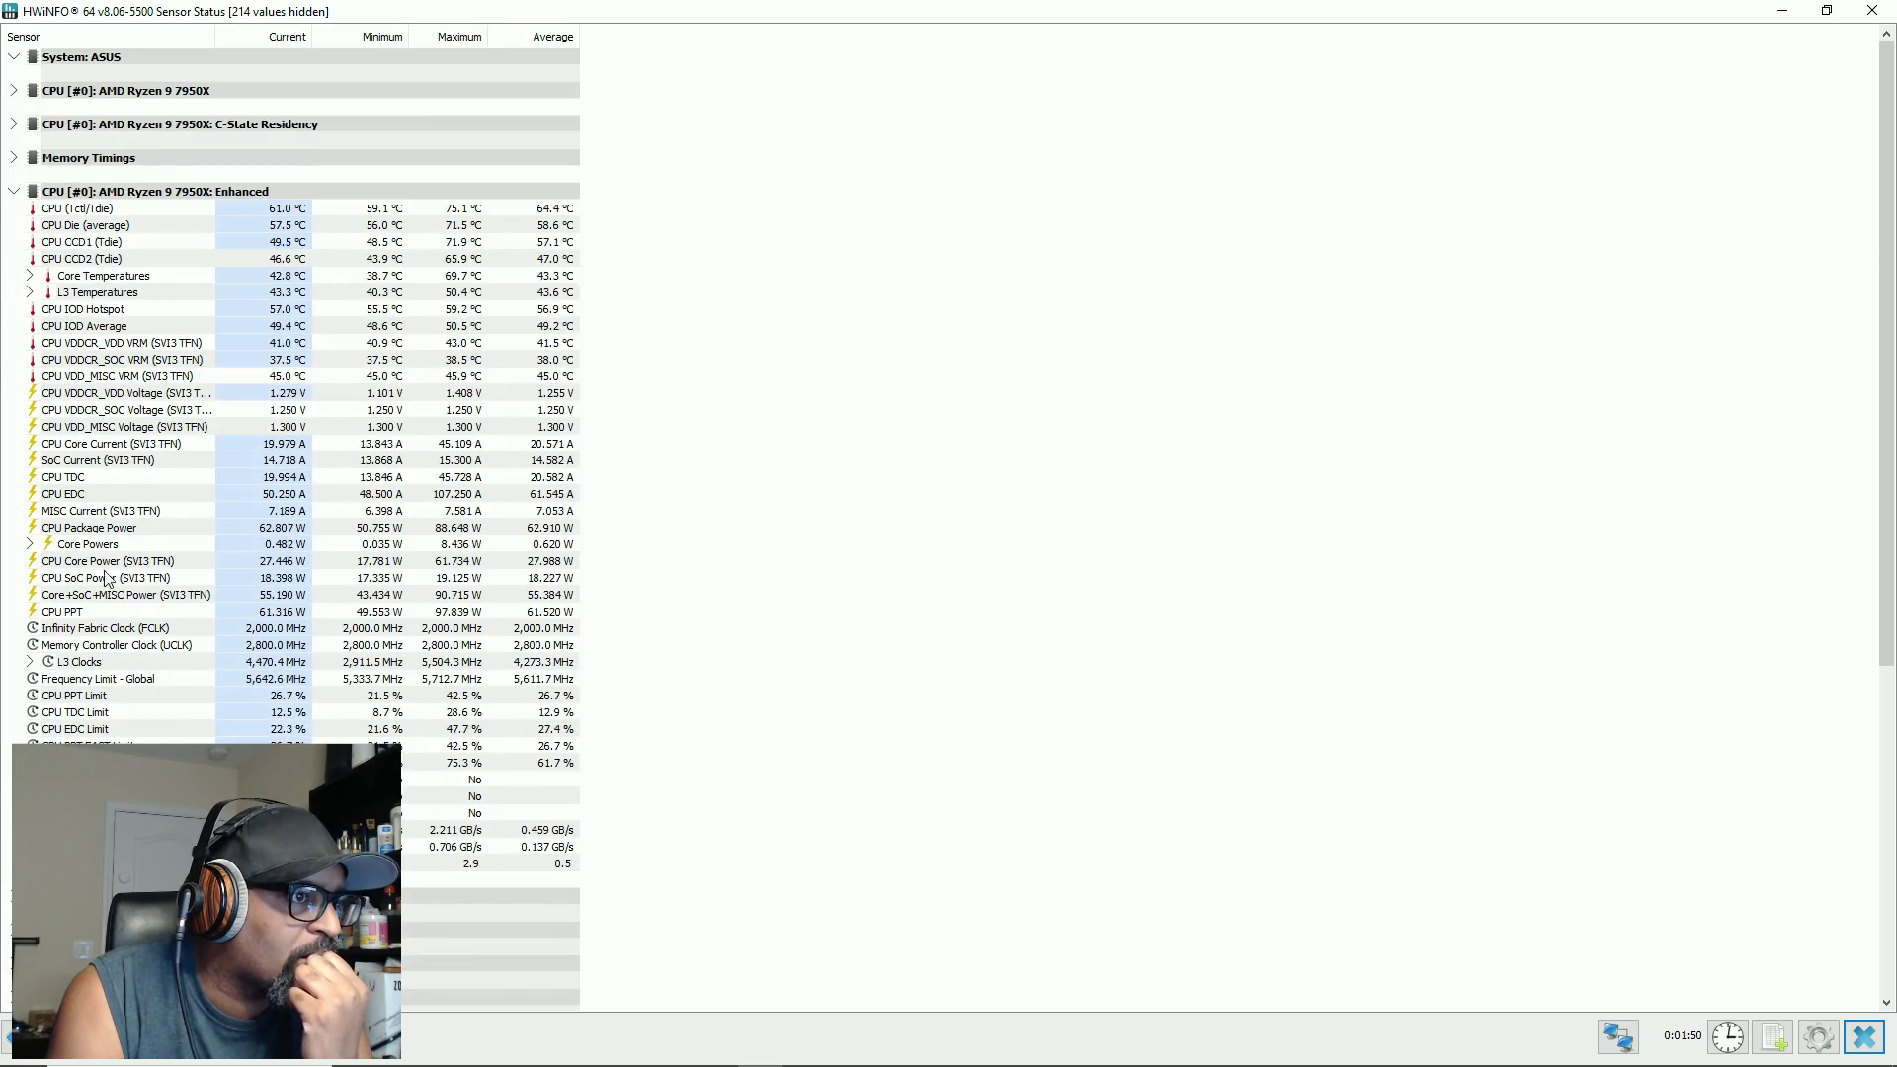
Step: Scroll down and expand the Nuvoton motherboard sensor group
scroll(166, 543, down, 4)
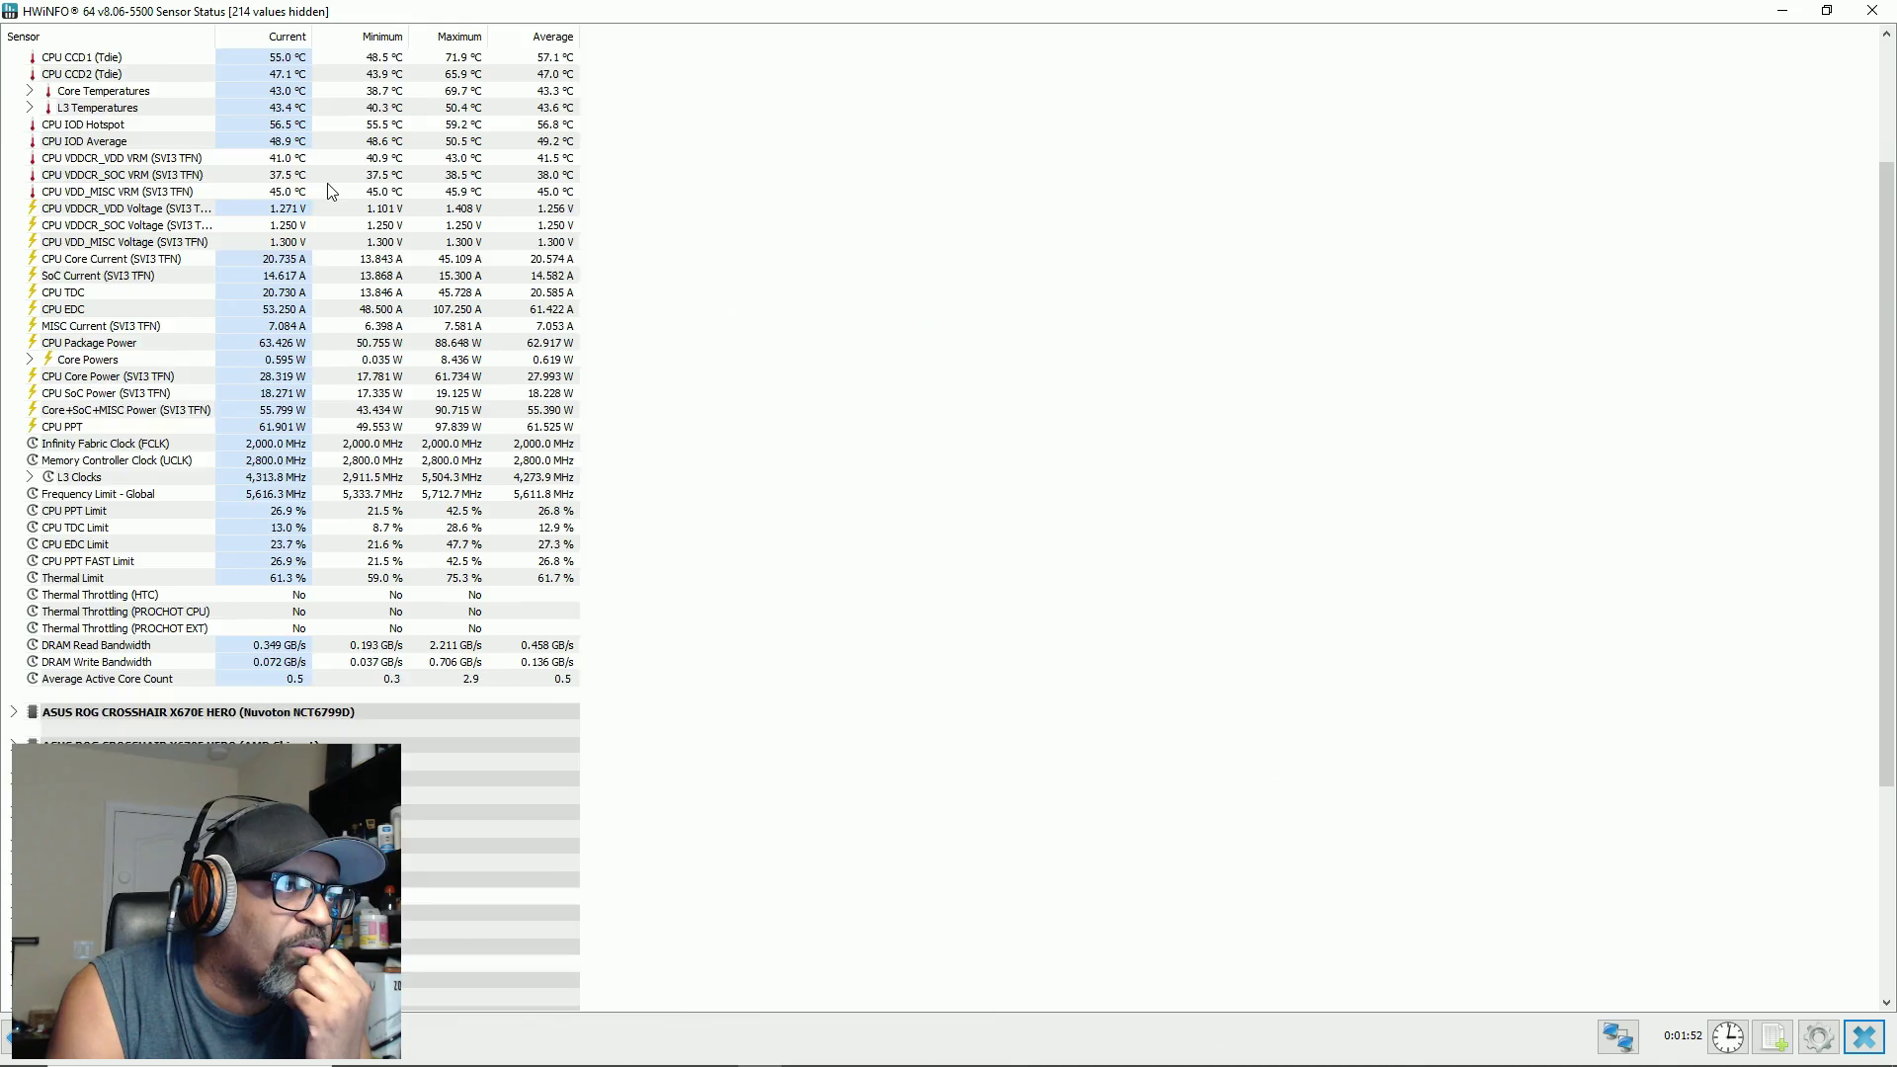
scroll(324, 193, up, 2)
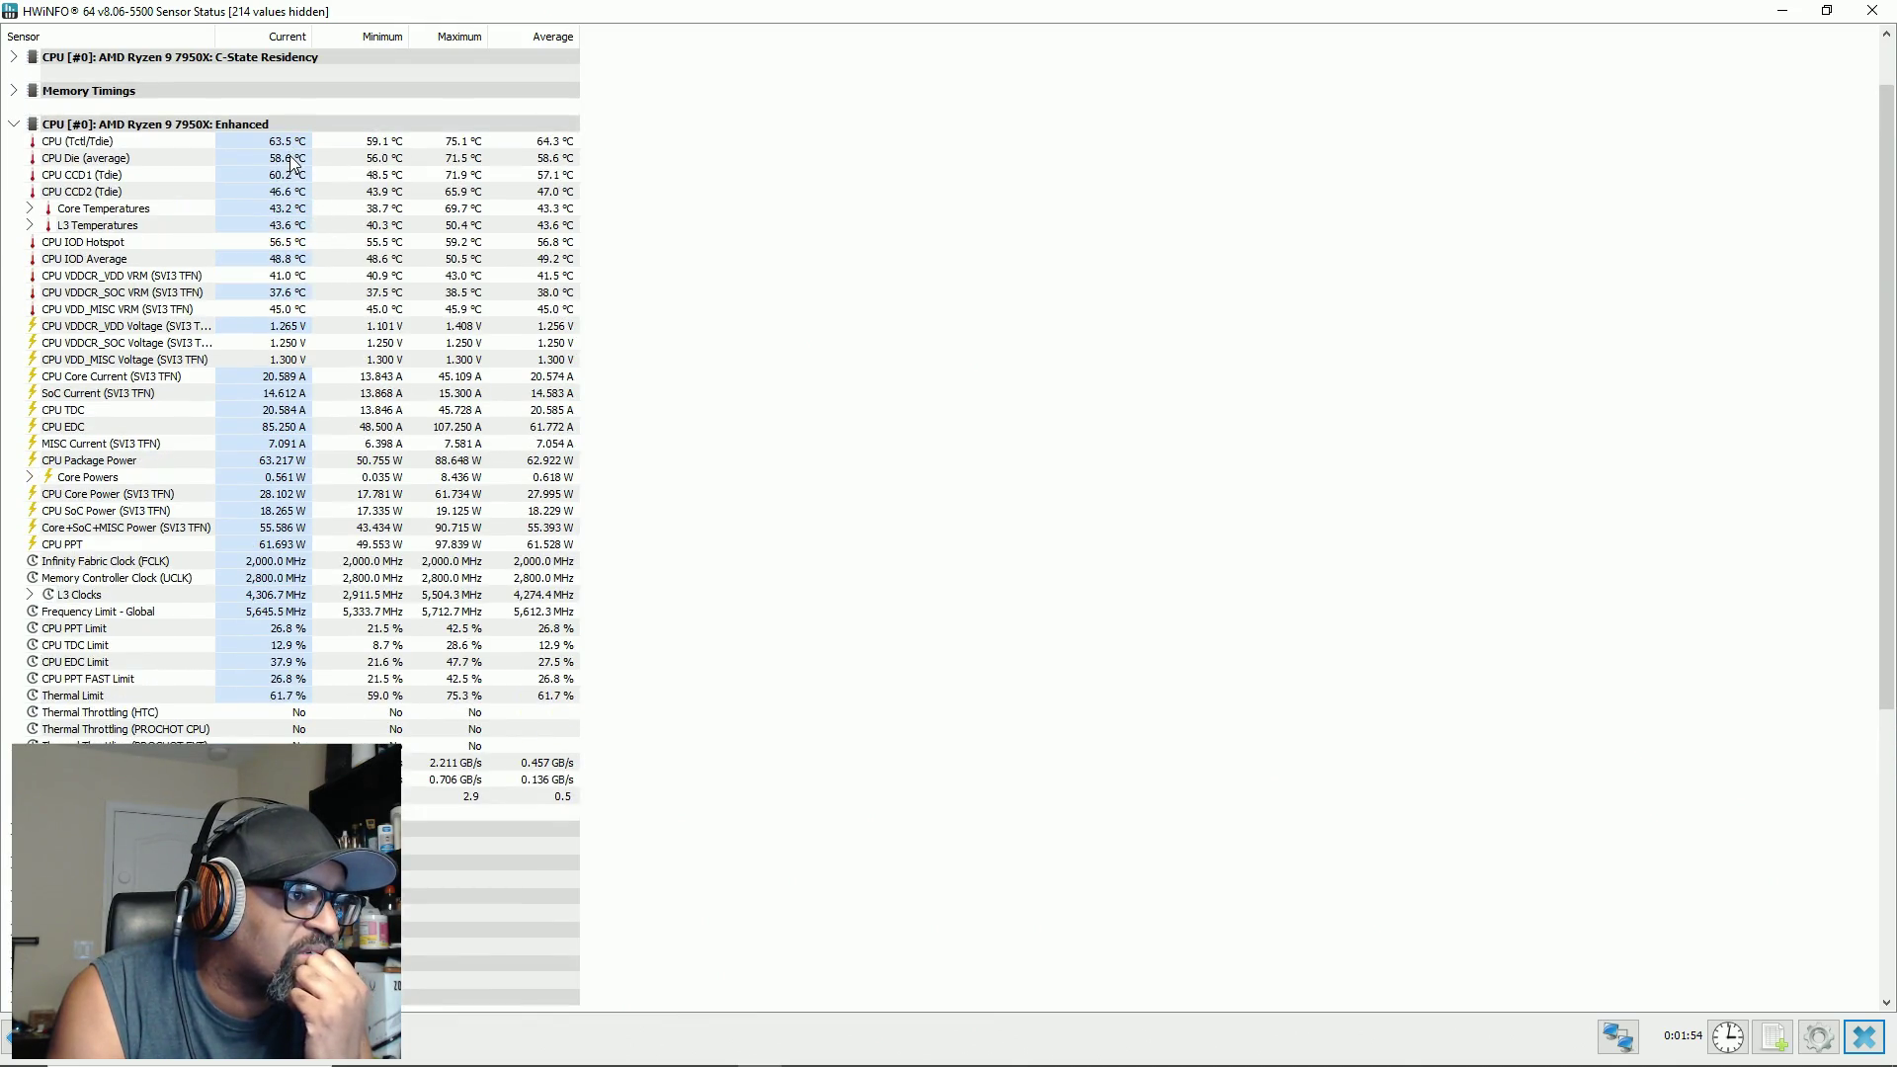
mouse_move(292, 163)
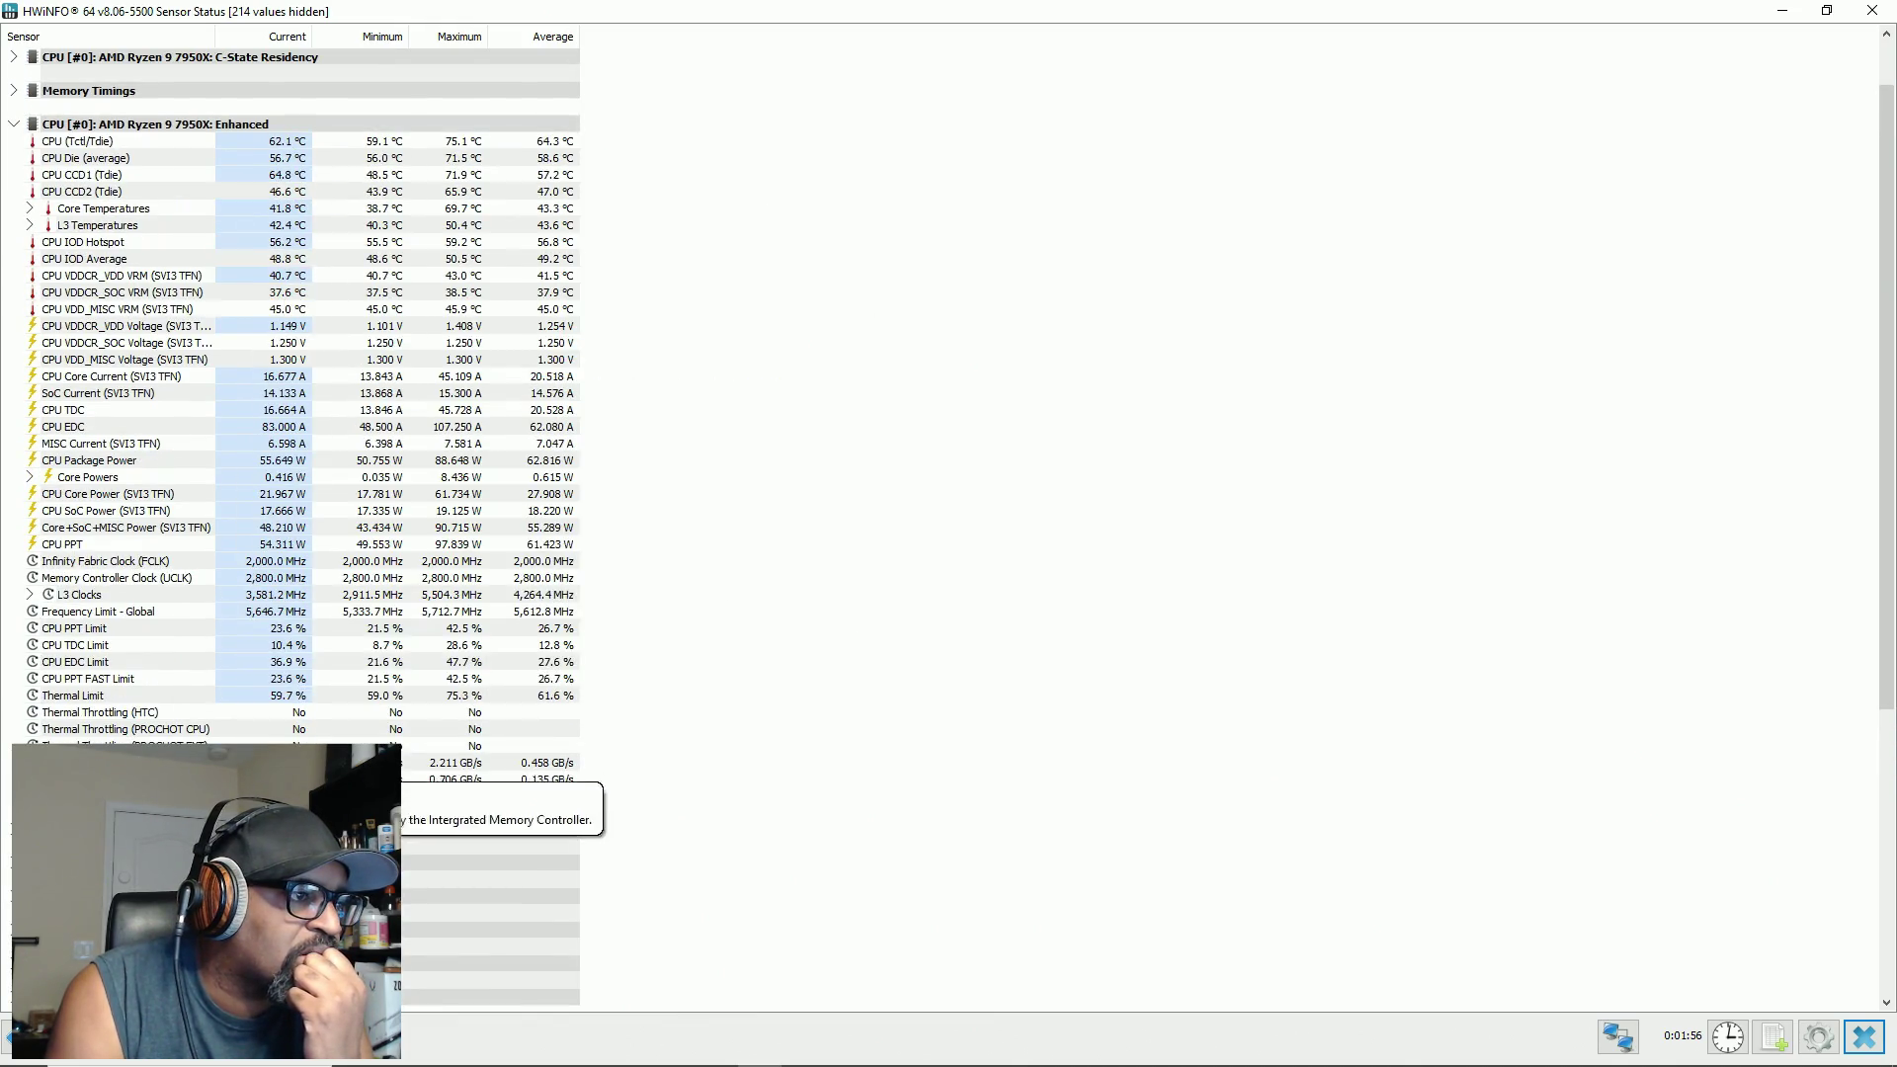
scroll(55, 731, down, 3)
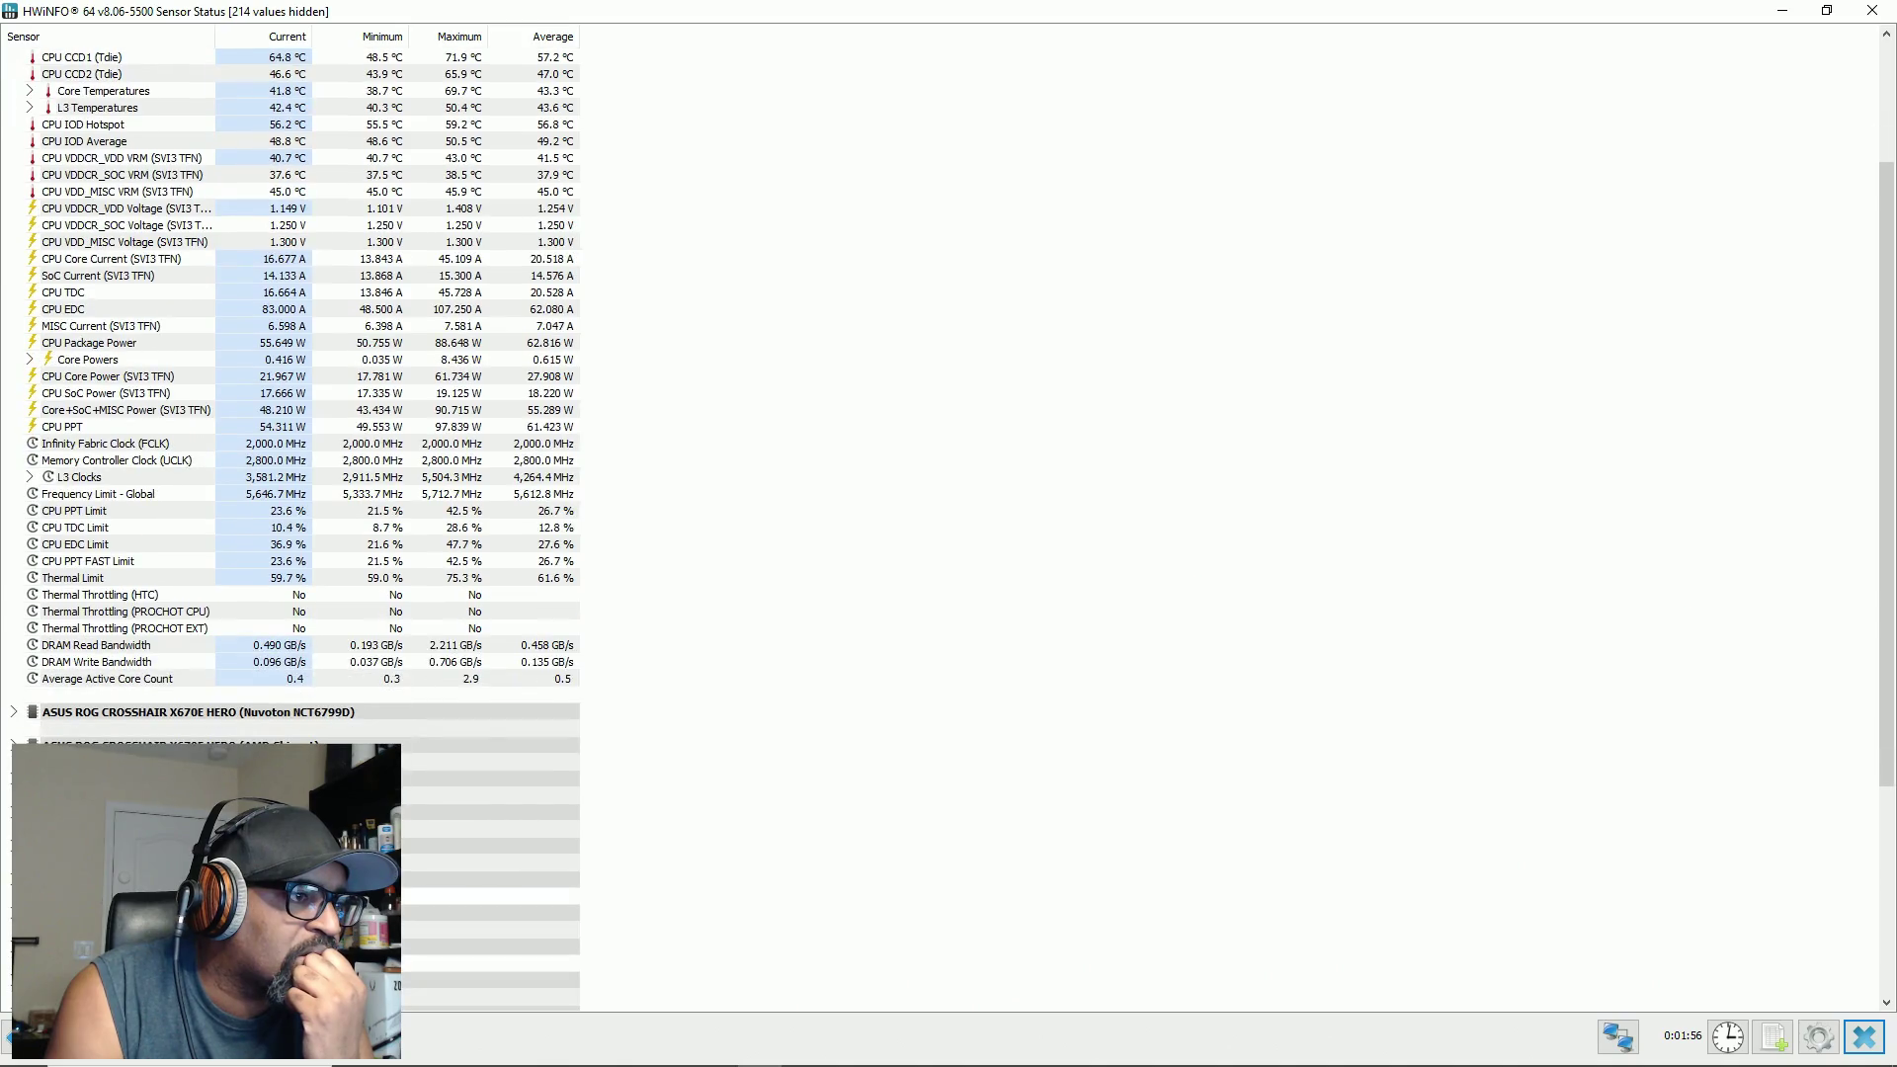
click(45, 713)
click(13, 712)
Step: Expand the AMD Chipset and both DDR5 DIMM sensor groups
scroll(79, 647, down, 7)
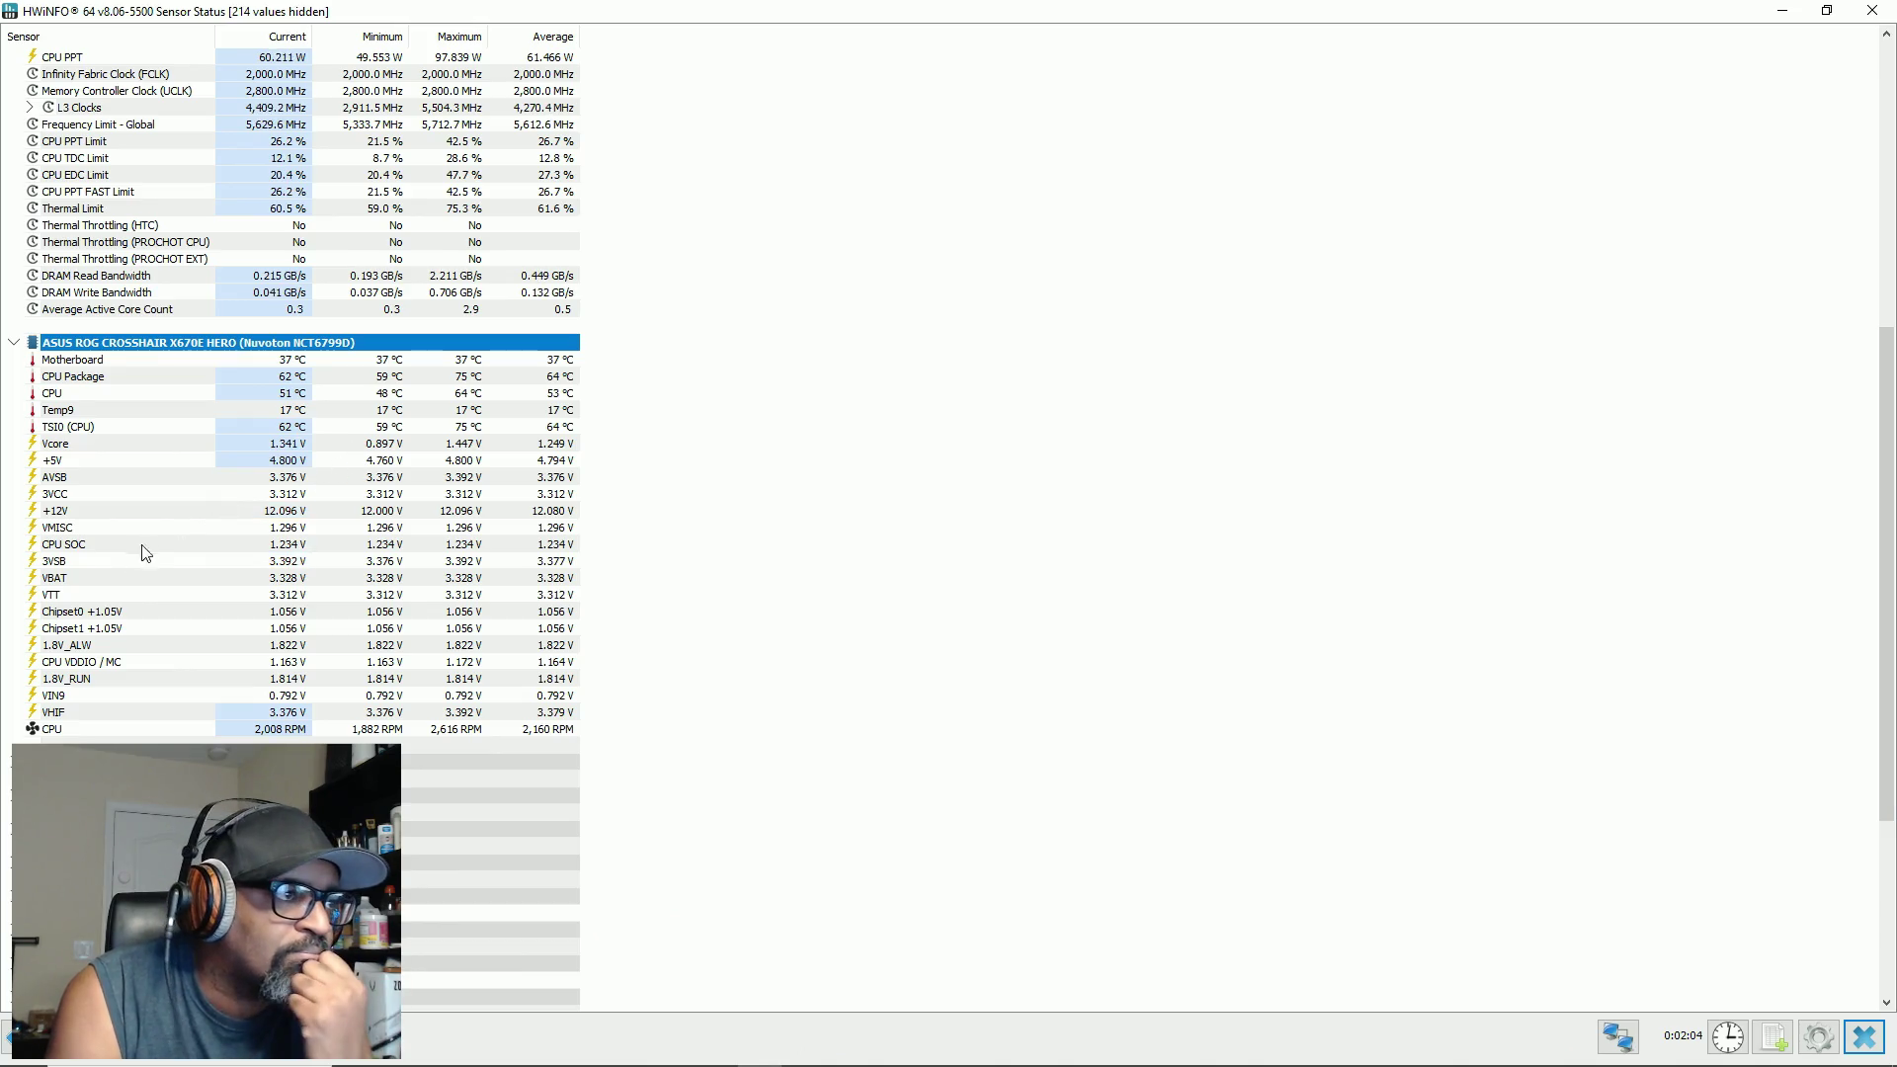
scroll(35, 725, down, 2)
click(25, 695)
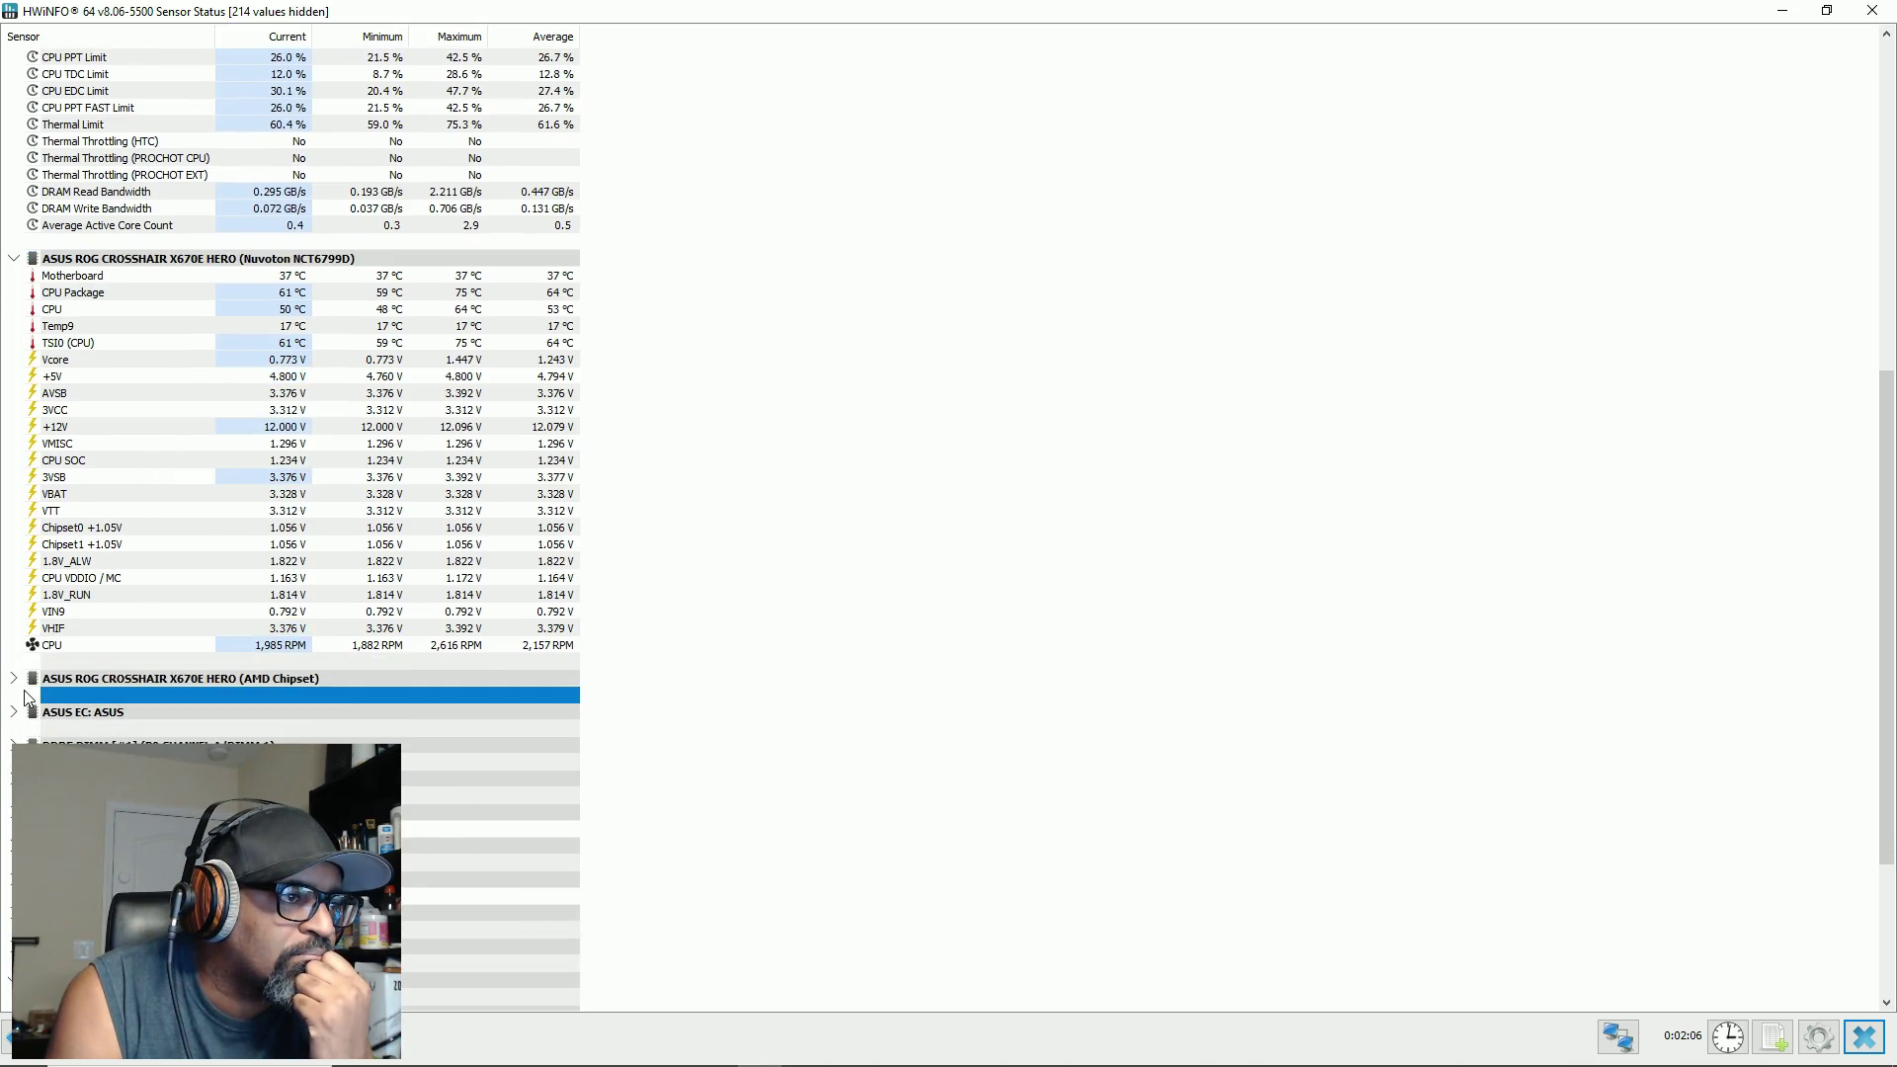
click(15, 680)
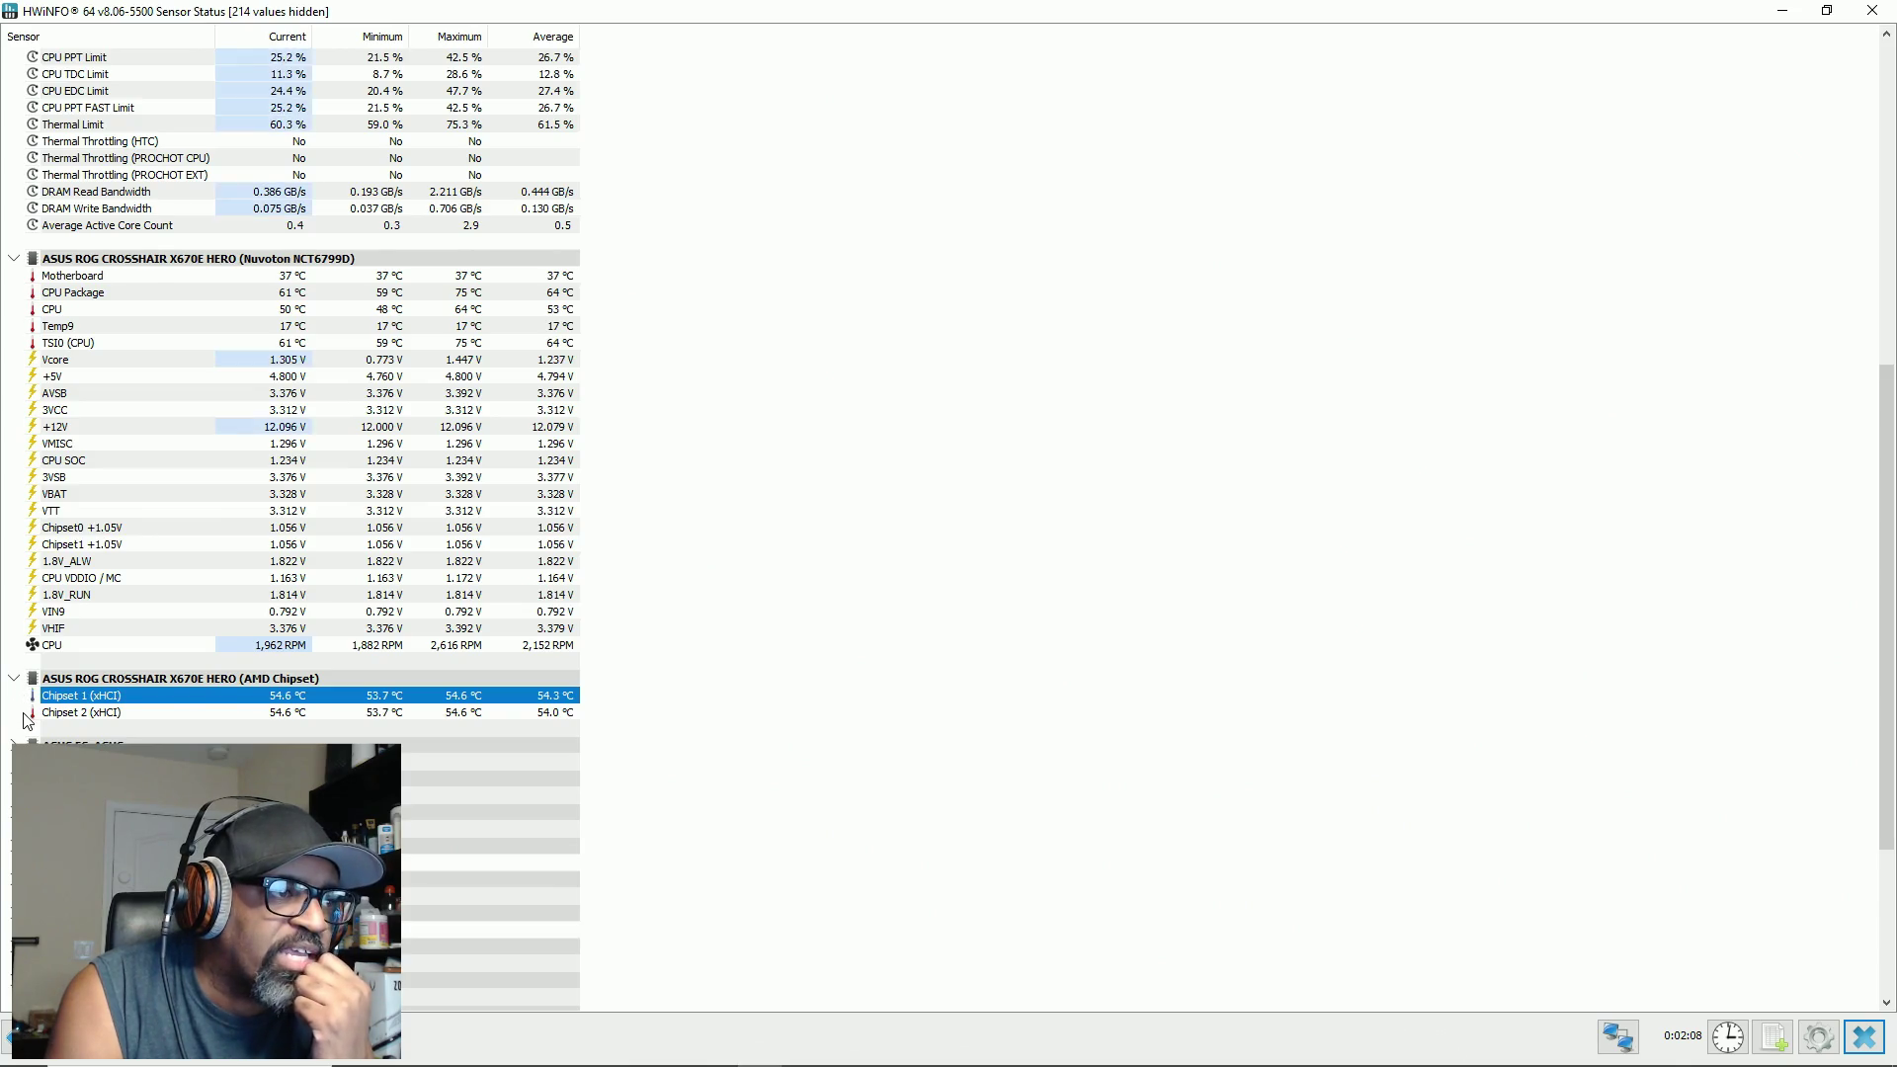
scroll(24, 704, down, 2)
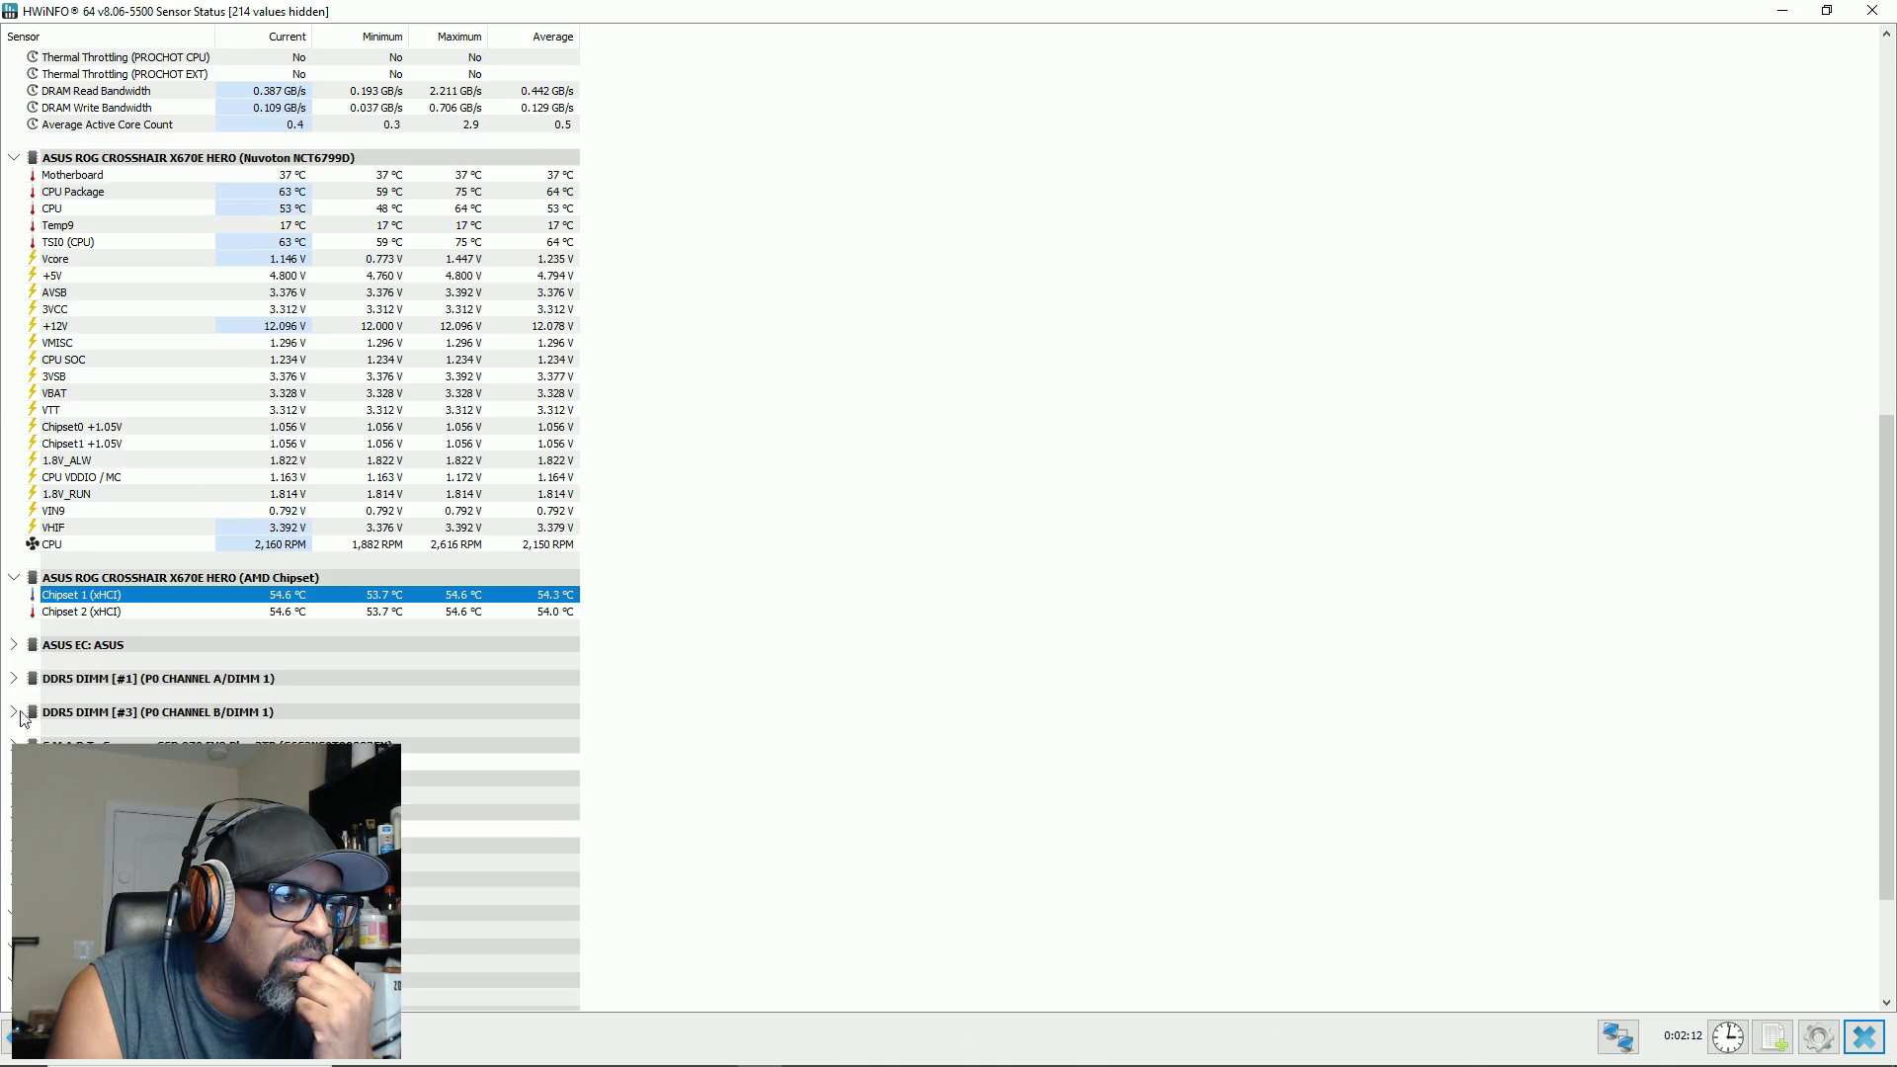
click(18, 682)
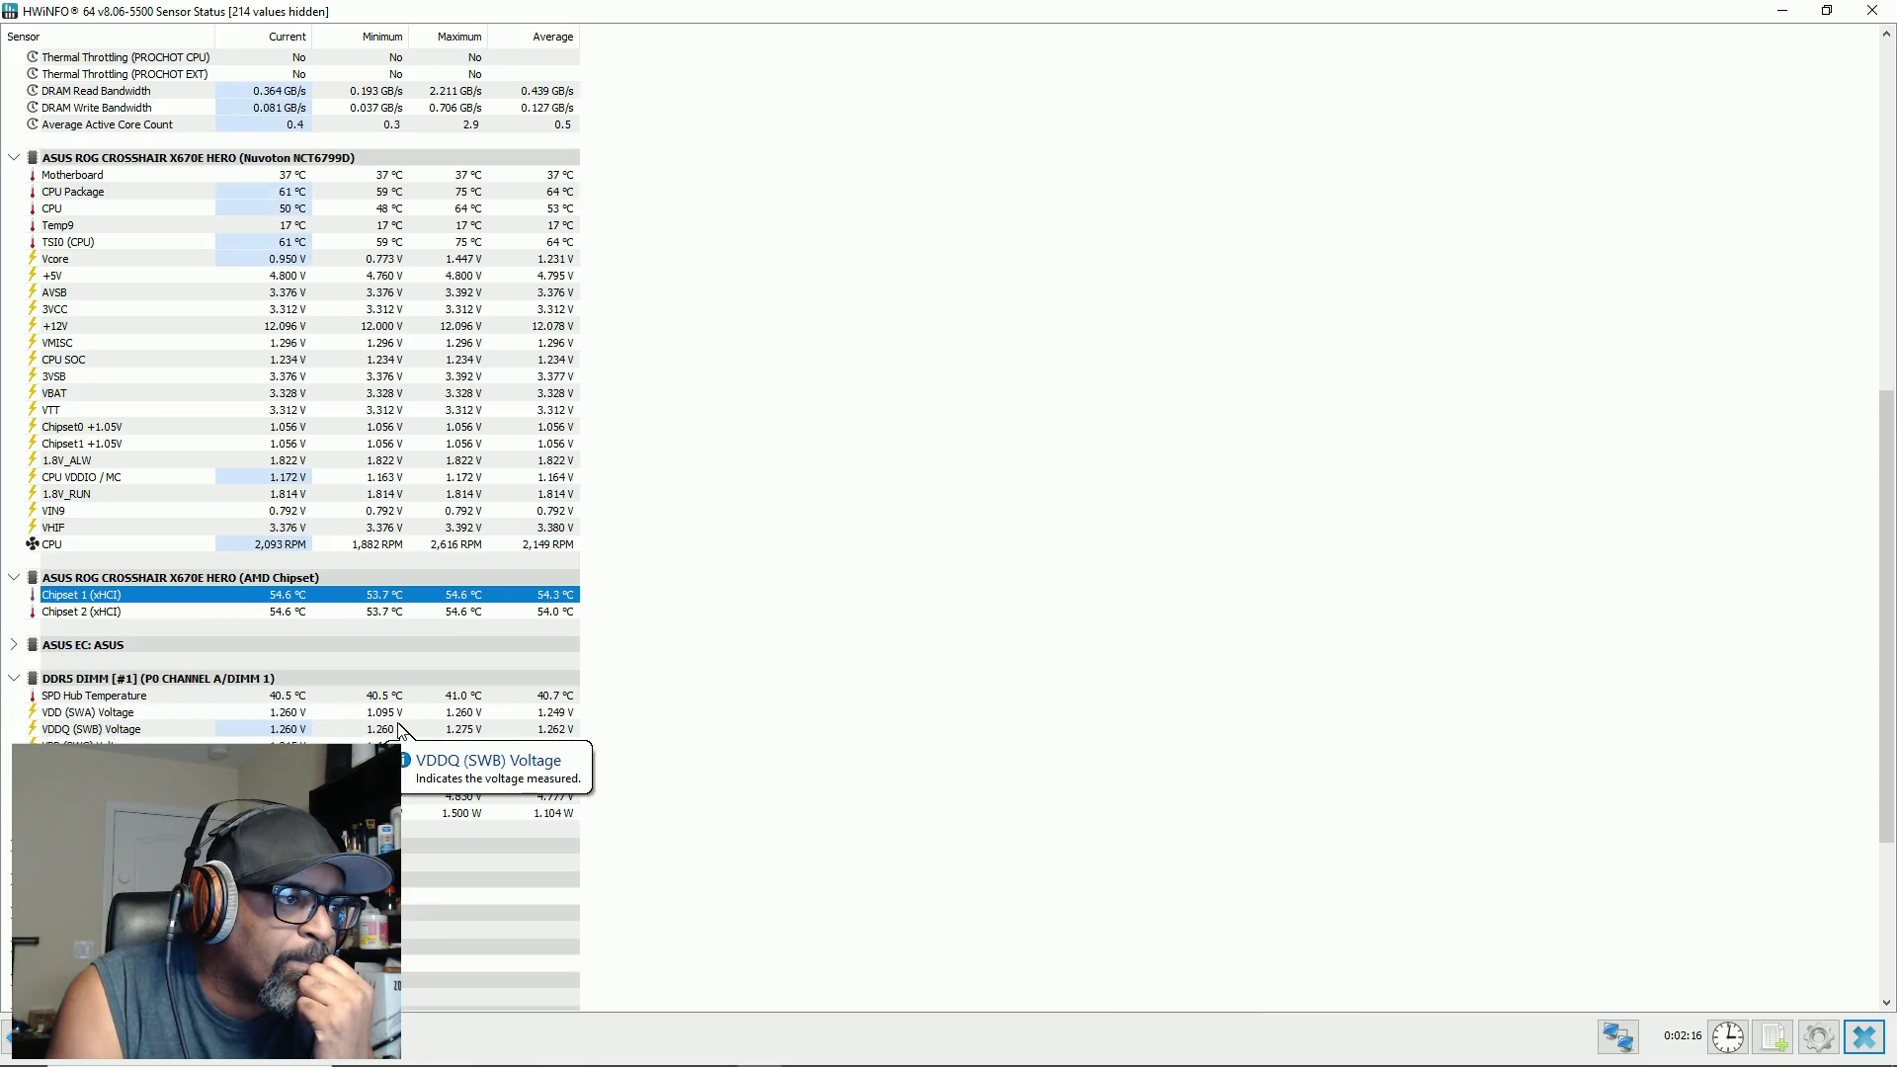
click(13, 846)
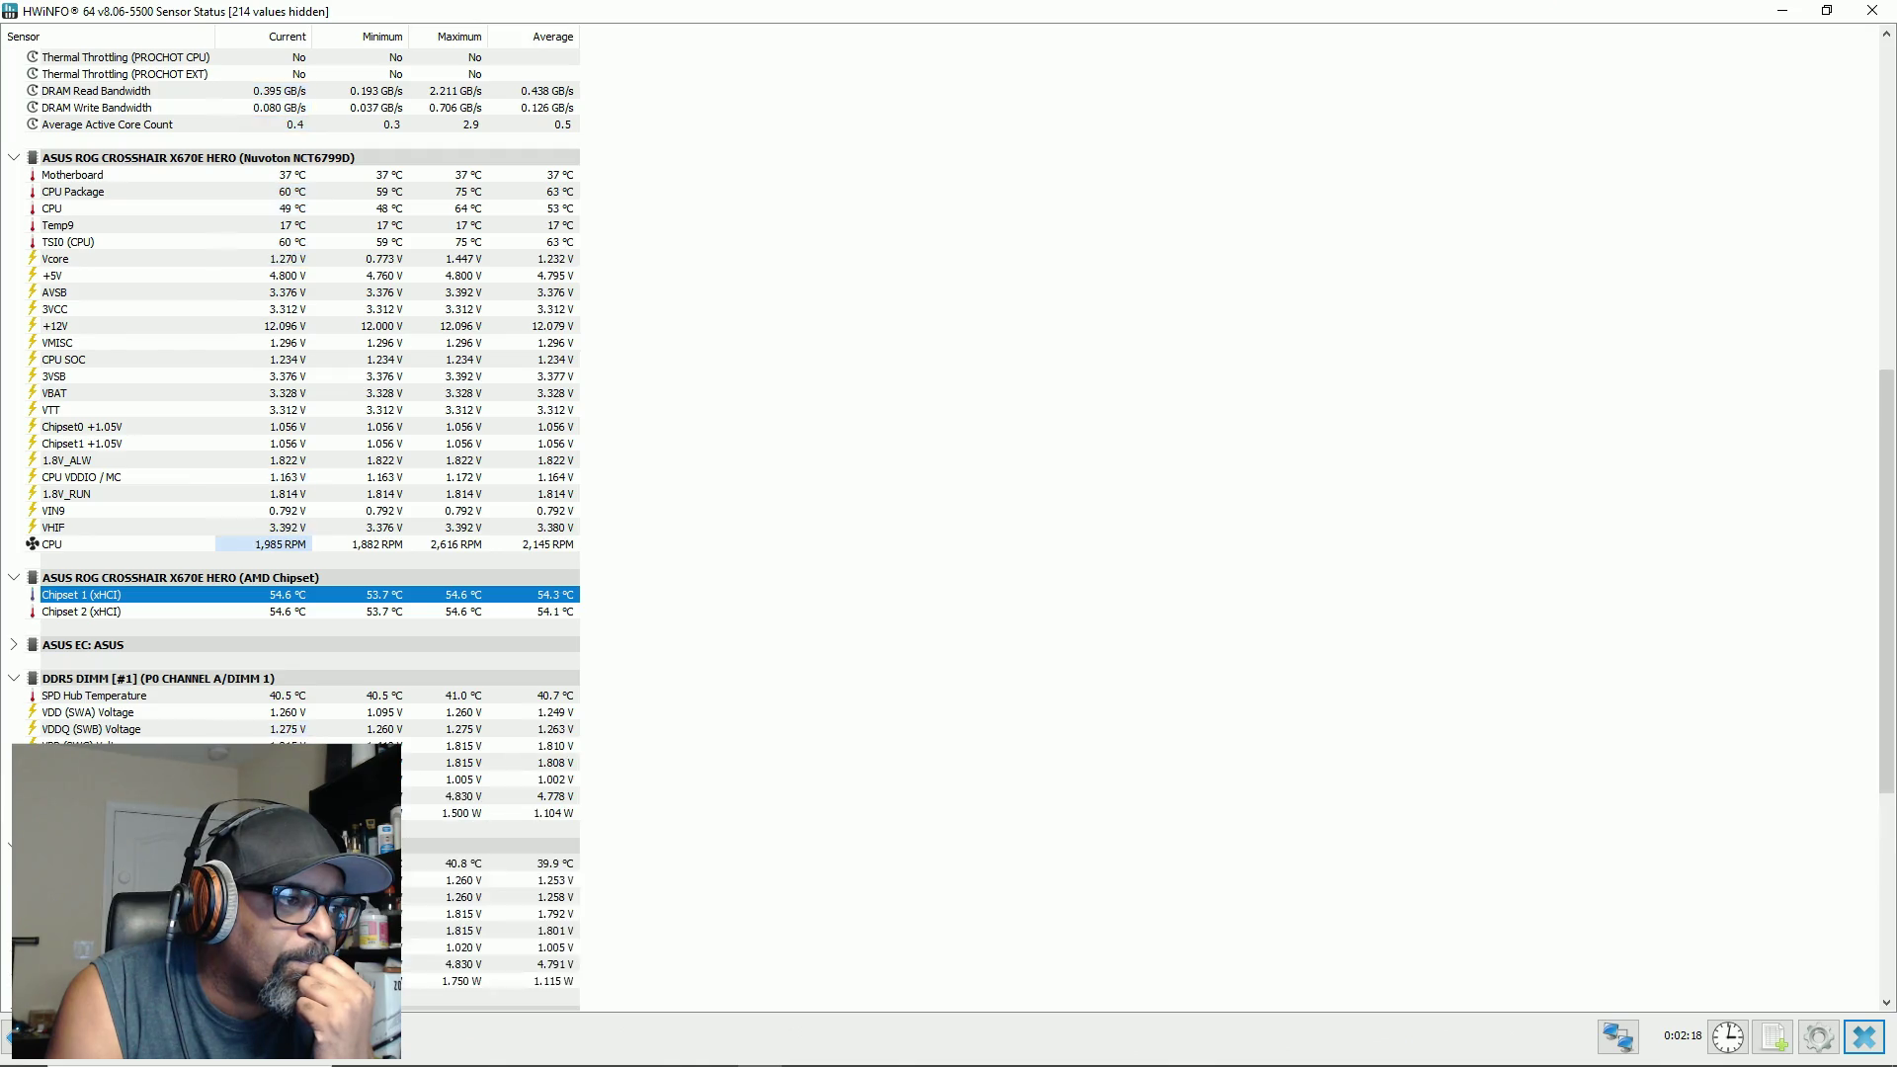
Step: Expand the ASUS EC sensor group and bring the game's title splash back to the front
scroll(682, 724, down, 3)
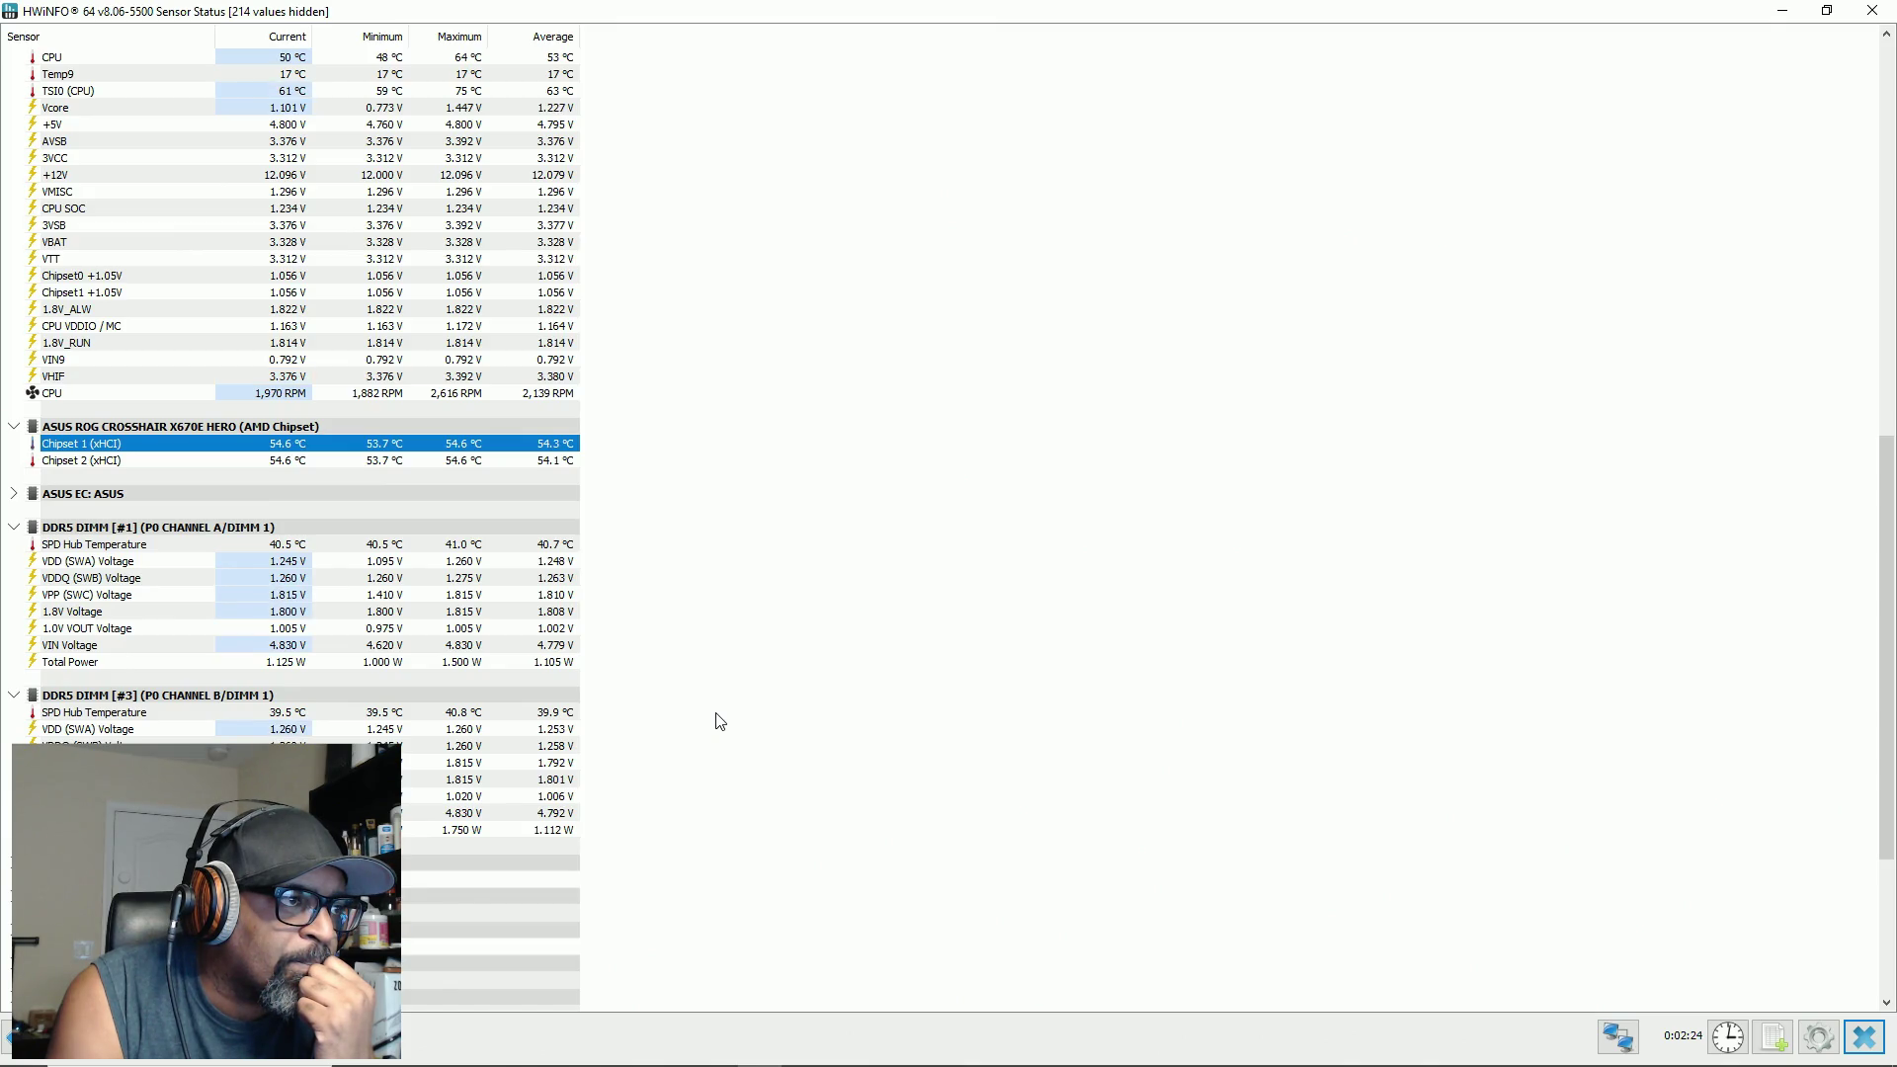
click(15, 494)
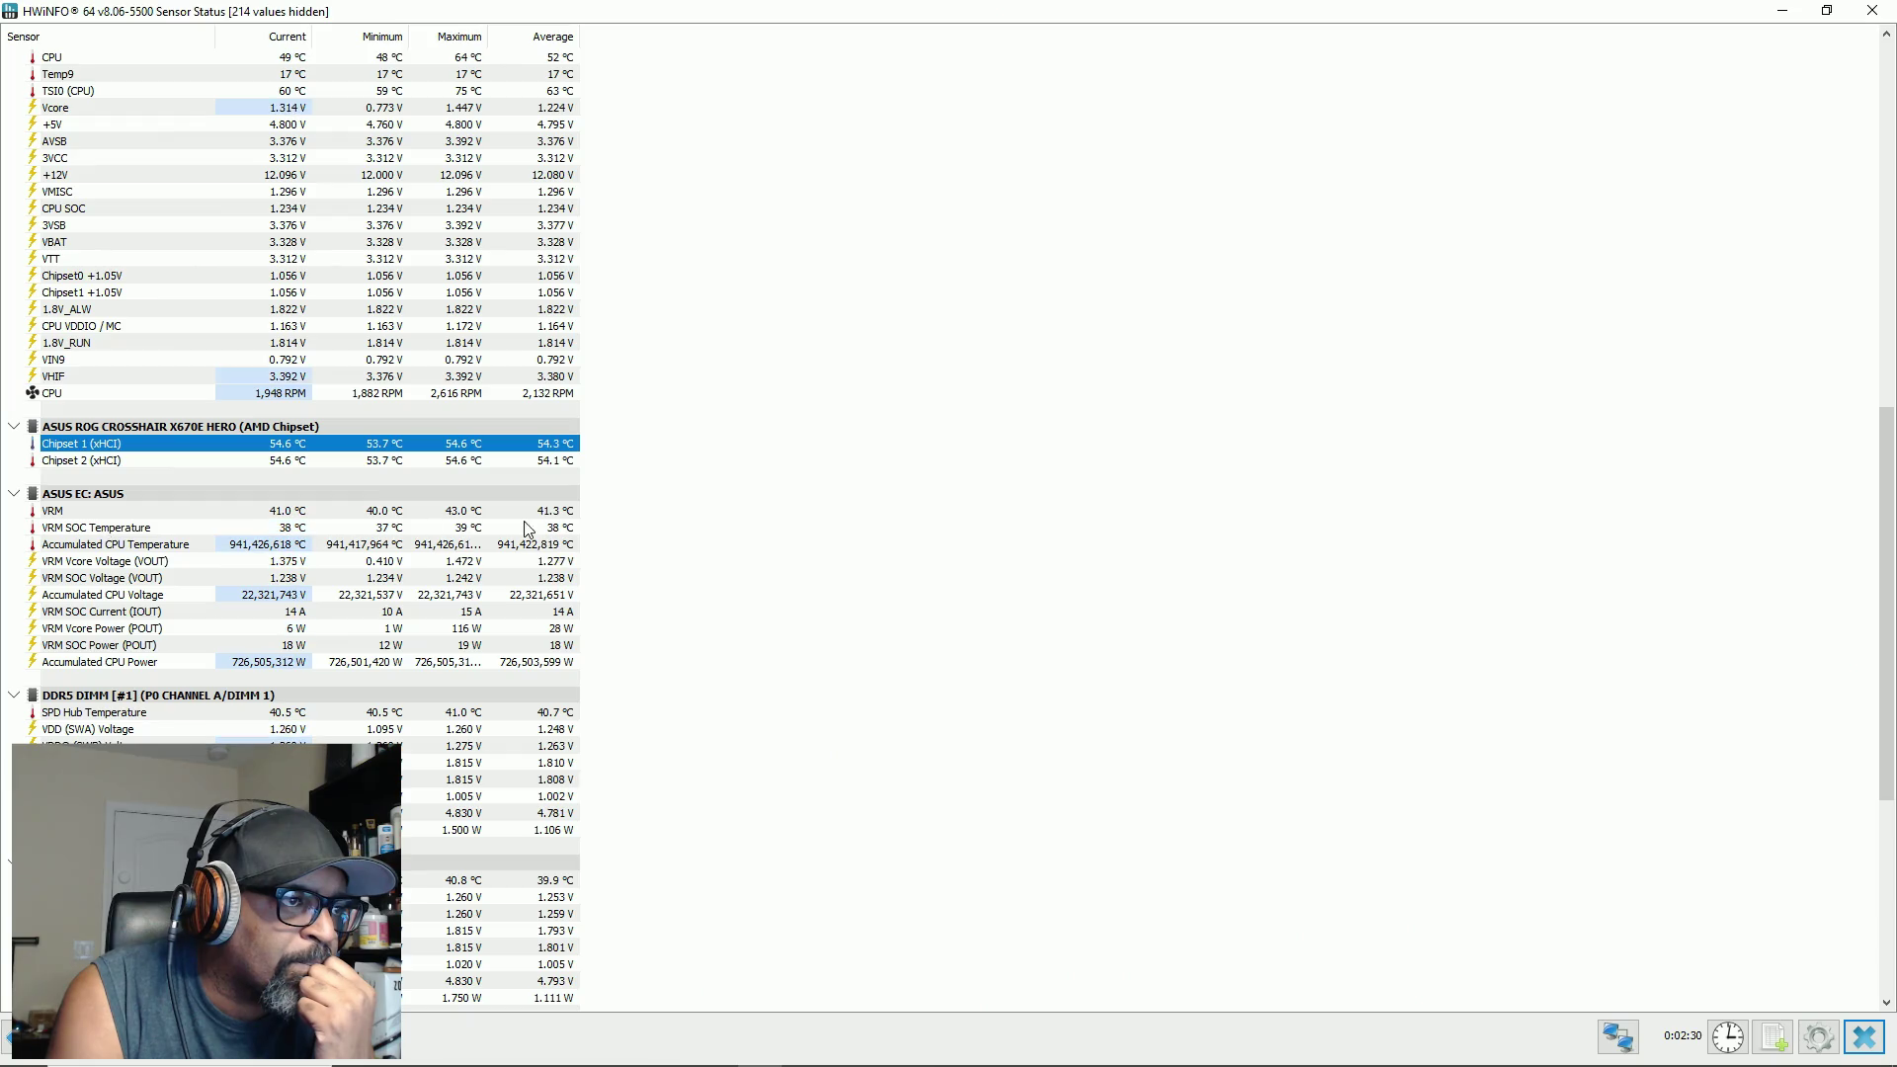
scroll(709, 539, down, 9)
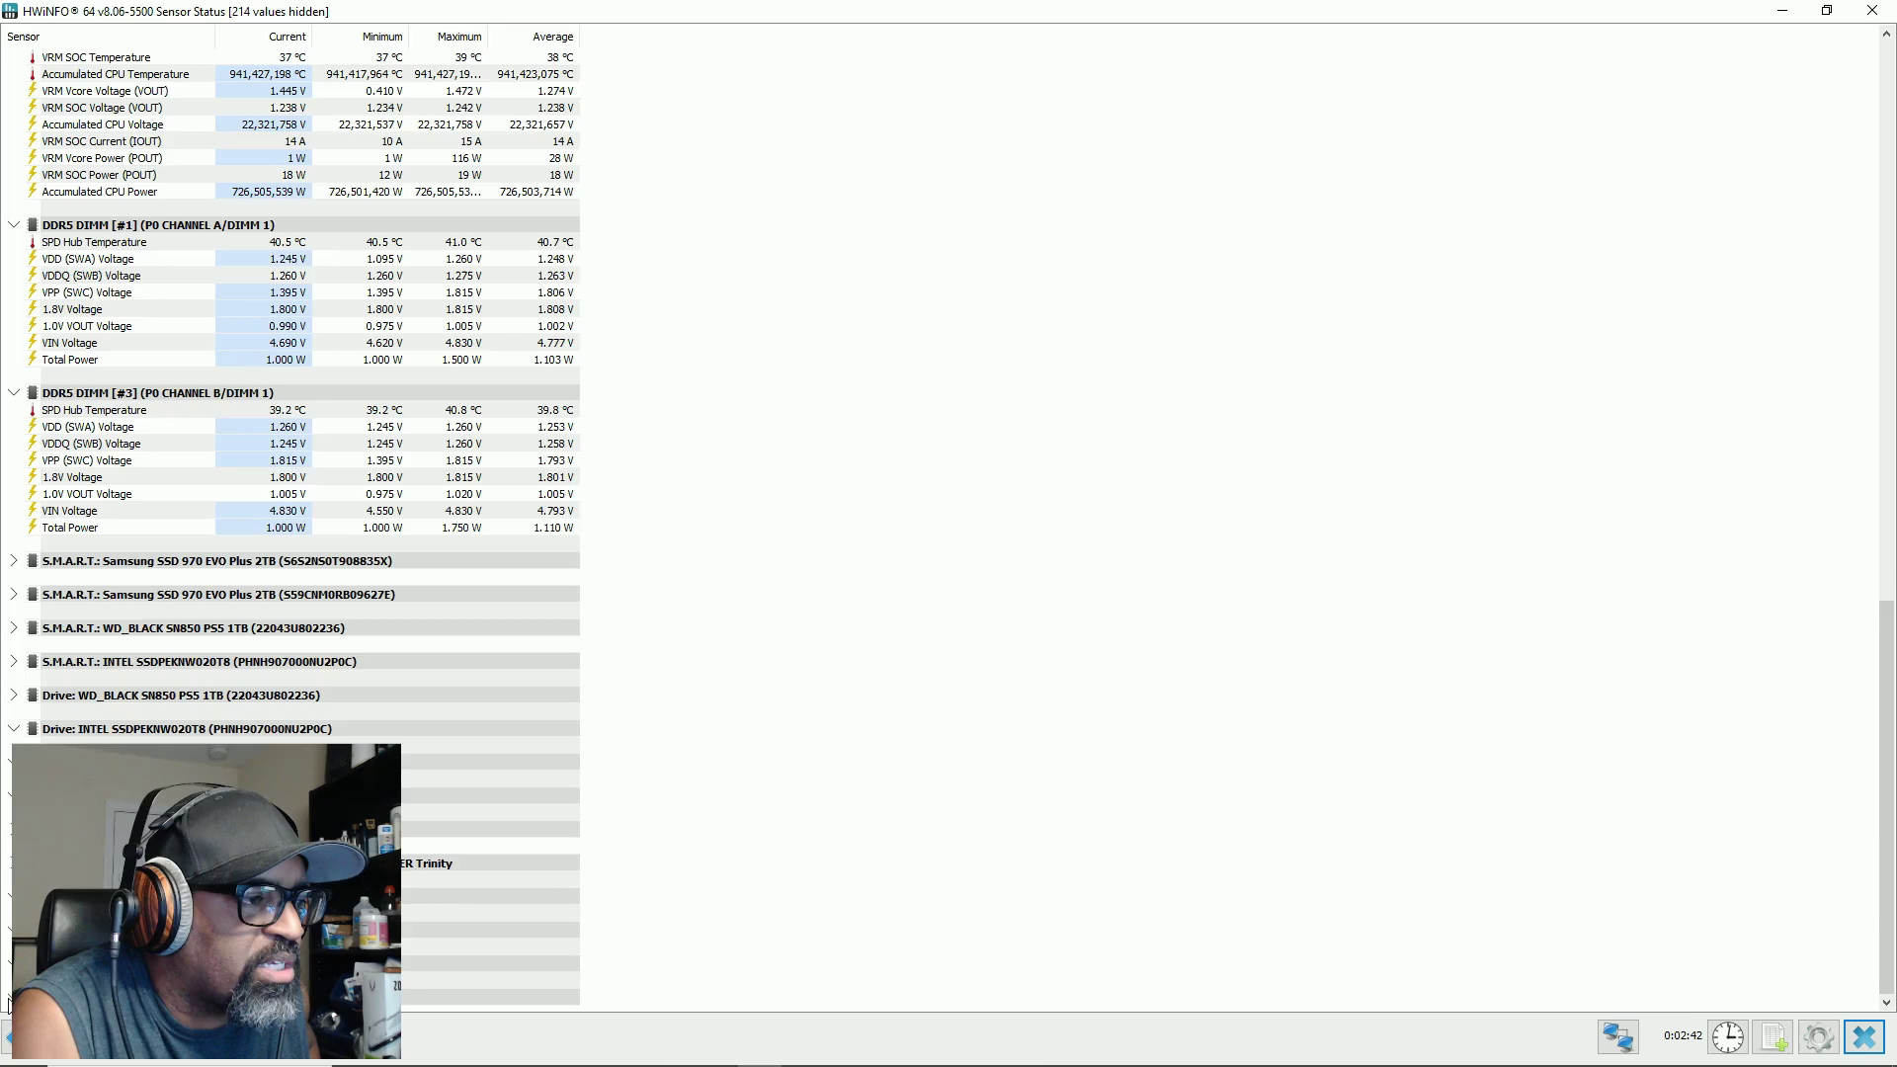
click(489, 998)
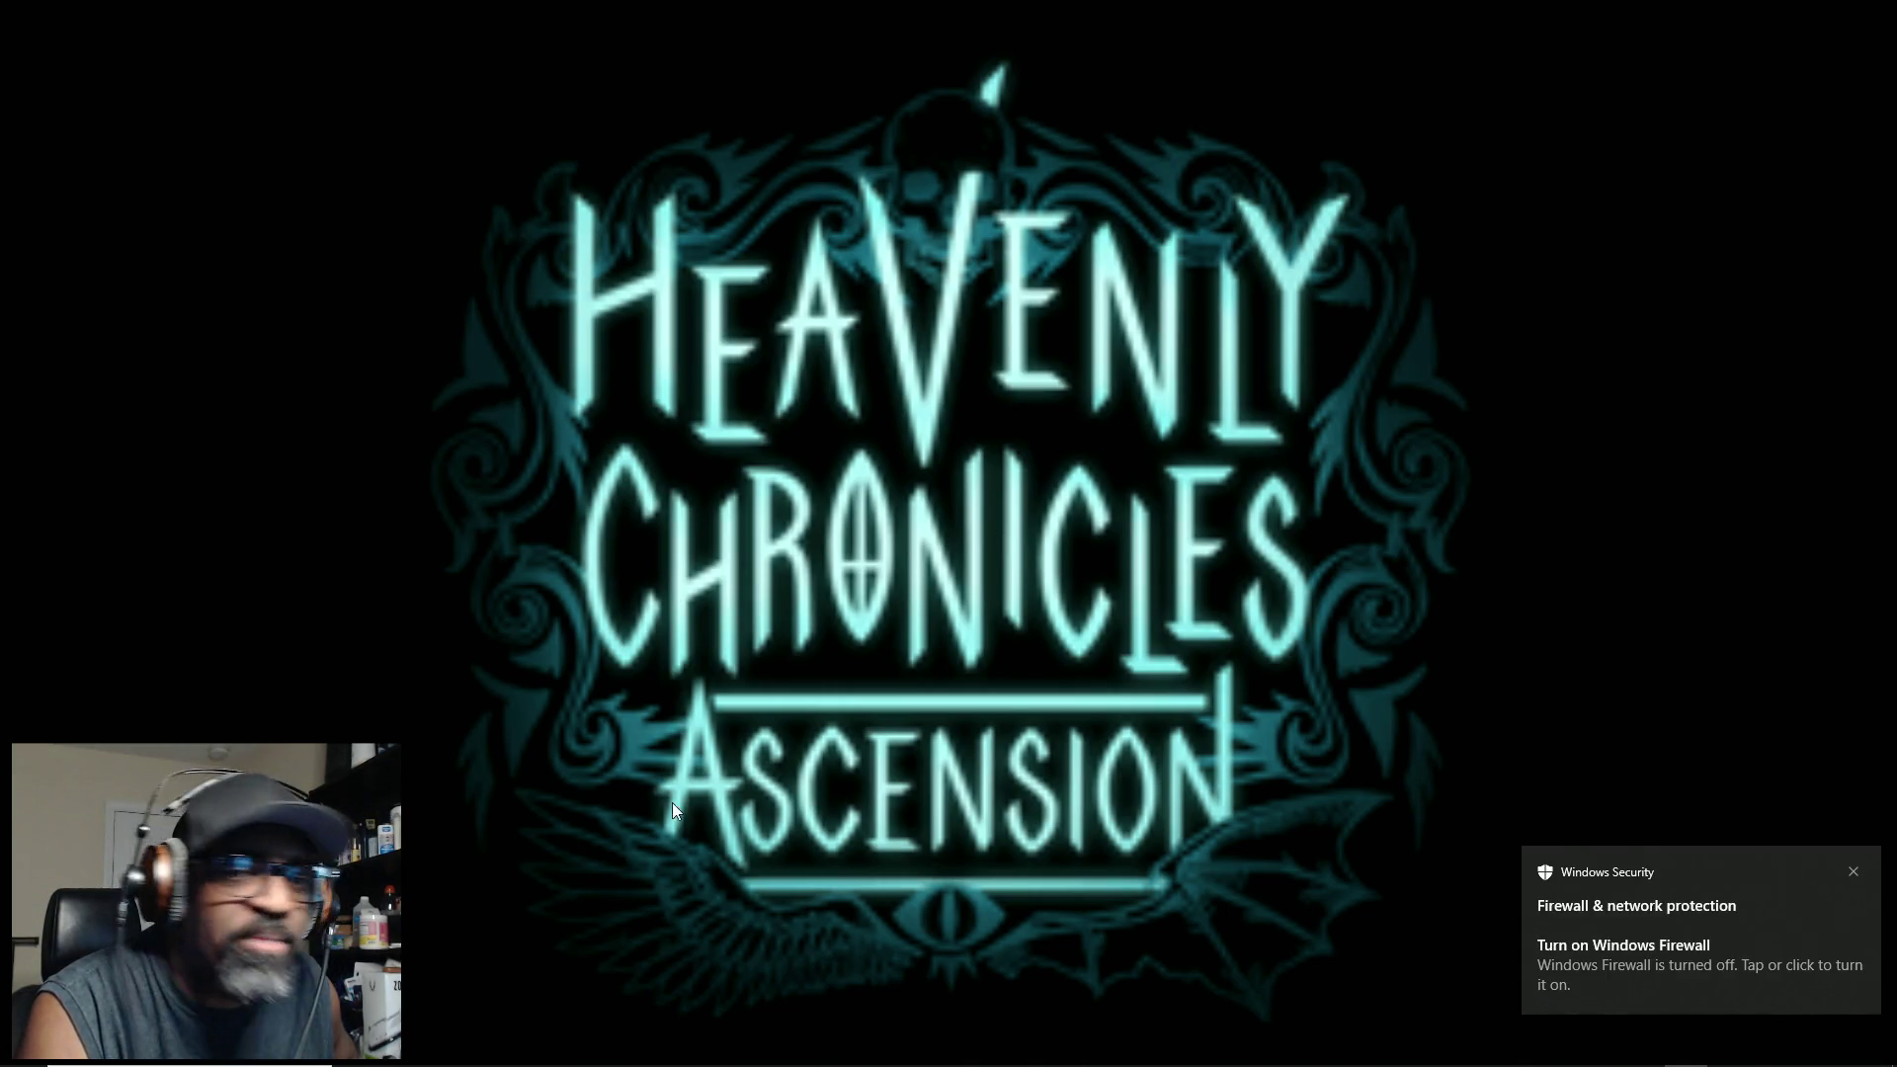
Step: Dismiss the Windows Firewall notification and reveal the taskbar while the editor loads
click(1854, 873)
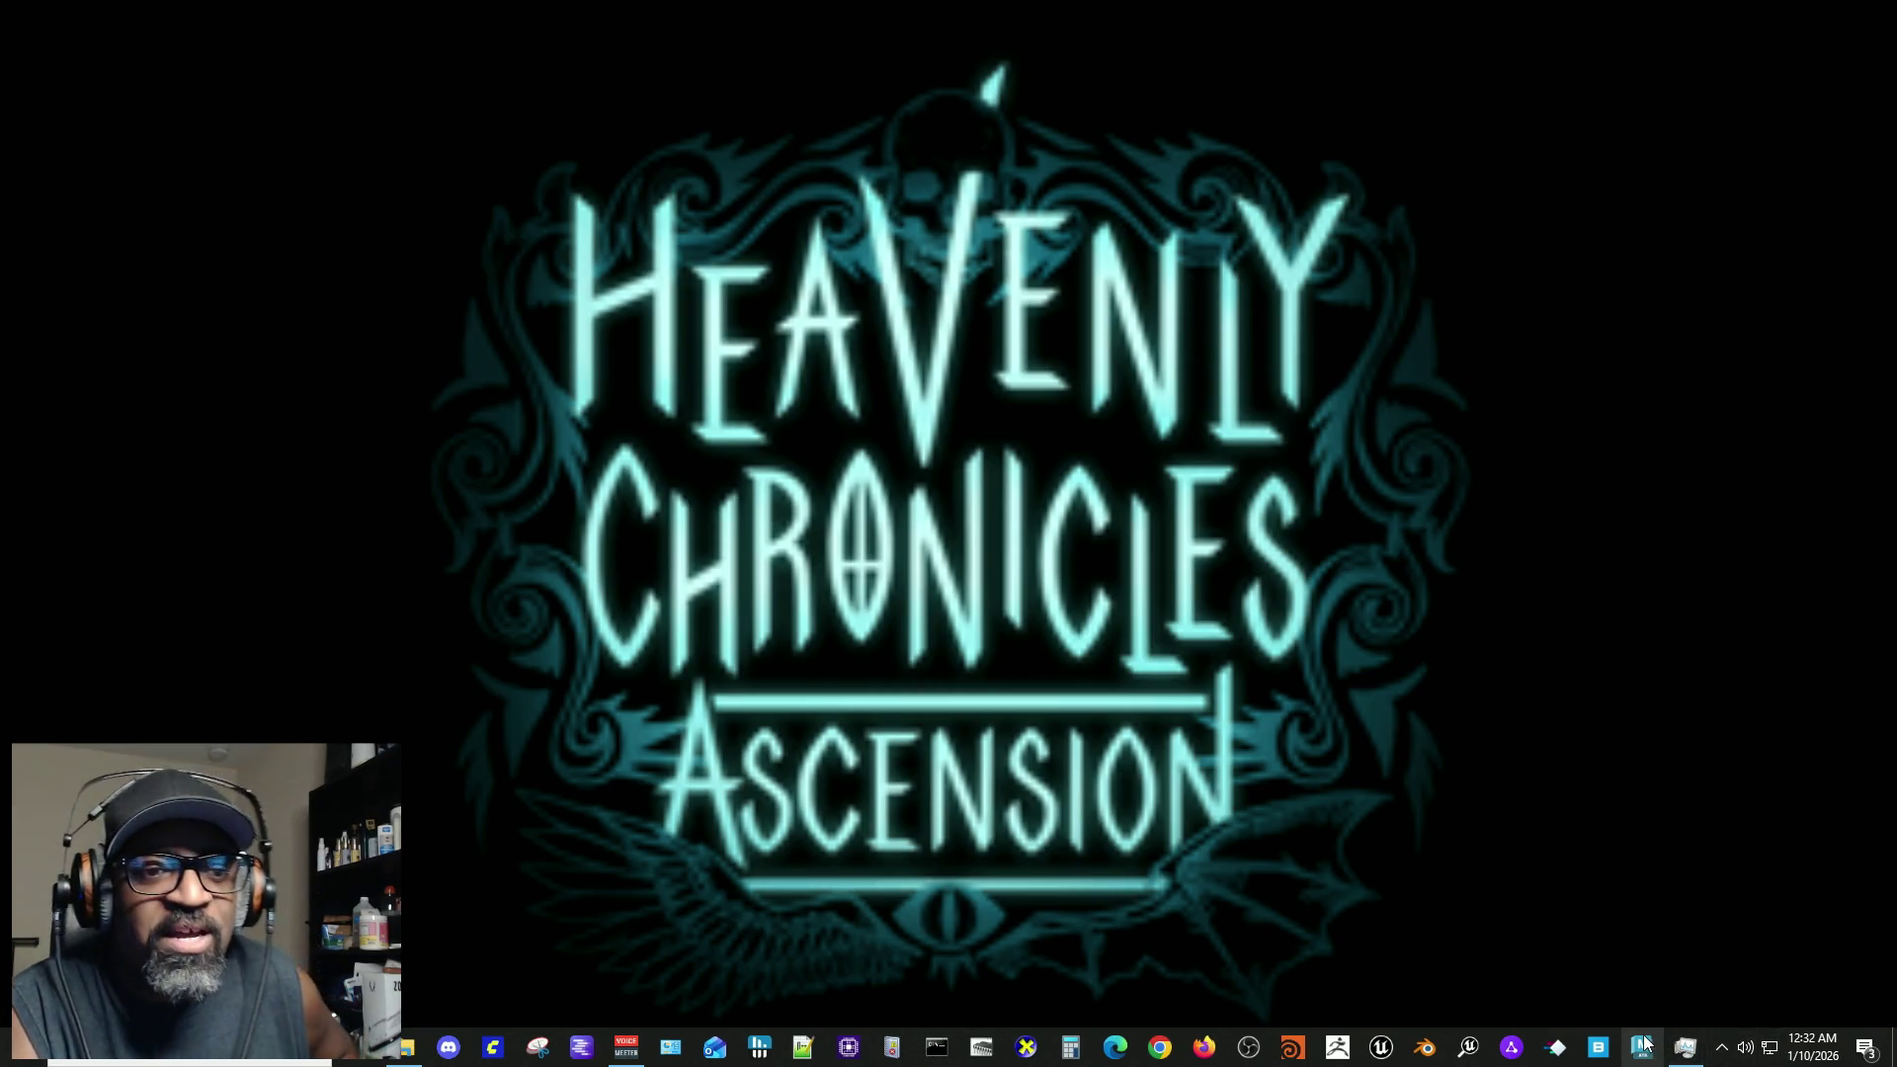
mouse_move(1643, 1042)
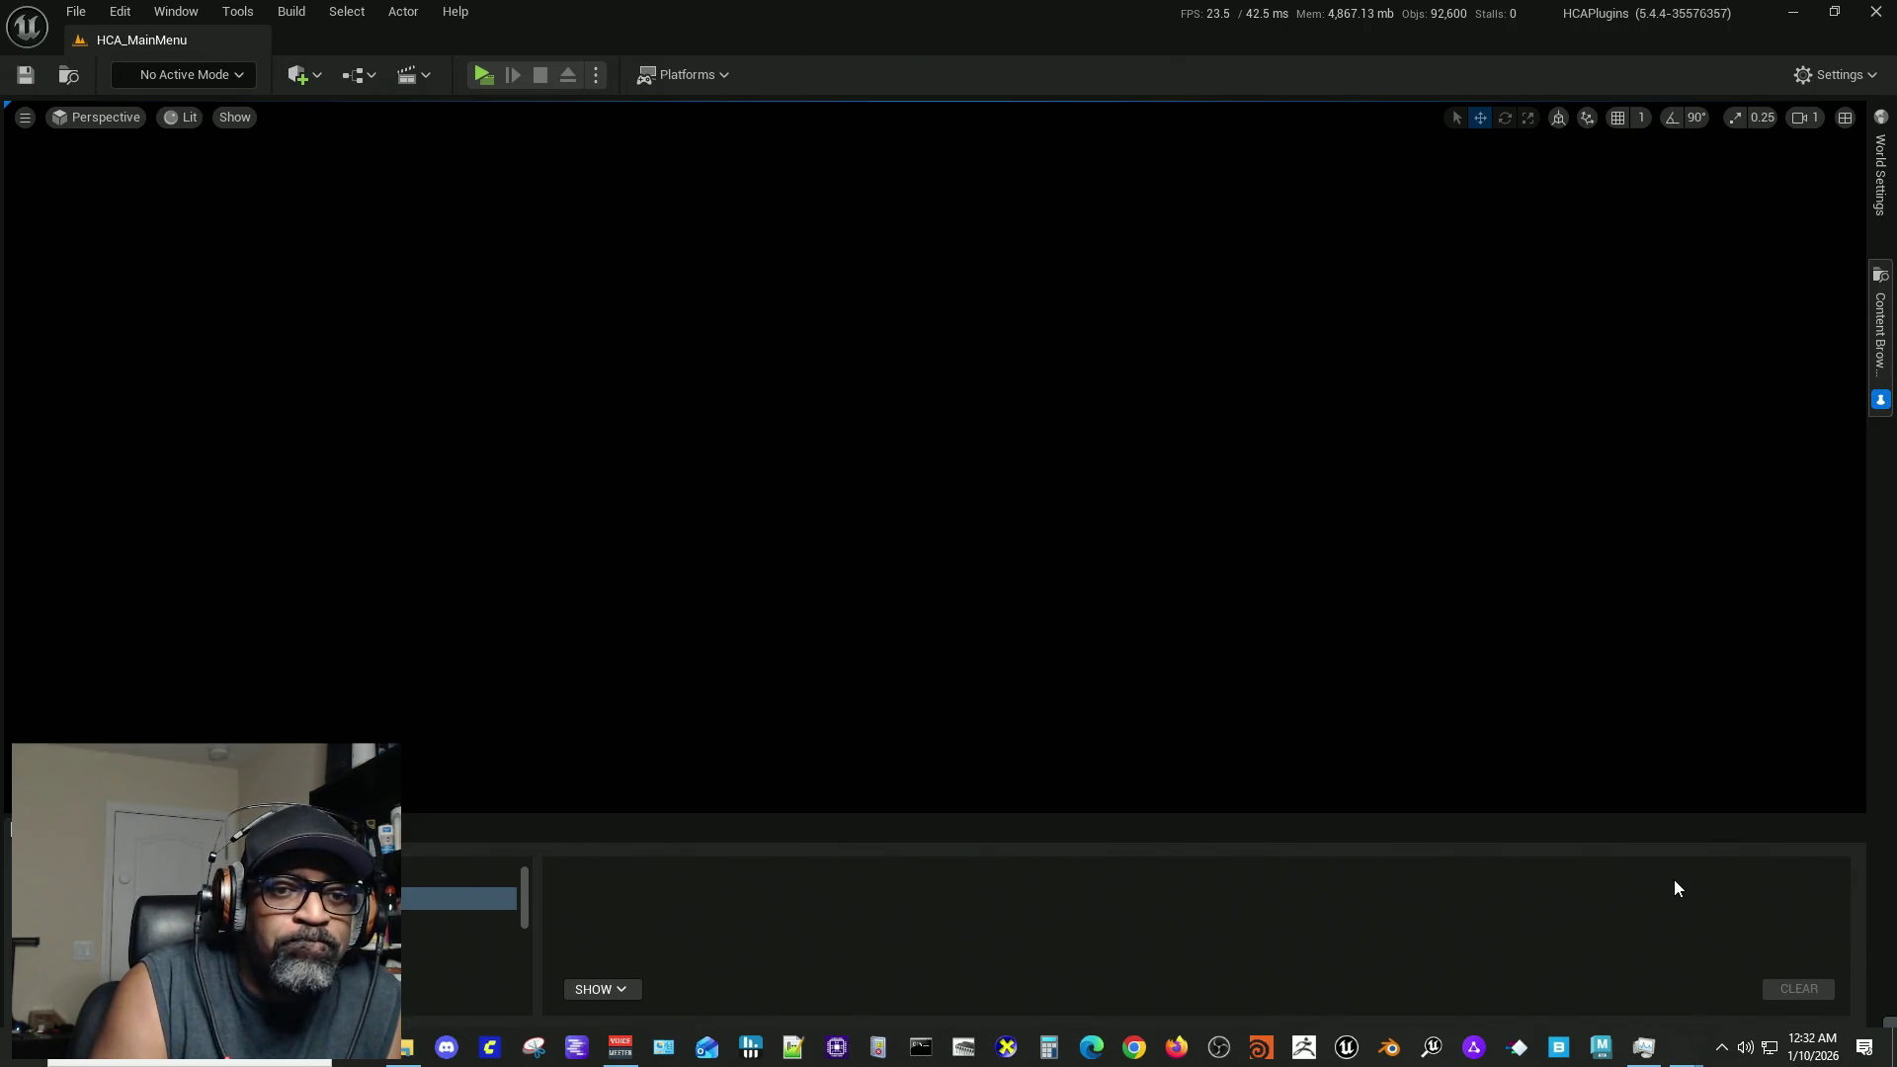
Step: Pick the editor from the taskbar and reveal the hidden system-tray apps
click(1522, 1053)
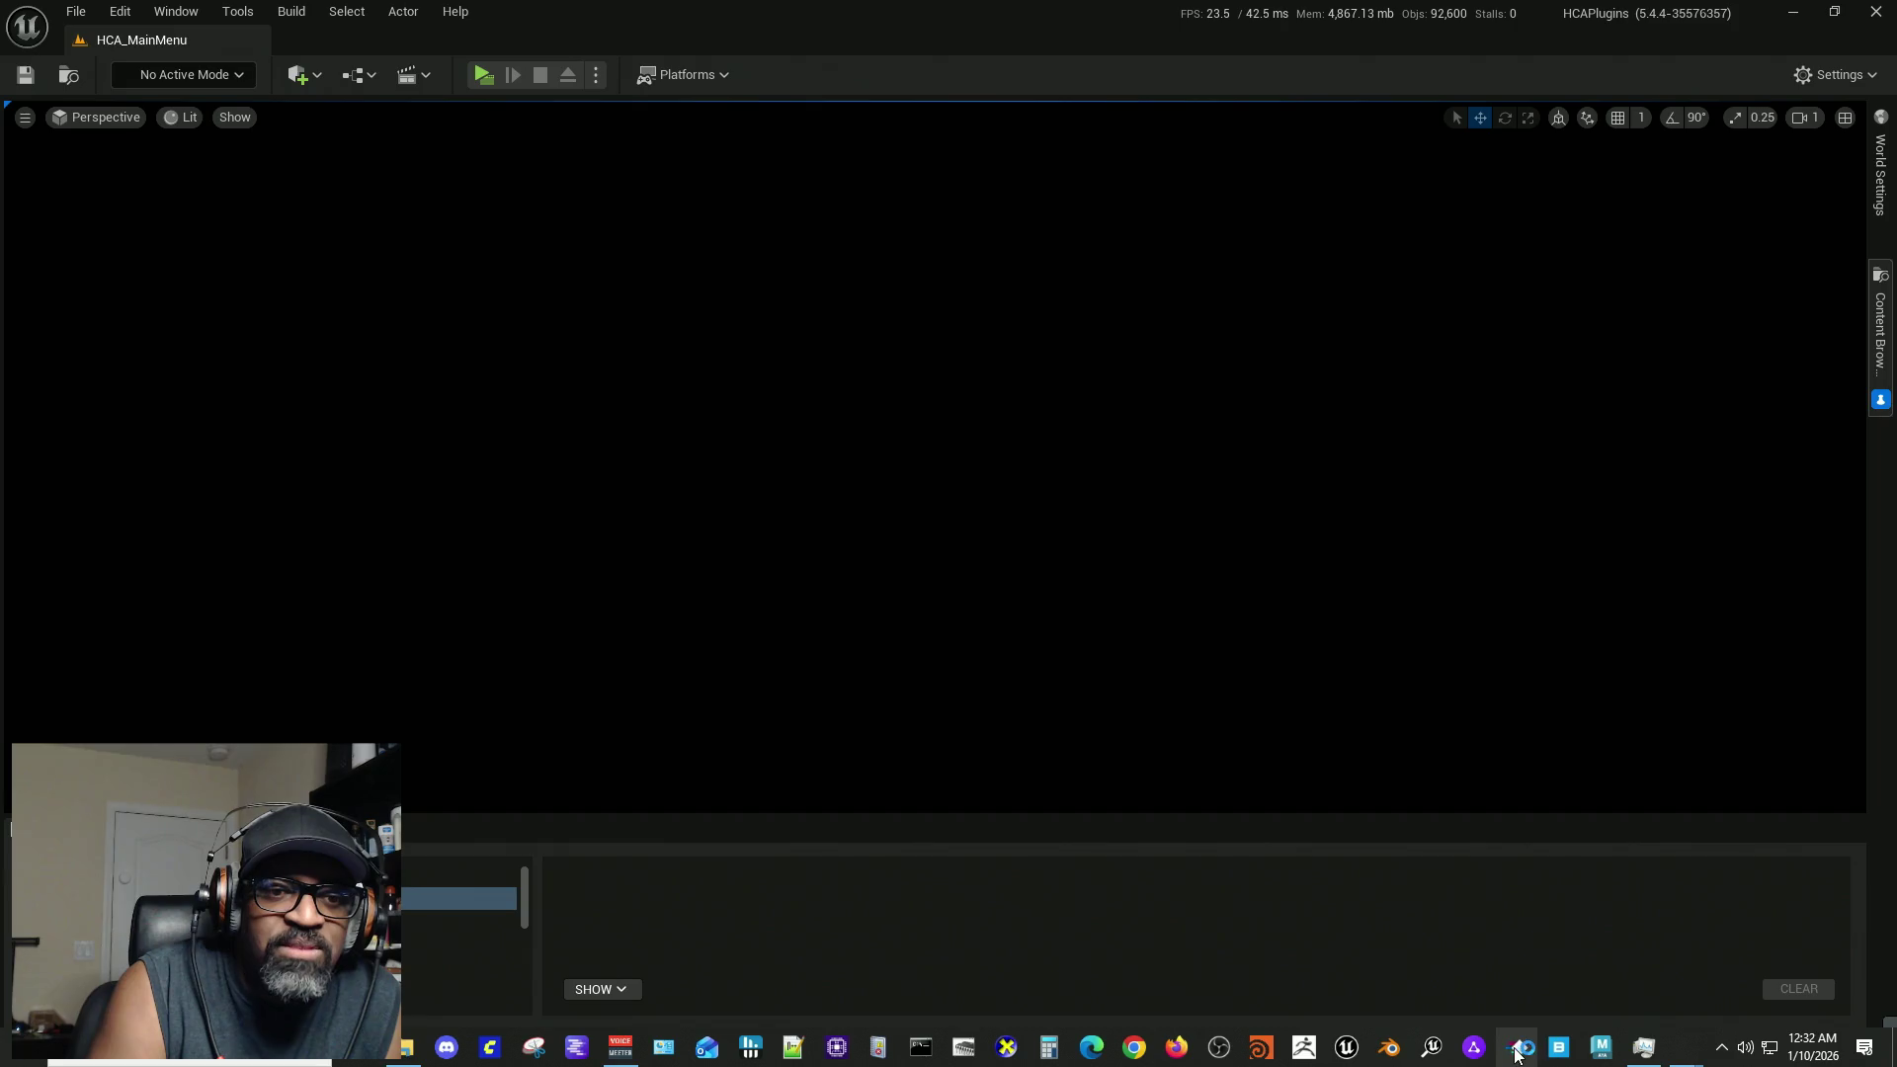
click(1721, 1054)
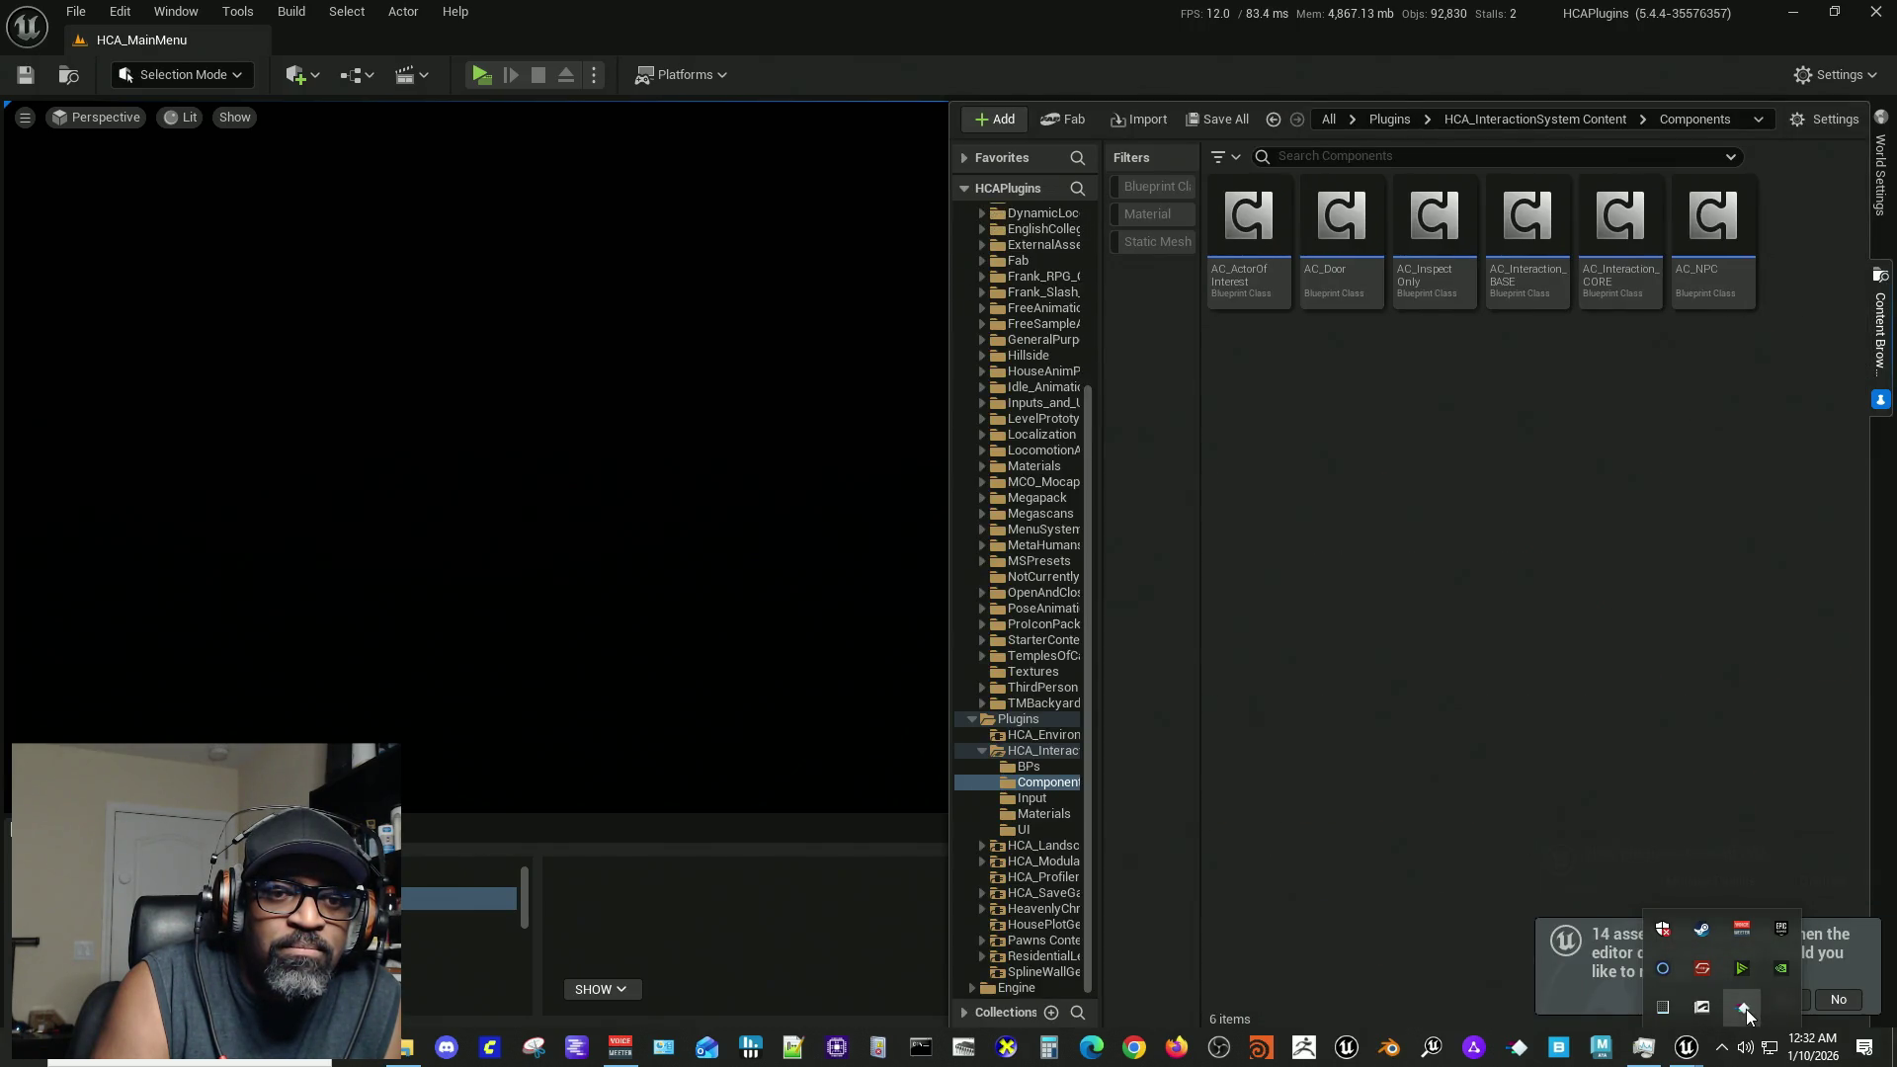
Step: Bring up the blueprint editor on HC_PlayerController's Create Interactive Cross Hair function from the tray
click(1744, 1008)
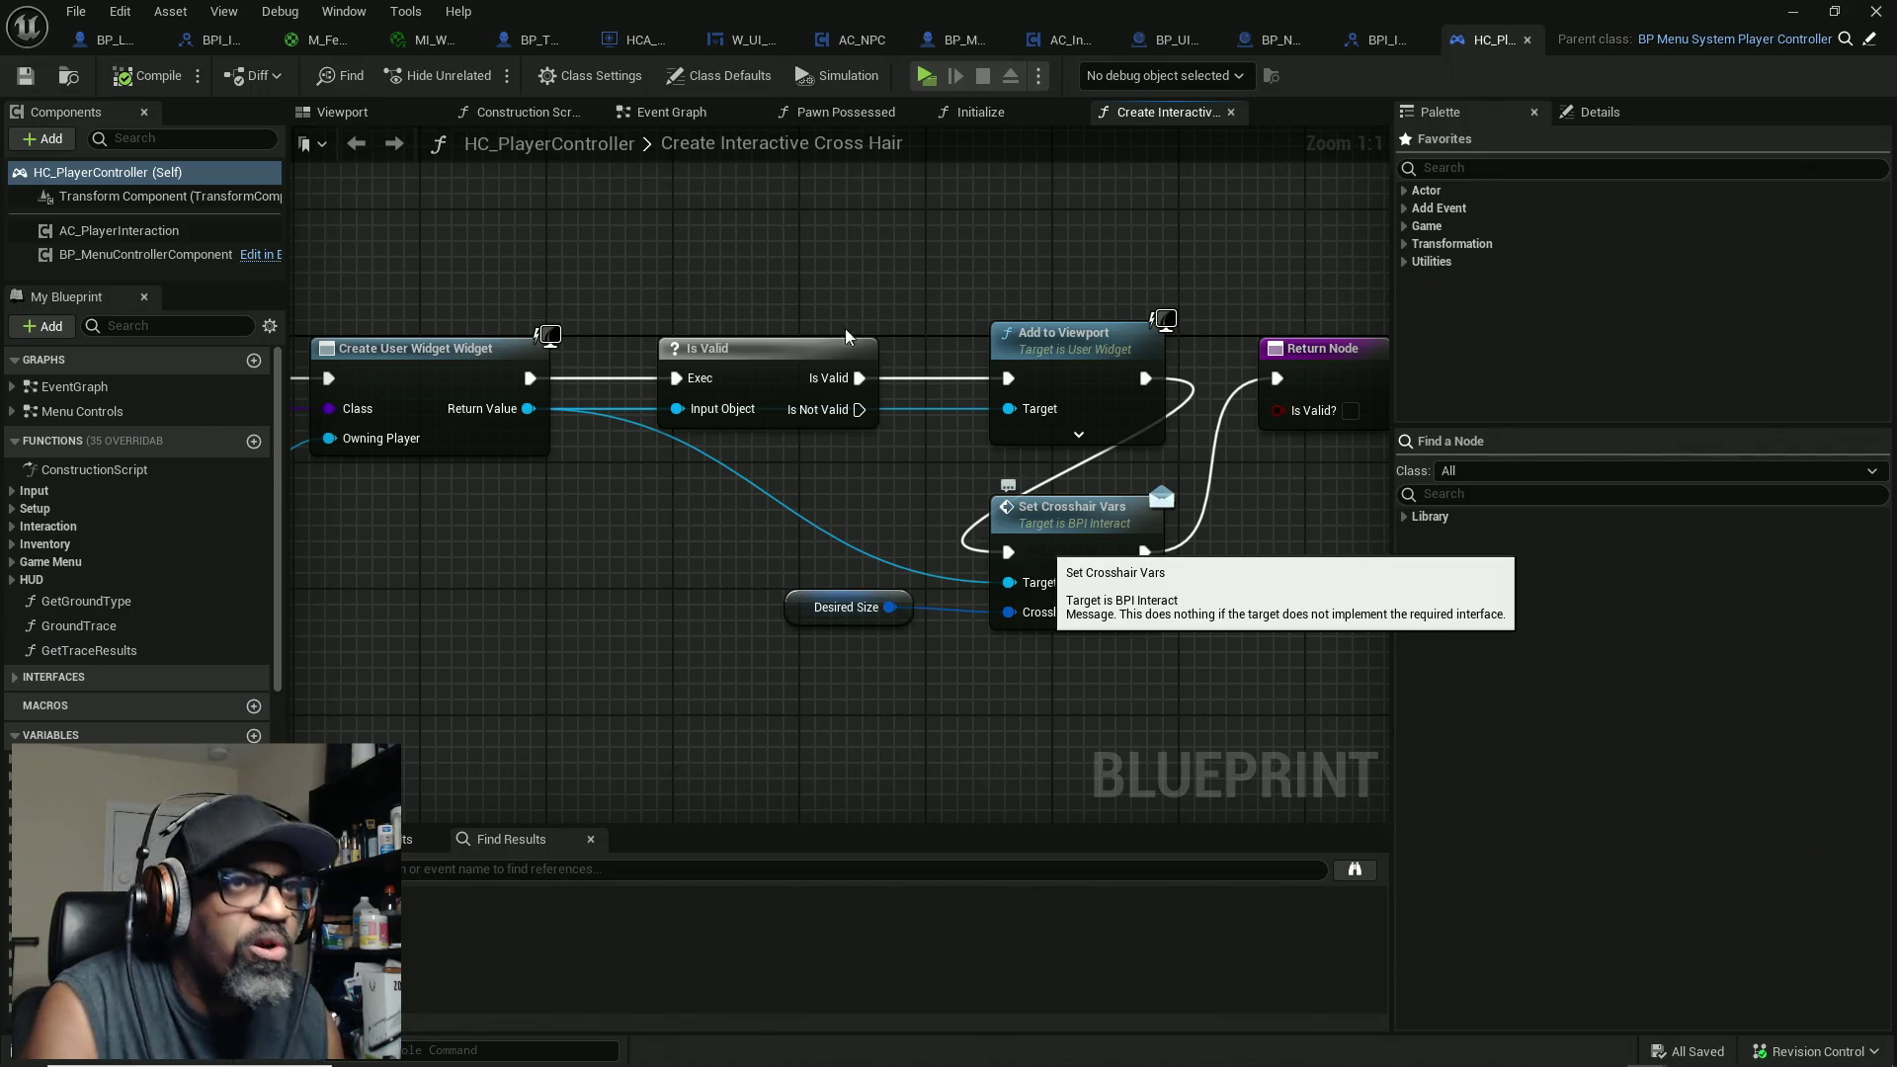
Step: Close the M_Fence_Master and MI_WoodenGate editor tabs
click(363, 39)
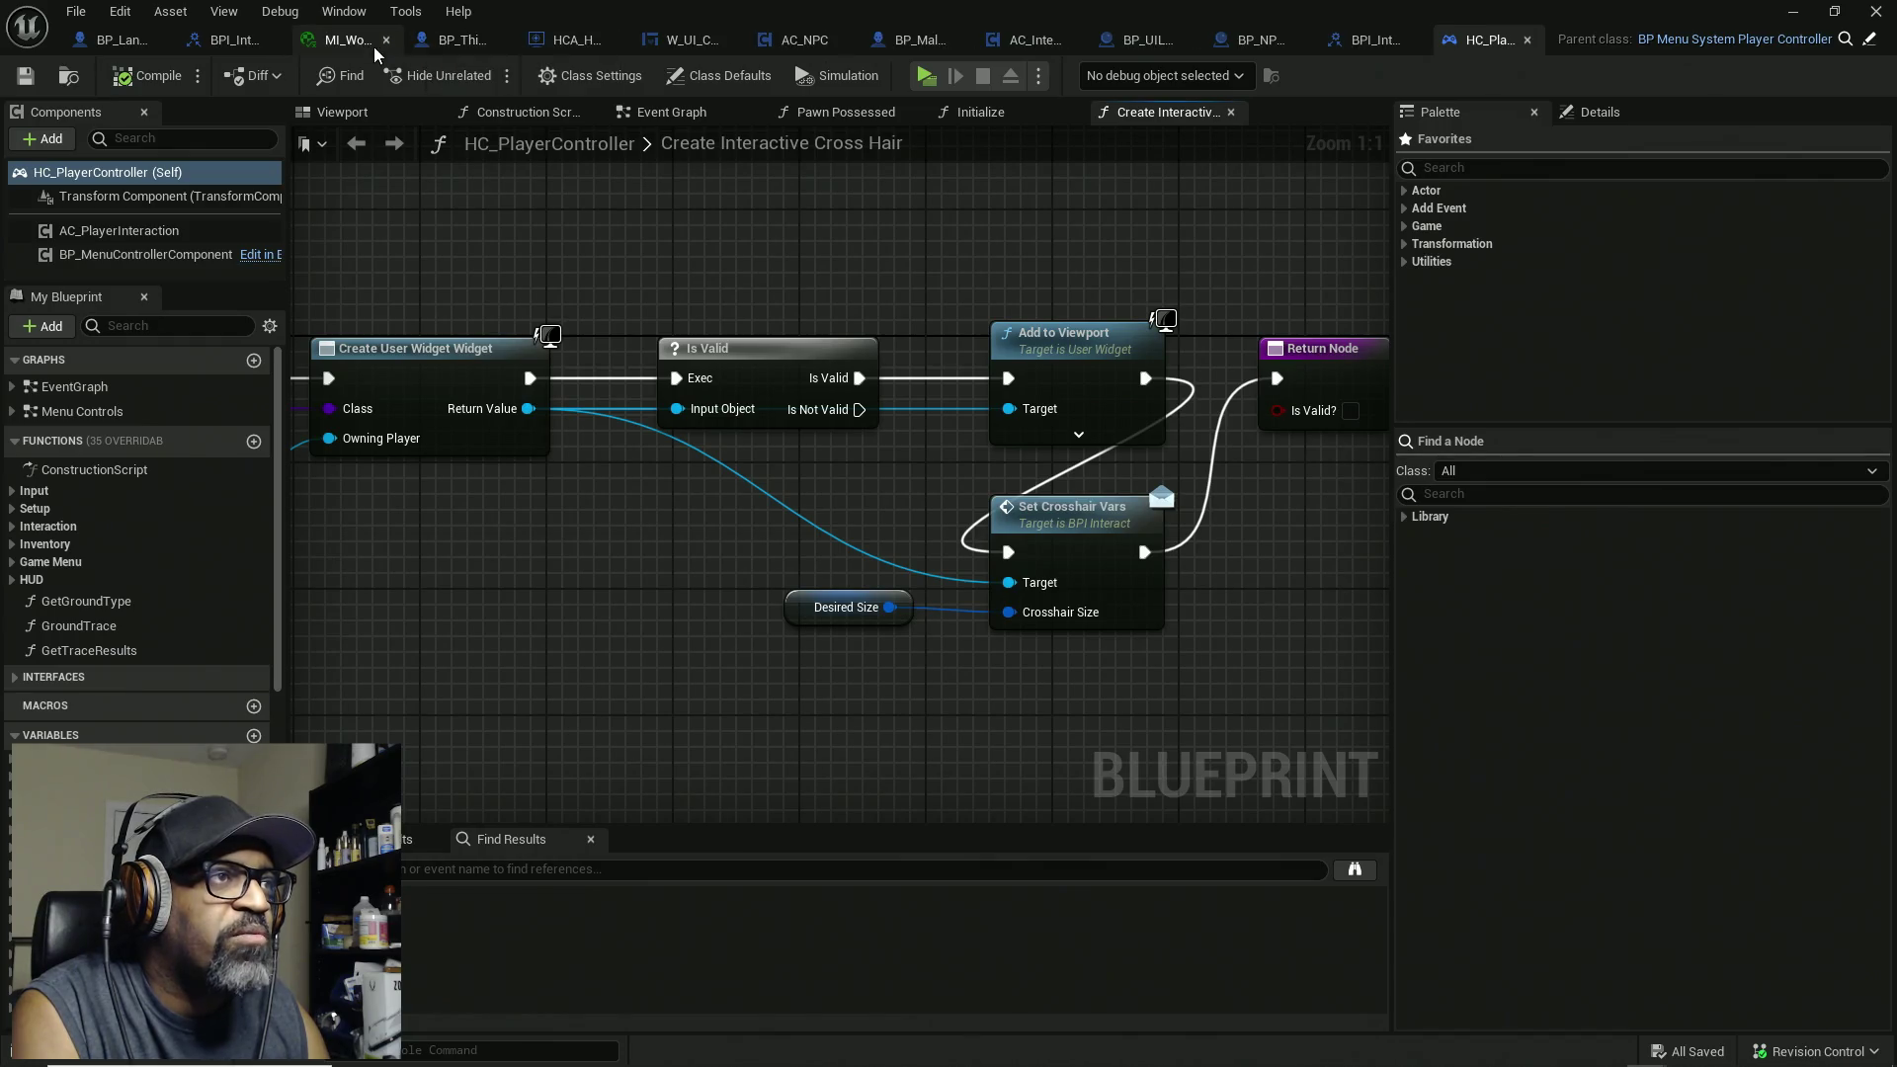
click(413, 45)
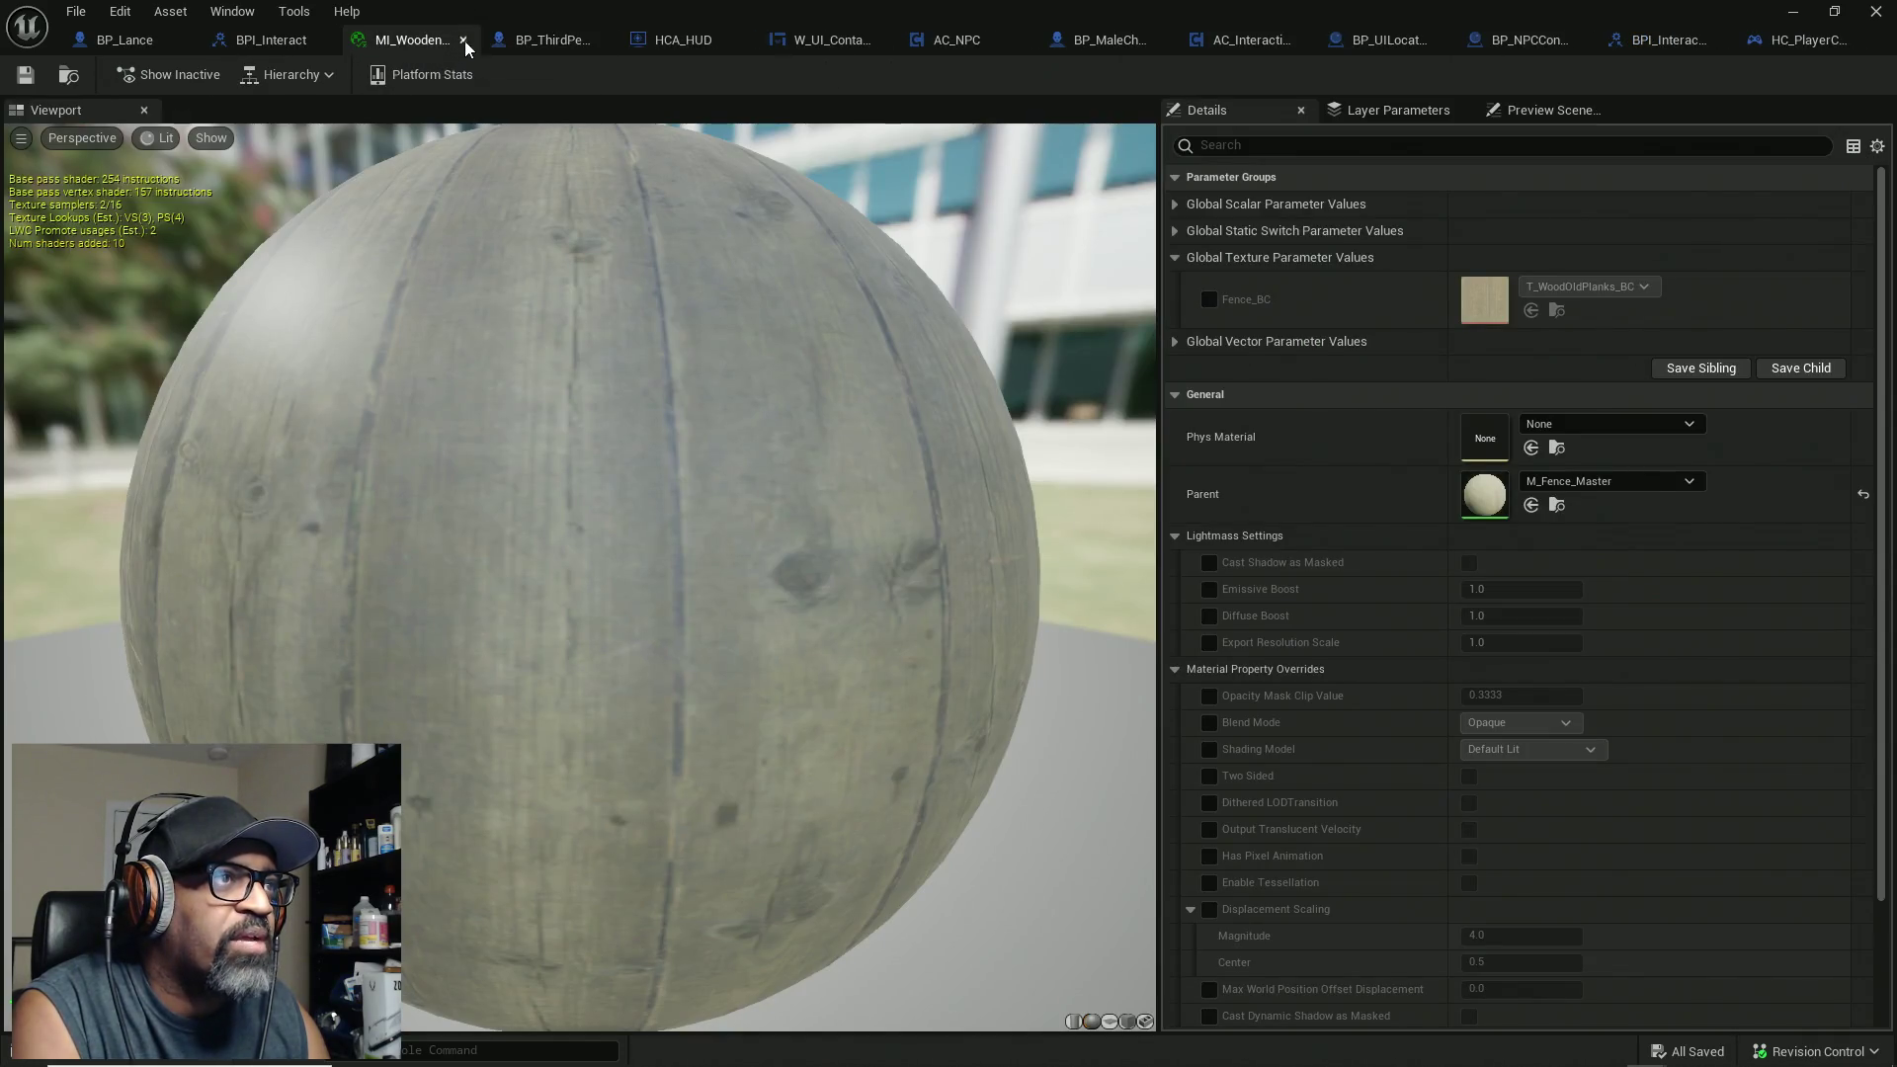
click(462, 39)
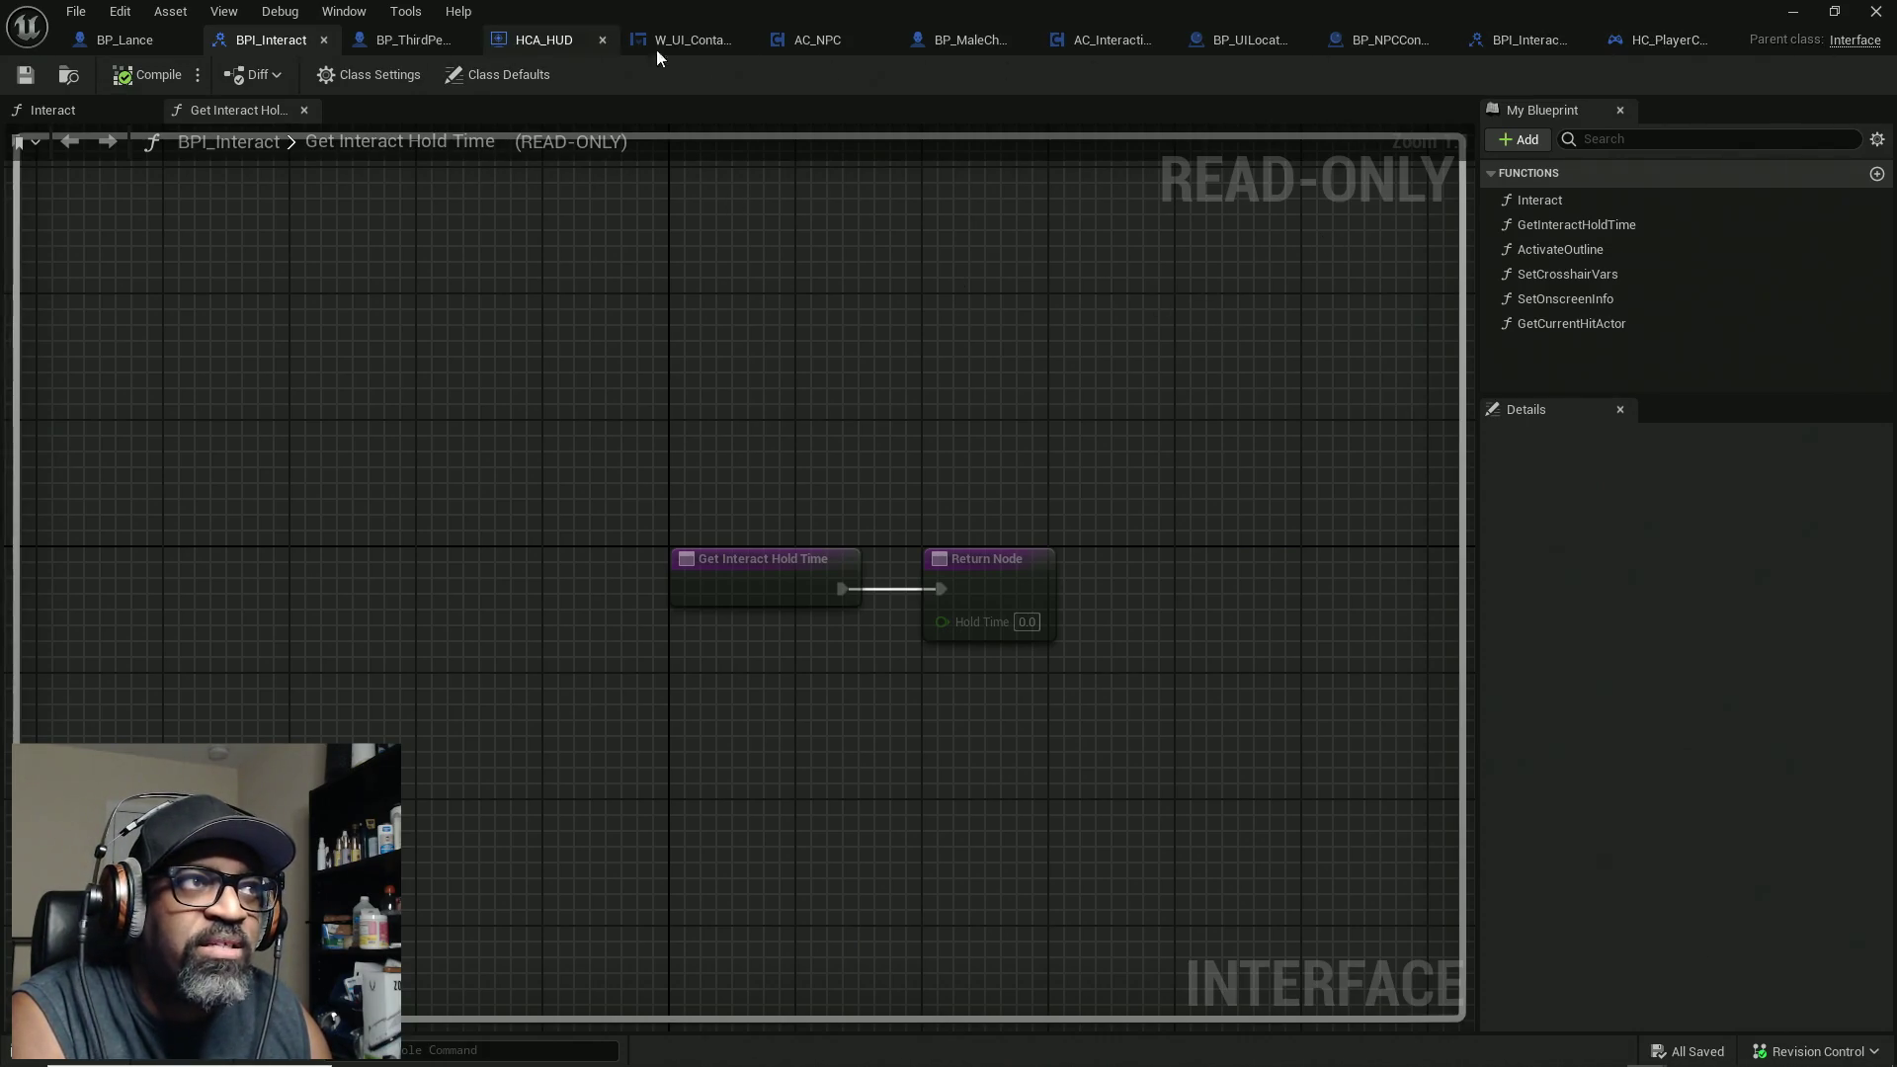
Step: Look over HC_PlayerController and AC_Interaction_CORE, close BP_ThirdPersonCharacter and minimize the blueprint editor
click(1648, 46)
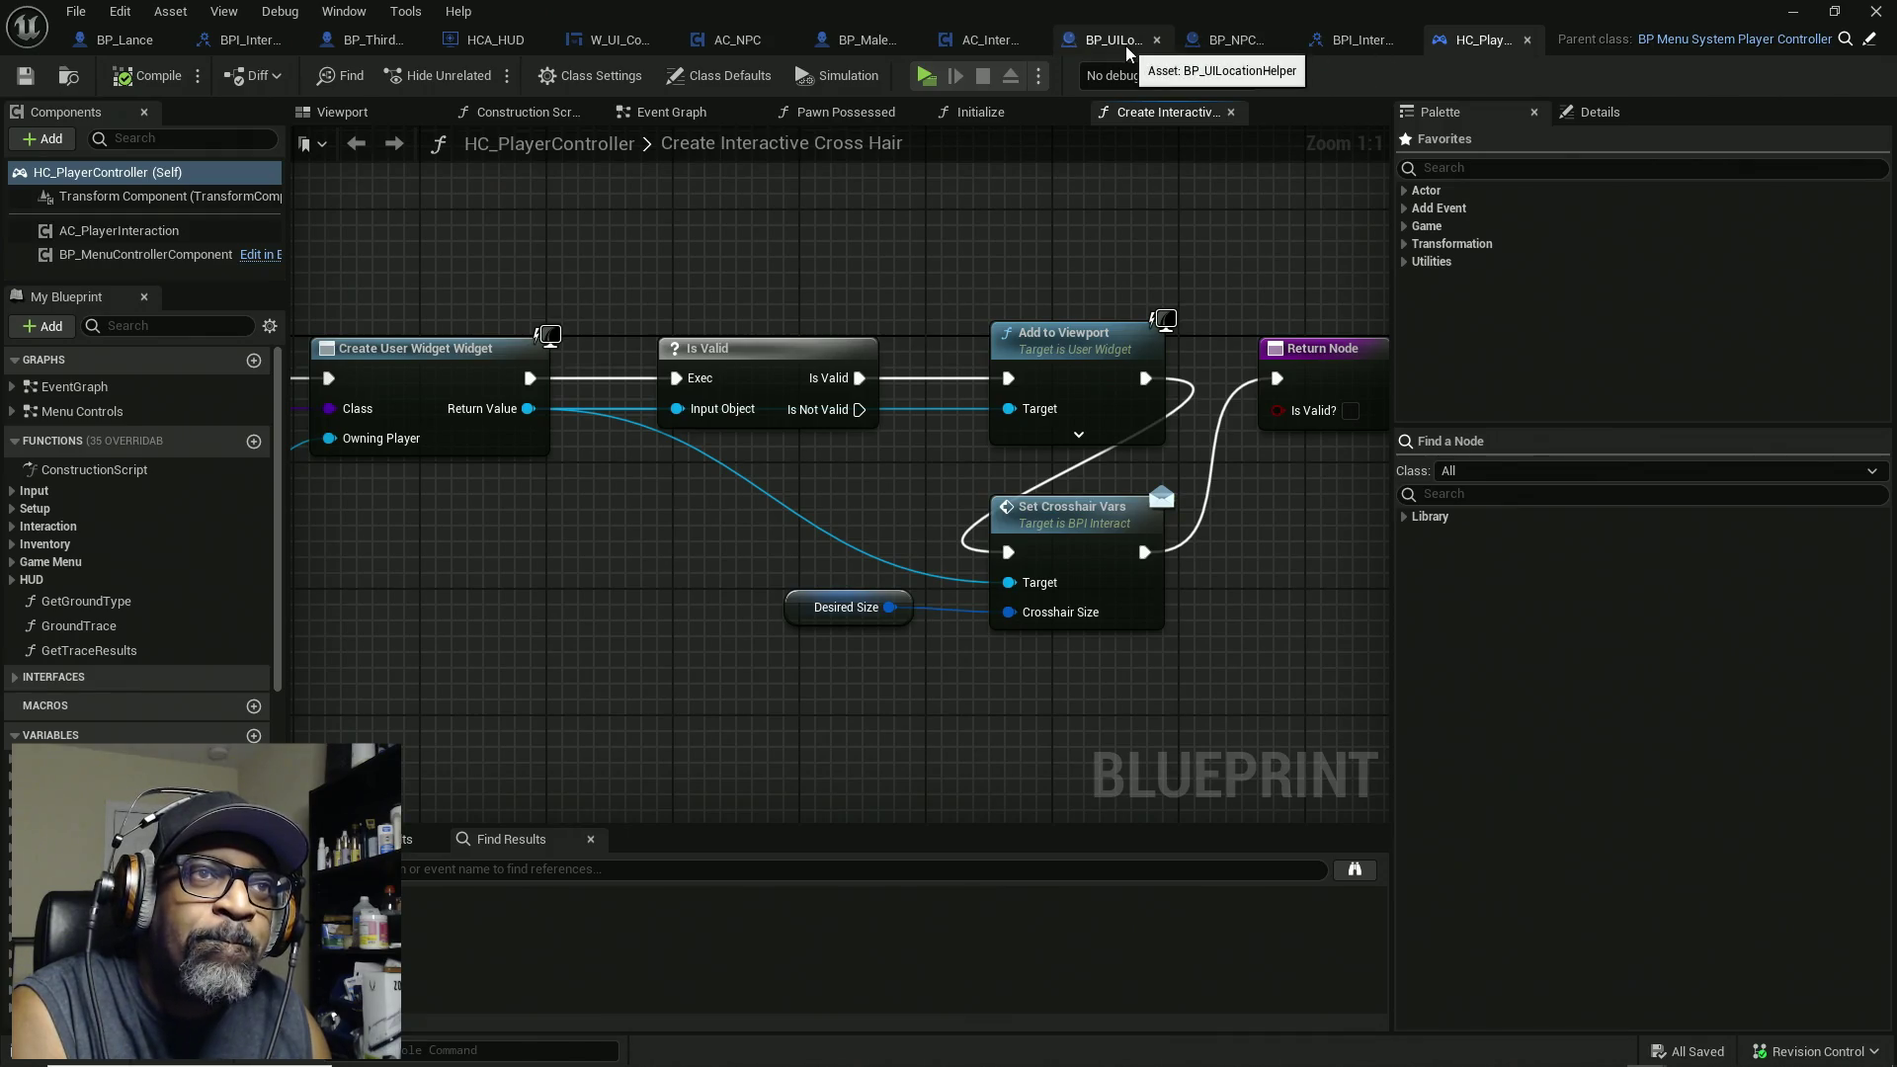
click(991, 39)
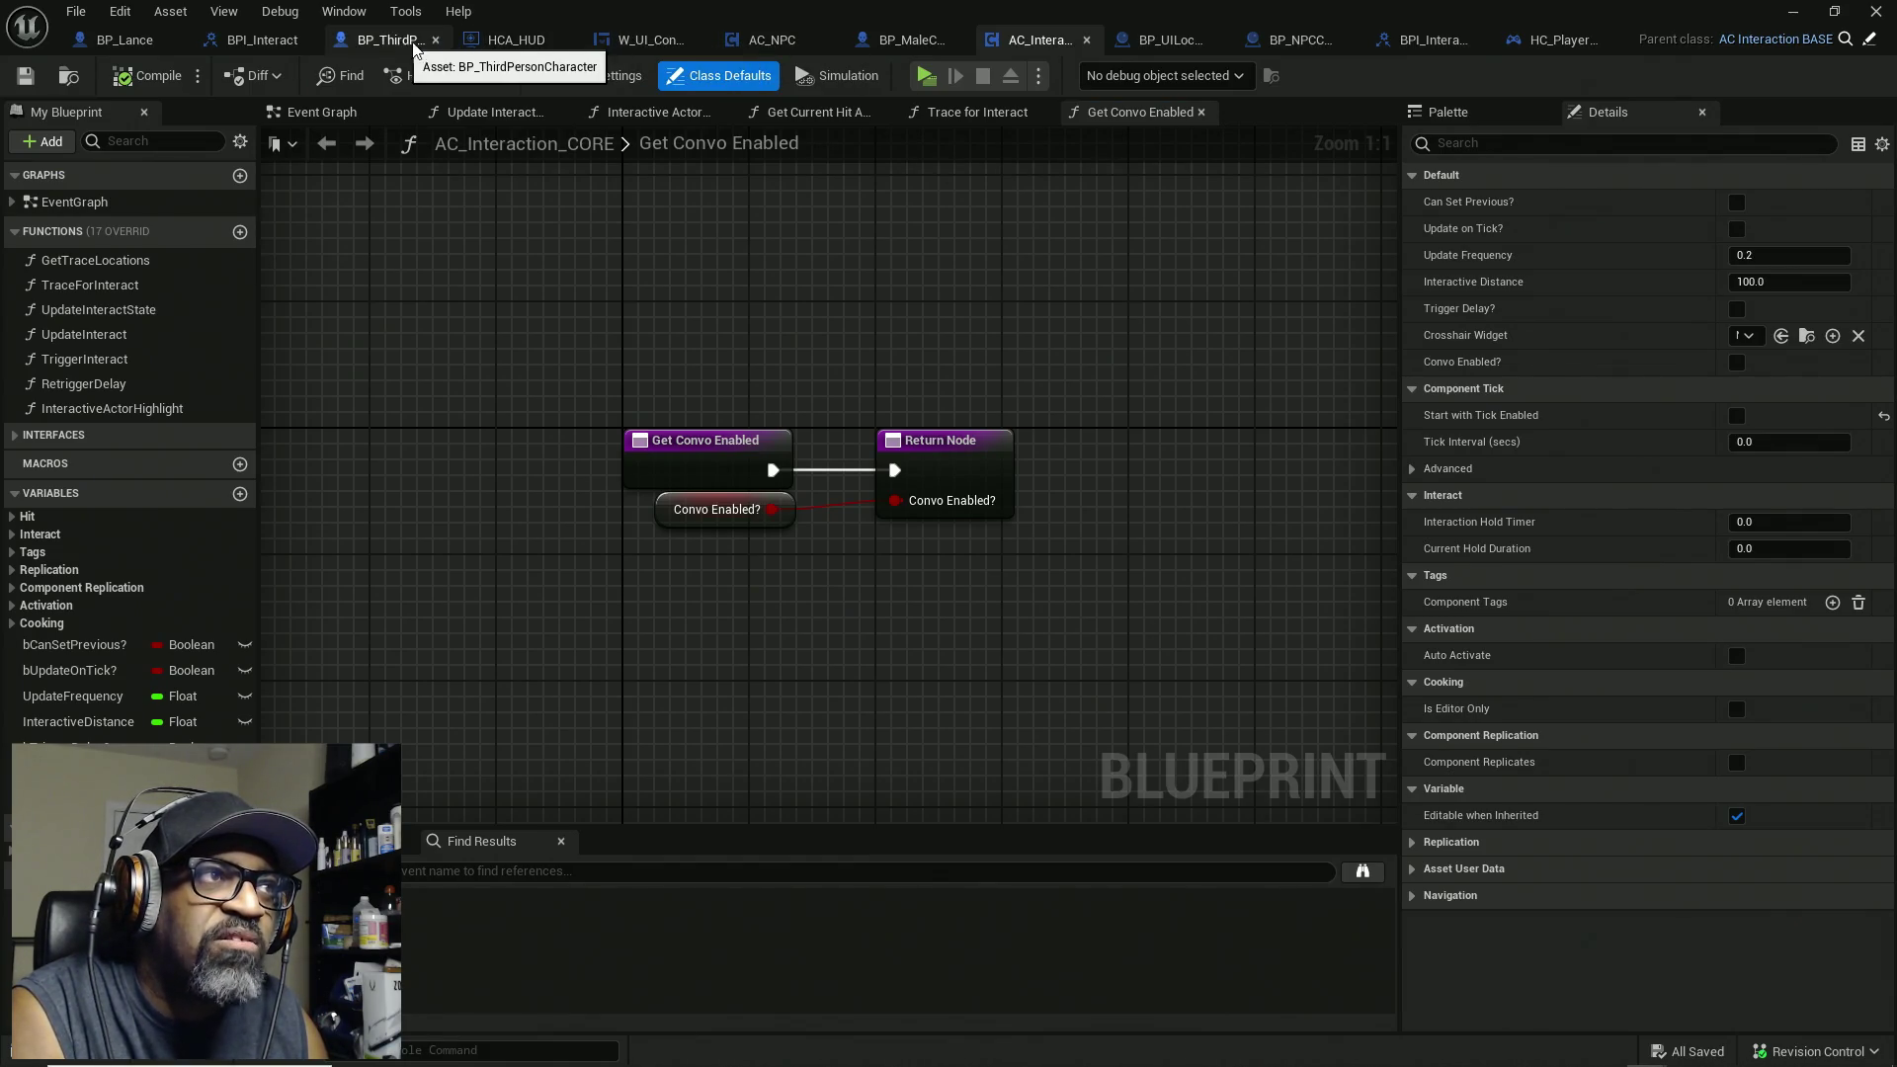
click(435, 39)
click(462, 39)
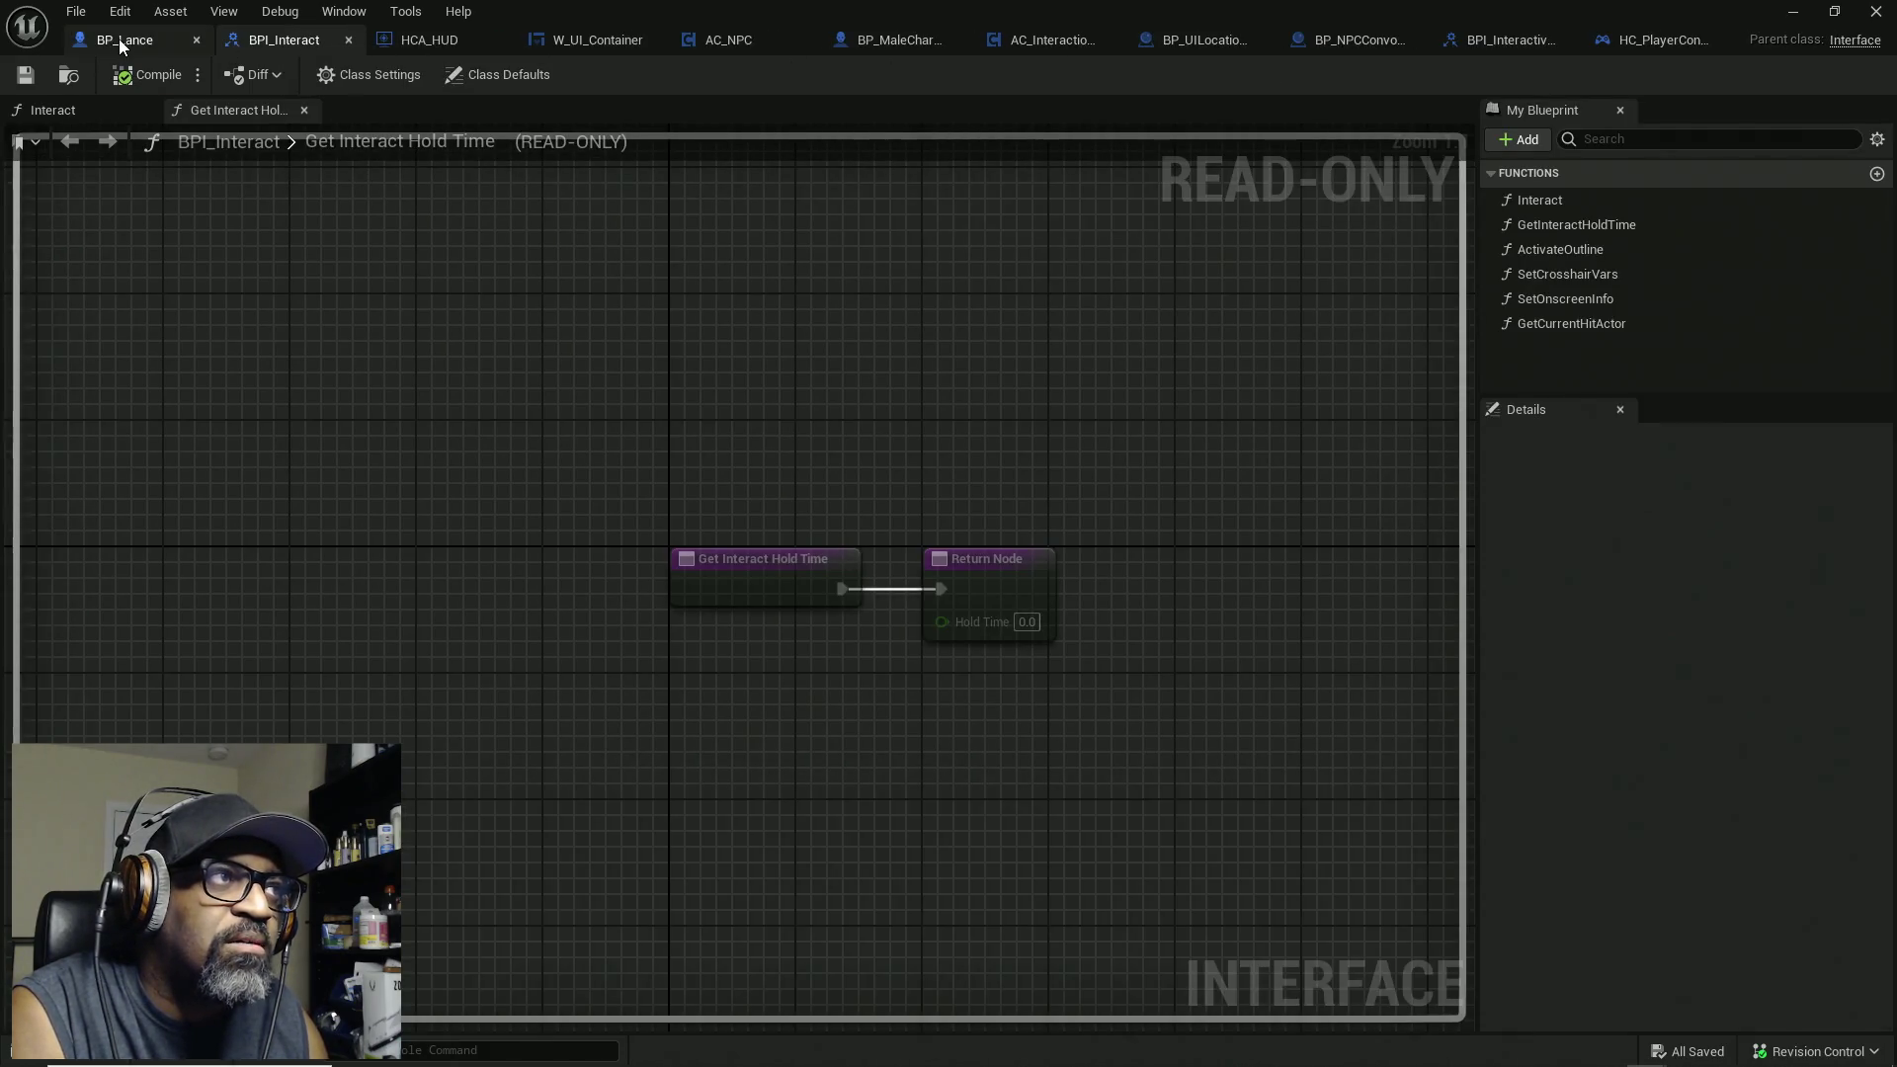
click(1793, 11)
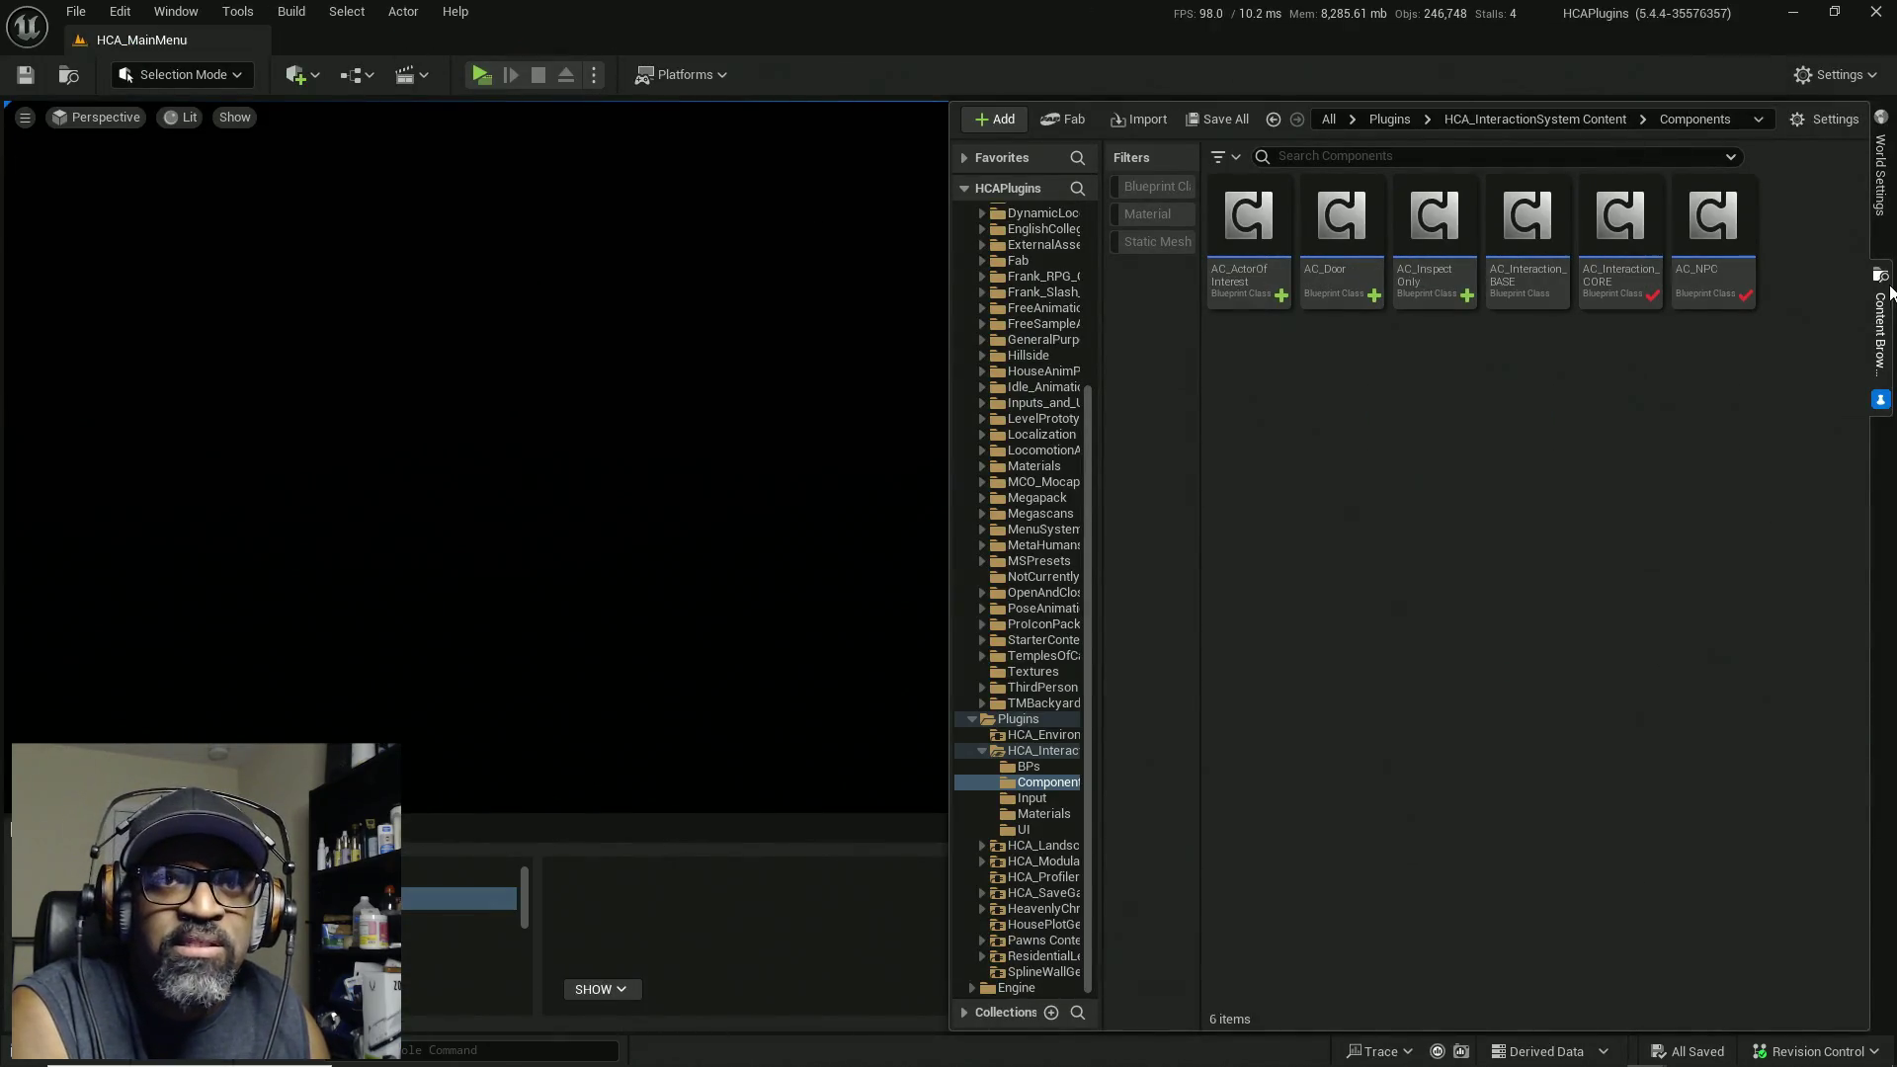
scroll(1046, 400, up, 3)
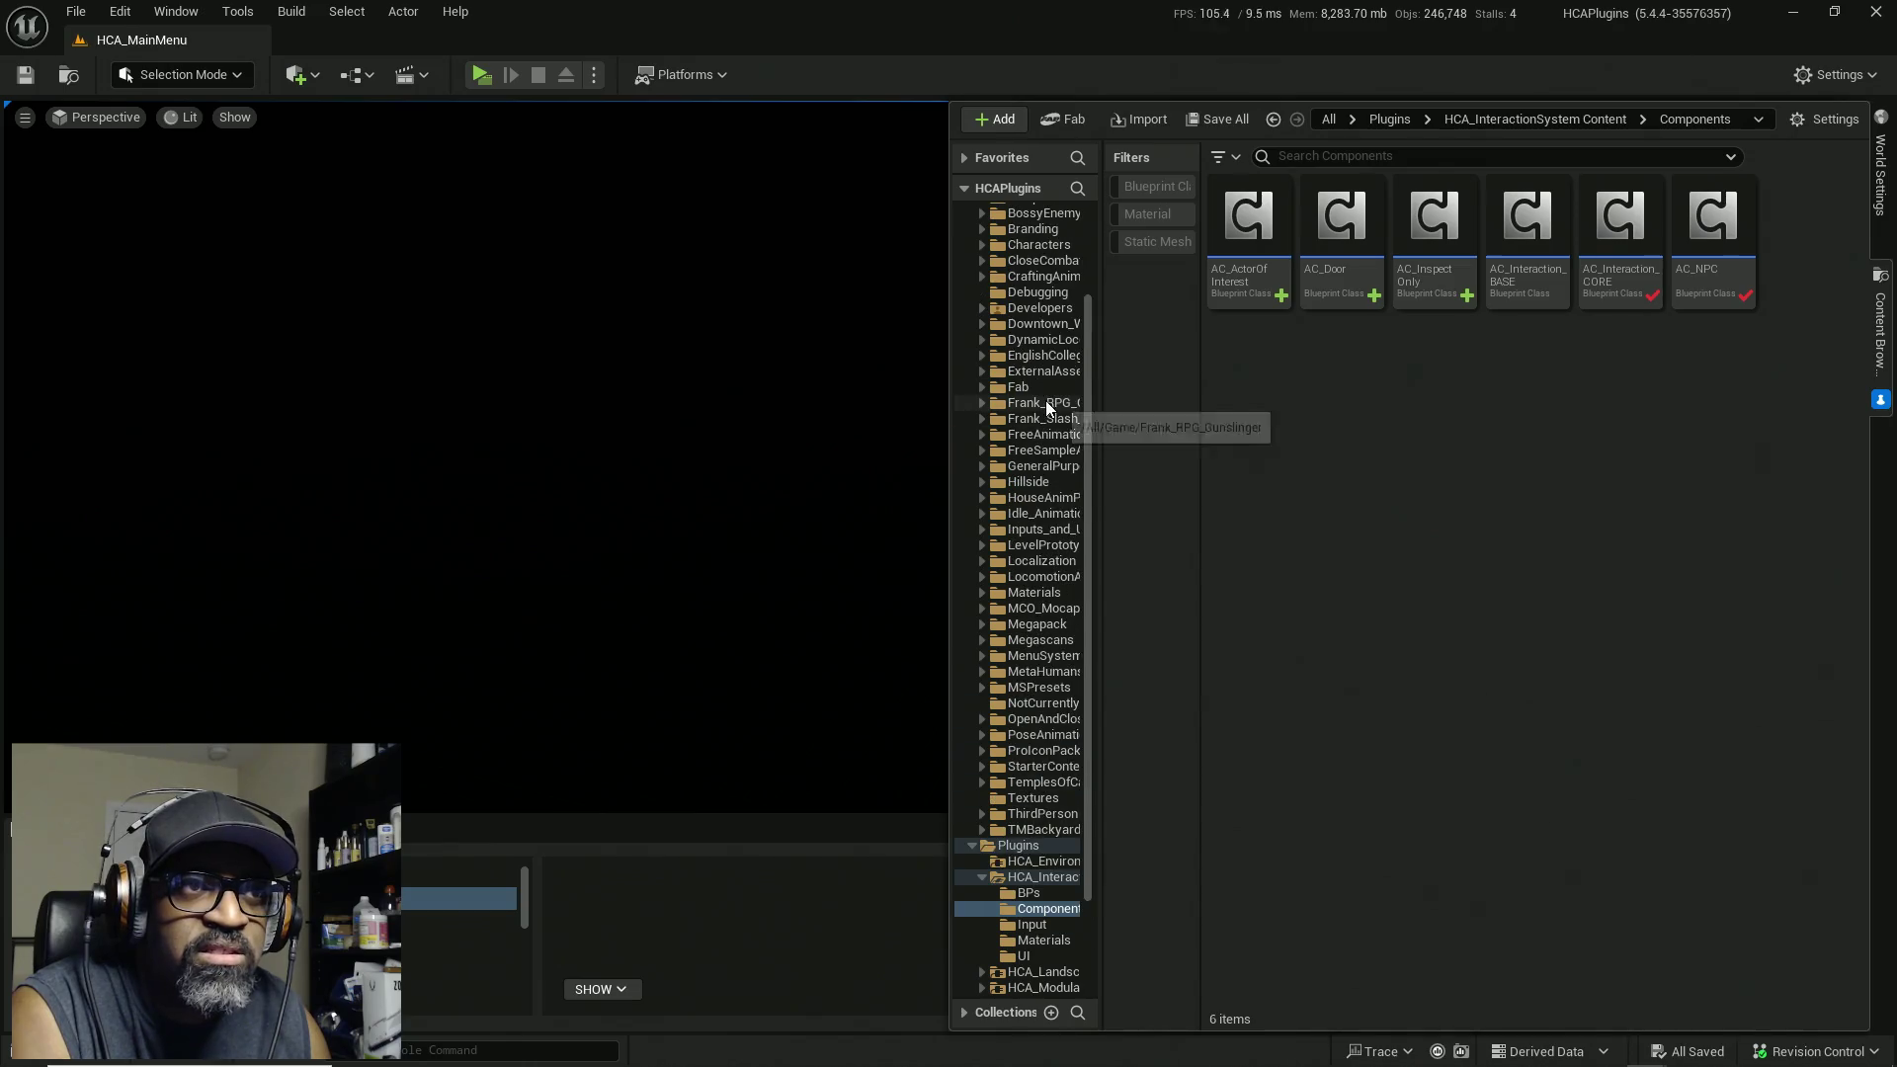
click(1036, 325)
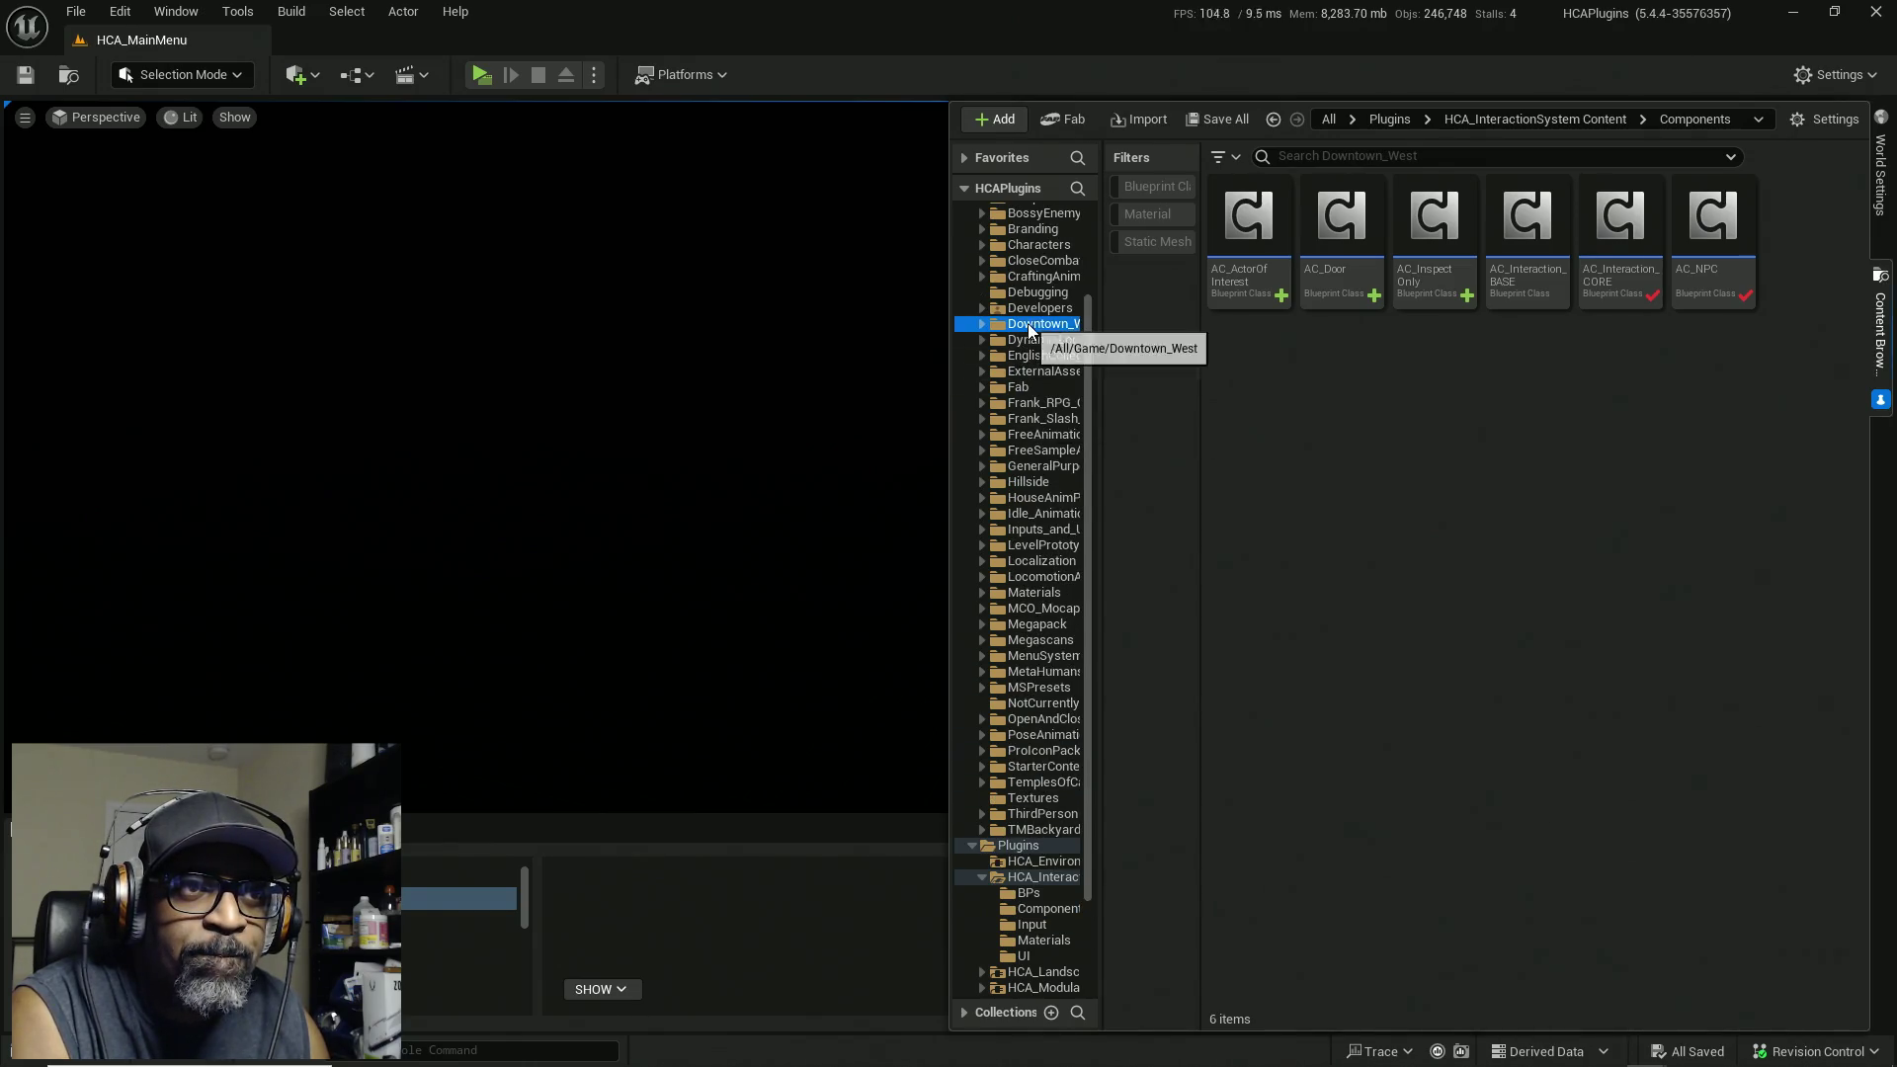
double_click(1340, 227)
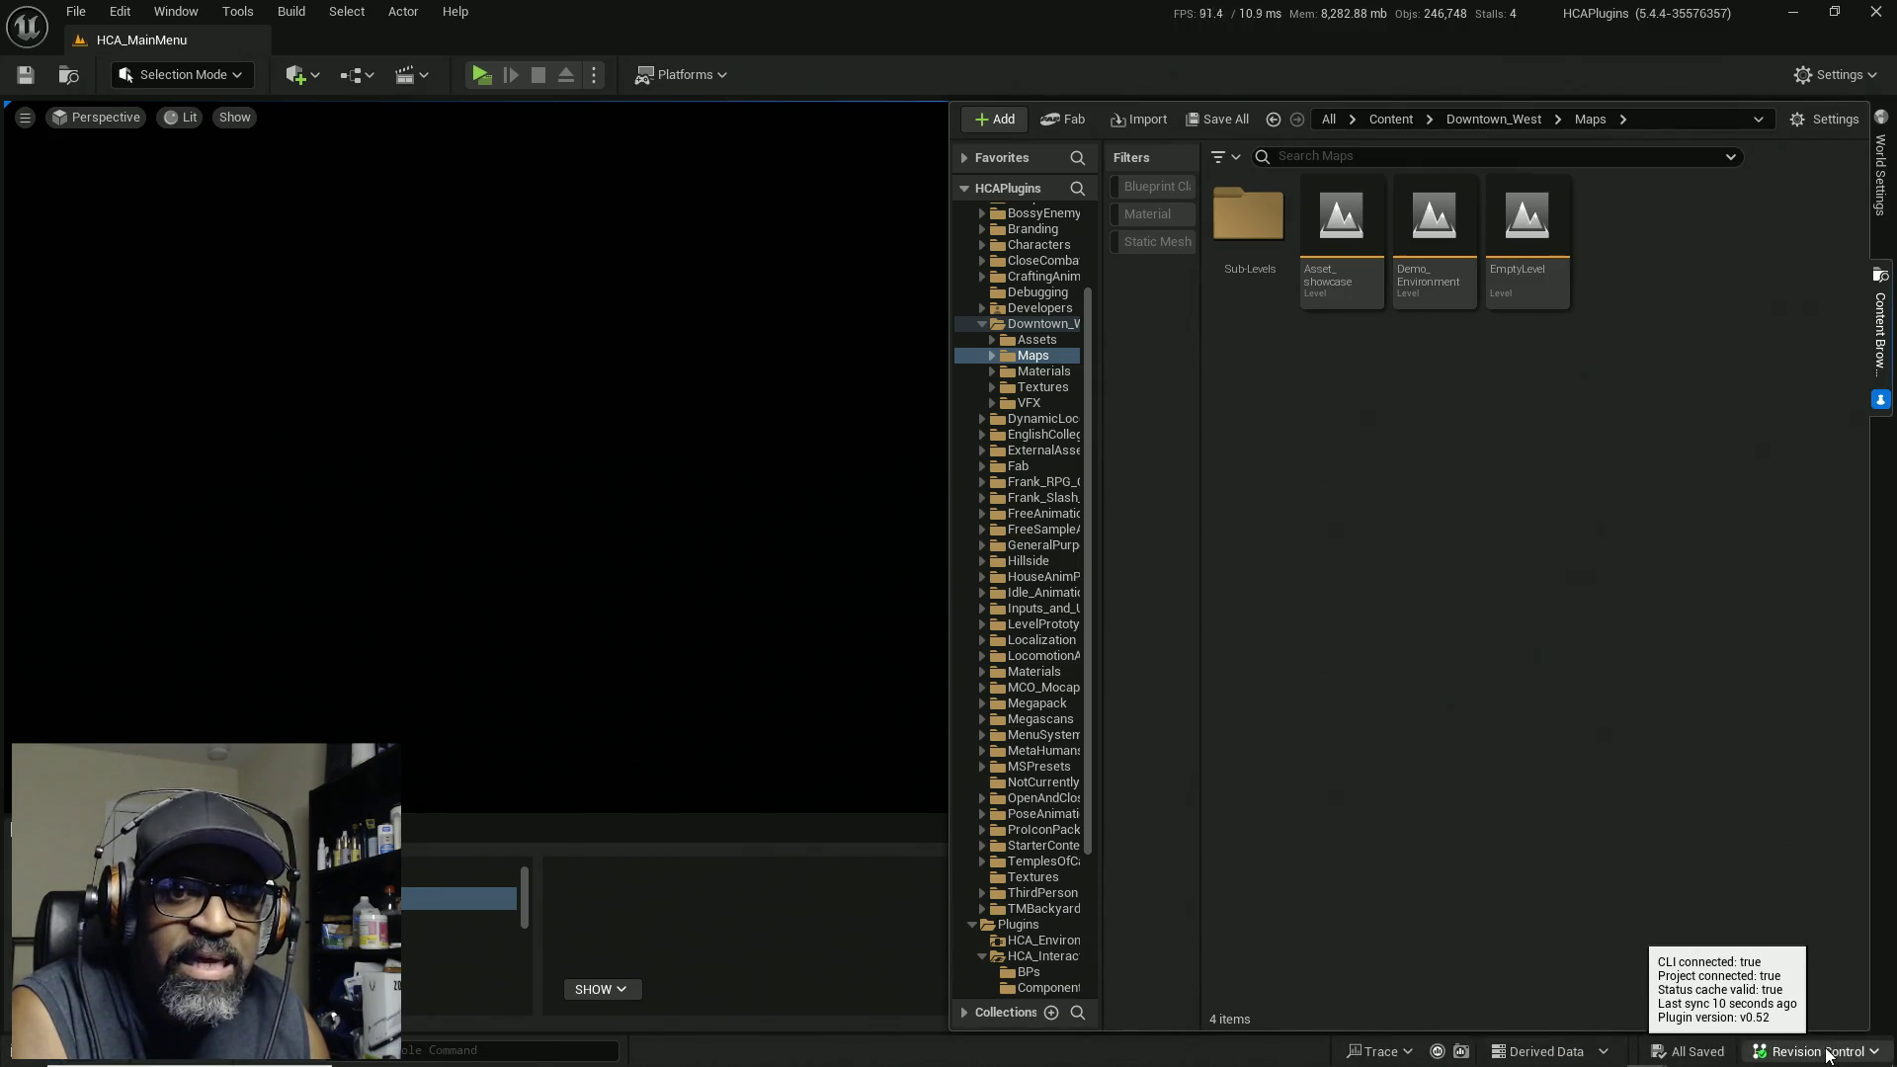
click(1876, 1052)
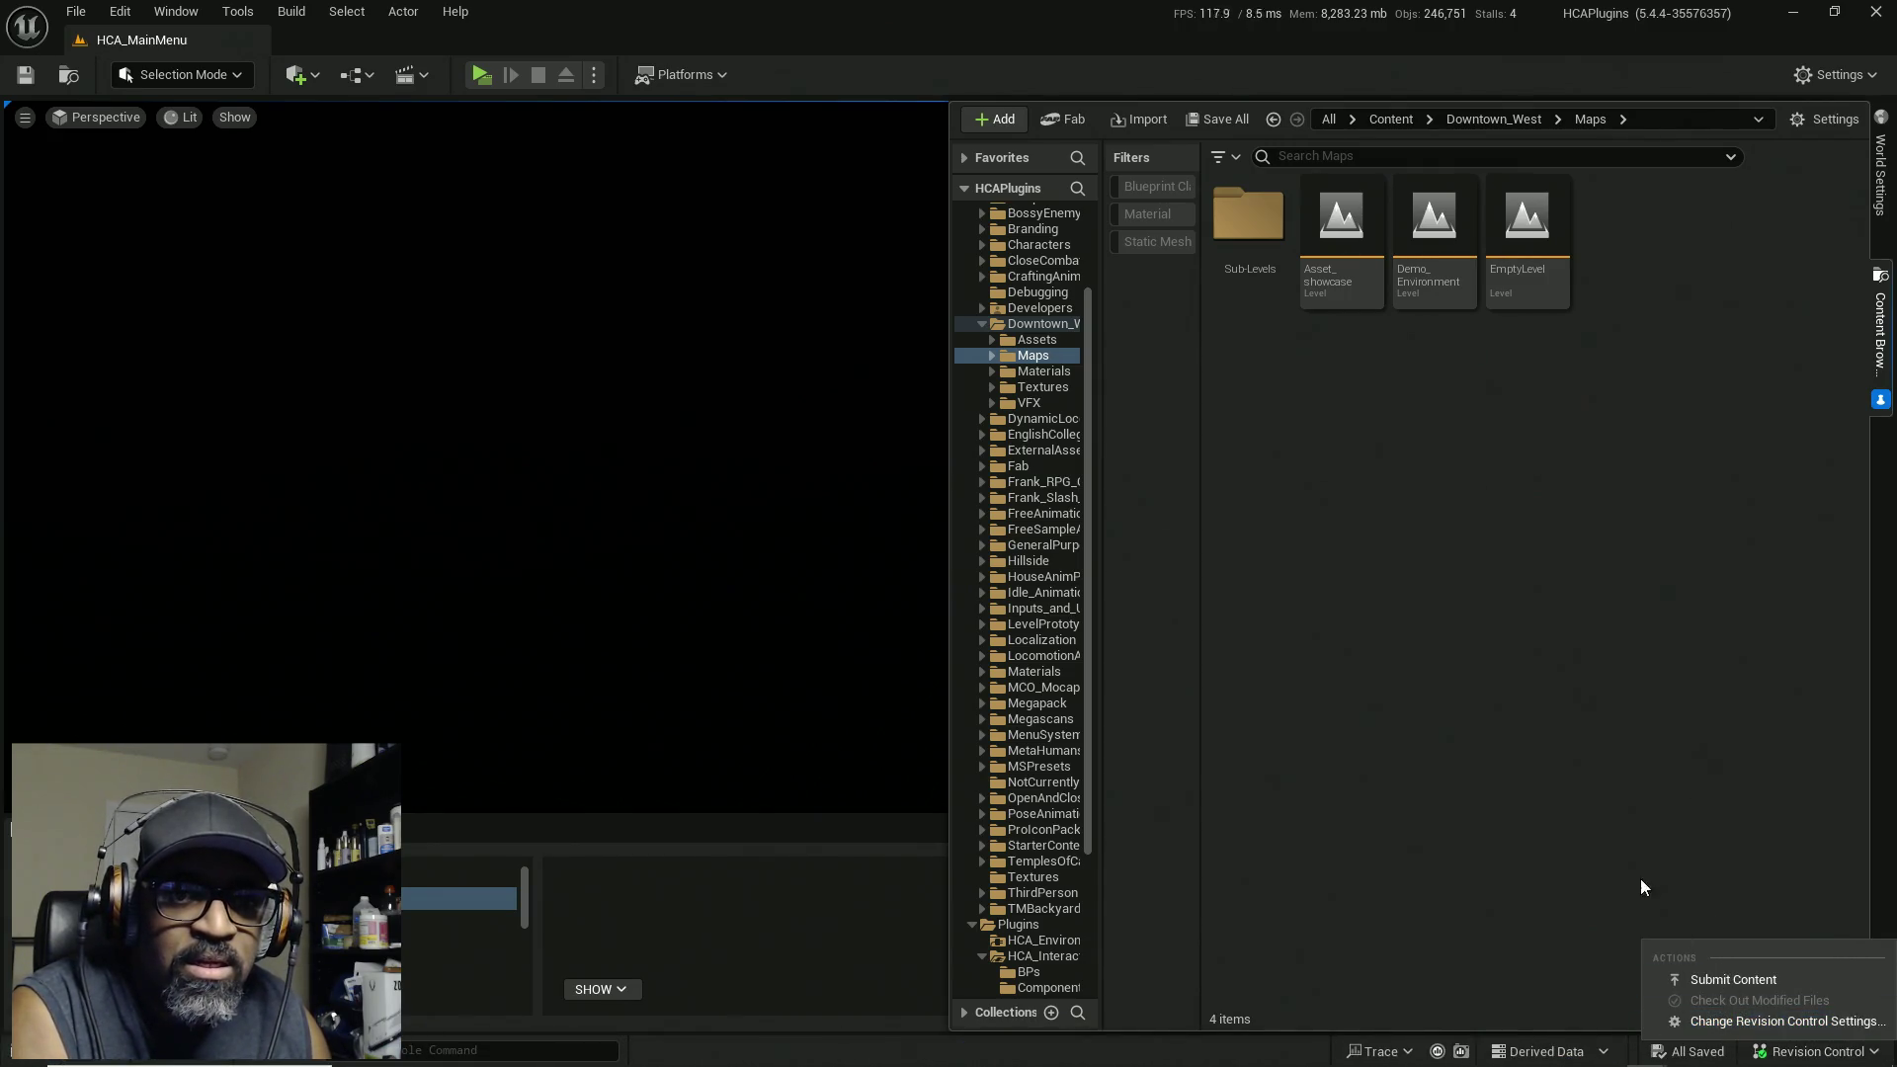
click(1488, 797)
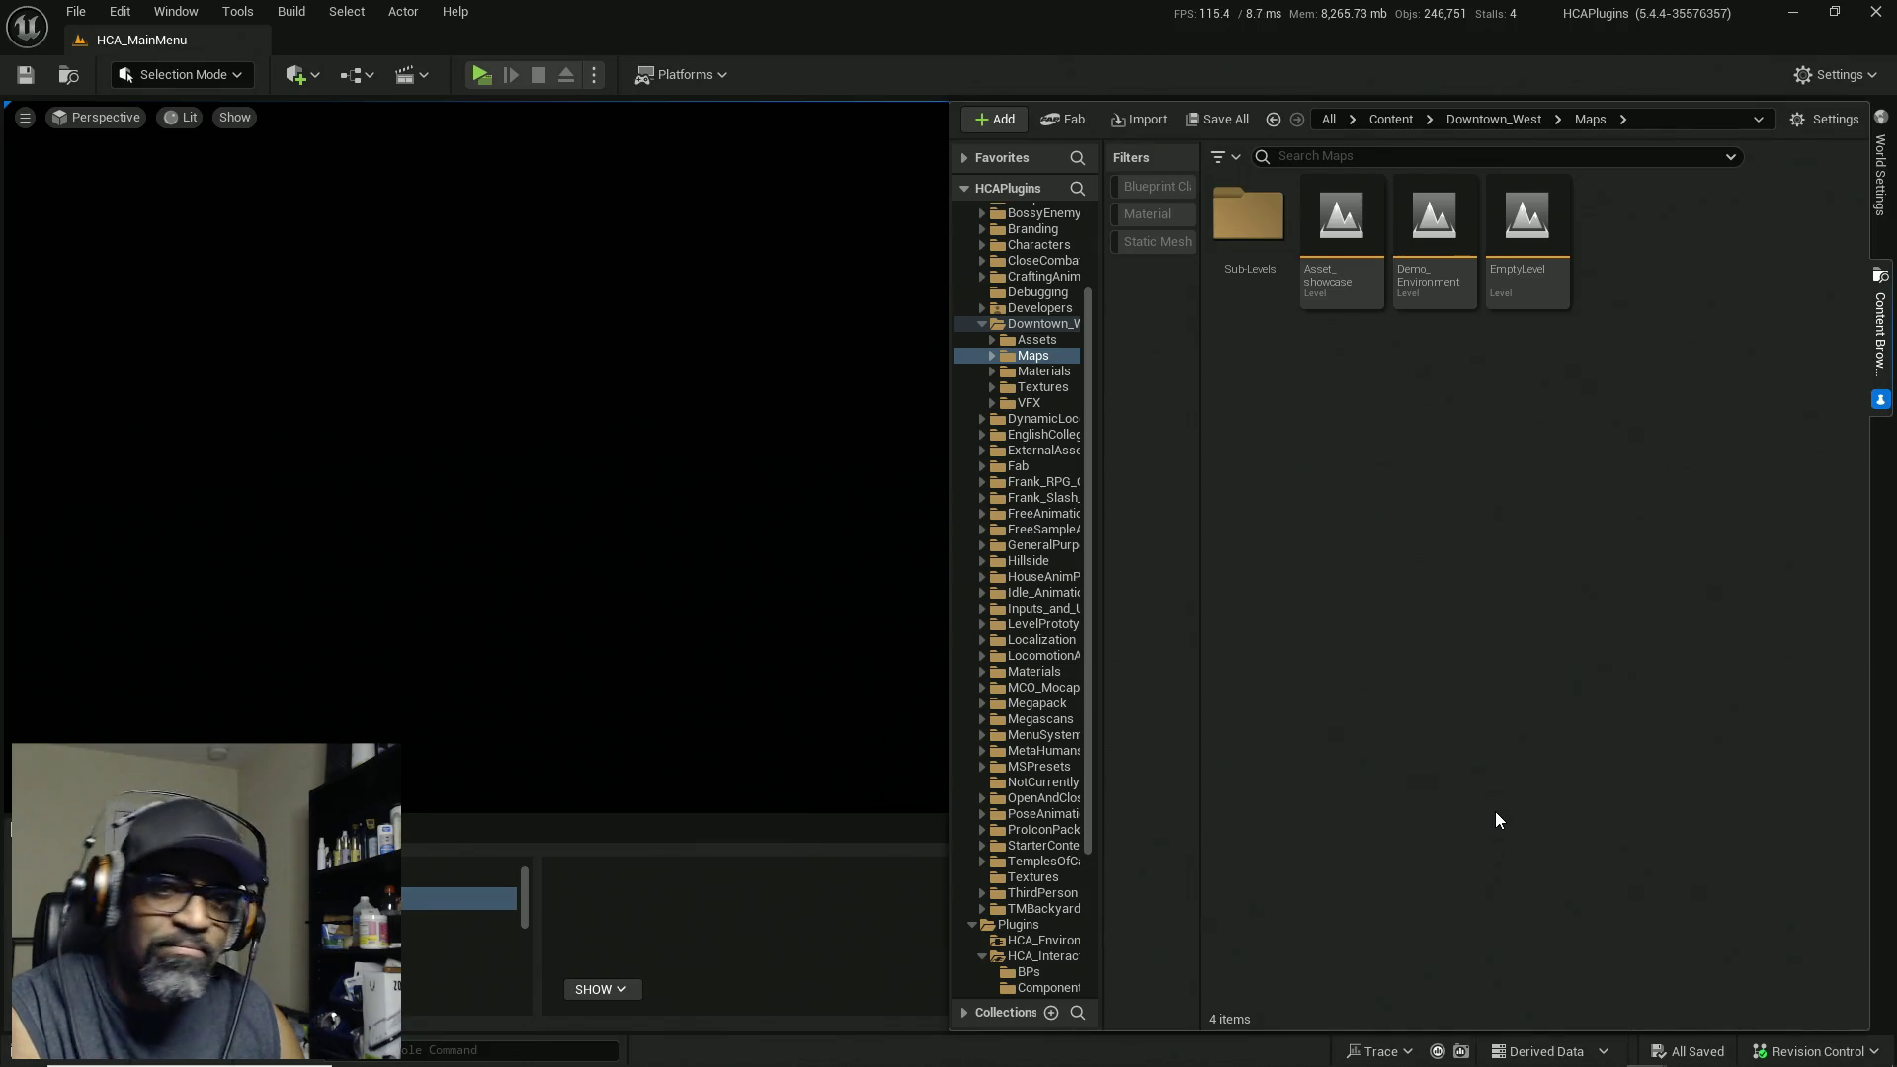
mouse_move(1642, 1060)
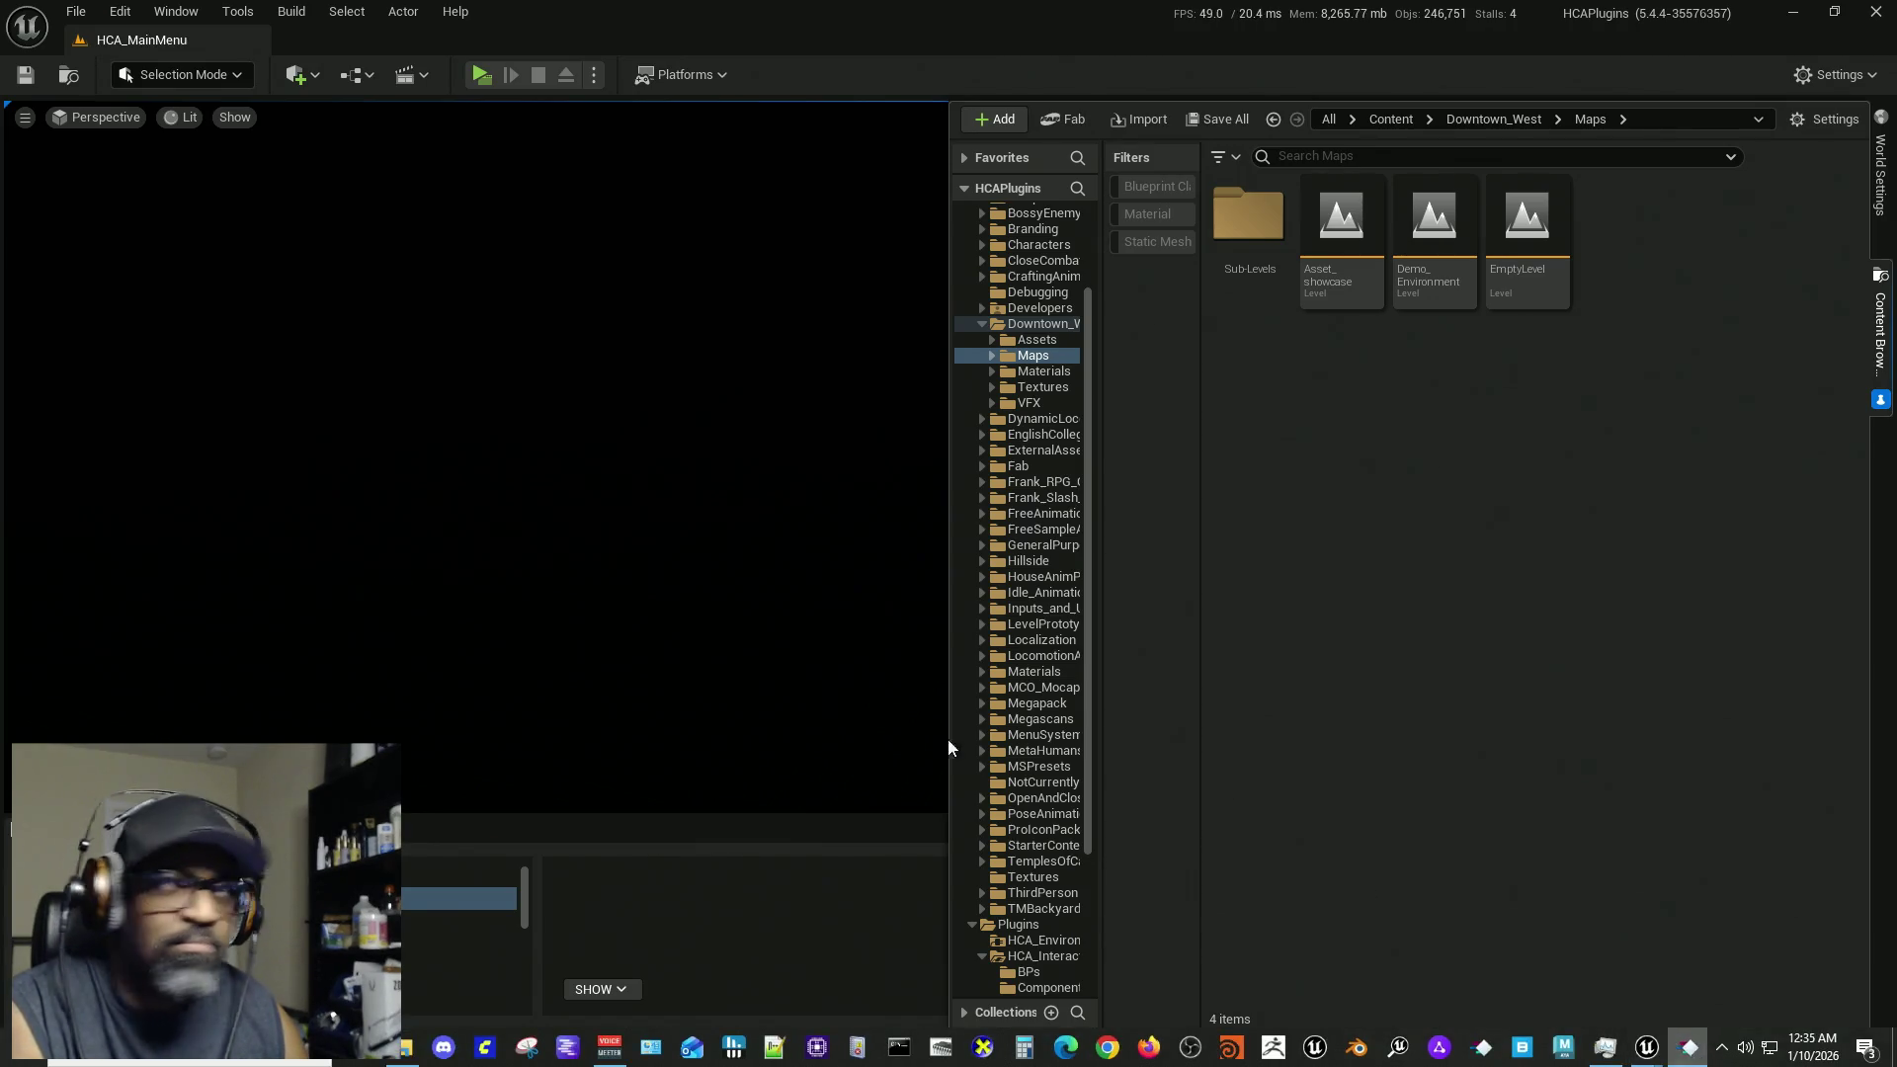
click(7, 828)
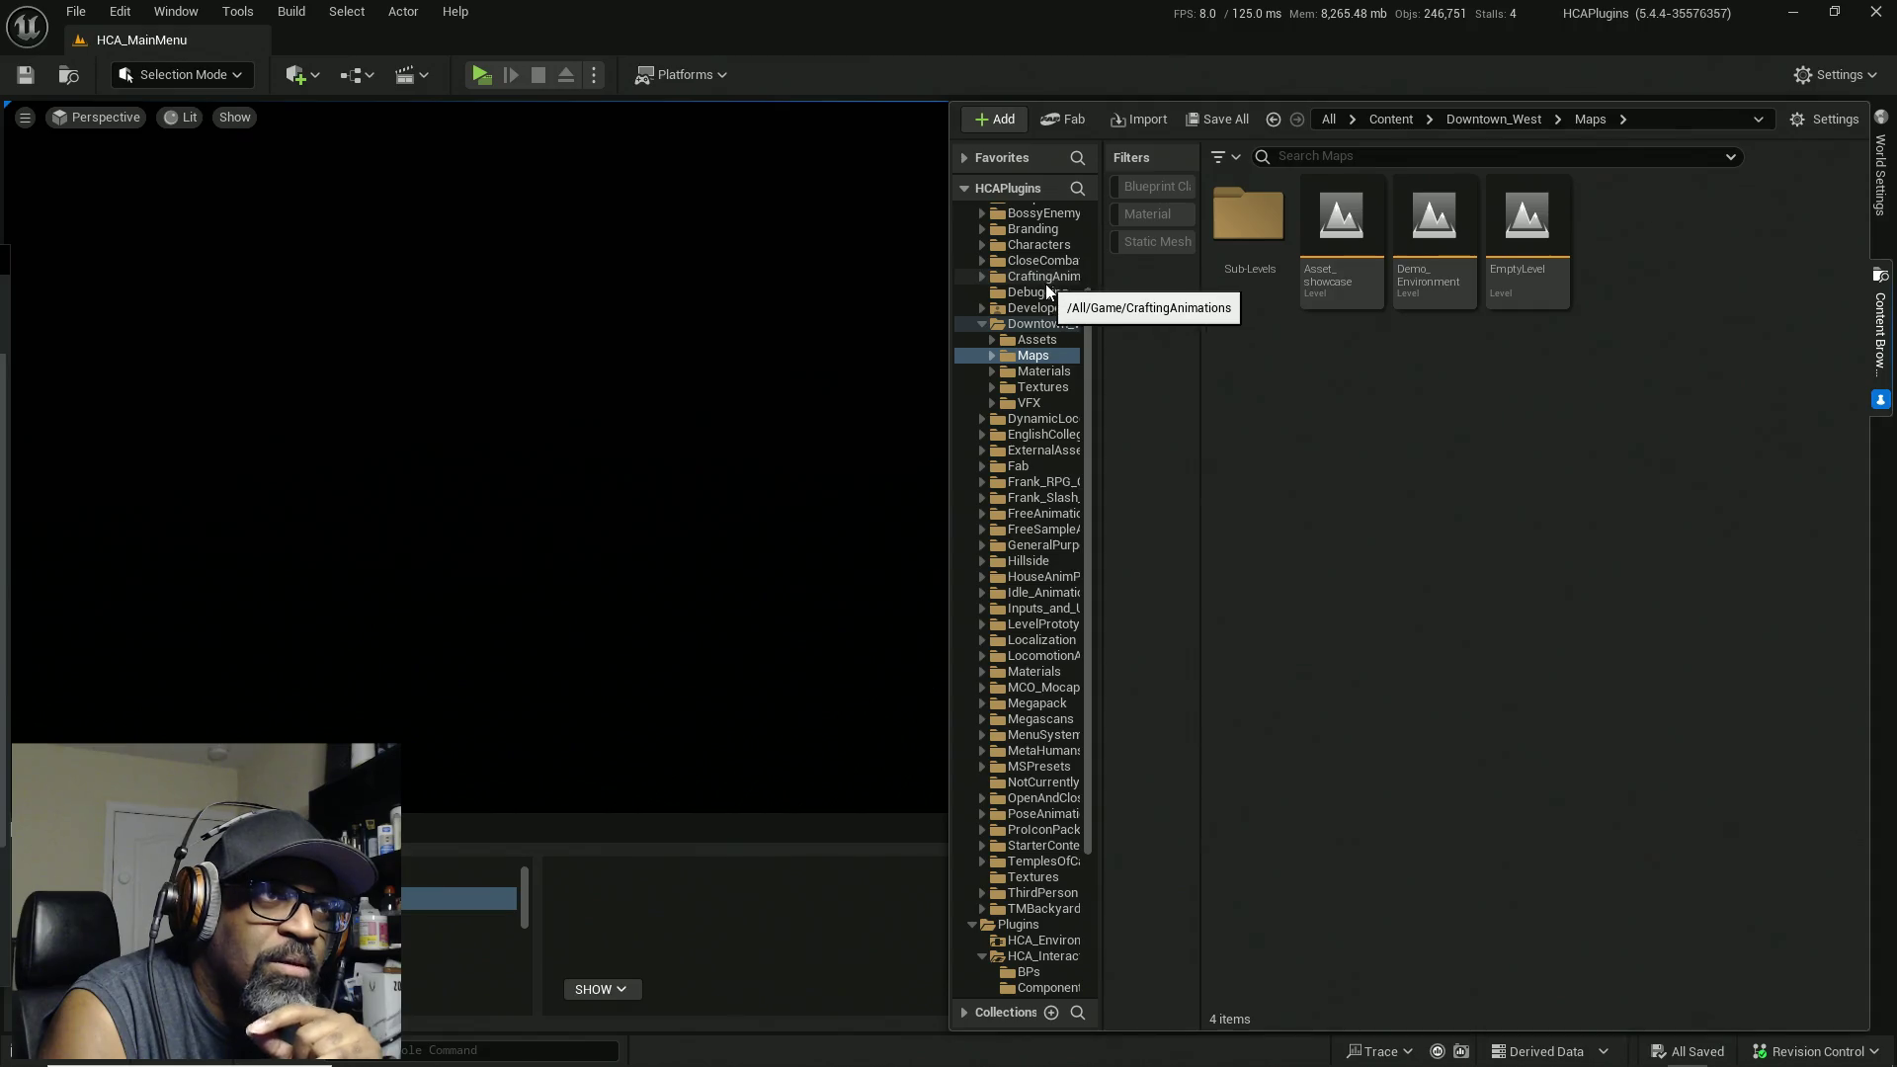
Step: Open the Play options menu, currently set to New Editor Window (PIE) with 1 player
click(593, 79)
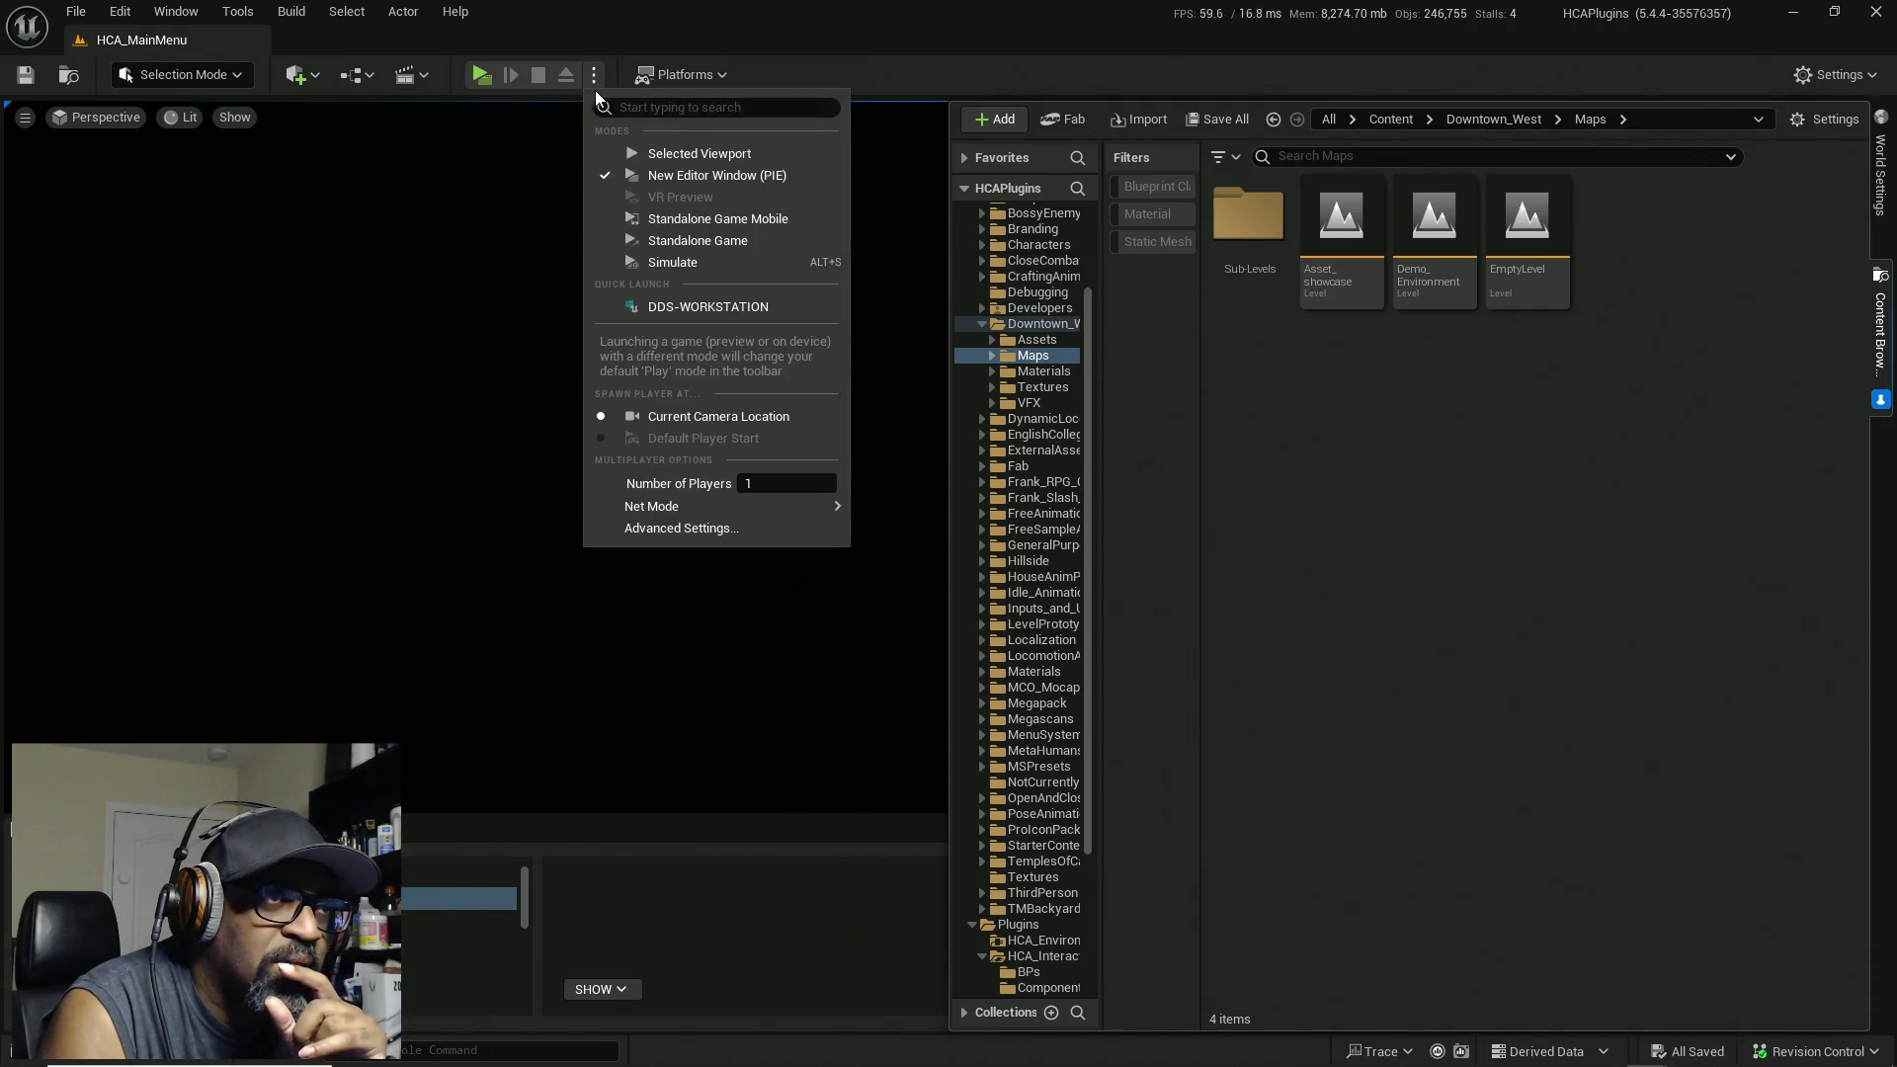
Step: Launch HCA_MainMenu as a Standalone Game, then minimize the editor and the console log window
click(733, 241)
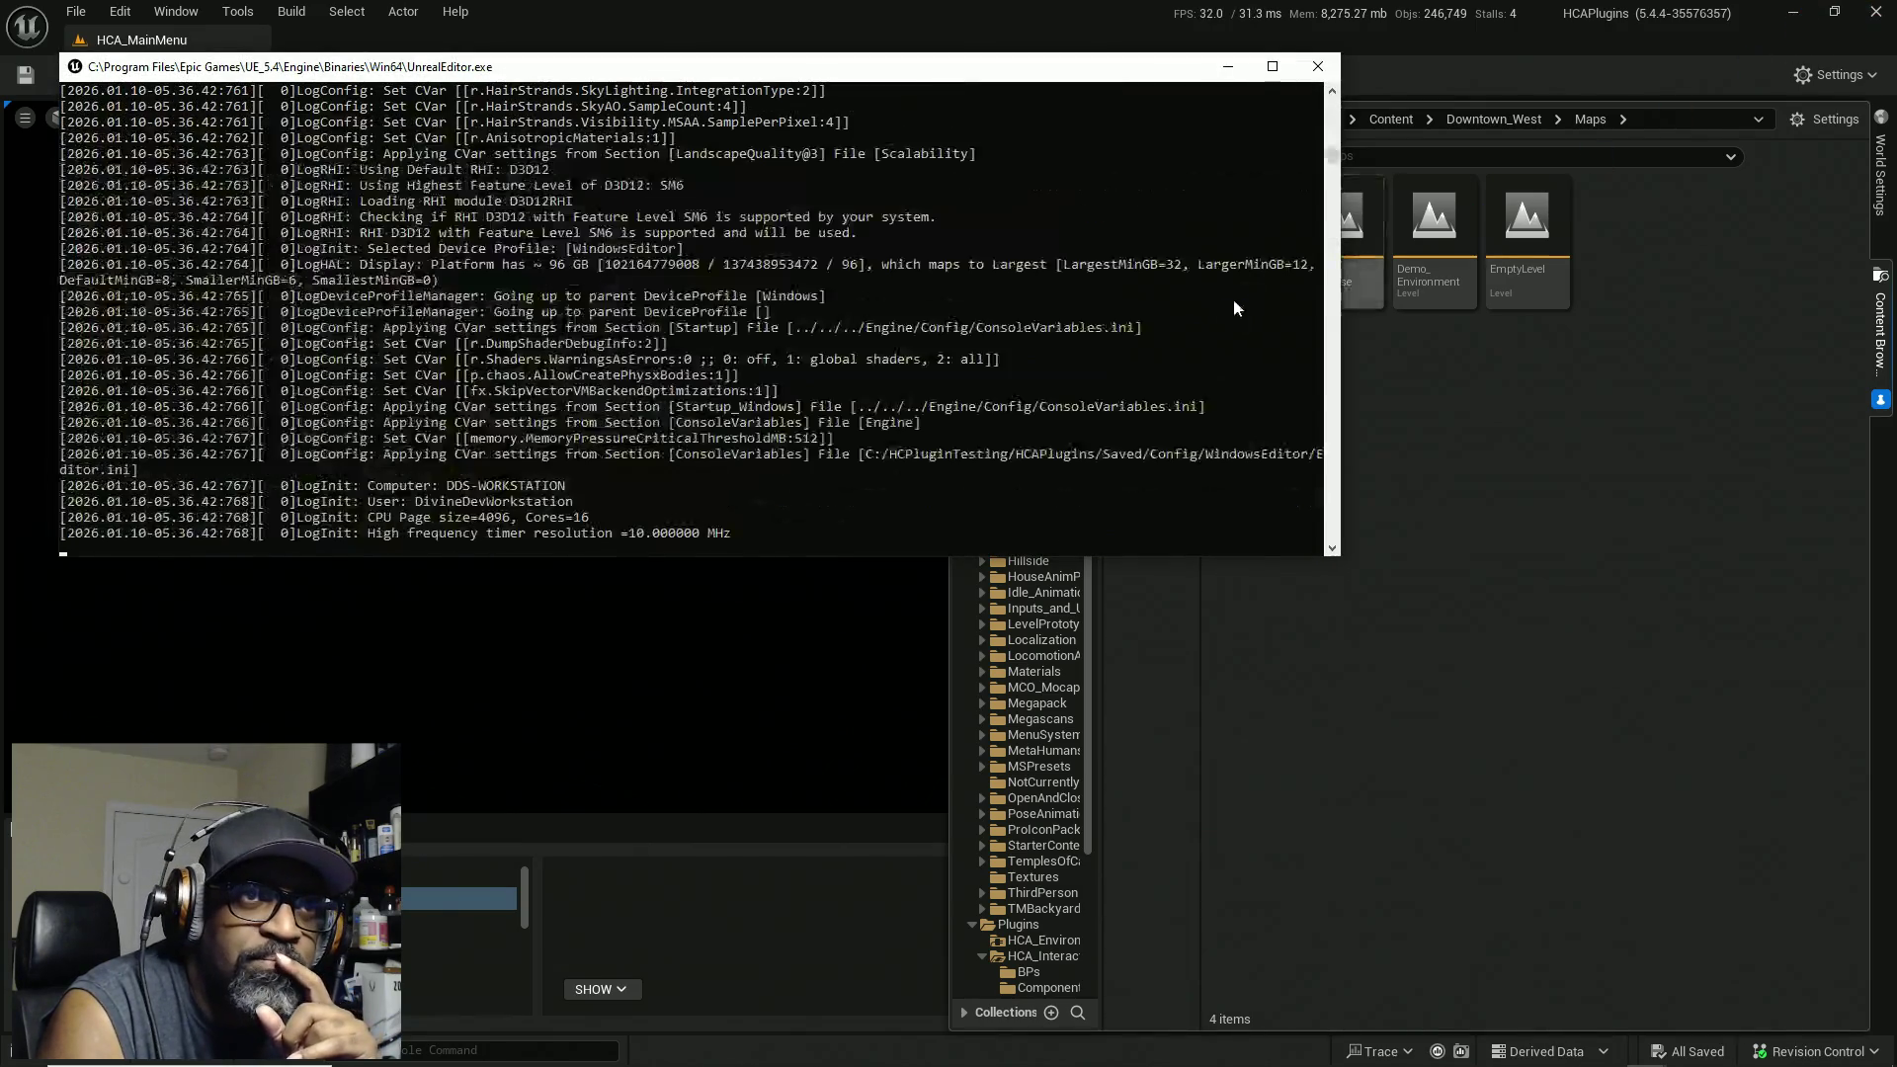
click(1797, 22)
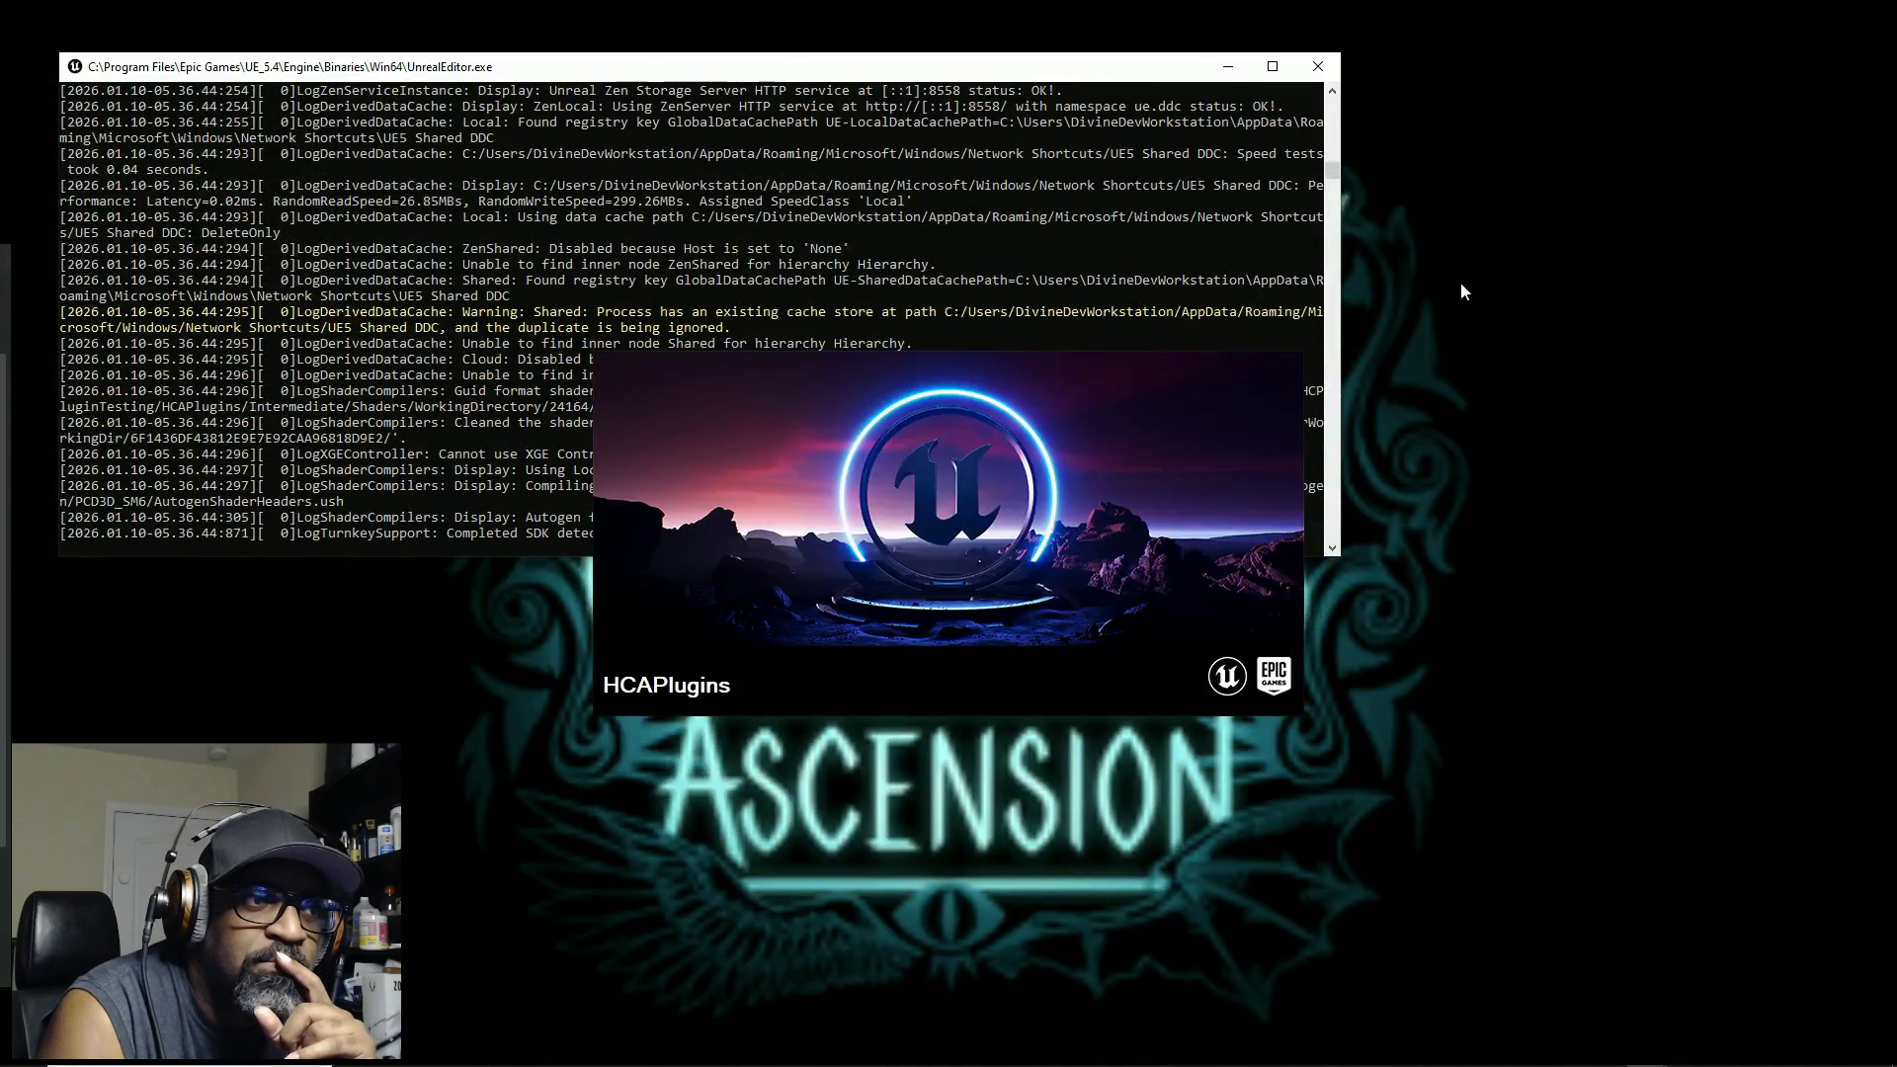
click(1228, 68)
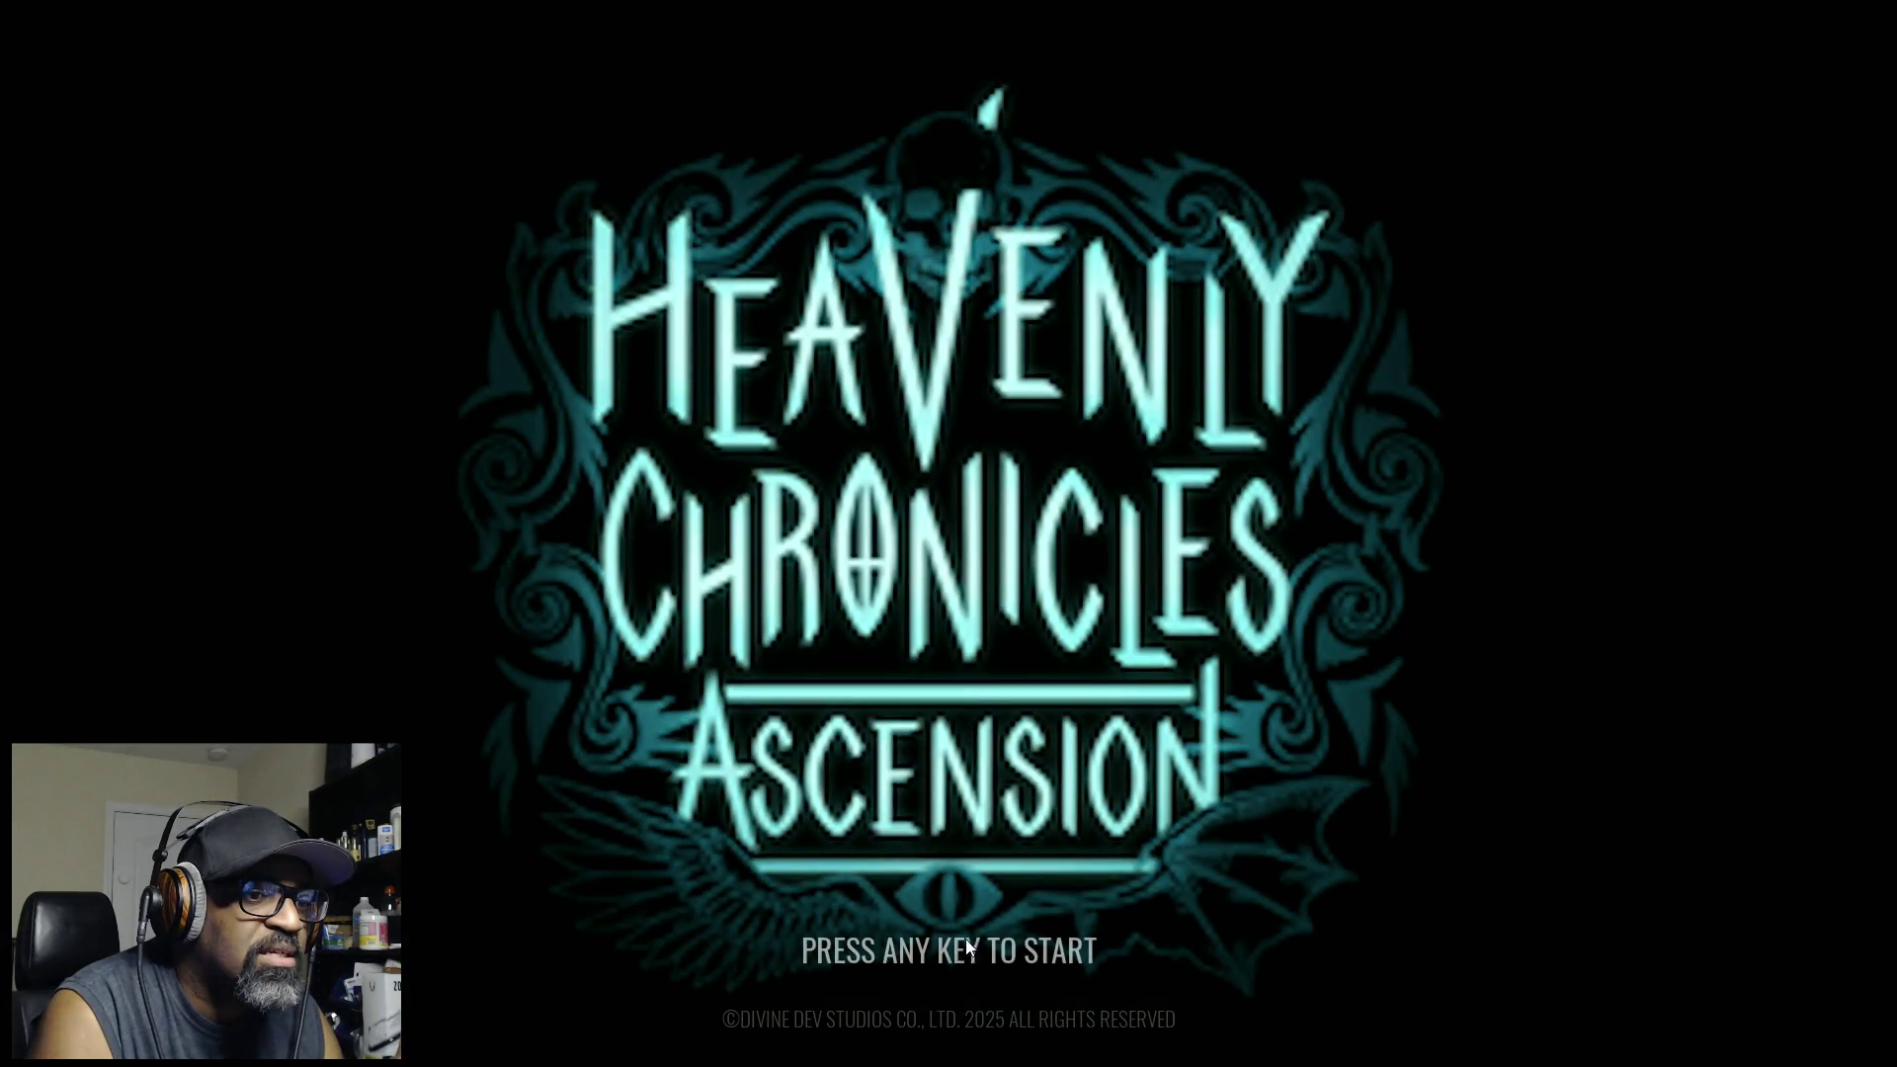
Step: Start a new game overwriting save slot 1, then bring up the quit prompt with Esc
click(956, 978)
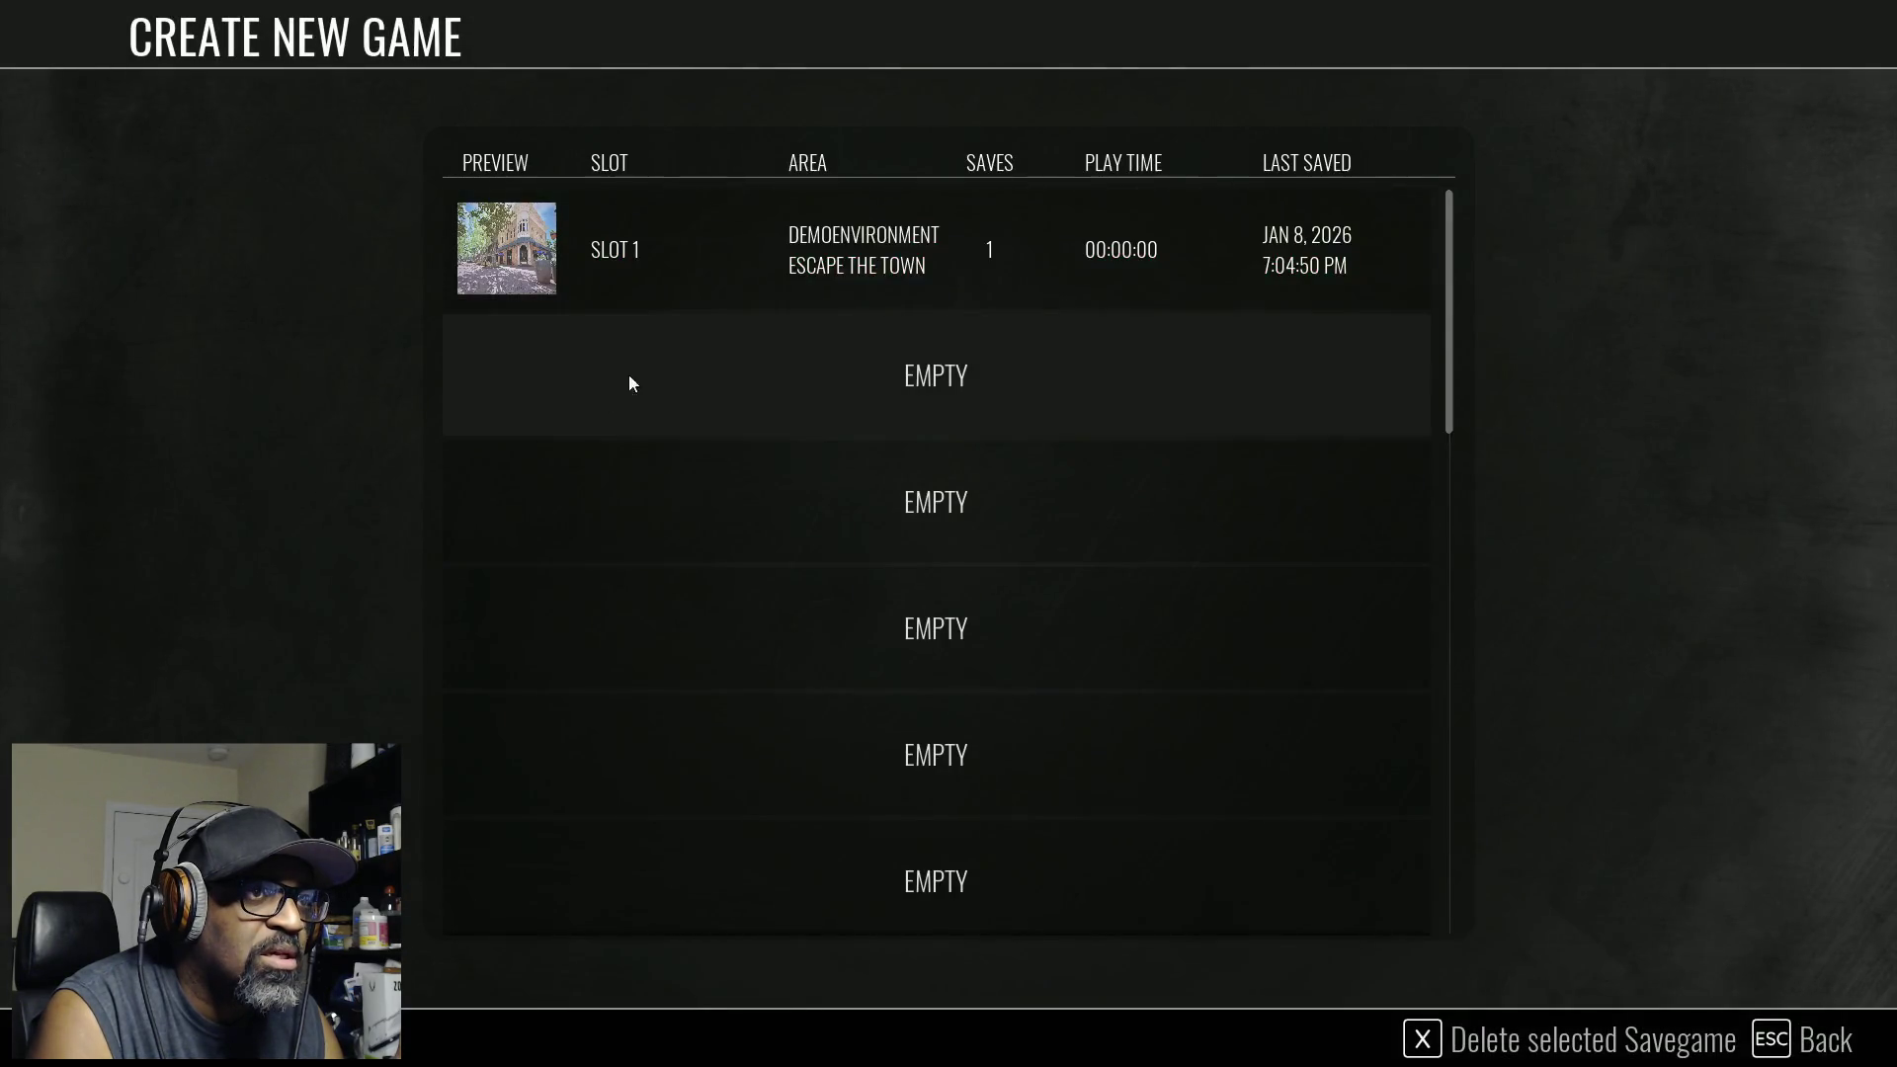
click(744, 260)
click(858, 692)
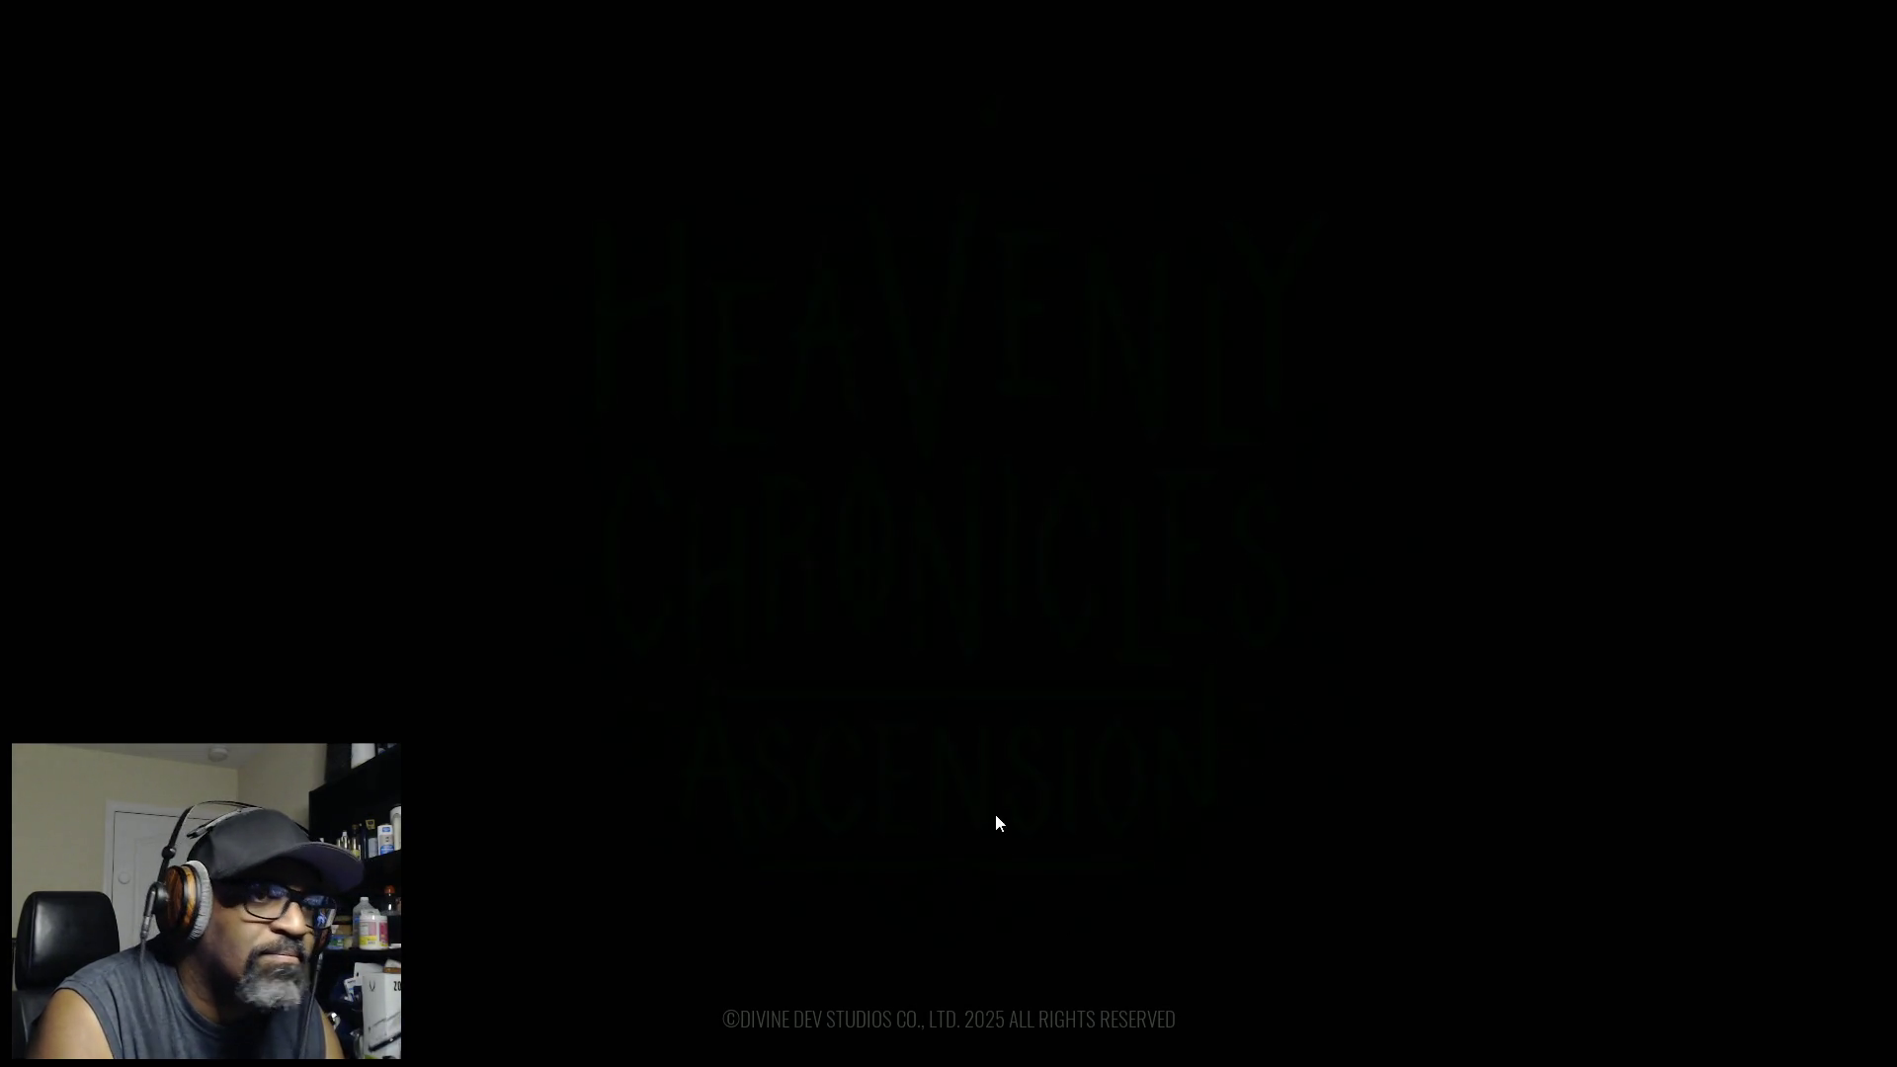
click(934, 922)
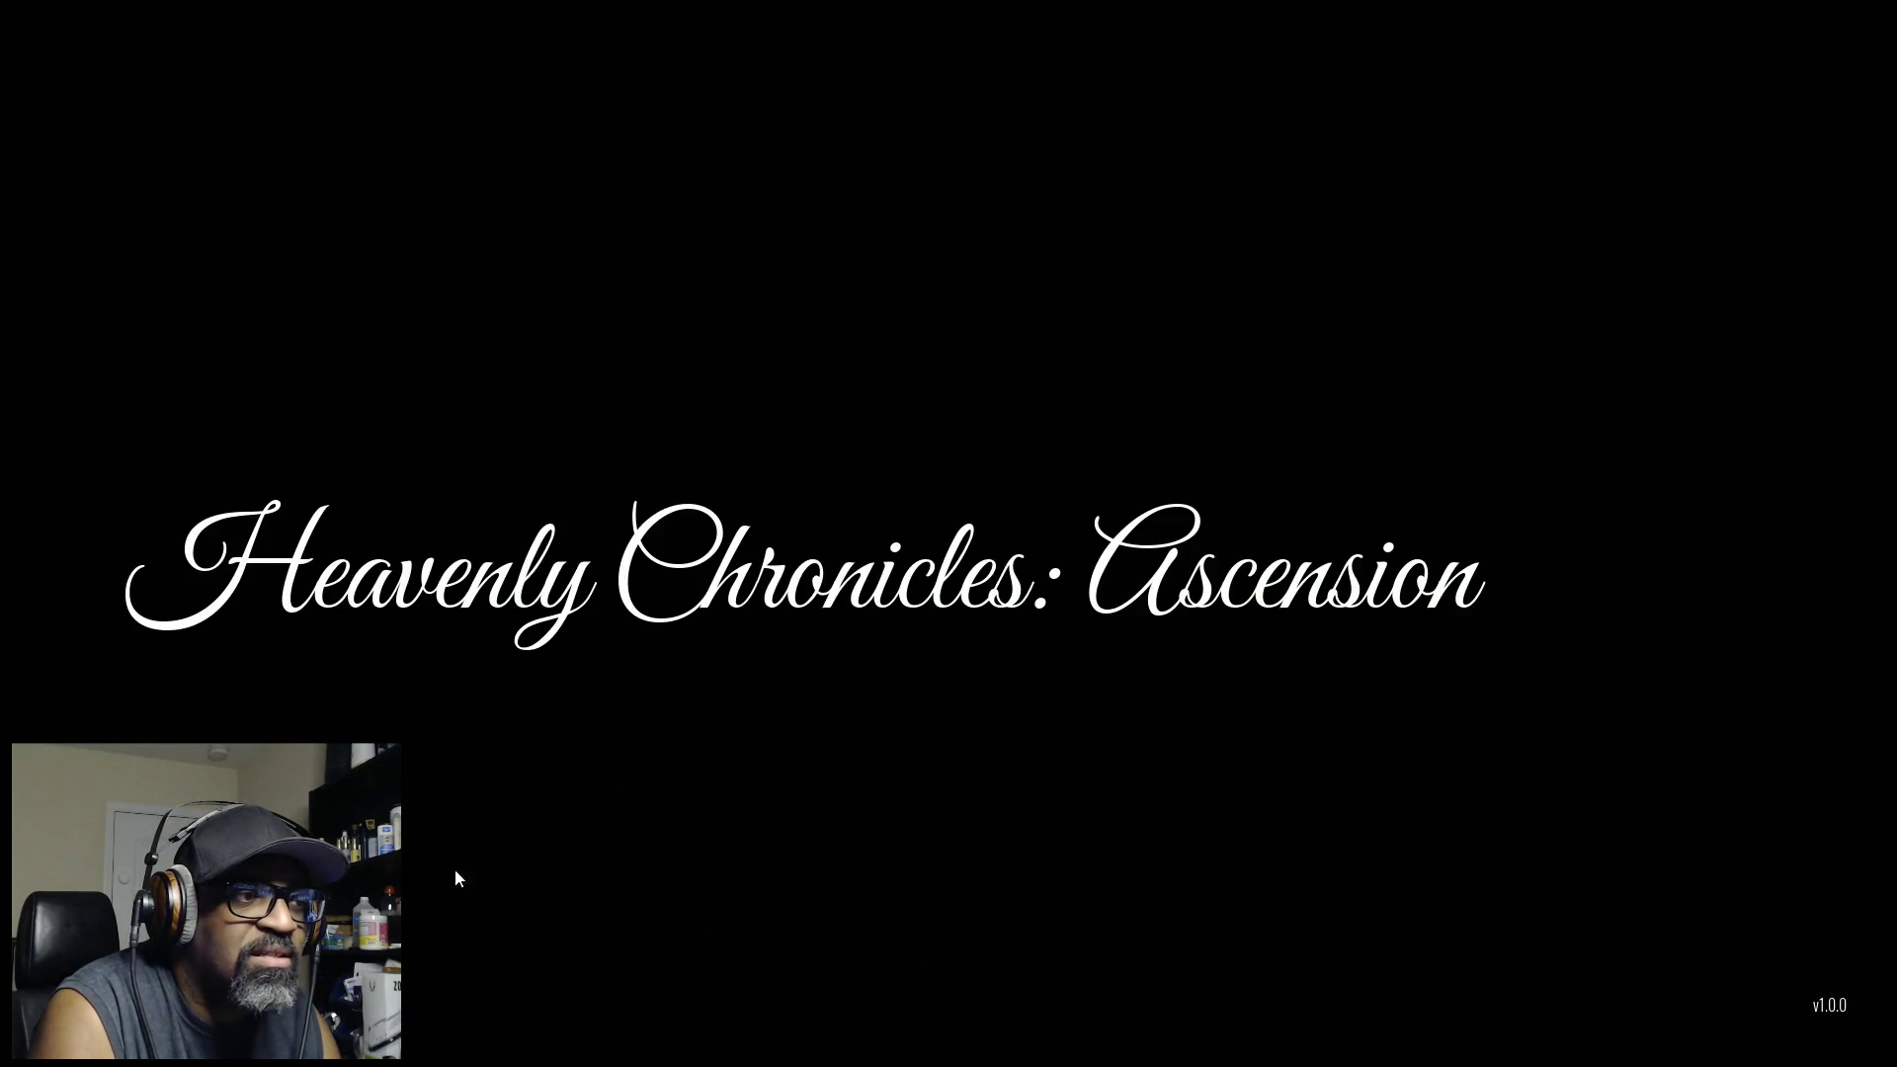
key(Escape)
key(Escape)
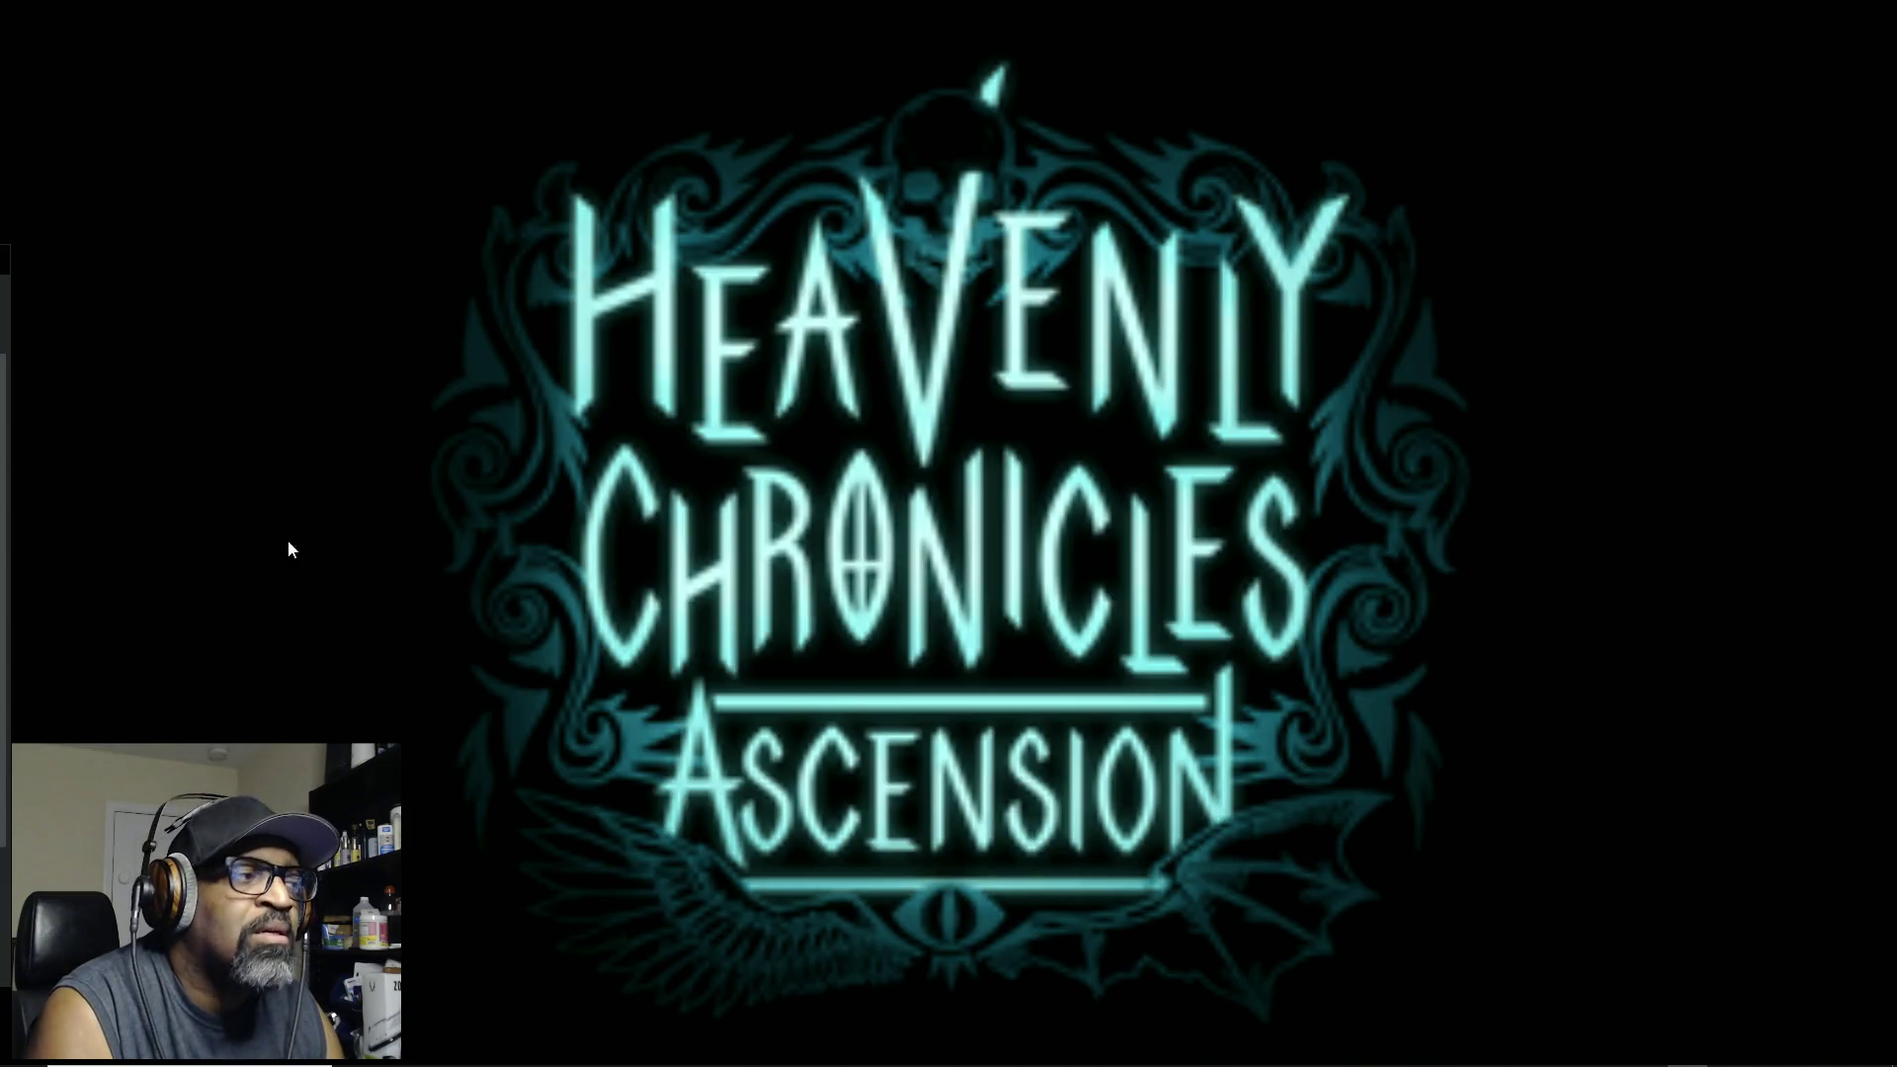
click(443, 589)
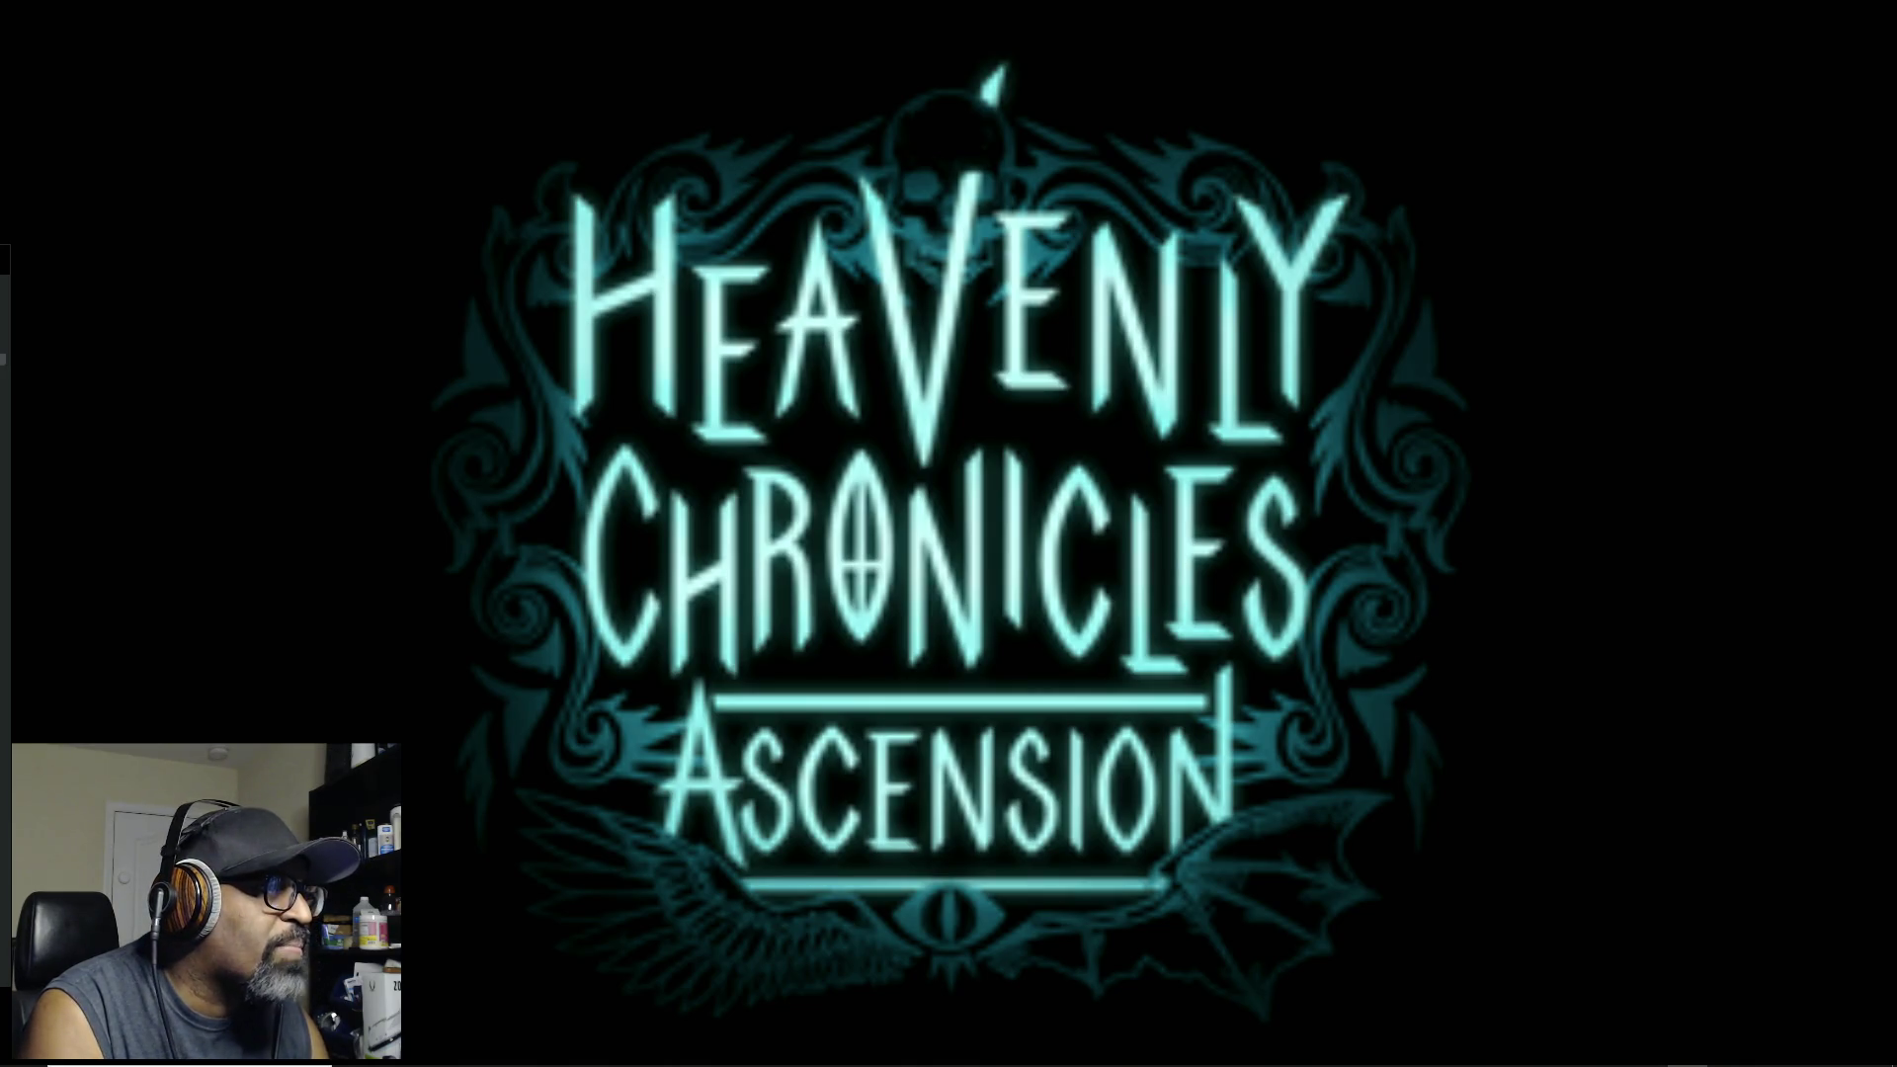
mouse_move(1137, 1060)
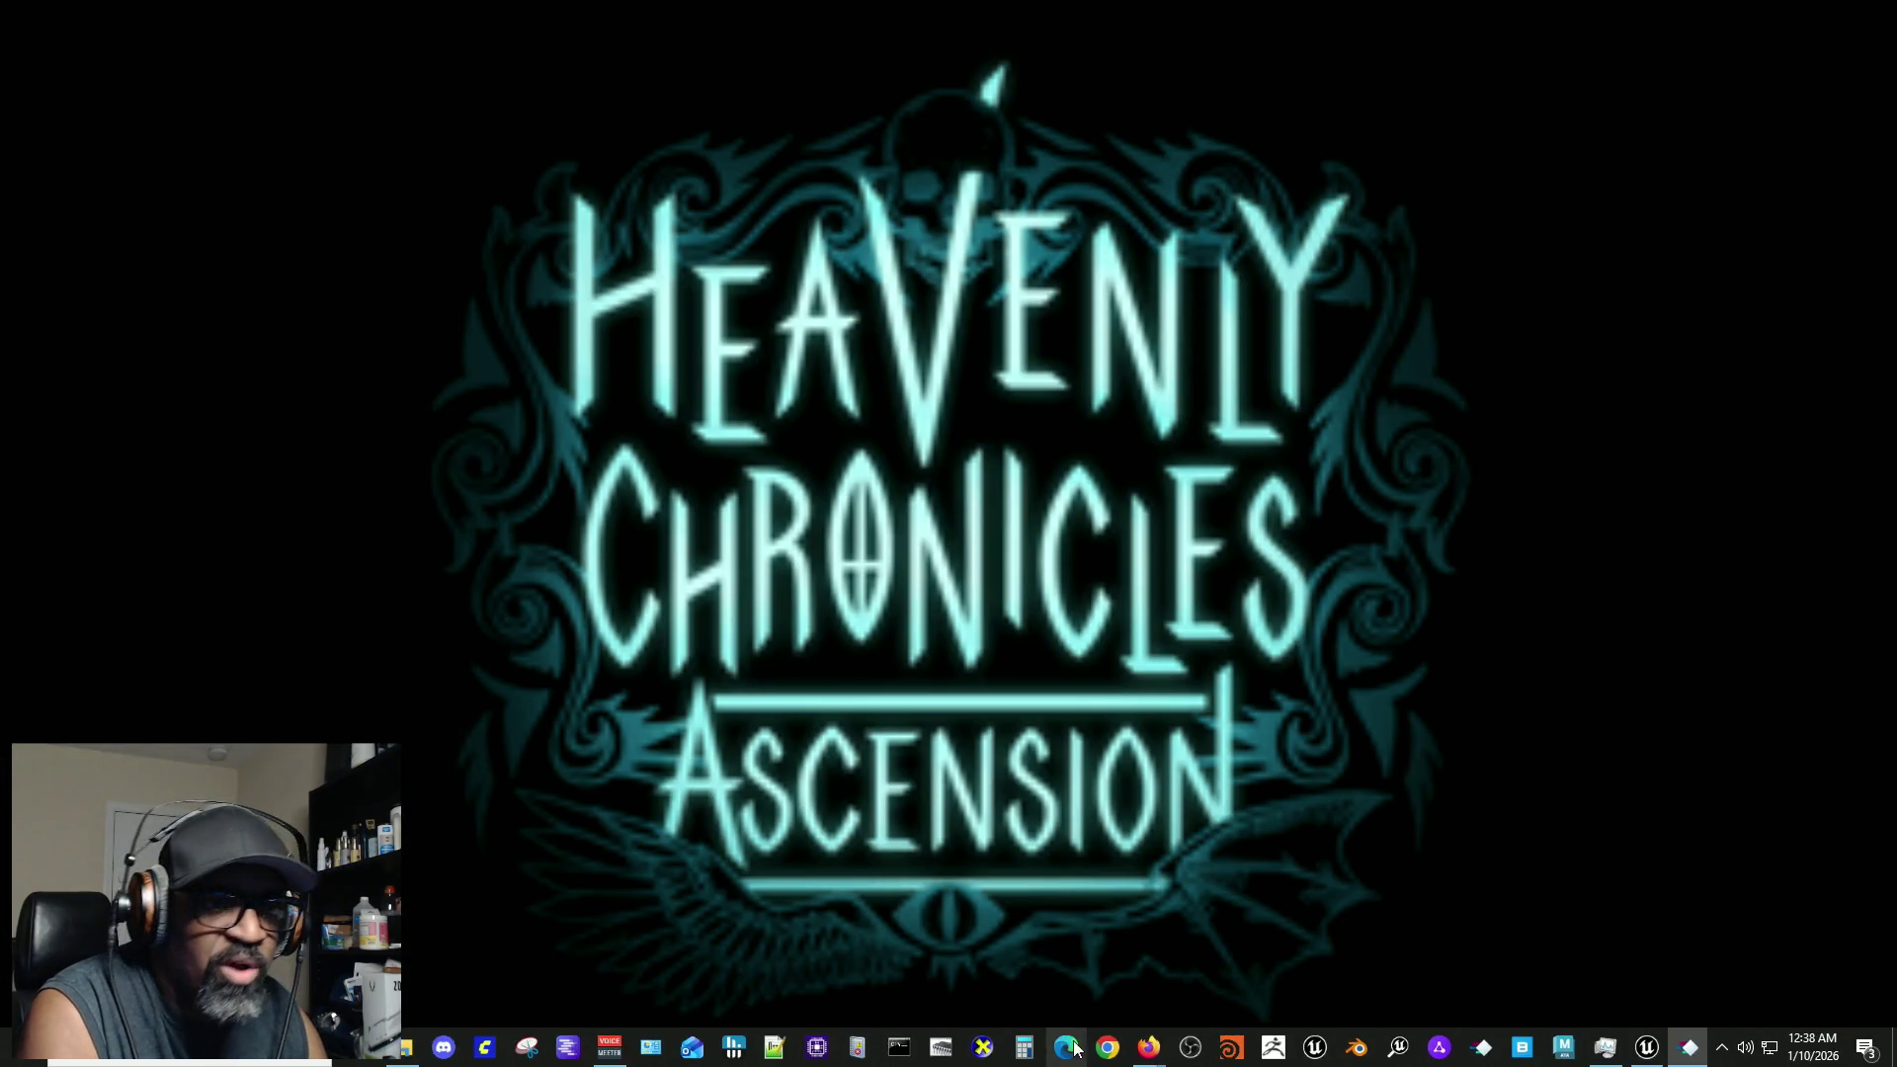
right_click(1141, 1053)
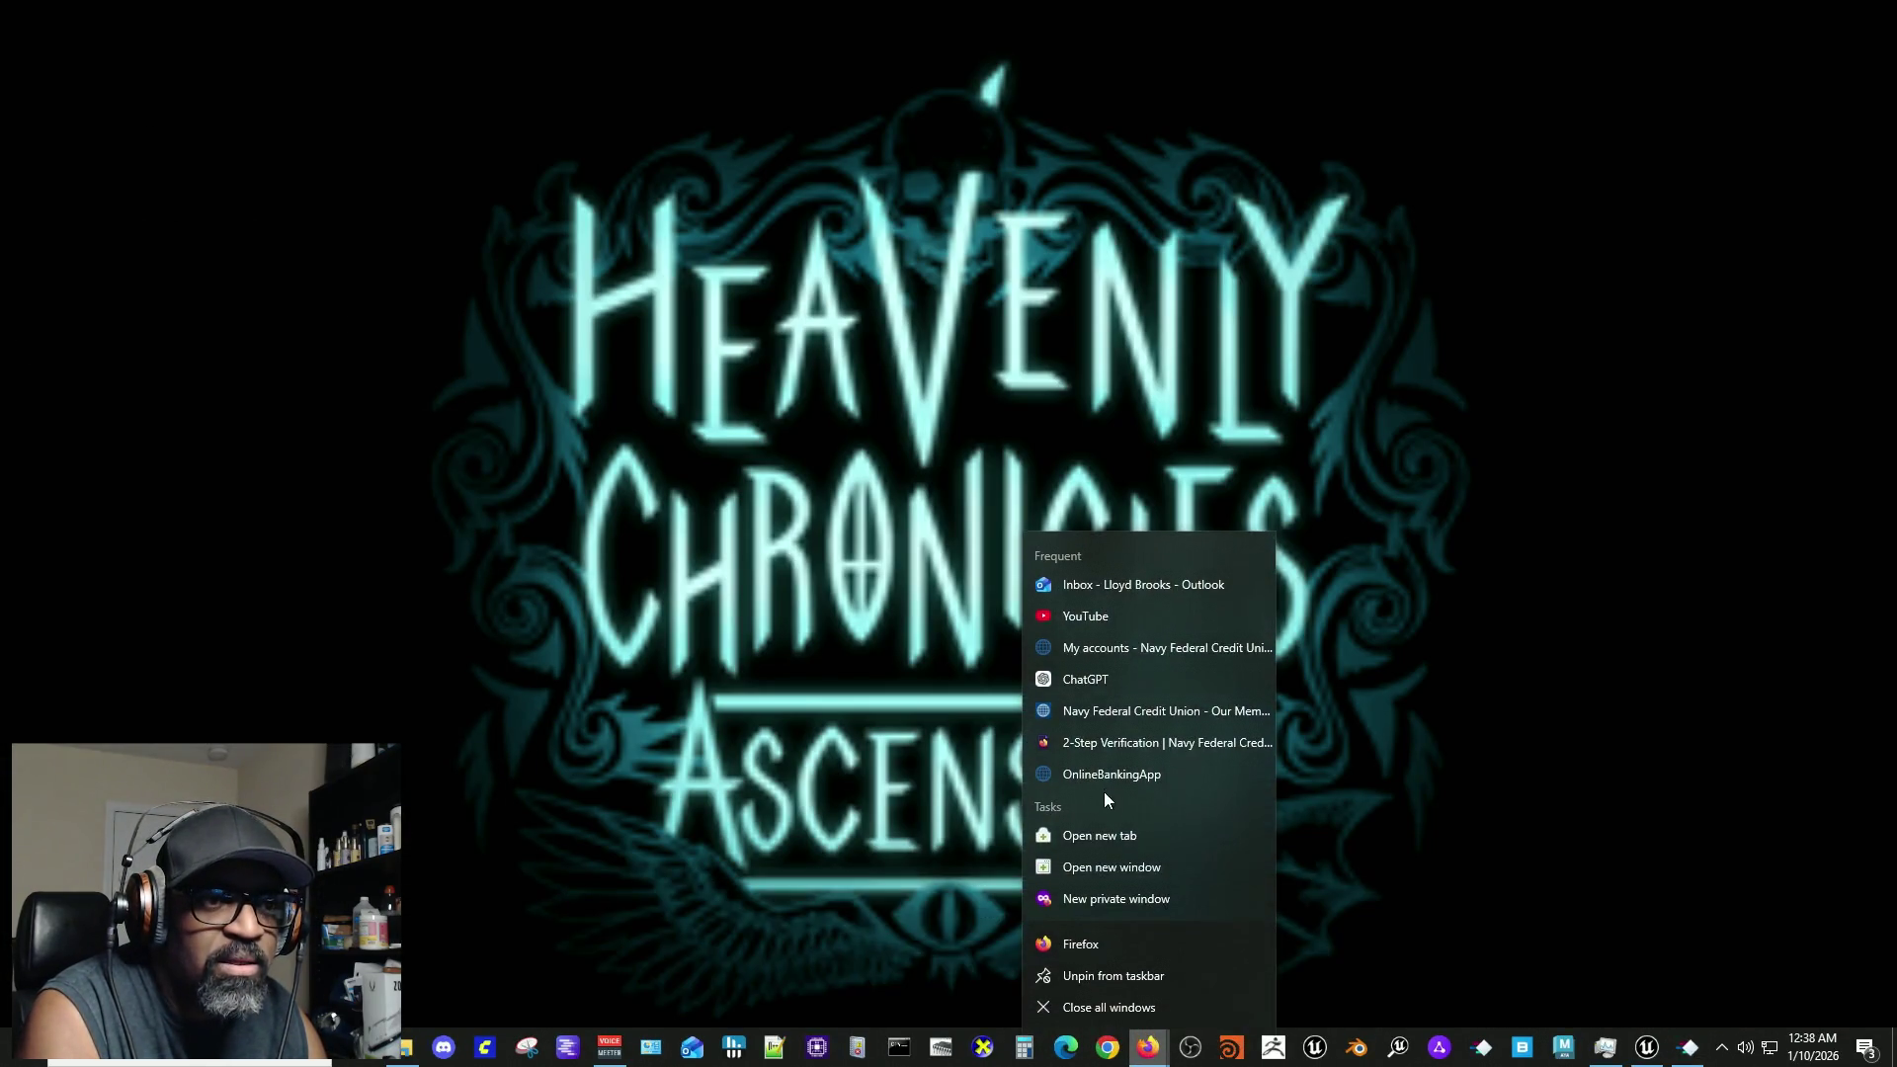
click(455, 135)
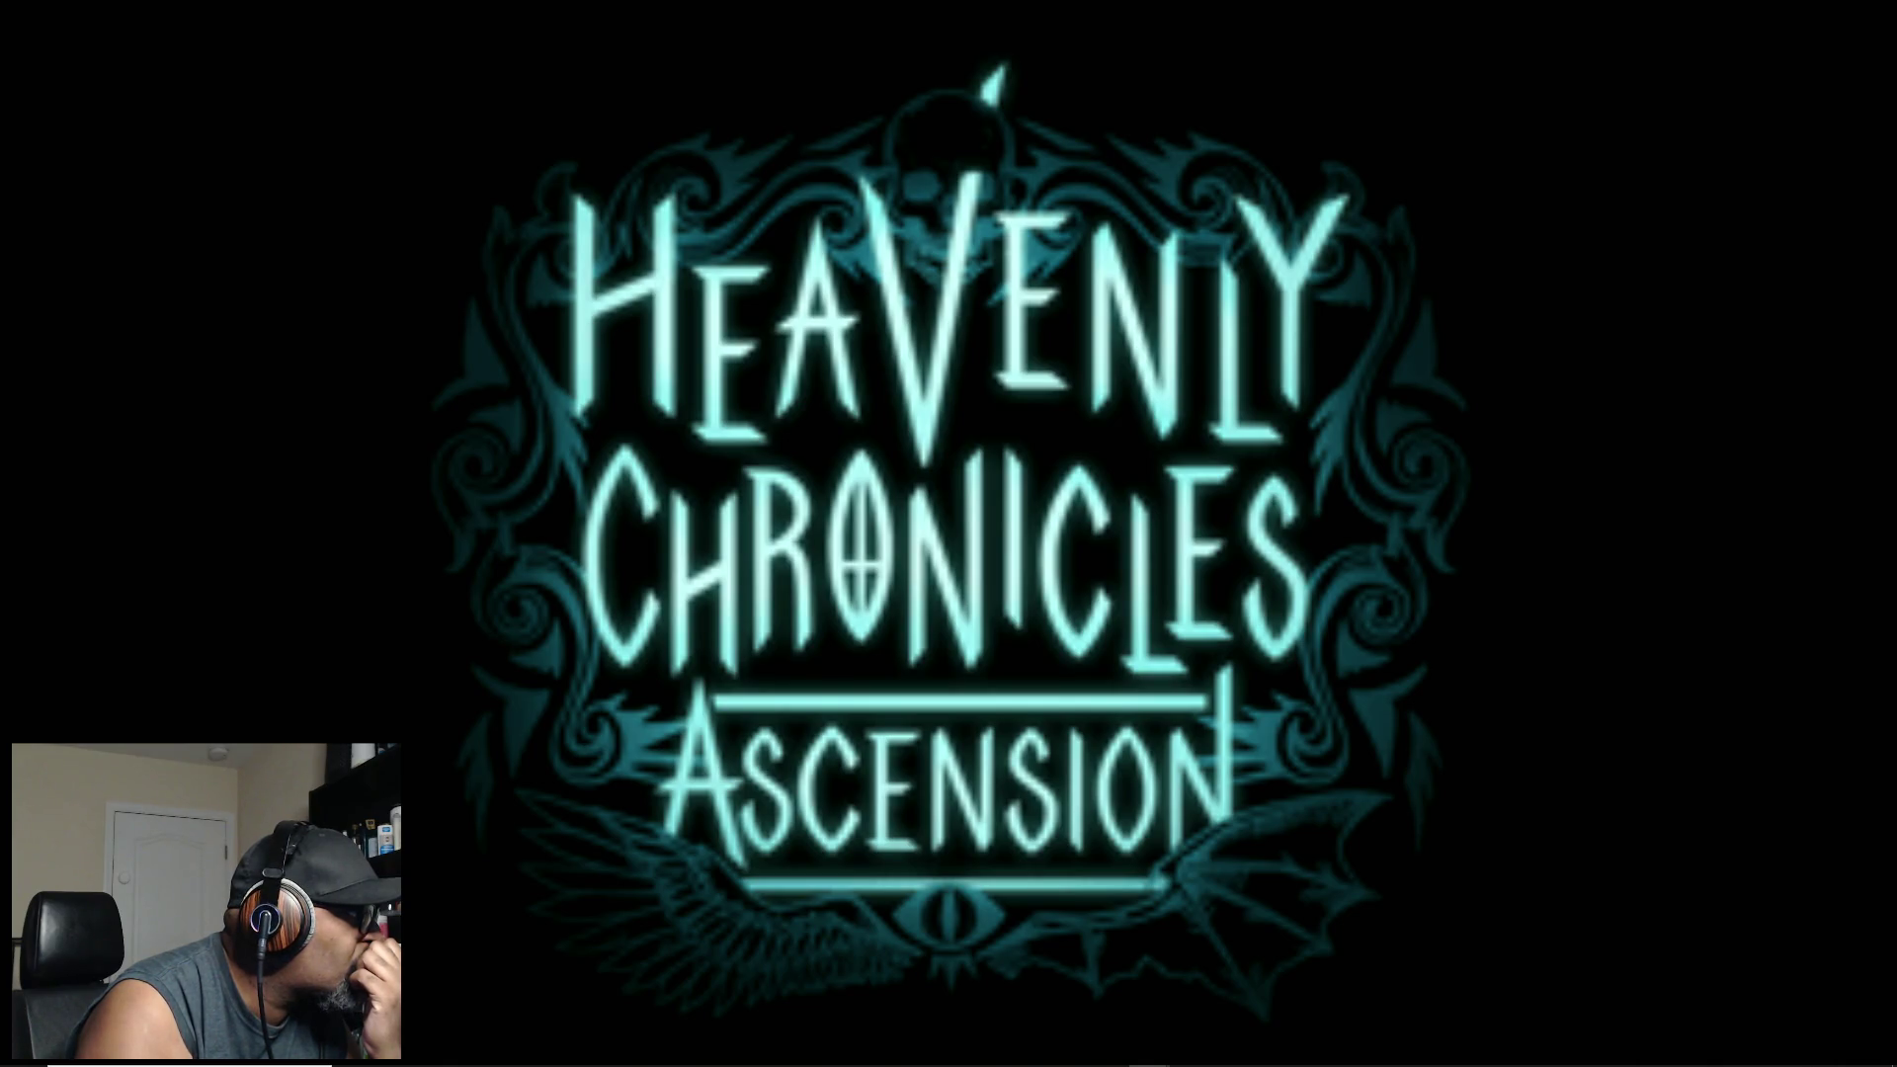
mouse_move(1314, 1059)
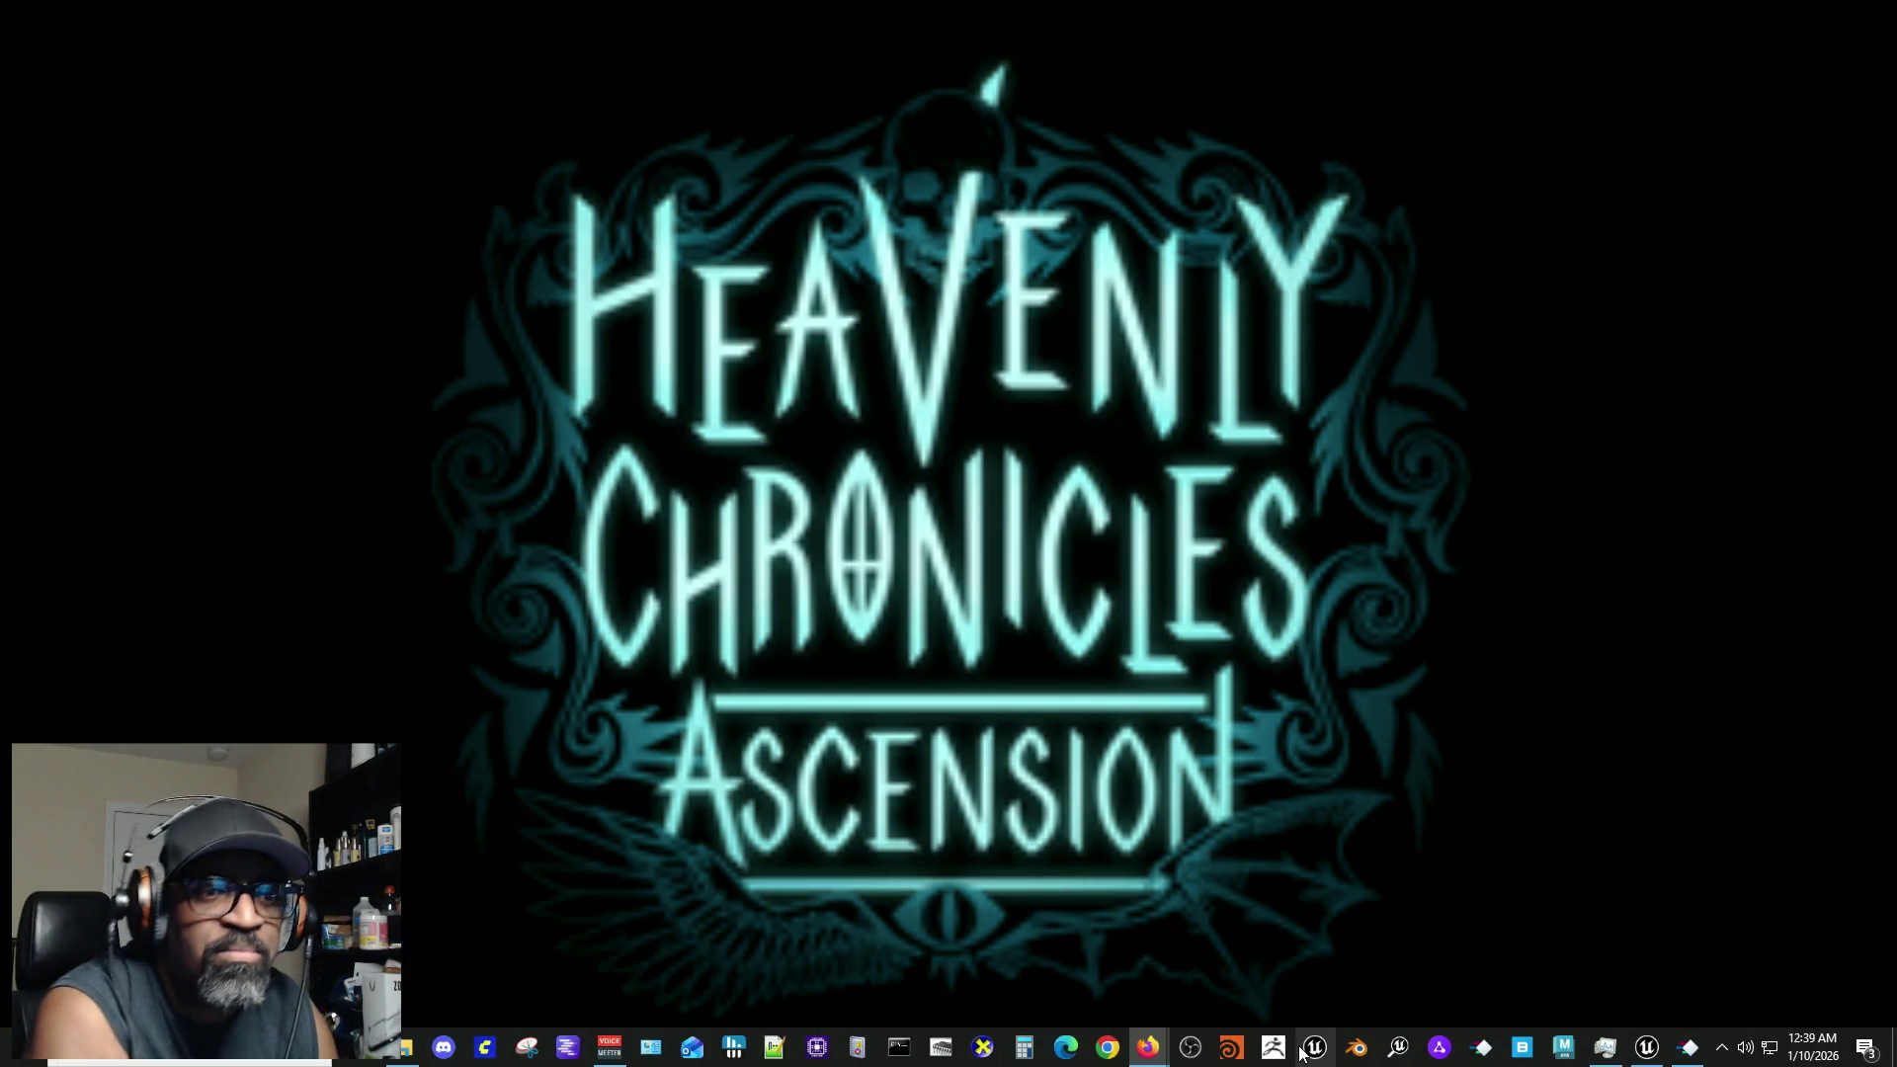
click(1647, 1050)
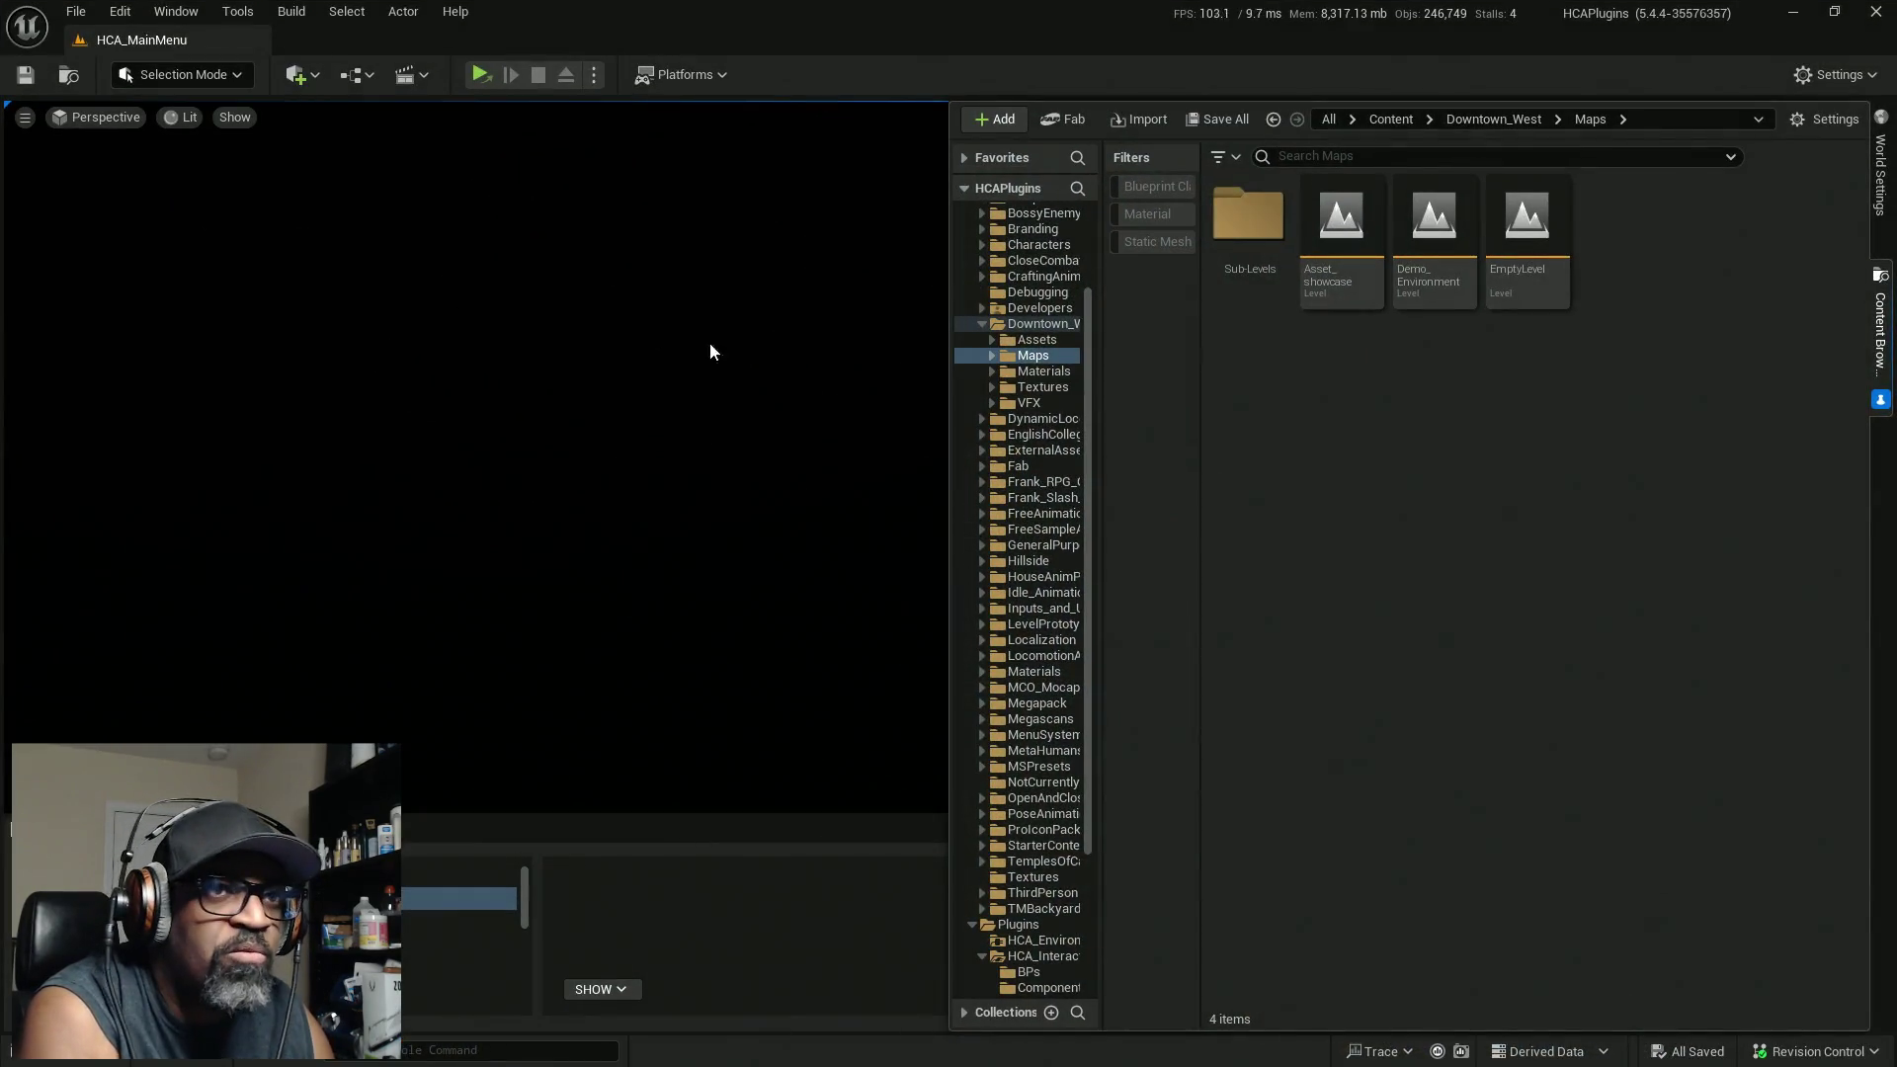
Step: Exit the Unreal Editor from the File menu
click(76, 12)
click(110, 550)
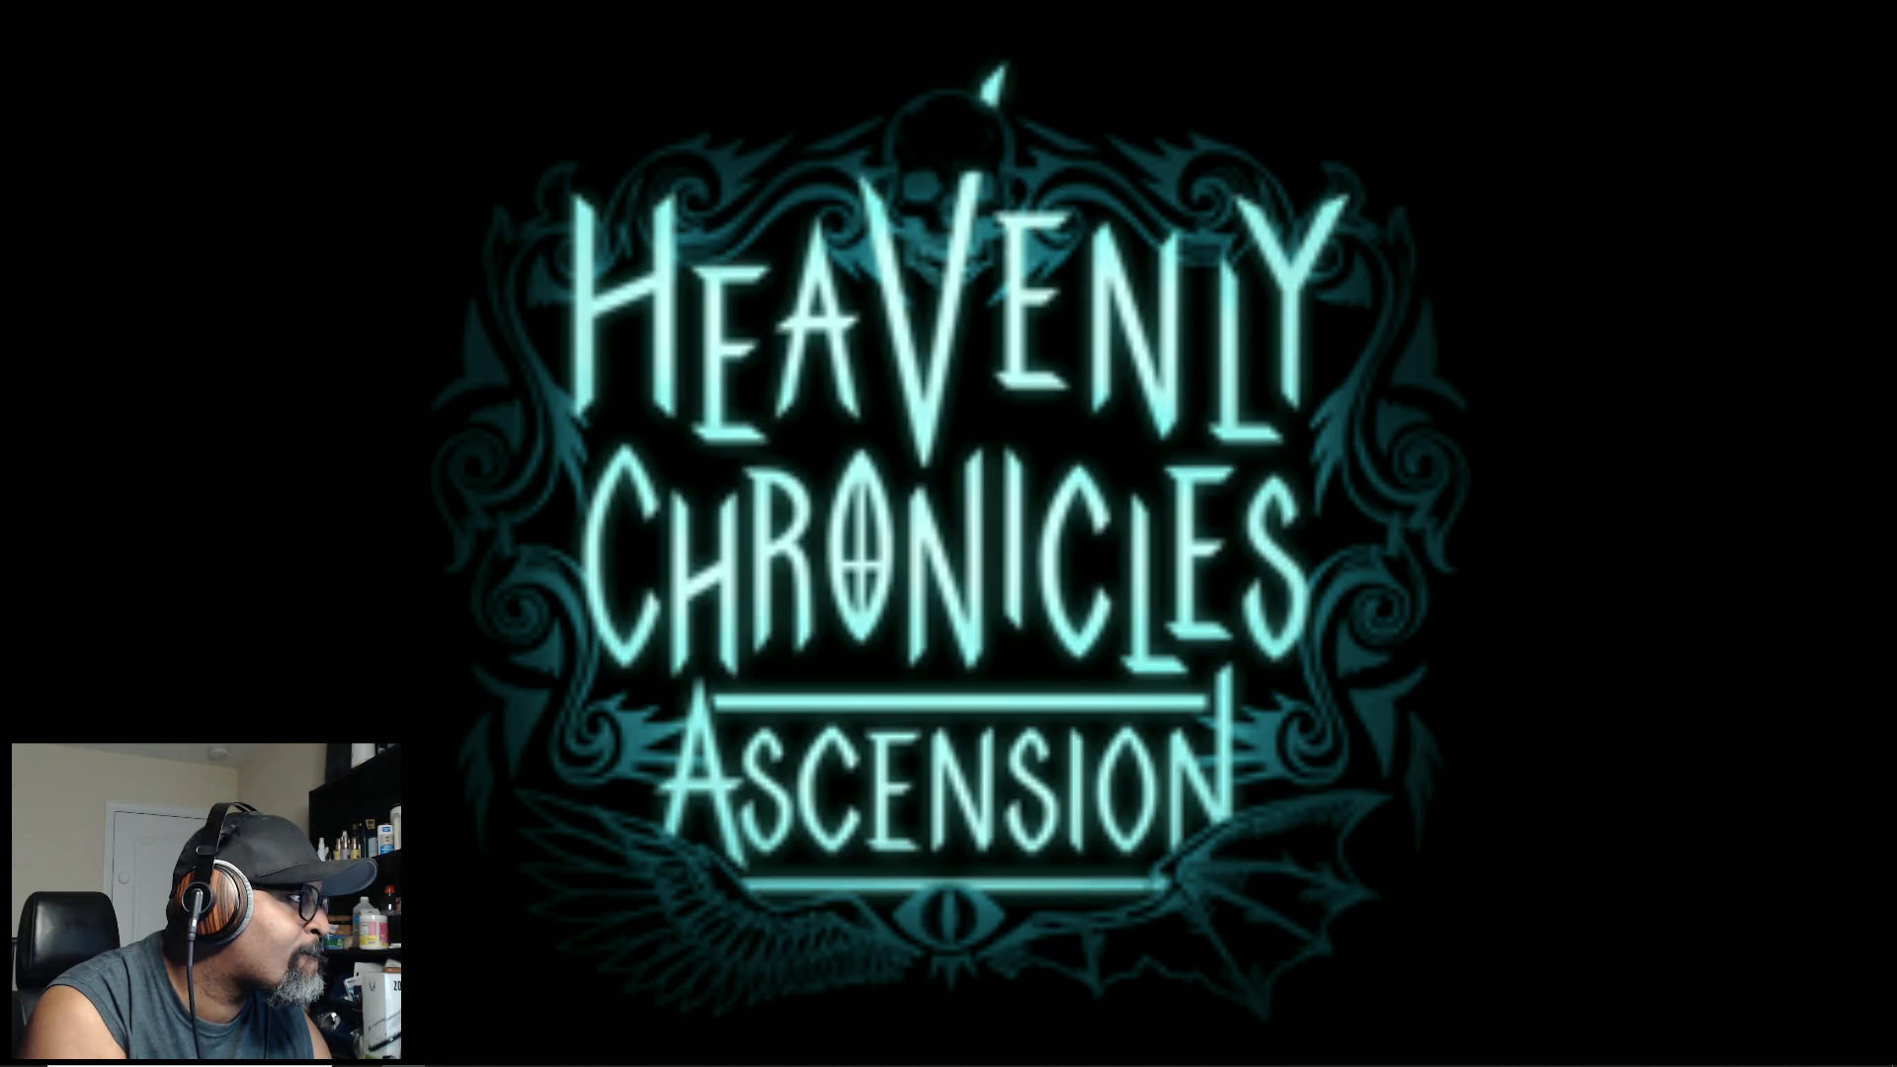
Step: Bring the Downtown_West Maps window into view and resize its columns to reveal Type and Size
mouse_move(0, 524)
mouse_down()
mouse_move(365, 543)
mouse_move(345, 624)
mouse_up()
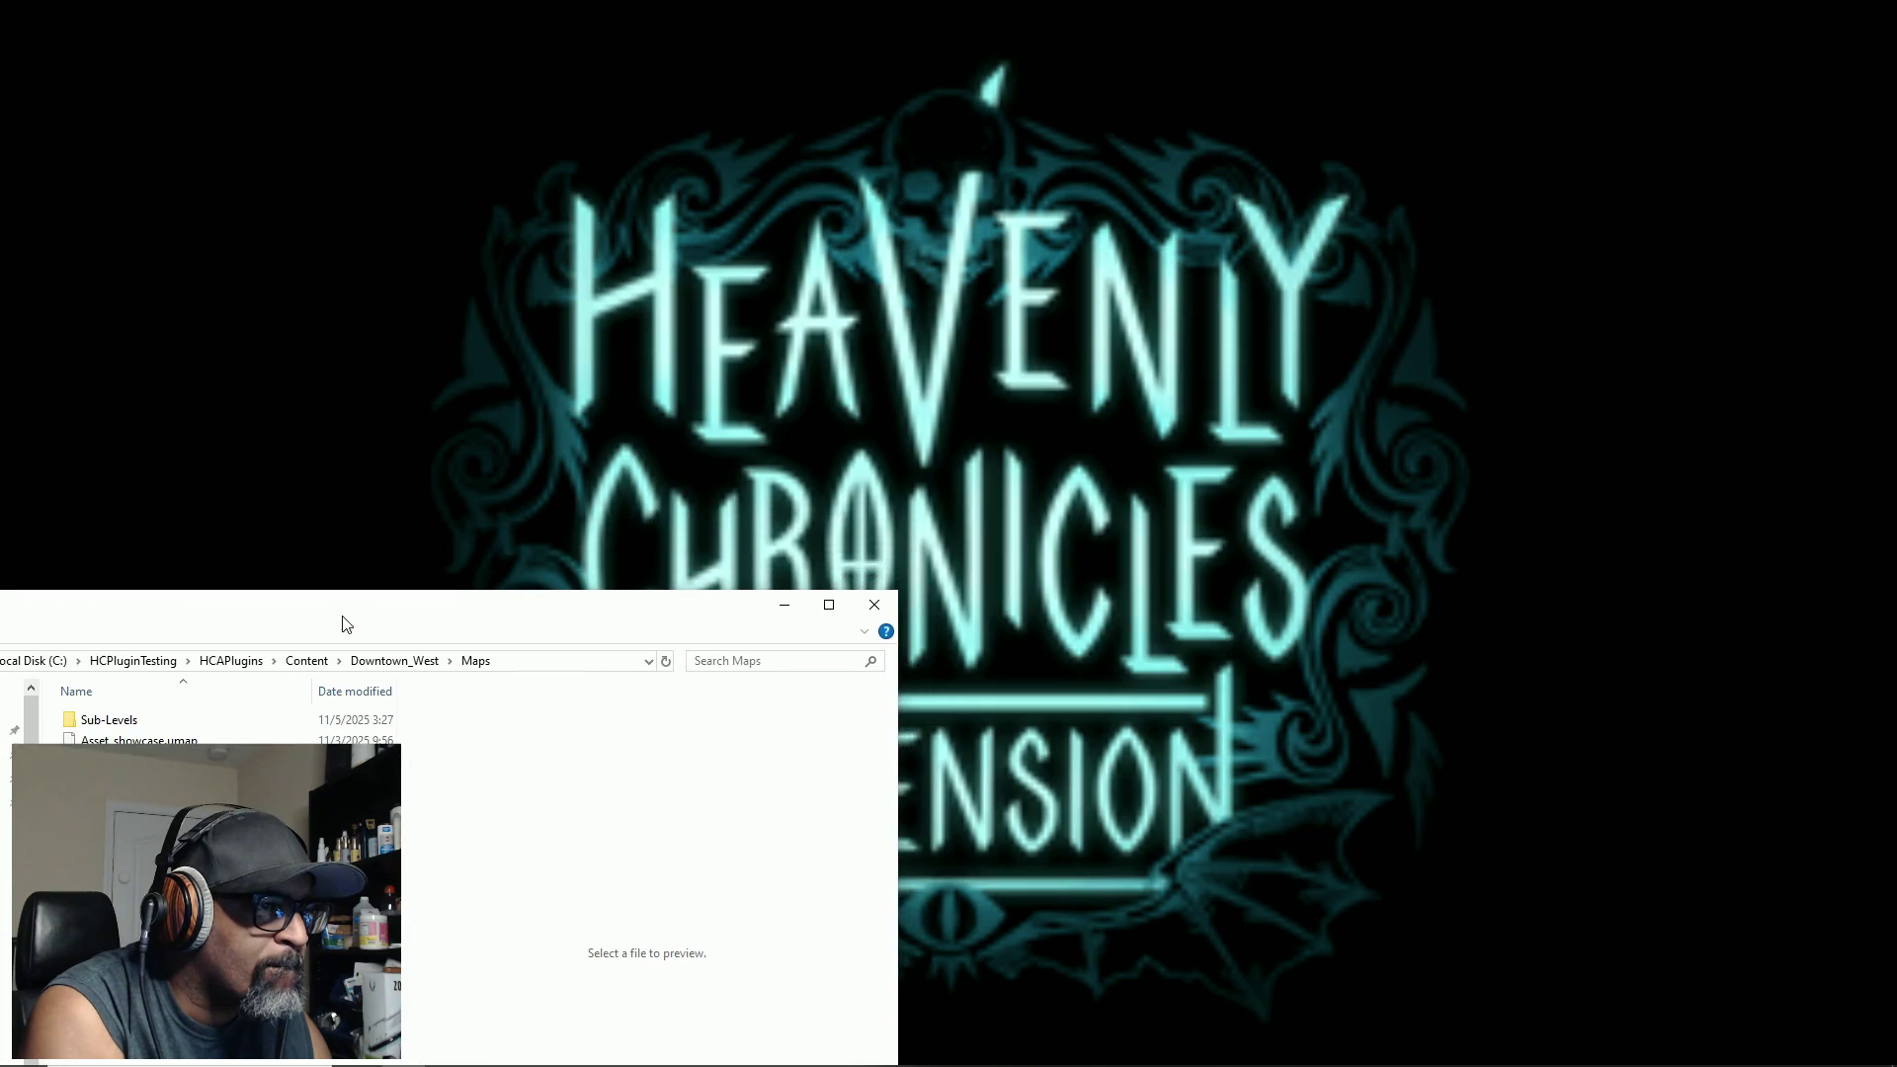
mouse_move(313, 694)
mouse_down()
mouse_move(222, 696)
mouse_move(241, 701)
mouse_up()
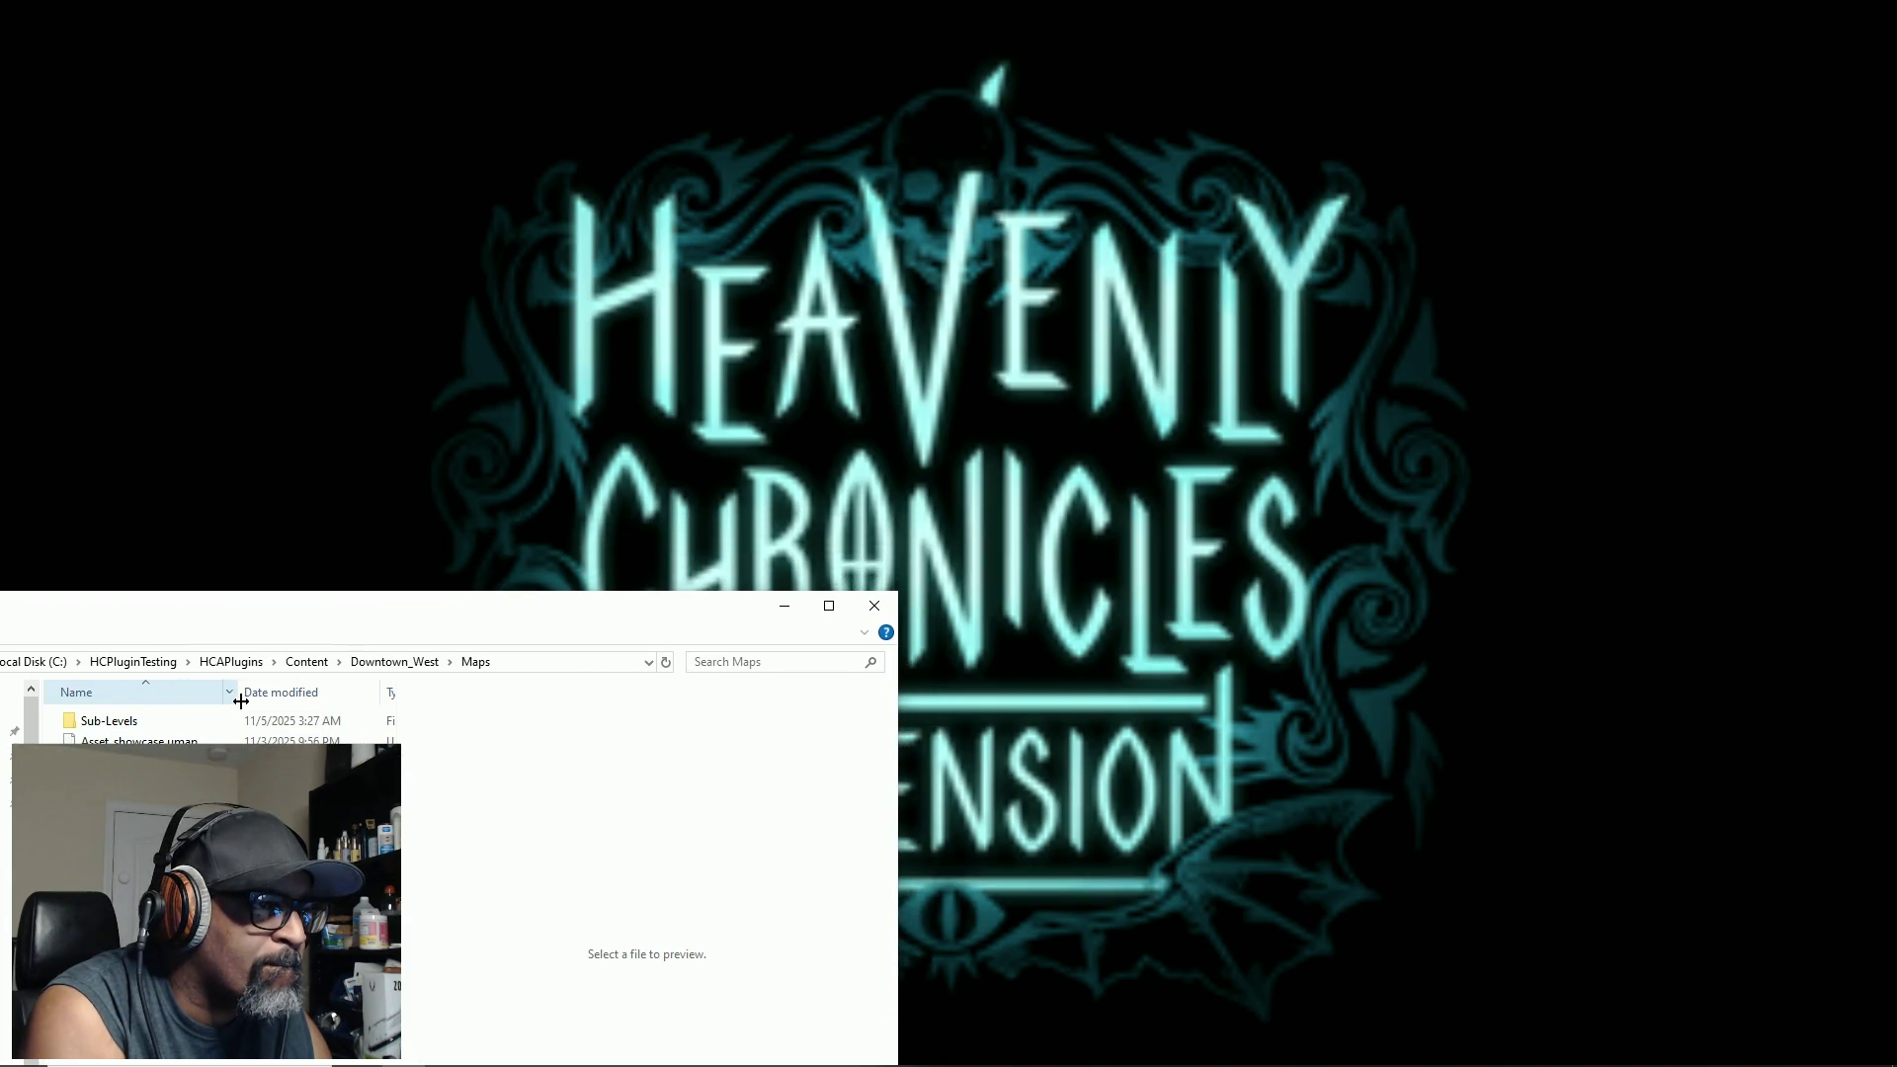
drag(398, 719, 699, 728)
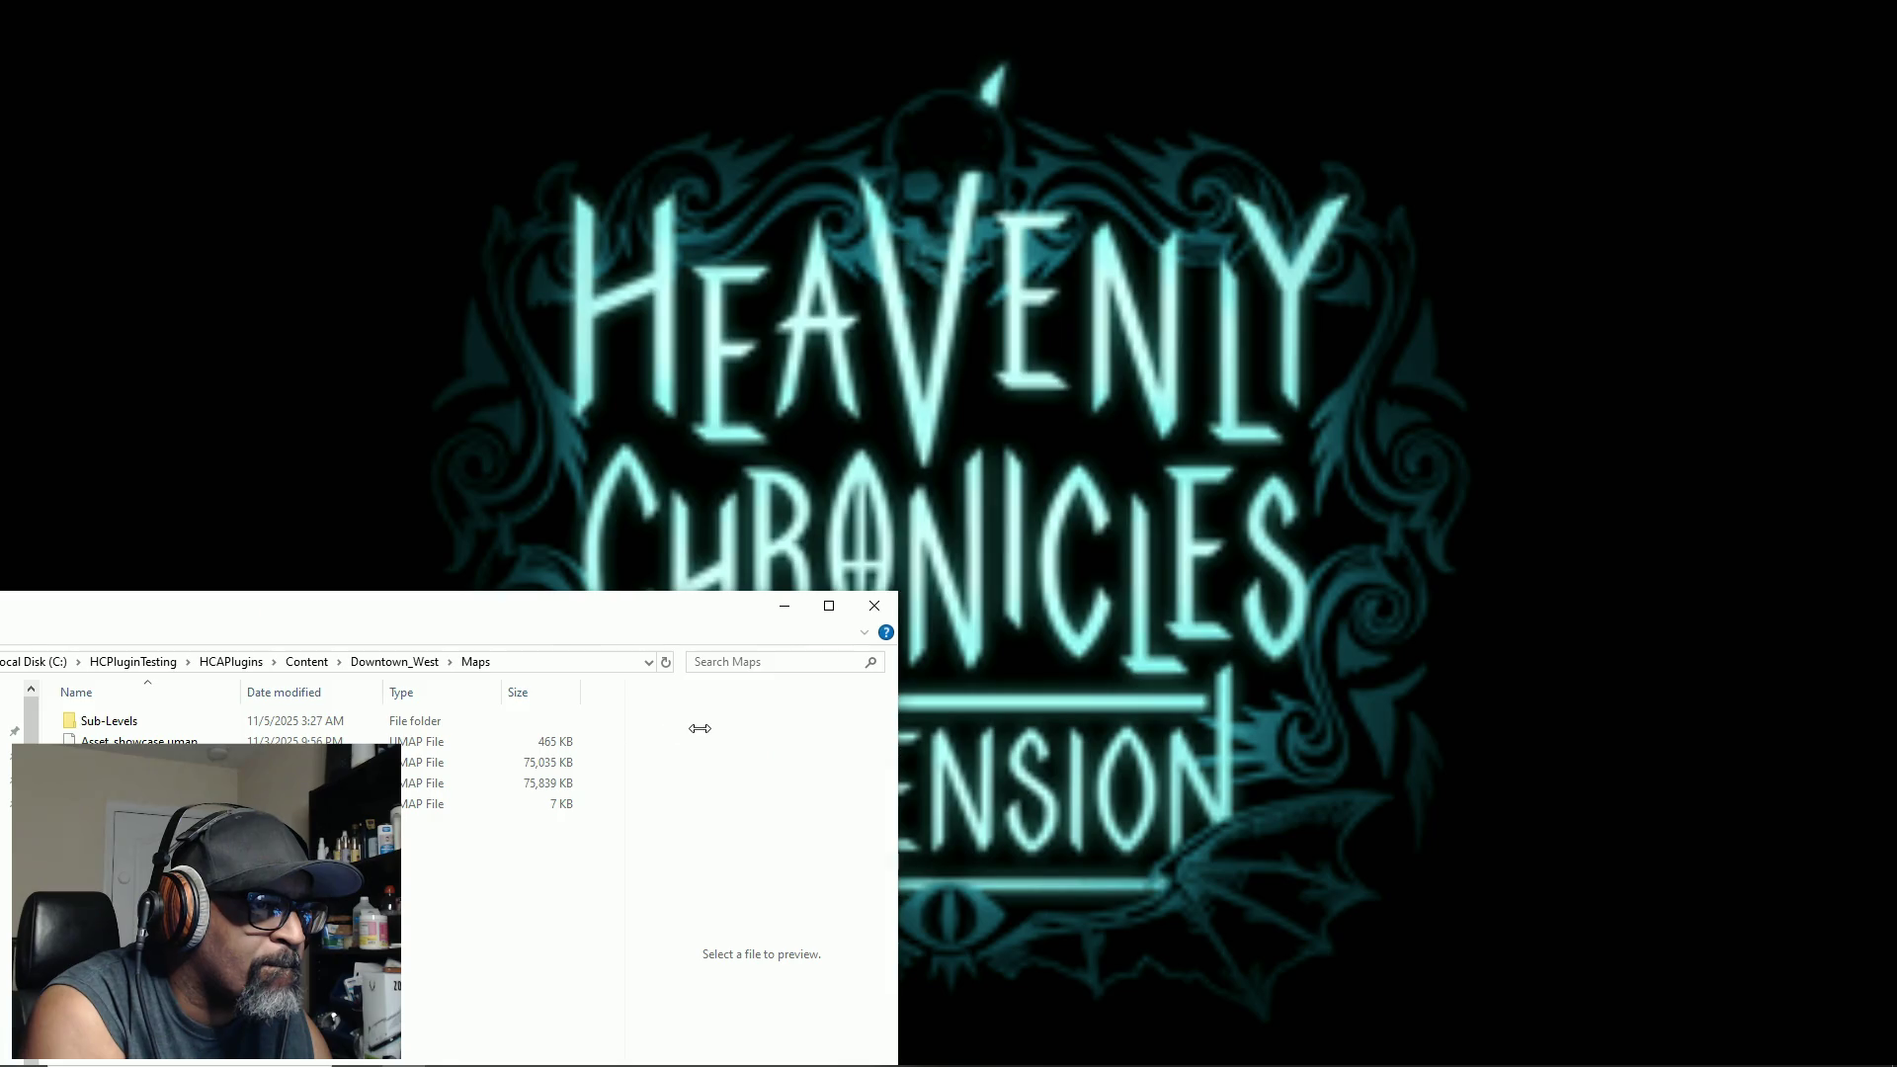
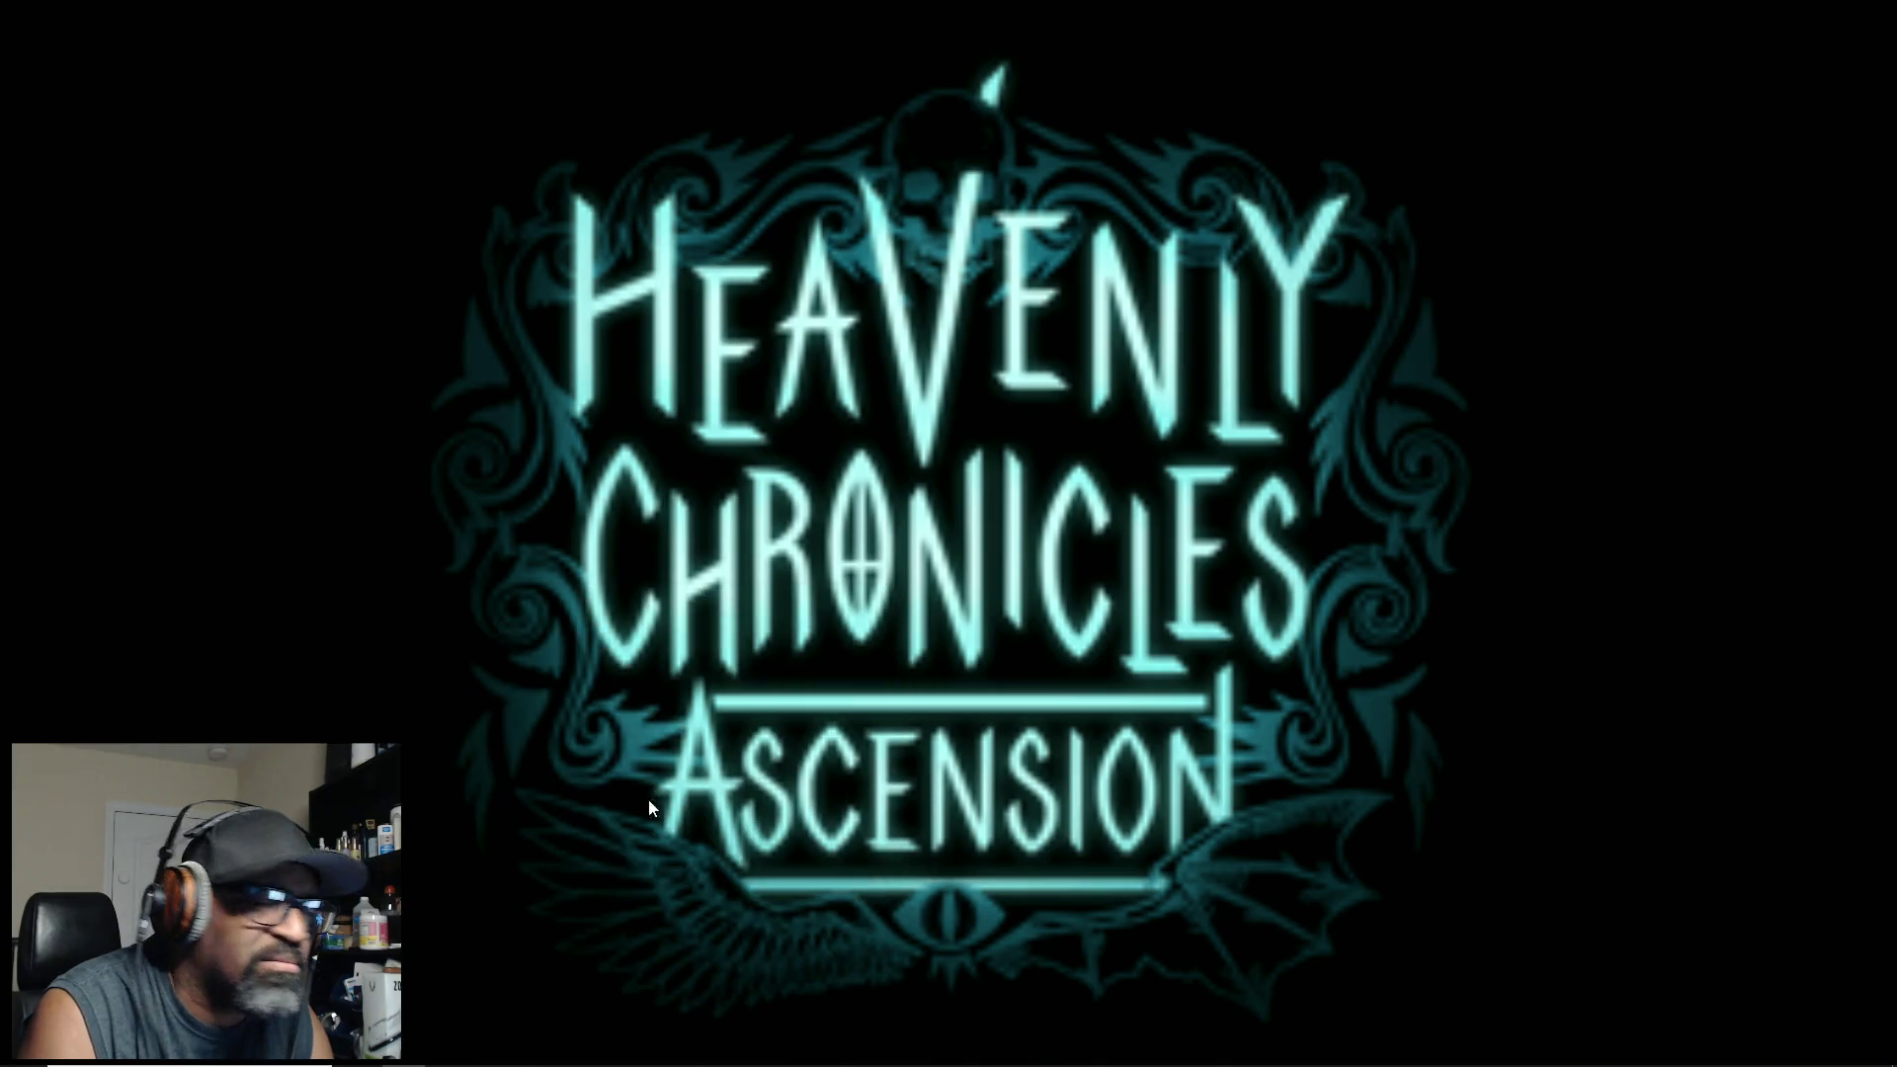
Step: Browse the Content Browser to Content > Downtown_West > Maps, showing Sub-Levels and three levels
mouse_move(989, 1063)
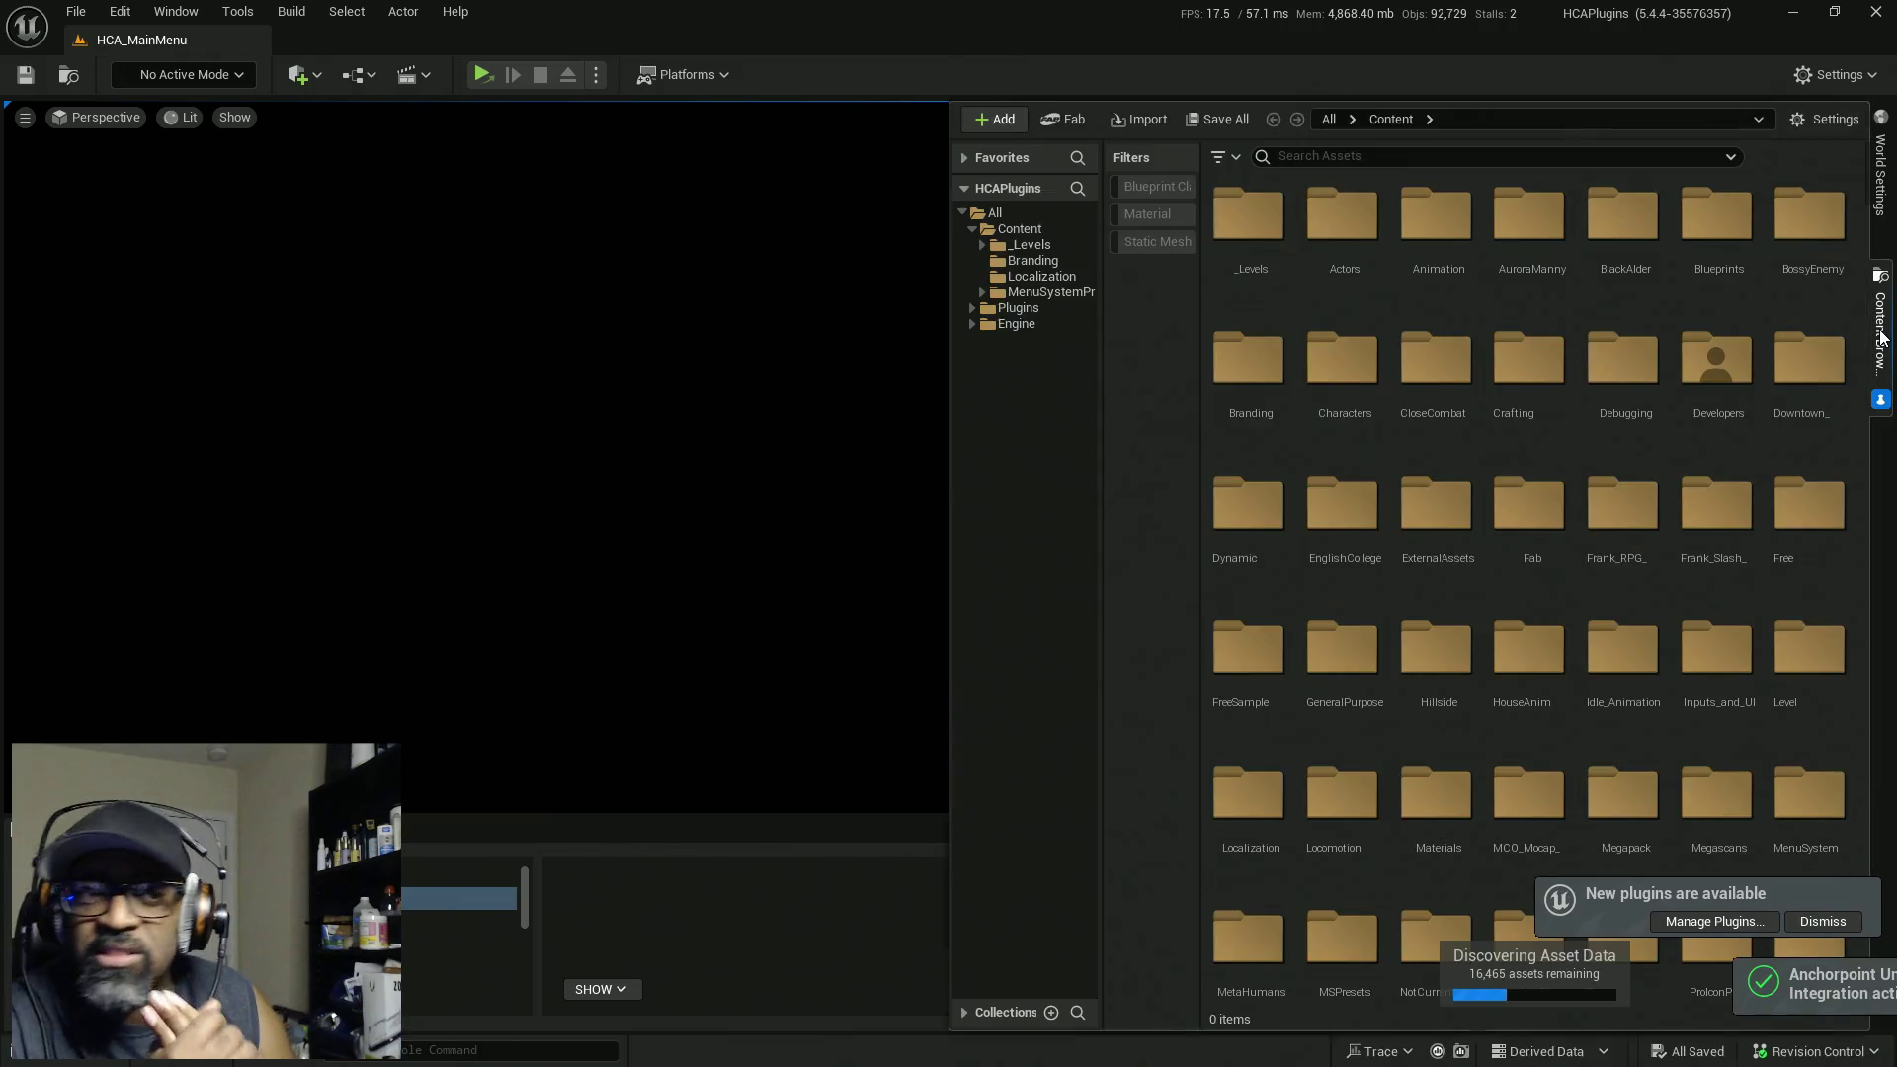
mouse_move(1882, 337)
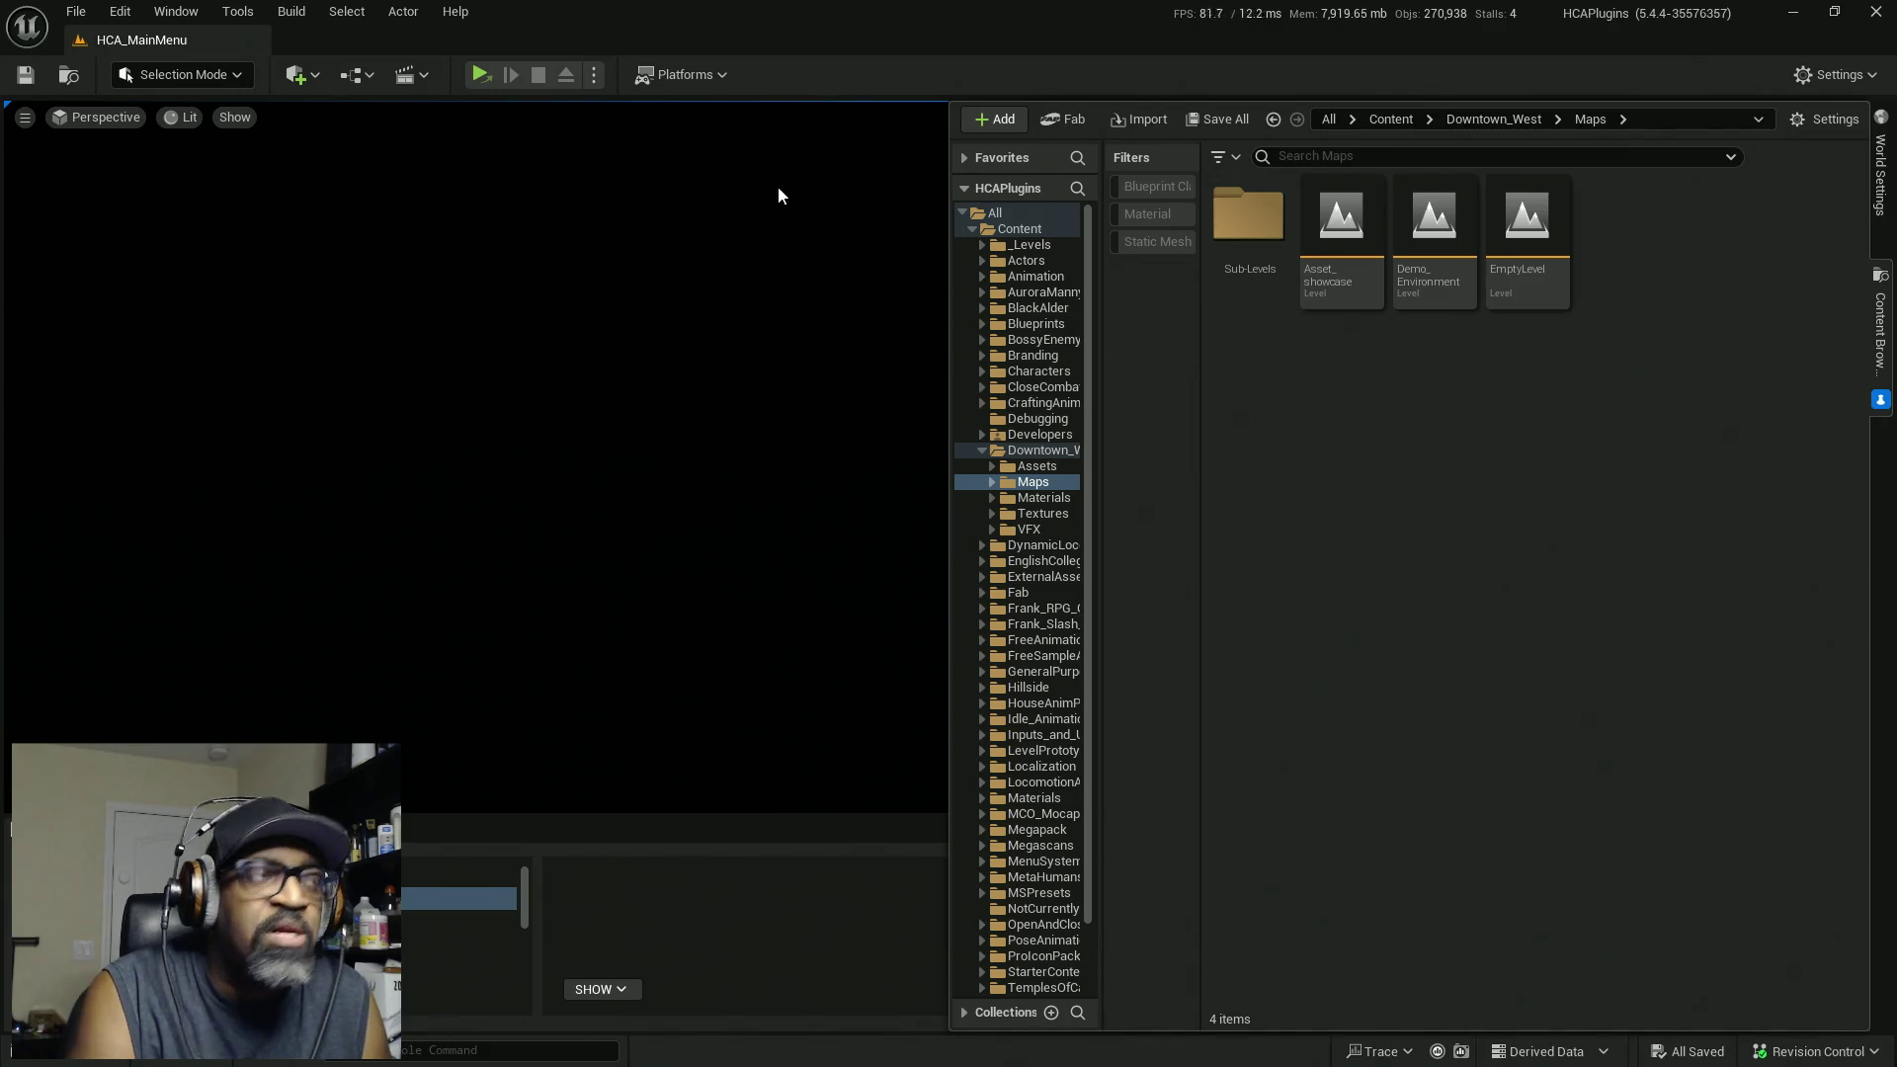
Step: Exit the Unreal Editor from the File menu, leaving only the splash screen
click(76, 12)
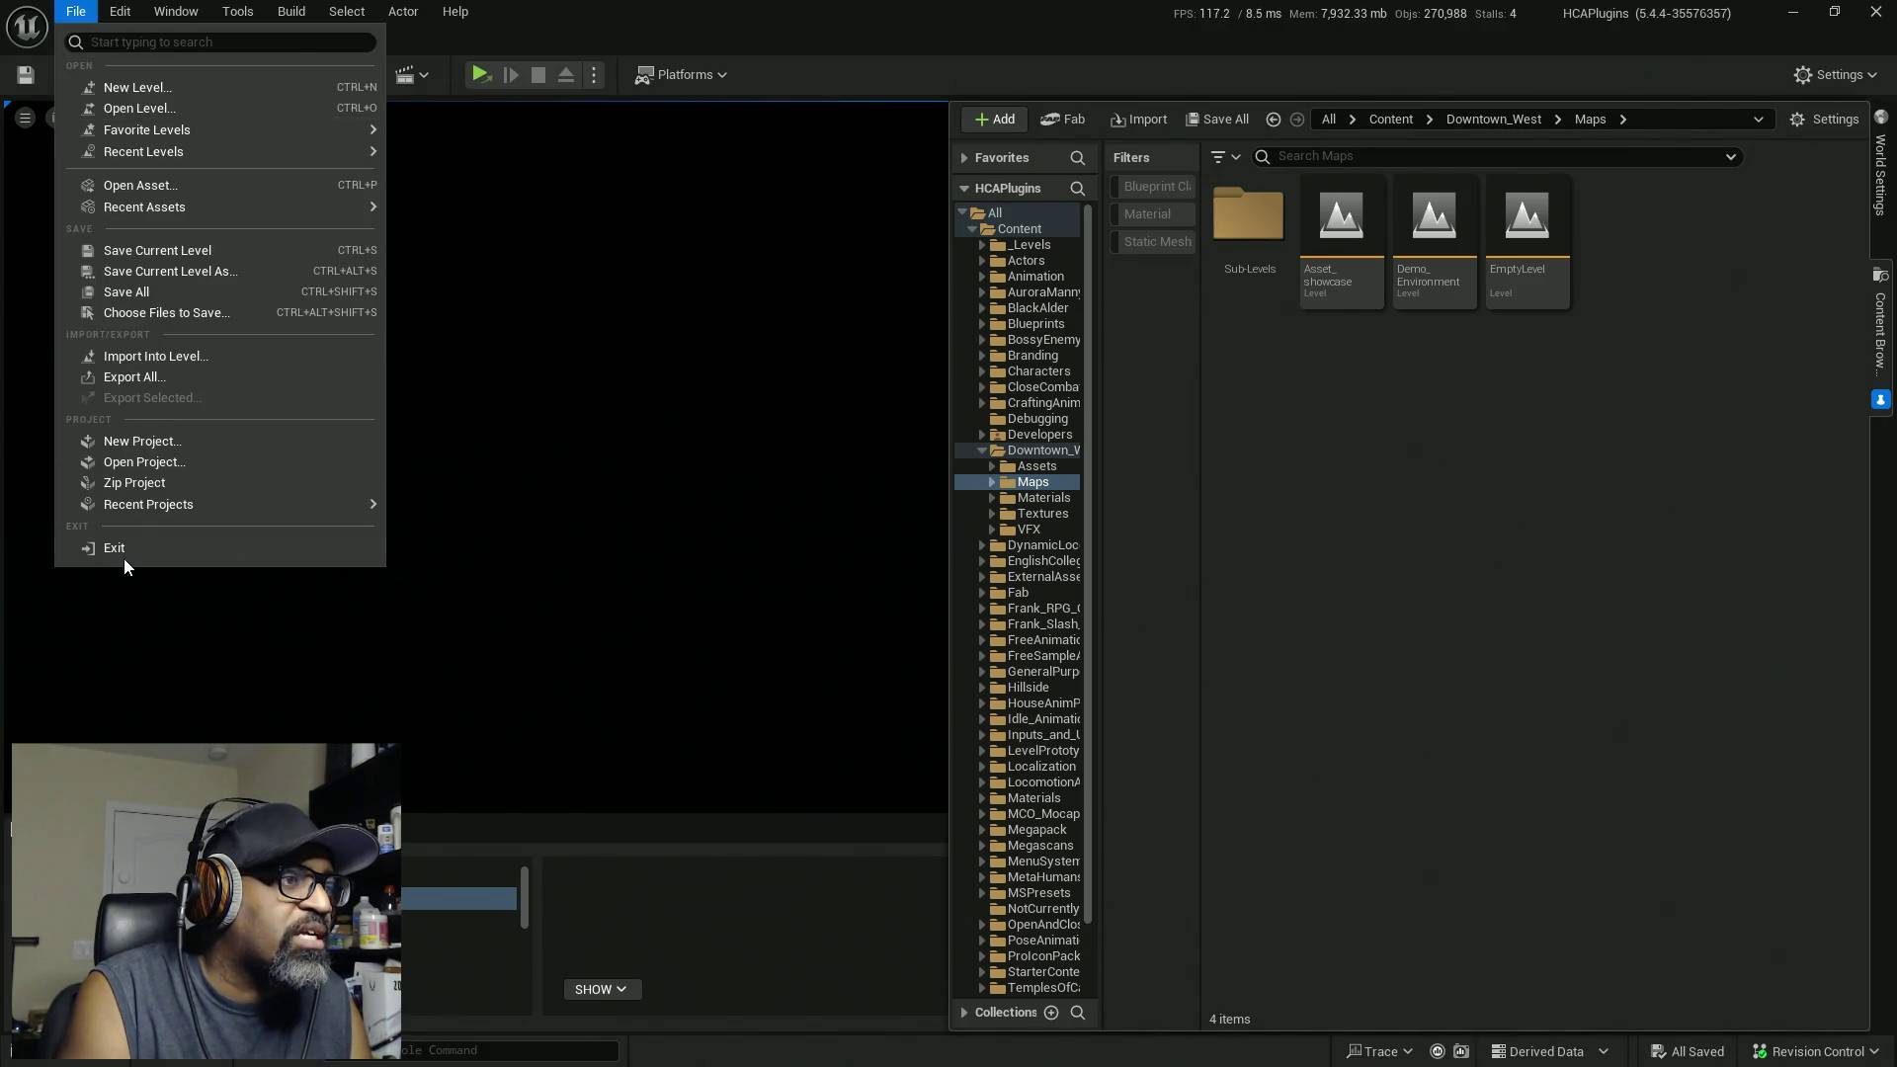
click(111, 613)
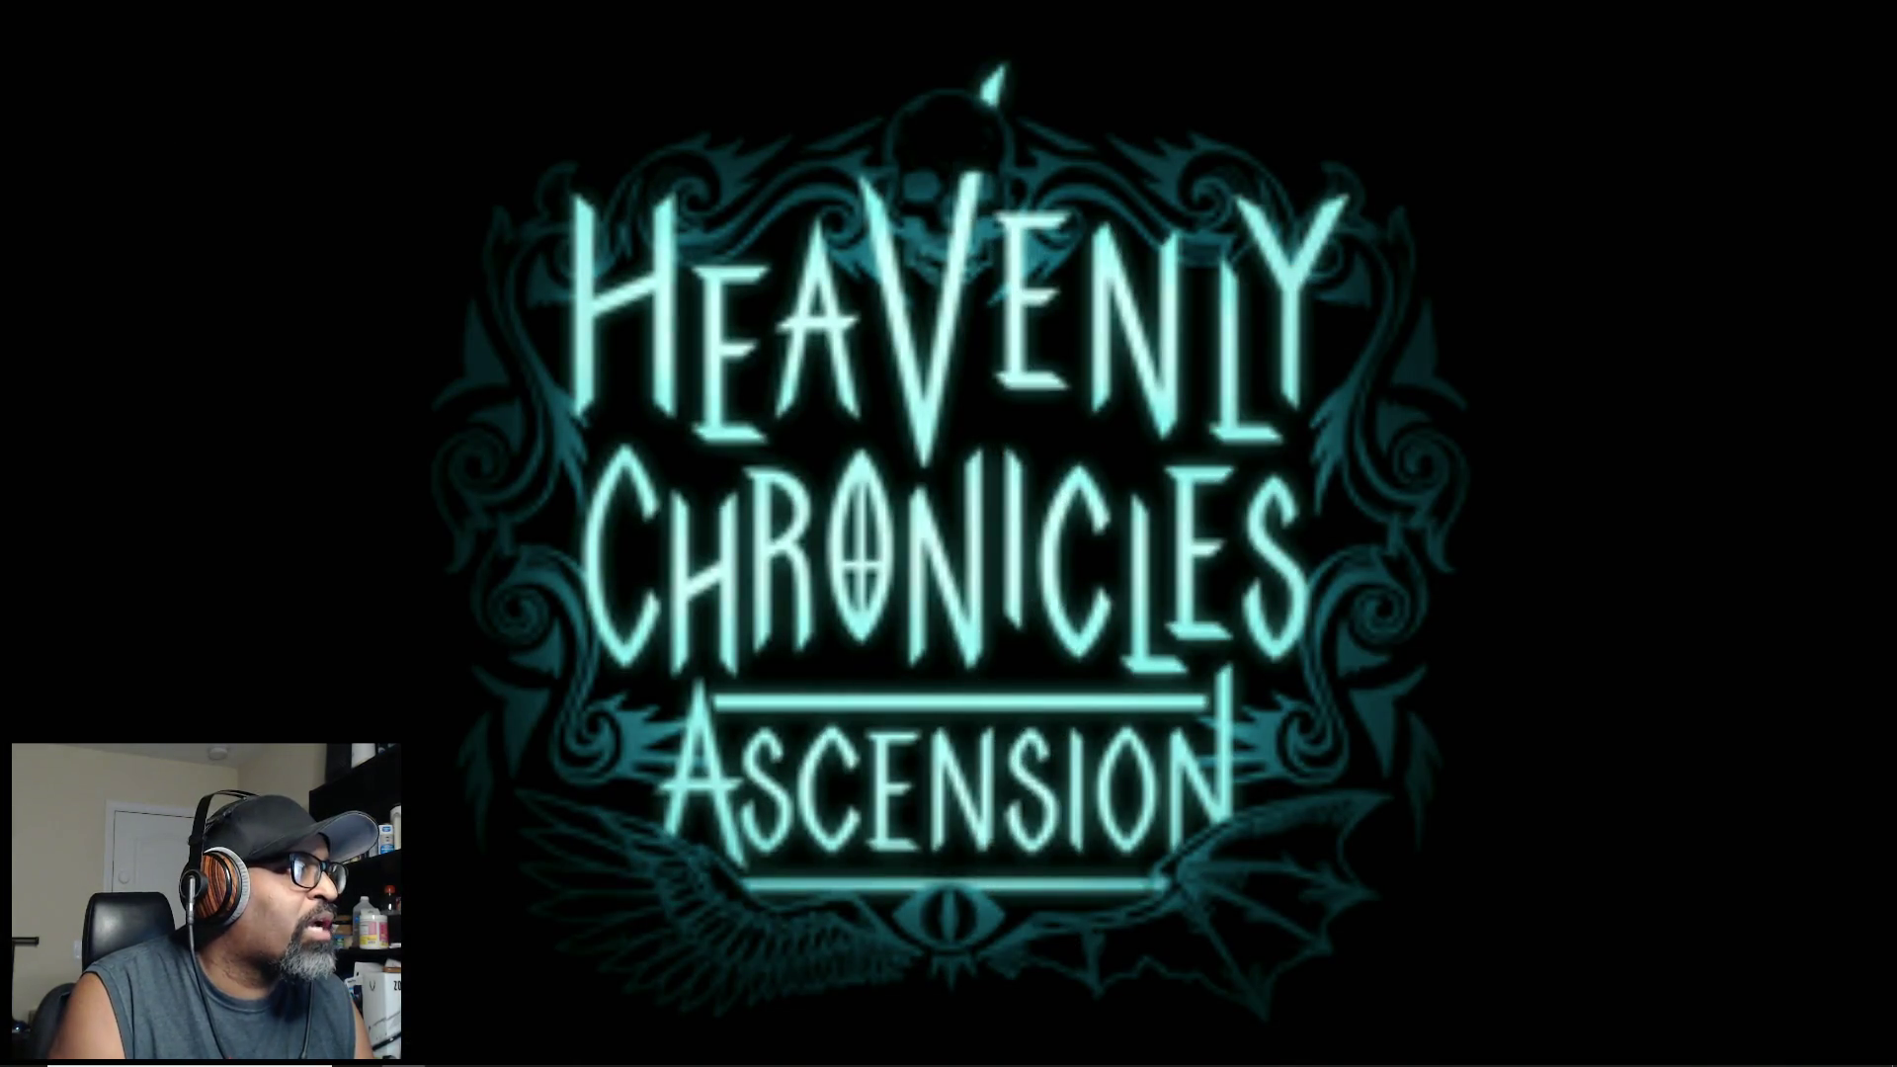